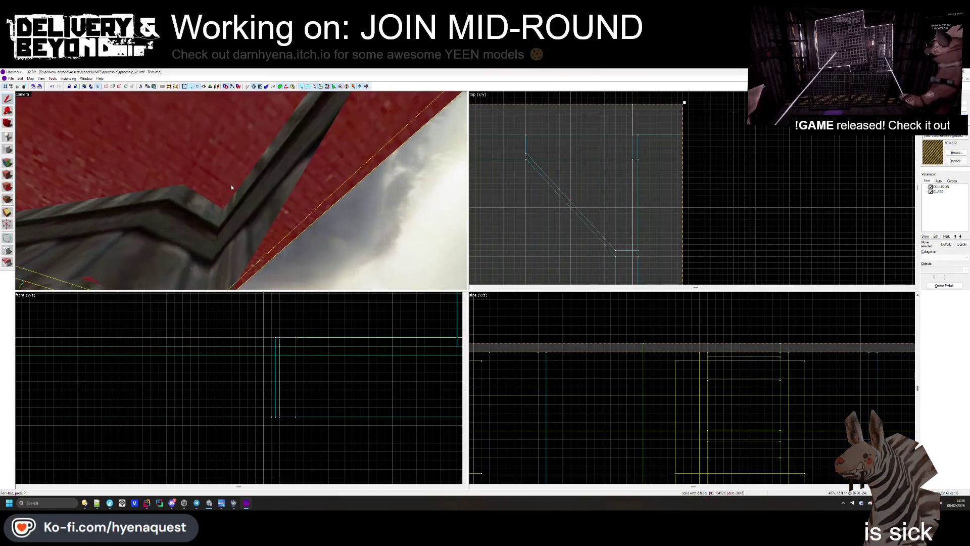
- Select and check the large ceiling brush and the red floor brush by the wall
{"action": "left_click", "coordinate": [241, 190]}
{"action": "key", "text": "w"}
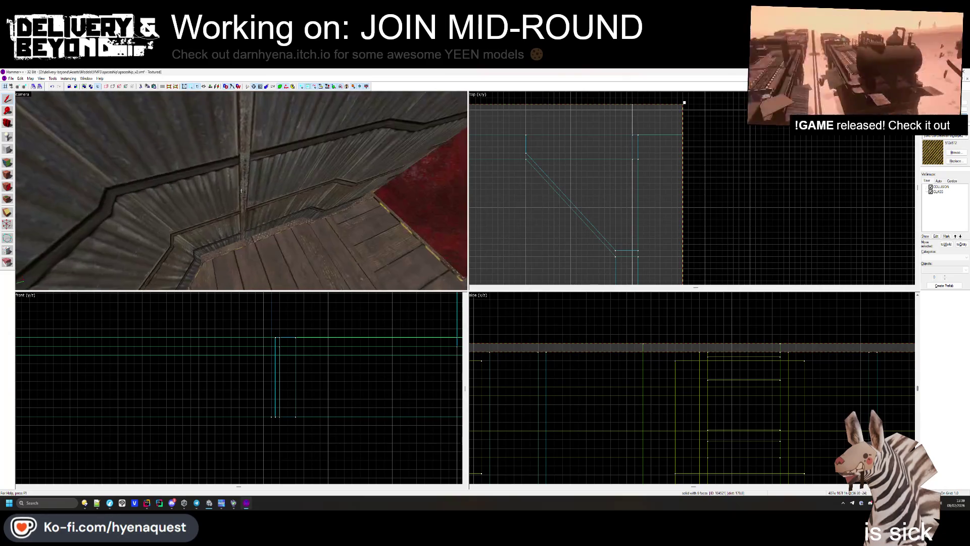
{"action": "left_click", "coordinate": [241, 190]}
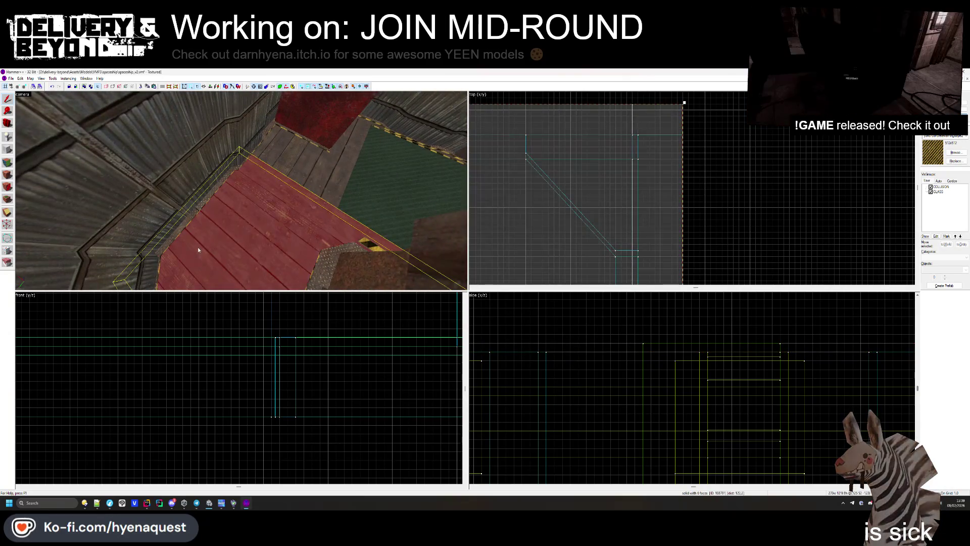
{"action": "left_click", "coordinate": [674, 143]}
{"action": "left_click_drag", "start_coordinate": [290, 170], "coordinate": [242, 193]}
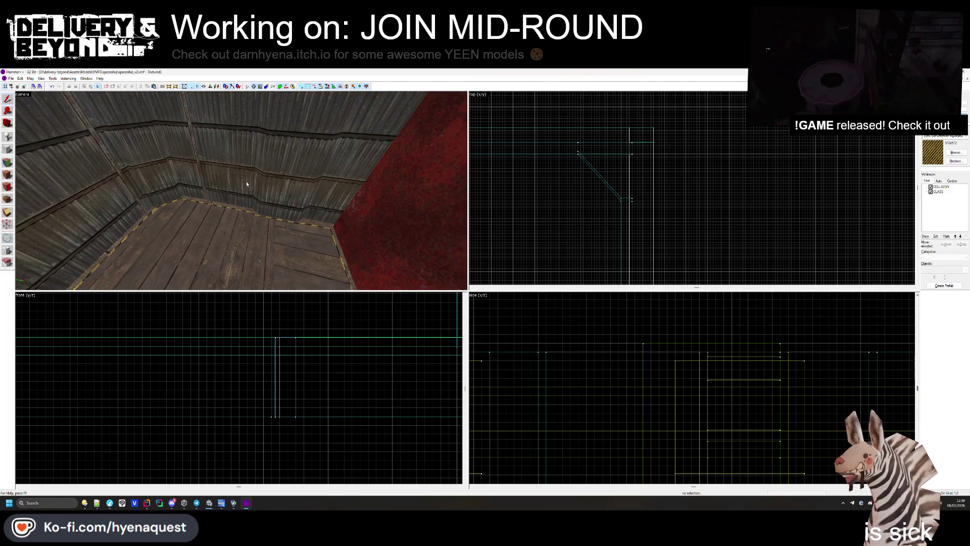
- Fly to the corner by the red block, then resize and delete the narrow floor strip
{"action": "key", "text": "w"}
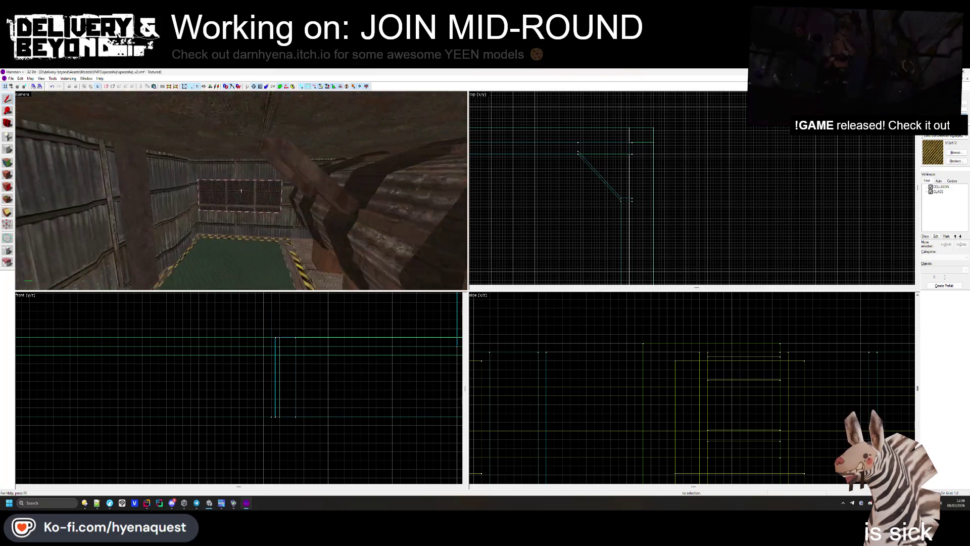
{"action": "key", "text": "s"}
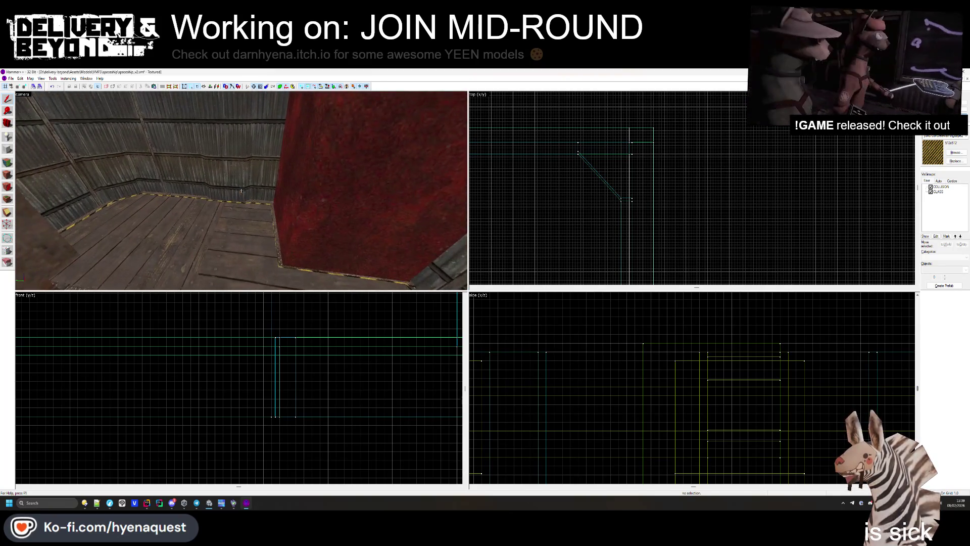
{"action": "key", "text": "w"}
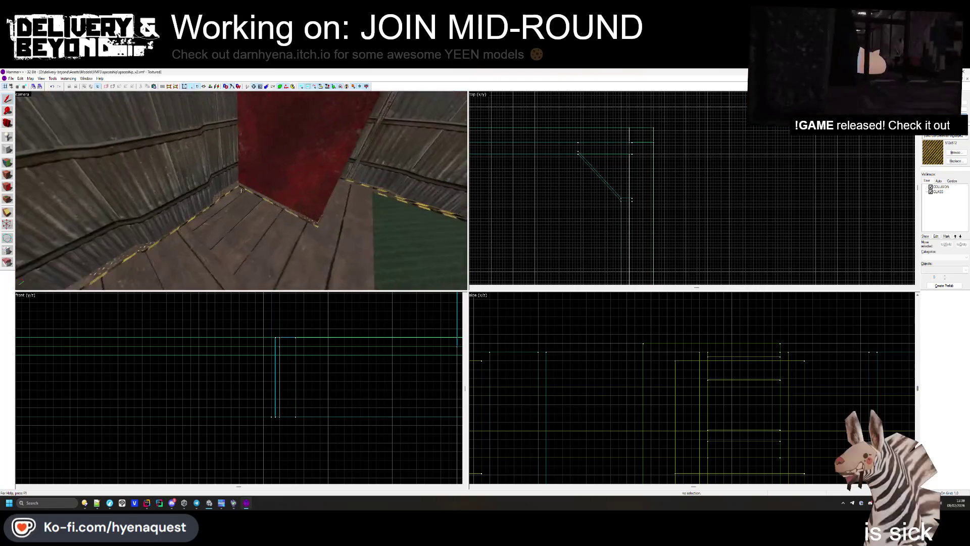
{"action": "key", "text": "w"}
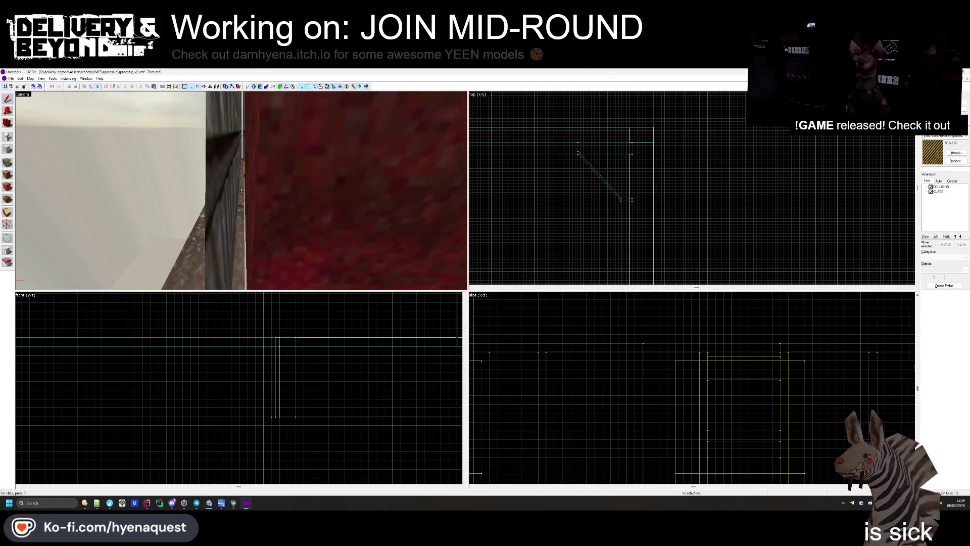
{"action": "scroll", "coordinate": [606, 203], "scroll_direction": "down", "scroll_amount": 5}
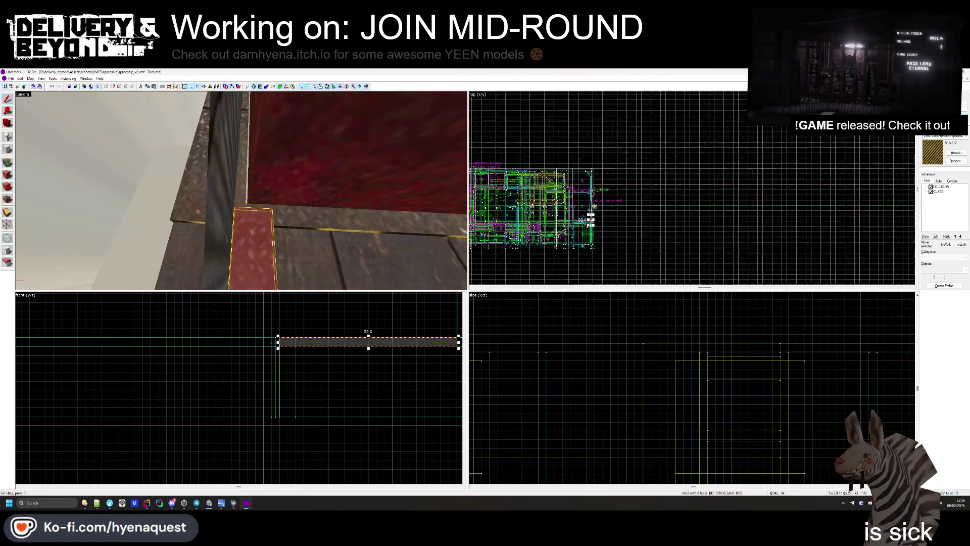
{"action": "scroll", "coordinate": [609, 205], "scroll_direction": "up", "scroll_amount": 8}
{"action": "left_click_drag", "start_coordinate": [609, 205], "coordinate": [611, 179]}
{"action": "key", "text": "Delete"}
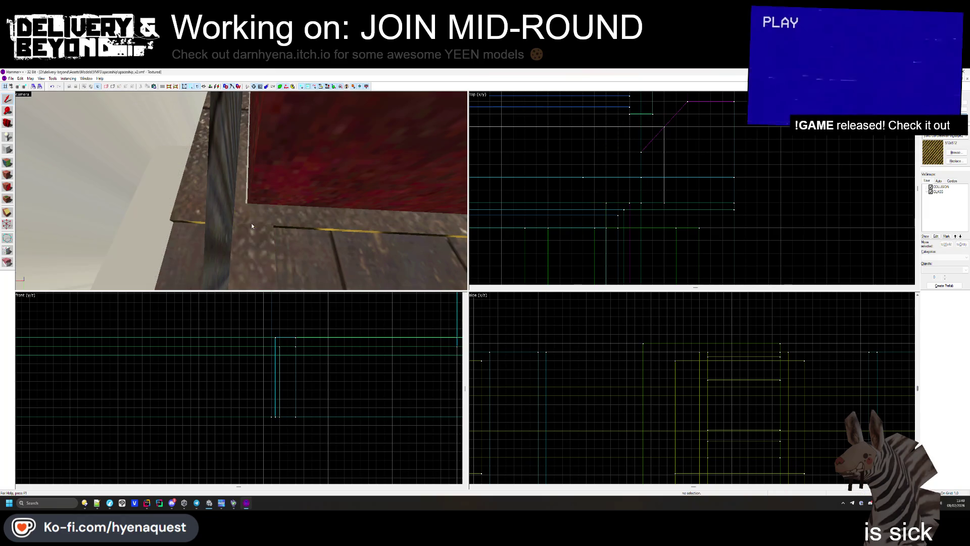
- Inspect the red block's corner face textures in face edit mode, then exit
{"action": "key", "text": "shift+a"}
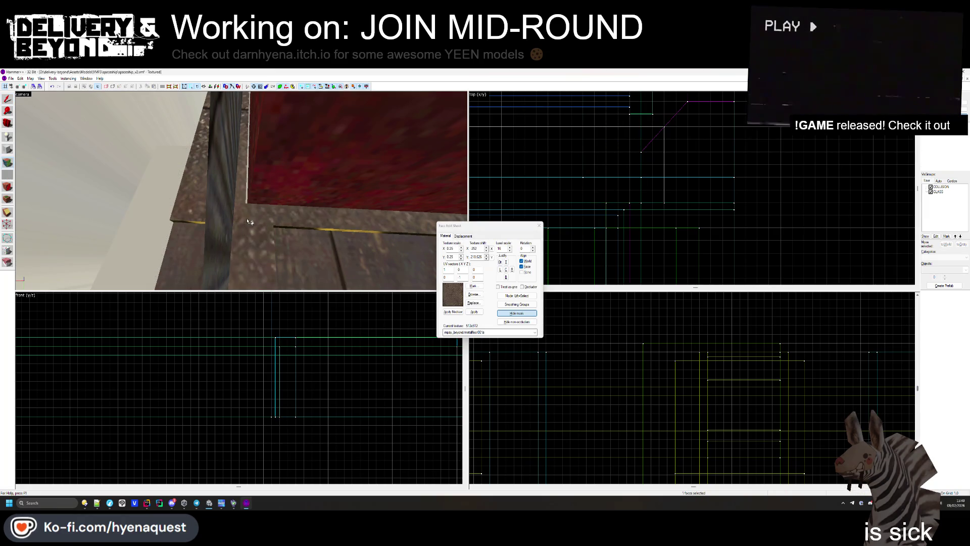
{"action": "mouse_move", "coordinate": [238, 199]}
{"action": "left_mouse_down"}
{"action": "mouse_move", "coordinate": [241, 191]}
{"action": "mouse_move", "coordinate": [246, 207]}
{"action": "mouse_move", "coordinate": [256, 193]}
{"action": "left_mouse_up"}
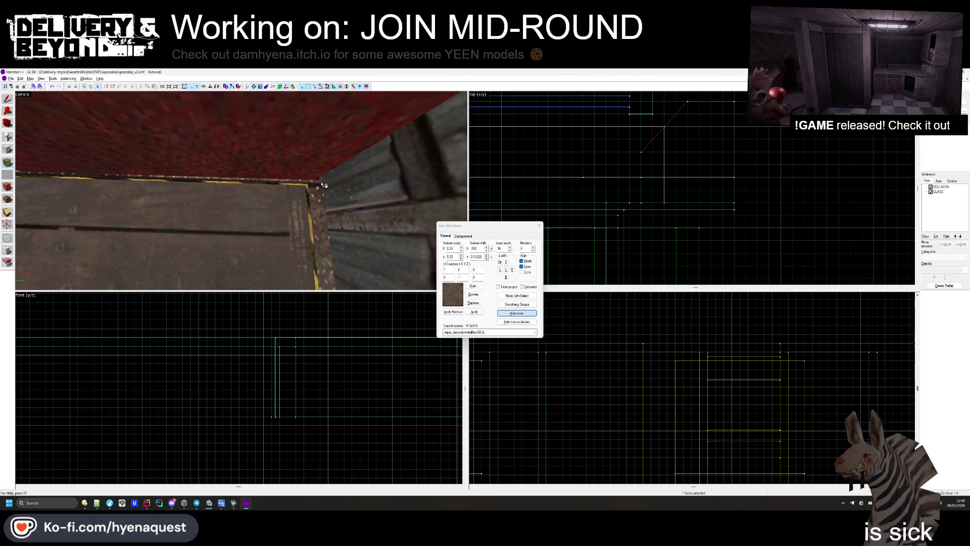
{"action": "left_click_drag", "start_coordinate": [323, 181], "coordinate": [245, 190]}
{"action": "left_click", "coordinate": [538, 225]}
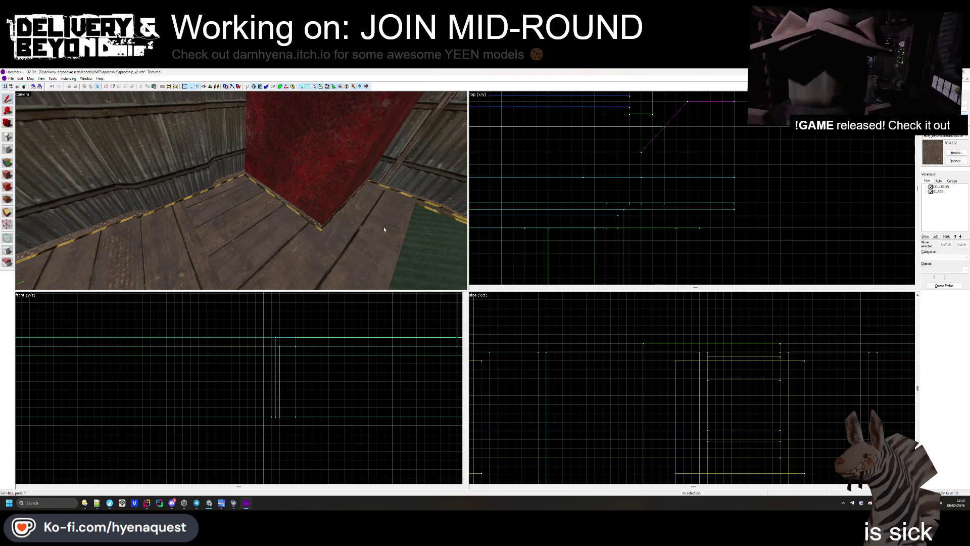
{"action": "key", "text": "z"}
- Pick an underside face to make the orange OUTSIDE material current, then select a solid by the hatch
{"action": "left_click_drag", "start_coordinate": [241, 190], "coordinate": [241, 191]}
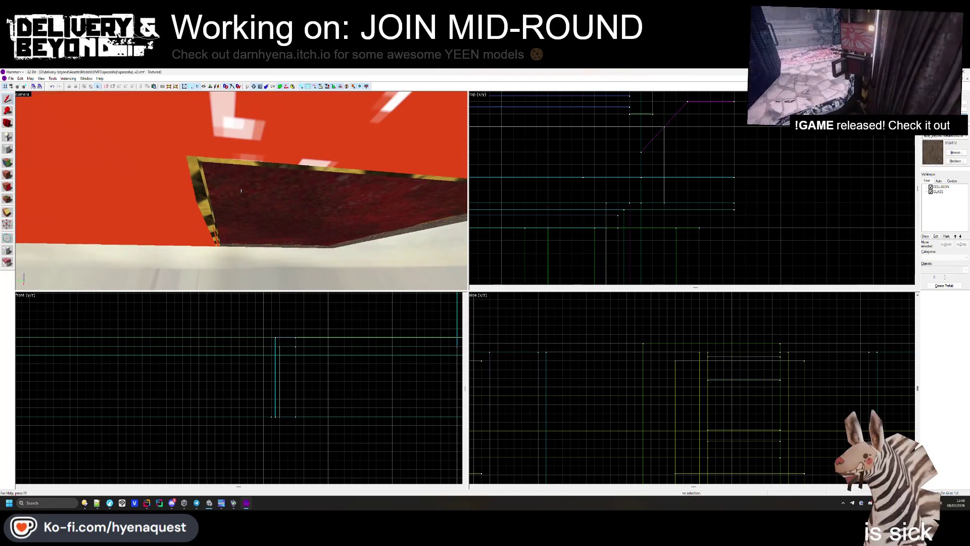
{"action": "left_click", "coordinate": [9, 169]}
{"action": "mouse_move", "coordinate": [248, 163]}
{"action": "left_mouse_down"}
{"action": "mouse_move", "coordinate": [241, 191]}
{"action": "mouse_move", "coordinate": [426, 232]}
{"action": "left_mouse_up"}
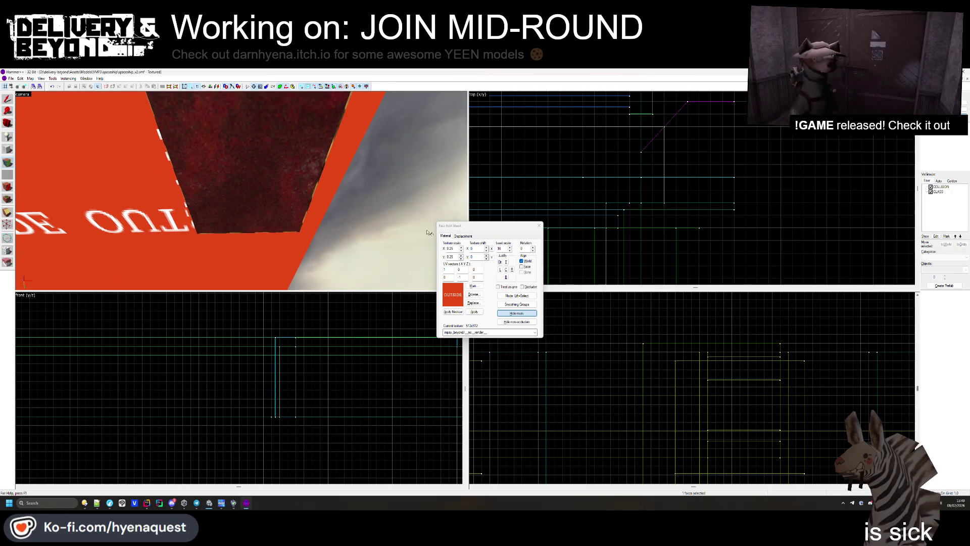
{"action": "left_click", "coordinate": [539, 227]}
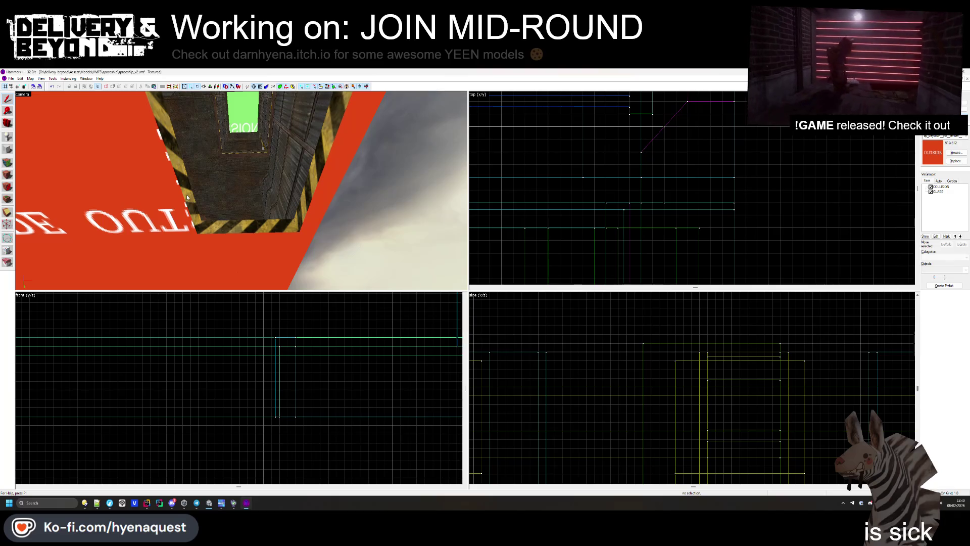
{"action": "left_click", "coordinate": [187, 195]}
- Add the remaining hatch frame solids and resize their height from 9 to 10 units
{"action": "key", "text": "z"}
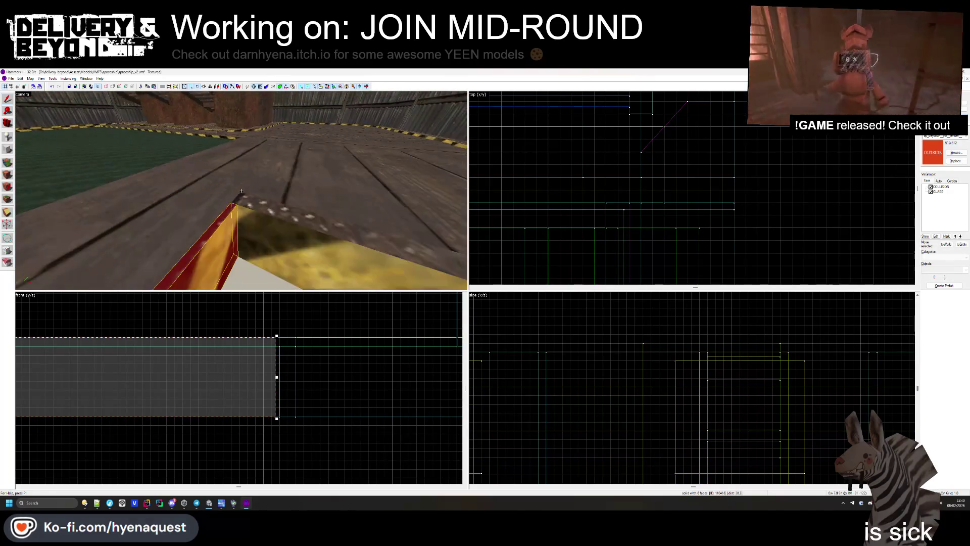
{"action": "left_click", "coordinate": [241, 190], "text": "ctrl"}
{"action": "key", "text": "z"}
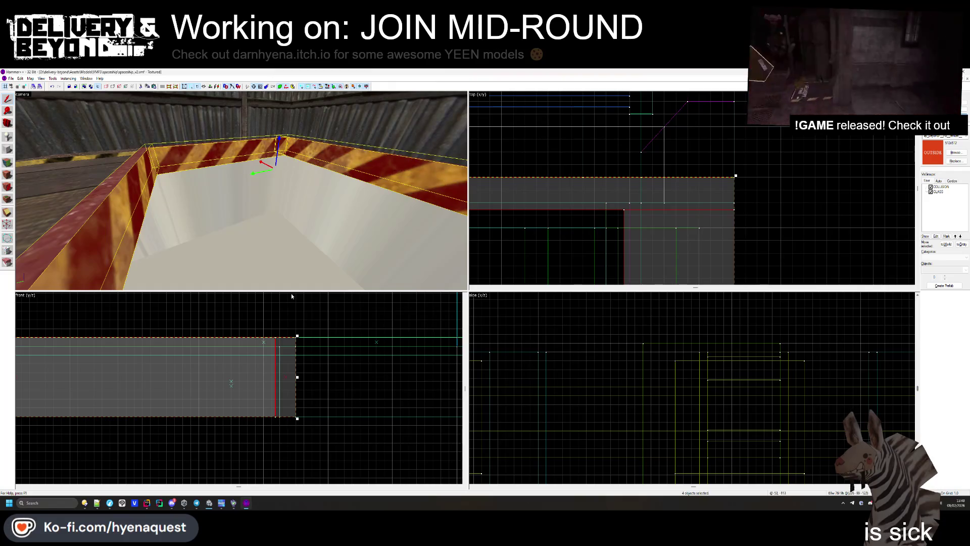
{"action": "scroll", "coordinate": [291, 298], "scroll_direction": "down", "scroll_amount": 3}
{"action": "left_click_drag", "start_coordinate": [194, 342], "coordinate": [215, 345]}
{"action": "key", "text": "Escape"}
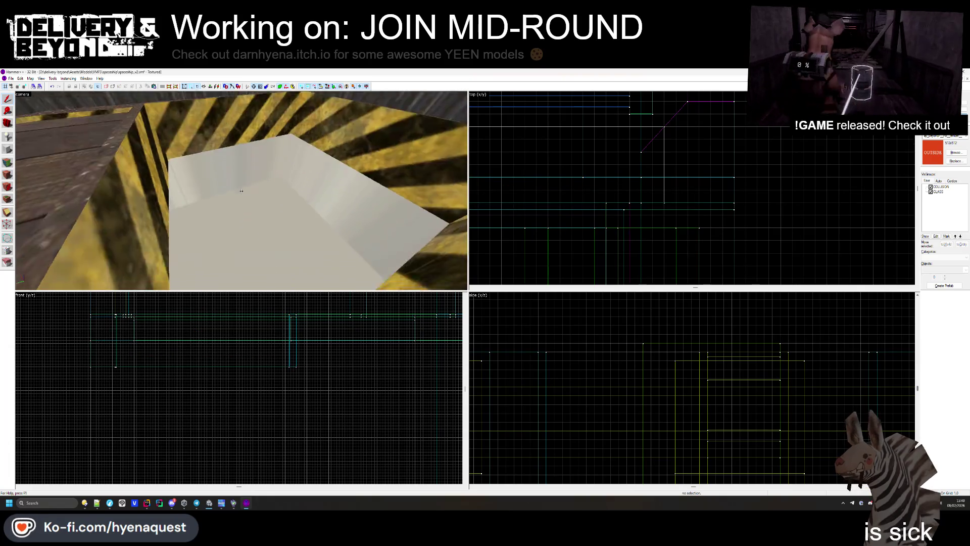
- View the hatch from above and check the white panel inside it
{"action": "key", "text": "w"}
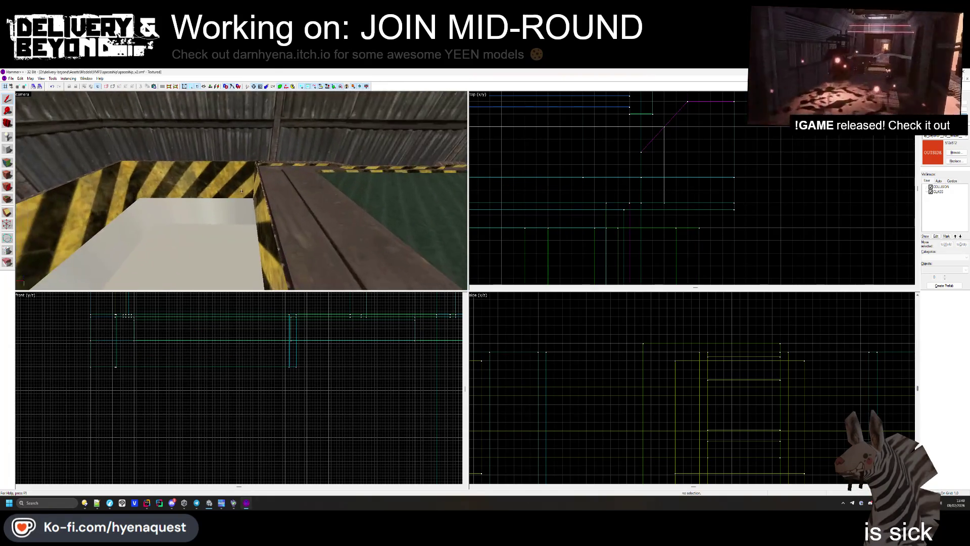
{"action": "key", "text": "Down"}
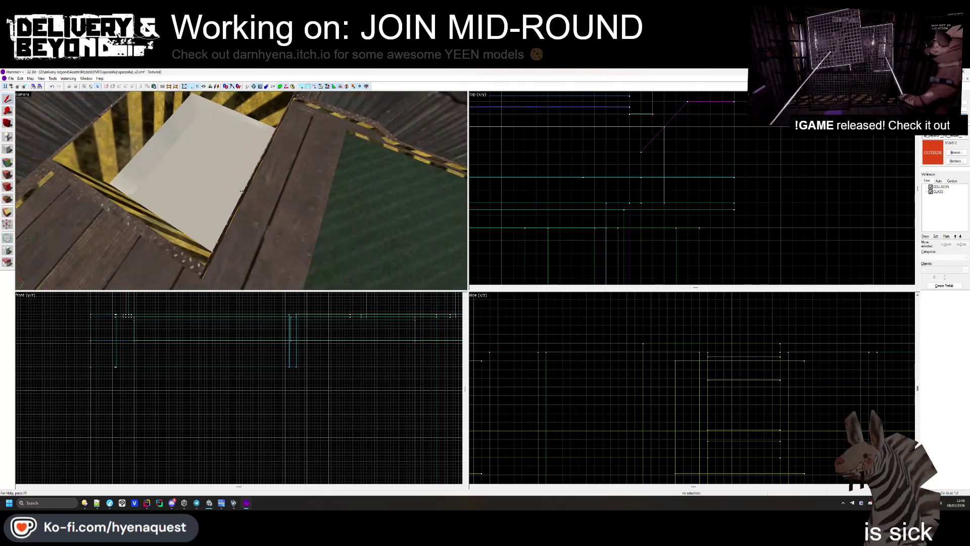
{"action": "left_click", "coordinate": [243, 201]}
{"action": "scroll", "coordinate": [529, 189], "scroll_direction": "down", "scroll_amount": 5}
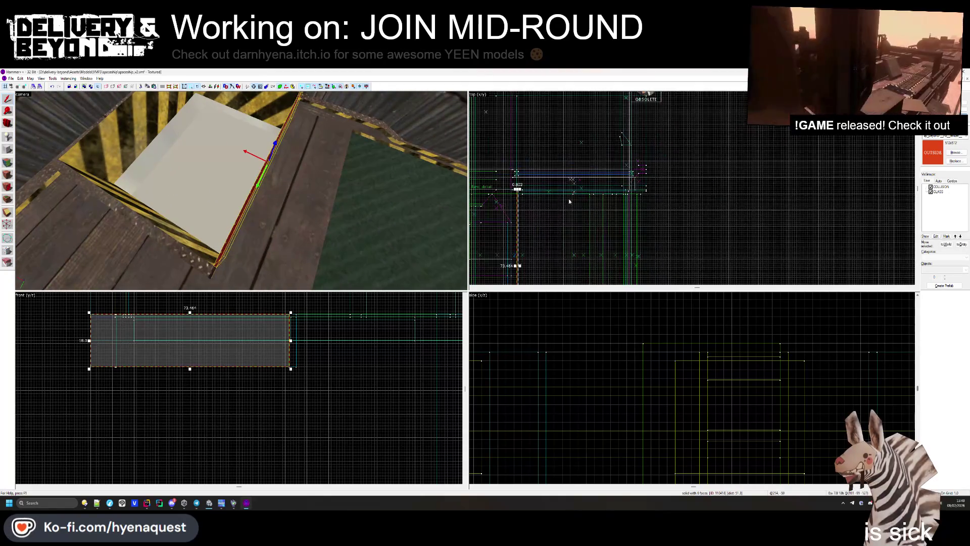
{"action": "scroll", "coordinate": [529, 189], "scroll_direction": "up", "scroll_amount": 3}
{"action": "key", "text": "Escape"}
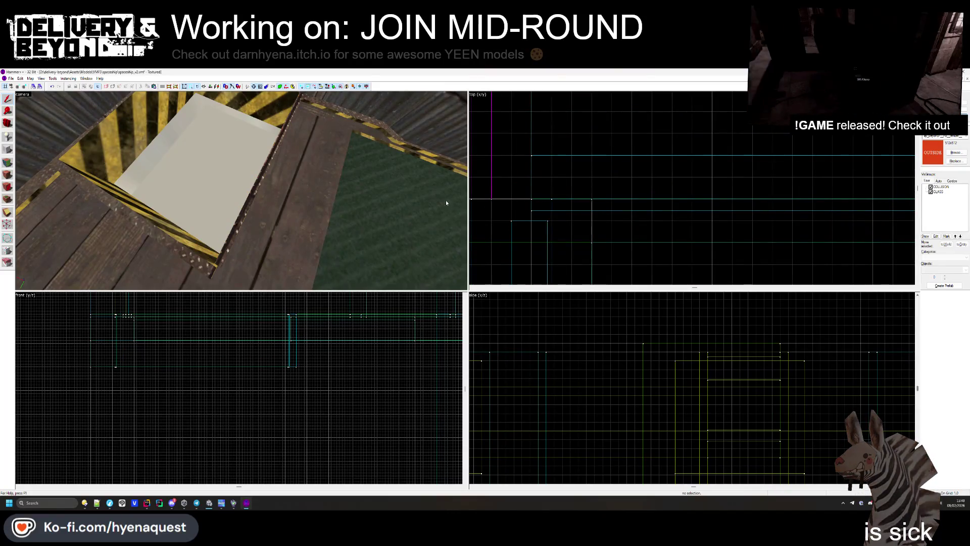
- Inspect the thin rim edge brush, the vertical strip and the red beam
{"action": "left_click", "coordinate": [211, 278]}
{"action": "scroll", "coordinate": [530, 188], "scroll_direction": "down", "scroll_amount": 1}
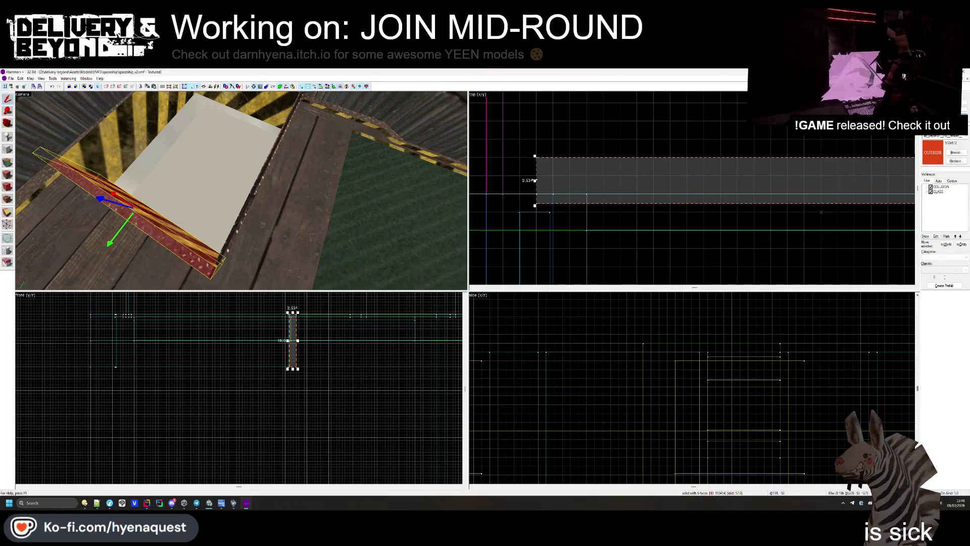
{"action": "left_click", "coordinate": [520, 227]}
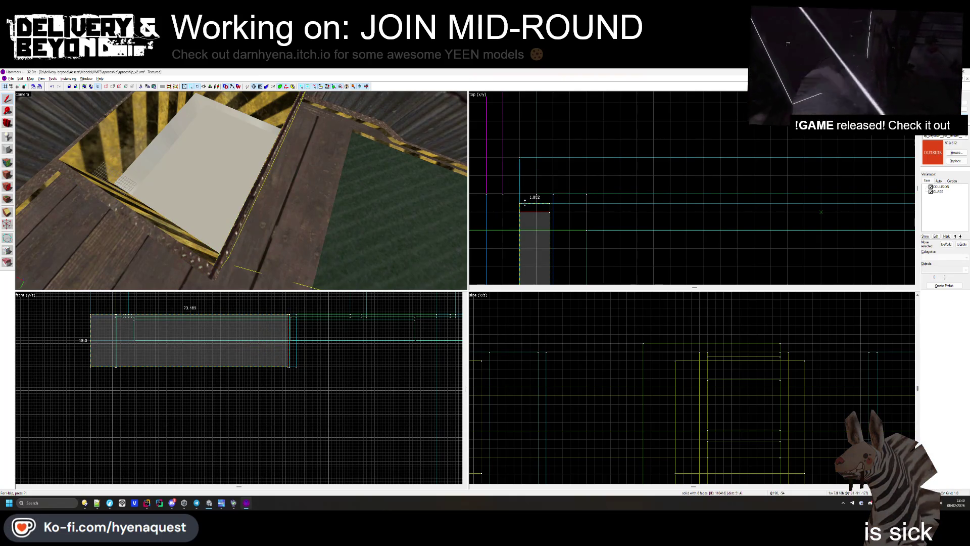
{"action": "left_click_drag", "start_coordinate": [304, 202], "coordinate": [252, 205]}
{"action": "left_click", "coordinate": [252, 205]}
{"action": "scroll", "coordinate": [626, 262], "scroll_direction": "up", "scroll_amount": 4}
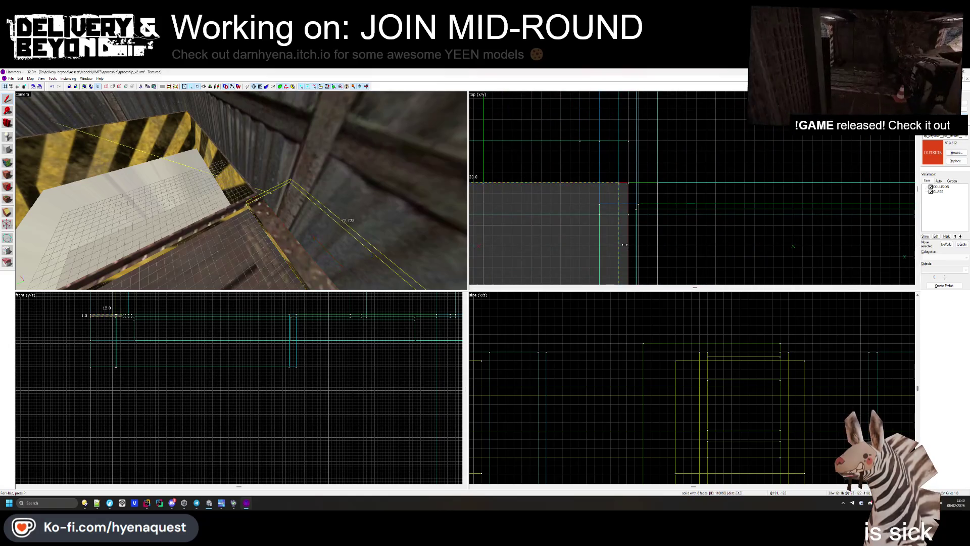
{"action": "key", "text": "Escape"}
{"action": "scroll", "coordinate": [241, 191], "scroll_direction": "up", "scroll_amount": 5}
- Fly down into the hatch and select the red solid at its edge
{"action": "key", "text": "w"}
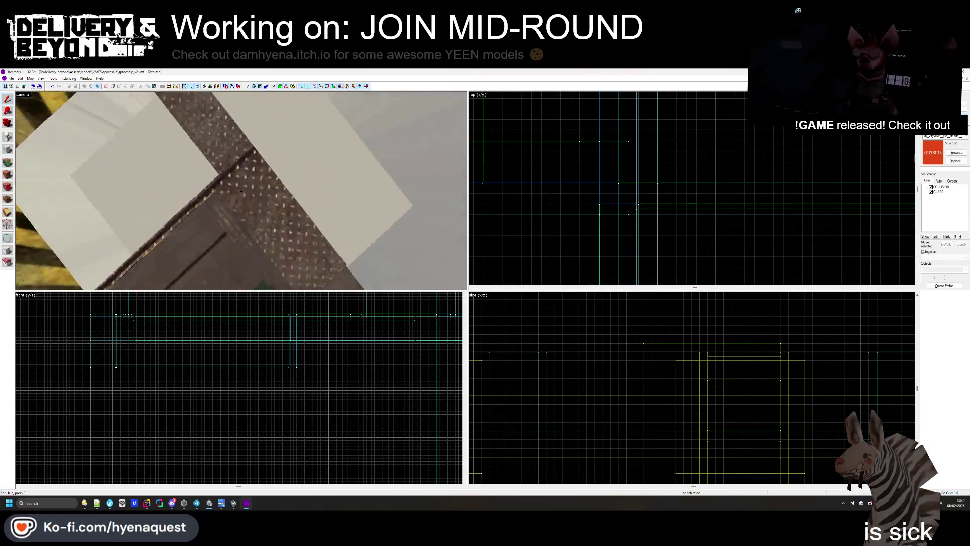
{"action": "key", "text": "z"}
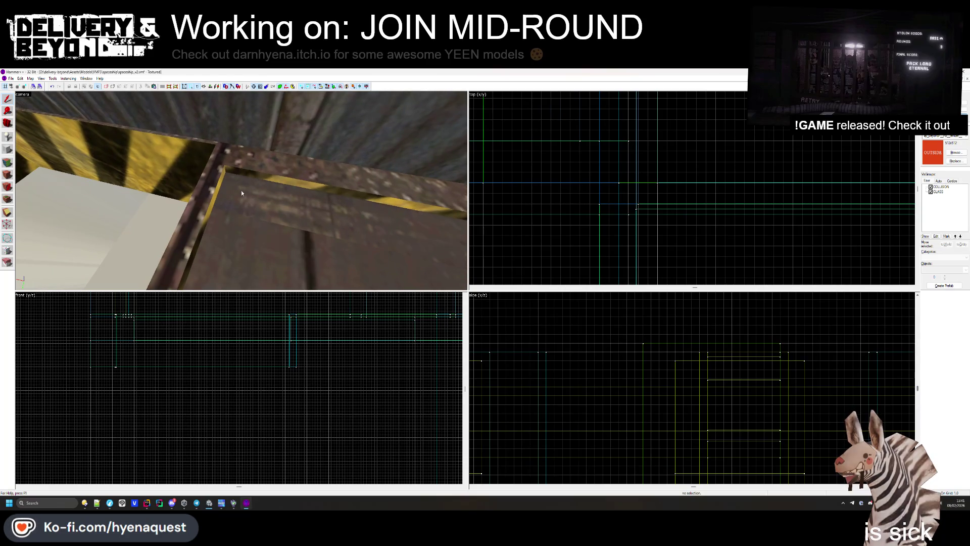
{"action": "key", "text": "z"}
{"action": "key", "text": "s"}
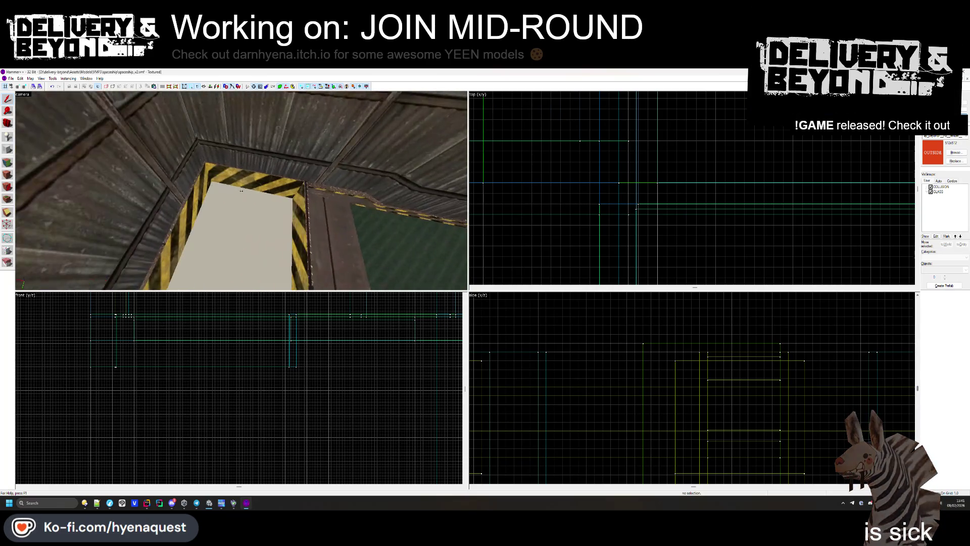
{"action": "key", "text": "w"}
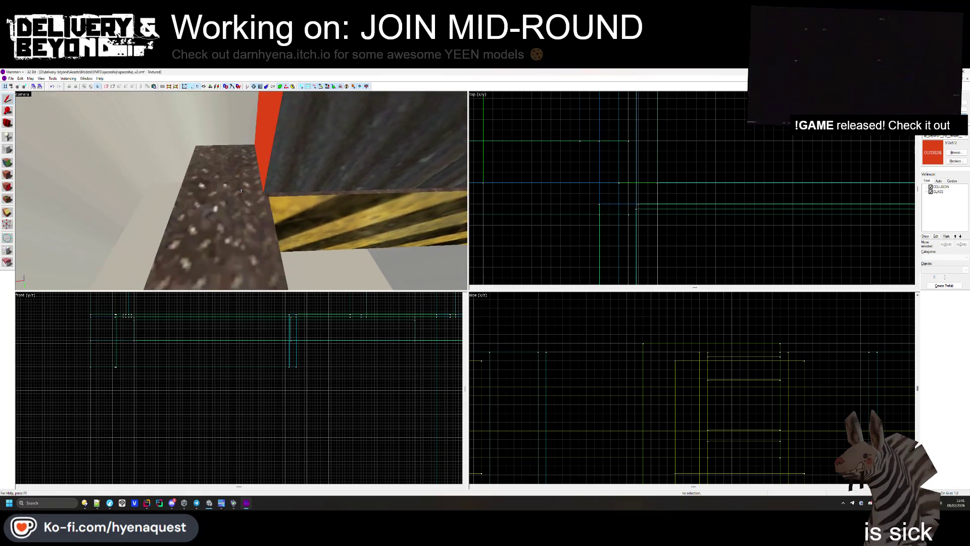
{"action": "key", "text": "z"}
{"action": "left_click", "coordinate": [241, 184]}
{"action": "scroll", "coordinate": [593, 193], "scroll_direction": "down", "scroll_amount": 3}
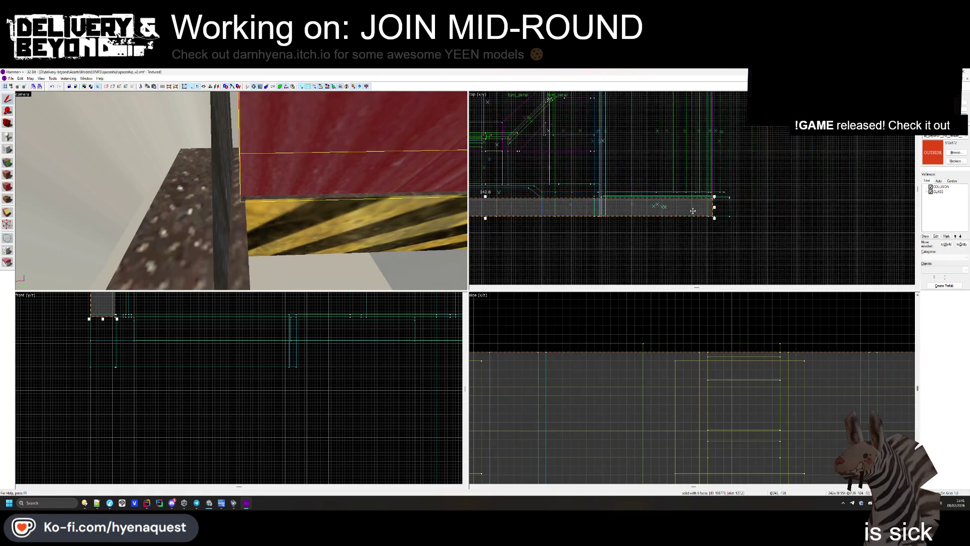
{"action": "left_click", "coordinate": [553, 264]}
{"action": "key", "text": "z"}
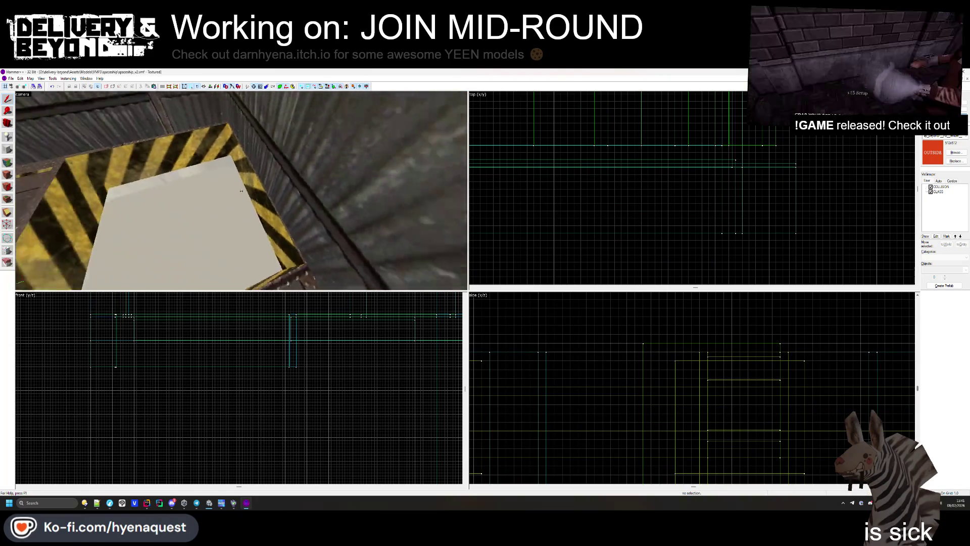
{"action": "key", "text": "s"}
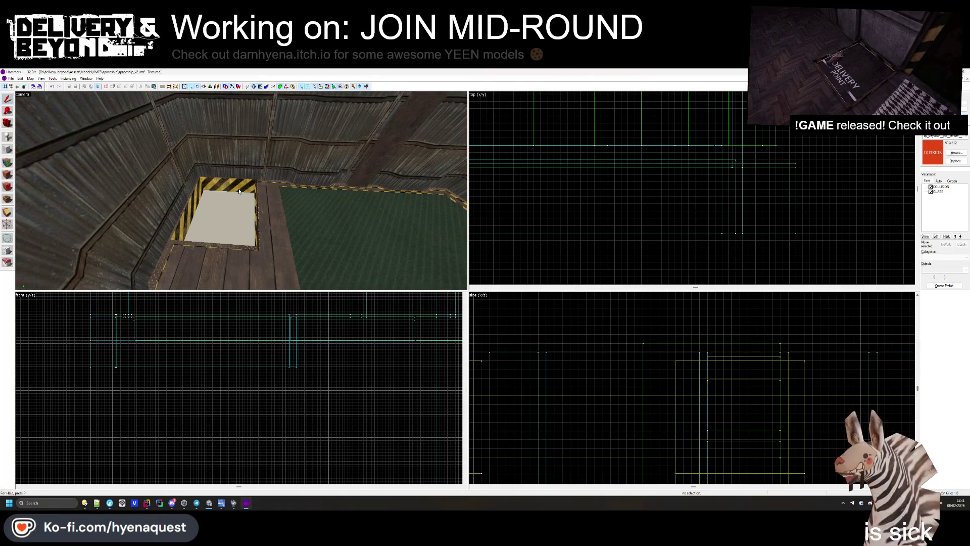
{"action": "key", "text": "d"}
{"action": "key", "text": "w"}
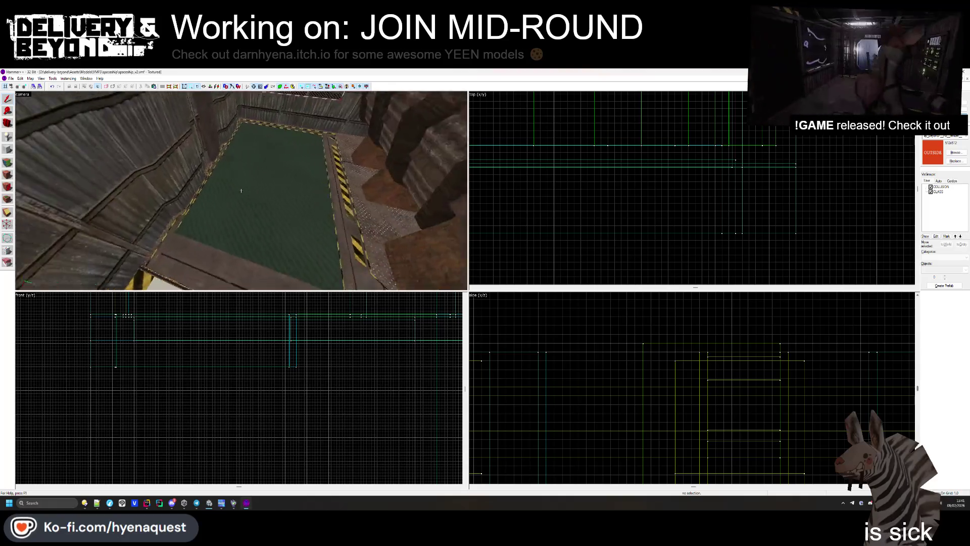
{"action": "key", "text": "w"}
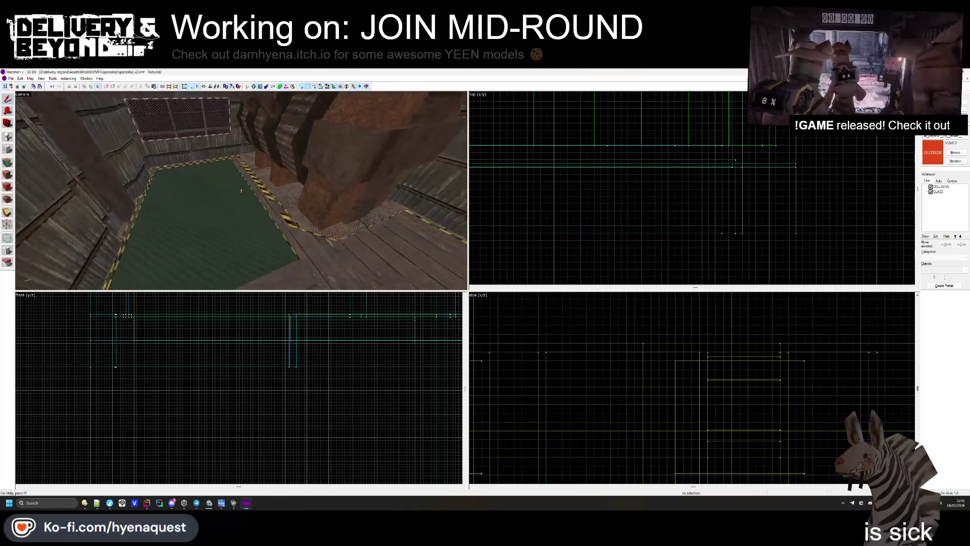
{"action": "key", "text": "z"}
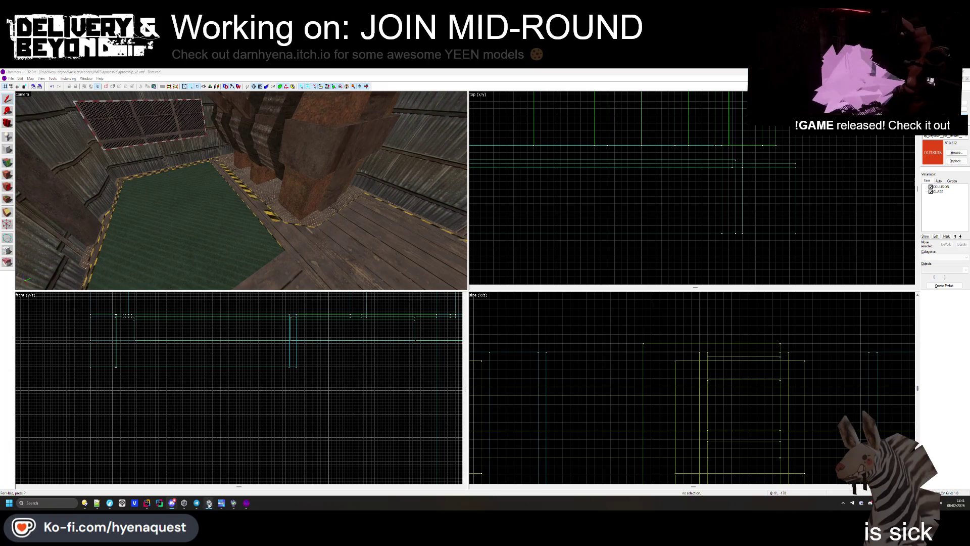
{"action": "left_click", "coordinate": [230, 480]}
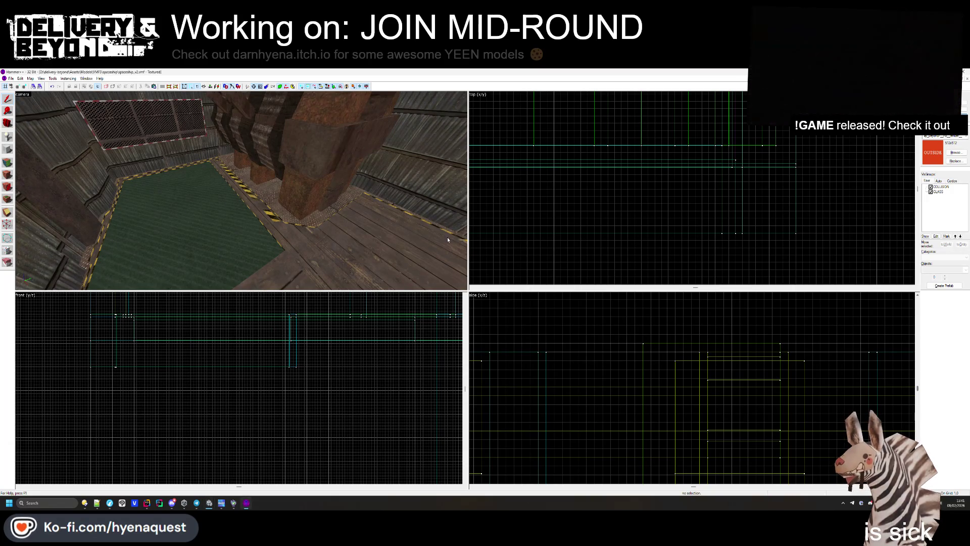
{"action": "key", "text": "z"}
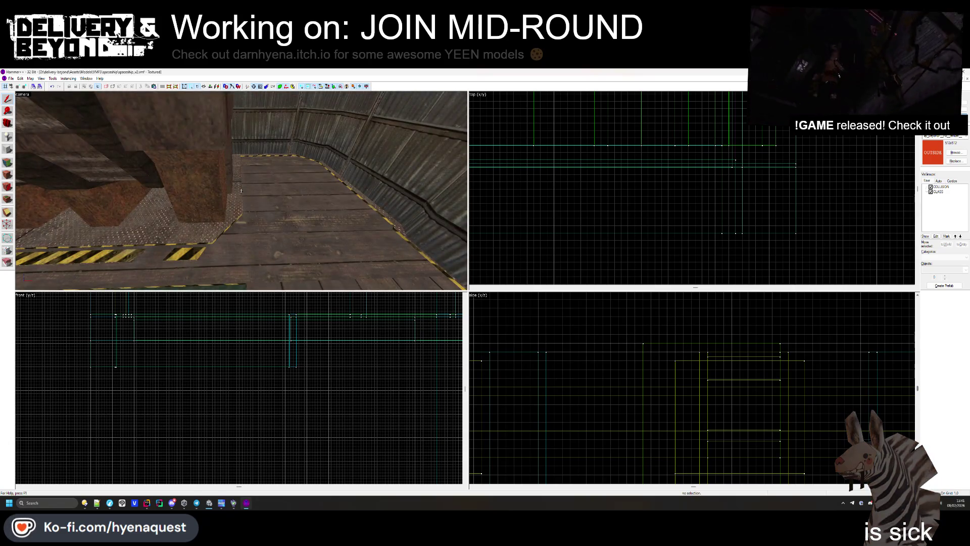
{"action": "key", "text": "w"}
{"action": "key", "text": "w"}
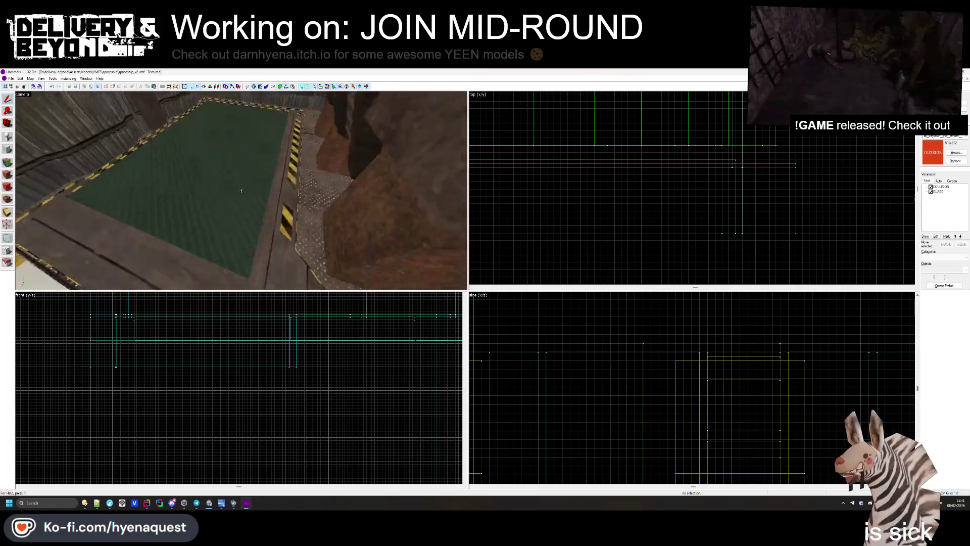
{"action": "key", "text": "w"}
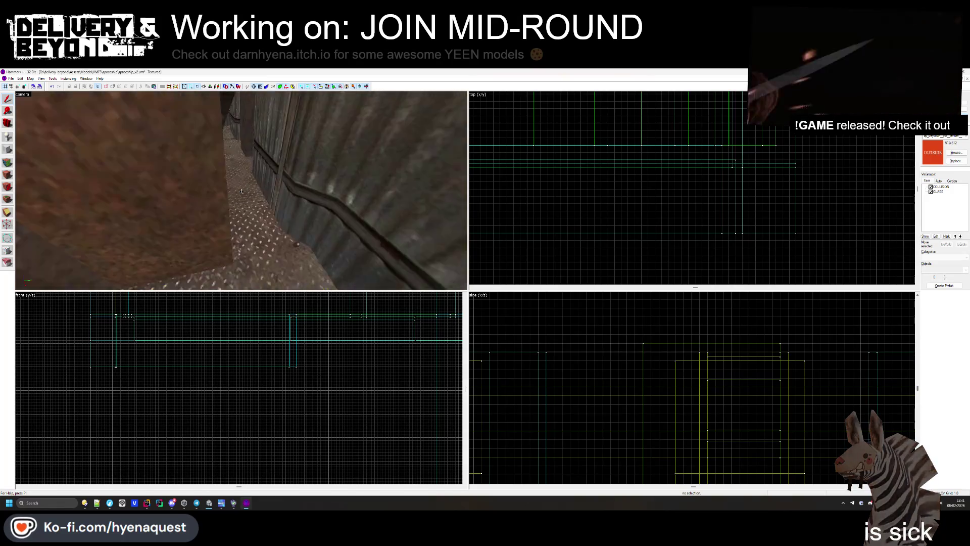
{"action": "key", "text": "w"}
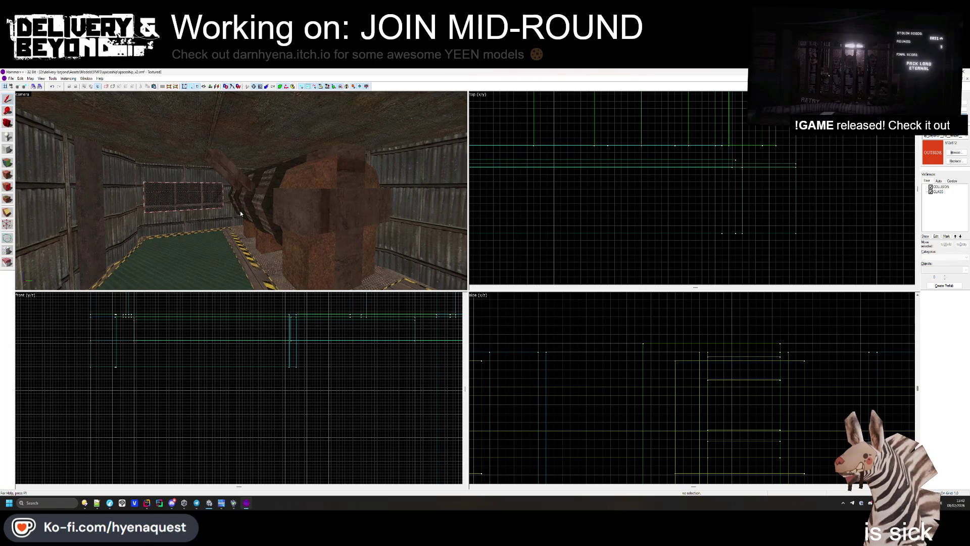
- Fly down to the thin floor strip, select it and check its properties
{"action": "left_click_drag", "start_coordinate": [241, 211], "coordinate": [241, 194]}
{"action": "key", "text": "w"}
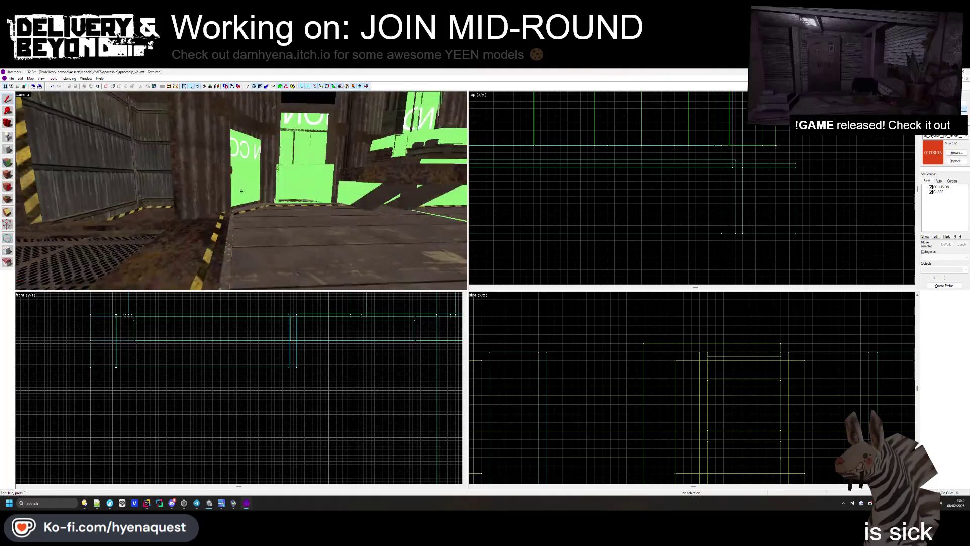
{"action": "key", "text": "z"}
{"action": "left_click", "coordinate": [230, 261]}
{"action": "key", "text": "alt+Return"}
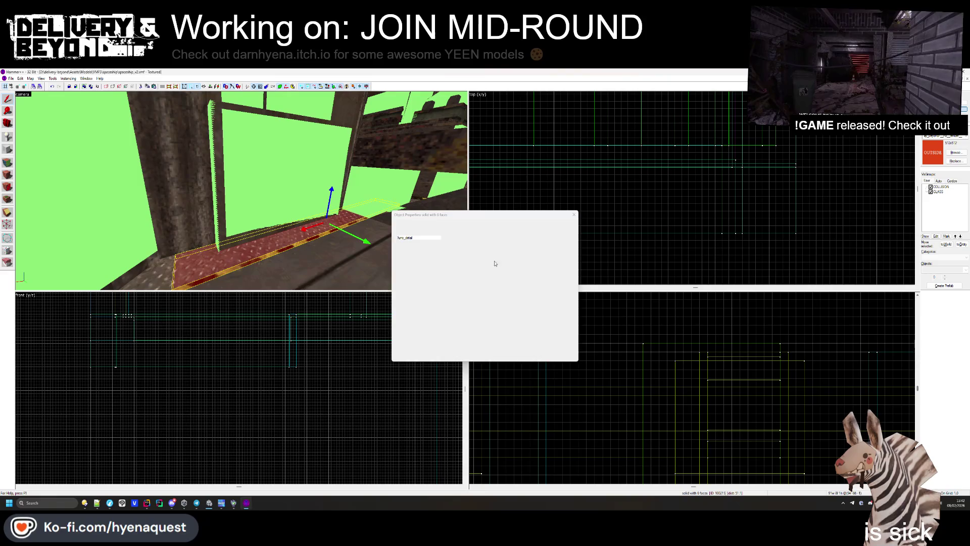
{"action": "left_click", "coordinate": [574, 215]}
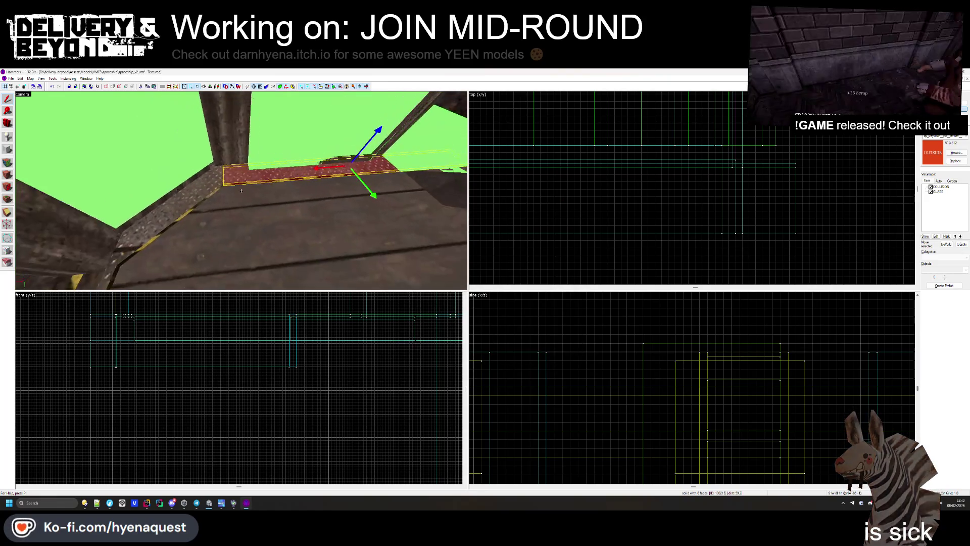
- Reselect the floor strip and make it a func_collider_special entity
{"action": "left_click", "coordinate": [214, 185]}
{"action": "key", "text": "alt+Return"}
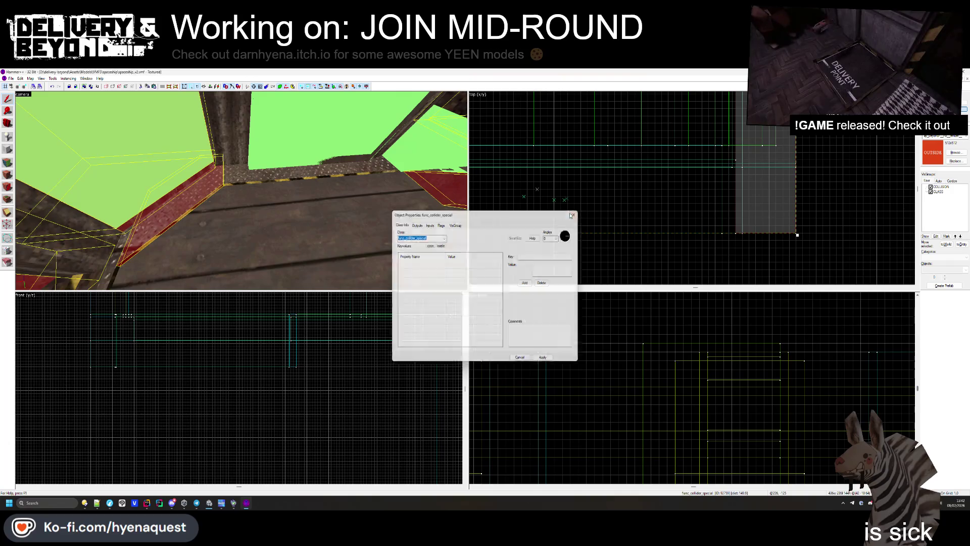
{"action": "key", "text": "Escape"}
{"action": "key", "text": "Escape"}
{"action": "key", "text": "z"}
{"action": "mouse_move", "coordinate": [241, 190]}
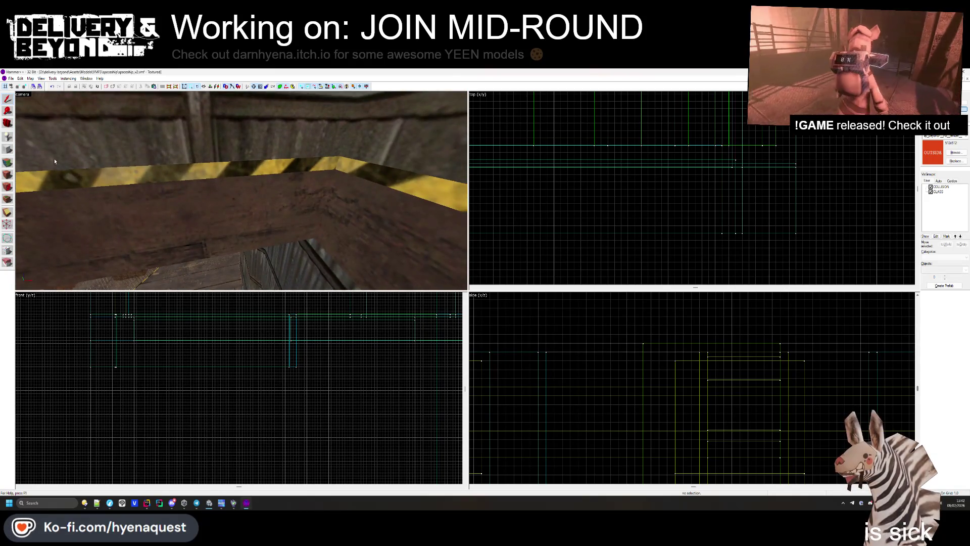
{"action": "left_click", "coordinate": [7, 163]}
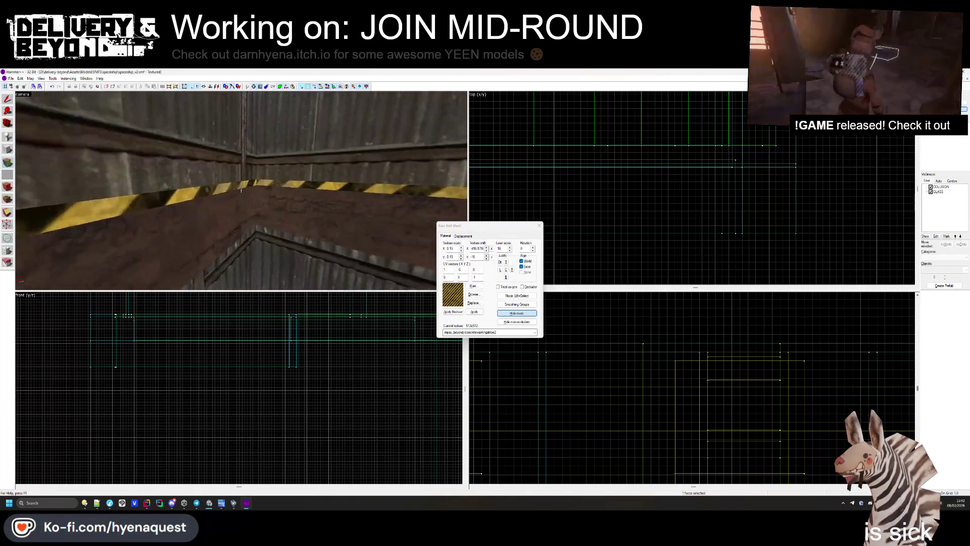
- Sample the pit trim's faces so the yellow-and-black hazard stripe material becomes current
{"action": "key", "text": "z"}
{"action": "left_click", "coordinate": [247, 194]}
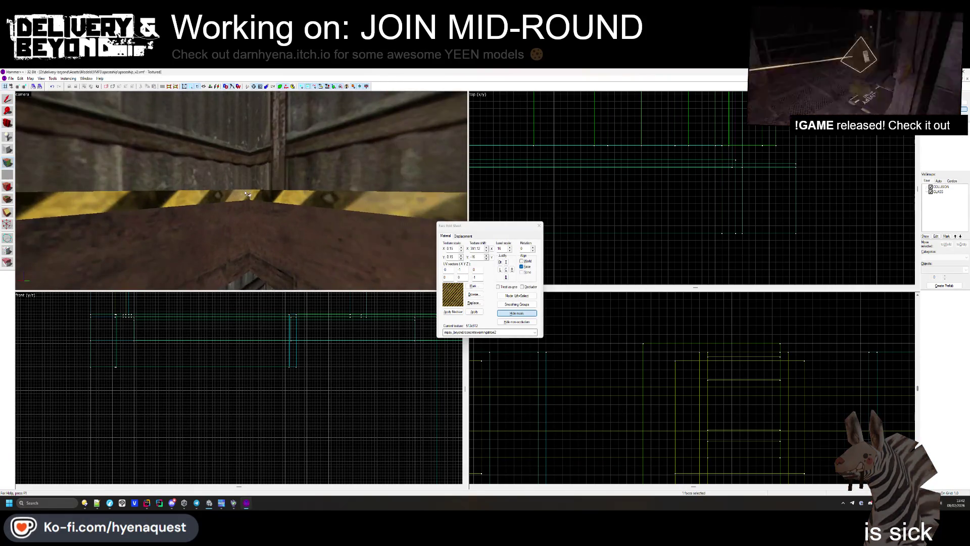
{"action": "key", "text": "z"}
{"action": "left_click", "coordinate": [241, 191]}
{"action": "left_click", "coordinate": [539, 226]}
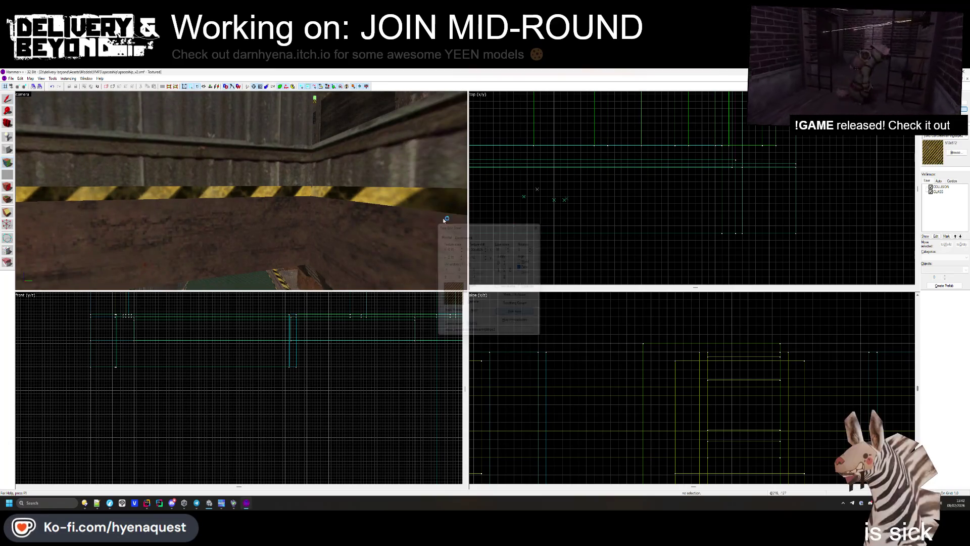
{"action": "key", "text": "z"}
{"action": "mouse_move", "coordinate": [241, 191]}
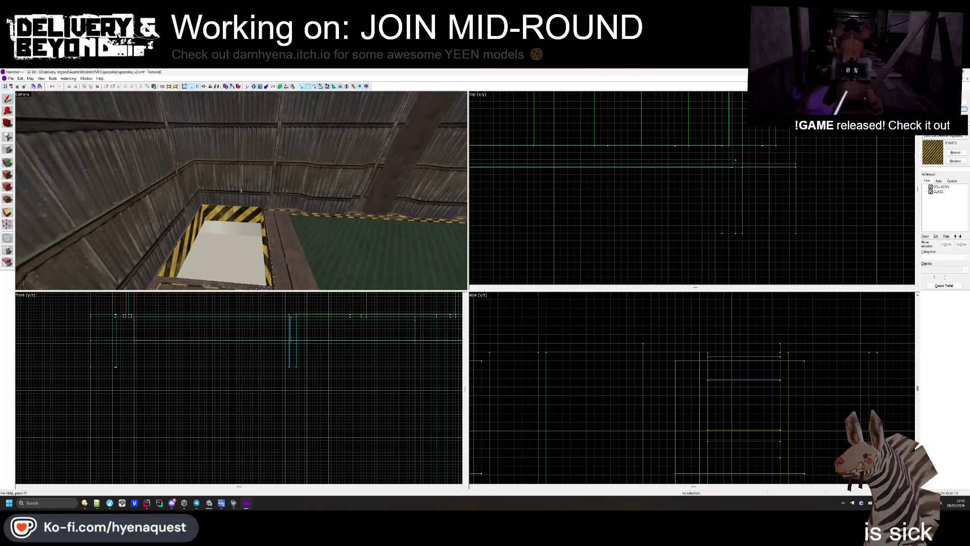
{"action": "key", "text": "z"}
{"action": "left_click", "coordinate": [215, 223]}
{"action": "key", "text": "Escape"}
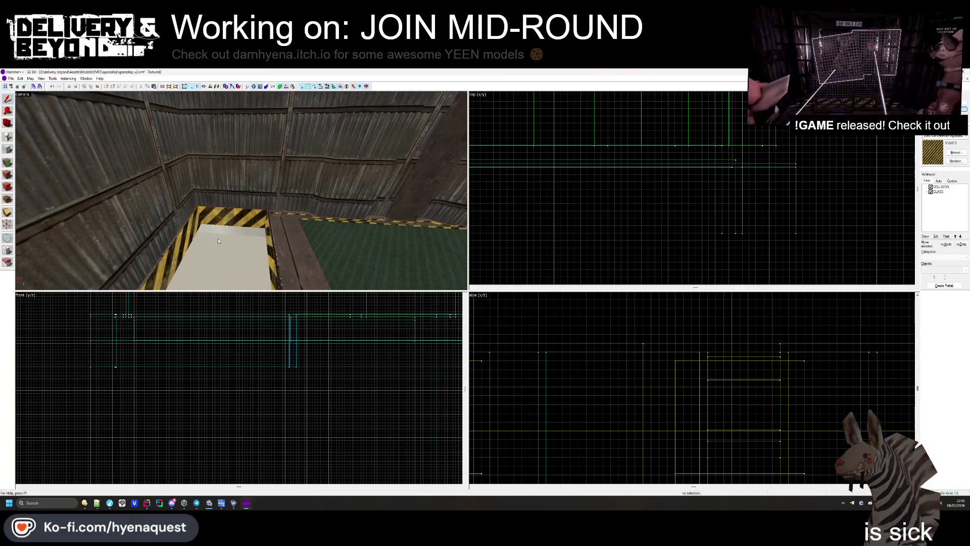
- Fly to the hazard-stripe hatch and check the trim brushes along it
{"action": "key", "text": "z"}
{"action": "key", "text": "w"}
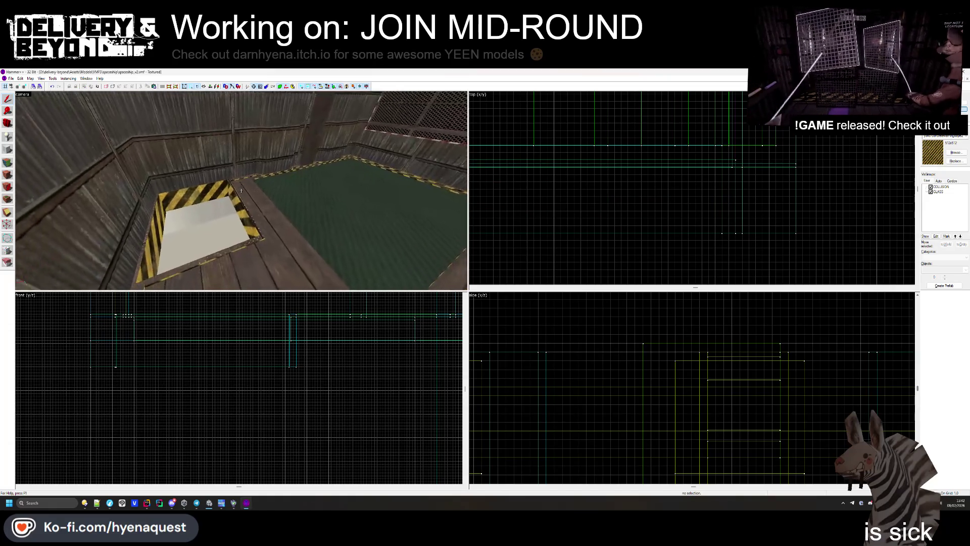
{"action": "left_click", "coordinate": [241, 191]}
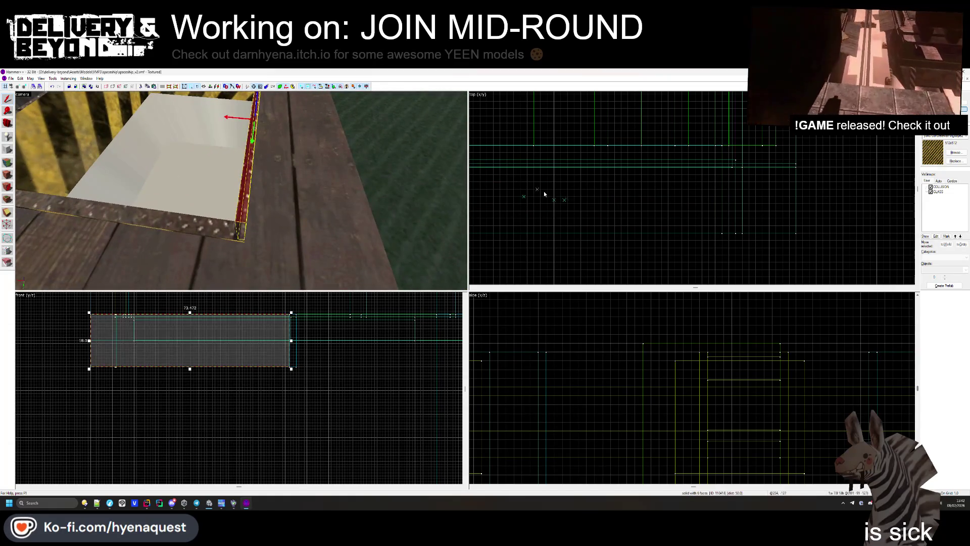
{"action": "scroll", "coordinate": [550, 192], "scroll_direction": "up", "scroll_amount": 5}
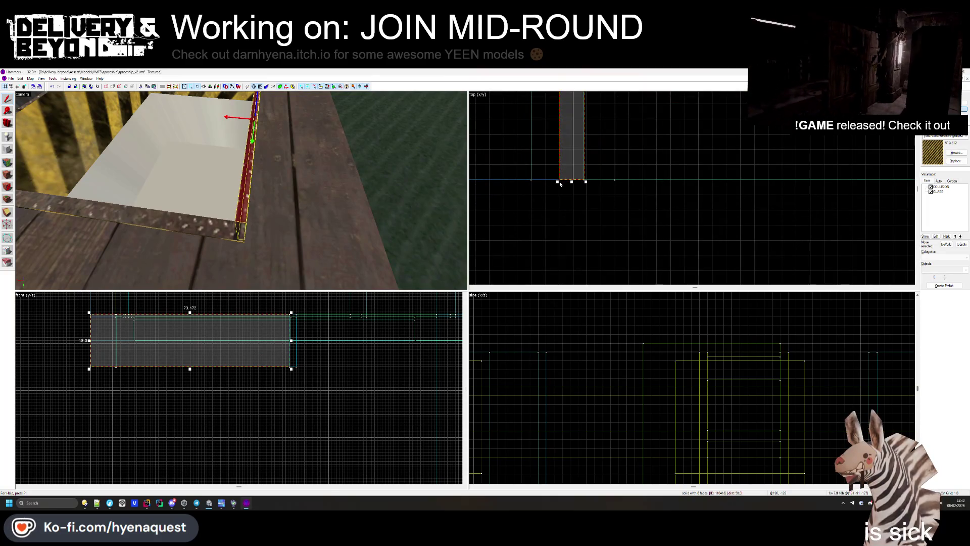
{"action": "key", "text": "Escape"}
{"action": "left_click", "coordinate": [240, 235]}
{"action": "scroll", "coordinate": [525, 232], "scroll_direction": "up", "scroll_amount": 6}
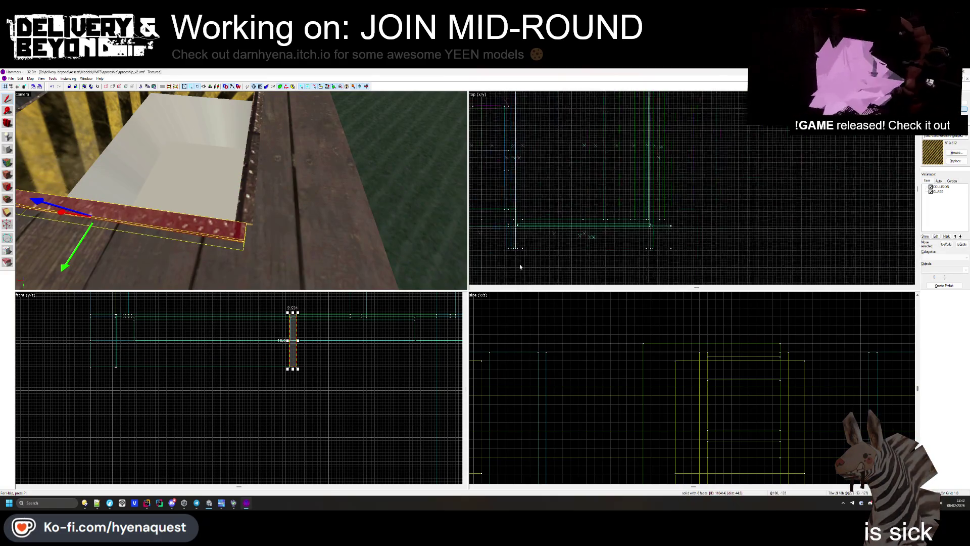
{"action": "scroll", "coordinate": [532, 192], "scroll_direction": "up", "scroll_amount": 2}
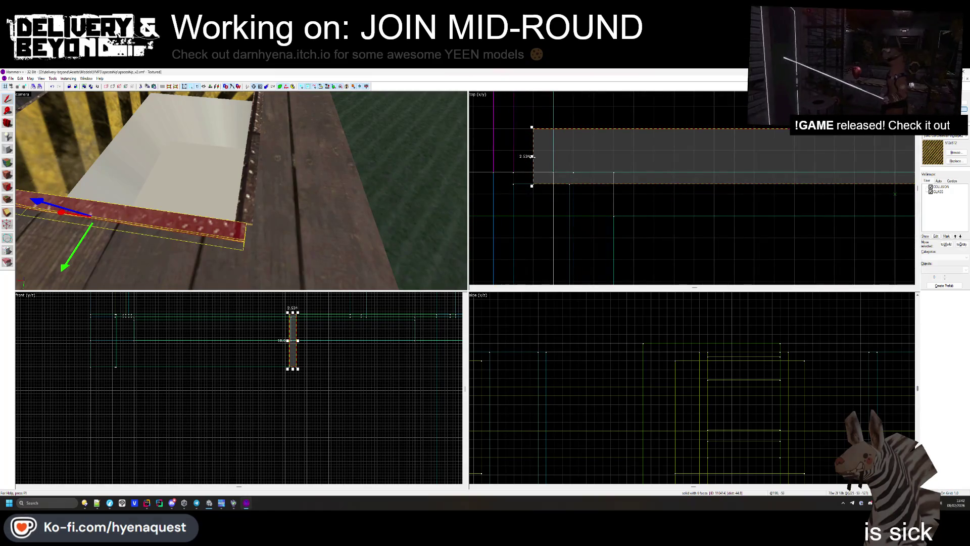
{"action": "key", "text": "Escape"}
- Select the trim piece beside the hatch and pull its right end leftward
{"action": "left_click_drag", "start_coordinate": [332, 202], "coordinate": [286, 208]}
{"action": "left_click", "coordinate": [287, 208]}
{"action": "scroll", "coordinate": [626, 186], "scroll_direction": "up", "scroll_amount": 5}
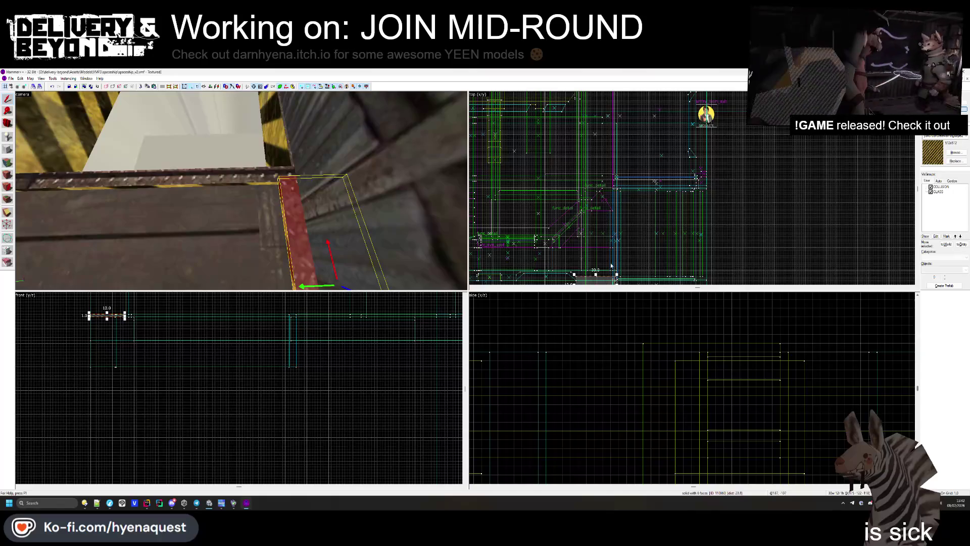
{"action": "left_click_drag", "start_coordinate": [596, 218], "coordinate": [579, 217]}
{"action": "key", "text": "Escape"}
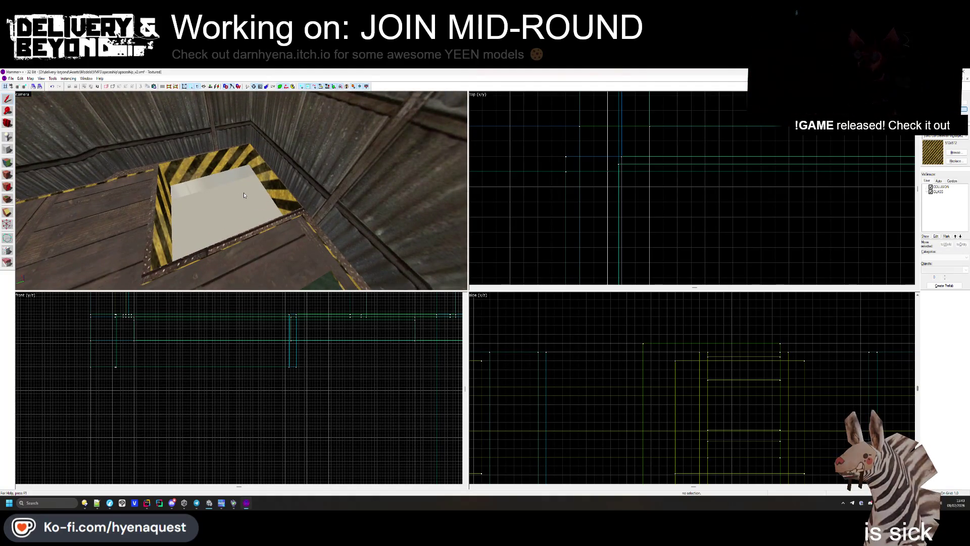
- Apply weathered_brown_planks to a pit edge face and another floor face
{"action": "key", "text": "s"}
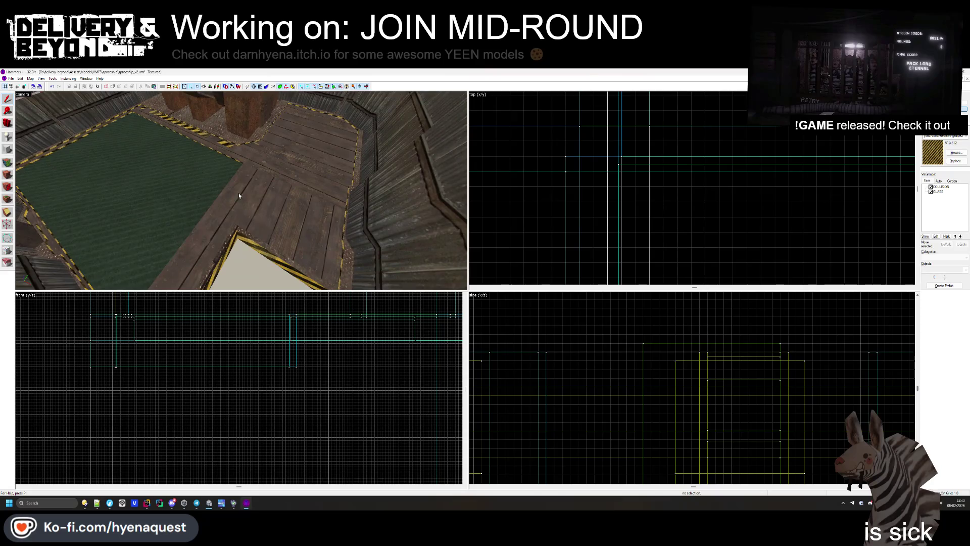
{"action": "left_click", "coordinate": [14, 173]}
{"action": "left_click", "coordinate": [304, 202]}
{"action": "left_click", "coordinate": [477, 245]}
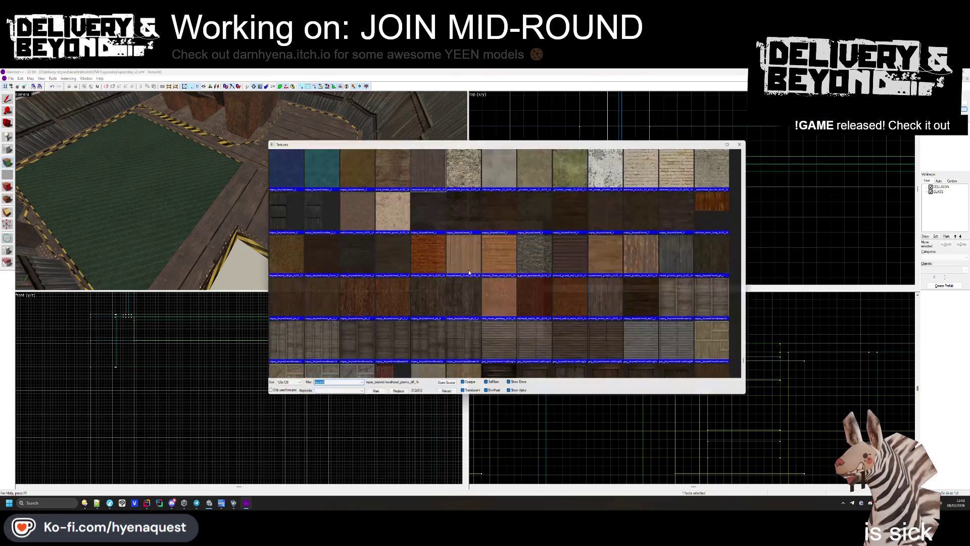
{"action": "double_click", "coordinate": [392, 175]}
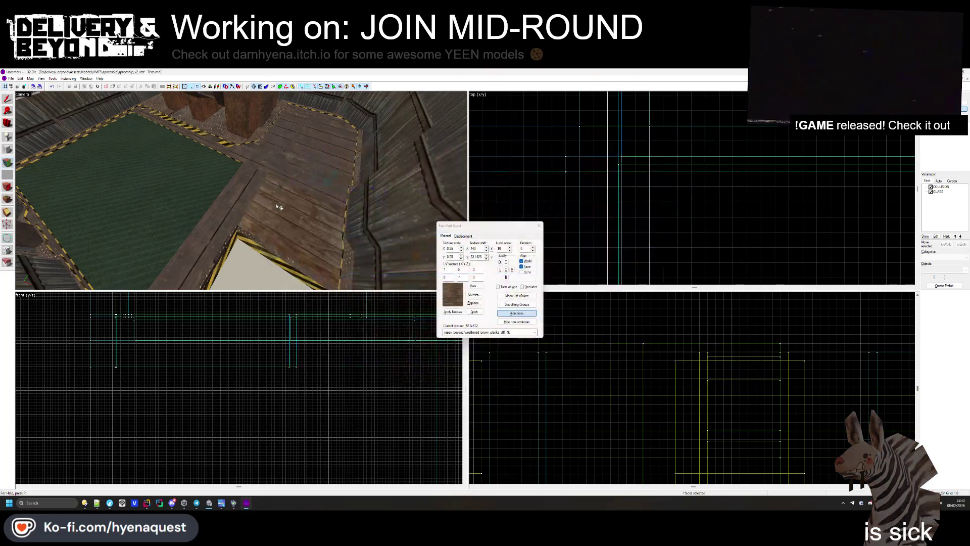
{"action": "key", "text": "s"}
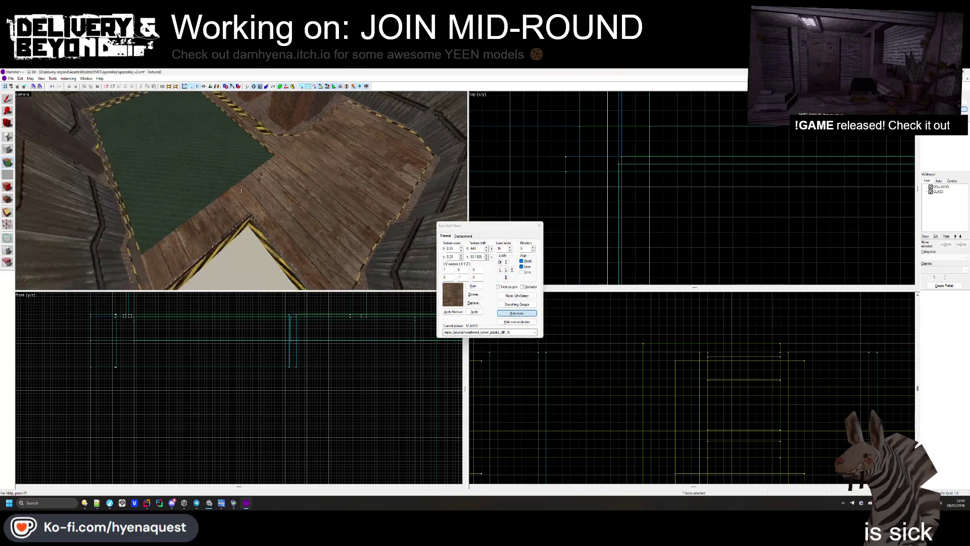
{"action": "left_click", "coordinate": [258, 200], "text": "ctrl"}
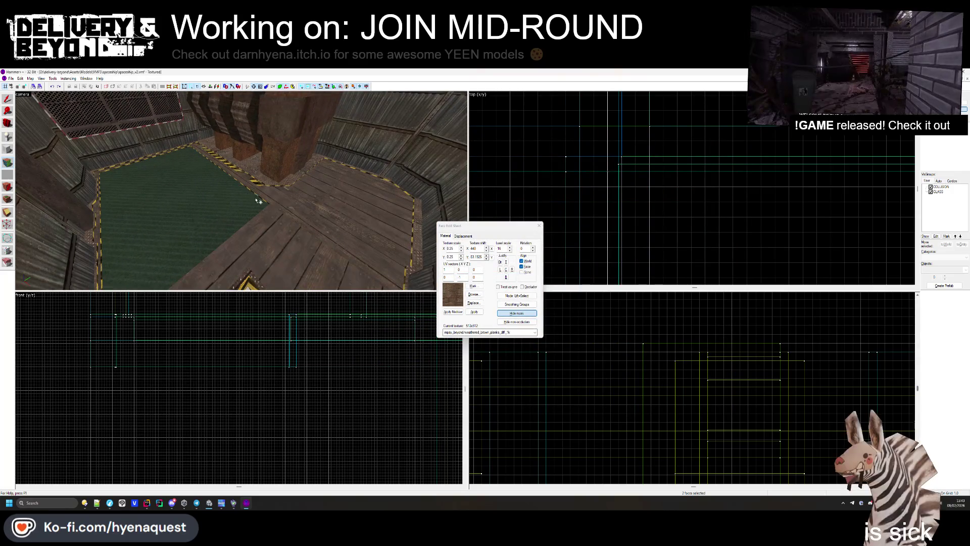
{"action": "left_click", "coordinate": [539, 226]}
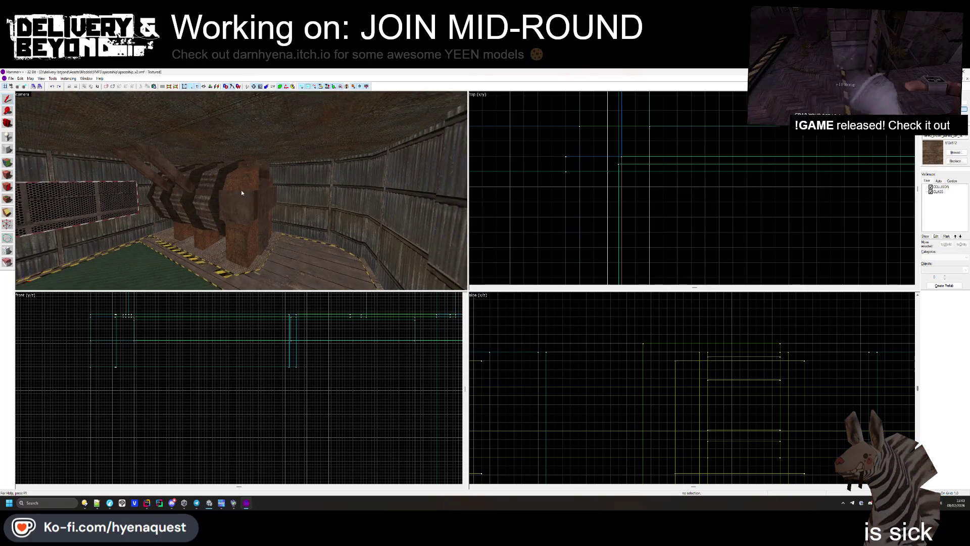
- Fly the camera forward down the corridor and tilt it up toward the ceiling
{"action": "key", "text": "w"}
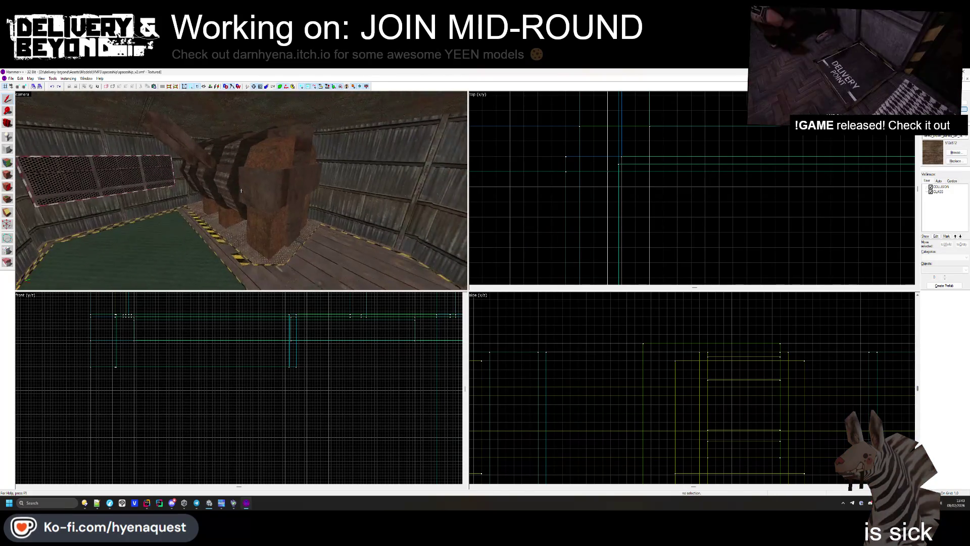
{"action": "key", "text": "w"}
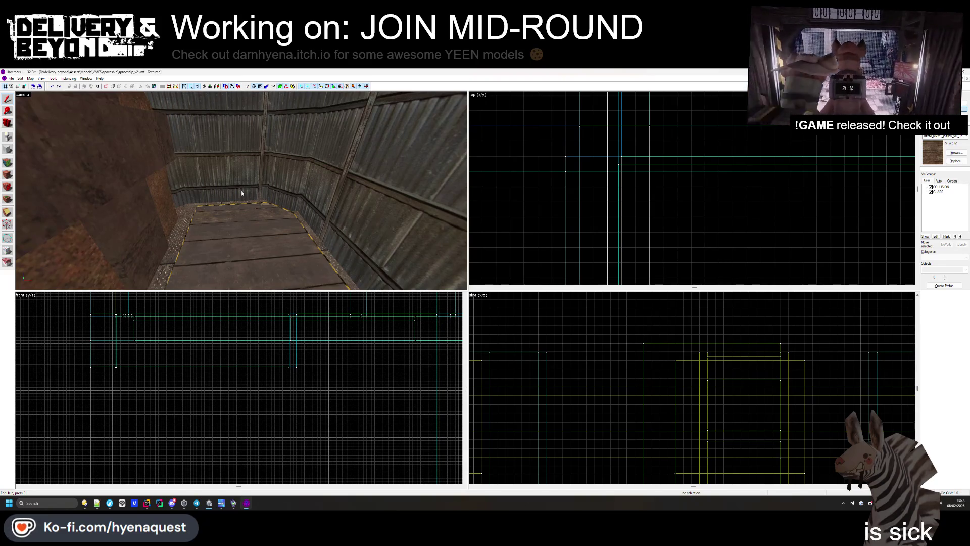
{"action": "key", "text": "w"}
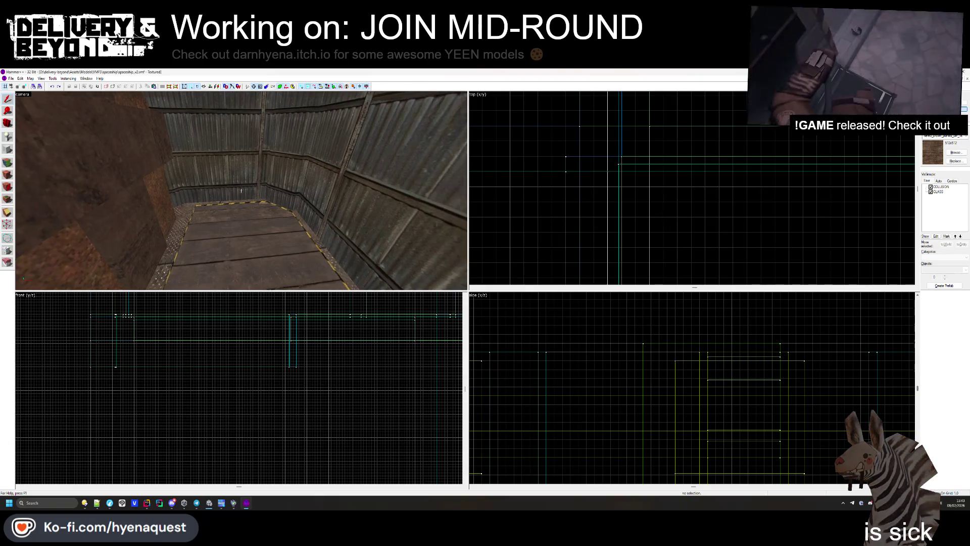
{"action": "key", "text": "Up"}
{"action": "left_click", "coordinate": [11, 78]}
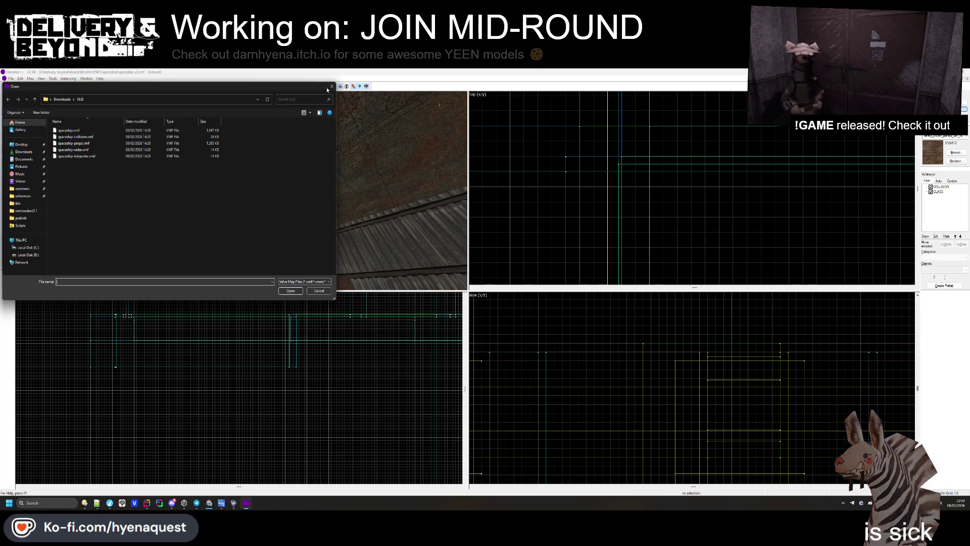
- Open the older spaceship .vmf map from the Downloads\OLD folder
{"action": "key", "text": "Escape"}
{"action": "left_click", "coordinate": [958, 78]}
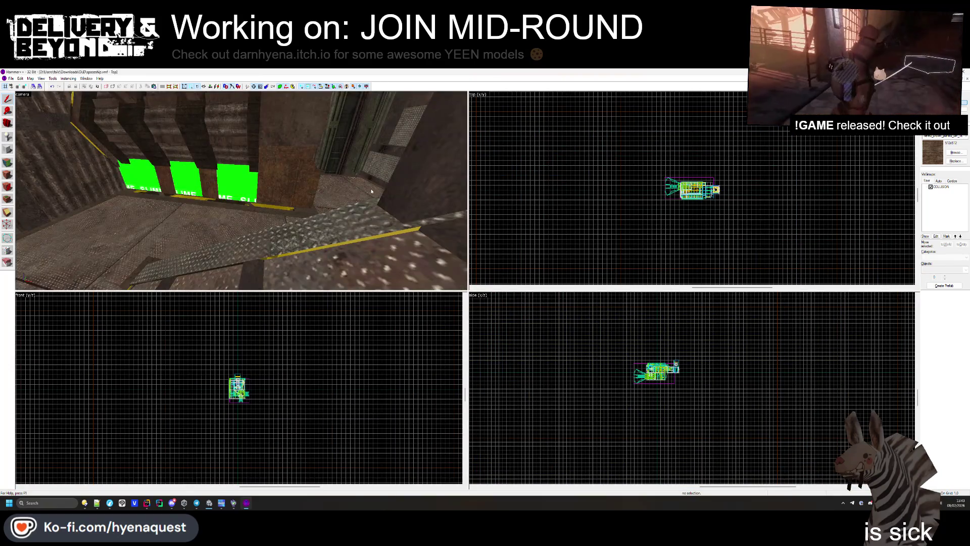
- Orbit around the green-wall SLIME-sign room and select its func_instance
{"action": "key", "text": "z"}
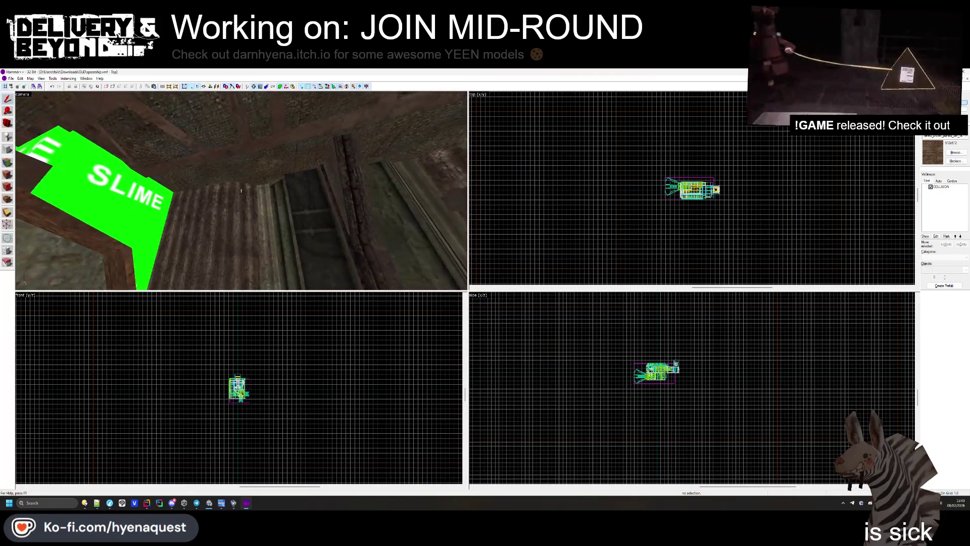
{"action": "mouse_move", "coordinate": [241, 190]}
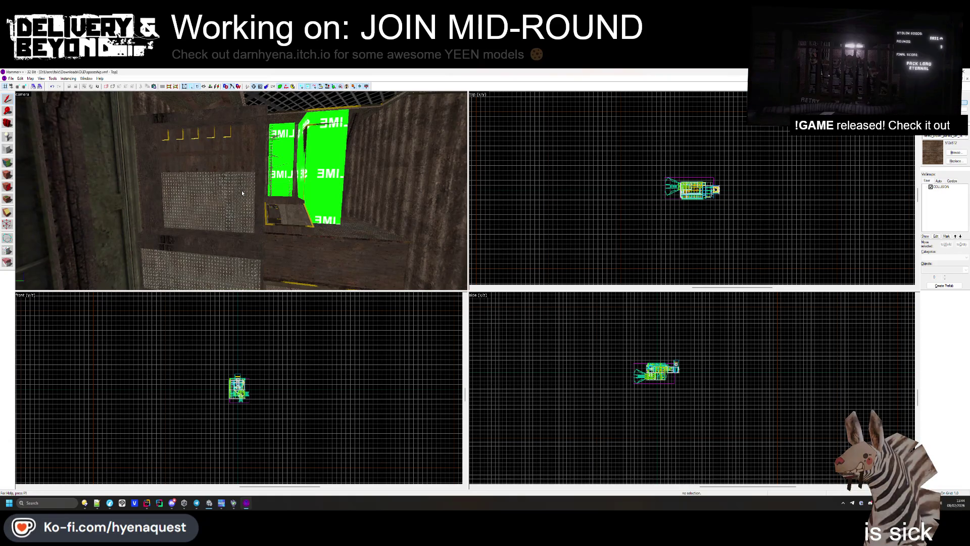
{"action": "left_click_drag", "start_coordinate": [241, 191], "coordinate": [241, 191]}
{"action": "left_click", "coordinate": [241, 191]}
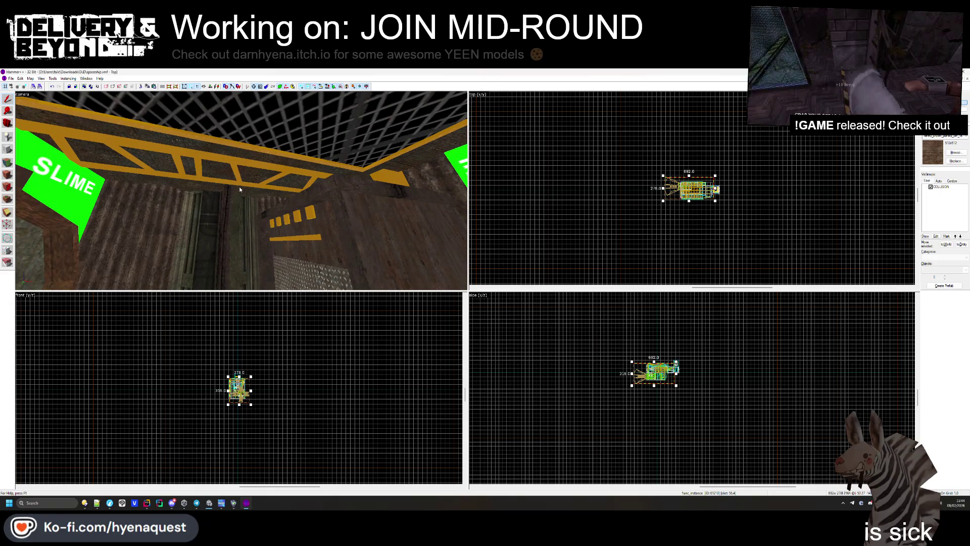
- Select a red ceiling beam and add the neighbouring beam pieces to the selection
{"action": "left_click", "coordinate": [240, 185]}
{"action": "left_click", "coordinate": [237, 185]}
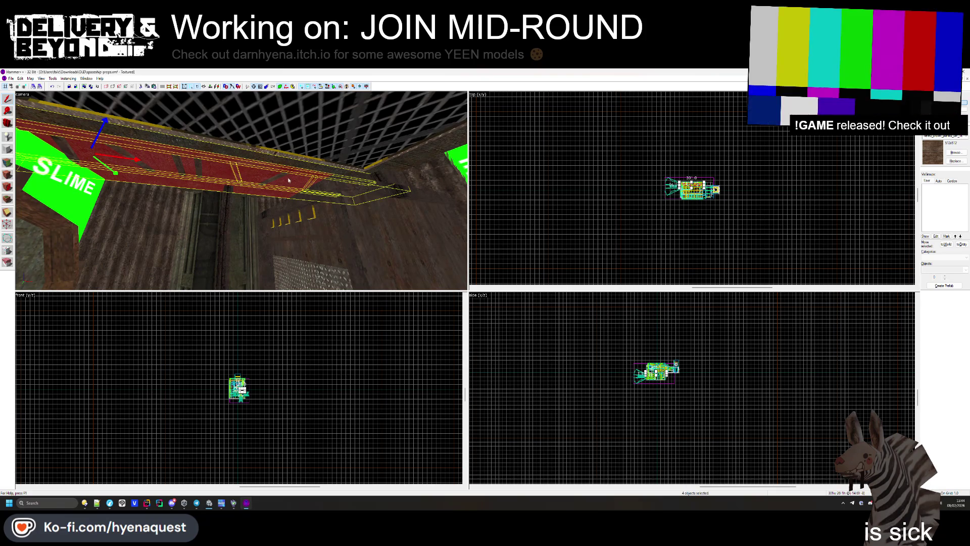
{"action": "mouse_move", "coordinate": [280, 176]}
{"action": "left_mouse_down"}
{"action": "mouse_move", "coordinate": [240, 190]}
{"action": "mouse_move", "coordinate": [255, 198]}
{"action": "mouse_move", "coordinate": [241, 193]}
{"action": "left_mouse_up"}
{"action": "left_click", "coordinate": [205, 208], "text": "ctrl"}
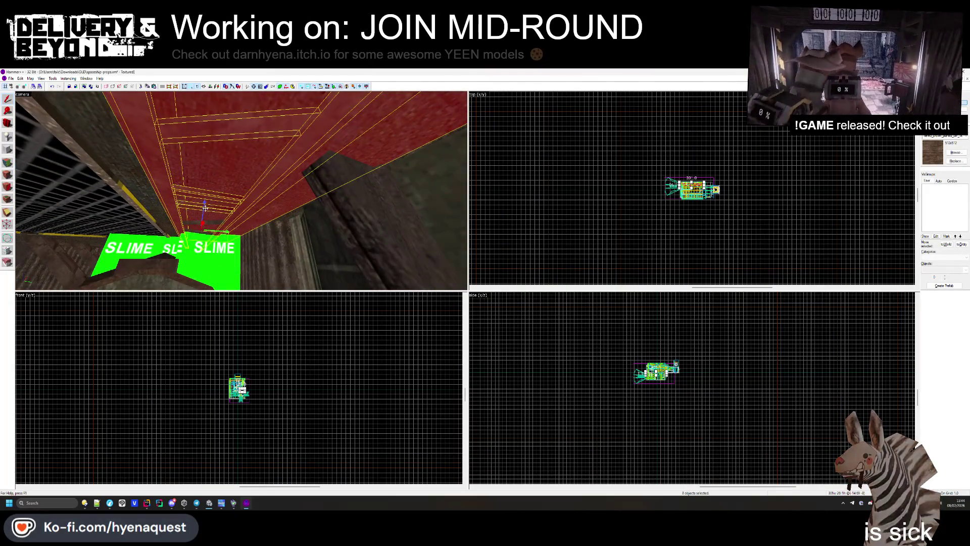
{"action": "left_click_drag", "start_coordinate": [192, 225], "coordinate": [241, 191]}
{"action": "left_click", "coordinate": [241, 191], "text": "ctrl"}
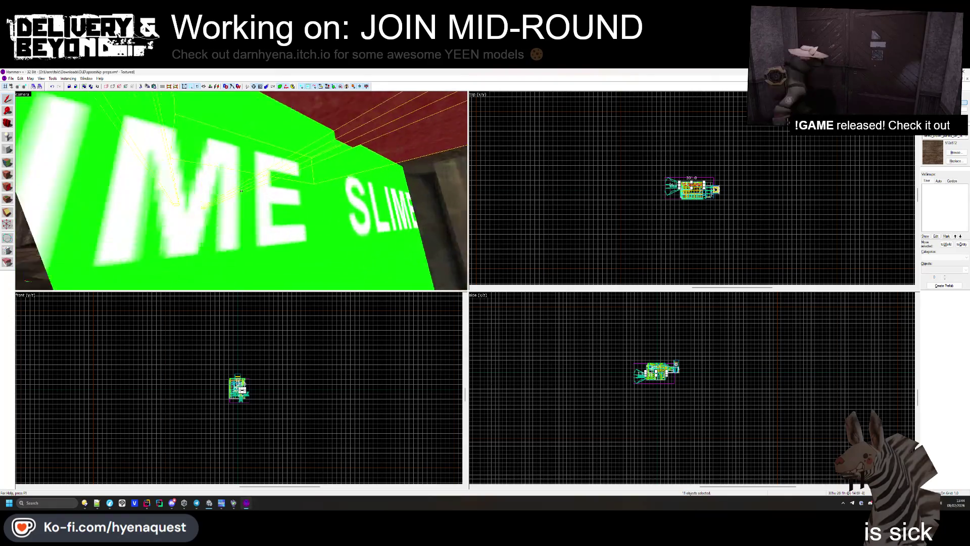
{"action": "left_click", "coordinate": [241, 190], "text": "ctrl"}
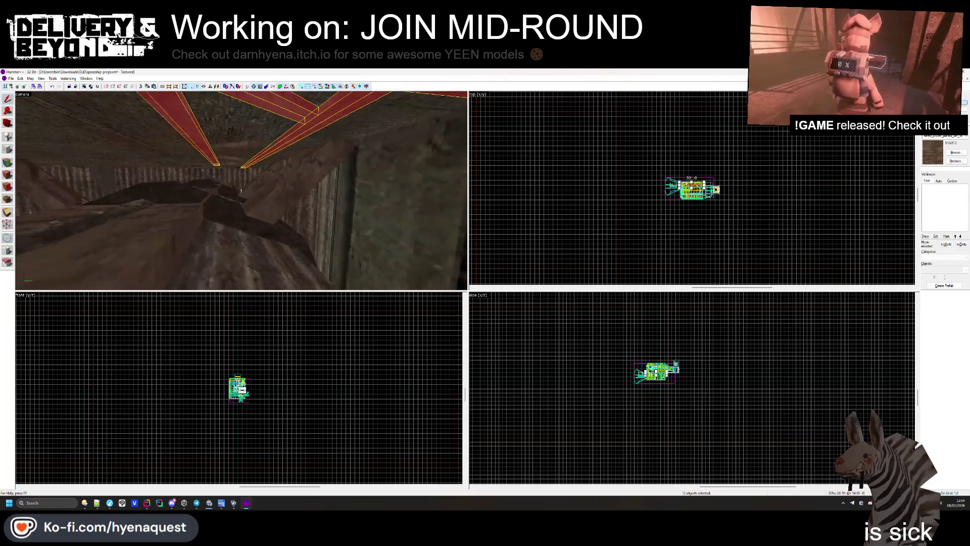
- Add the remaining supports, boxes and beams, then restore the map window
{"action": "left_click", "coordinate": [241, 190], "text": "ctrl"}
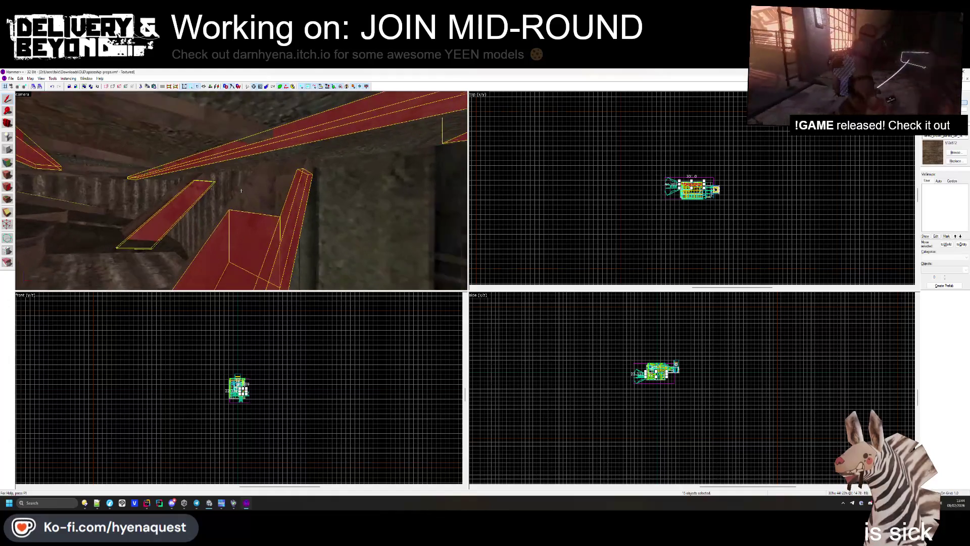
{"action": "left_click", "coordinate": [269, 183], "text": "ctrl"}
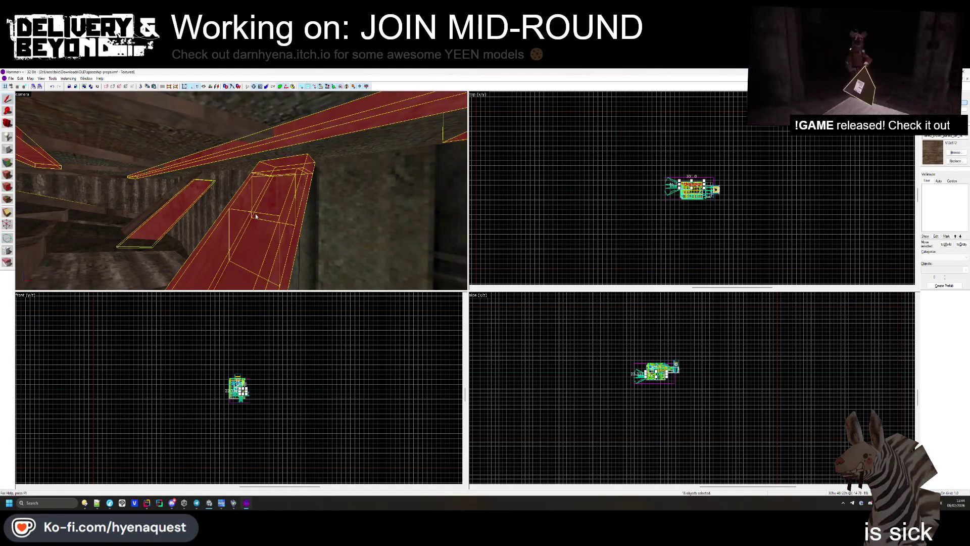
{"action": "left_click", "coordinate": [251, 178], "text": "ctrl"}
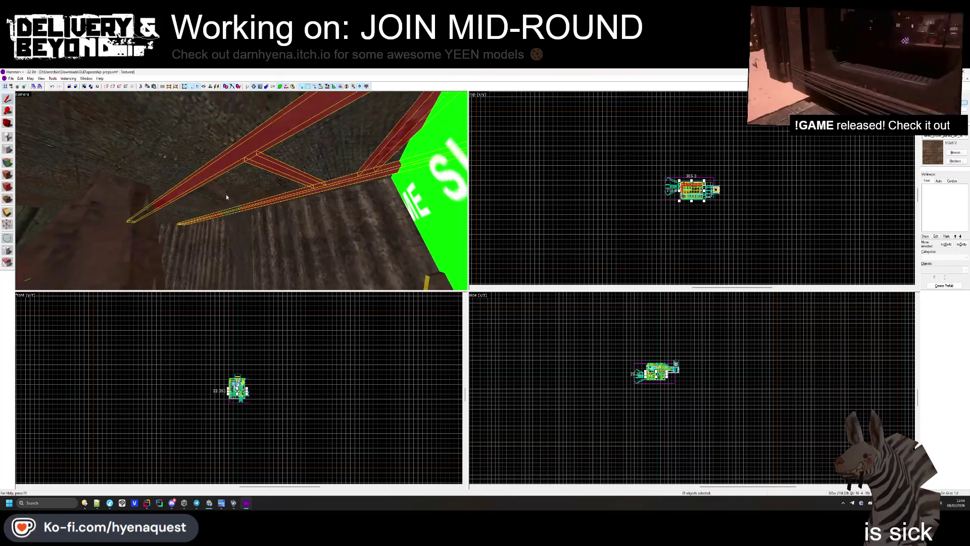
{"action": "left_click", "coordinate": [241, 191], "text": "ctrl"}
{"action": "left_click", "coordinate": [273, 169], "text": "ctrl"}
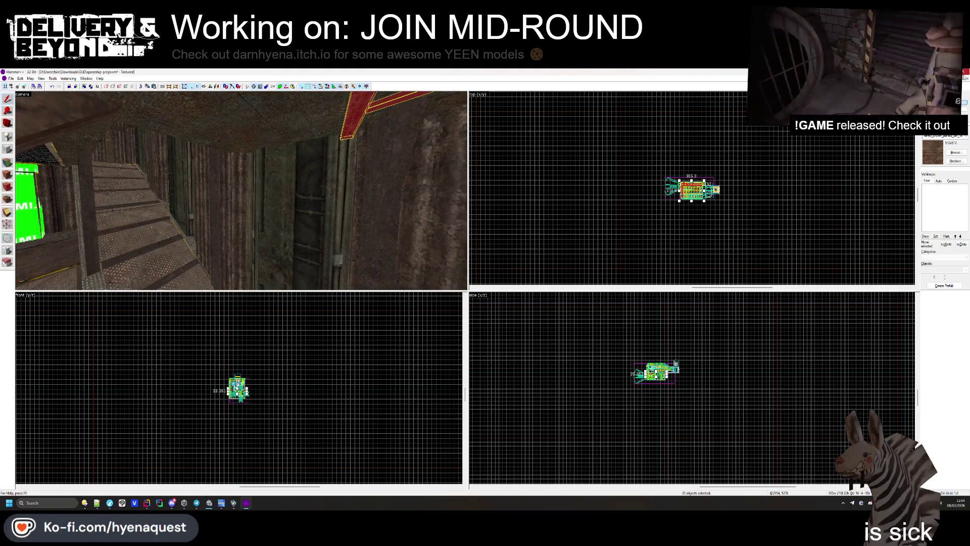
{"action": "left_click", "coordinate": [965, 78]}
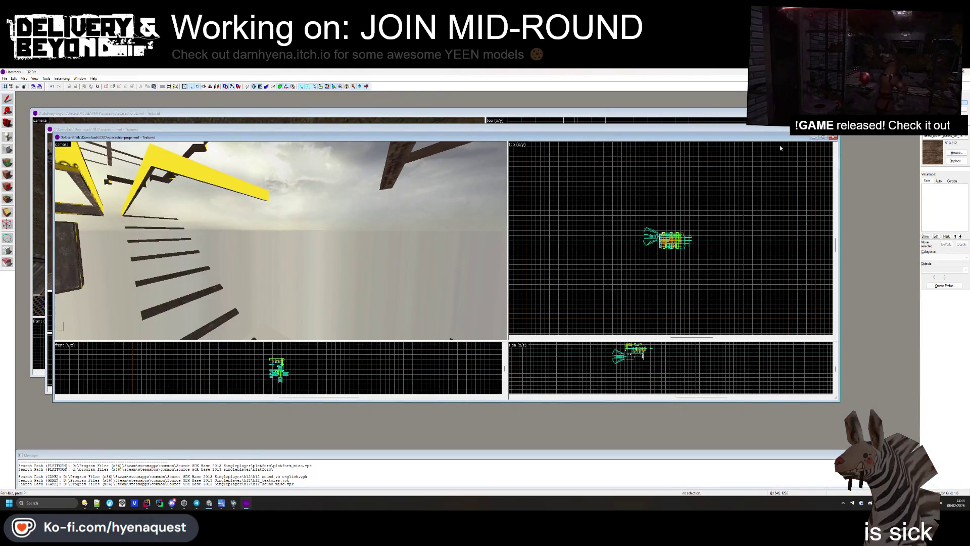
- Bring spaceship_v2 to the front and paste the copied beams with Paste Special
{"action": "double_click", "coordinate": [656, 114]}
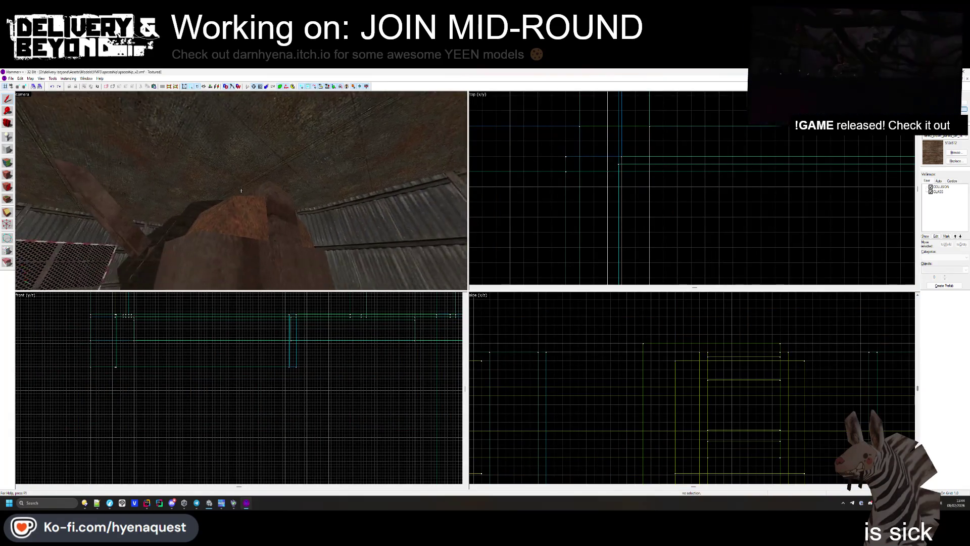
{"action": "scroll", "coordinate": [710, 181], "scroll_direction": "down", "scroll_amount": 6}
{"action": "right_click", "coordinate": [710, 182]}
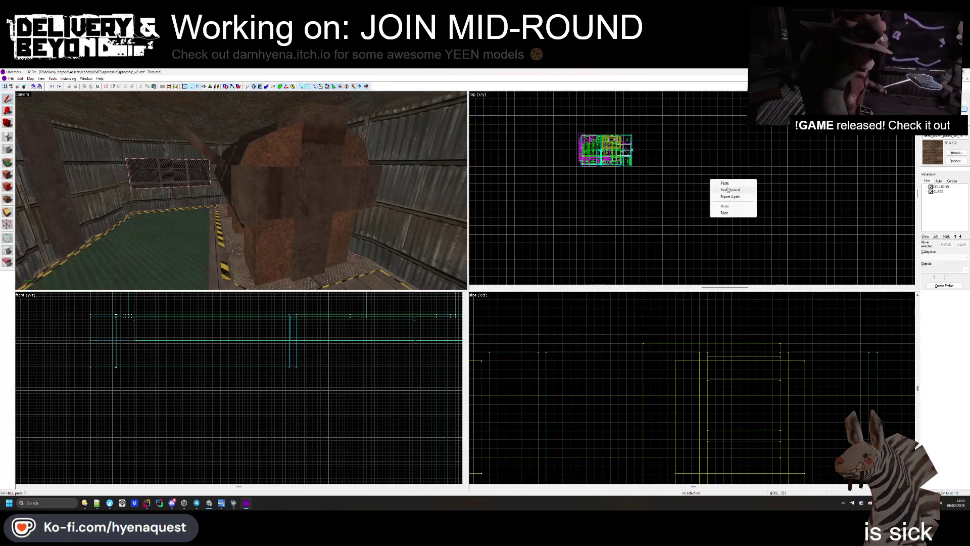
{"action": "left_click", "coordinate": [723, 195]}
{"action": "scroll", "coordinate": [635, 206], "scroll_direction": "up", "scroll_amount": 3}
{"action": "scroll", "coordinate": [622, 153], "scroll_direction": "down", "scroll_amount": 2}
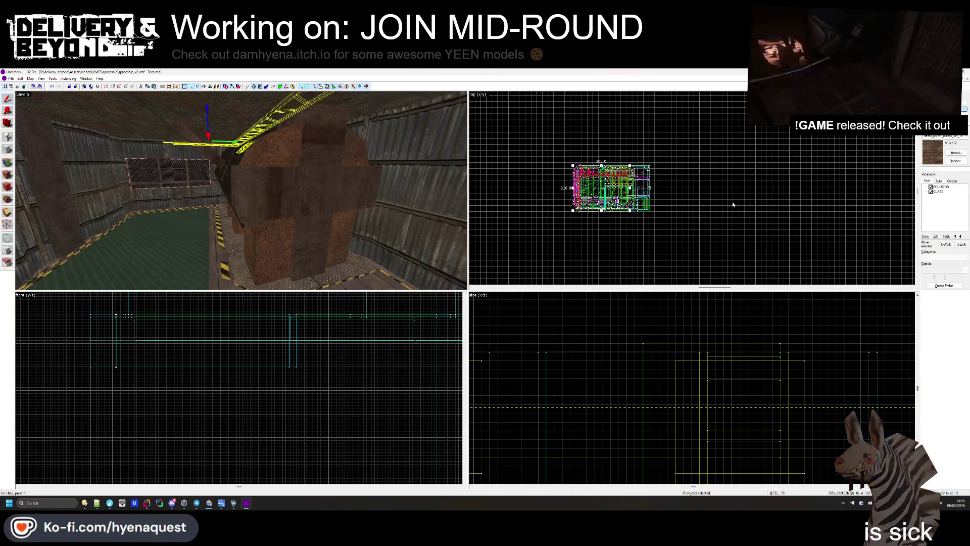
{"action": "left_click", "coordinate": [792, 146]}
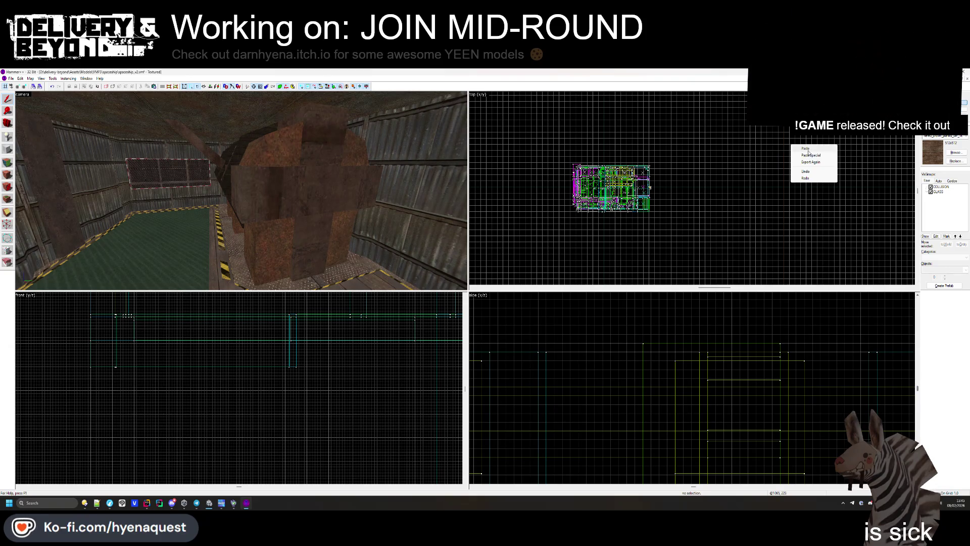
{"action": "left_click", "coordinate": [810, 154]}
{"action": "key", "text": "Return"}
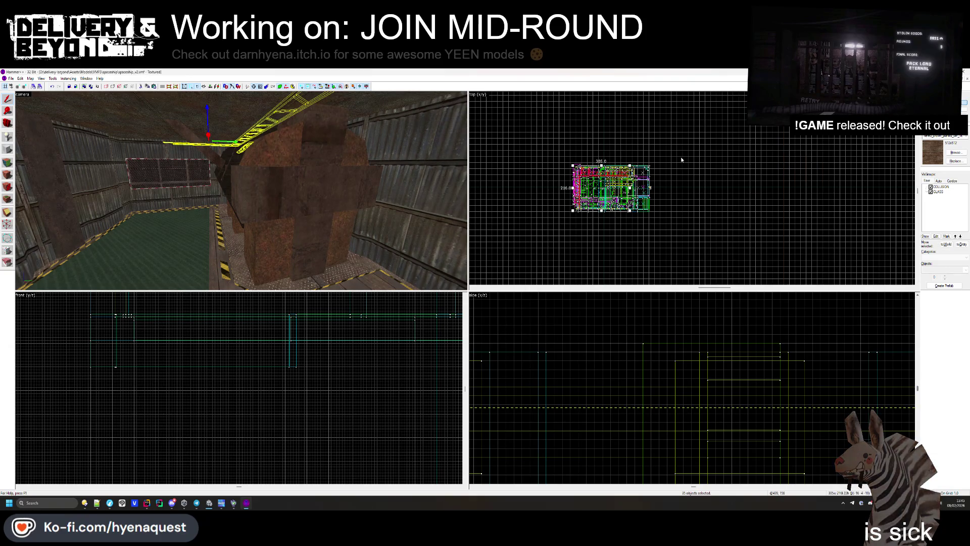
- Lower the pasted truss group and slide it to the right
{"action": "scroll", "coordinate": [666, 347], "scroll_direction": "down", "scroll_amount": 4}
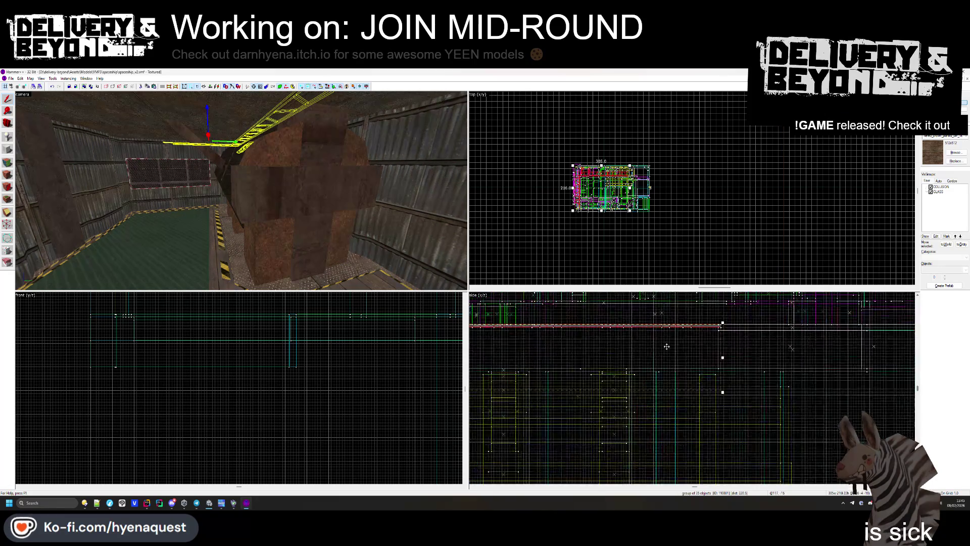
{"action": "left_click_drag", "start_coordinate": [667, 376], "coordinate": [666, 387]}
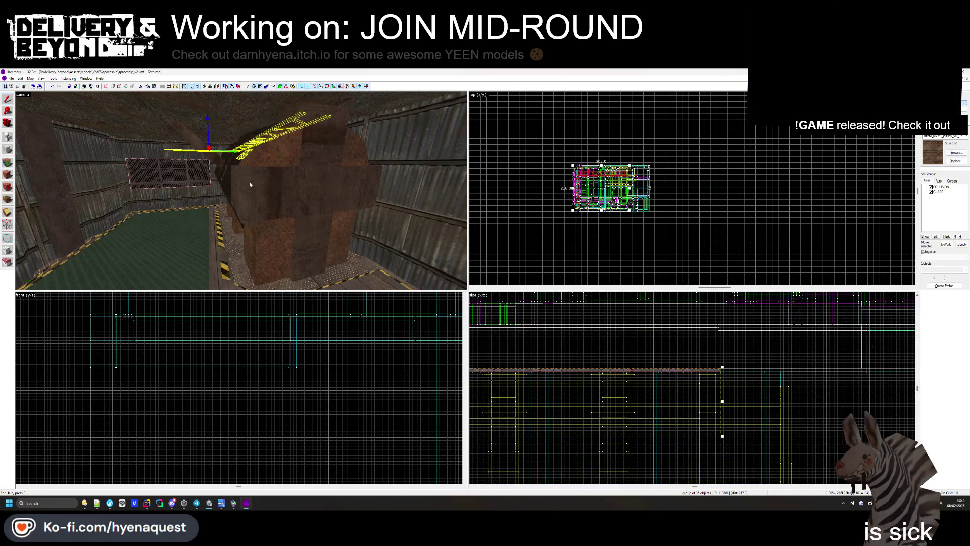
{"action": "mouse_move", "coordinate": [237, 202]}
{"action": "left_mouse_down"}
{"action": "mouse_move", "coordinate": [241, 190]}
{"action": "mouse_move", "coordinate": [451, 190]}
{"action": "left_mouse_up"}
{"action": "scroll", "coordinate": [652, 177], "scroll_direction": "up", "scroll_amount": 8}
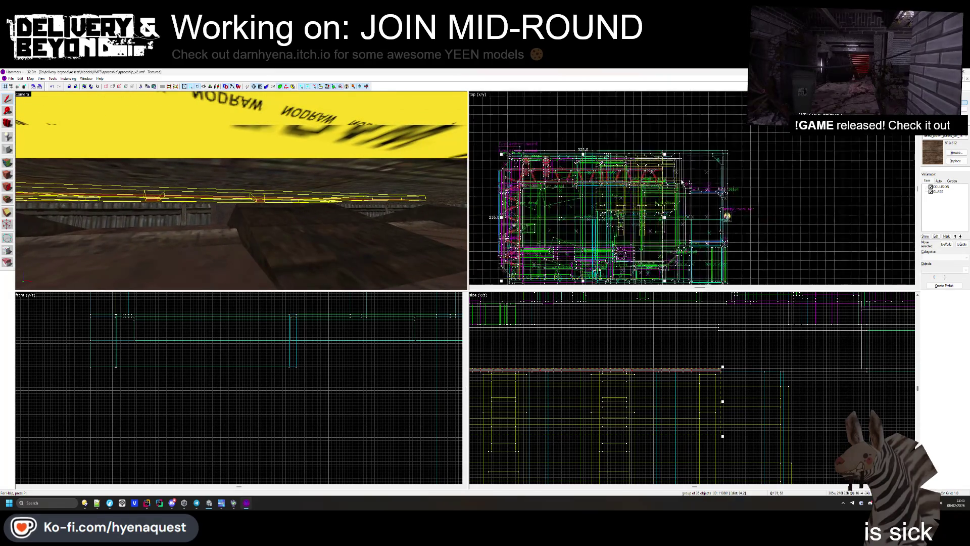
{"action": "mouse_move", "coordinate": [652, 177]}
{"action": "left_mouse_down"}
{"action": "mouse_move", "coordinate": [751, 182]}
{"action": "mouse_move", "coordinate": [740, 182]}
{"action": "left_mouse_up"}
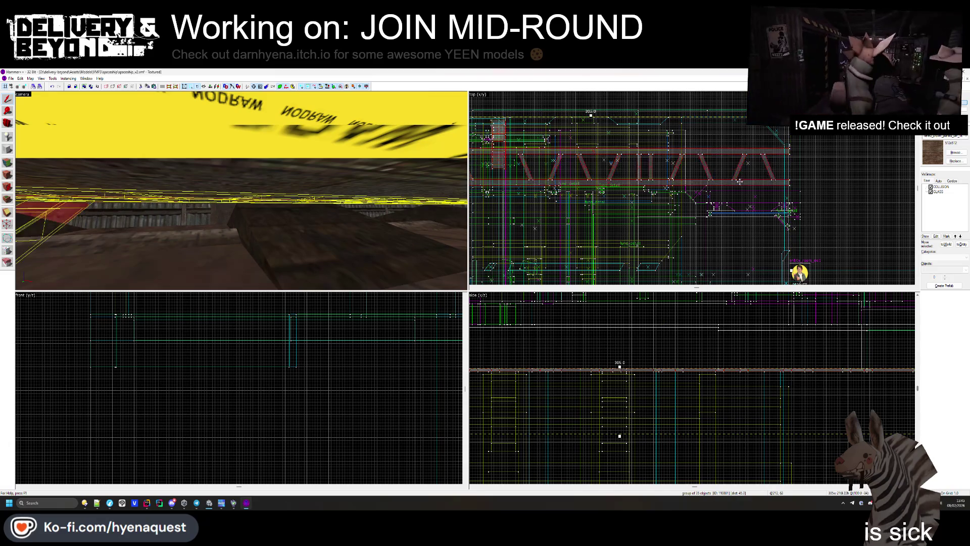
- Fly beneath the truss and shift it down and right in the Top view
{"action": "key", "text": "z"}
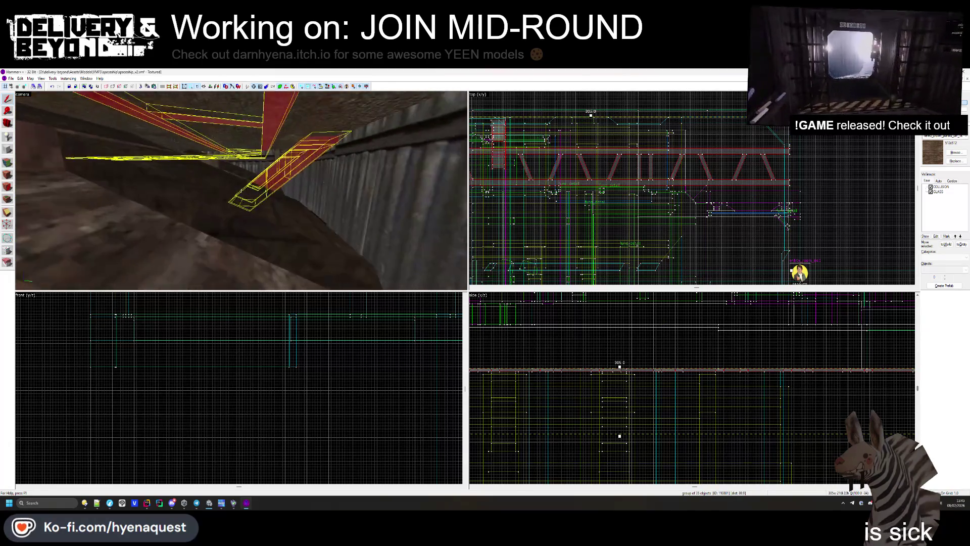
{"action": "key", "text": "w"}
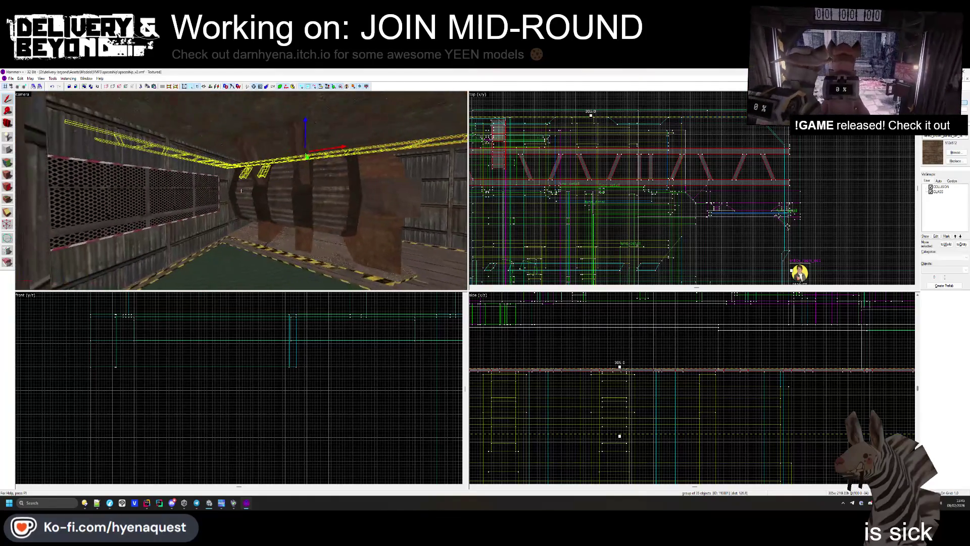
{"action": "key", "text": "z"}
{"action": "left_click_drag", "start_coordinate": [743, 180], "coordinate": [807, 192]}
{"action": "scroll", "coordinate": [660, 199], "scroll_direction": "up", "scroll_amount": 3}
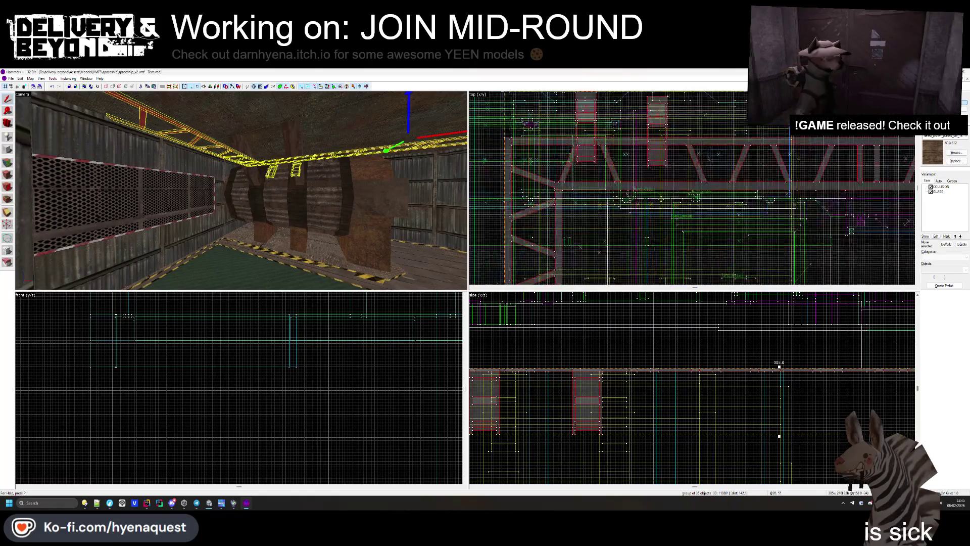
- Drag the two red steel columns right under the truss, then fine-tune their height in Side view
{"action": "key", "text": "z"}
{"action": "key", "text": "w"}
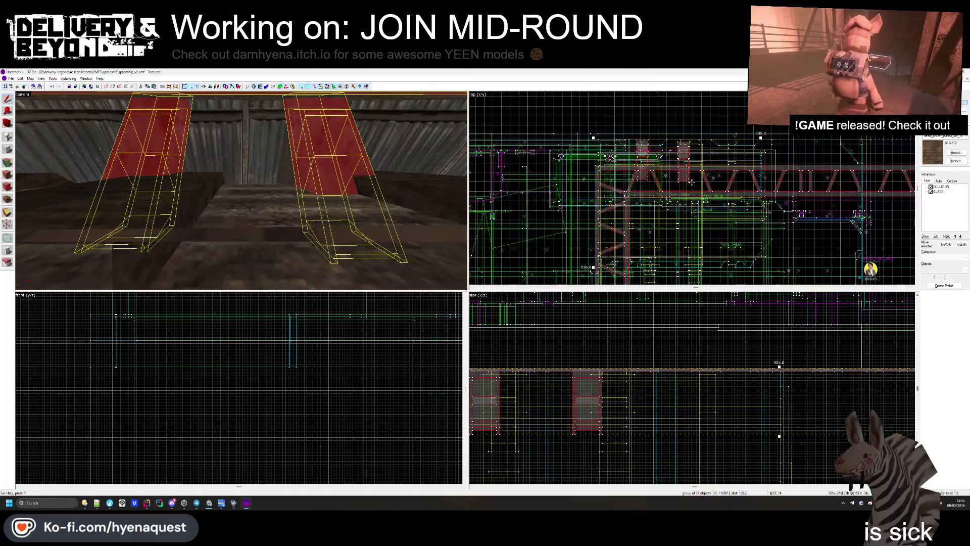
{"action": "scroll", "coordinate": [683, 163], "scroll_direction": "up", "scroll_amount": 2}
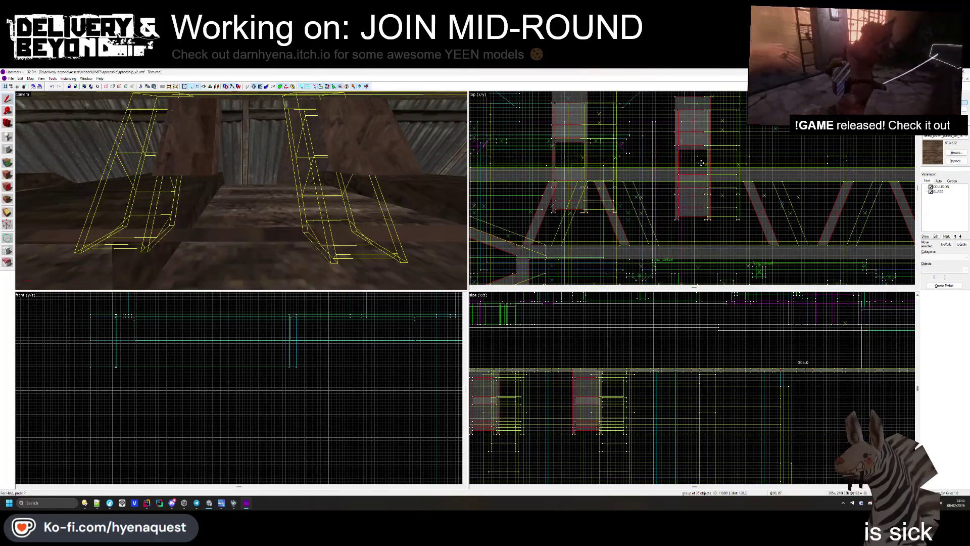
{"action": "left_click_drag", "start_coordinate": [702, 163], "coordinate": [702, 162]}
{"action": "scroll", "coordinate": [595, 433], "scroll_direction": "up", "scroll_amount": 2}
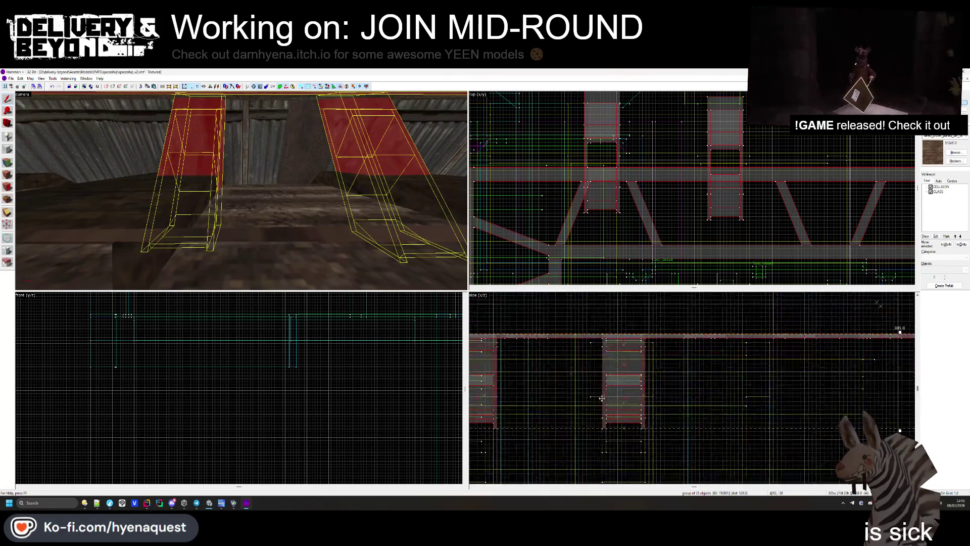
{"action": "left_click_drag", "start_coordinate": [628, 404], "coordinate": [625, 374]}
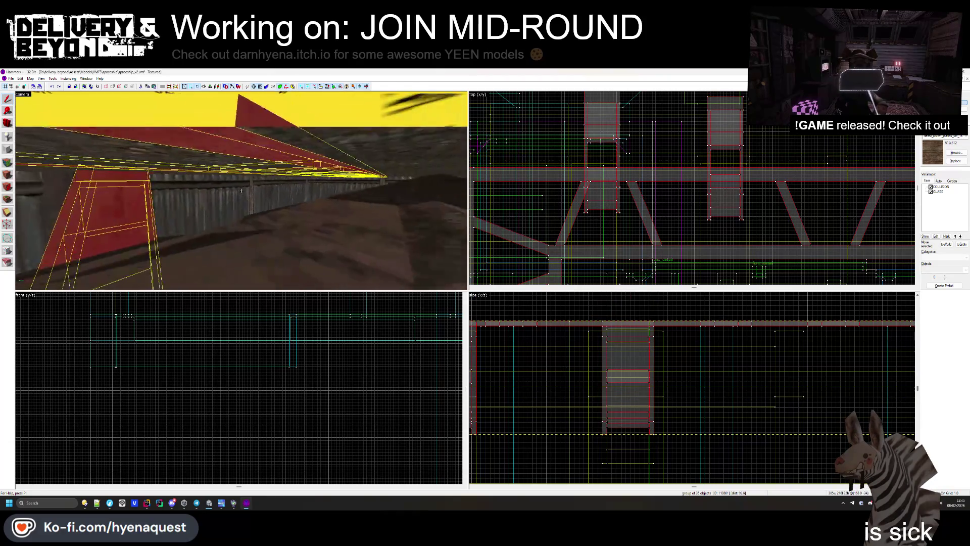
{"action": "left_click_drag", "start_coordinate": [240, 191], "coordinate": [151, 189]}
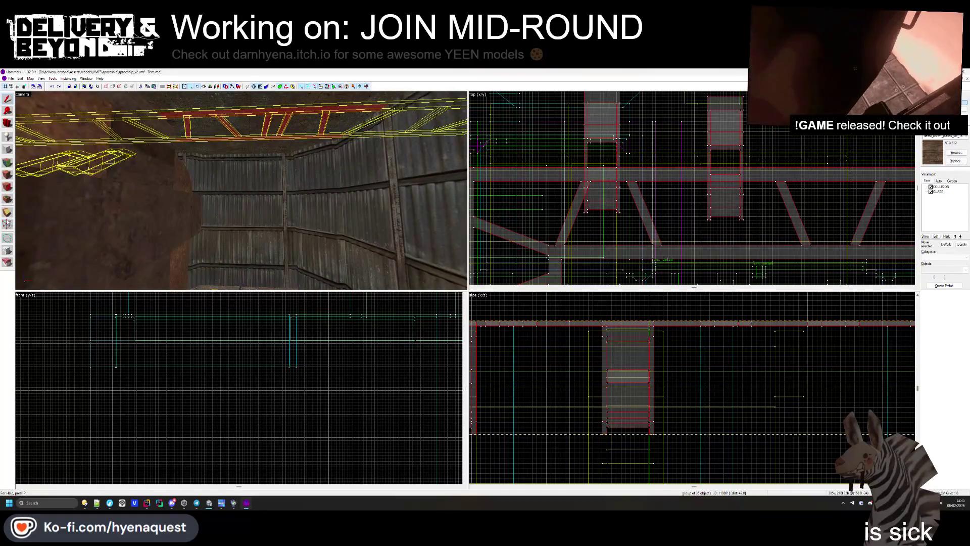
{"action": "scroll", "coordinate": [736, 151], "scroll_direction": "up", "scroll_amount": 5}
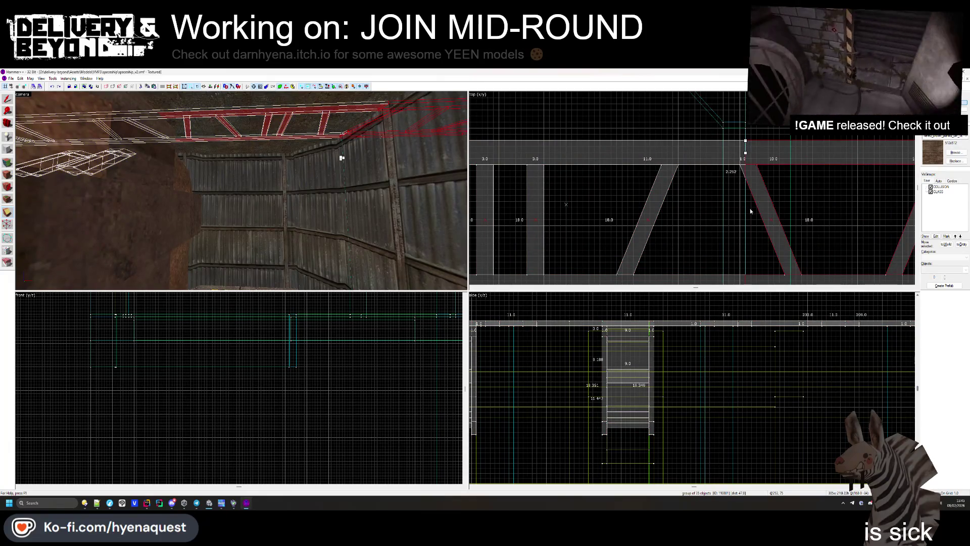
- Clip the ceiling truss short at its far end, around x≈1475
{"action": "key", "text": "Return"}
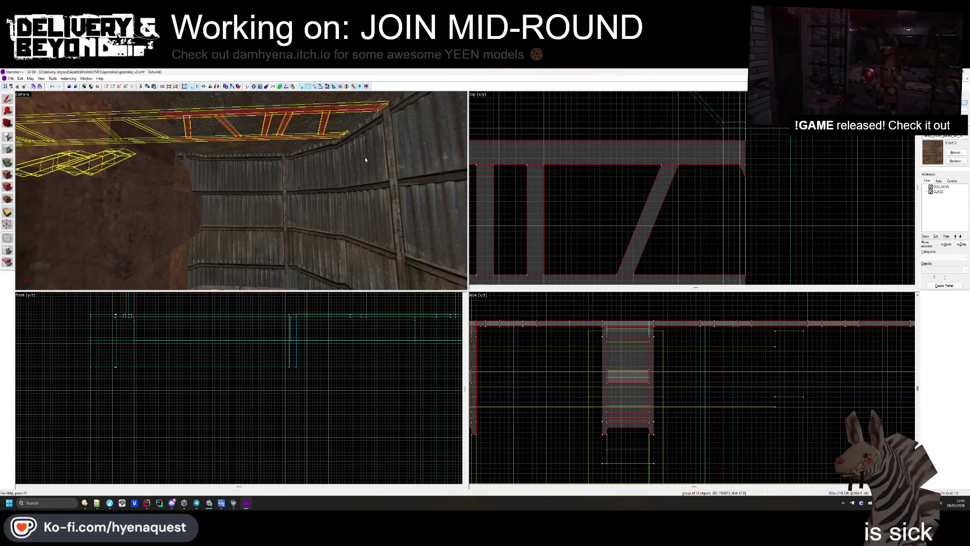
{"action": "key", "text": "z"}
{"action": "key", "text": "w"}
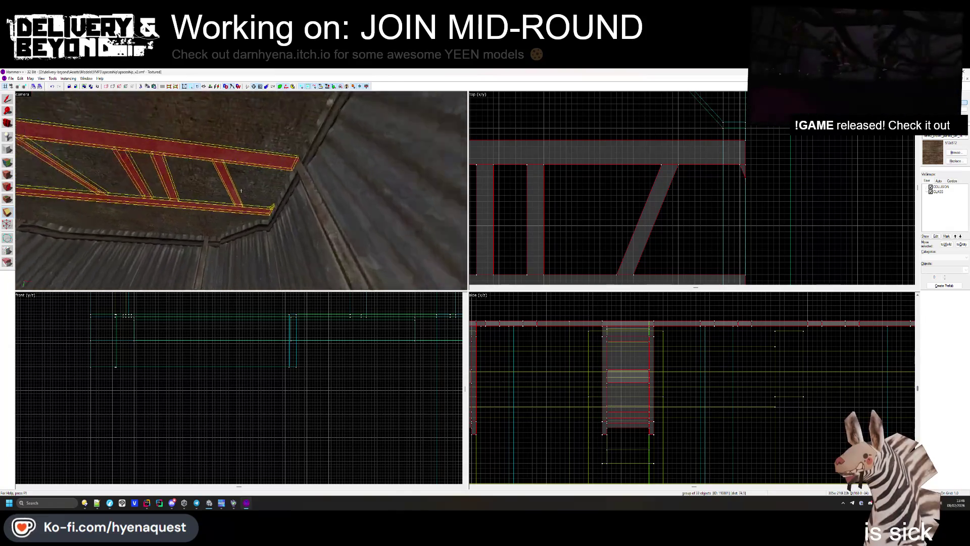
{"action": "key", "text": "z"}
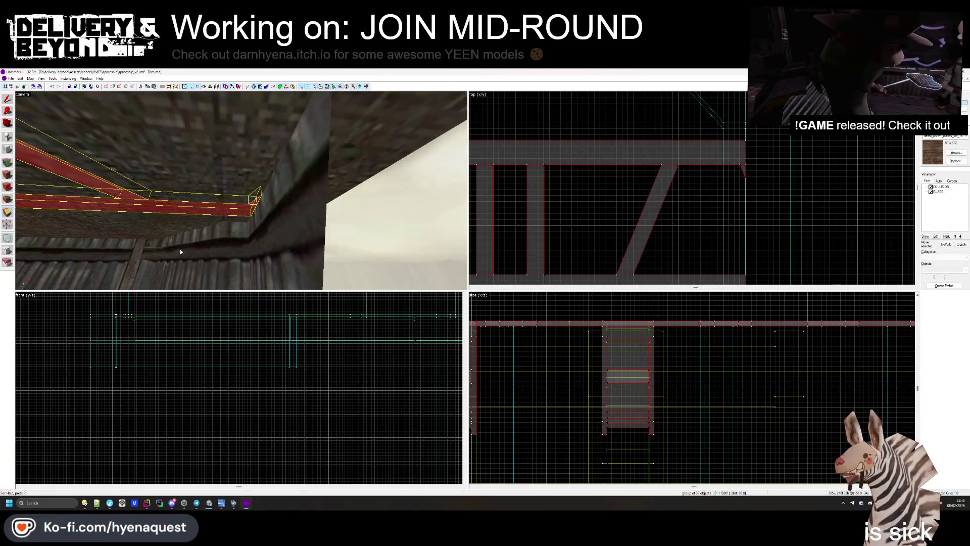
{"action": "scroll", "coordinate": [636, 340], "scroll_direction": "up", "scroll_amount": 3}
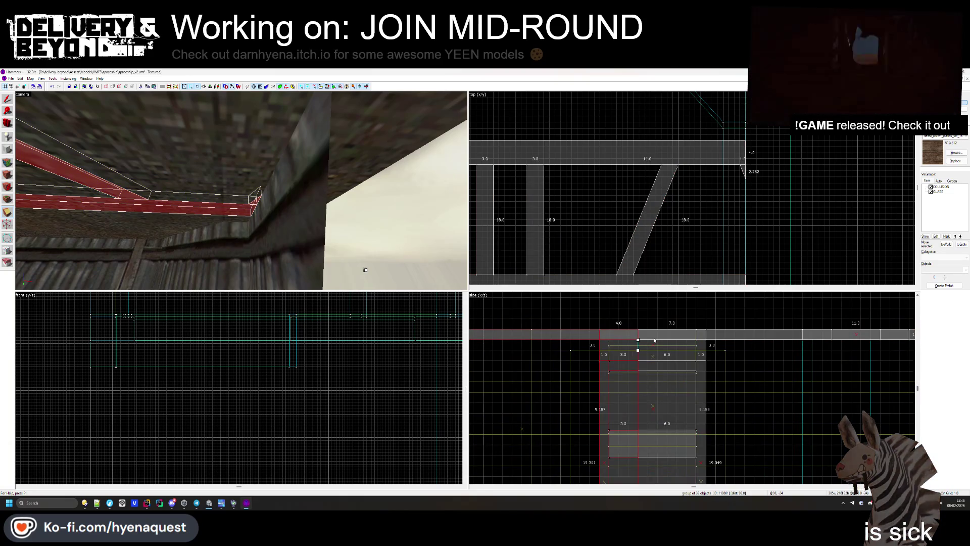
- Select the 35-object truss group and lower it slightly in the Side view
{"action": "key", "text": "Escape"}
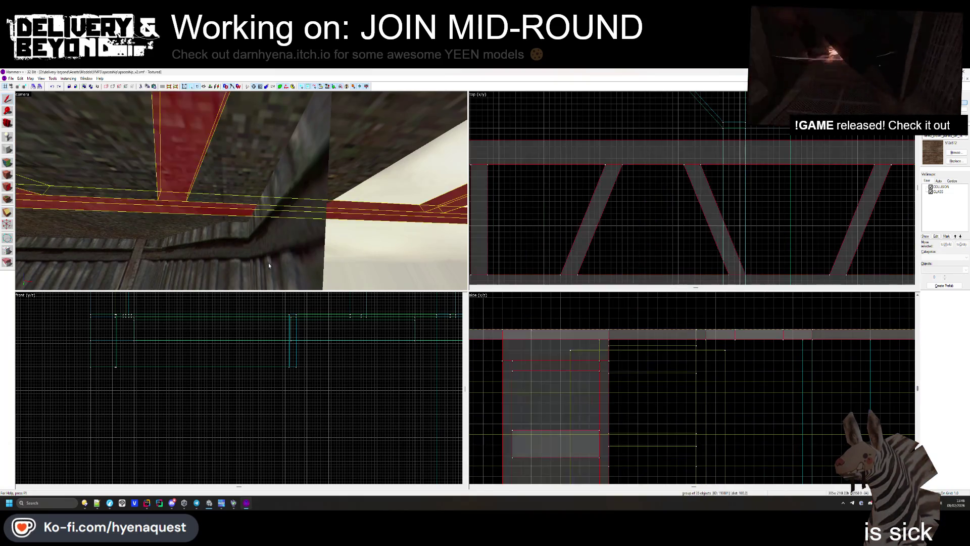
{"action": "left_click", "coordinate": [601, 370]}
{"action": "left_click_drag", "start_coordinate": [601, 370], "coordinate": [601, 381]}
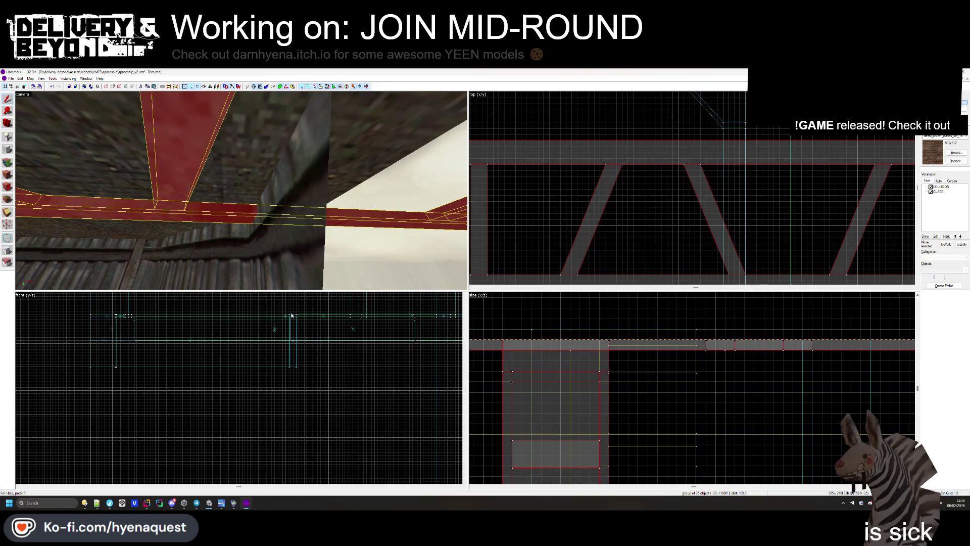
{"action": "key", "text": "Escape"}
{"action": "key", "text": "z"}
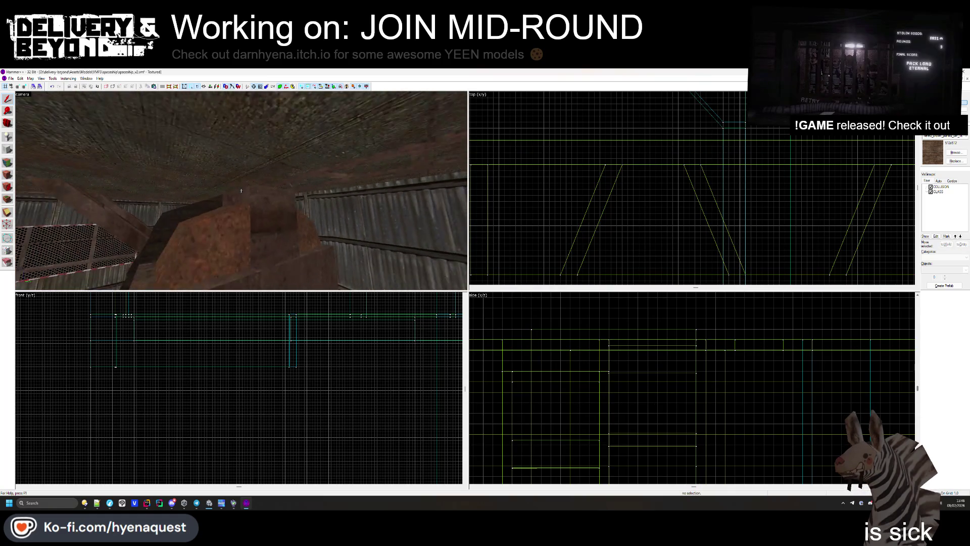
{"action": "key", "text": "z"}
- Reselect the truss, show its vertices and edge lengths, then clear the beam group selection
{"action": "left_click", "coordinate": [323, 176]}
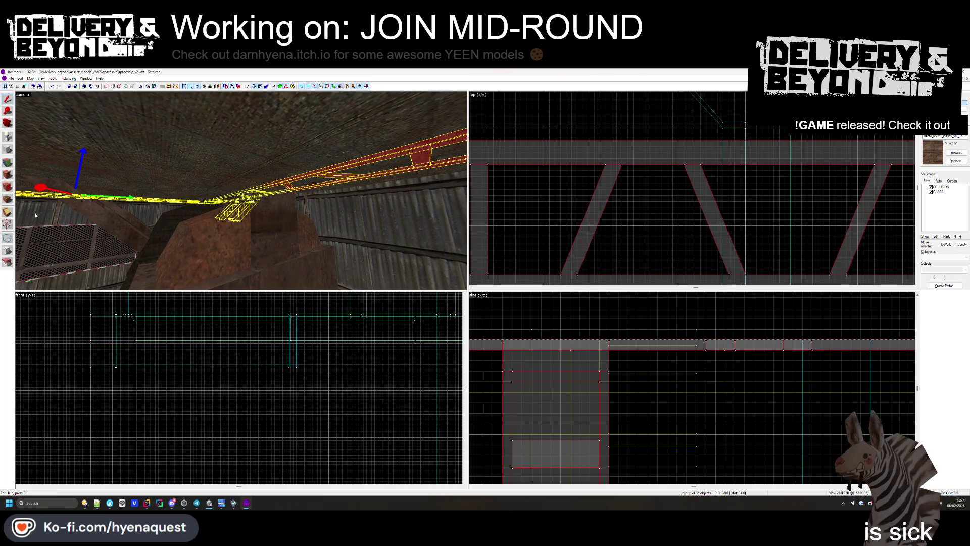
{"action": "scroll", "coordinate": [721, 150], "scroll_direction": "down", "scroll_amount": 3}
{"action": "scroll", "coordinate": [721, 150], "scroll_direction": "up", "scroll_amount": 5}
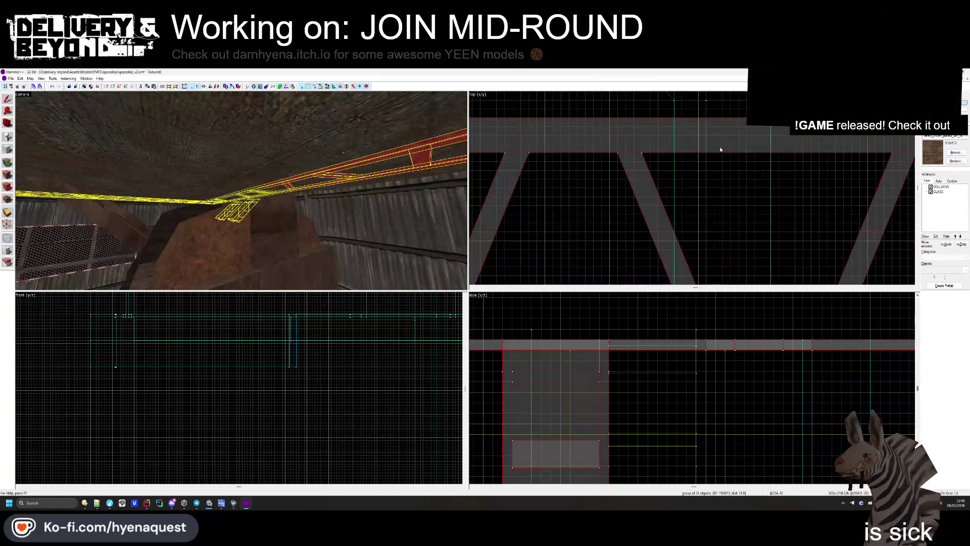
{"action": "key", "text": "shift+v"}
{"action": "left_click", "coordinate": [647, 217]}
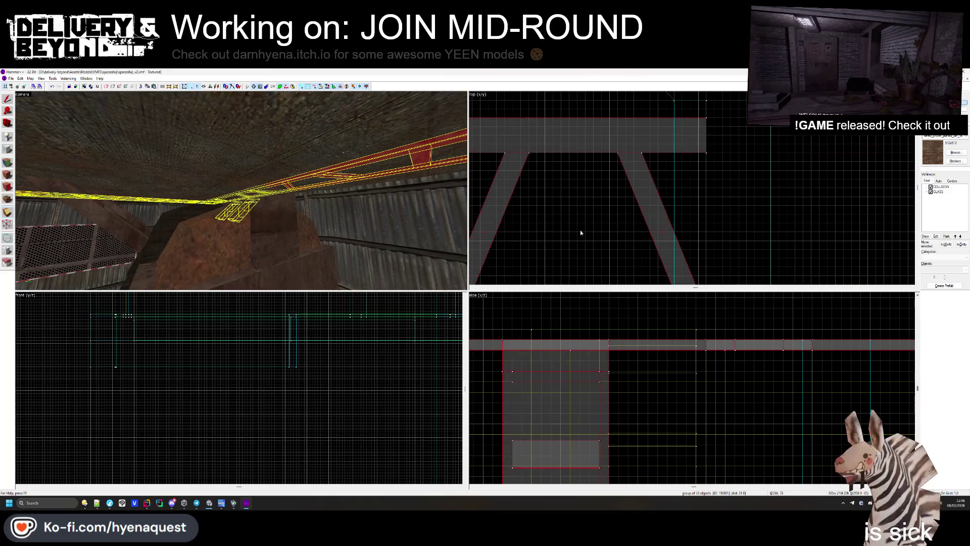
{"action": "key", "text": "s"}
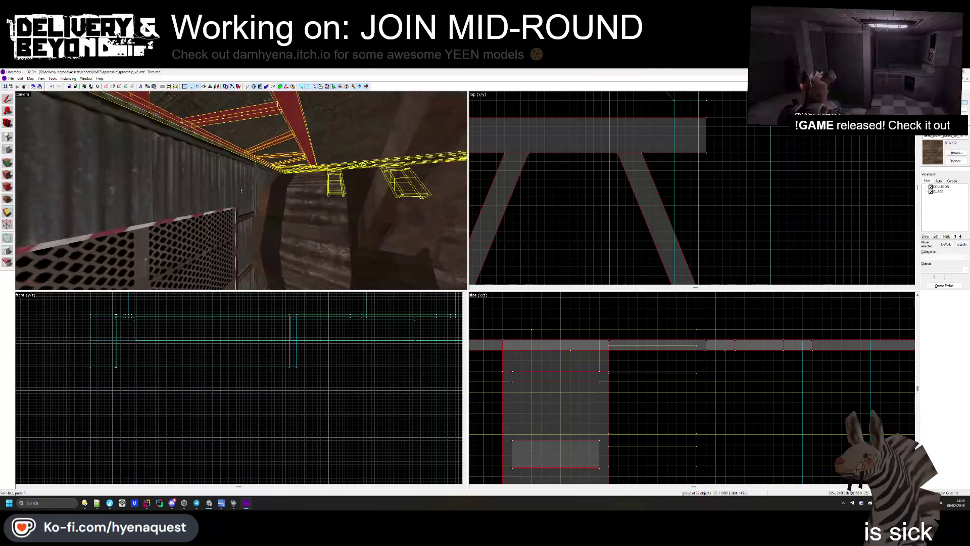
{"action": "scroll", "coordinate": [766, 211], "scroll_direction": "down", "scroll_amount": 3}
{"action": "scroll", "coordinate": [622, 192], "scroll_direction": "up", "scroll_amount": 5}
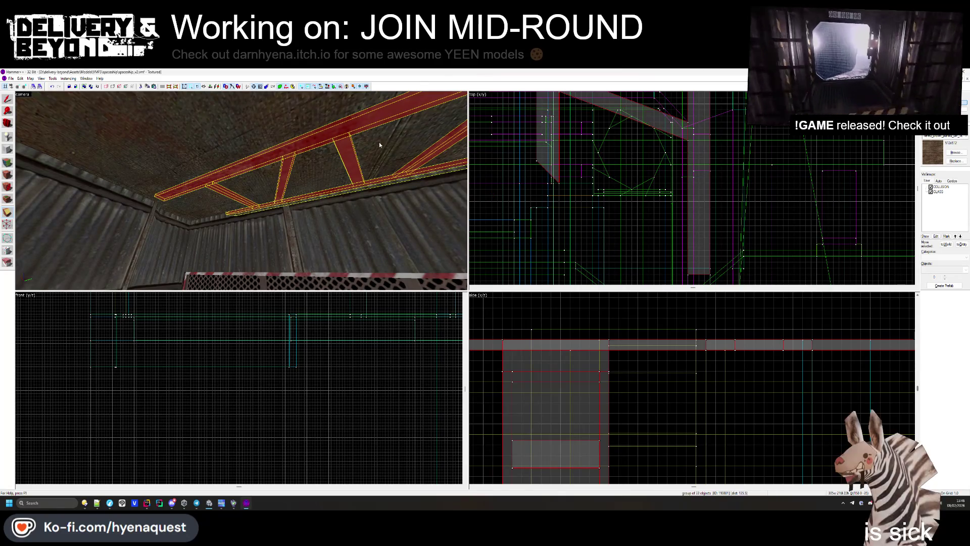
{"action": "left_click", "coordinate": [526, 242]}
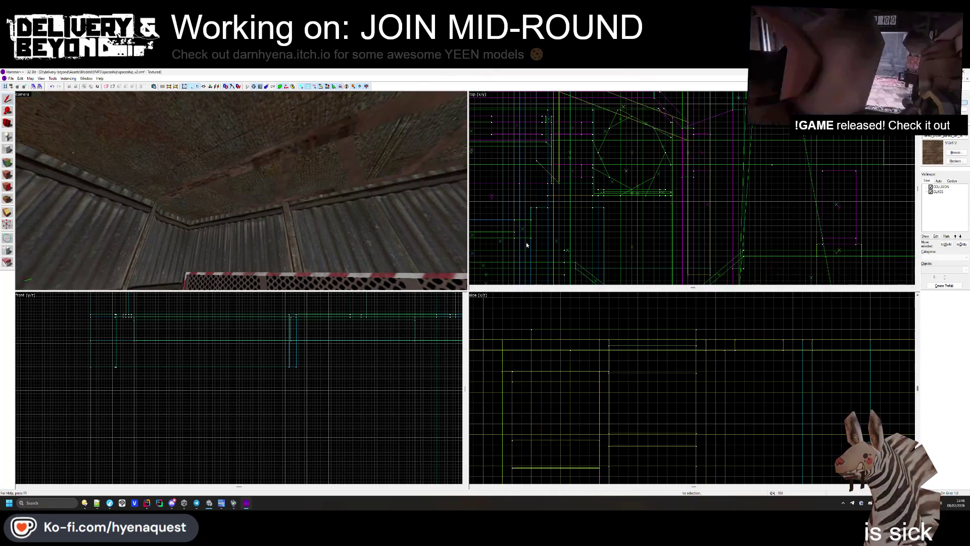
- Select the 33-object ceiling beam group and shift it to the right in the 2D view
{"action": "key", "text": "z"}
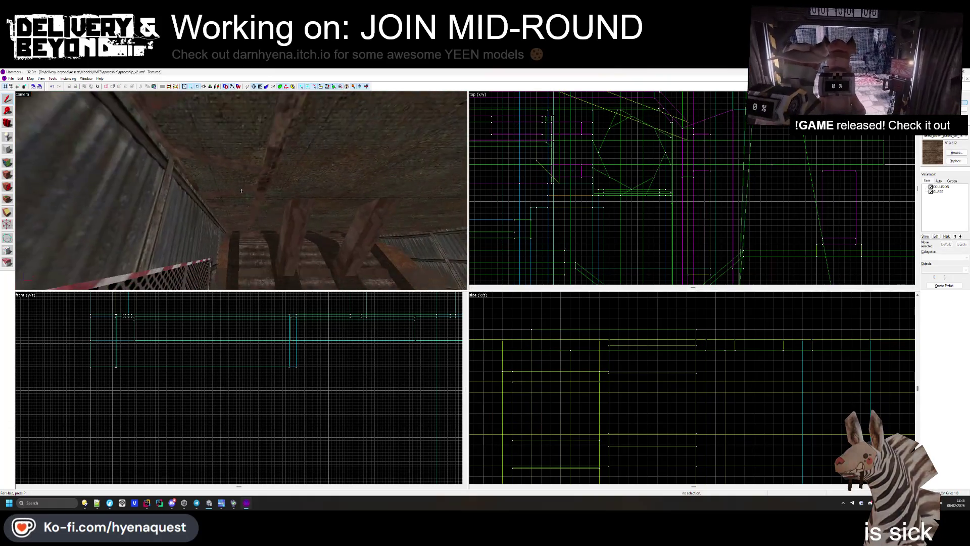
{"action": "left_click", "coordinate": [241, 192]}
{"action": "scroll", "coordinate": [639, 113], "scroll_direction": "down", "scroll_amount": 3}
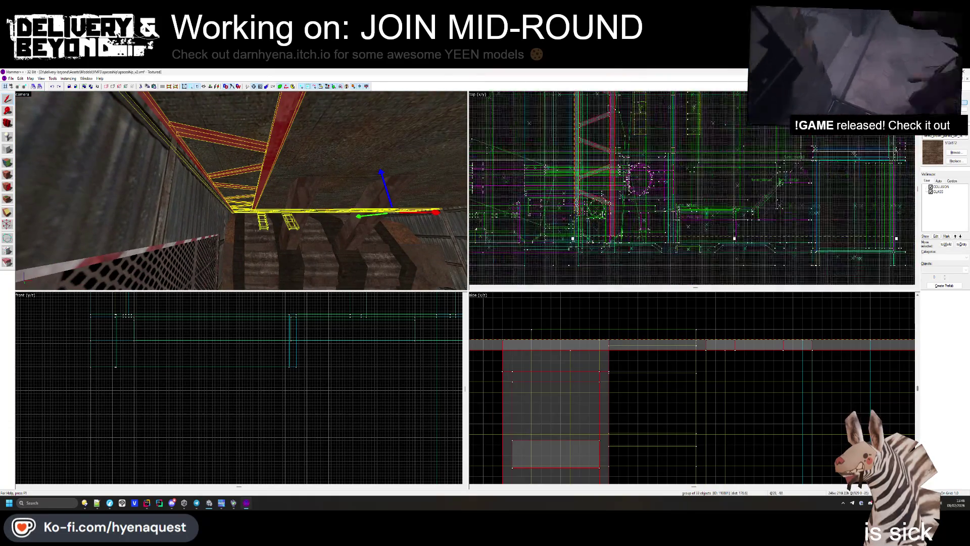
{"action": "scroll", "coordinate": [639, 114], "scroll_direction": "up", "scroll_amount": 5}
{"action": "scroll", "coordinate": [639, 113], "scroll_direction": "up", "scroll_amount": 3}
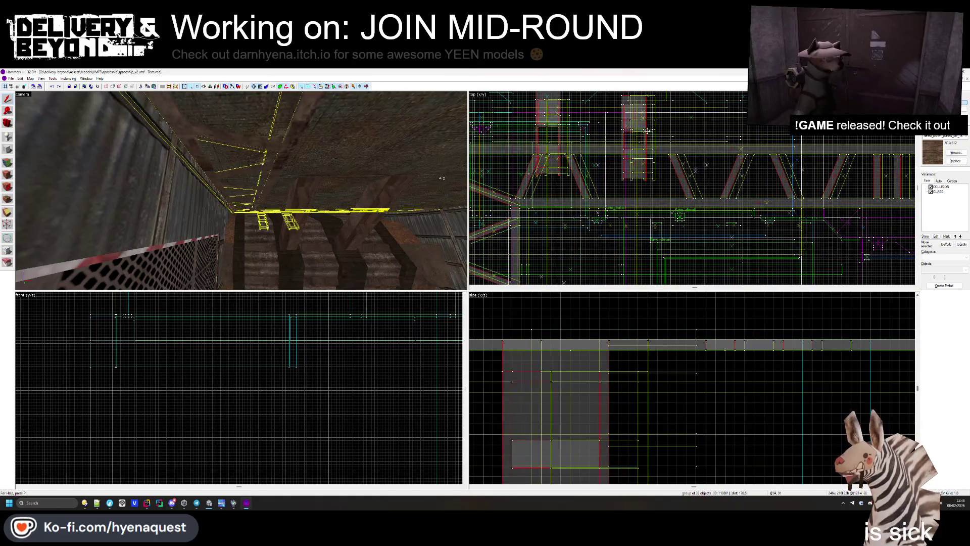
{"action": "key", "text": "w"}
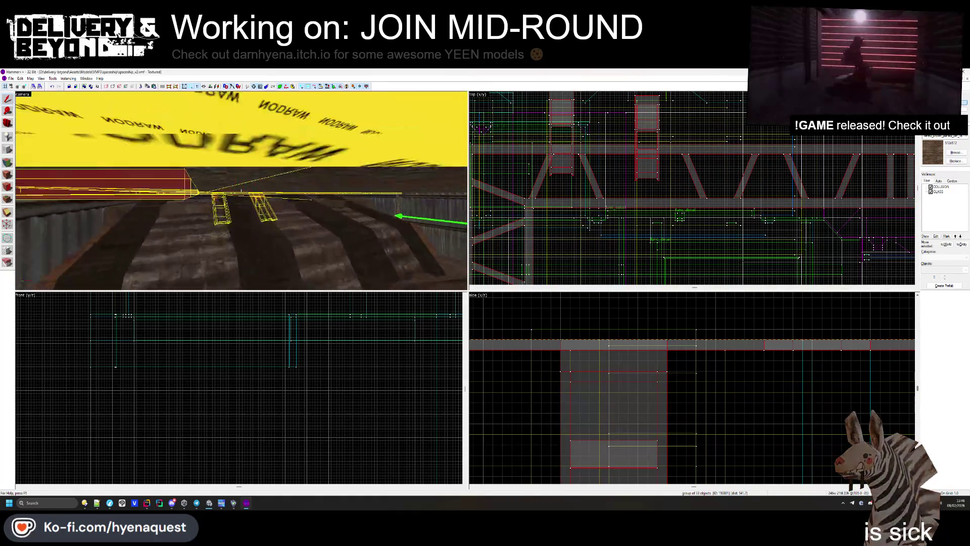
{"action": "key", "text": "w"}
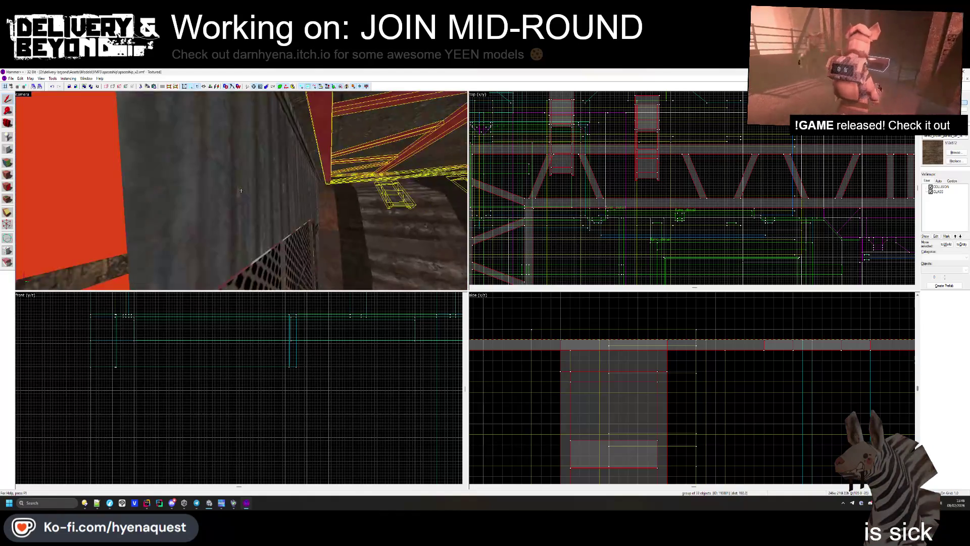
{"action": "scroll", "coordinate": [687, 178], "scroll_direction": "up", "scroll_amount": 3}
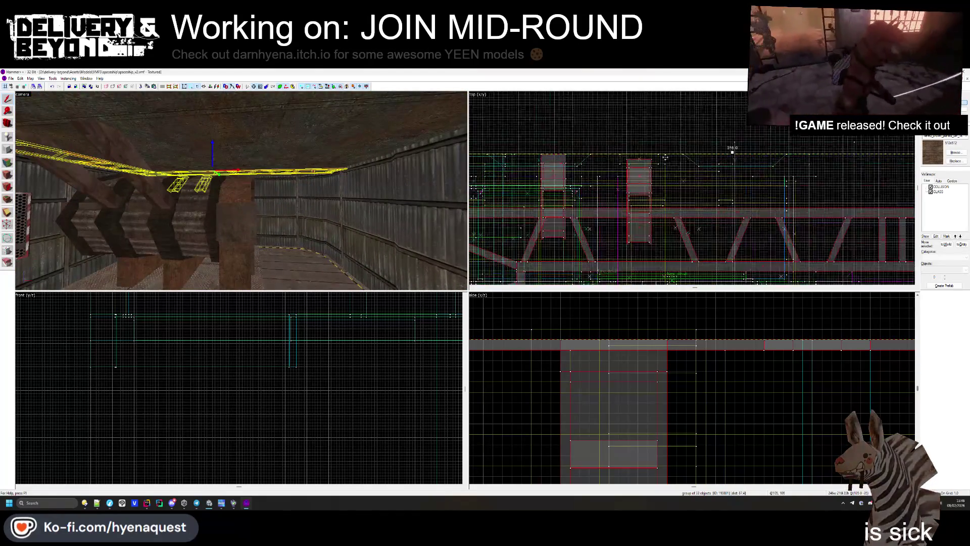
{"action": "left_click_drag", "start_coordinate": [635, 381], "coordinate": [675, 380]}
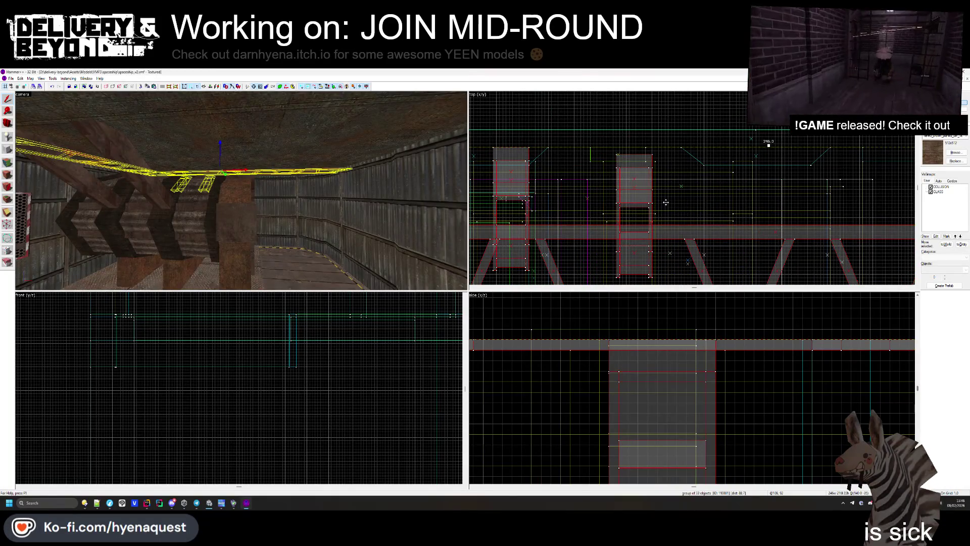
{"action": "scroll", "coordinate": [655, 330], "scroll_direction": "down", "scroll_amount": 4}
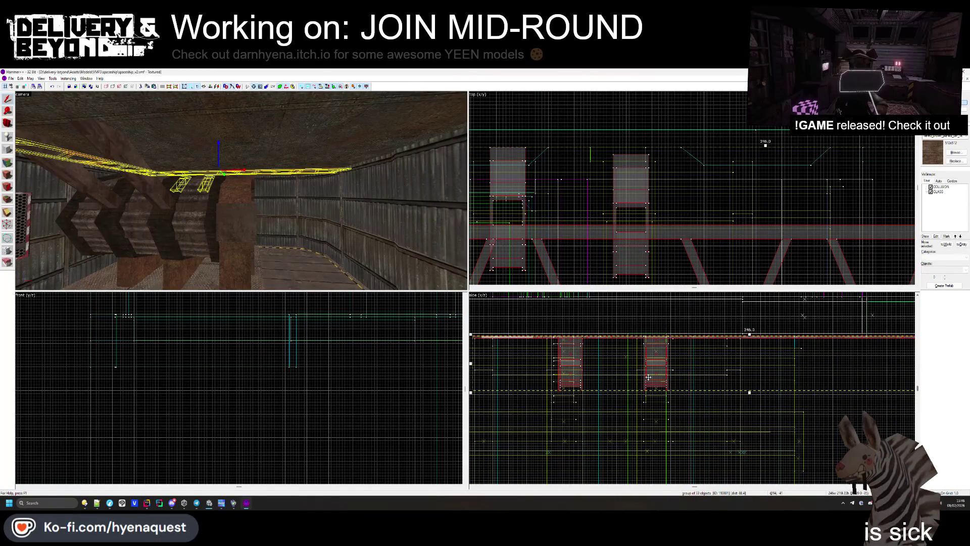
{"action": "scroll", "coordinate": [663, 383], "scroll_direction": "up", "scroll_amount": 4}
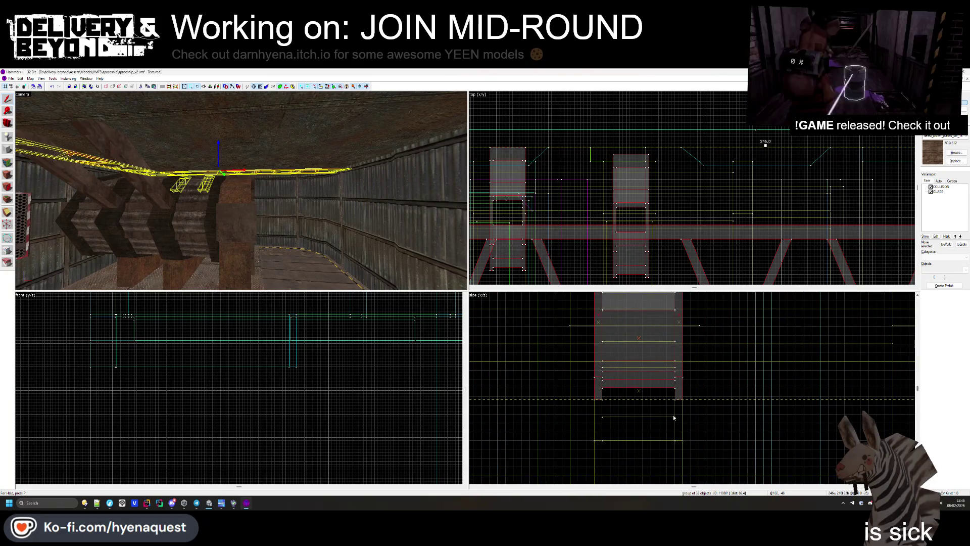
- Reselect the overhead truss group from the 3D view
{"action": "key", "text": "Escape"}
{"action": "key", "text": "z"}
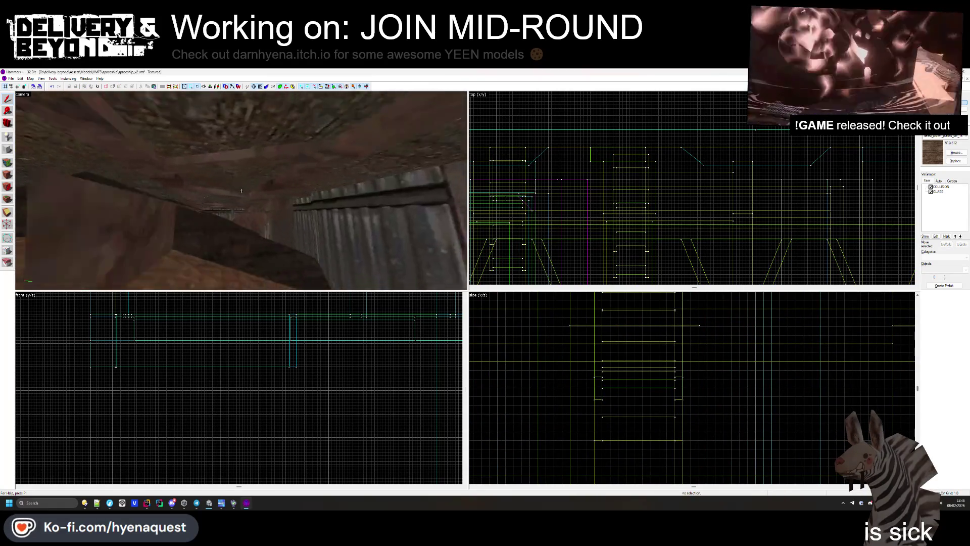
{"action": "left_click", "coordinate": [241, 190]}
{"action": "key", "text": "z"}
{"action": "scroll", "coordinate": [650, 165], "scroll_direction": "down", "scroll_amount": 3}
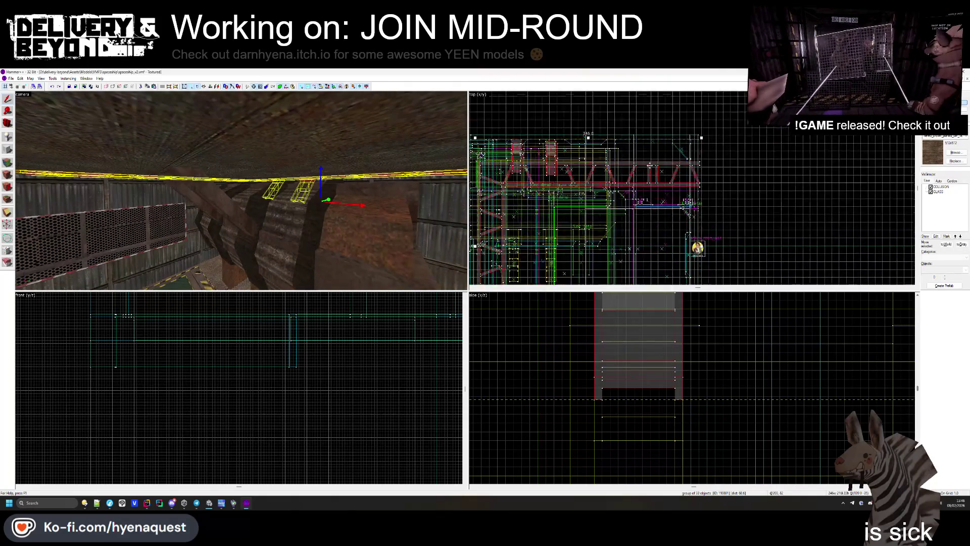
- Zoom the top view onto the truss end and delete its clipped-off right piece
{"action": "scroll", "coordinate": [650, 166], "scroll_direction": "up", "scroll_amount": 5}
{"action": "scroll", "coordinate": [699, 152], "scroll_direction": "up", "scroll_amount": 3}
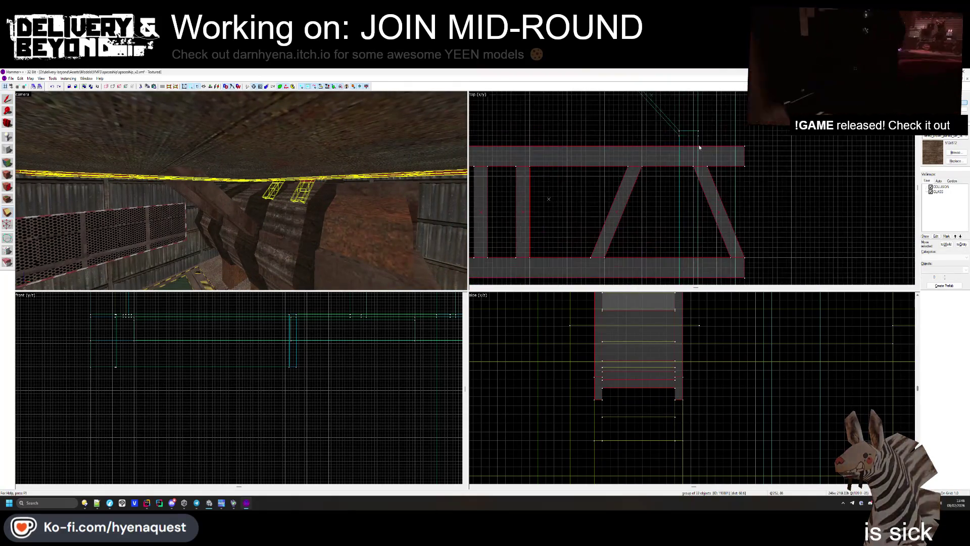
{"action": "key", "text": "Return"}
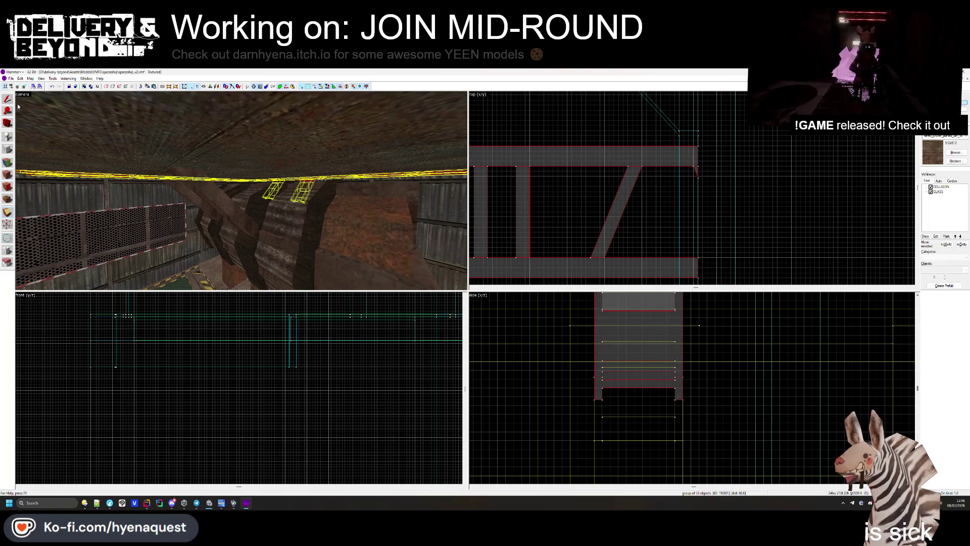
{"action": "key", "text": "Escape"}
{"action": "key", "text": "z"}
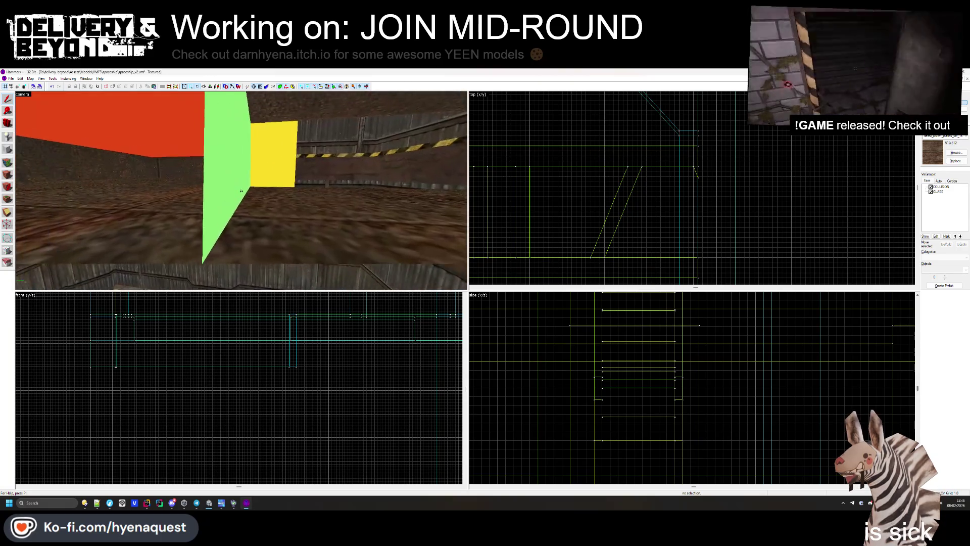
{"action": "key", "text": "w"}
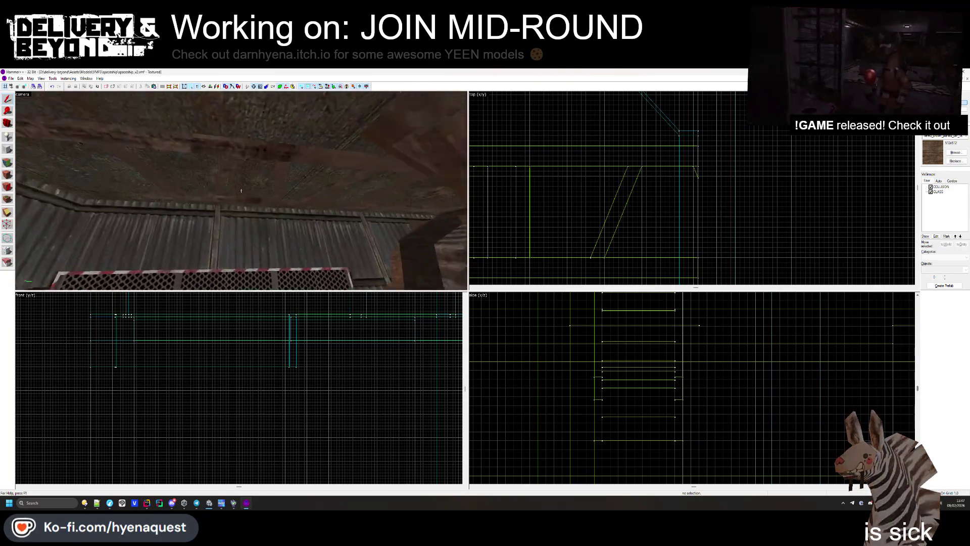
{"action": "key", "text": "w"}
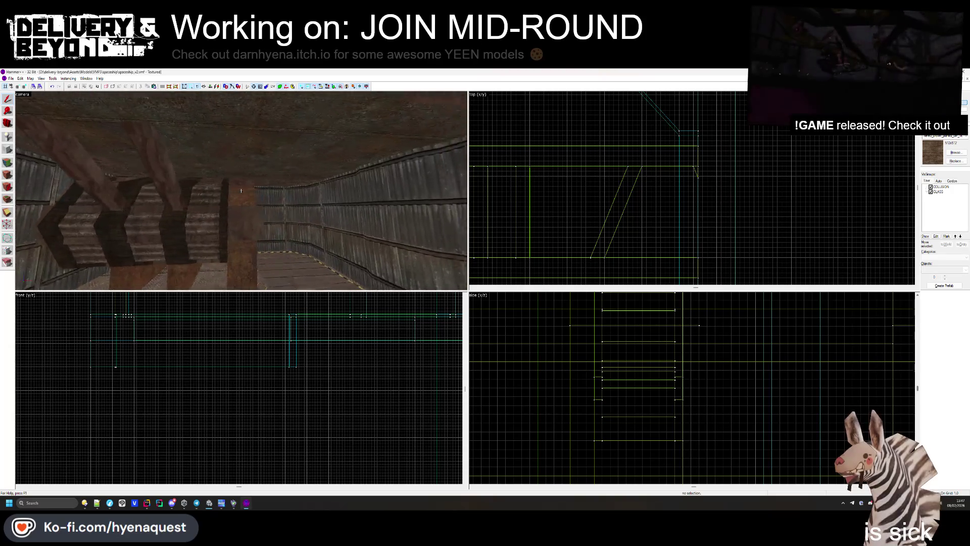
{"action": "key", "text": "w"}
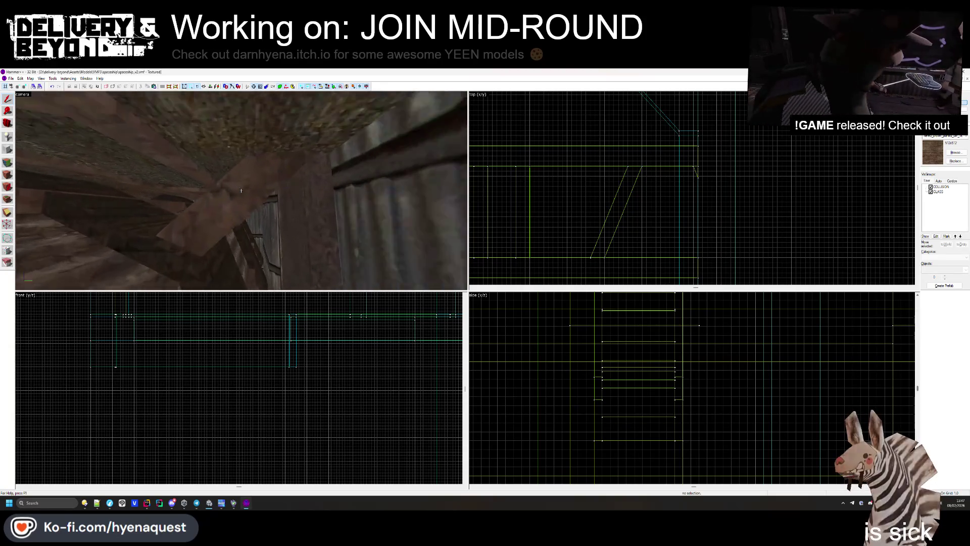
- Select the 33-object beam group and nudge it slightly left in the top view
{"action": "left_click", "coordinate": [241, 190]}
{"action": "key", "text": "Escape"}
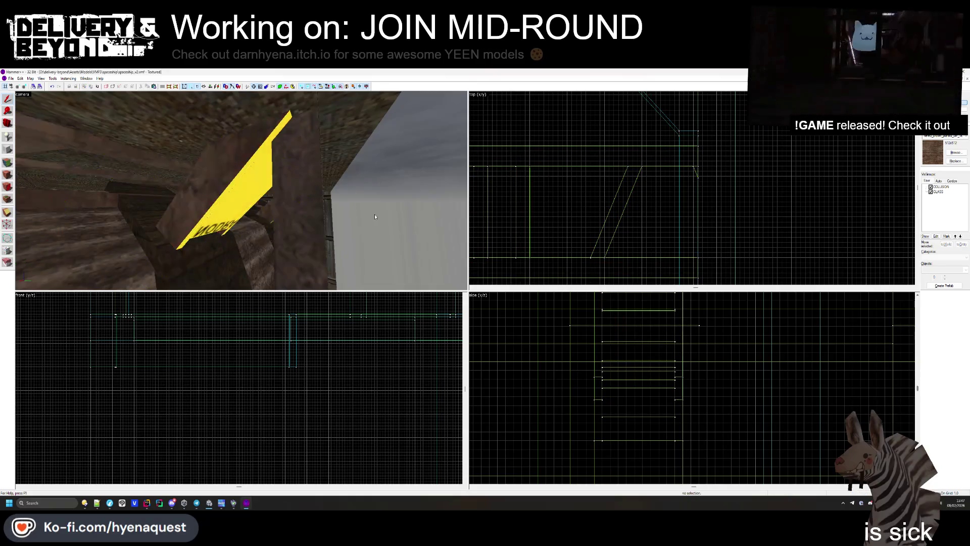
{"action": "key", "text": "w"}
{"action": "key", "text": "w"}
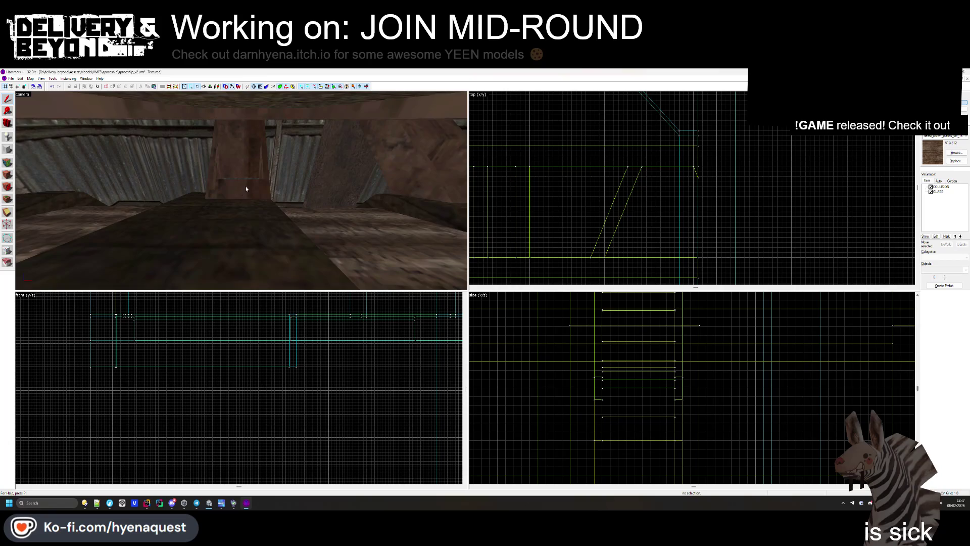
{"action": "left_click", "coordinate": [250, 187]}
{"action": "left_click_drag", "start_coordinate": [672, 187], "coordinate": [668, 188]}
{"action": "key", "text": "Escape"}
- Fly the camera to the corrugated-wall corner and select the 33-object truss group
{"action": "key", "text": "w"}
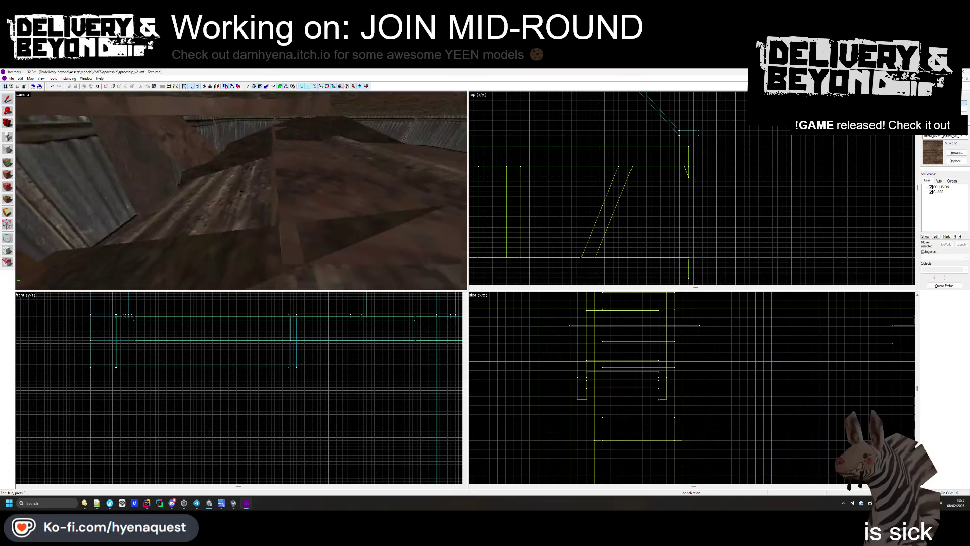
{"action": "key", "text": "w"}
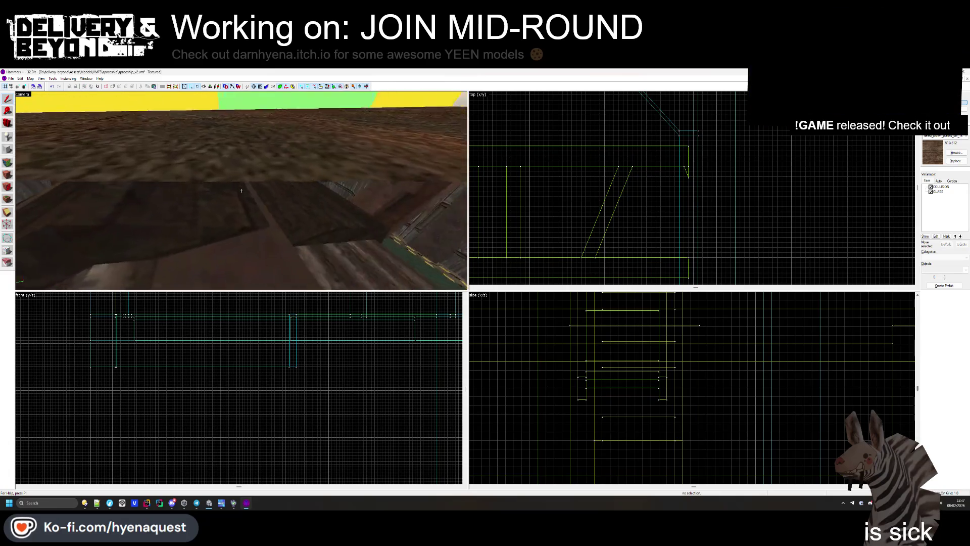
{"action": "key", "text": "w"}
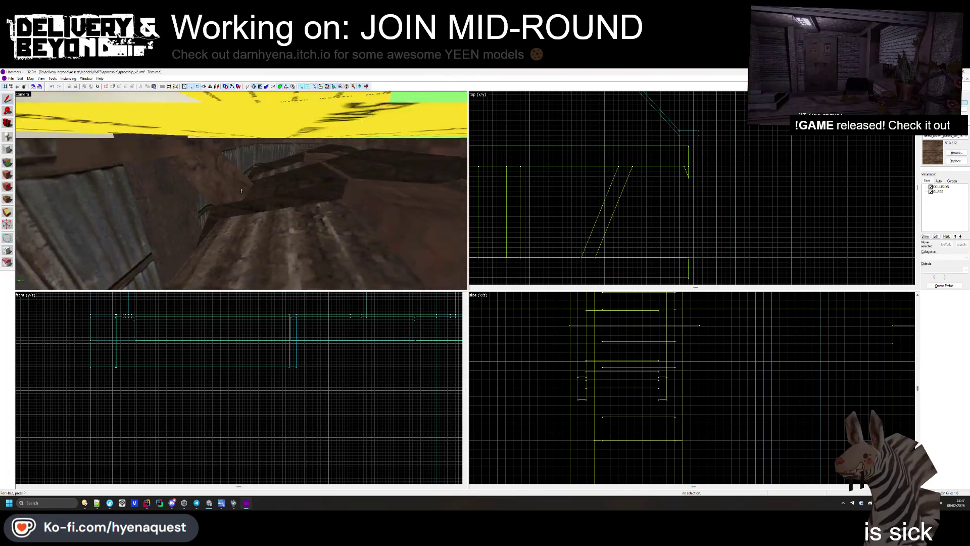
{"action": "key", "text": "w"}
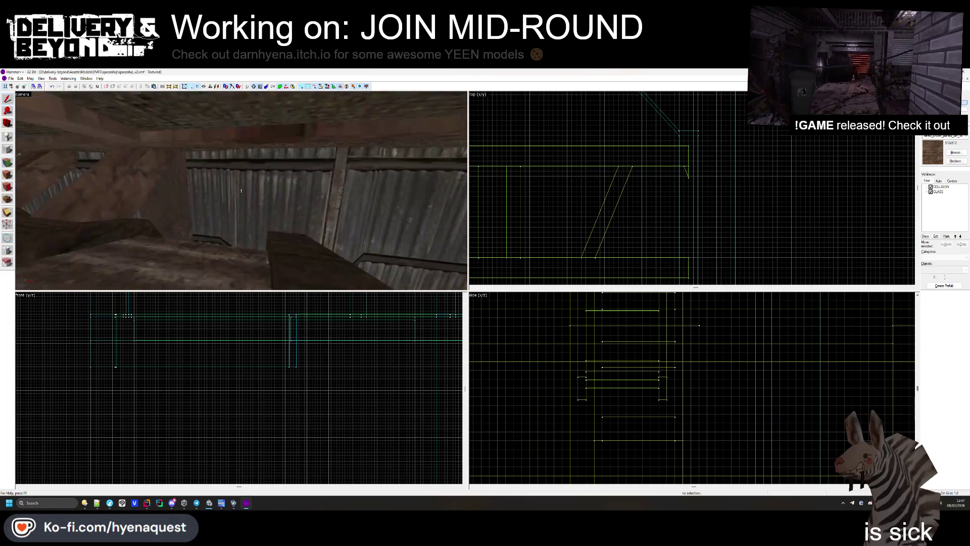
{"action": "left_click", "coordinate": [631, 190]}
{"action": "scroll", "coordinate": [707, 165], "scroll_direction": "down", "scroll_amount": 2}
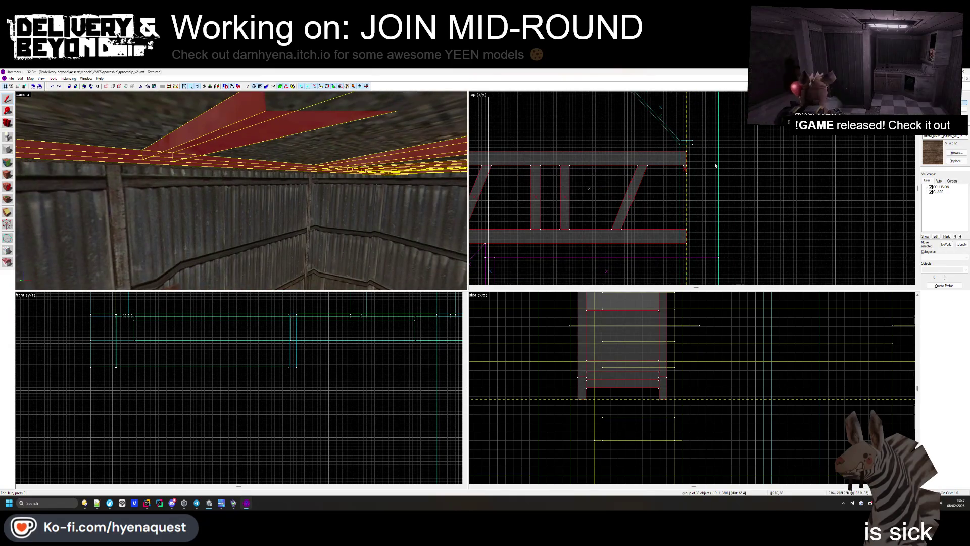
- Select a single red ceiling beam and stretch its end to about x=1374 in the top view
{"action": "left_click", "coordinate": [715, 165]}
{"action": "key", "text": "z"}
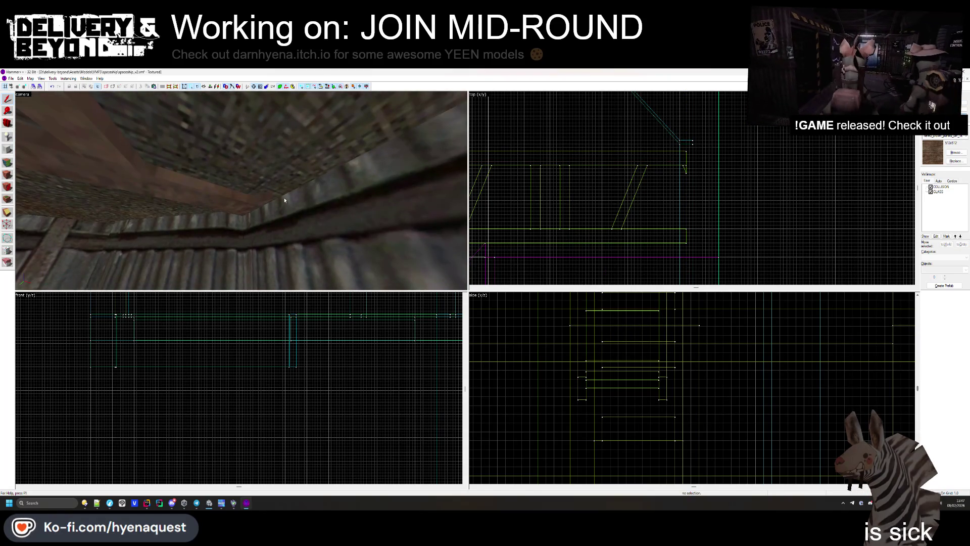
{"action": "left_click", "coordinate": [237, 206]}
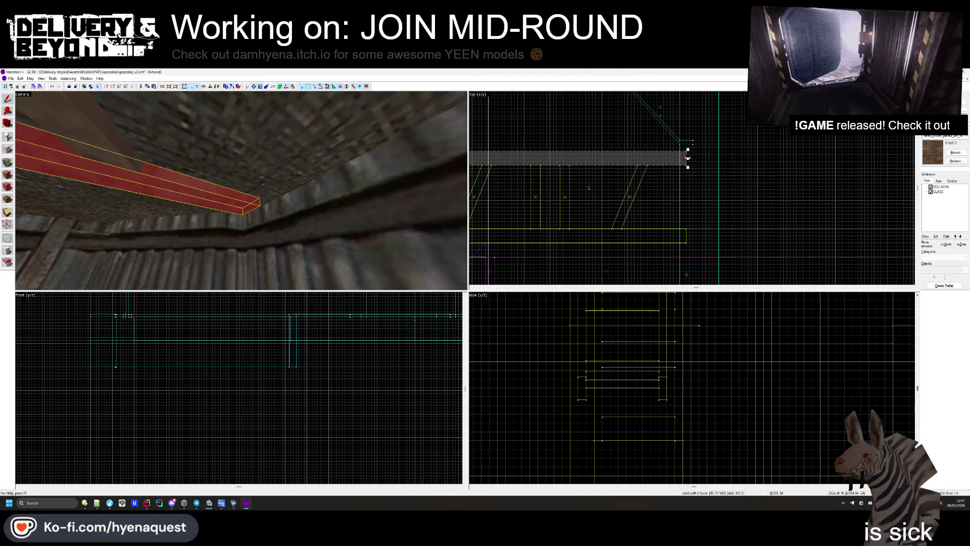
{"action": "left_click_drag", "start_coordinate": [687, 158], "coordinate": [694, 157]}
{"action": "key", "text": "z"}
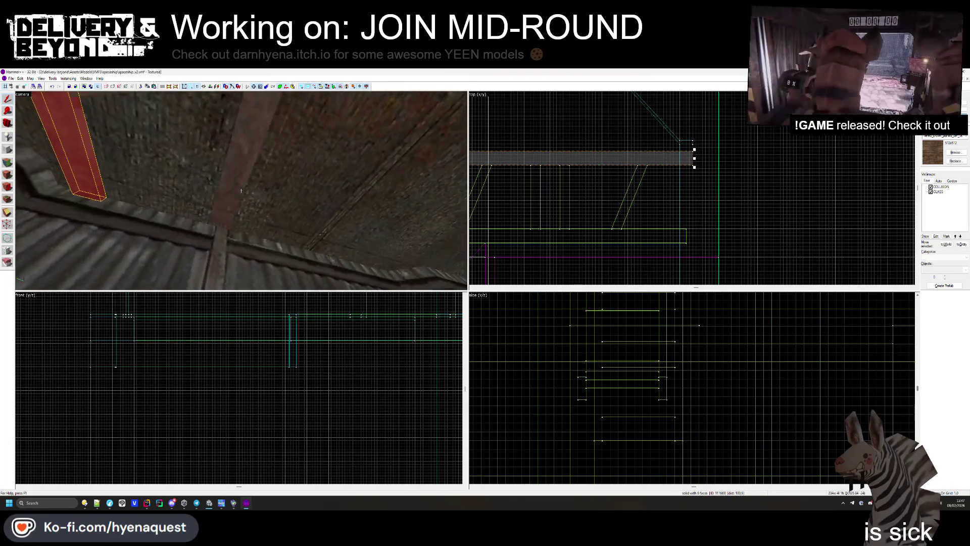
- Select the central beam, deselect it, then select the small red block on the beam
{"action": "left_click", "coordinate": [240, 196]}
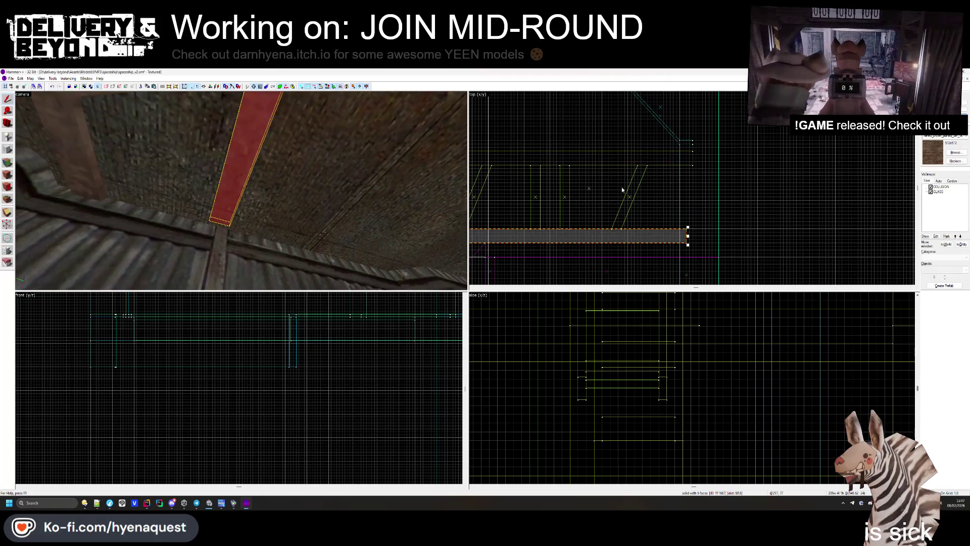
{"action": "left_click", "coordinate": [700, 237]}
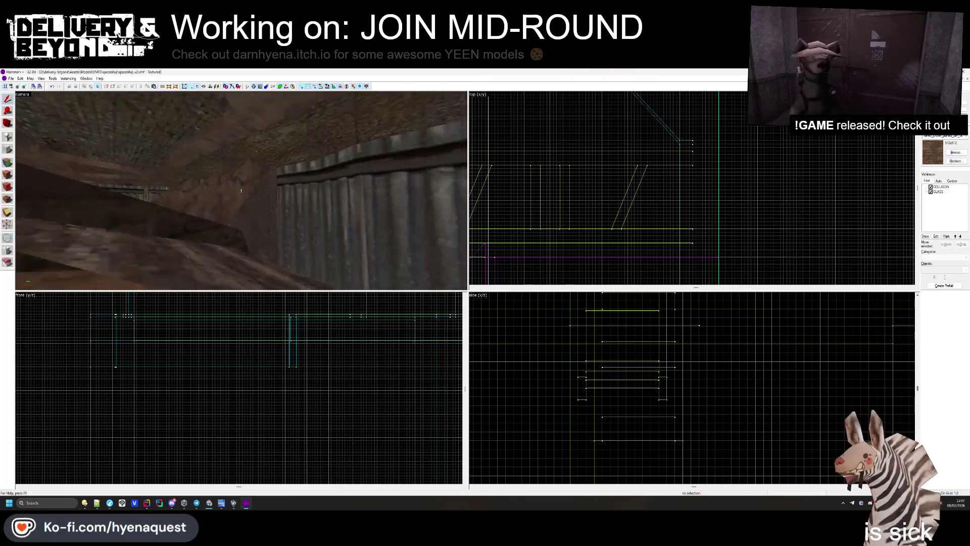
{"action": "left_click", "coordinate": [244, 169]}
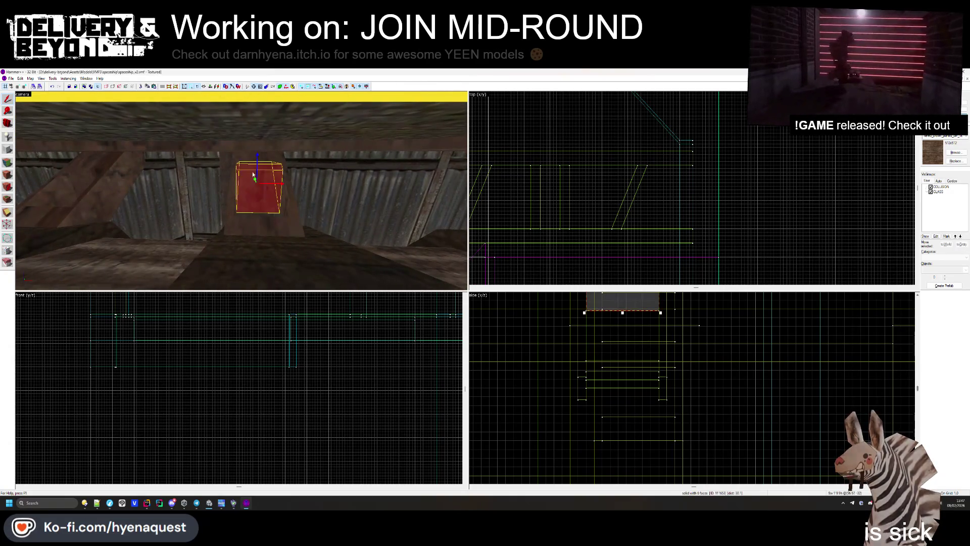
{"action": "left_click", "coordinate": [285, 180]}
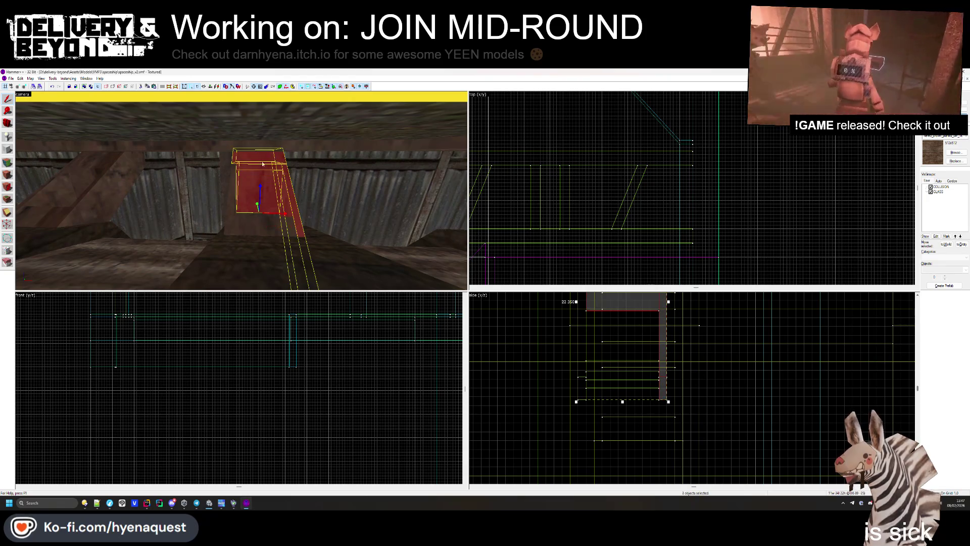
{"action": "left_click", "coordinate": [239, 192], "text": "ctrl"}
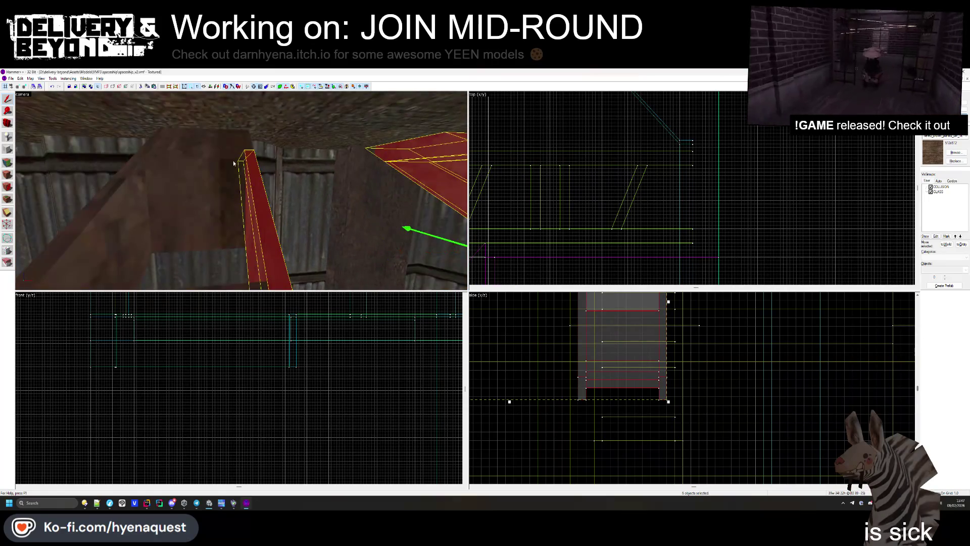
{"action": "left_click", "coordinate": [182, 176], "text": "ctrl"}
{"action": "left_click", "coordinate": [126, 228], "text": "ctrl"}
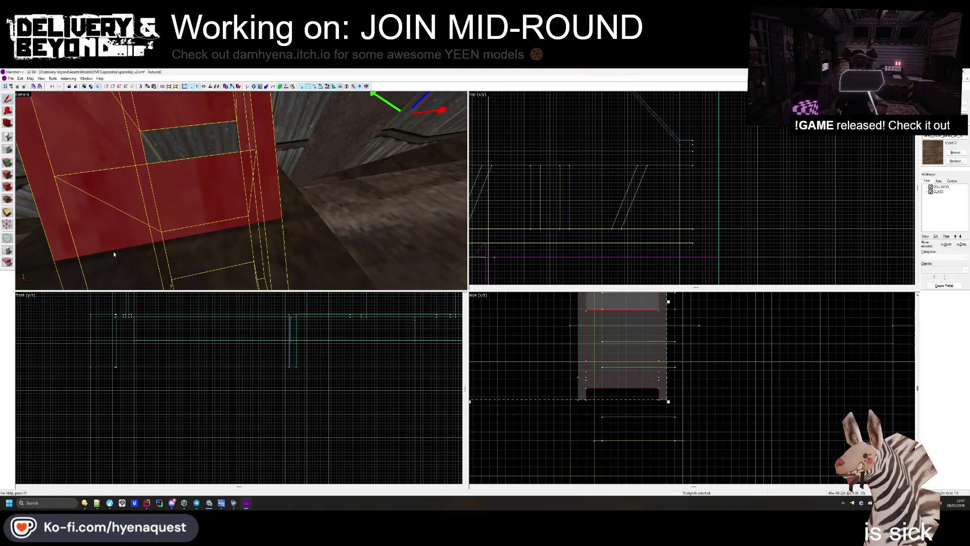
{"action": "scroll", "coordinate": [581, 334], "scroll_direction": "down", "scroll_amount": 3}
{"action": "scroll", "coordinate": [212, 392], "scroll_direction": "down", "scroll_amount": 3}
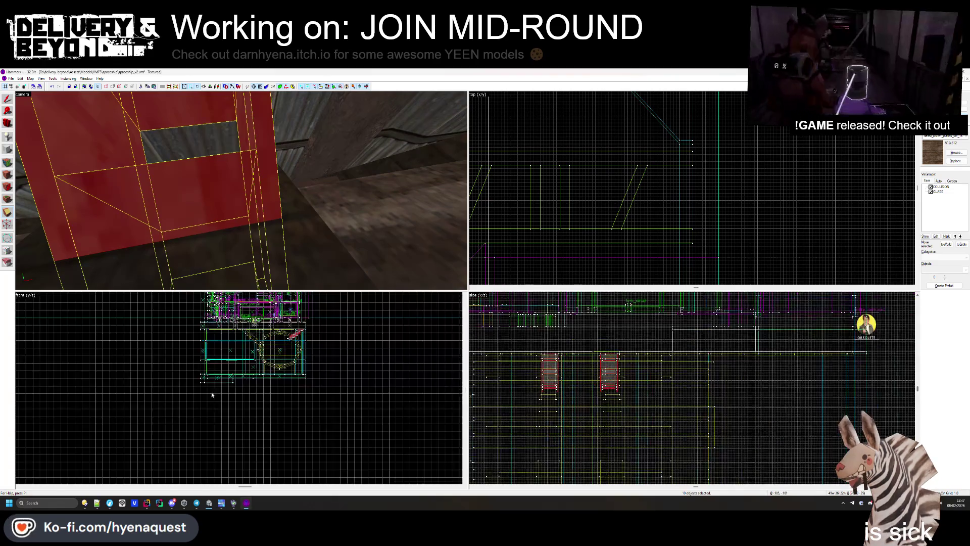
{"action": "scroll", "coordinate": [307, 383], "scroll_direction": "up", "scroll_amount": 2}
{"action": "scroll", "coordinate": [307, 384], "scroll_direction": "down", "scroll_amount": 2}
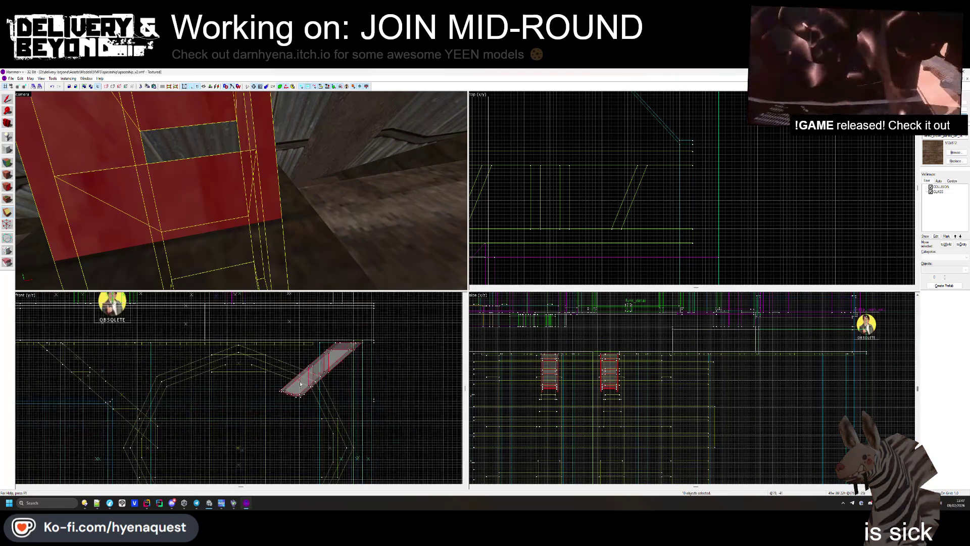
{"action": "scroll", "coordinate": [303, 386], "scroll_direction": "up", "scroll_amount": 4}
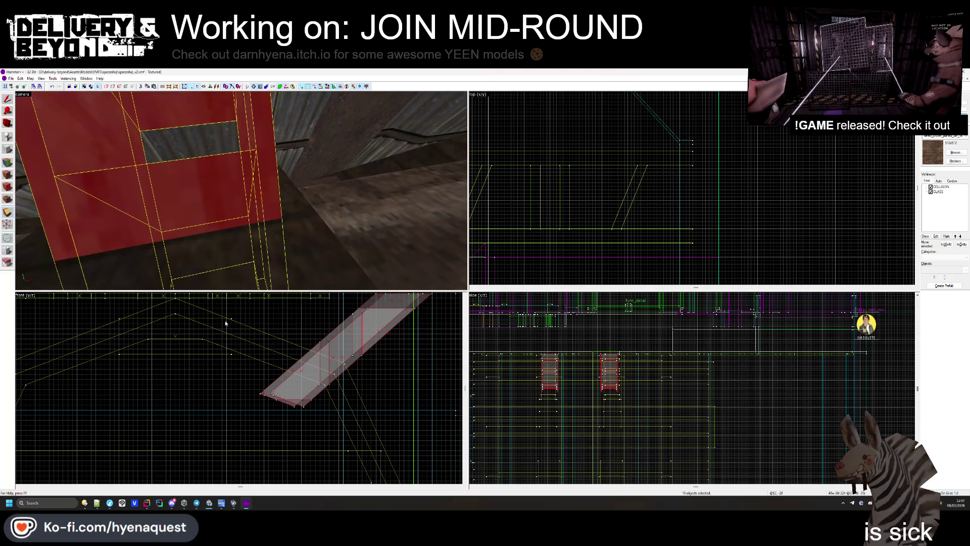
{"action": "scroll", "coordinate": [324, 384], "scroll_direction": "down", "scroll_amount": 2}
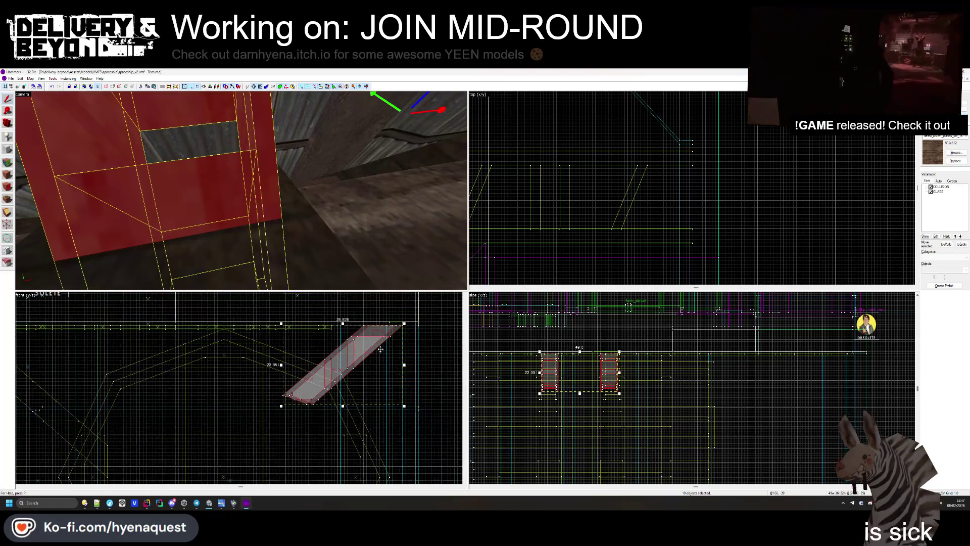
{"action": "scroll", "coordinate": [303, 389], "scroll_direction": "up", "scroll_amount": 2}
{"action": "key", "text": "z"}
{"action": "key", "text": "w"}
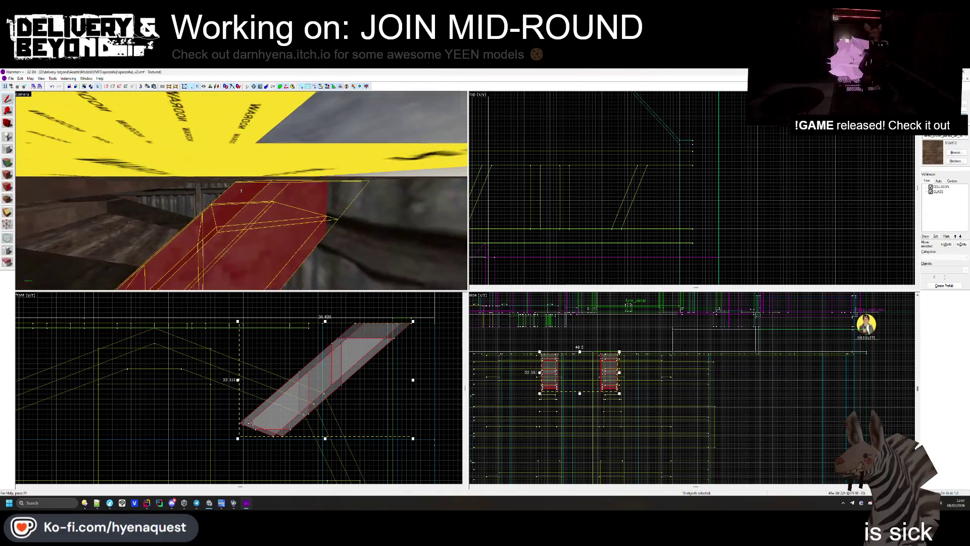
{"action": "key", "text": "z"}
{"action": "left_click", "coordinate": [734, 236]}
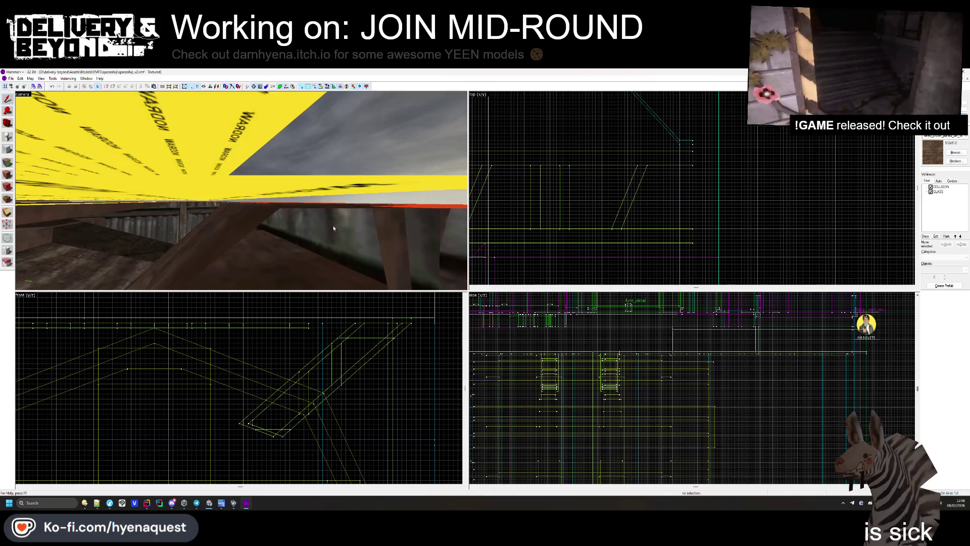
{"action": "key", "text": "z"}
{"action": "key", "text": "w"}
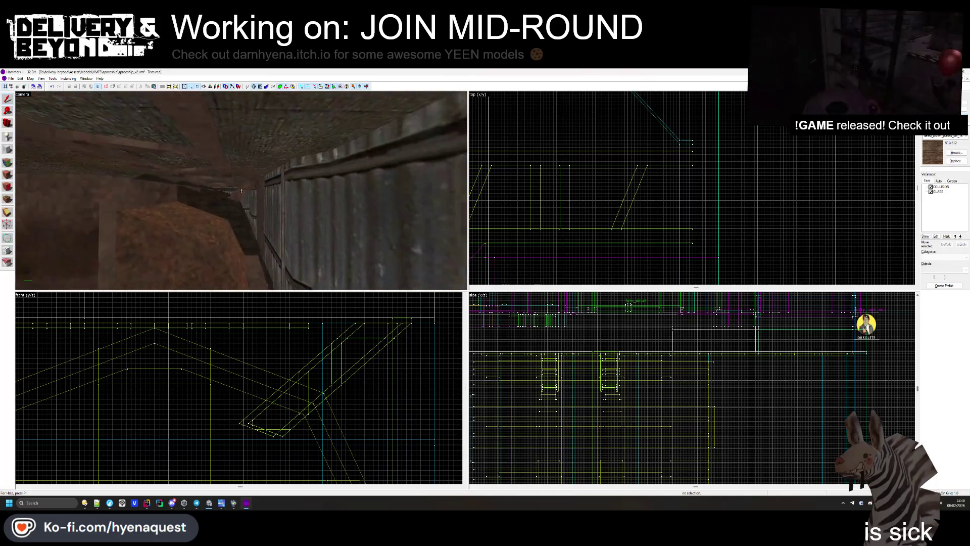
{"action": "key", "text": "z"}
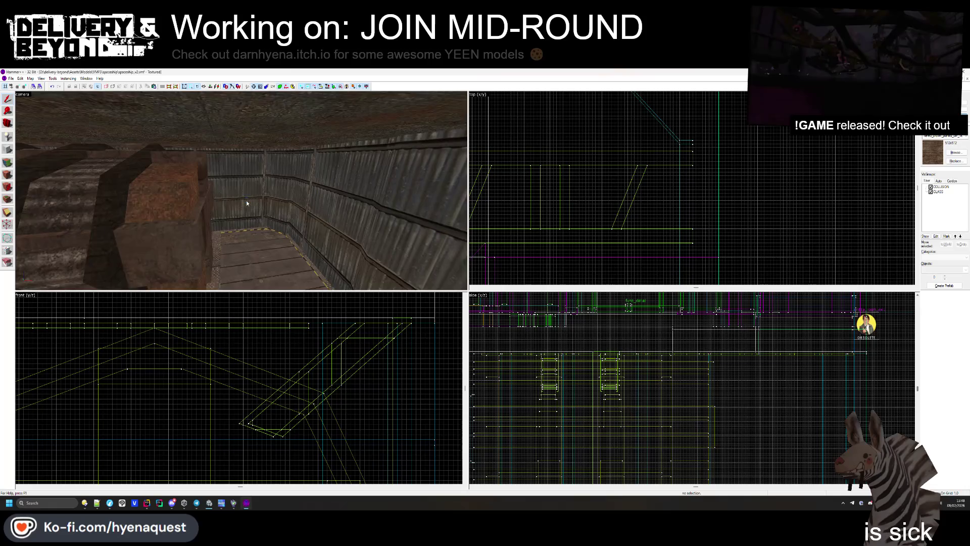
{"action": "key", "text": "z"}
{"action": "key", "text": "w"}
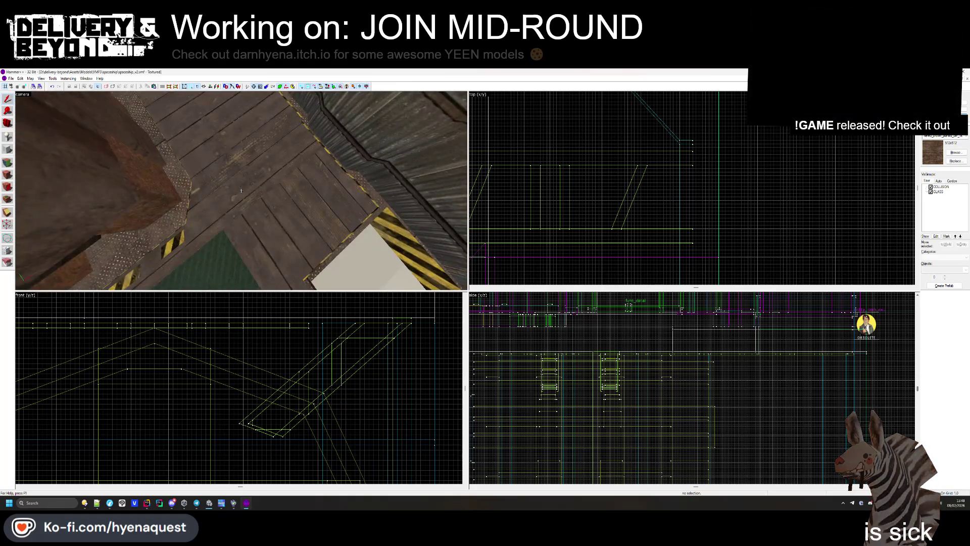
{"action": "key", "text": "s"}
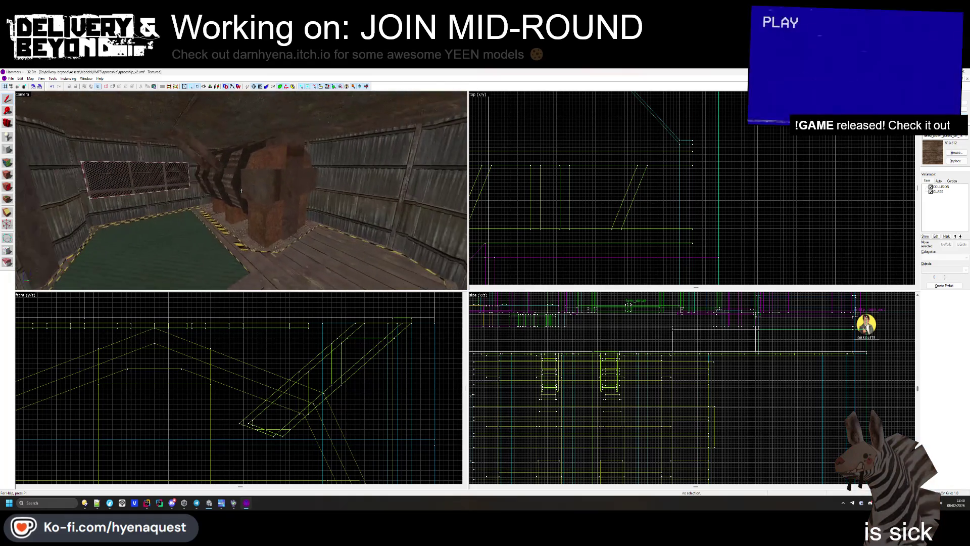
{"action": "key", "text": "z"}
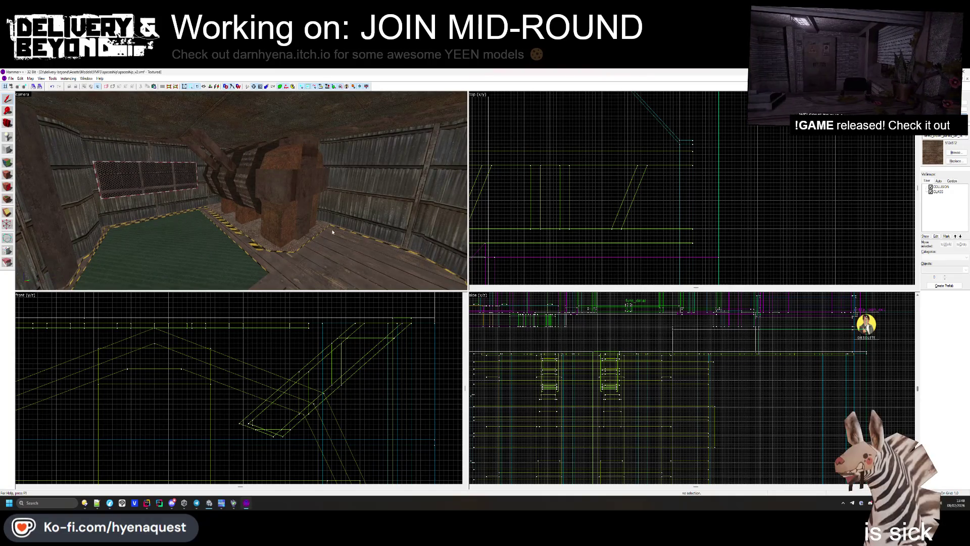
{"action": "key", "text": "Right"}
{"action": "key", "text": "w"}
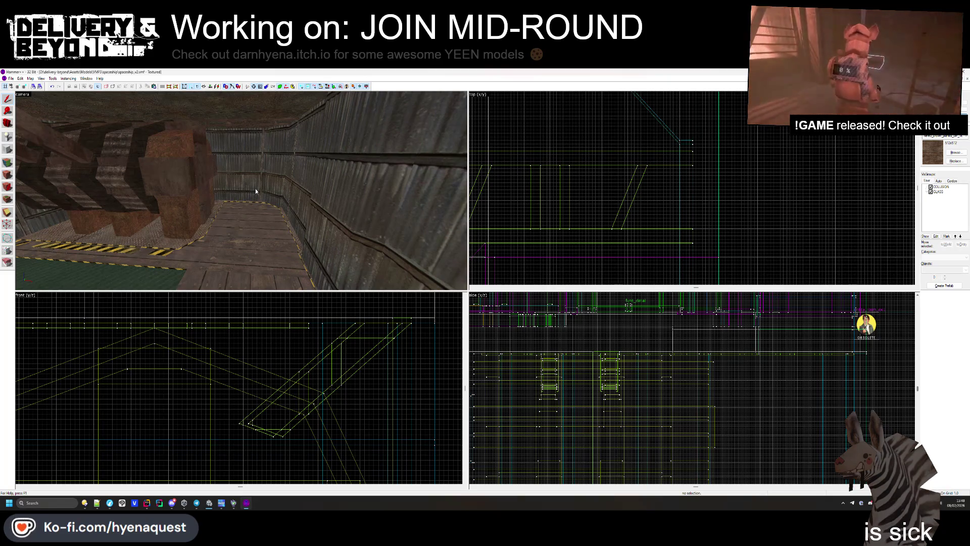
{"action": "key", "text": "z"}
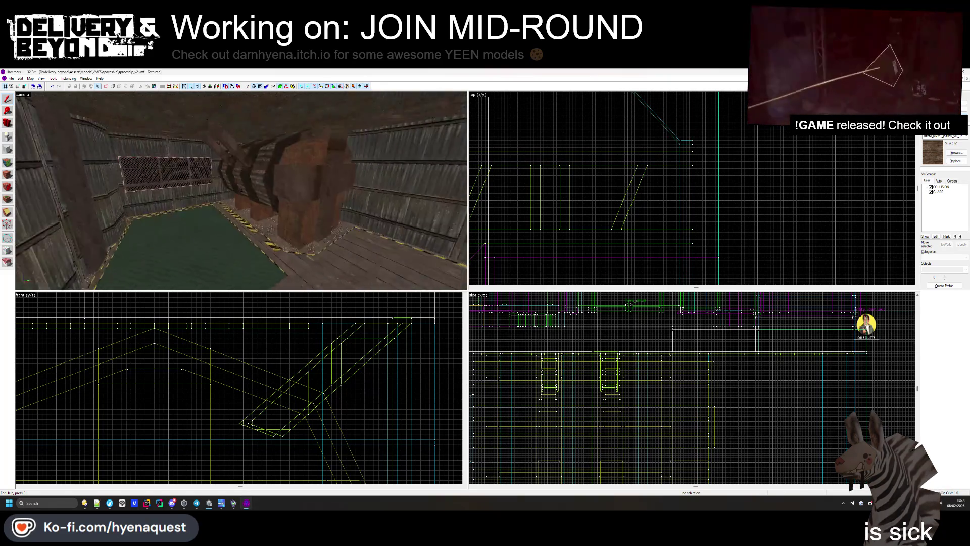
{"action": "key", "text": "w"}
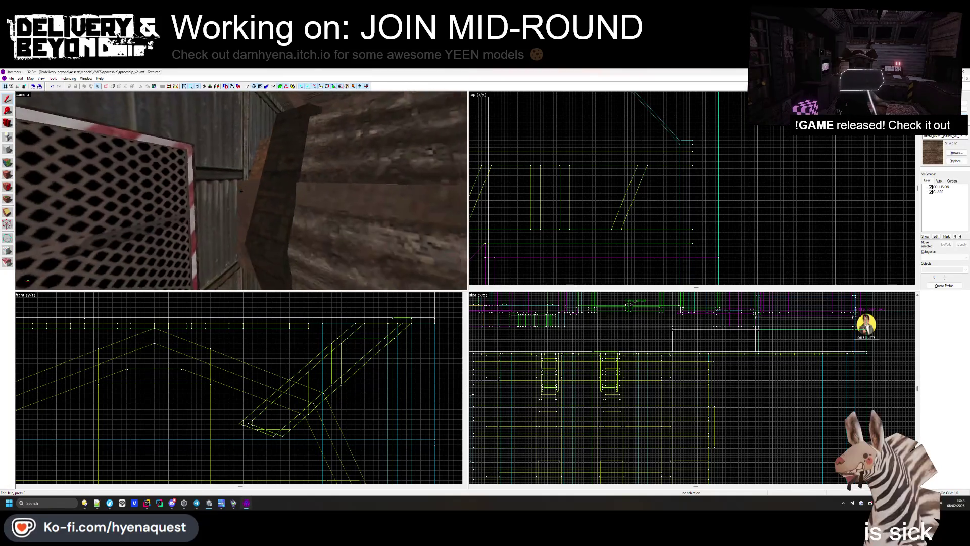
{"action": "key", "text": "z"}
{"action": "left_click", "coordinate": [248, 181]}
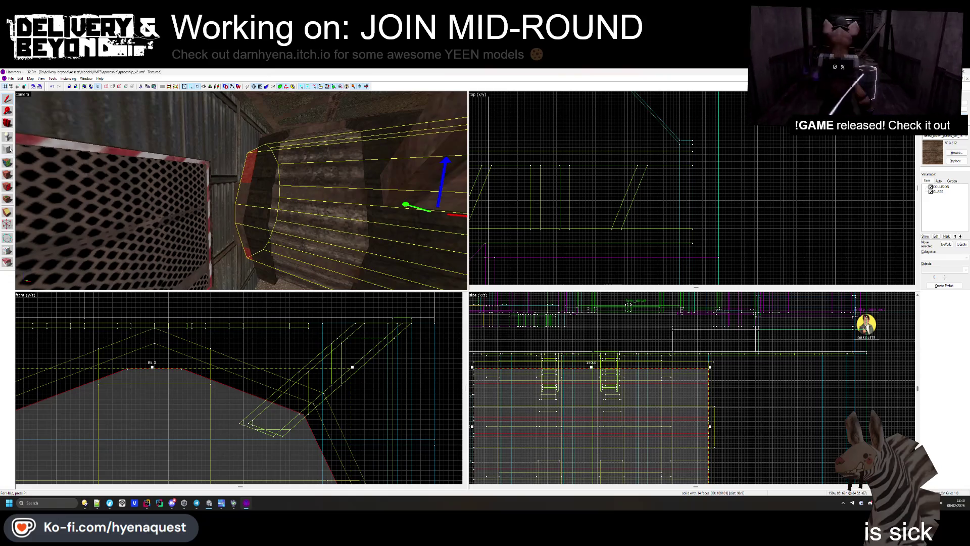
- Select the thin ring brush and enlarge it by dragging its corner handle in the Front view
{"action": "scroll", "coordinate": [692, 188], "scroll_direction": "down", "scroll_amount": 5}
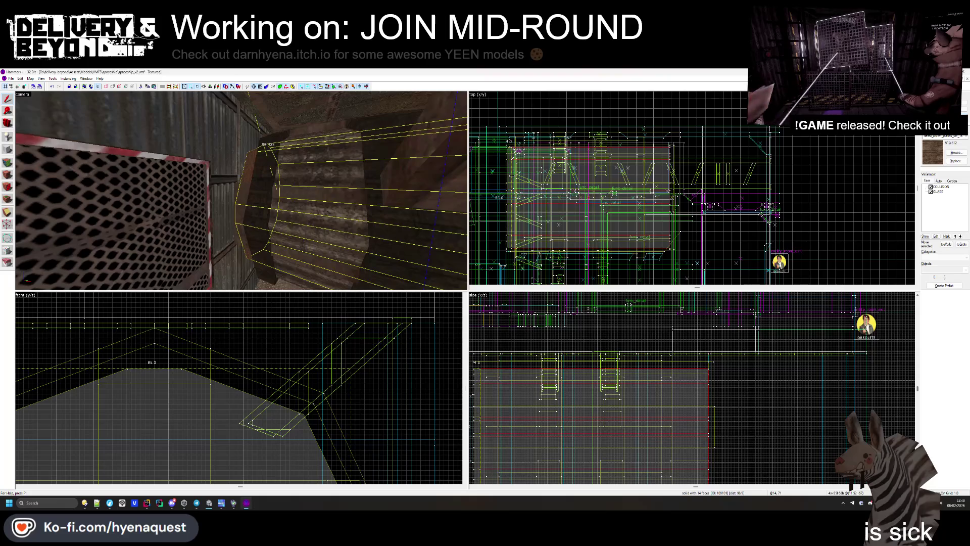
{"action": "left_click", "coordinate": [511, 167]}
{"action": "scroll", "coordinate": [541, 197], "scroll_direction": "up", "scroll_amount": 4}
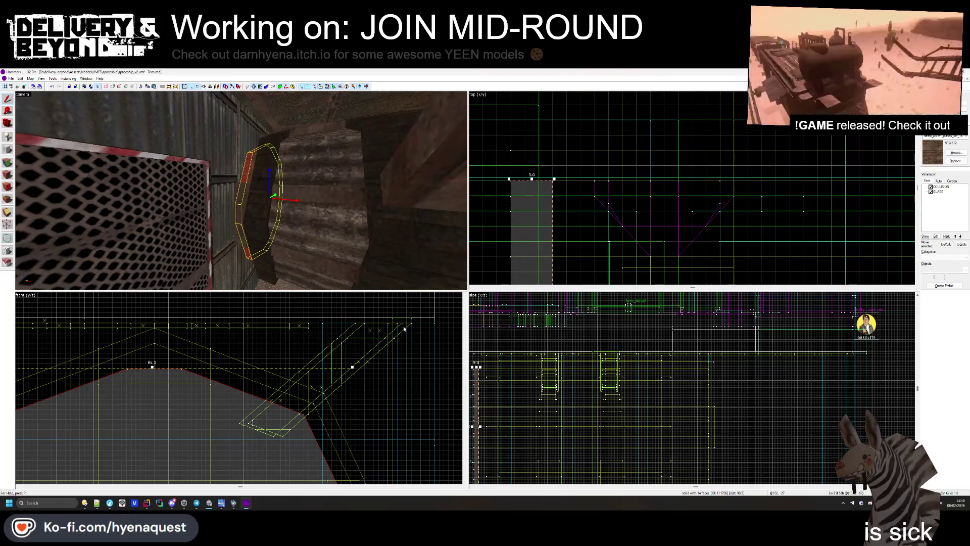
{"action": "scroll", "coordinate": [404, 329], "scroll_direction": "down", "scroll_amount": 3}
{"action": "scroll", "coordinate": [306, 356], "scroll_direction": "up", "scroll_amount": 3}
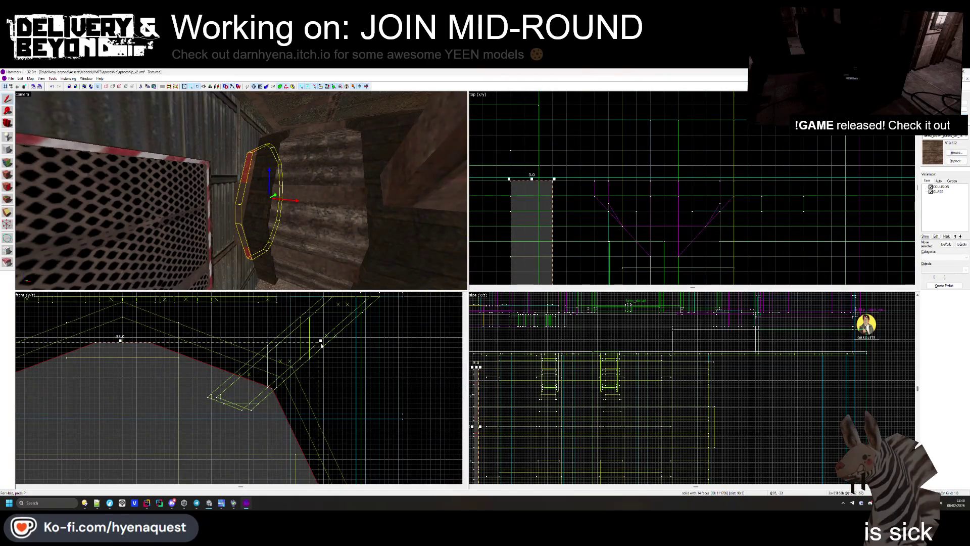
{"action": "scroll", "coordinate": [342, 314], "scroll_direction": "down", "scroll_amount": 3}
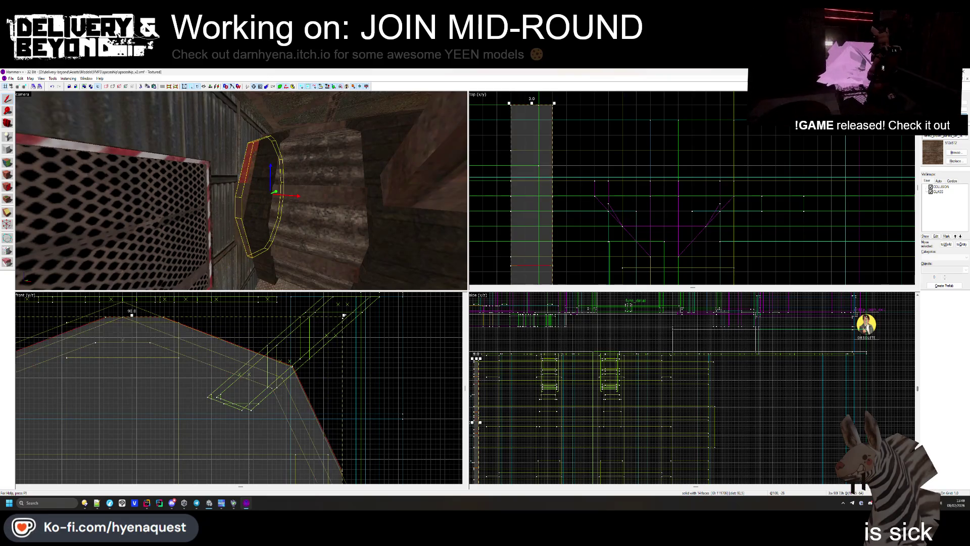
{"action": "scroll", "coordinate": [237, 411], "scroll_direction": "up", "scroll_amount": 3}
{"action": "left_click_drag", "start_coordinate": [211, 406], "coordinate": [192, 432]}
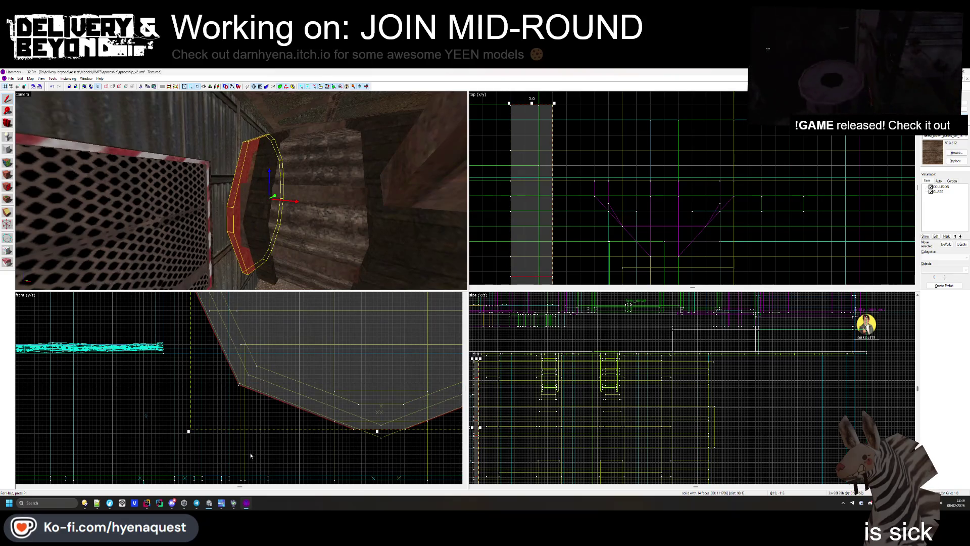
{"action": "scroll", "coordinate": [251, 459], "scroll_direction": "down", "scroll_amount": 3}
{"action": "scroll", "coordinate": [308, 358], "scroll_direction": "up", "scroll_amount": 3}
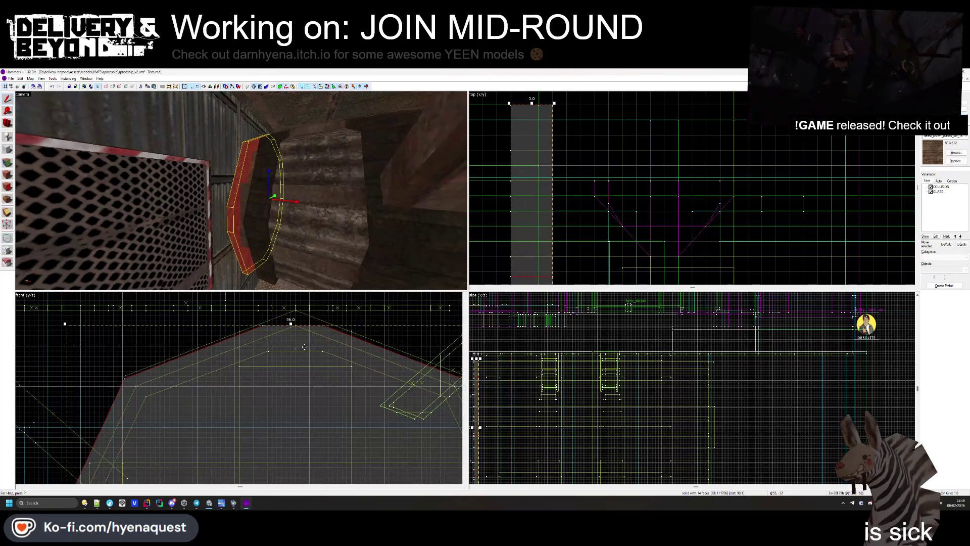
{"action": "scroll", "coordinate": [305, 347], "scroll_direction": "up", "scroll_amount": 3}
{"action": "left_click", "coordinate": [302, 312]}
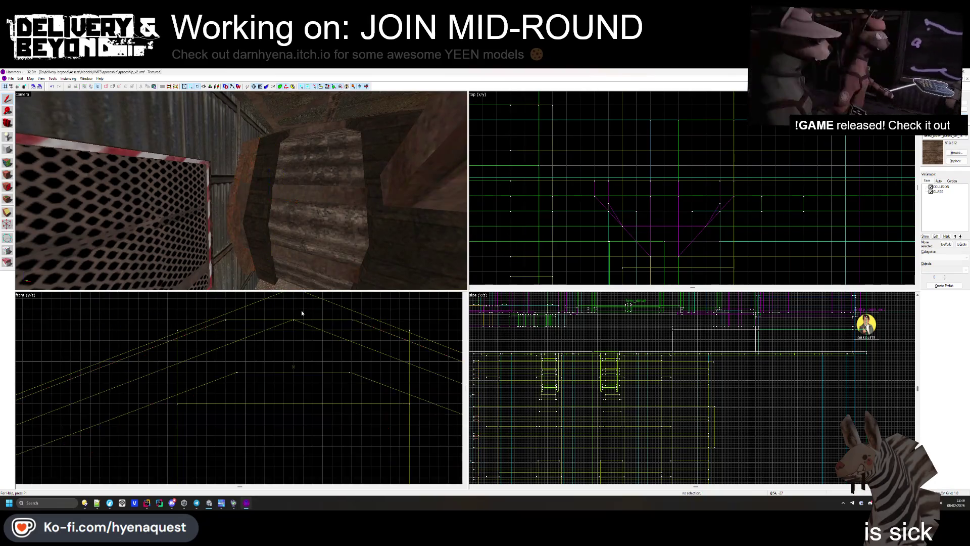
- Select a ring segment brush and check its faces in the Face Edit Sheet
{"action": "left_click", "coordinate": [237, 239]}
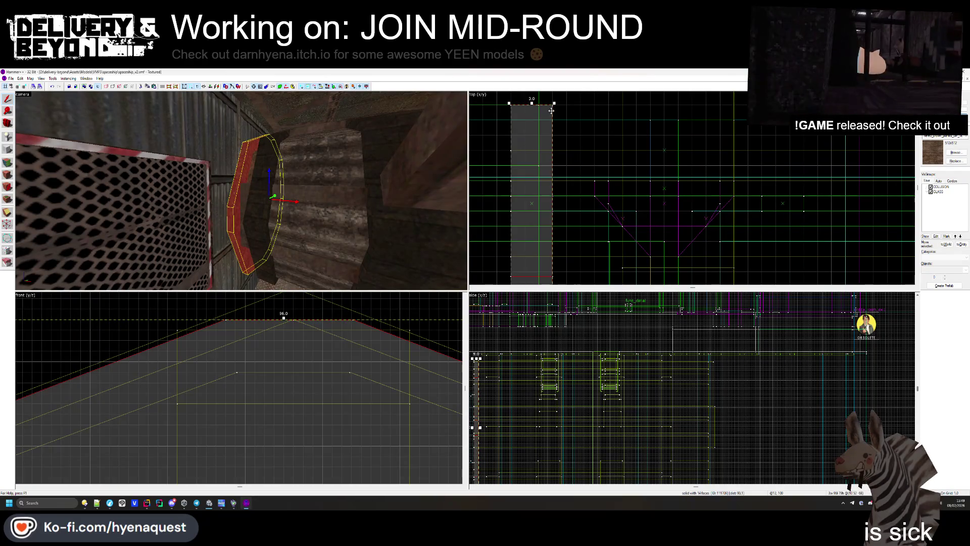
{"action": "key", "text": "Escape"}
{"action": "key", "text": "z"}
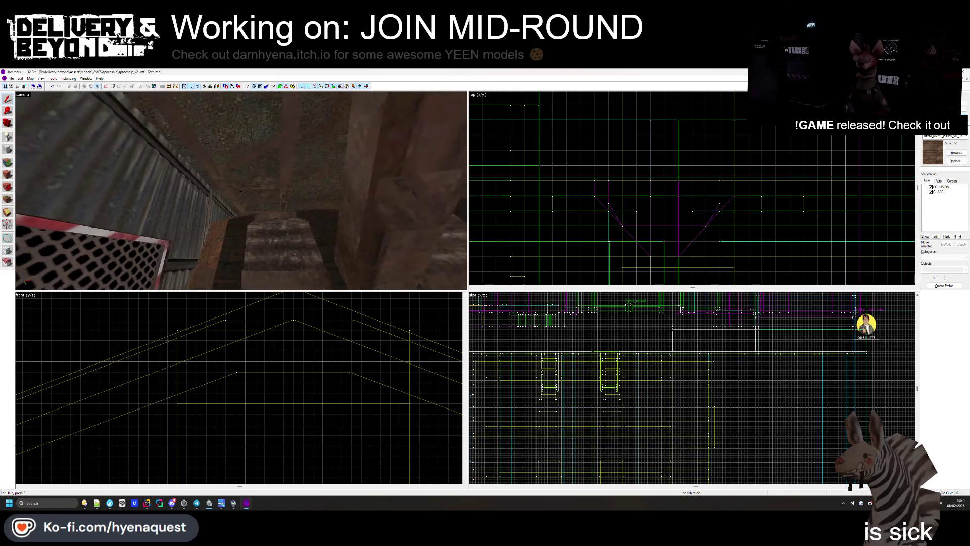
{"action": "key", "text": "z"}
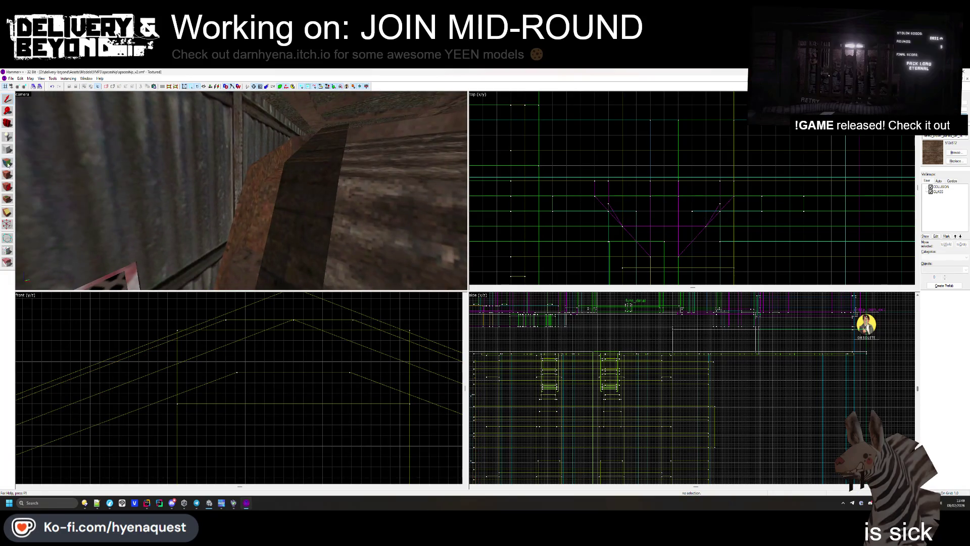
{"action": "left_click", "coordinate": [8, 163]}
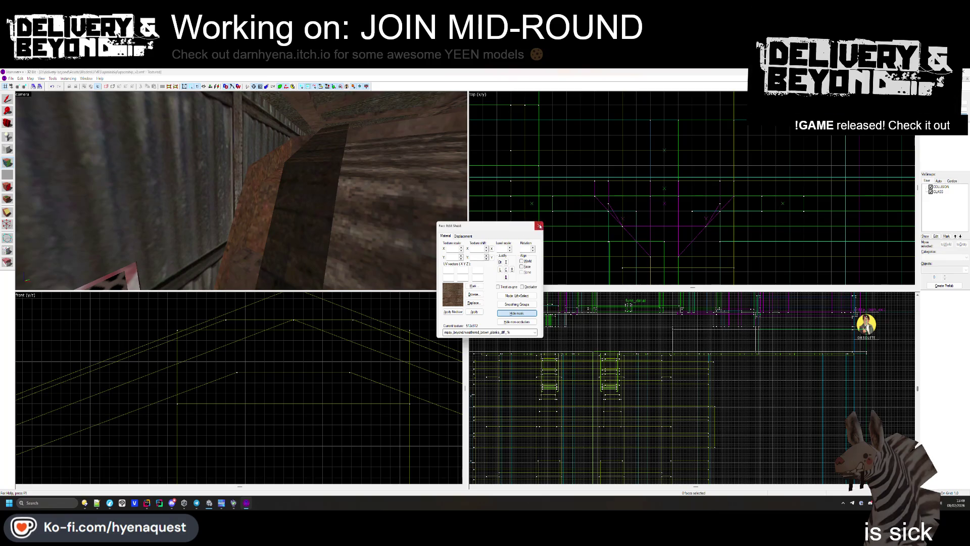
{"action": "left_click", "coordinate": [540, 226]}
- Pick a wooden beam face to inspect its rusty brown texture, then close face editing
{"action": "left_click", "coordinate": [258, 192]}
{"action": "scroll", "coordinate": [292, 325], "scroll_direction": "down", "scroll_amount": 3}
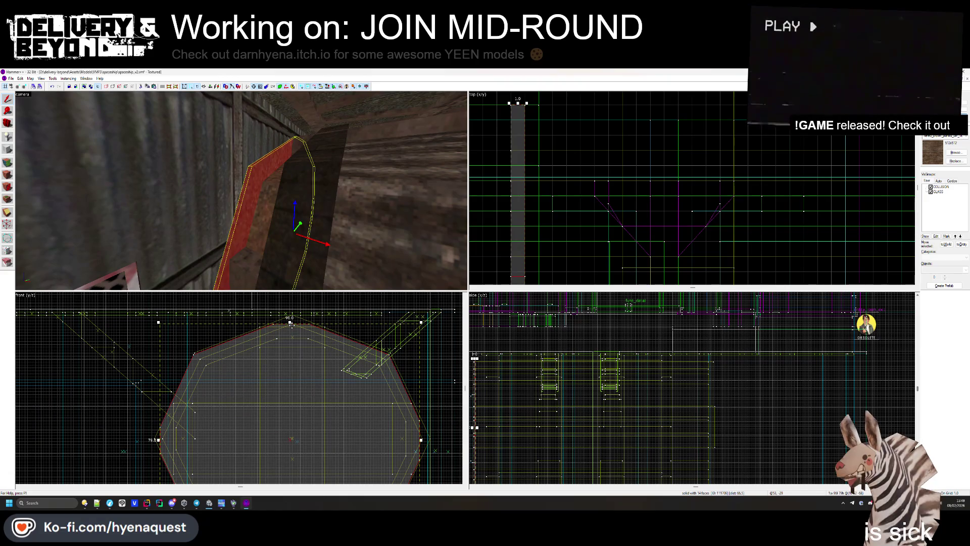
{"action": "key", "text": "Escape"}
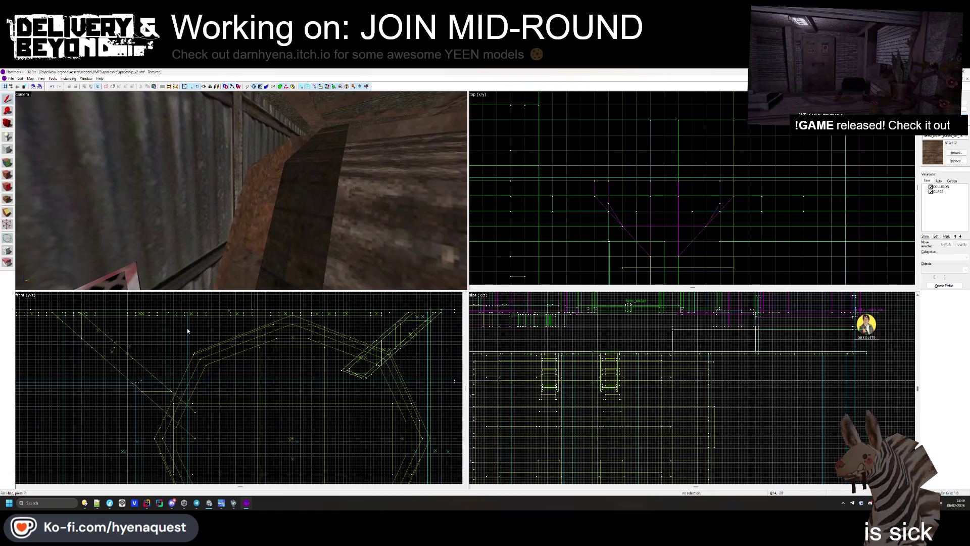
{"action": "key", "text": "shift+a"}
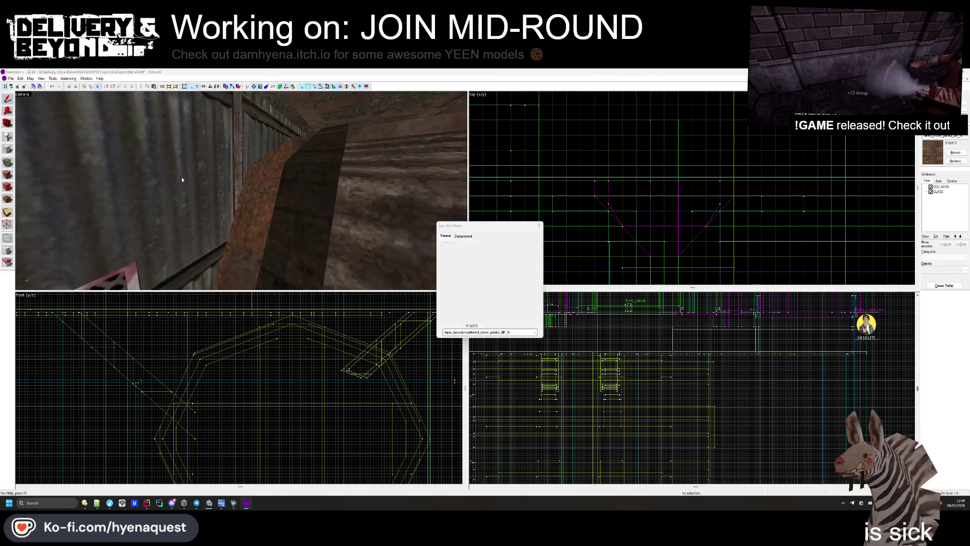
{"action": "left_click", "coordinate": [182, 176]}
{"action": "left_click_drag", "start_coordinate": [251, 208], "coordinate": [241, 191]}
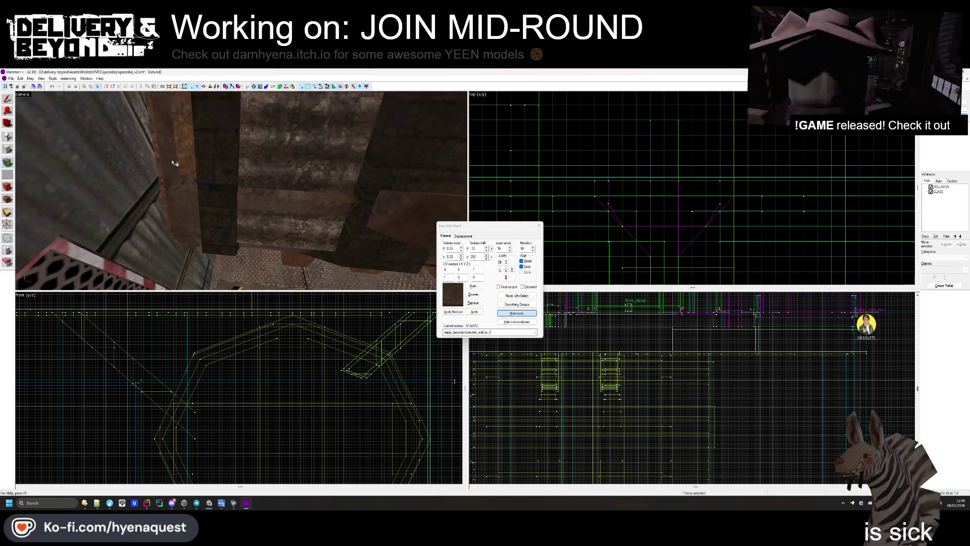
{"action": "mouse_move", "coordinate": [173, 163]}
{"action": "left_mouse_down"}
{"action": "mouse_move", "coordinate": [298, 210]}
{"action": "mouse_move", "coordinate": [263, 217]}
{"action": "left_mouse_up"}
{"action": "key", "text": "shift+c"}
- Fly the 3D camera toward the machine and turn to reveal the grated window
{"action": "key", "text": "s"}
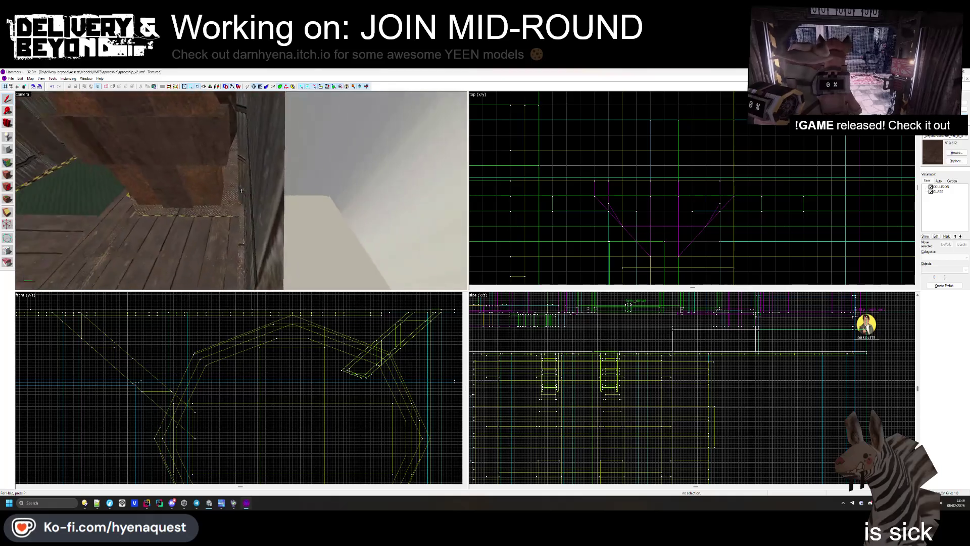
{"action": "key", "text": "w"}
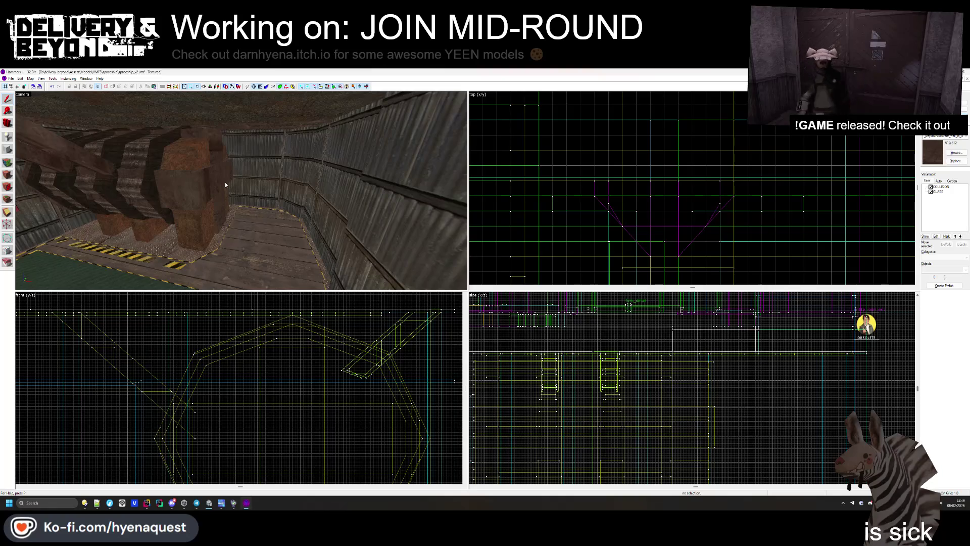
{"action": "key", "text": "Left"}
{"action": "key", "text": "Left"}
{"action": "key", "text": "Left"}
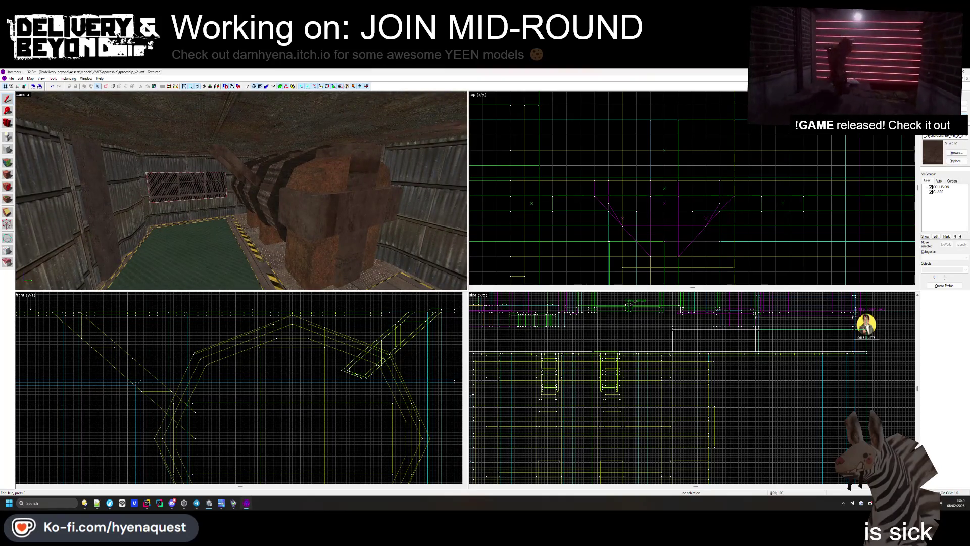
- Select the red beam brush in the spaceship-props map, then maximize the spaceship_v2 map
{"action": "left_click", "coordinate": [964, 80]}
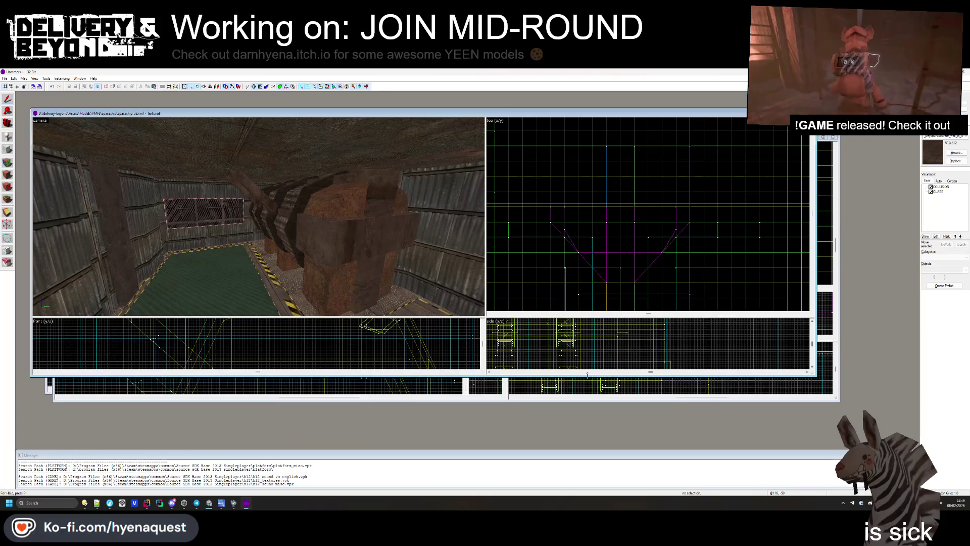
{"action": "left_click", "coordinate": [587, 387]}
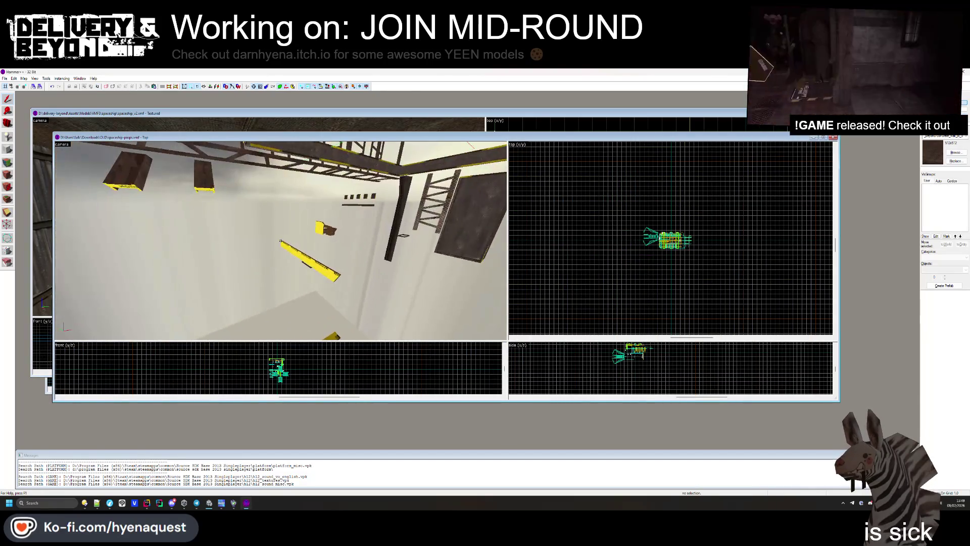
{"action": "left_click_drag", "start_coordinate": [280, 241], "coordinate": [280, 241]}
{"action": "left_click", "coordinate": [287, 255]}
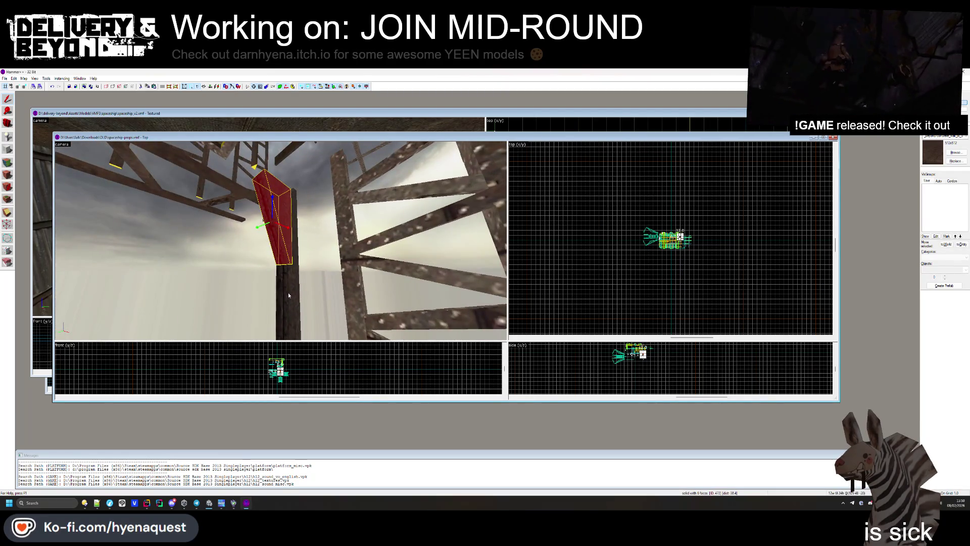
{"action": "double_click", "coordinate": [505, 113]}
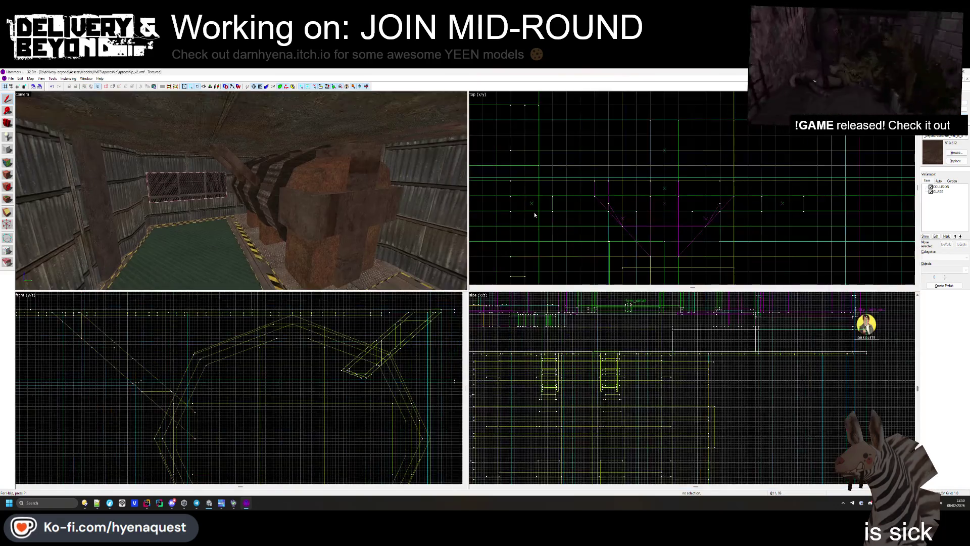
- Paste a copy of the red beam and move it toward the ship interior
{"action": "key", "text": "Return"}
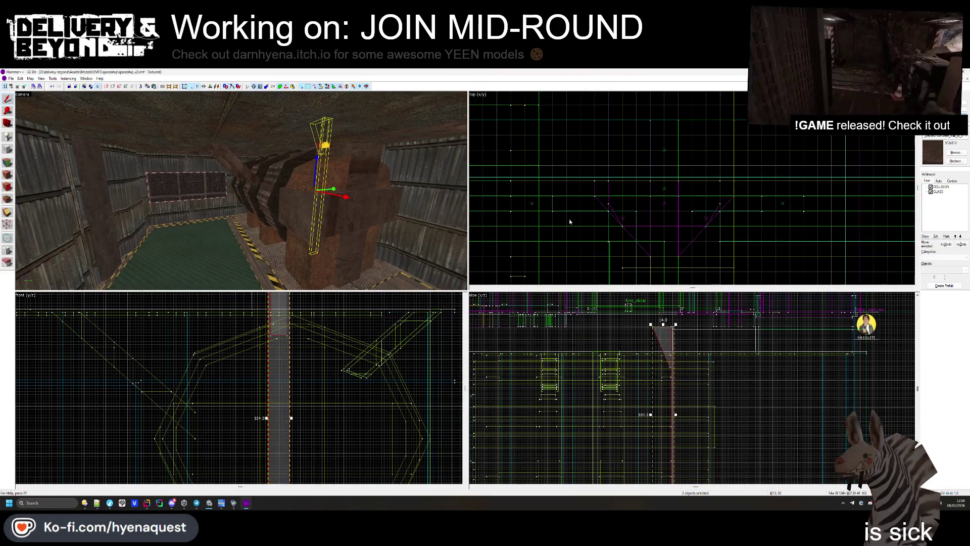
{"action": "scroll", "coordinate": [607, 171], "scroll_direction": "down", "scroll_amount": 5}
{"action": "scroll", "coordinate": [712, 212], "scroll_direction": "up", "scroll_amount": 3}
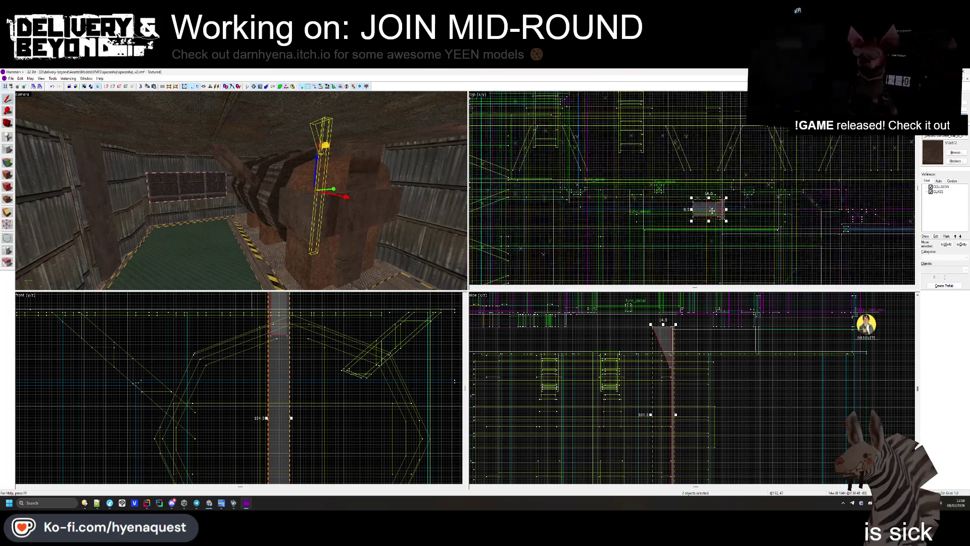
{"action": "scroll", "coordinate": [742, 150], "scroll_direction": "down", "scroll_amount": 3}
{"action": "mouse_move", "coordinate": [743, 150]}
{"action": "left_mouse_down"}
{"action": "mouse_move", "coordinate": [778, 209]}
{"action": "mouse_move", "coordinate": [786, 192]}
{"action": "left_mouse_up"}
{"action": "key", "text": "ctrl+shift+e"}
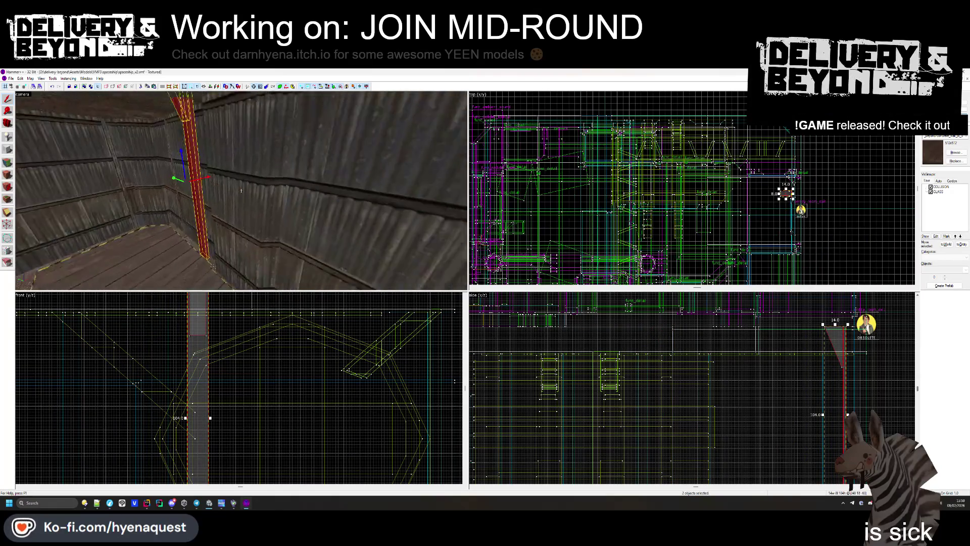
- Set the pasted column against the corrugated wall and lower it to the floor edge
{"action": "scroll", "coordinate": [673, 195], "scroll_direction": "up", "scroll_amount": 5}
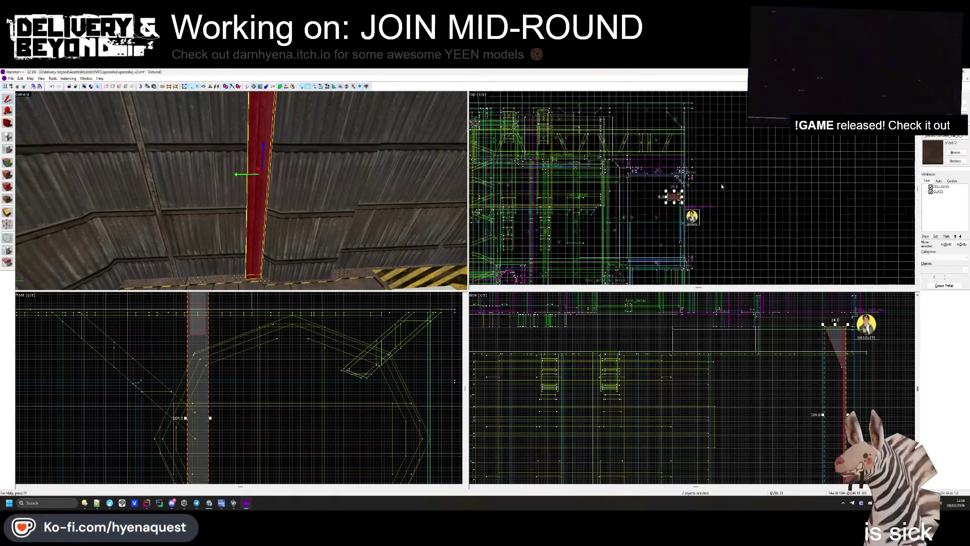
{"action": "mouse_move", "coordinate": [661, 119]}
{"action": "left_mouse_down"}
{"action": "mouse_move", "coordinate": [649, 119]}
{"action": "mouse_move", "coordinate": [675, 89]}
{"action": "mouse_move", "coordinate": [680, 65]}
{"action": "left_mouse_up"}
{"action": "scroll", "coordinate": [652, 164], "scroll_direction": "up", "scroll_amount": 3}
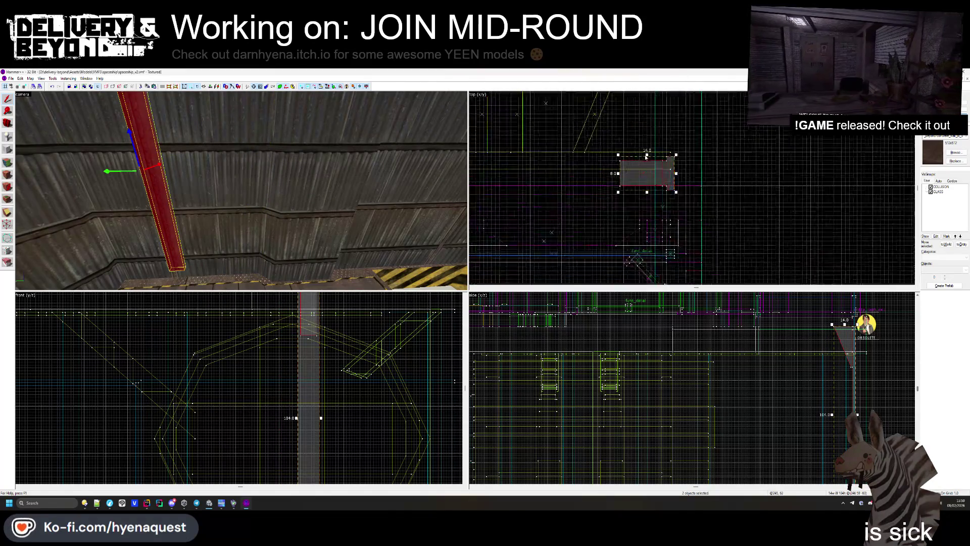
{"action": "left_click_drag", "start_coordinate": [653, 164], "coordinate": [652, 166]}
{"action": "scroll", "coordinate": [820, 335], "scroll_direction": "up", "scroll_amount": 4}
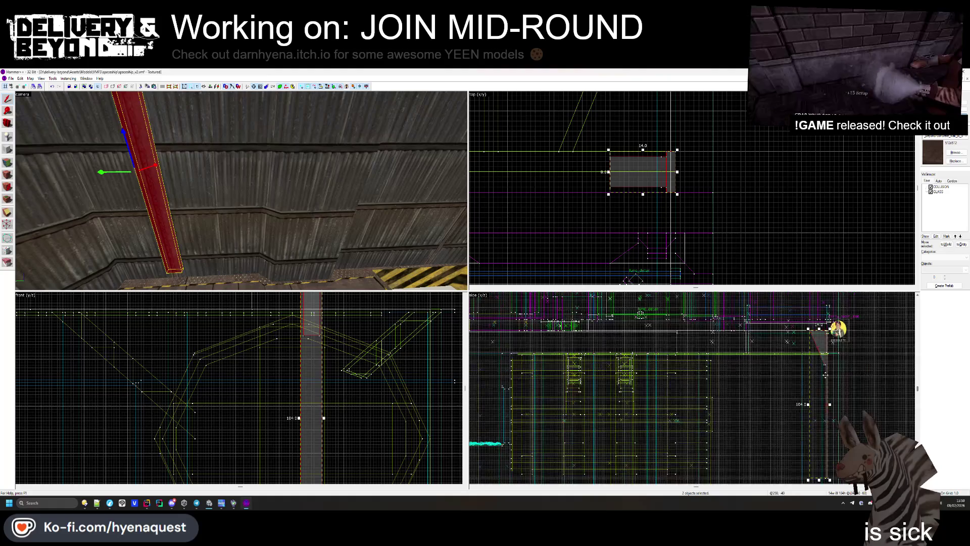
{"action": "left_click_drag", "start_coordinate": [823, 374], "coordinate": [823, 419]}
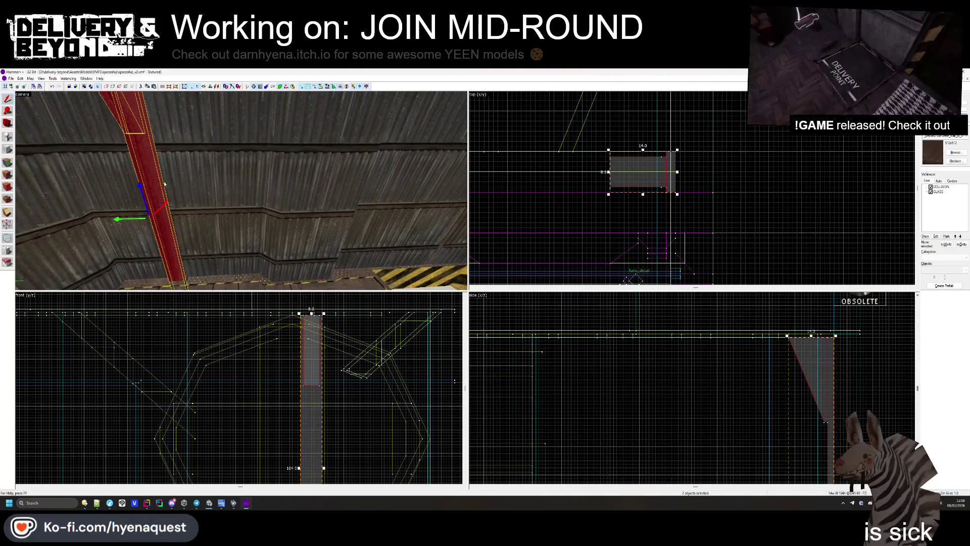
- Reselect the column at its new position and check it against the floor in 3D
{"action": "key", "text": "z"}
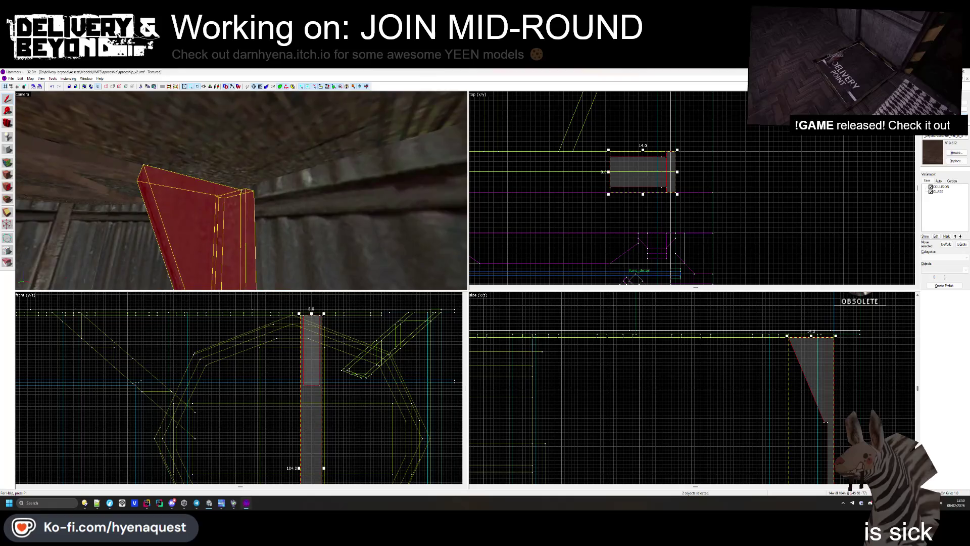
{"action": "key", "text": "z"}
{"action": "scroll", "coordinate": [625, 172], "scroll_direction": "up", "scroll_amount": 3}
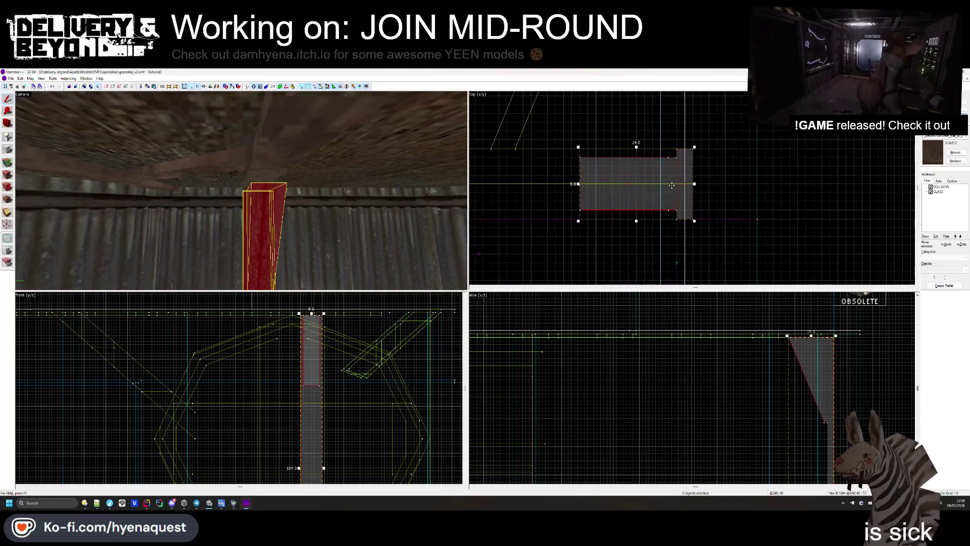
{"action": "left_click", "coordinate": [674, 169]}
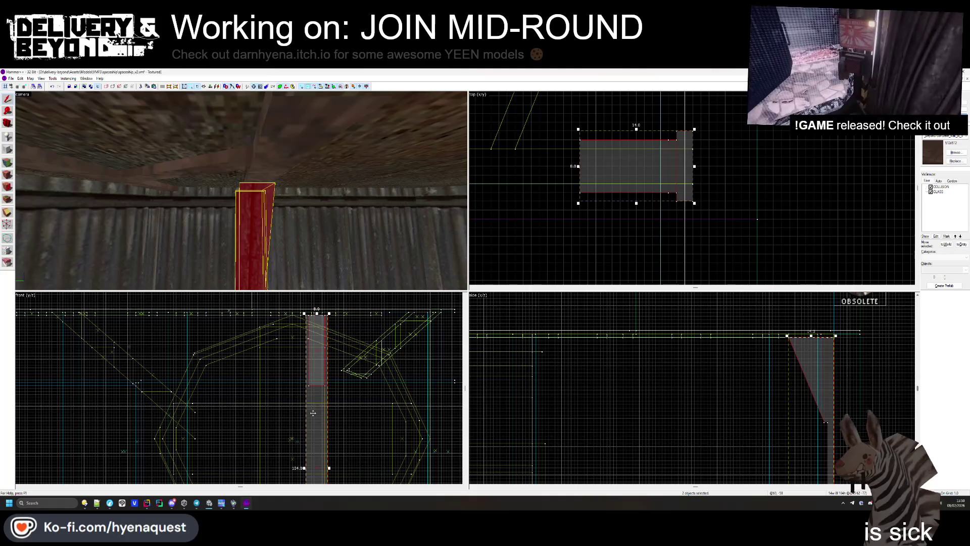
{"action": "key", "text": "z"}
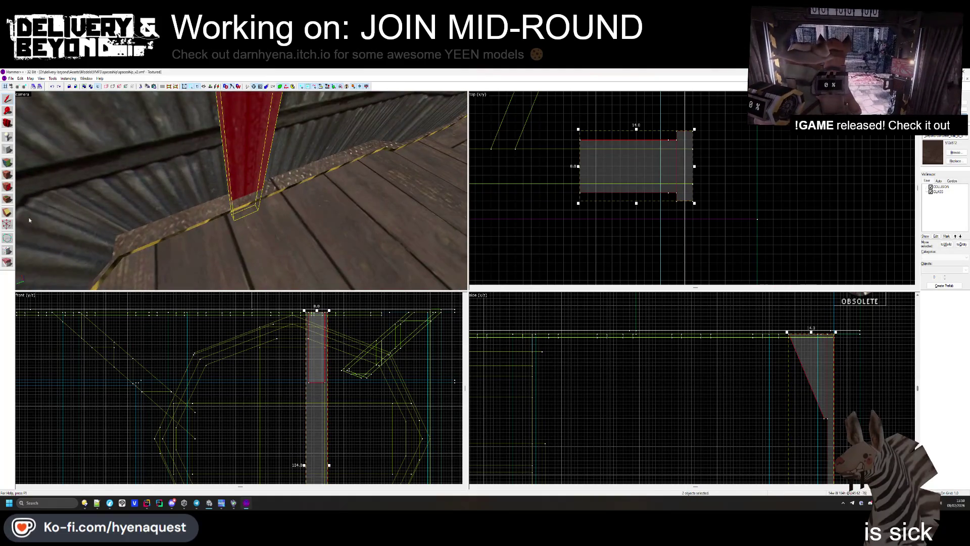
{"action": "scroll", "coordinate": [283, 416], "scroll_direction": "up", "scroll_amount": 2}
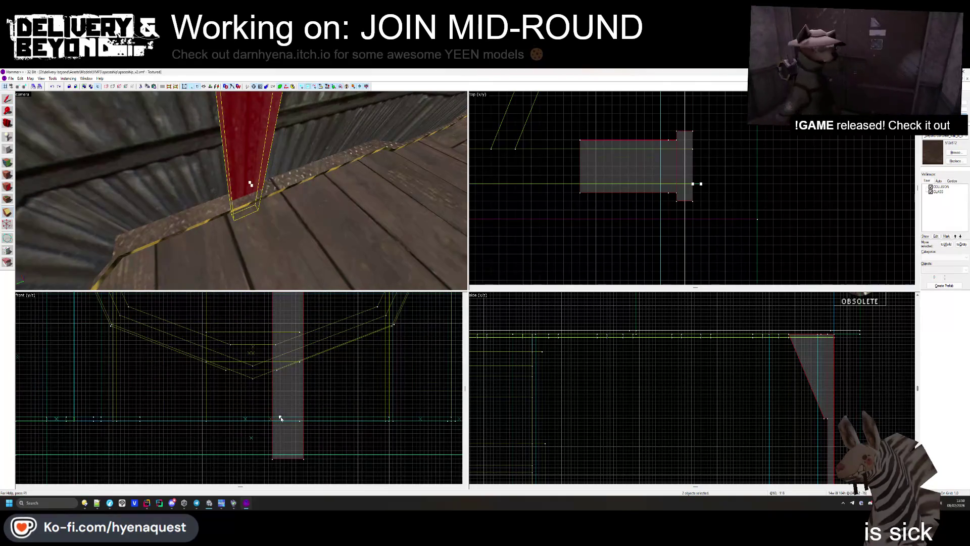
- Dismiss the block preview, clear the selection, and select the tall red column on the wall
{"action": "key", "text": "Escape"}
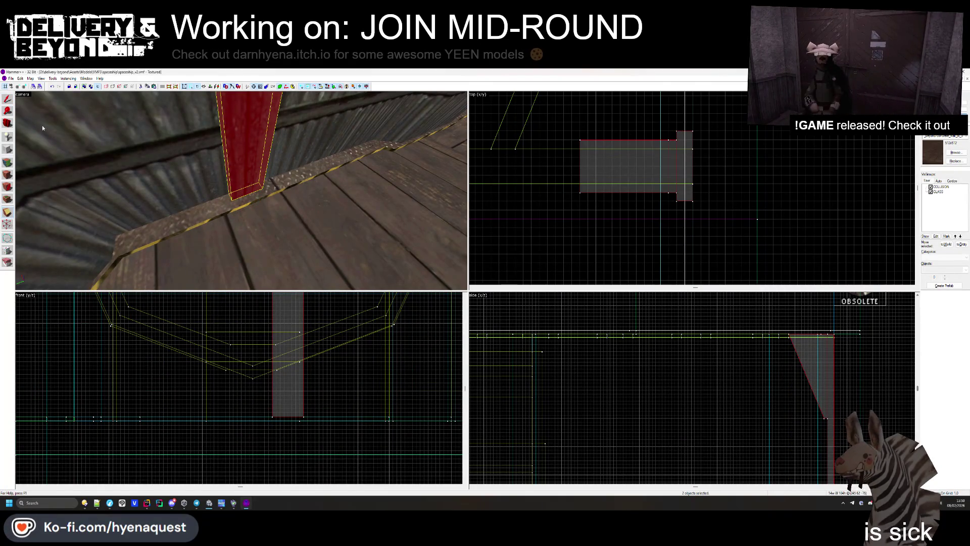
{"action": "key", "text": "Escape"}
{"action": "key", "text": "z"}
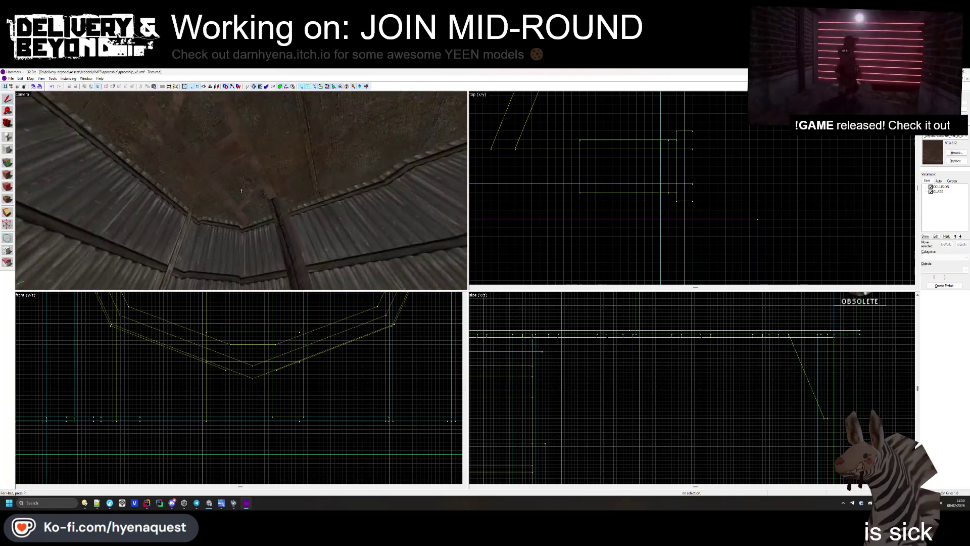
{"action": "left_click", "coordinate": [241, 191]}
{"action": "key", "text": "z"}
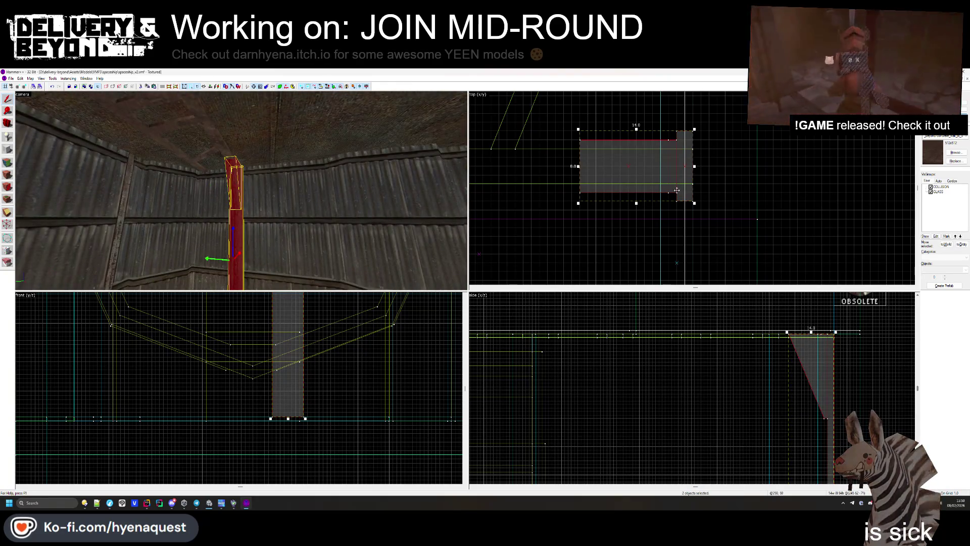
{"action": "scroll", "coordinate": [672, 118], "scroll_direction": "down", "scroll_amount": 3}
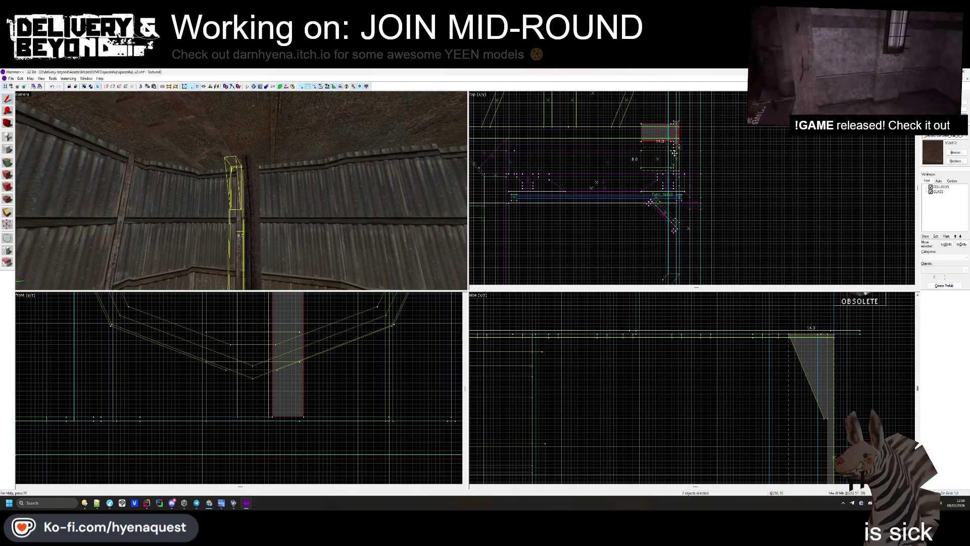
{"action": "key", "text": "Escape"}
{"action": "key", "text": "z"}
{"action": "key", "text": "z"}
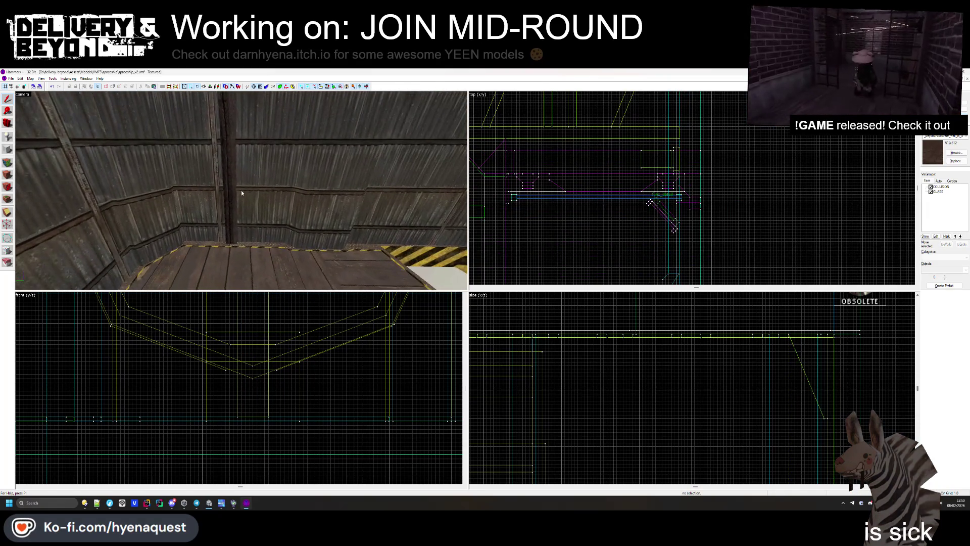
{"action": "left_click", "coordinate": [232, 192]}
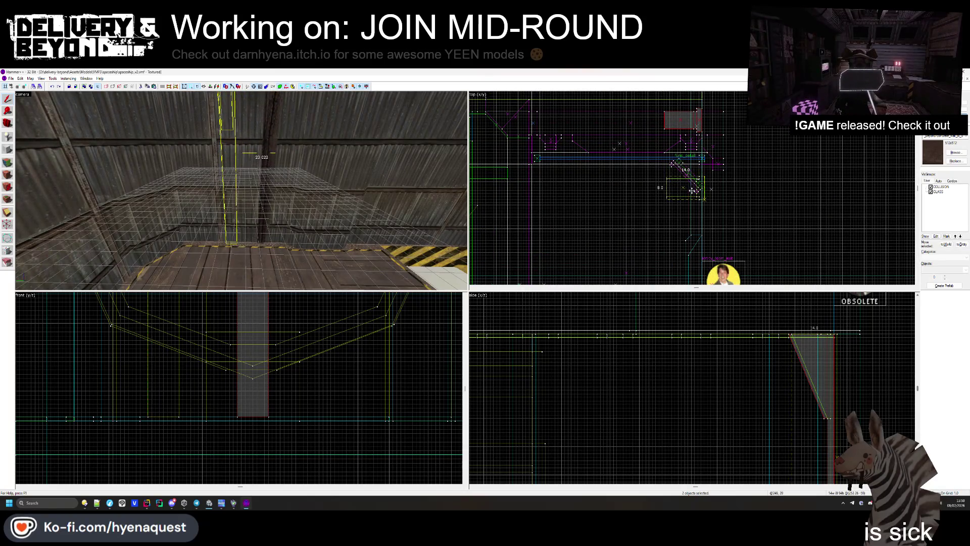
- Drag the column in the Top view to a new spot along the corrugated wall
{"action": "left_click", "coordinate": [689, 193]}
{"action": "key", "text": "ctrl+shift+e"}
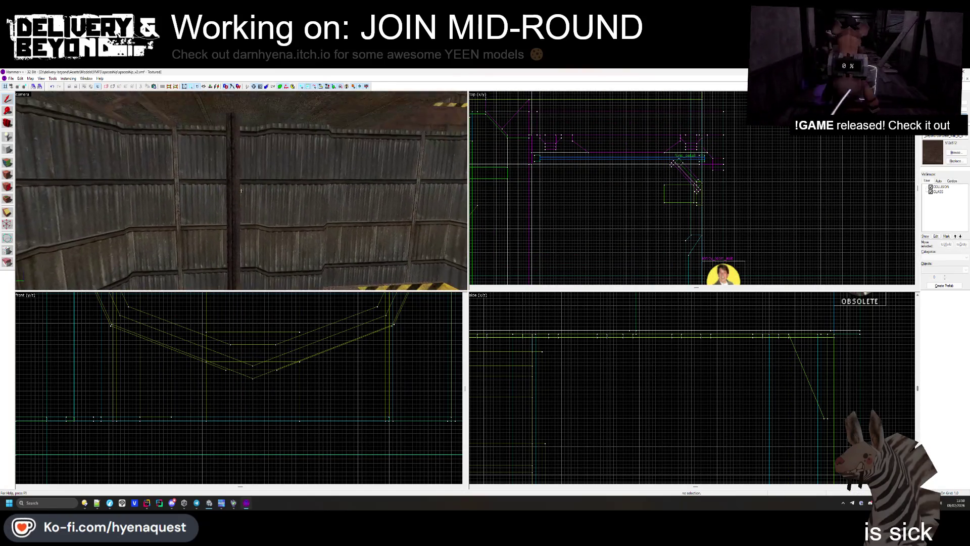
{"action": "scroll", "coordinate": [696, 188], "scroll_direction": "up", "scroll_amount": 3}
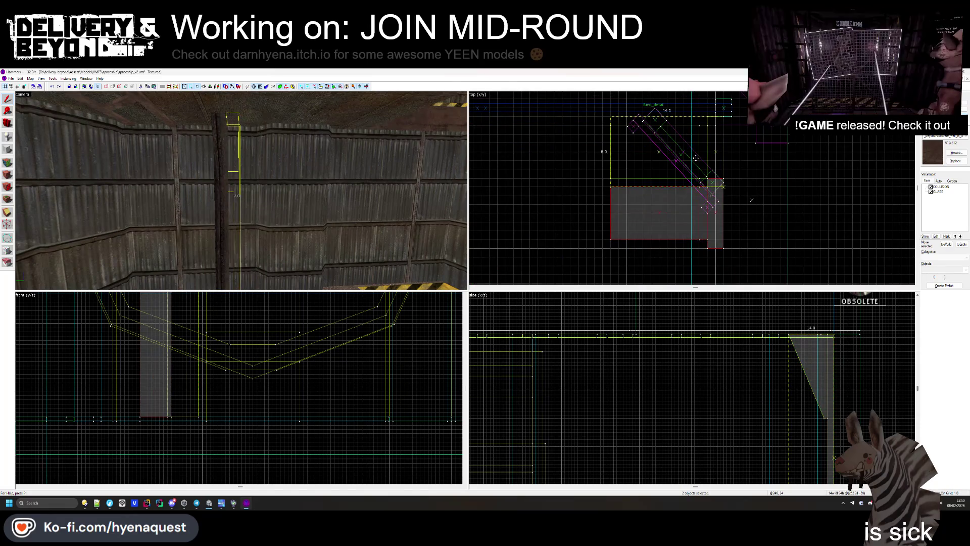
{"action": "left_click_drag", "start_coordinate": [695, 151], "coordinate": [694, 146]}
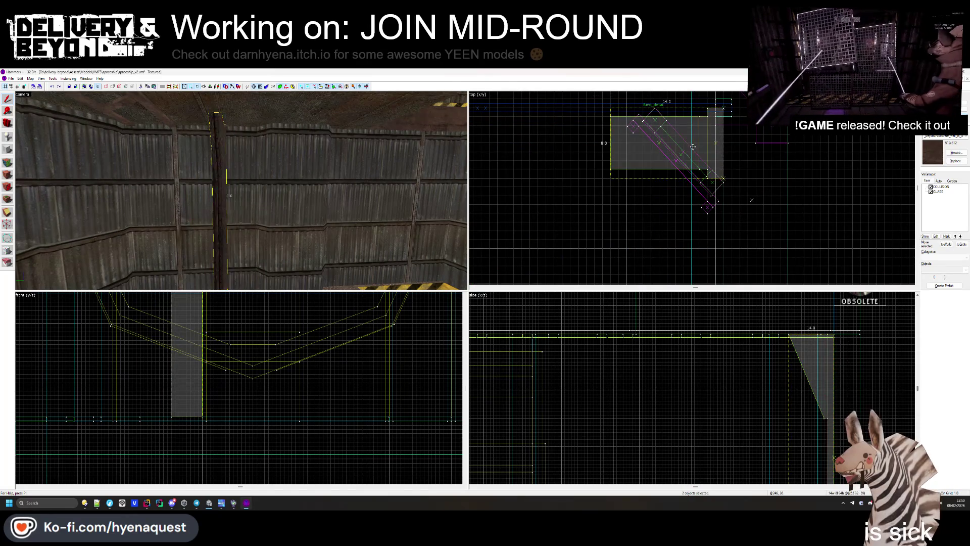
{"action": "left_click", "coordinate": [692, 193]}
{"action": "left_click_drag", "start_coordinate": [256, 210], "coordinate": [242, 192]}
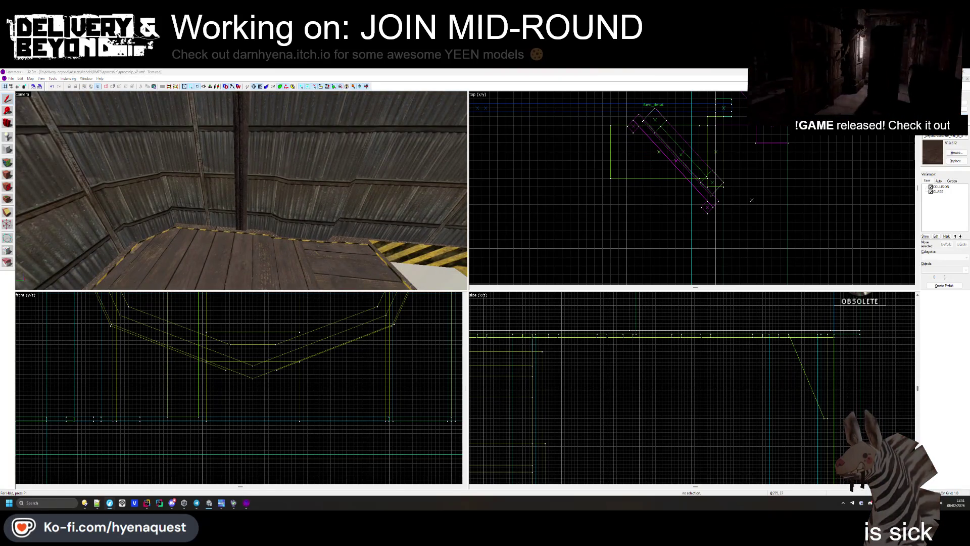
{"action": "key", "text": "z"}
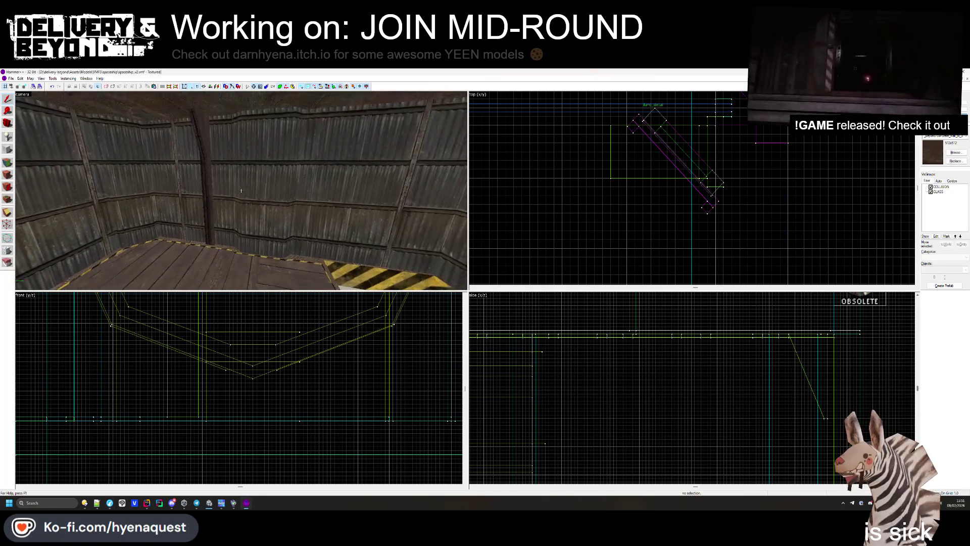
{"action": "key", "text": "z"}
{"action": "left_click", "coordinate": [194, 192]}
{"action": "scroll", "coordinate": [677, 240], "scroll_direction": "down", "scroll_amount": 6}
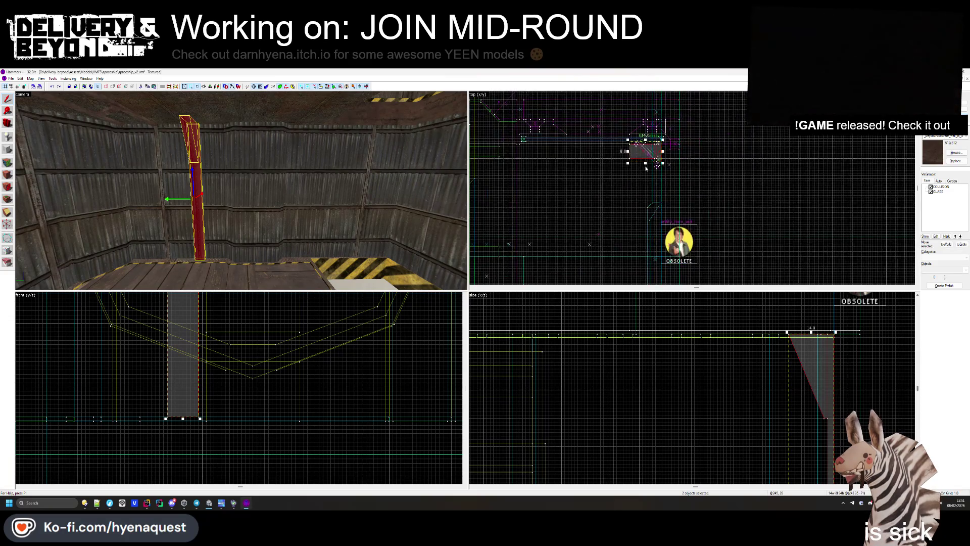
- Select the roof pillar, try moving it in the Top view, then undo the move
{"action": "scroll", "coordinate": [650, 168], "scroll_direction": "up", "scroll_amount": 6}
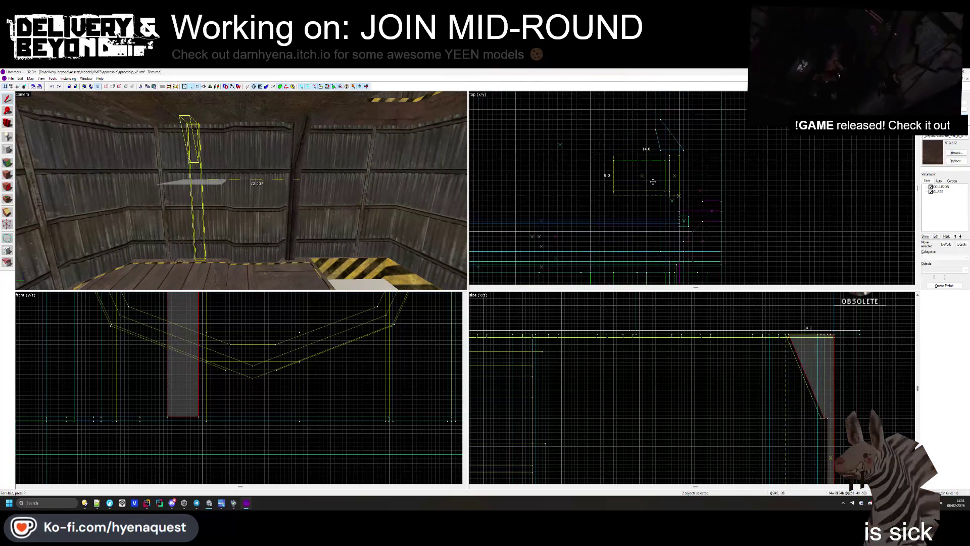
{"action": "left_click", "coordinate": [752, 192]}
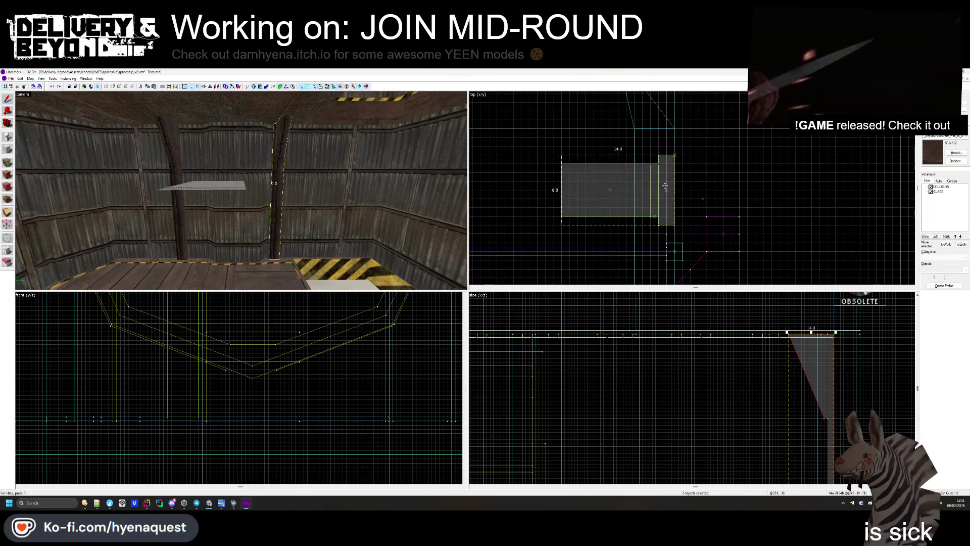
{"action": "left_click", "coordinate": [697, 180]}
{"action": "key", "text": "z"}
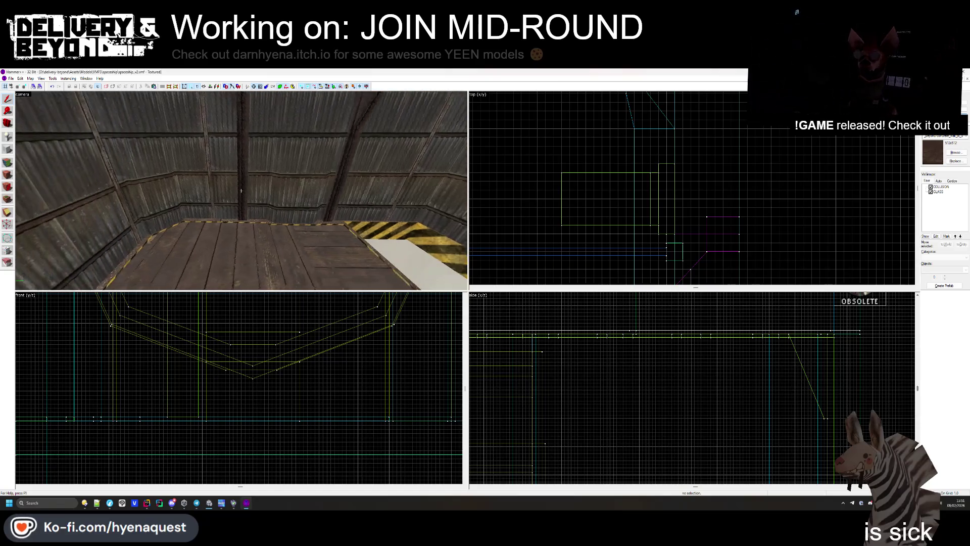
{"action": "key", "text": "z"}
{"action": "left_click", "coordinate": [201, 198]}
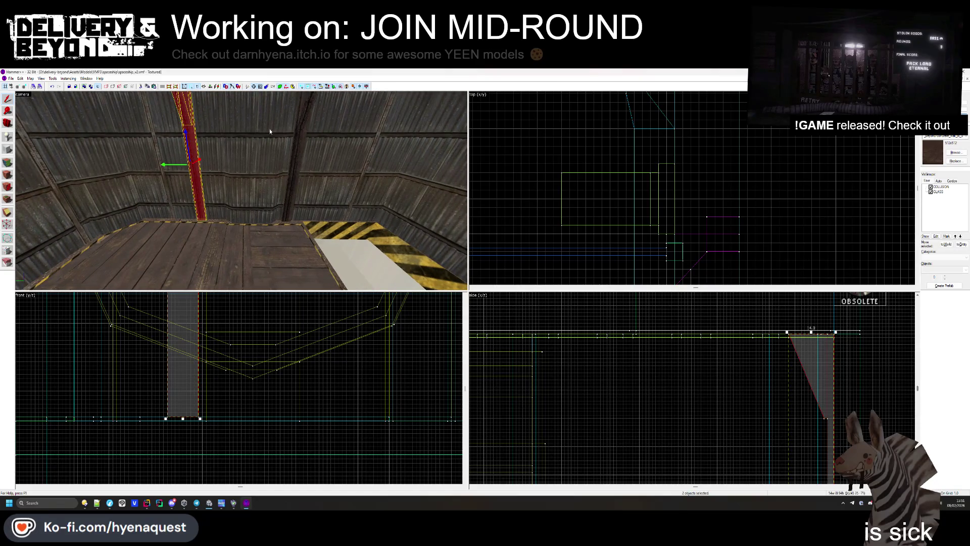
{"action": "scroll", "coordinate": [567, 126], "scroll_direction": "up", "scroll_amount": 5}
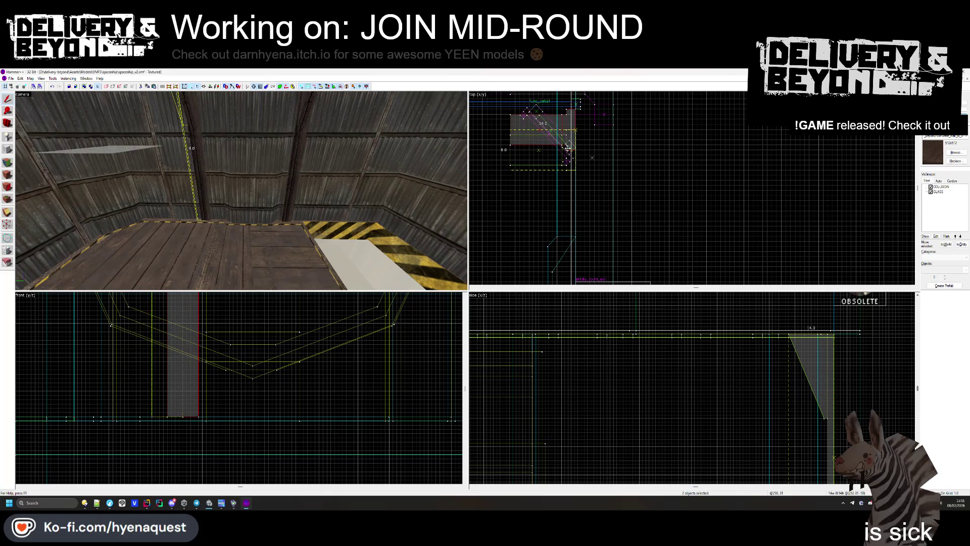
{"action": "left_click_drag", "start_coordinate": [567, 159], "coordinate": [522, 184]}
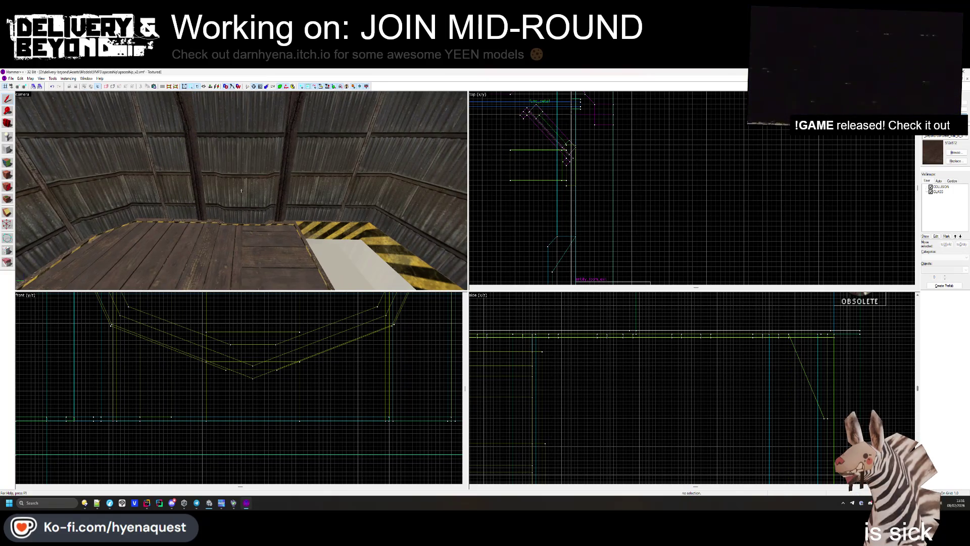
{"action": "key", "text": "ctrl+z"}
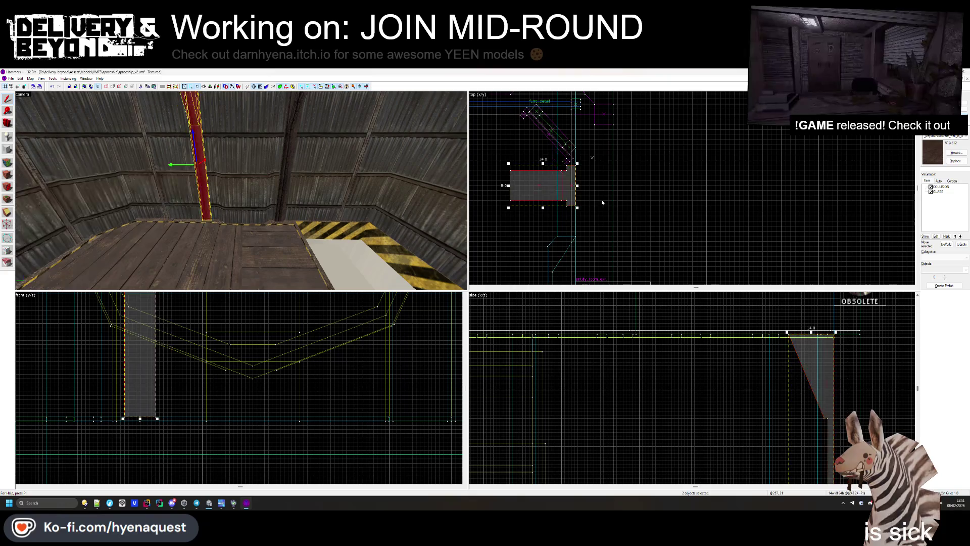
- Reselect the pillar brush, turn the 3D view toward another wall, and pick a second pillar
{"action": "left_click", "coordinate": [489, 148]}
{"action": "left_click", "coordinate": [525, 162]}
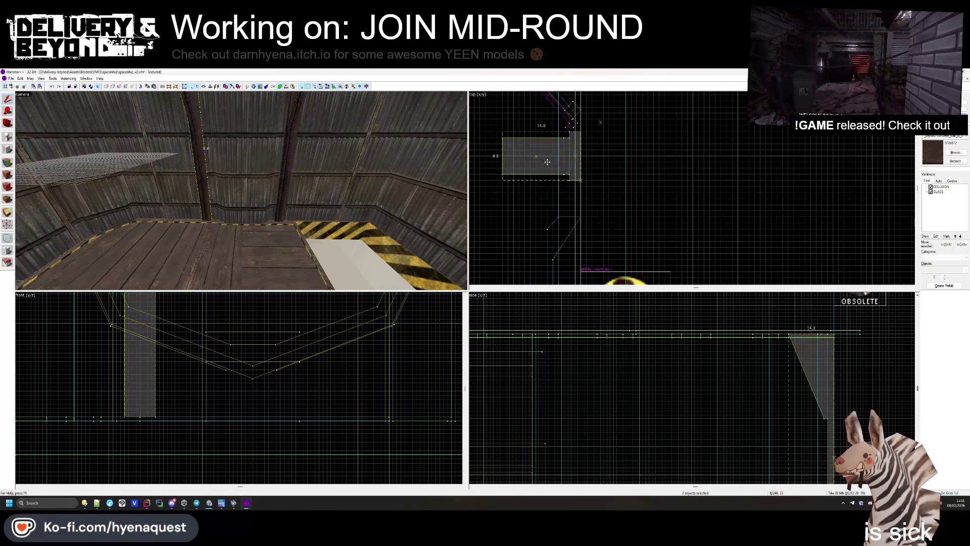
{"action": "scroll", "coordinate": [592, 159], "scroll_direction": "down", "scroll_amount": 10}
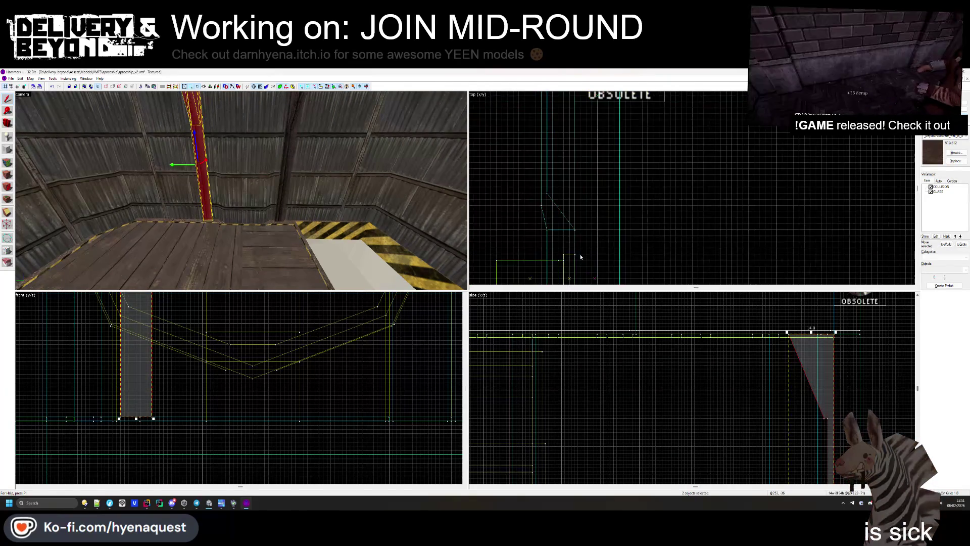
{"action": "scroll", "coordinate": [571, 240], "scroll_direction": "down", "scroll_amount": 5}
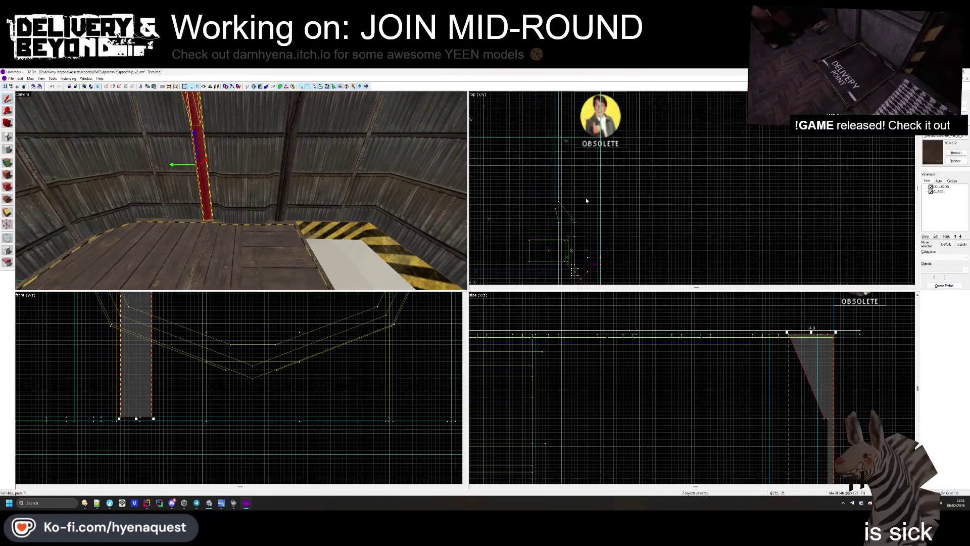
{"action": "scroll", "coordinate": [584, 100], "scroll_direction": "up", "scroll_amount": 3}
{"action": "key", "text": "Escape"}
{"action": "key", "text": "z"}
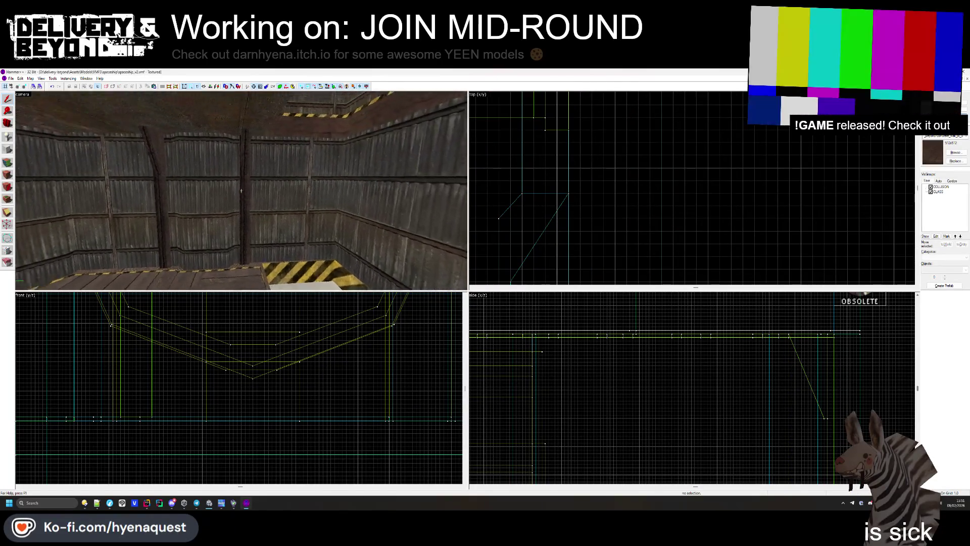
{"action": "mouse_move", "coordinate": [241, 191]}
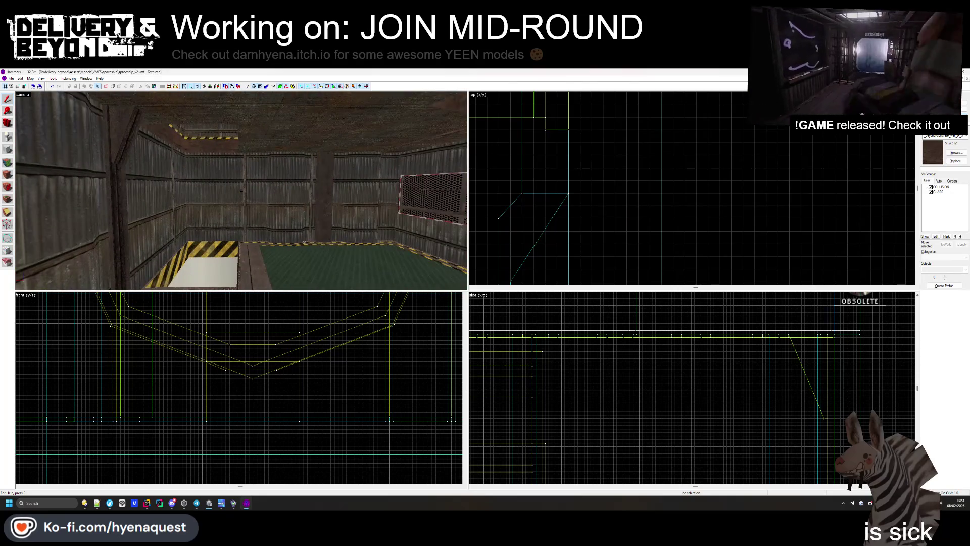
{"action": "left_click", "coordinate": [240, 190]}
{"action": "scroll", "coordinate": [663, 146], "scroll_direction": "down", "scroll_amount": 4}
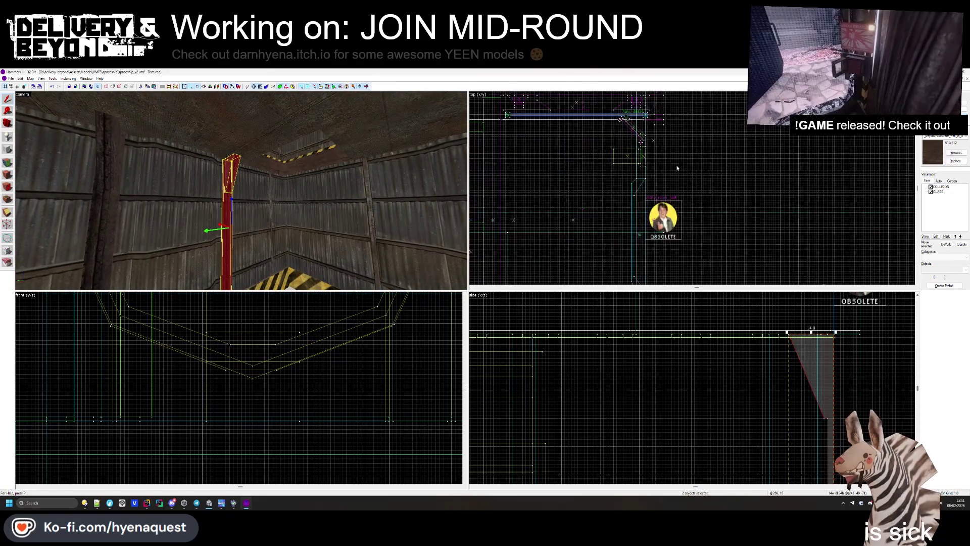
{"action": "scroll", "coordinate": [663, 145], "scroll_direction": "up", "scroll_amount": 3}
{"action": "left_click", "coordinate": [595, 205]}
{"action": "scroll", "coordinate": [595, 206], "scroll_direction": "down", "scroll_amount": 4}
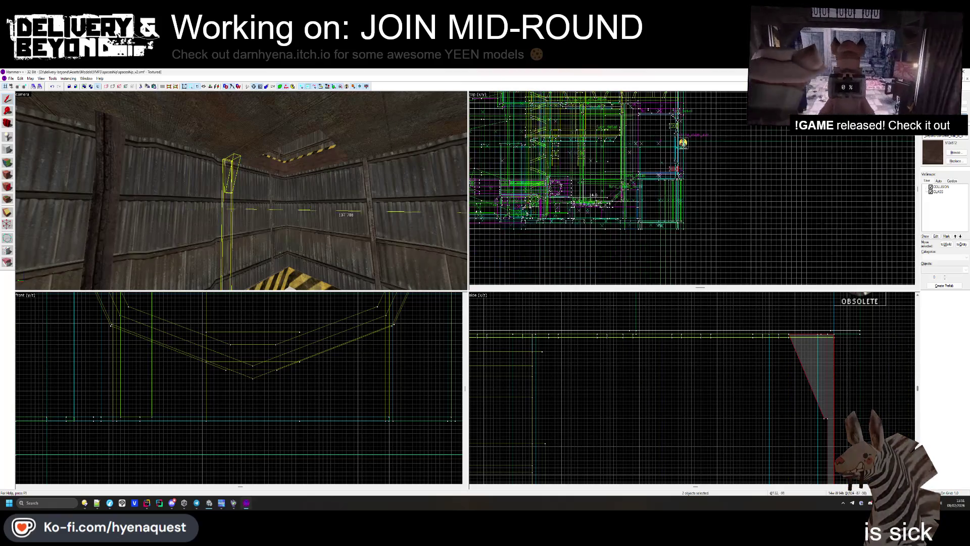
{"action": "scroll", "coordinate": [598, 214], "scroll_direction": "up", "scroll_amount": 6}
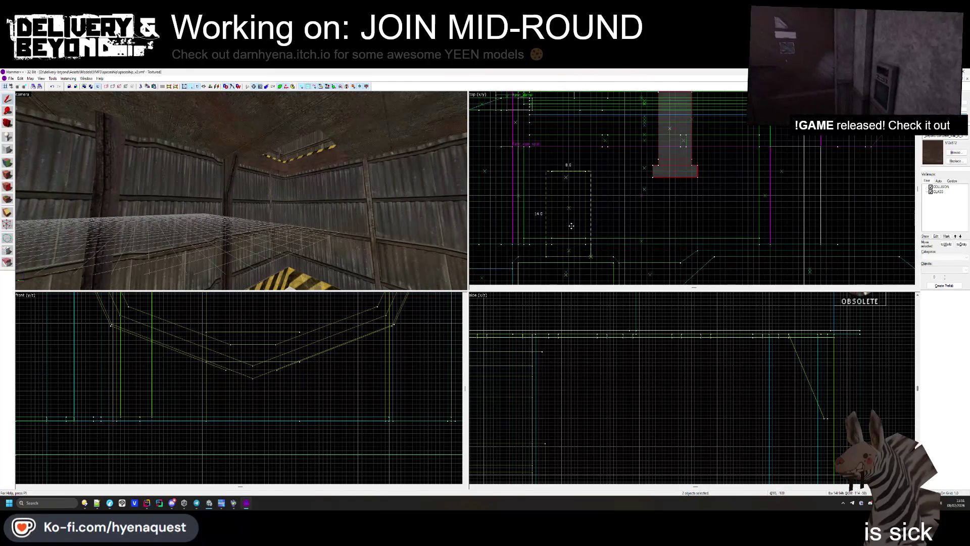
- Create the drawn box as a new column brush in the corner and switch it to scaling
{"action": "key", "text": "Return"}
{"action": "key", "text": "ctrl+shift+e"}
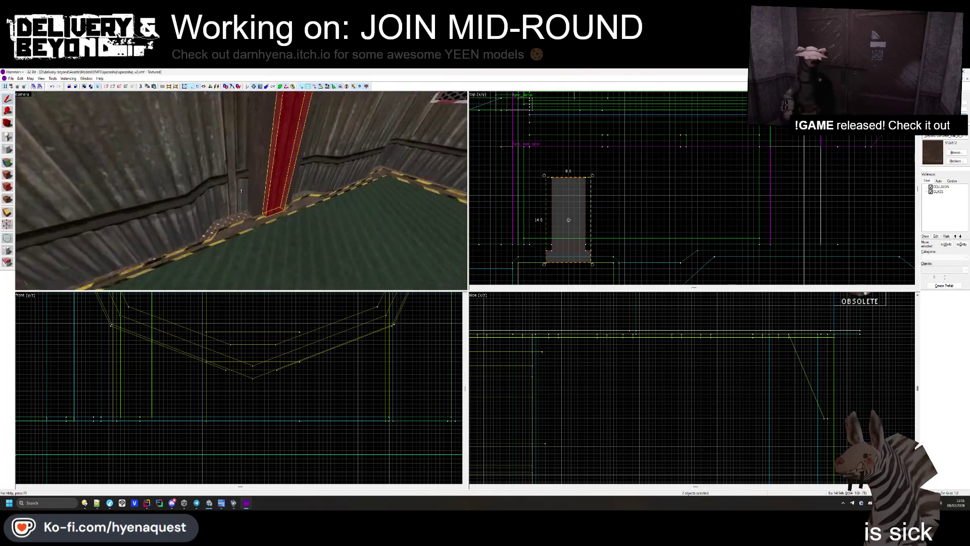
{"action": "scroll", "coordinate": [556, 231], "scroll_direction": "up", "scroll_amount": 2}
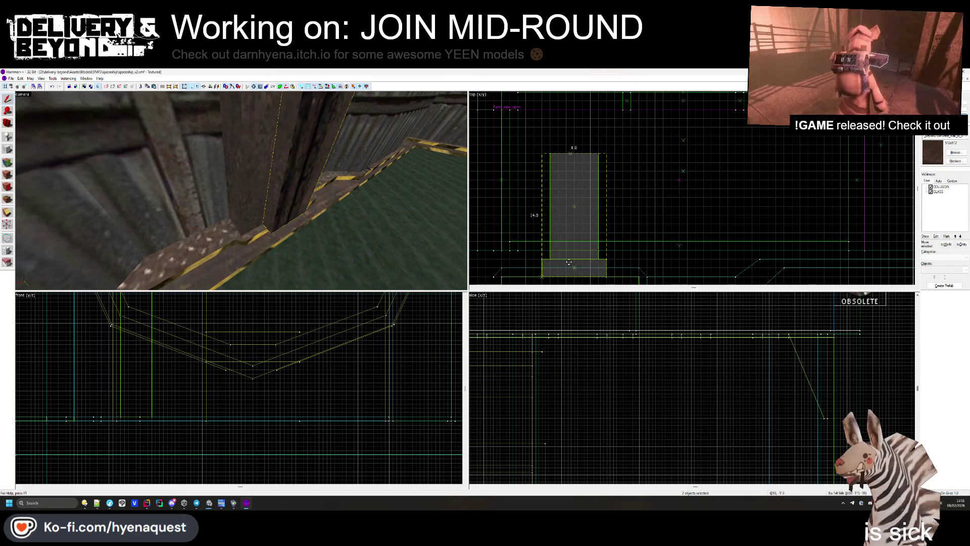
{"action": "left_click", "coordinate": [658, 229]}
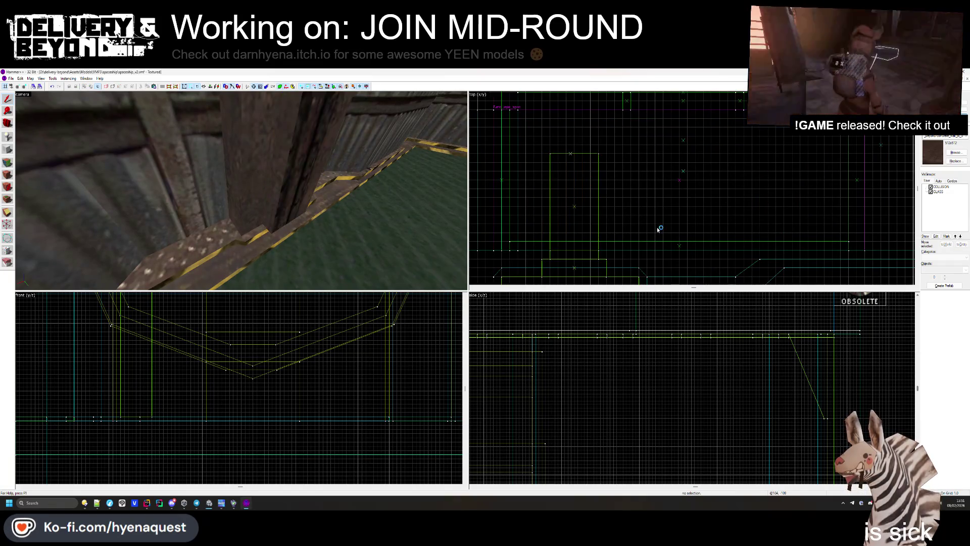
{"action": "key", "text": "ctrl+z"}
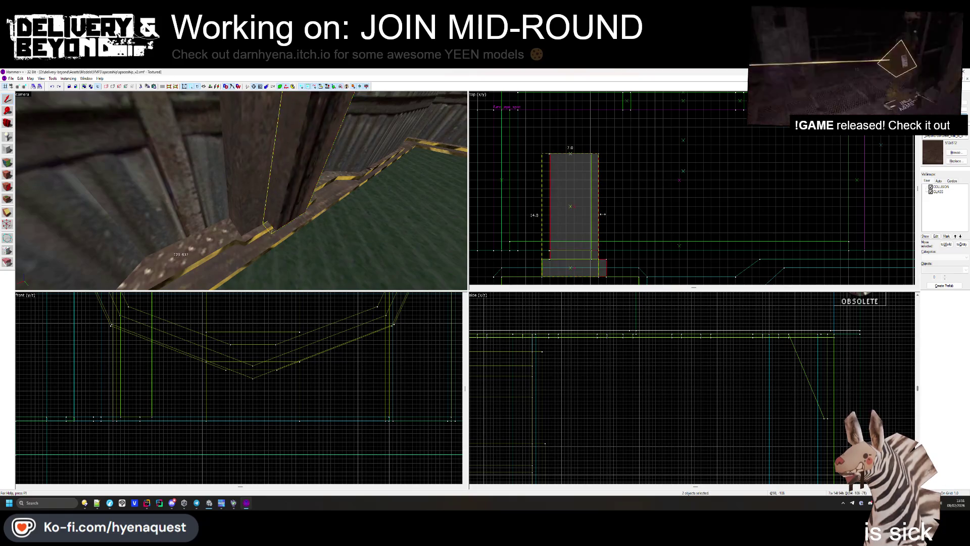
{"action": "left_click", "coordinate": [627, 225]}
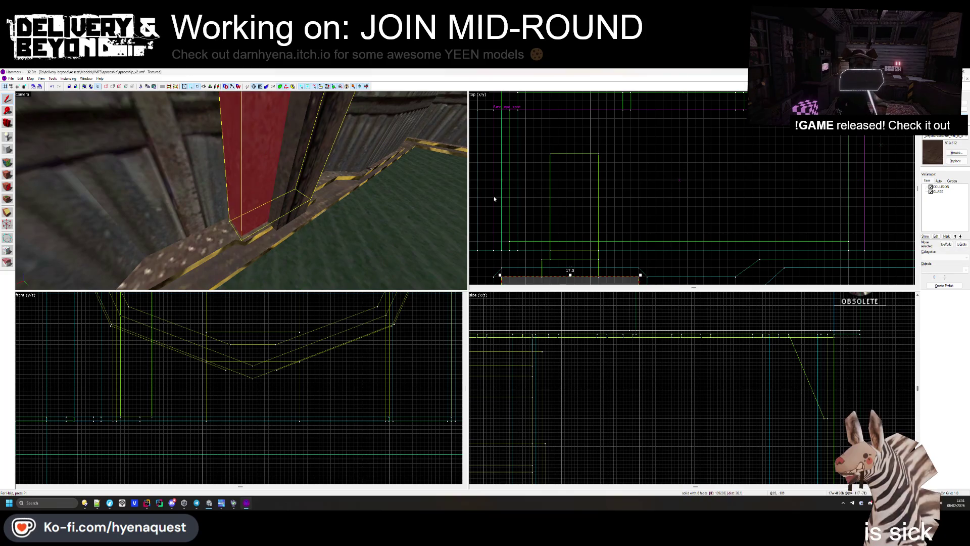
{"action": "left_click", "coordinate": [302, 196]}
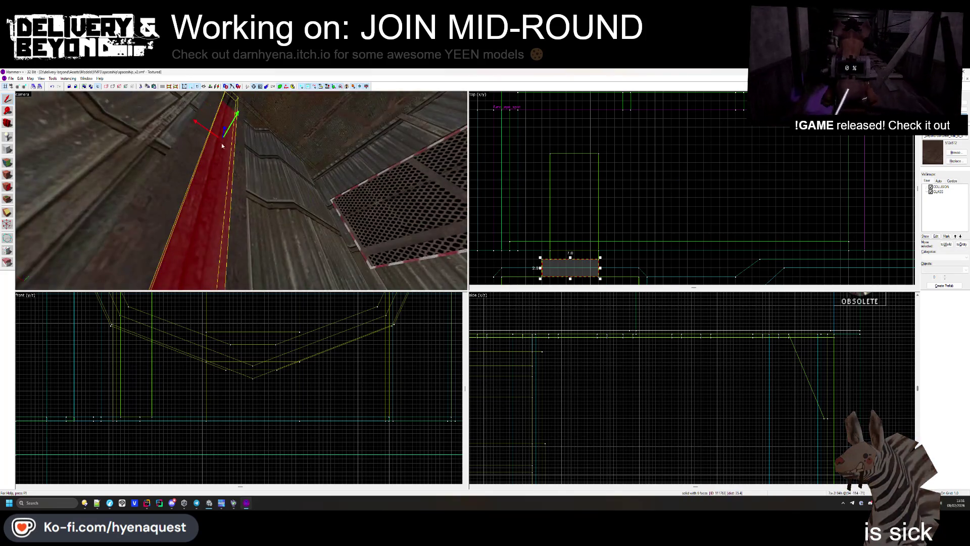
{"action": "left_click", "coordinate": [584, 208]}
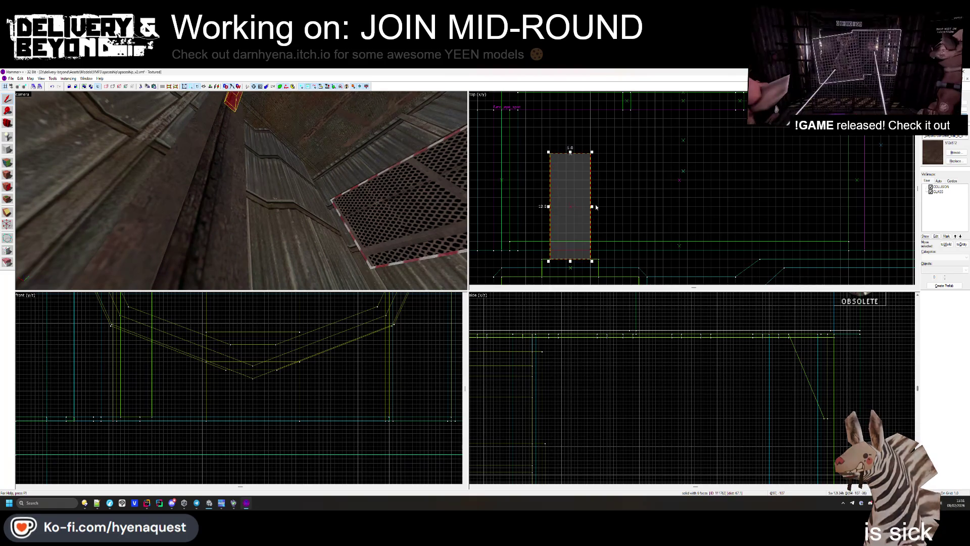
{"action": "left_click", "coordinate": [230, 102], "text": "ctrl"}
{"action": "scroll", "coordinate": [616, 356], "scroll_direction": "down", "scroll_amount": 3}
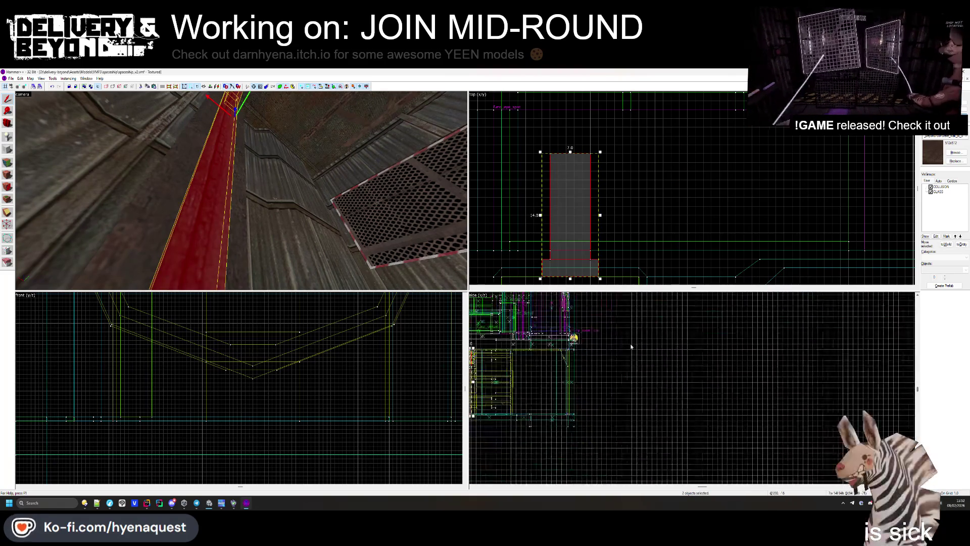
{"action": "left_click", "coordinate": [615, 356]}
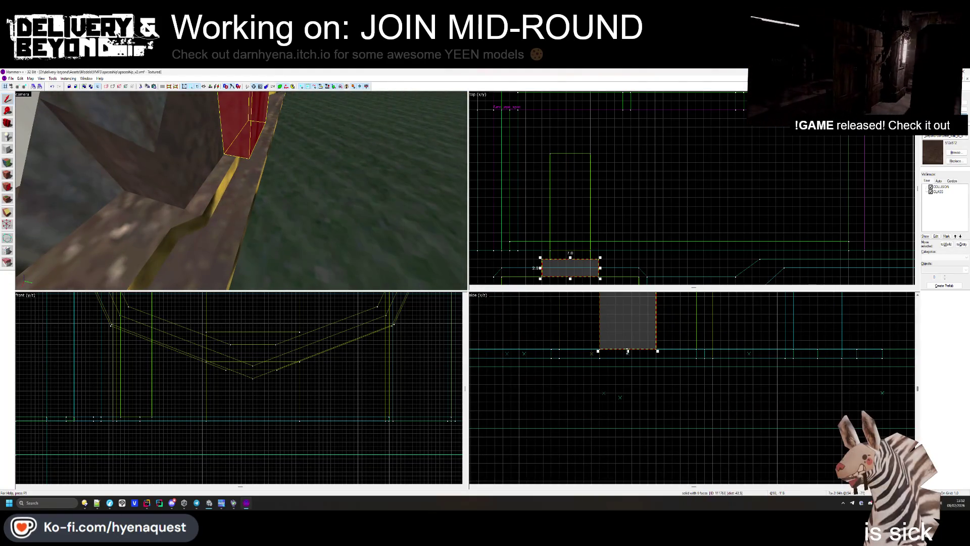
{"action": "left_click", "coordinate": [627, 358]}
{"action": "key", "text": "z"}
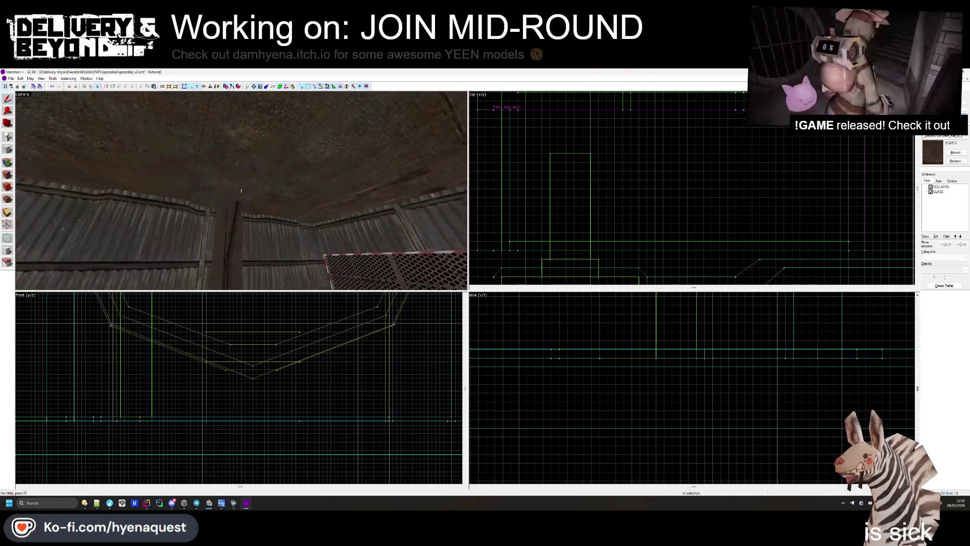
{"action": "left_click", "coordinate": [241, 191]}
{"action": "key", "text": "z"}
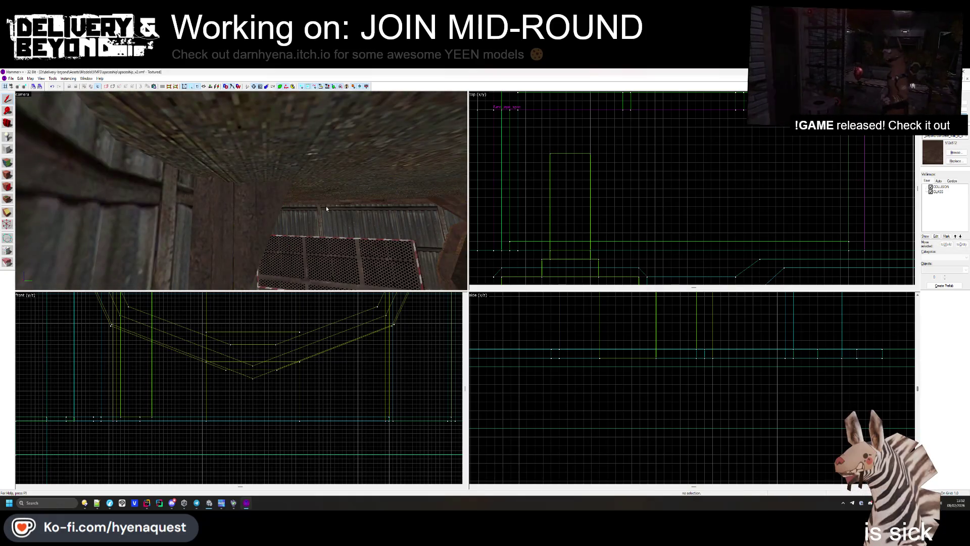
{"action": "key", "text": "z"}
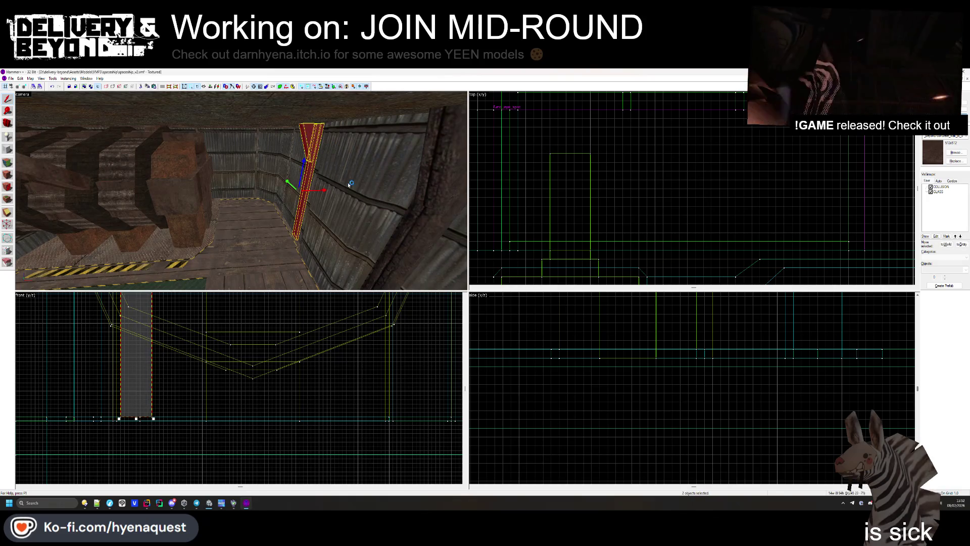
- Move the selected 8×14 brush away from the red column in the Top view
{"action": "scroll", "coordinate": [675, 113], "scroll_direction": "down", "scroll_amount": 6}
{"action": "scroll", "coordinate": [687, 160], "scroll_direction": "up", "scroll_amount": 8}
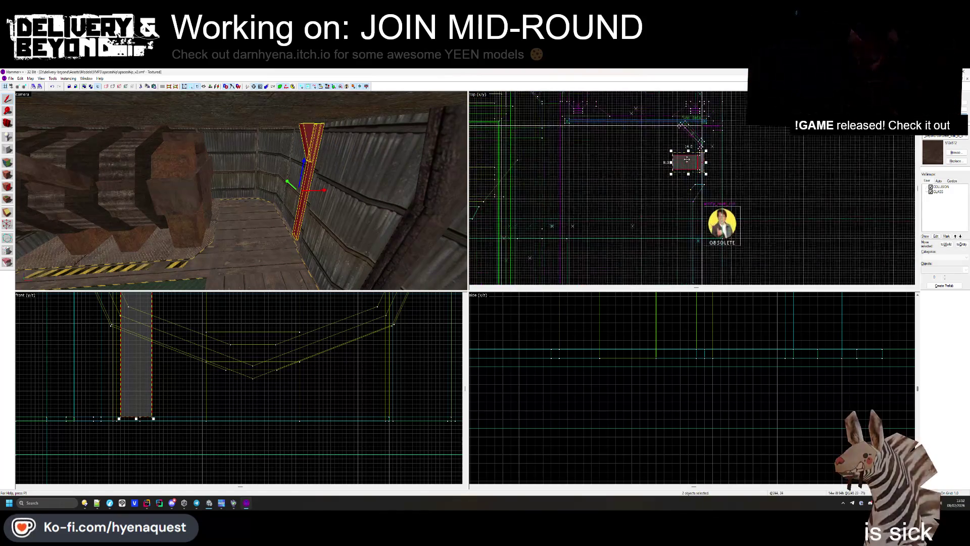
{"action": "left_click_drag", "start_coordinate": [687, 160], "coordinate": [591, 125]}
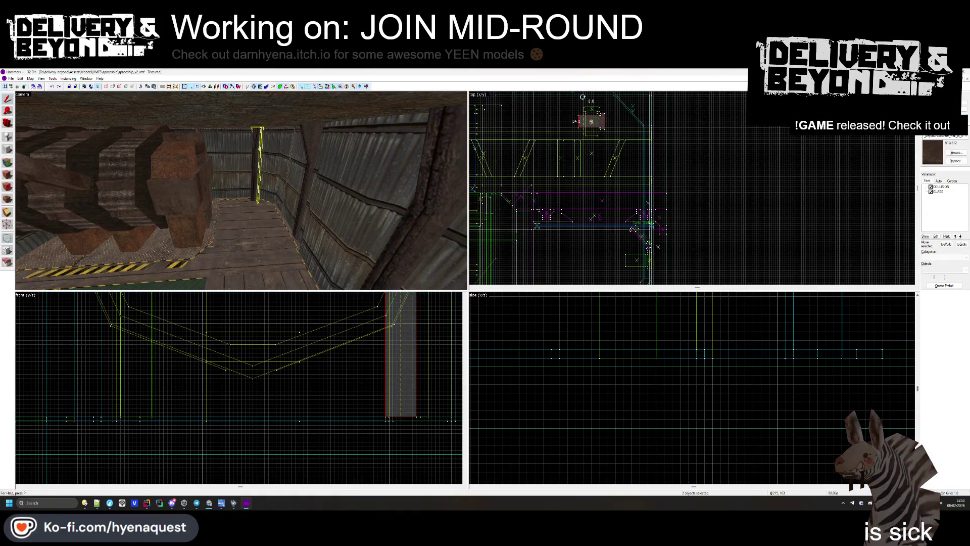
{"action": "scroll", "coordinate": [560, 246], "scroll_direction": "up", "scroll_amount": 3}
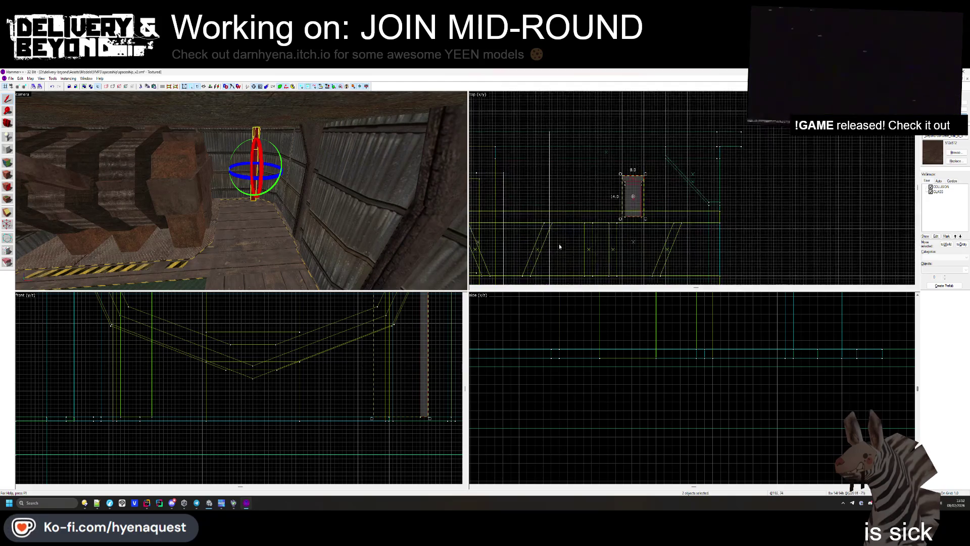
{"action": "mouse_move", "coordinate": [642, 190]}
{"action": "left_mouse_down"}
{"action": "mouse_move", "coordinate": [584, 142]}
{"action": "mouse_move", "coordinate": [573, 148]}
{"action": "left_mouse_up"}
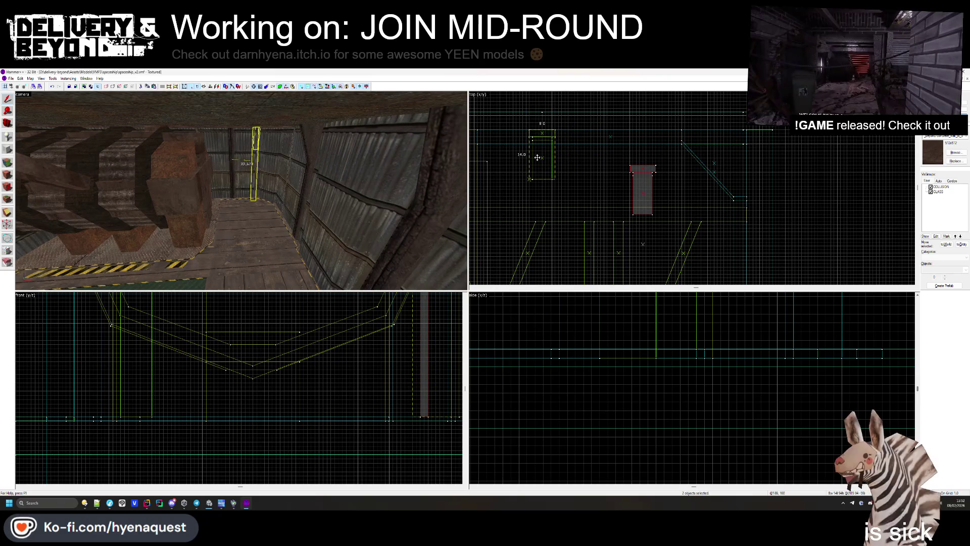
- Fly the 3D view toward the red pillar by the corrugated wall and select the steel column
{"action": "key", "text": "z"}
{"action": "key", "text": "w"}
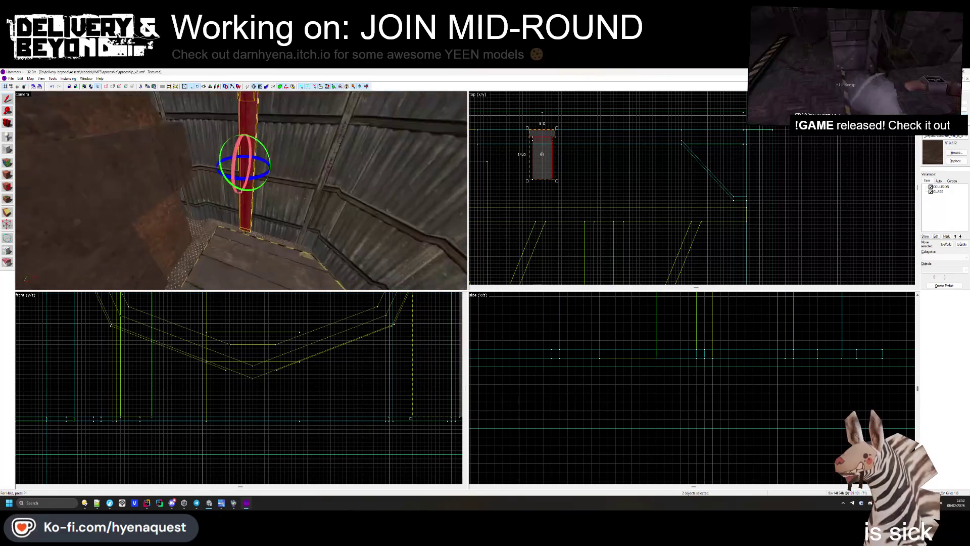
{"action": "key", "text": "super+e"}
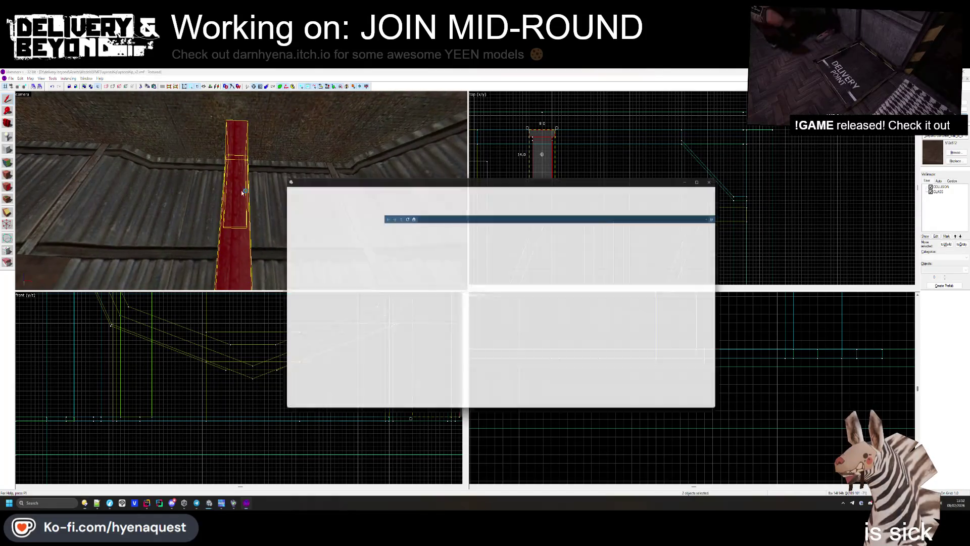
{"action": "left_click", "coordinate": [700, 177]}
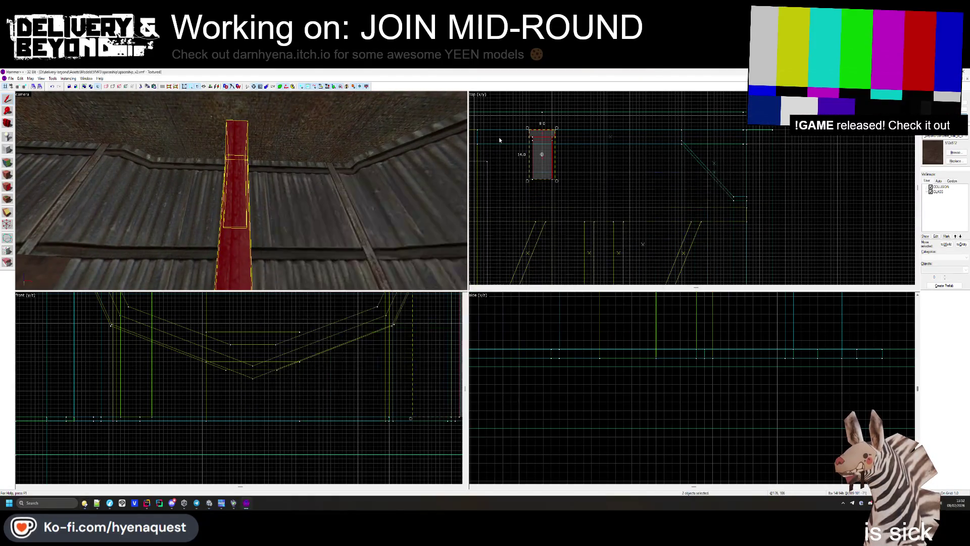
{"action": "key", "text": "Escape"}
{"action": "key", "text": "w"}
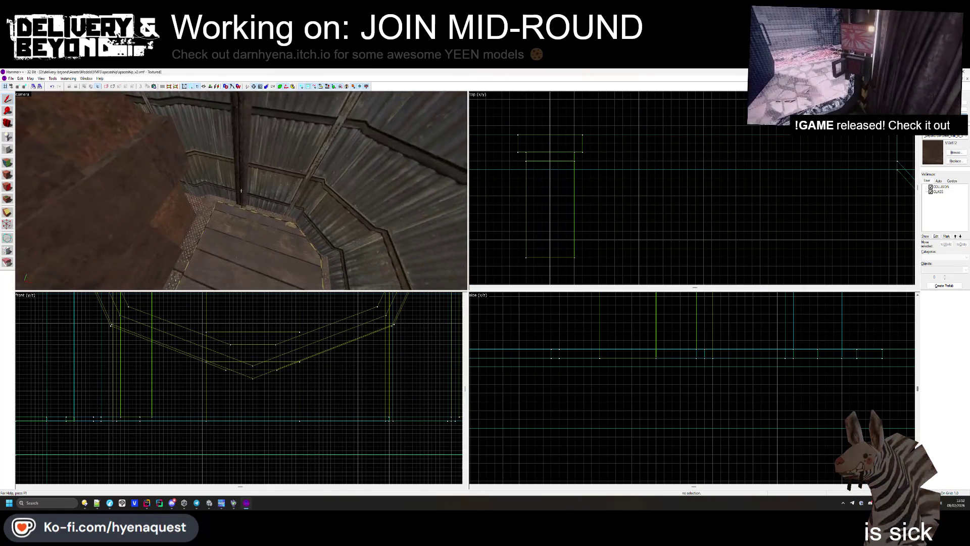
{"action": "left_click", "coordinate": [583, 144]}
- Nudge the steel column to the right, then undo the move
{"action": "left_click_drag", "start_coordinate": [592, 144], "coordinate": [624, 144]}
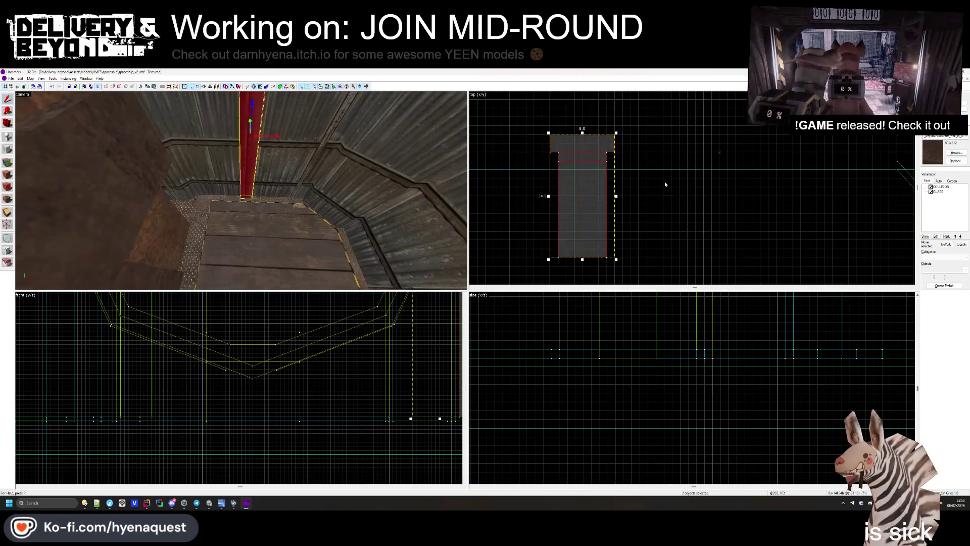
{"action": "key", "text": "Escape"}
{"action": "key", "text": "ctrl+z"}
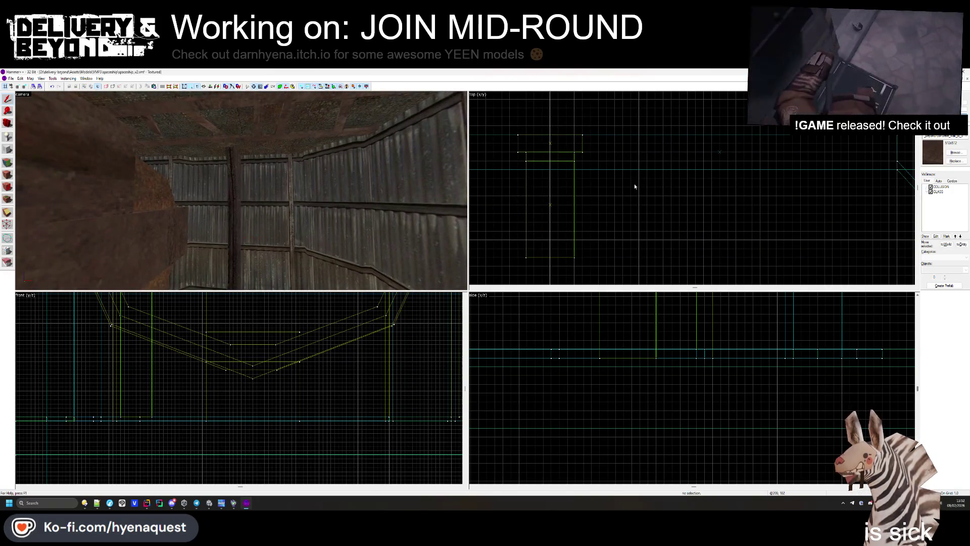
- Fly through the corridor to the yellow-striped pit edge and open the face texture editor
{"action": "key", "text": "z"}
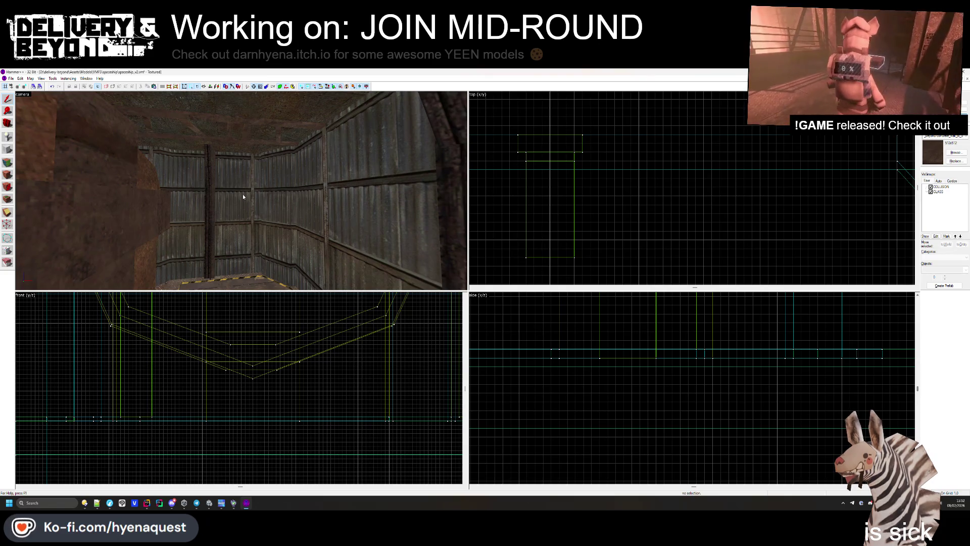
{"action": "key", "text": "w"}
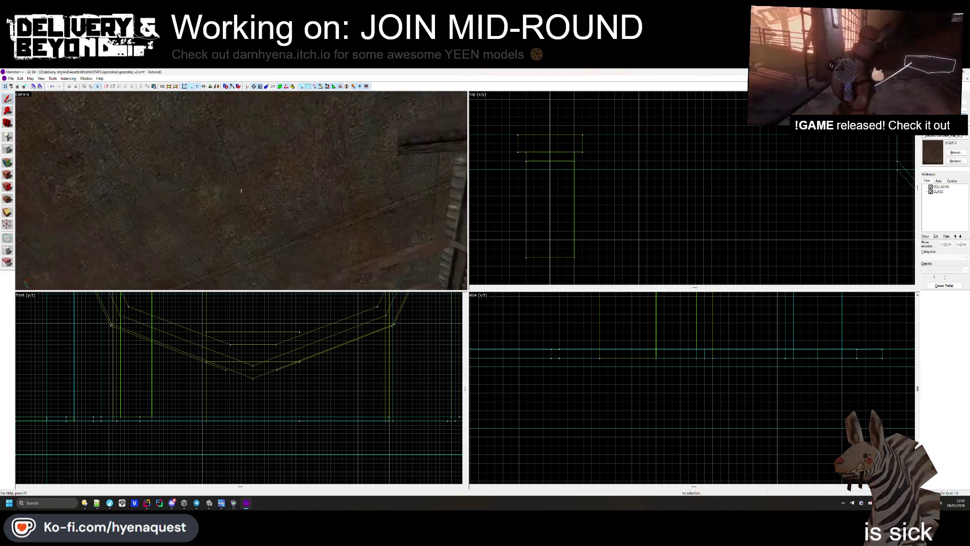
{"action": "key", "text": "w"}
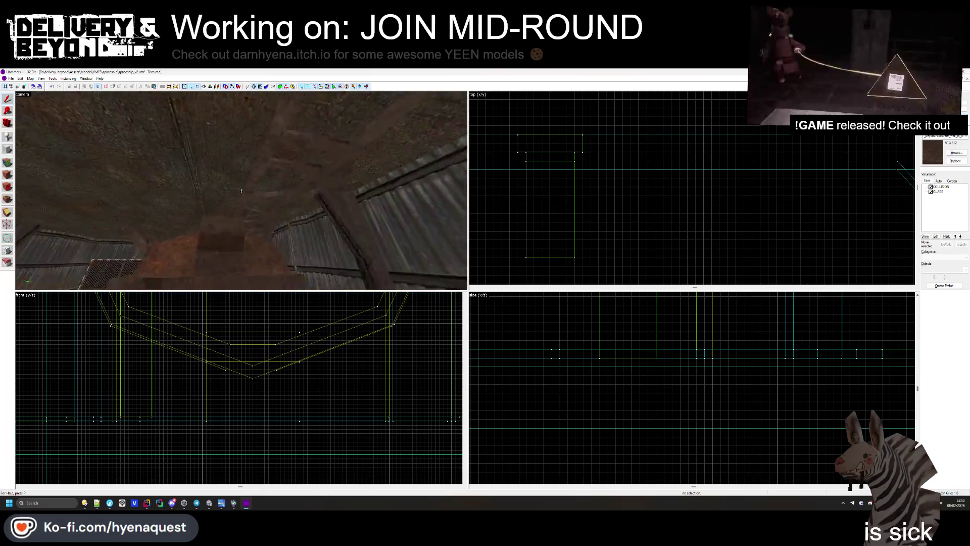
{"action": "key", "text": "w"}
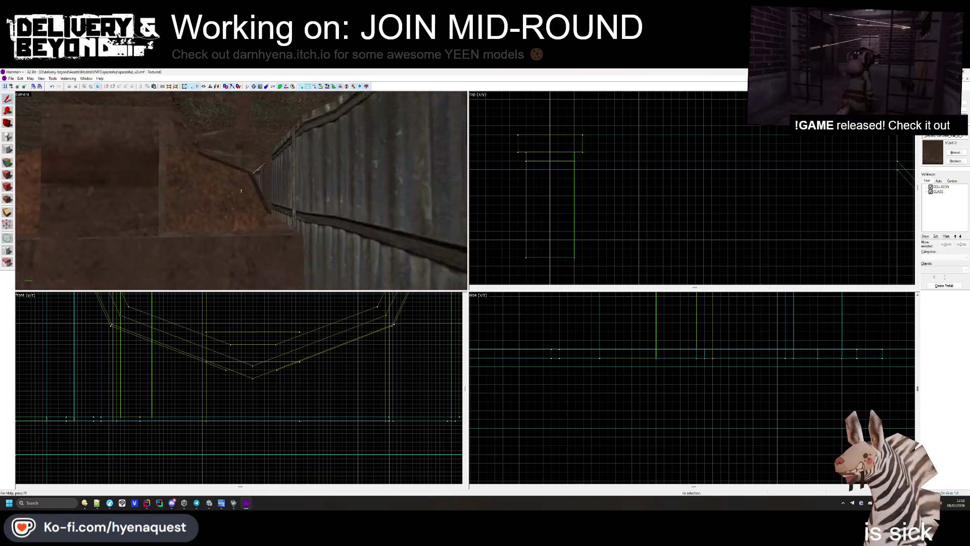
{"action": "left_click", "coordinate": [7, 175]}
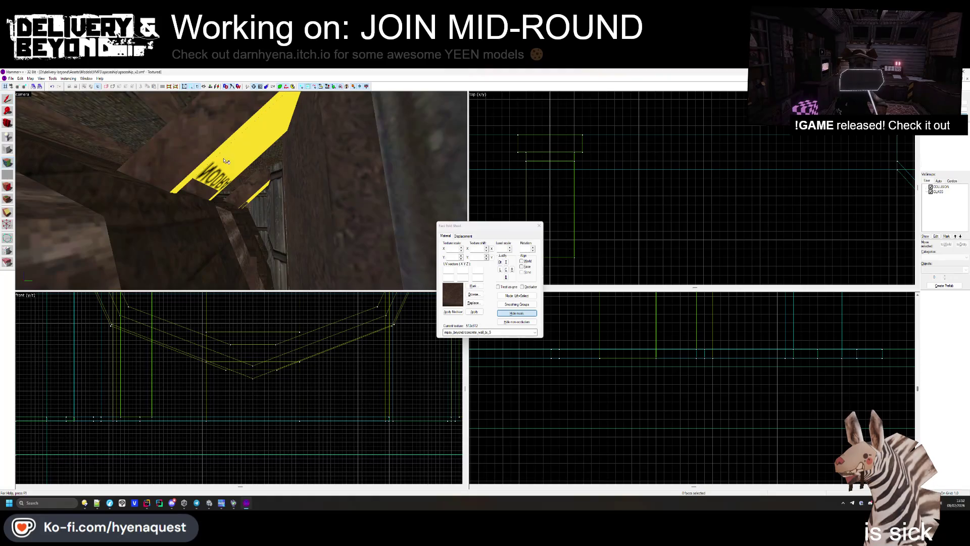
- Pick a pit-edge face, inspect it up close, then close the face editor and fly toward the crates
{"action": "left_click", "coordinate": [292, 121]}
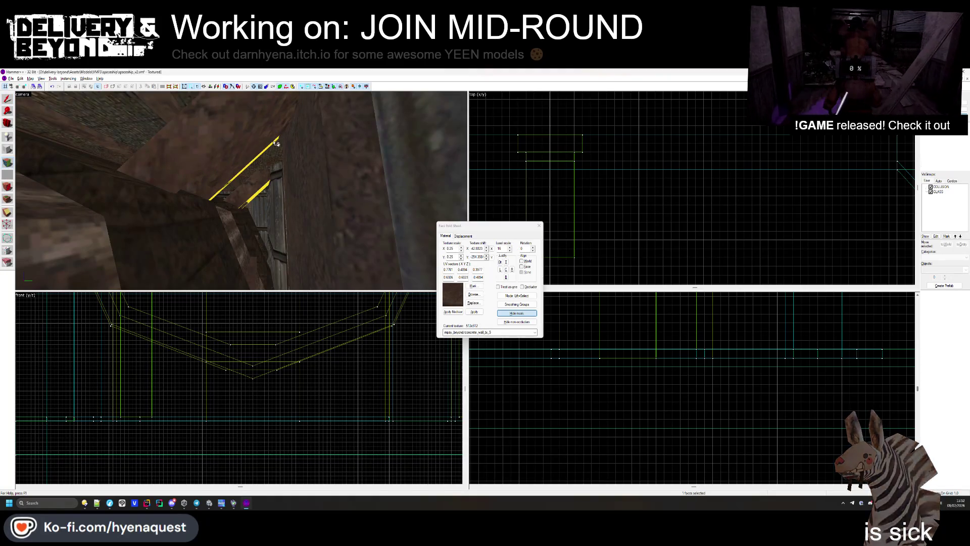
{"action": "key", "text": "s"}
{"action": "key", "text": "s"}
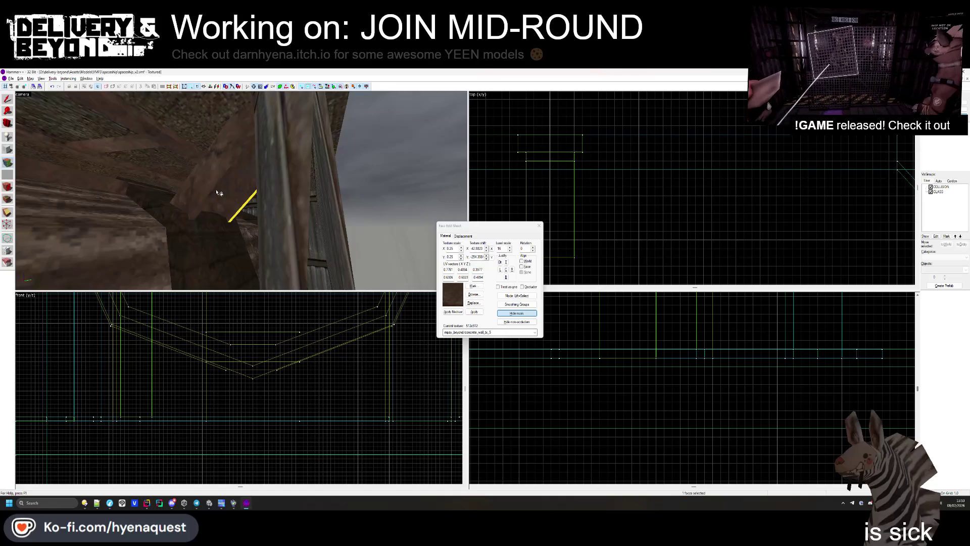
{"action": "key", "text": "s"}
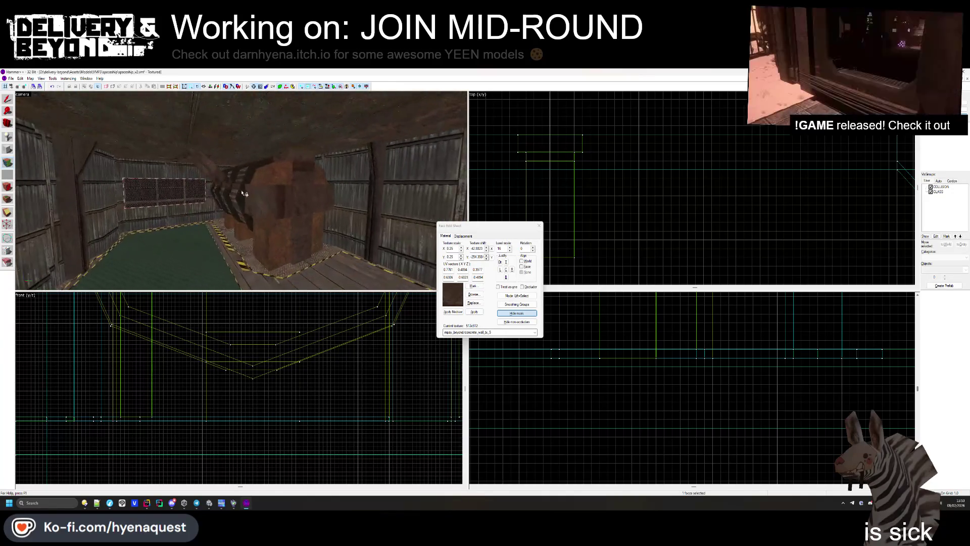
{"action": "left_click", "coordinate": [537, 226]}
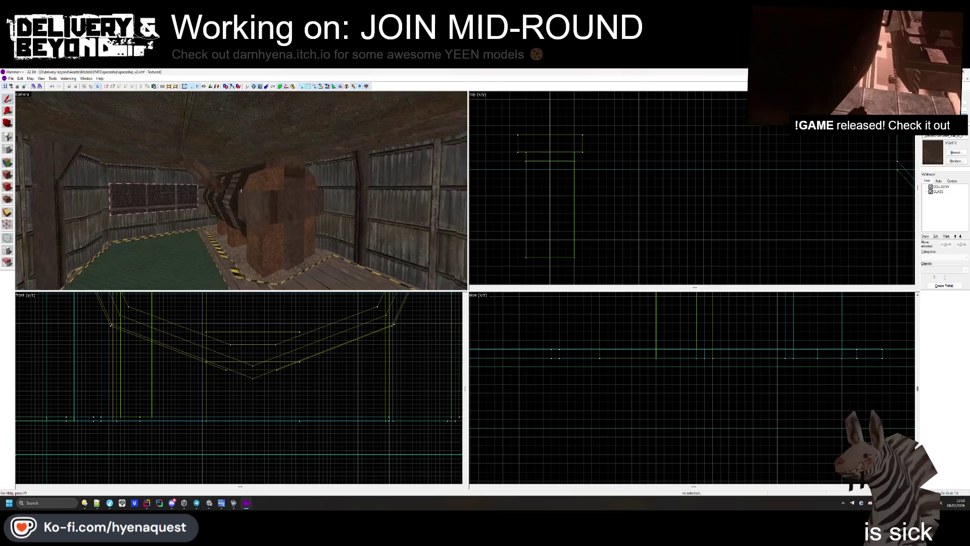
{"action": "key", "text": "w"}
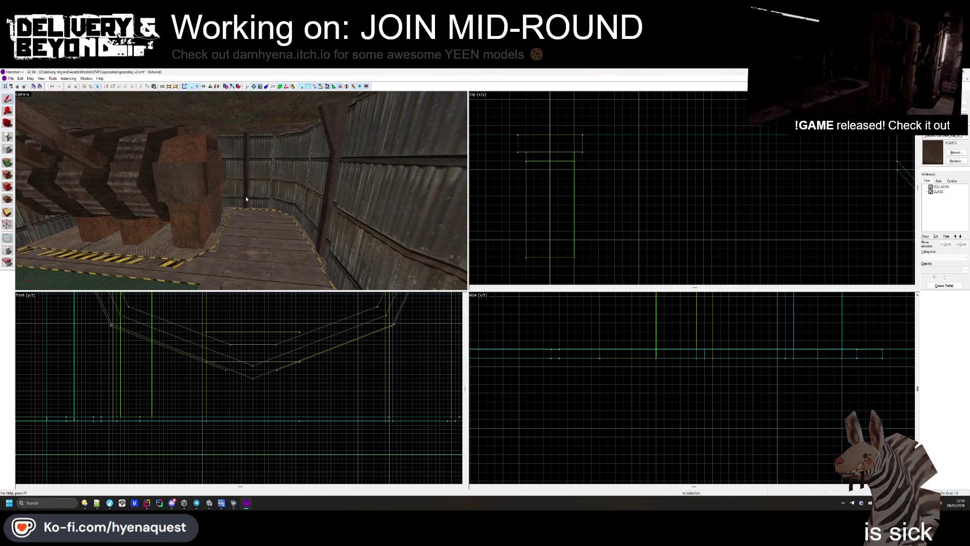
{"action": "mouse_move", "coordinate": [84, 503]}
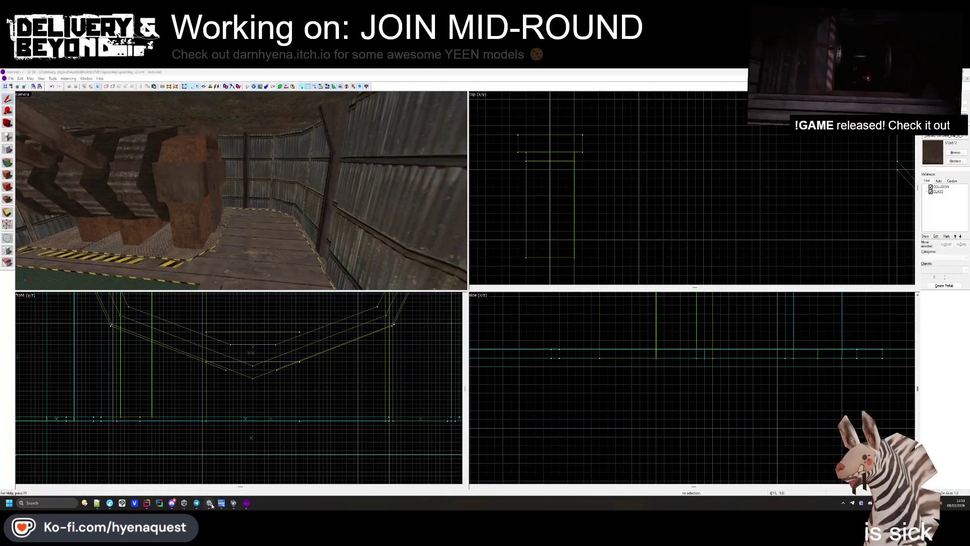
- In Unity's Build Profiles, clear the console errors and select the Linux platform
{"action": "left_click", "coordinate": [210, 502]}
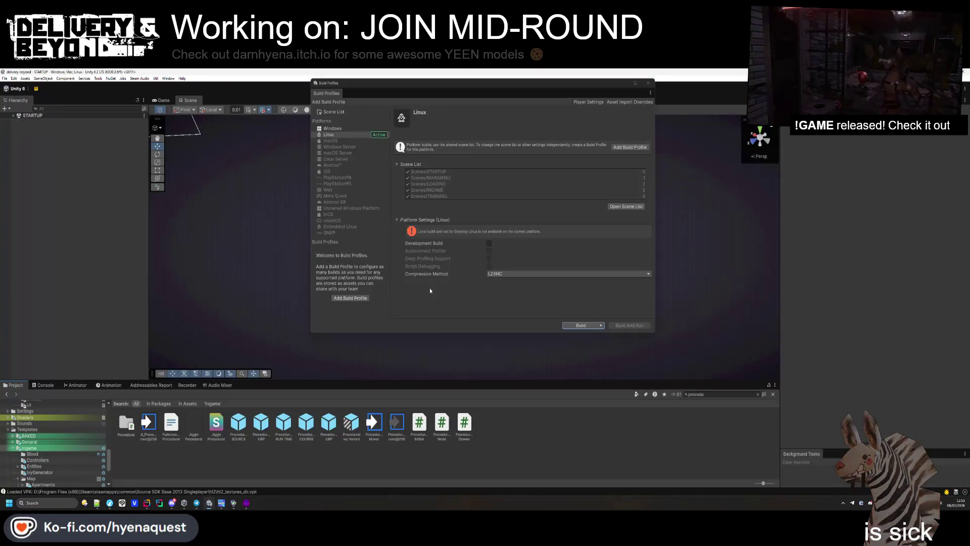
{"action": "left_click", "coordinate": [346, 129]}
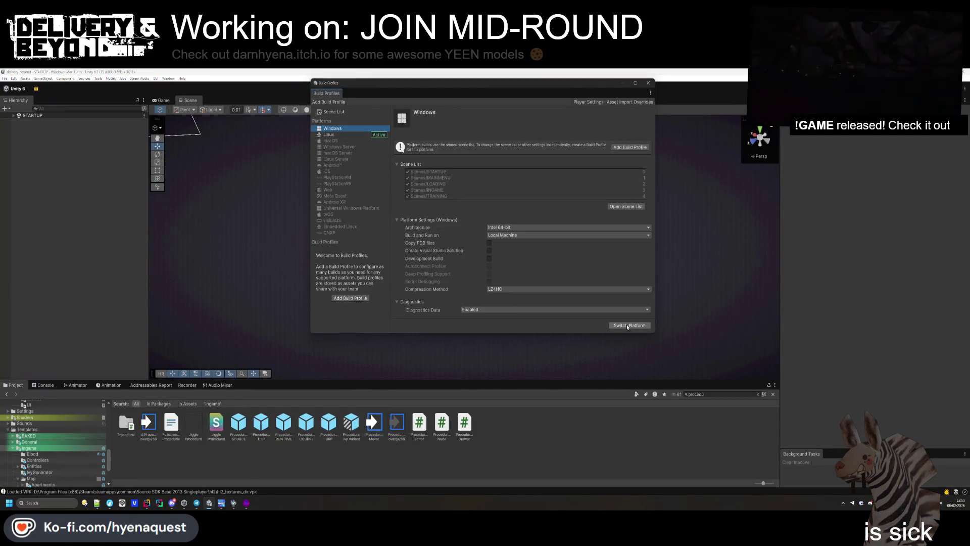
{"action": "left_click", "coordinate": [44, 384]}
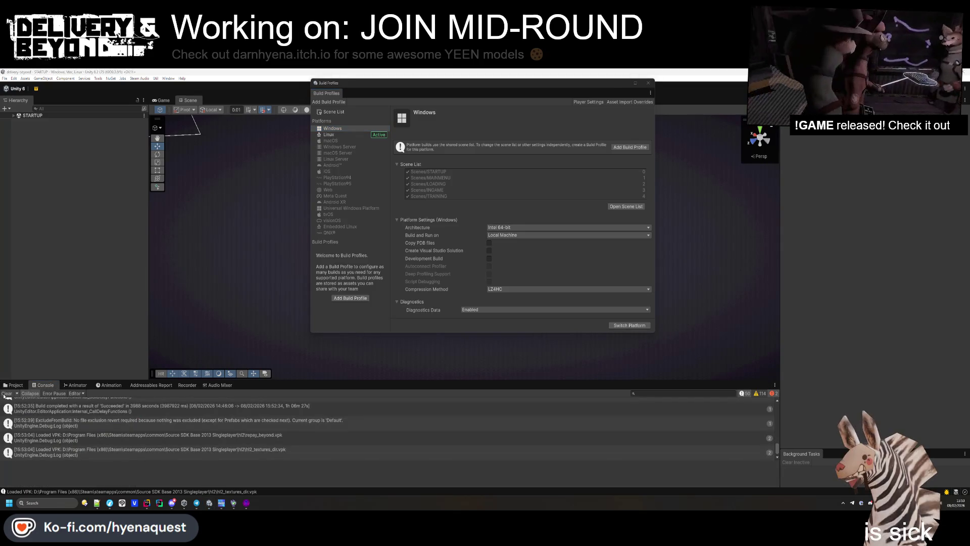
{"action": "left_click", "coordinate": [7, 393]}
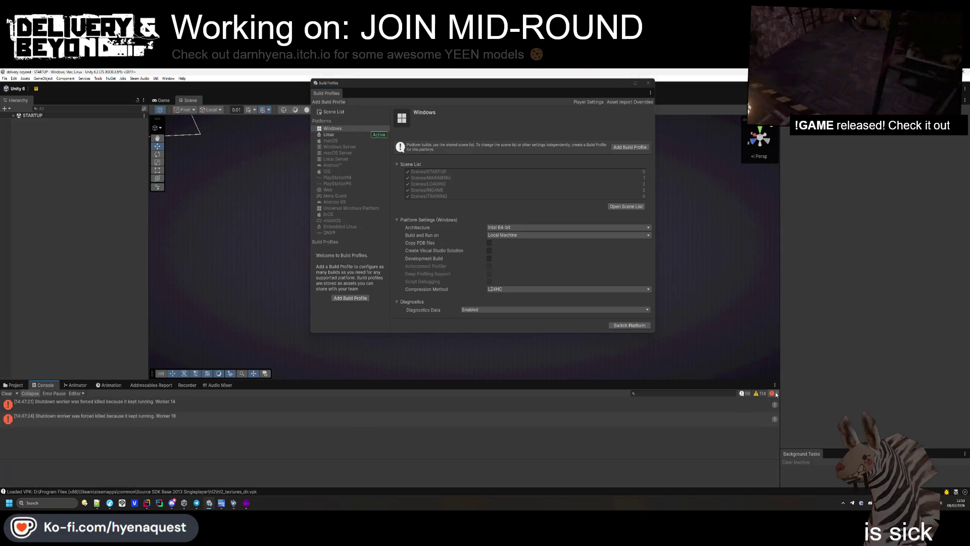
{"action": "left_click", "coordinate": [7, 393]}
{"action": "left_click", "coordinate": [341, 135]}
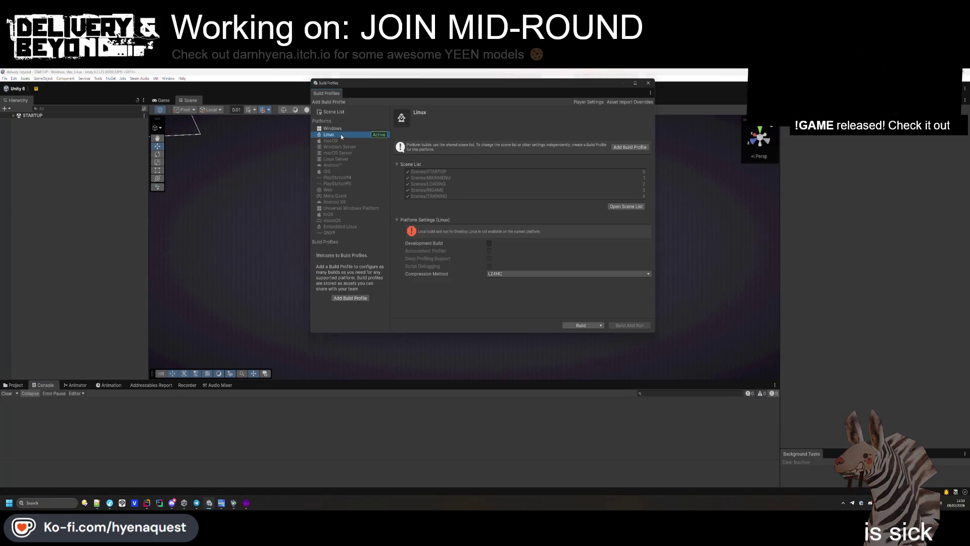
- Build for Linux into D:\delivery-beyond\linux, replacing the existing build, and bring Rider forward
{"action": "left_click", "coordinate": [584, 326]}
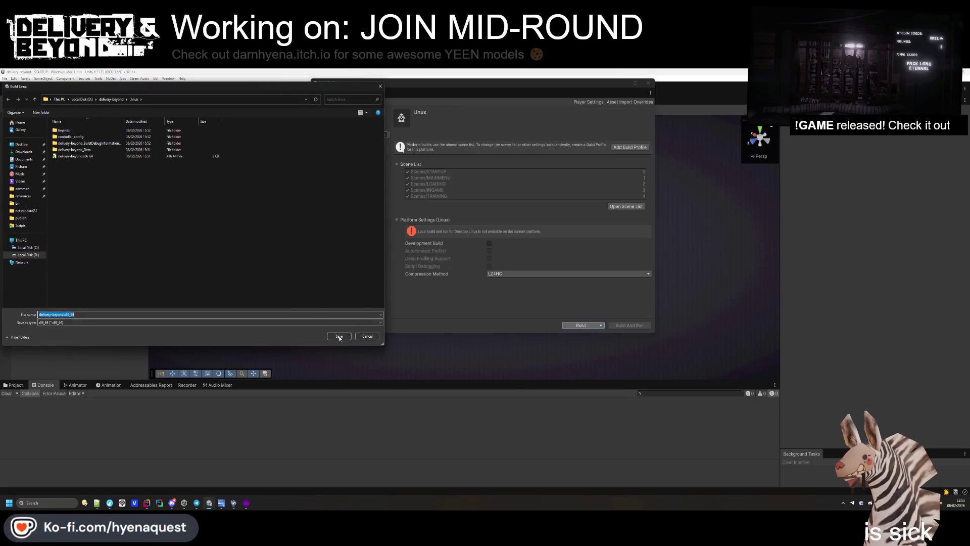
{"action": "key", "text": "Return"}
{"action": "left_click", "coordinate": [504, 290]}
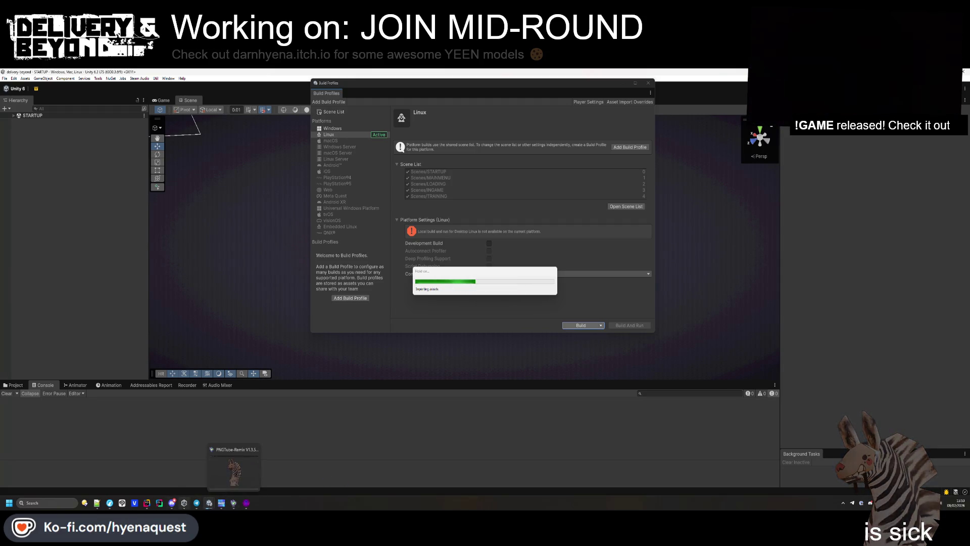
{"action": "left_click", "coordinate": [246, 503]}
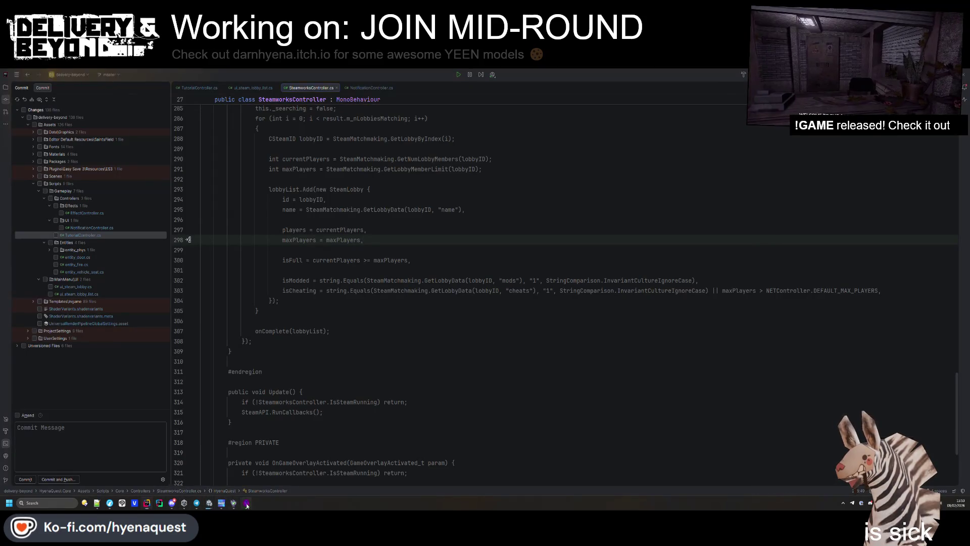
- Return from Rider to the Hammer++ map editor without changing any code
{"action": "left_click", "coordinate": [246, 502]}
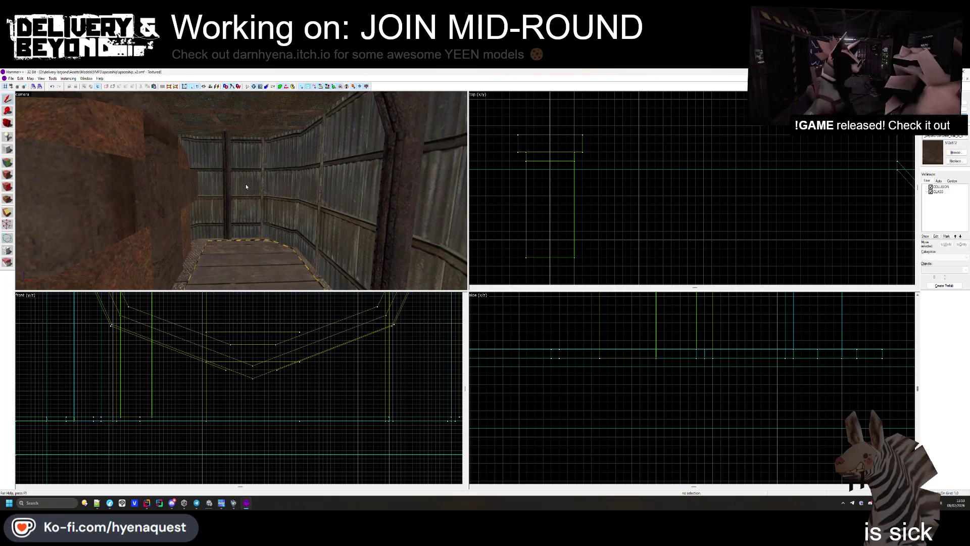
- Fly the 3D view to the corrugated wall corner and select the tall steel column
{"action": "key", "text": "z"}
{"action": "key", "text": "w"}
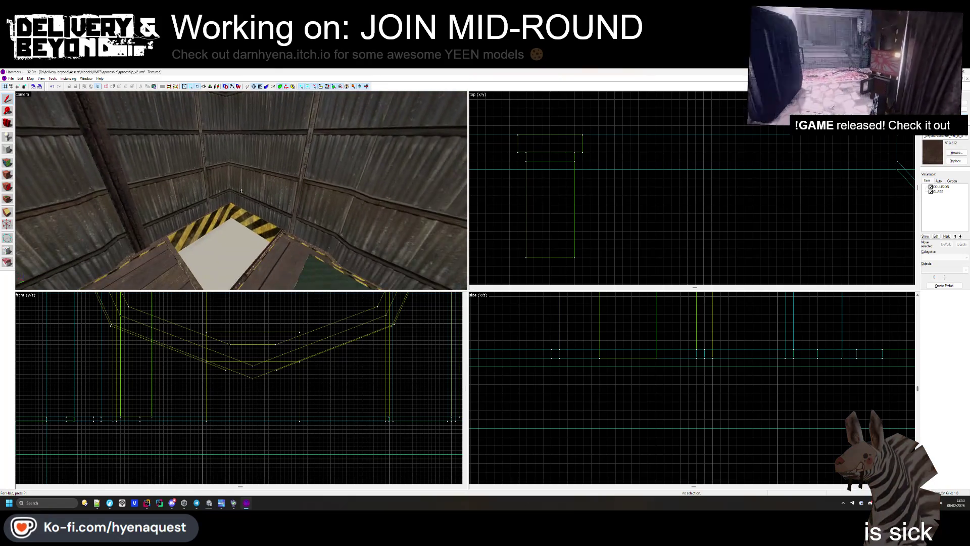
{"action": "left_click", "coordinate": [241, 191]}
{"action": "key", "text": "z"}
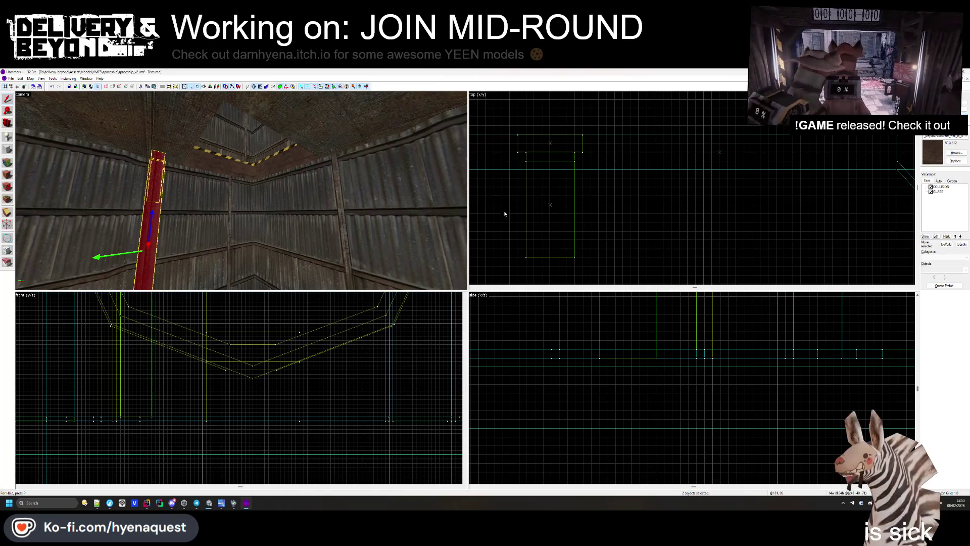
{"action": "scroll", "coordinate": [607, 213], "scroll_direction": "down", "scroll_amount": 5}
{"action": "scroll", "coordinate": [607, 214], "scroll_direction": "up", "scroll_amount": 5}
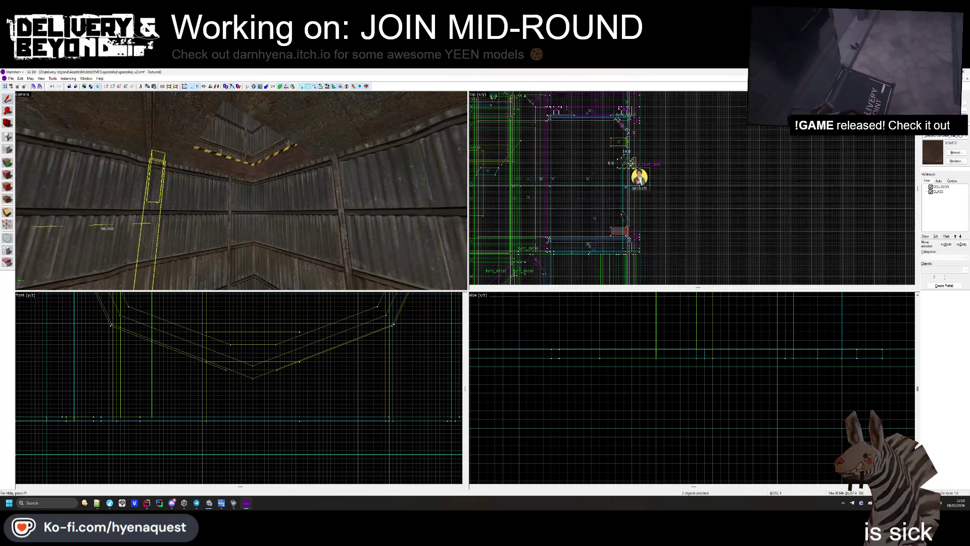
{"action": "scroll", "coordinate": [607, 214], "scroll_direction": "down", "scroll_amount": 3}
{"action": "scroll", "coordinate": [606, 213], "scroll_direction": "up", "scroll_amount": 4}
- Rotate the column 90 degrees, drag it beside the pit, and clear the selection
{"action": "left_click", "coordinate": [607, 214]}
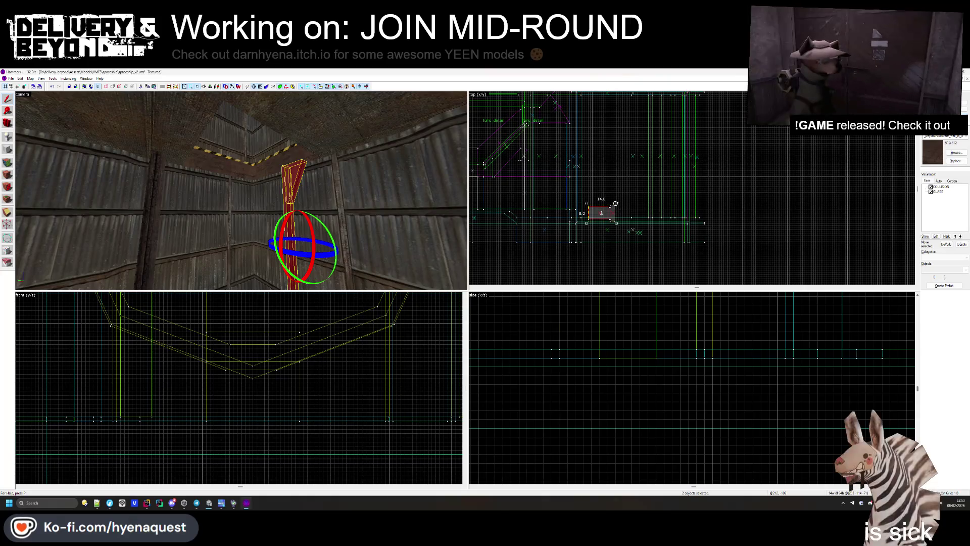
{"action": "mouse_move", "coordinate": [613, 207]}
{"action": "left_mouse_down"}
{"action": "mouse_move", "coordinate": [606, 226]}
{"action": "mouse_move", "coordinate": [618, 228]}
{"action": "left_mouse_up"}
{"action": "scroll", "coordinate": [607, 222], "scroll_direction": "up", "scroll_amount": 3}
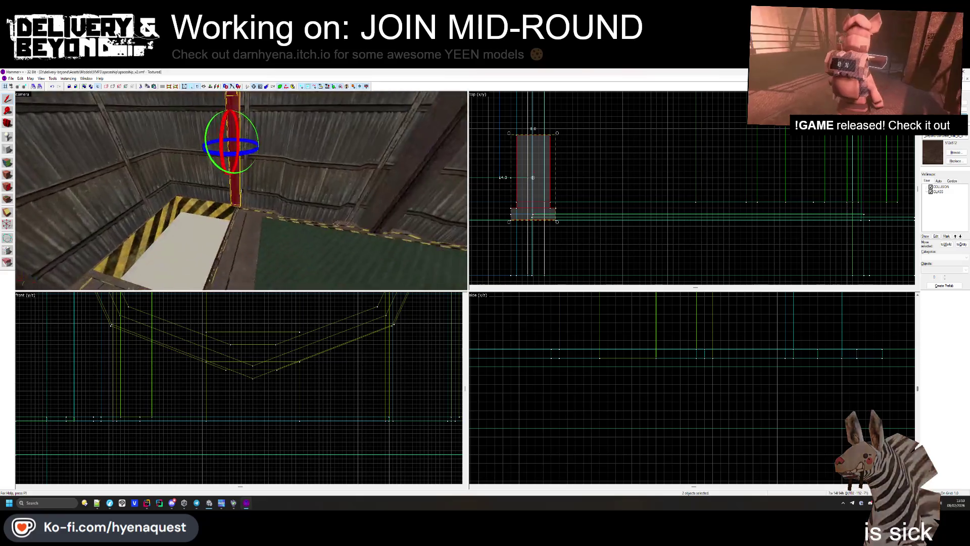
{"action": "left_click_drag", "start_coordinate": [591, 189], "coordinate": [507, 187]}
{"action": "scroll", "coordinate": [527, 195], "scroll_direction": "up", "scroll_amount": 3}
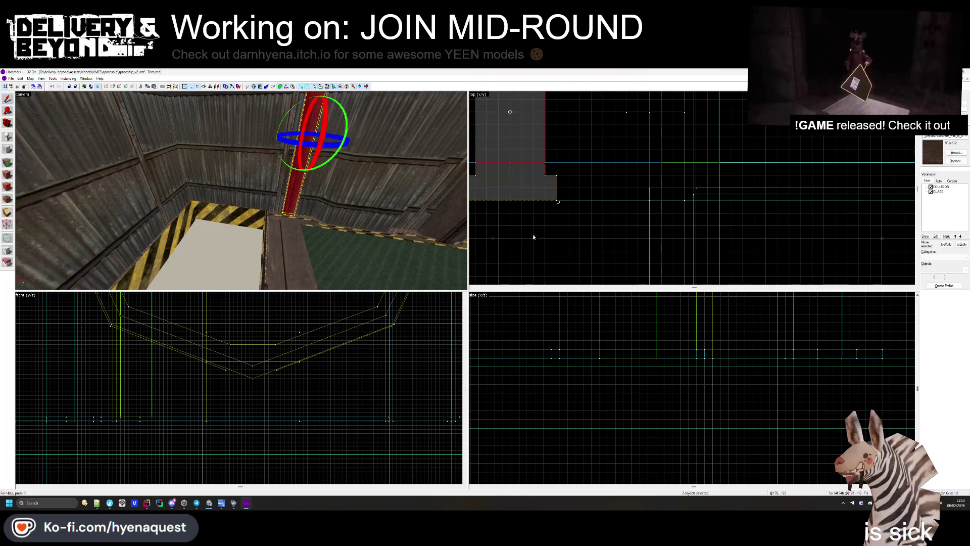
{"action": "key", "text": "Escape"}
{"action": "key", "text": "z"}
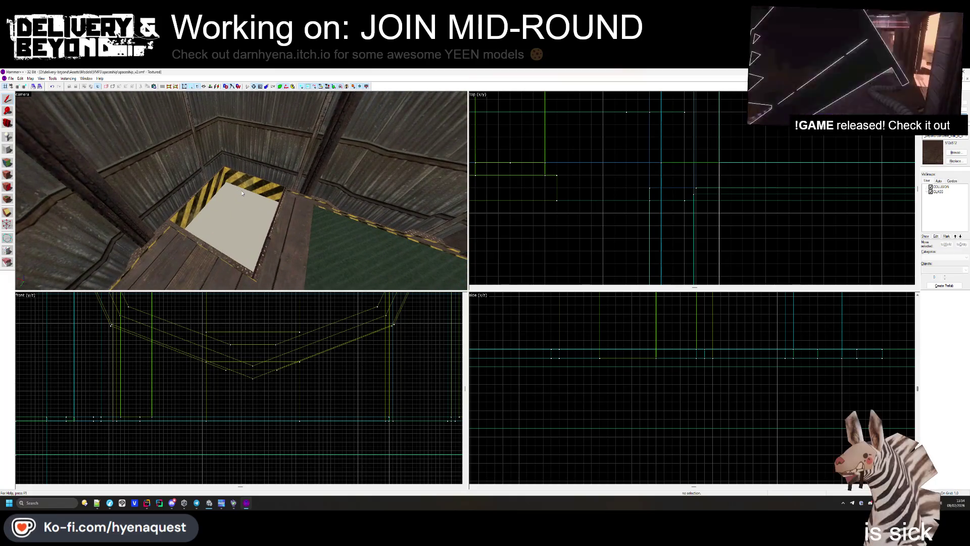
- Select all four hazard-striped trim pieces around the hatch and open face editing on their 48 faces
{"action": "key", "text": "w"}
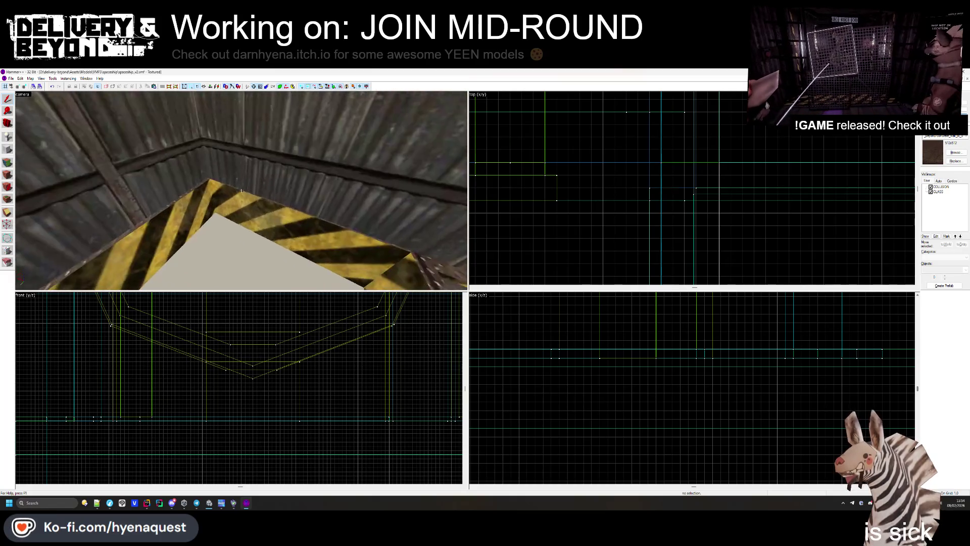
{"action": "left_click", "coordinate": [176, 217]}
{"action": "key", "text": "z"}
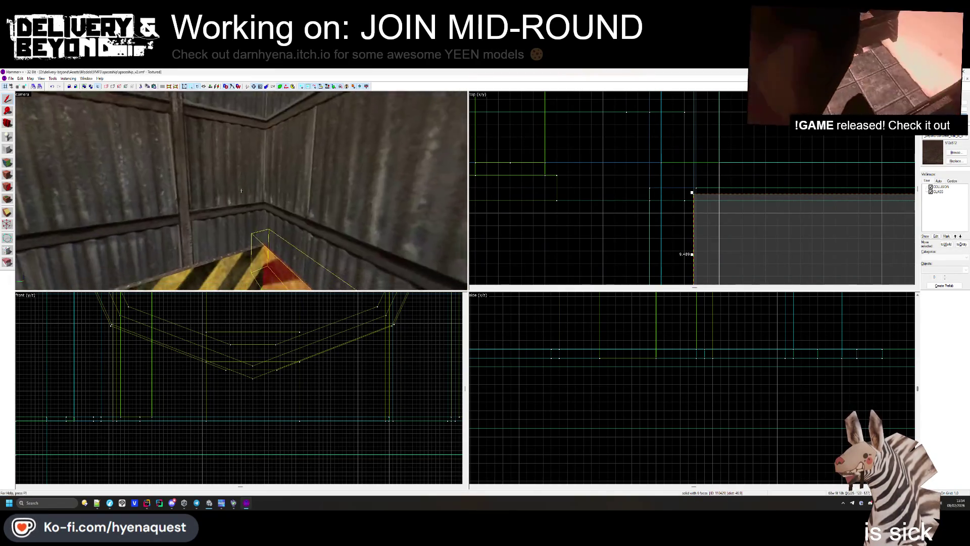
{"action": "key", "text": "z"}
{"action": "left_click", "coordinate": [144, 171], "text": "ctrl"}
{"action": "left_click", "coordinate": [145, 174], "text": "ctrl"}
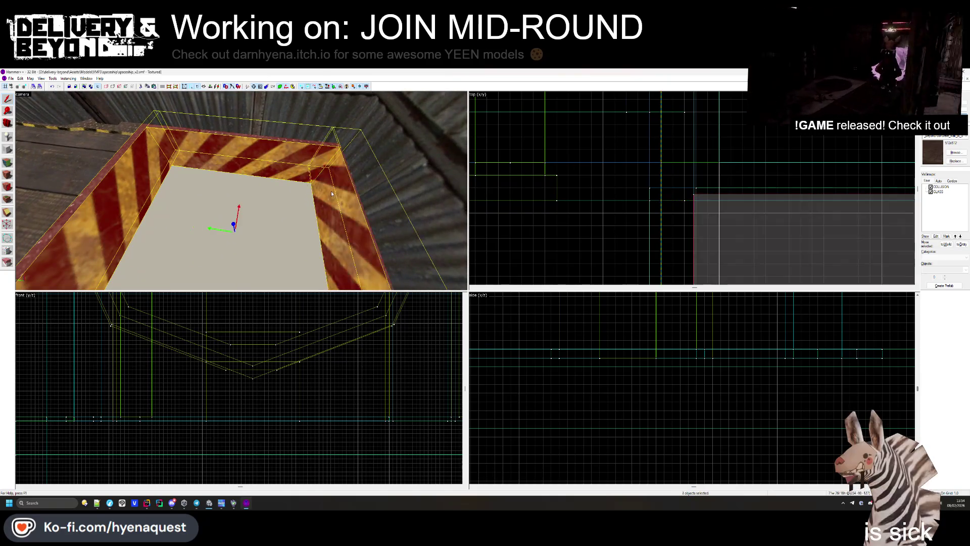
{"action": "left_click", "coordinate": [212, 225], "text": "ctrl"}
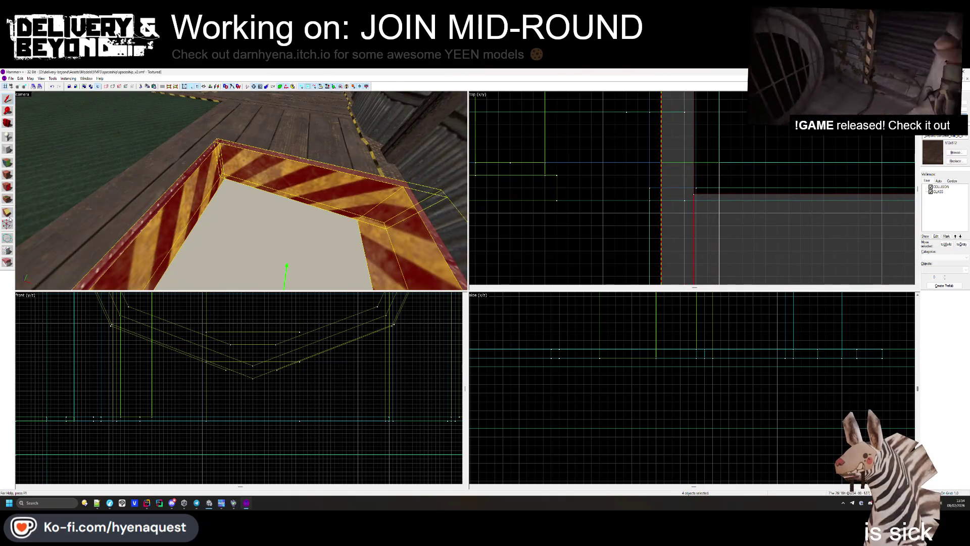
{"action": "scroll", "coordinate": [123, 404], "scroll_direction": "up", "scroll_amount": 10}
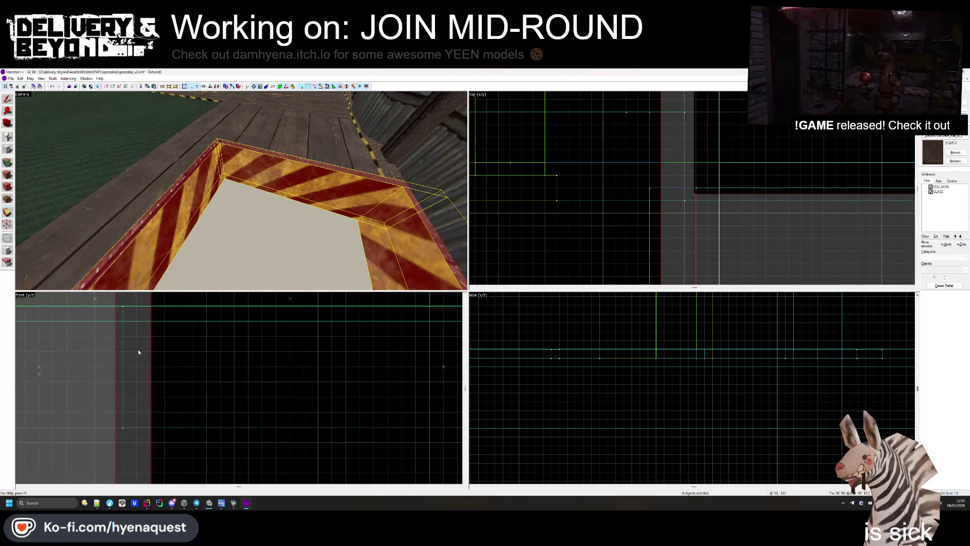
{"action": "scroll", "coordinate": [130, 383], "scroll_direction": "down", "scroll_amount": 5}
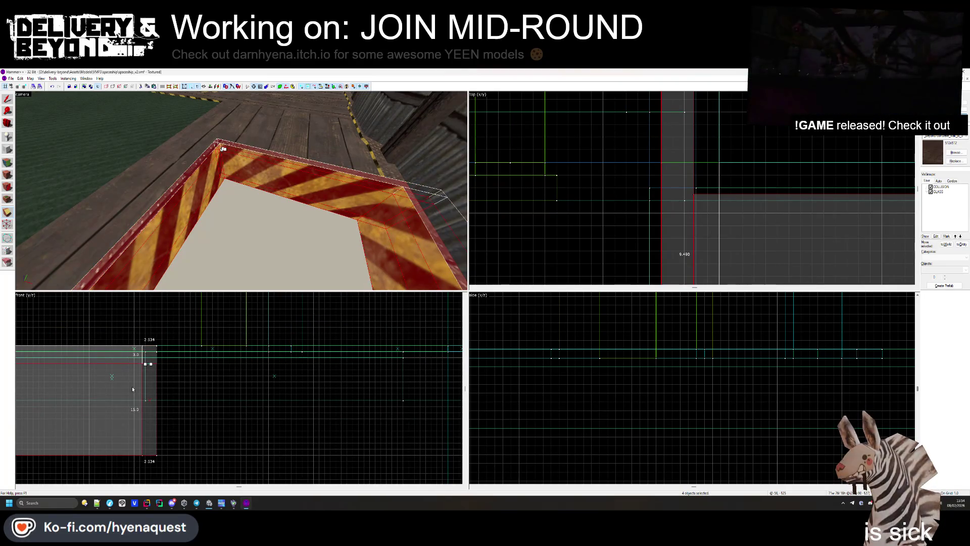
{"action": "left_click", "coordinate": [7, 162]}
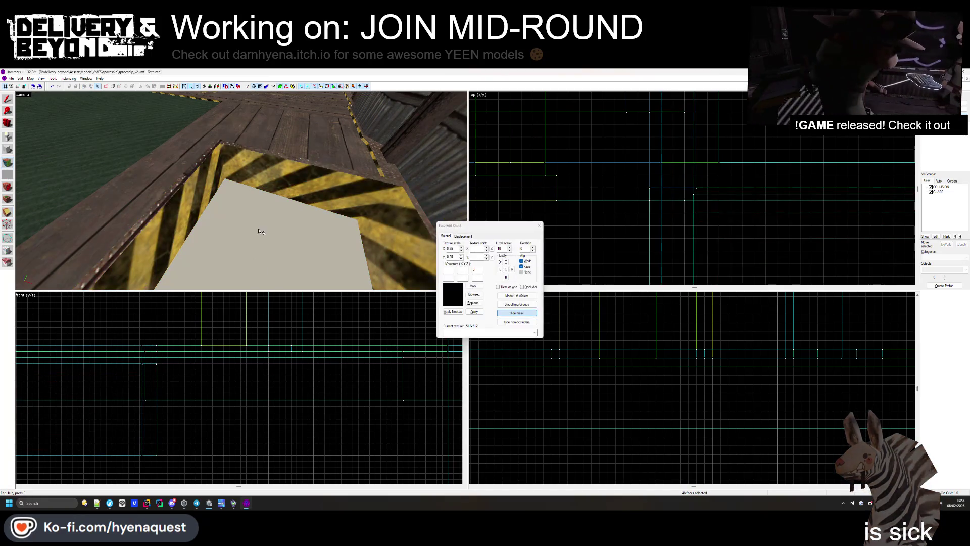
- Select two trim faces along the pit edge in the Face Edit Sheet
{"action": "left_click", "coordinate": [272, 186]}
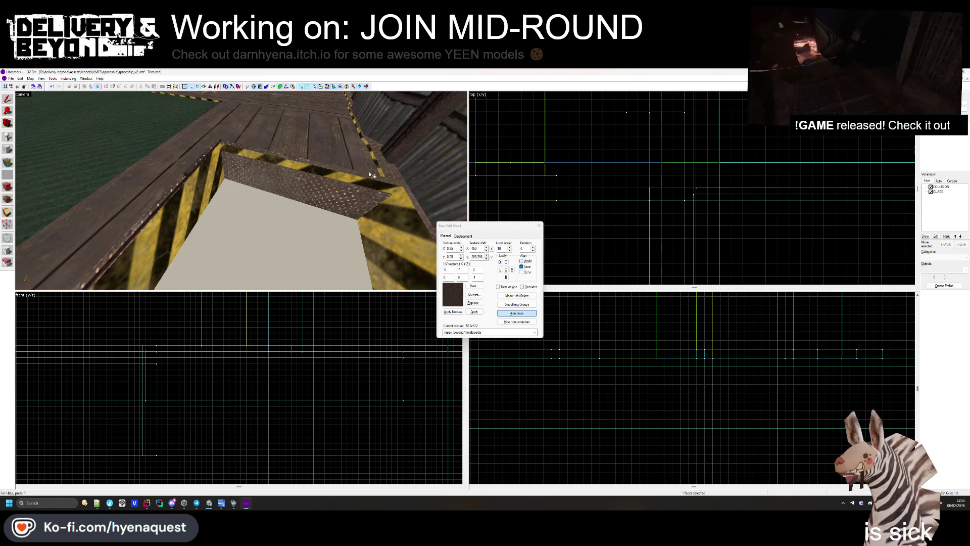
{"action": "left_click", "coordinate": [385, 225]}
{"action": "key", "text": "w"}
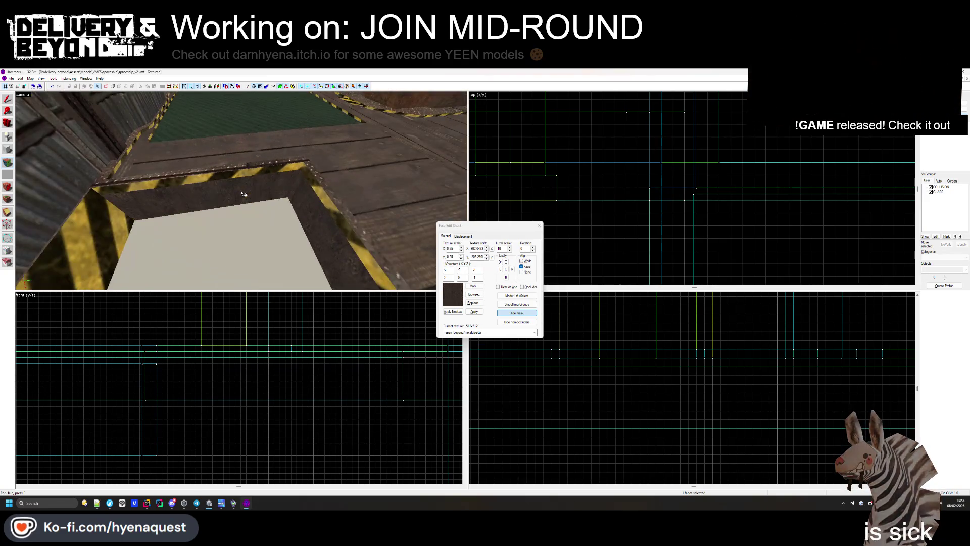
{"action": "key", "text": "w"}
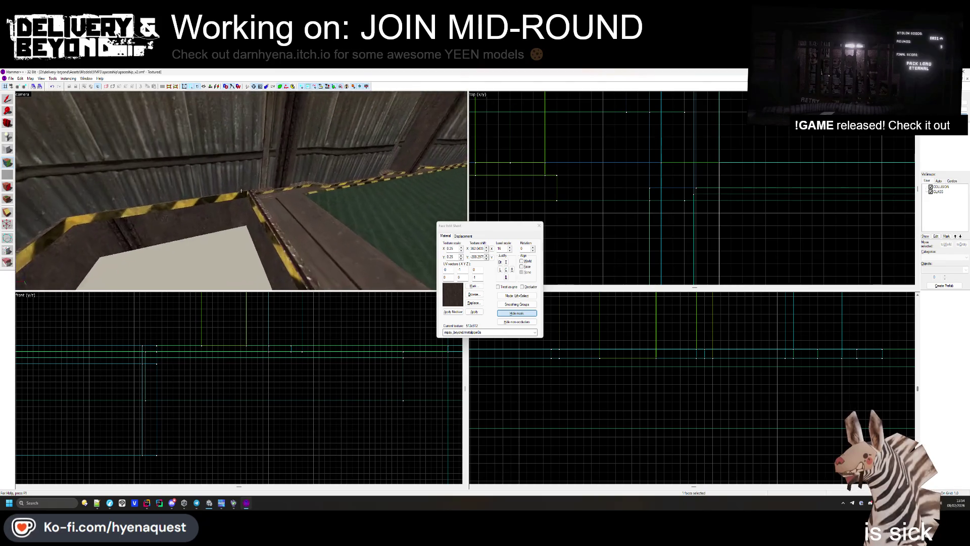
{"action": "key", "text": "z"}
{"action": "key", "text": "w"}
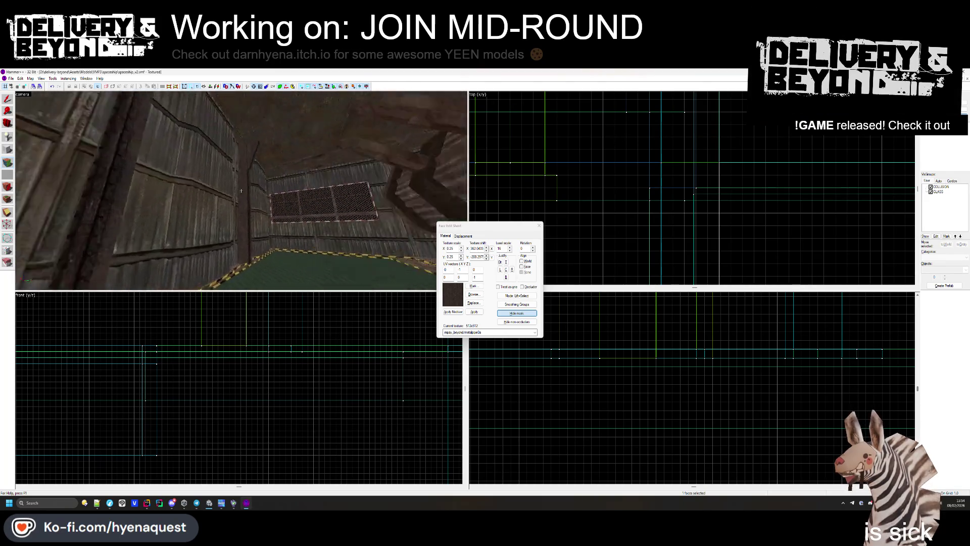
{"action": "key", "text": "w"}
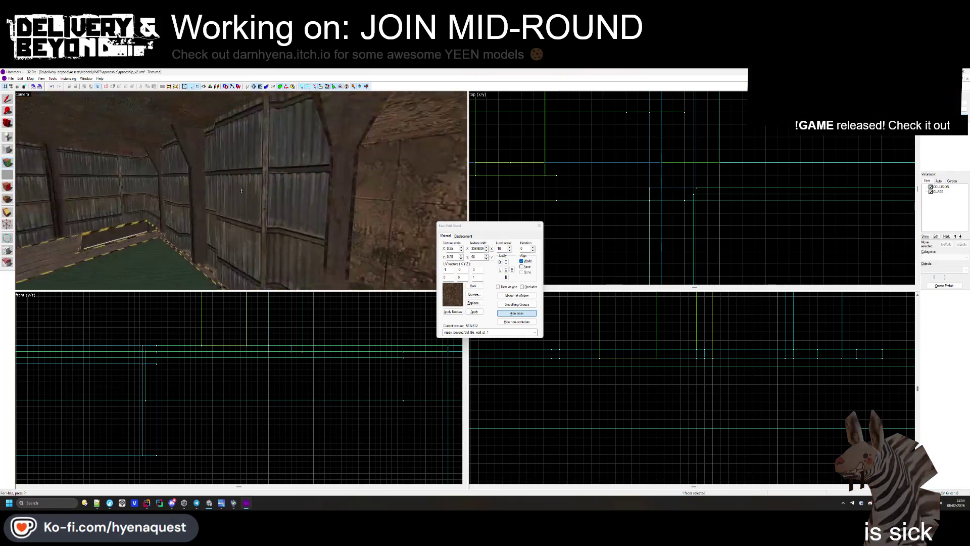
{"action": "key", "text": "z"}
- Sample d_tile_wall_pt_1 from a wall, apply it to the pit rim, then close face editing
{"action": "left_click", "coordinate": [196, 203]}
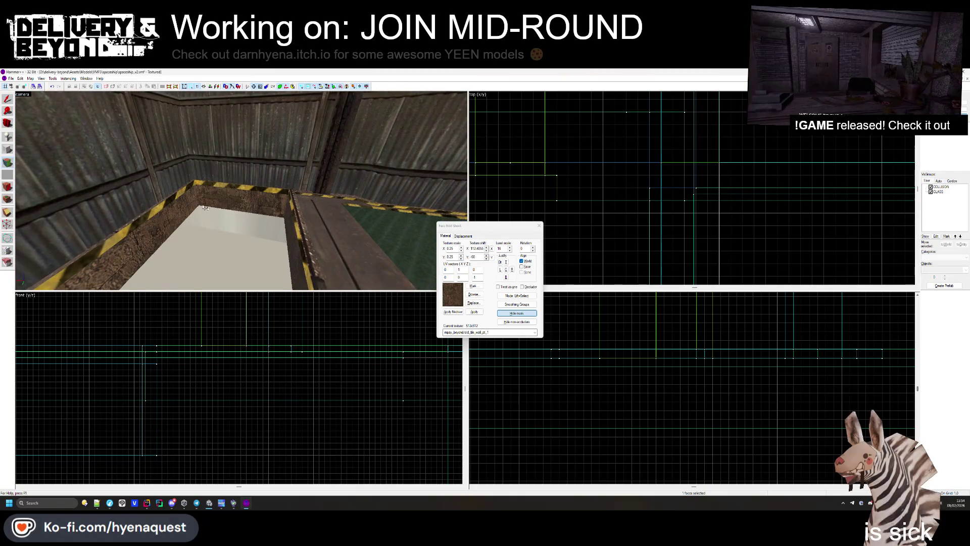
{"action": "key", "text": "z"}
{"action": "key", "text": "z"}
{"action": "left_click", "coordinate": [244, 194]}
{"action": "key", "text": "z"}
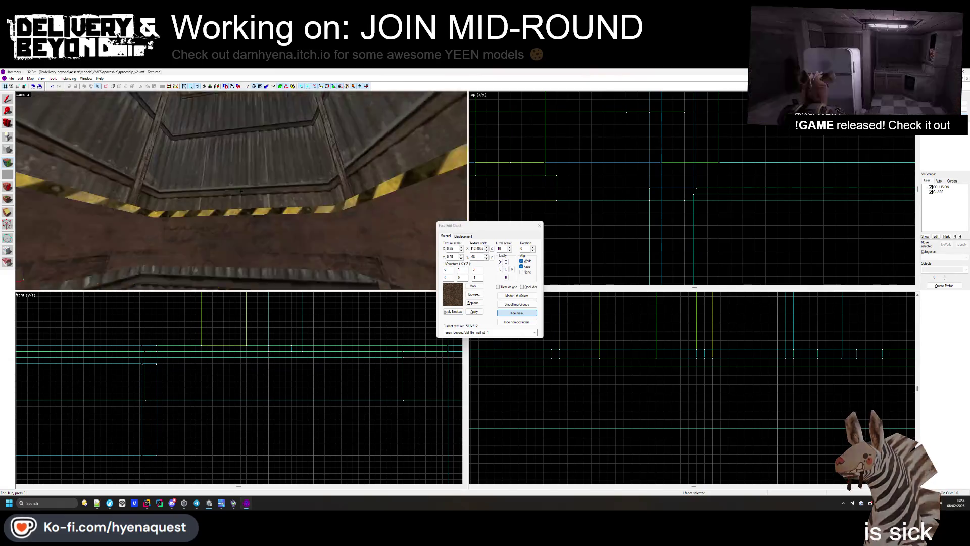
{"action": "key", "text": "z"}
{"action": "key", "text": "z"}
{"action": "key", "text": "z"}
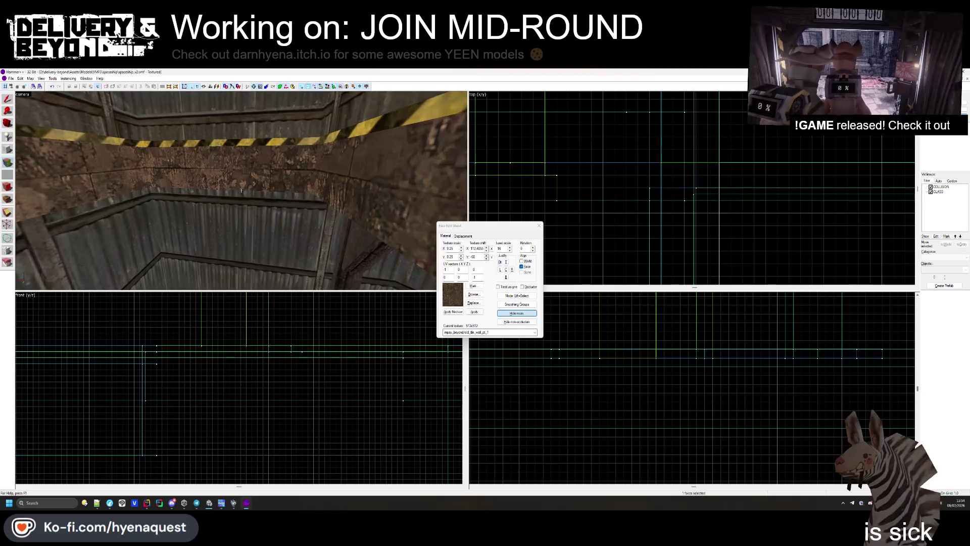
{"action": "left_click", "coordinate": [539, 226]}
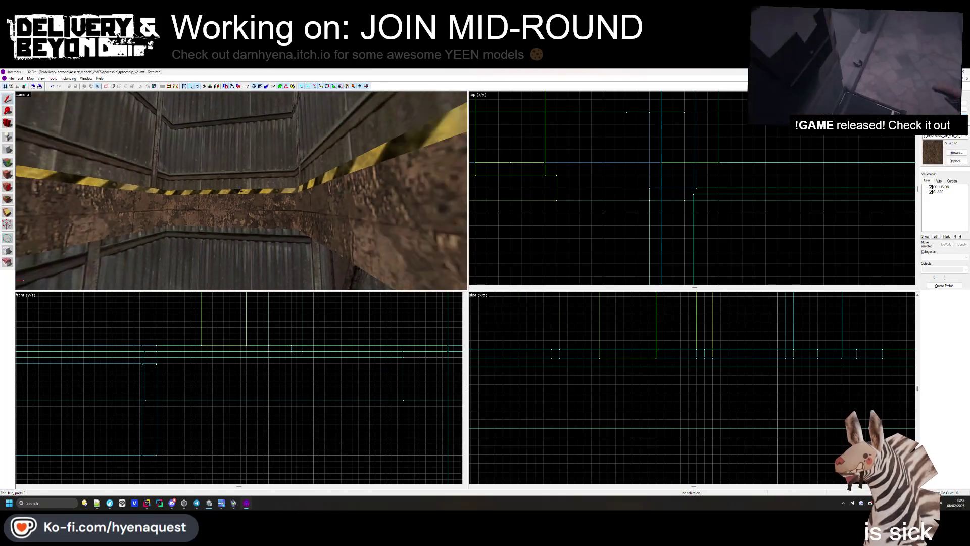
{"action": "left_click_drag", "start_coordinate": [241, 191], "coordinate": [241, 191]}
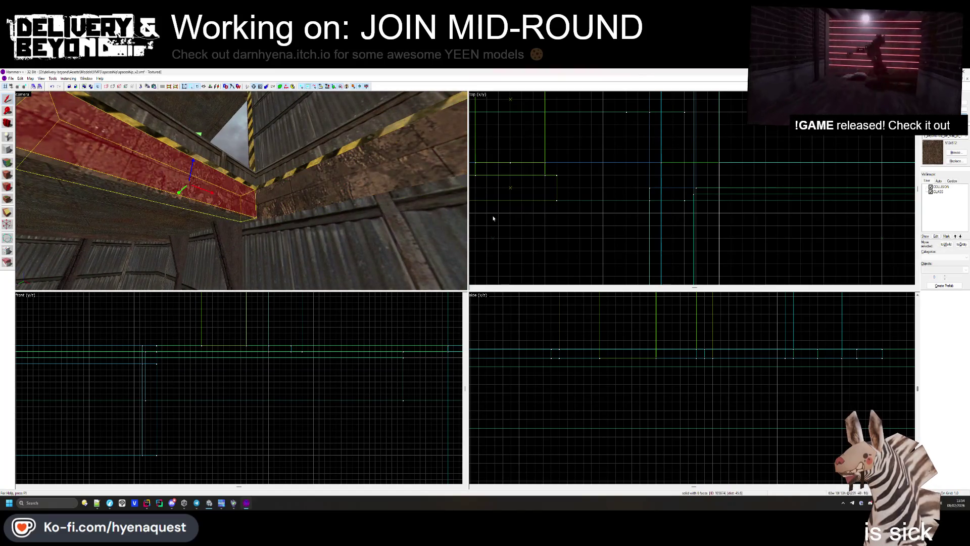
{"action": "left_click_drag", "start_coordinate": [241, 190], "coordinate": [241, 191]}
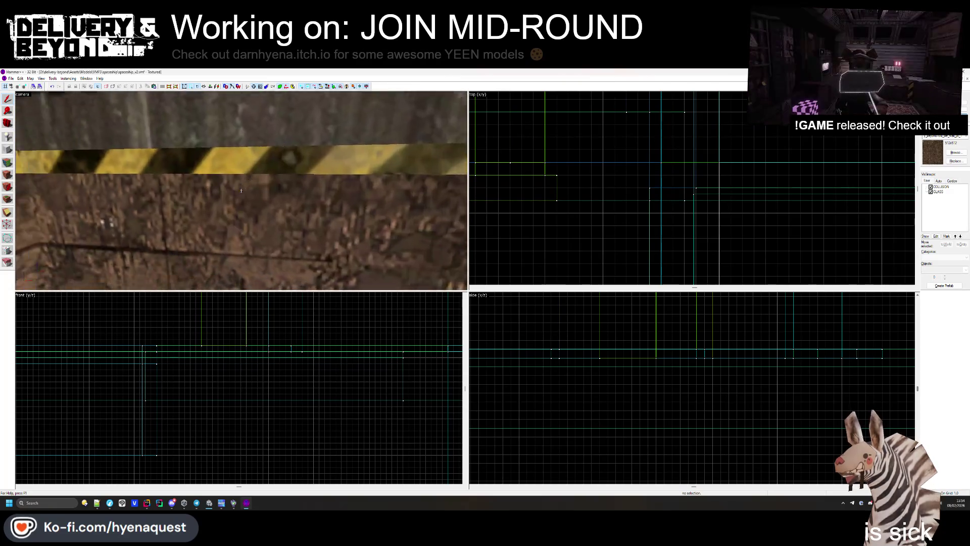
{"action": "left_click_drag", "start_coordinate": [241, 191], "coordinate": [241, 191]}
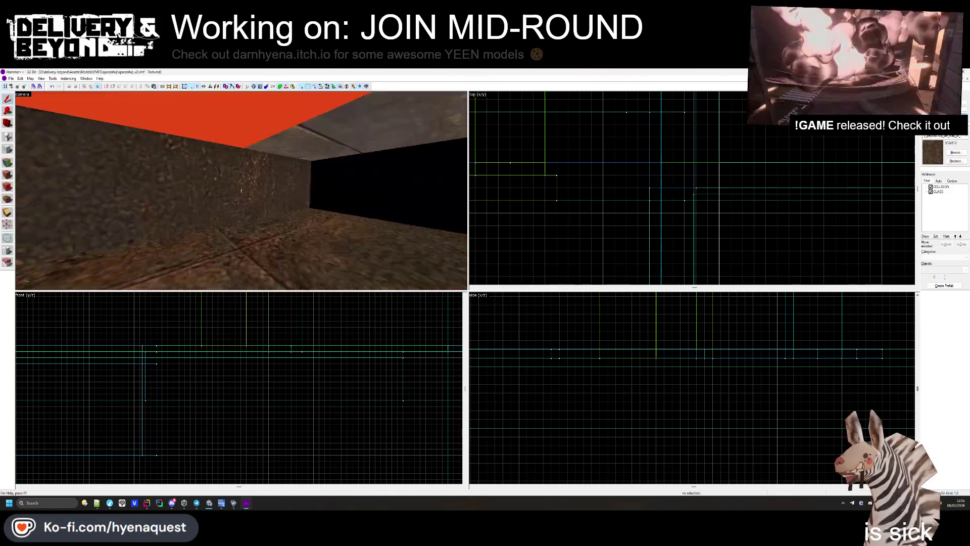
- Pick up the red OUTSIDE sign material from its face as the current texture
{"action": "left_click", "coordinate": [9, 160]}
{"action": "key", "text": "z"}
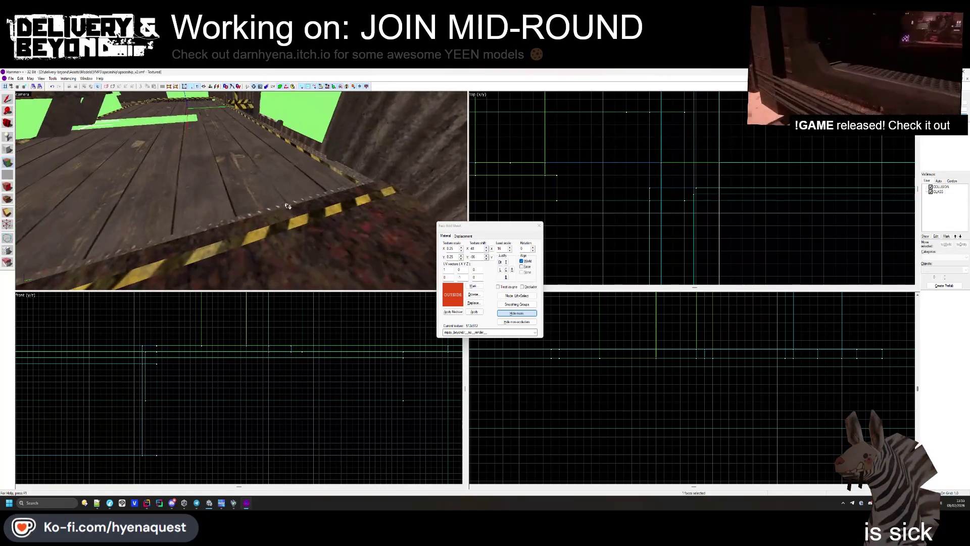
{"action": "left_click", "coordinate": [539, 225]}
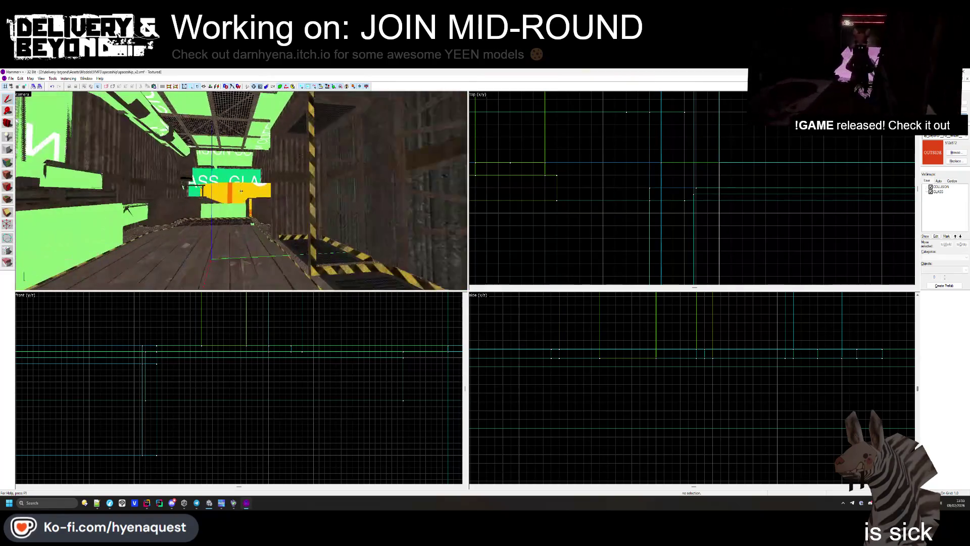
- Fly the 3D camera out around the red ship and back into its interior
{"action": "key", "text": "w"}
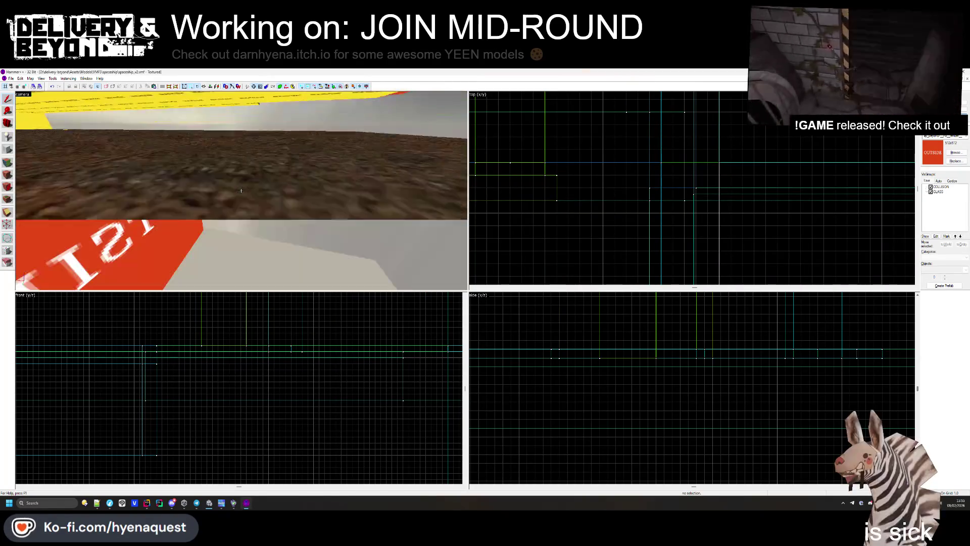
{"action": "key", "text": "s"}
{"action": "key", "text": "s"}
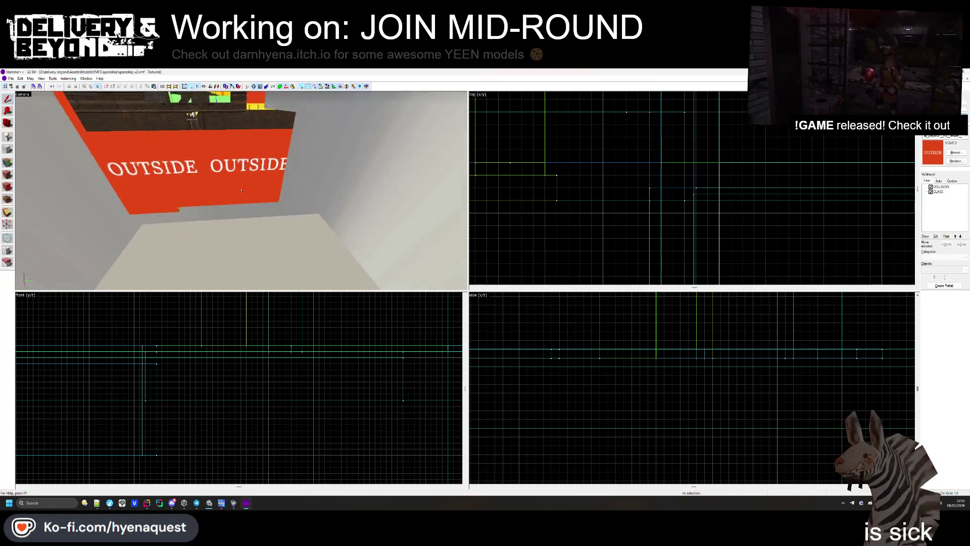
{"action": "key", "text": "w"}
{"action": "key", "text": "w"}
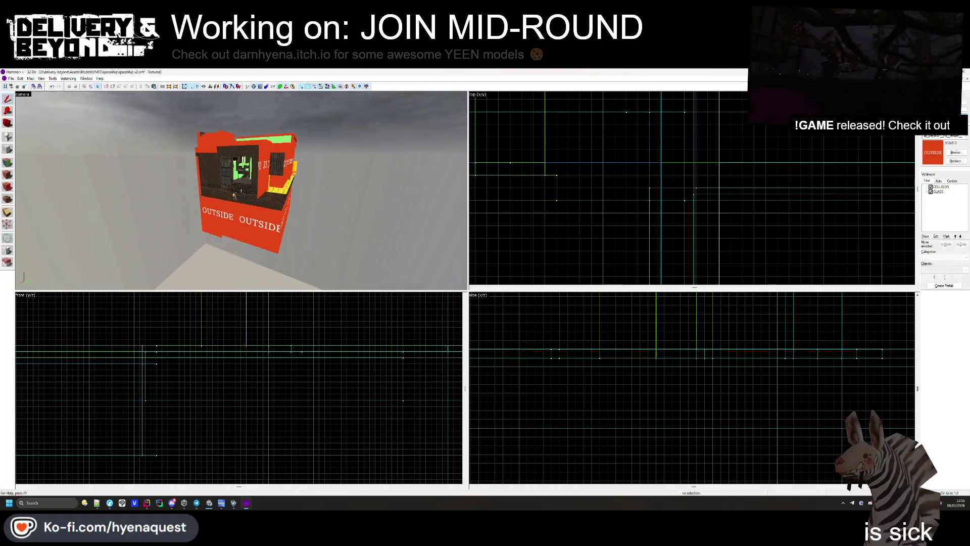
{"action": "key", "text": "w"}
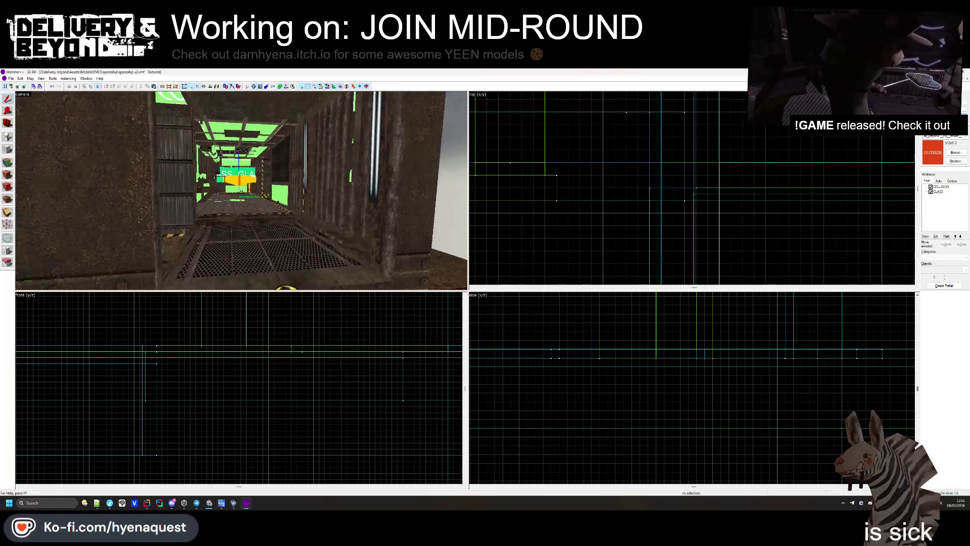
{"action": "key", "text": "w"}
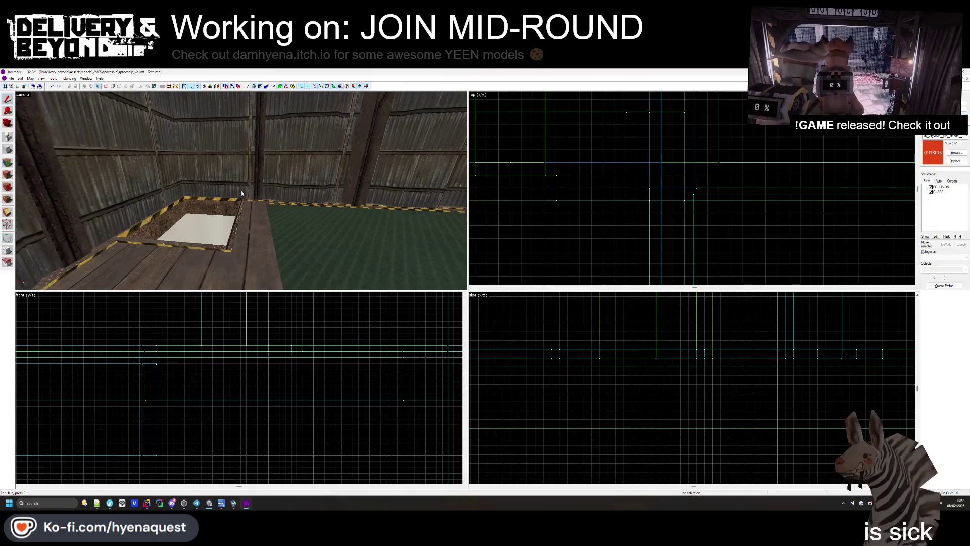
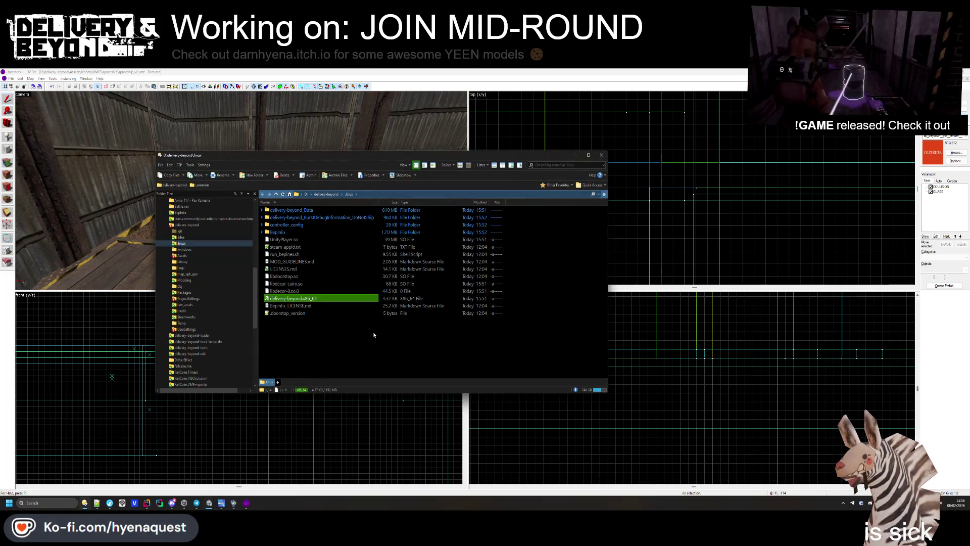
- Leave Directory Opus and bring Unity's Build Profiles window to the front
{"action": "left_click", "coordinate": [340, 393]}
{"action": "key", "text": "alt+Tab"}
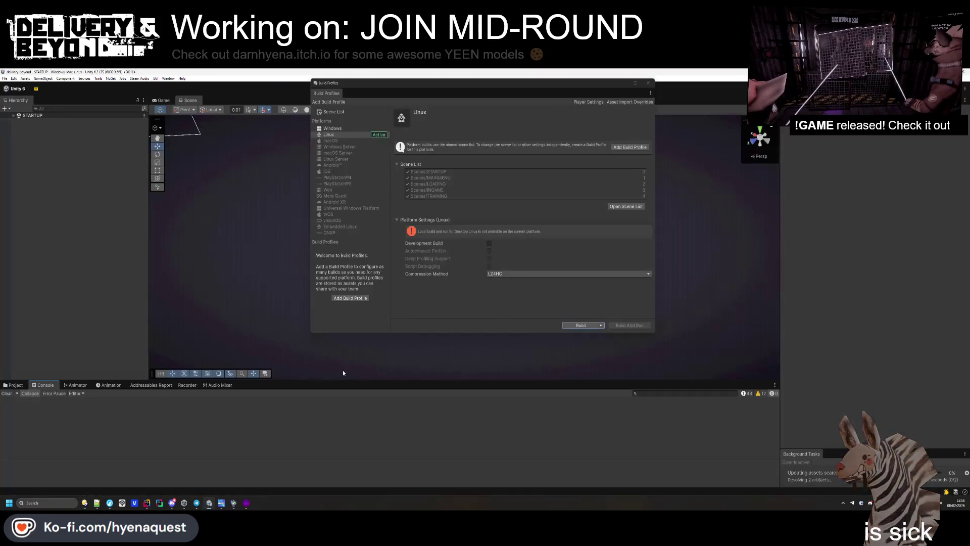
- Show the Windows platform settings in Unity's Build Profiles, then go back to Hammer++
{"action": "left_click", "coordinate": [16, 385]}
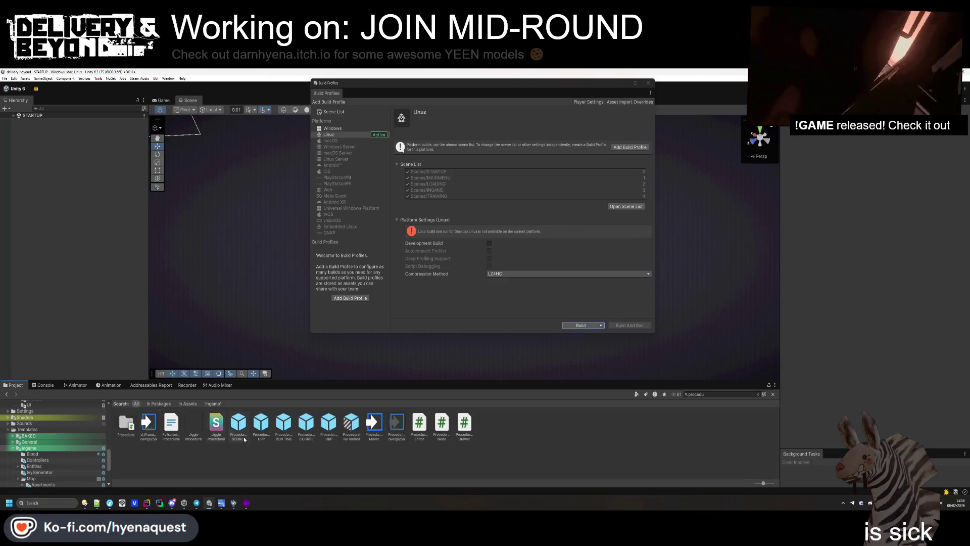
{"action": "left_click", "coordinate": [352, 128]}
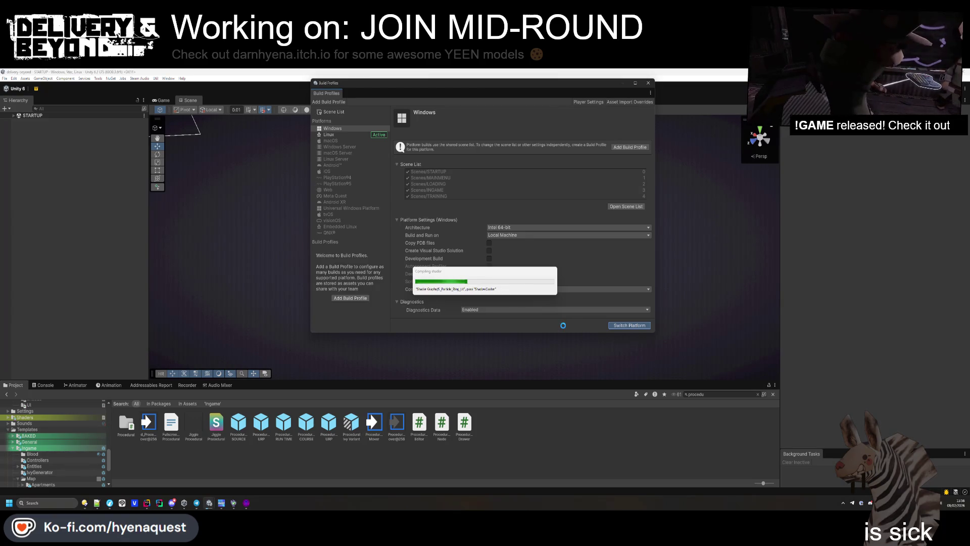
{"action": "left_click", "coordinate": [242, 504]}
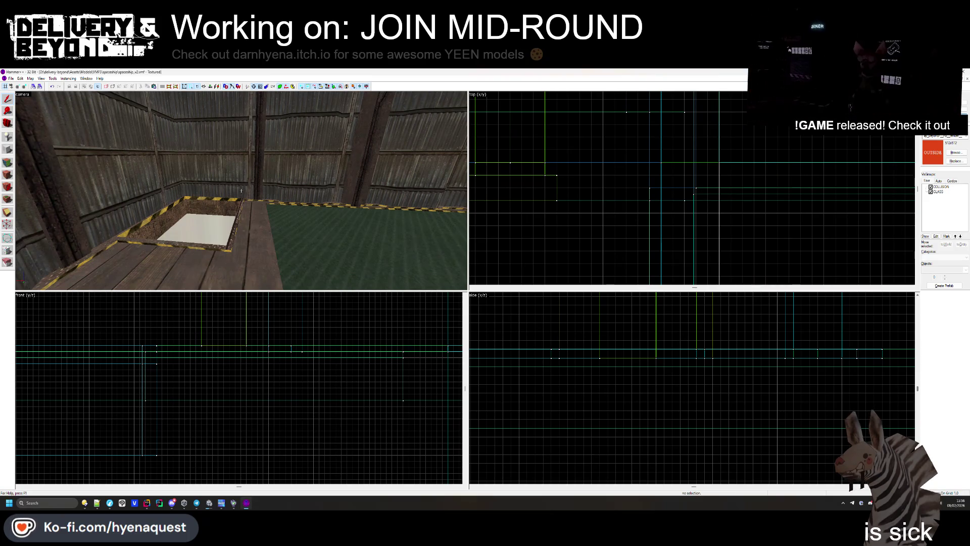
{"action": "left_click_drag", "start_coordinate": [241, 190], "coordinate": [241, 191]}
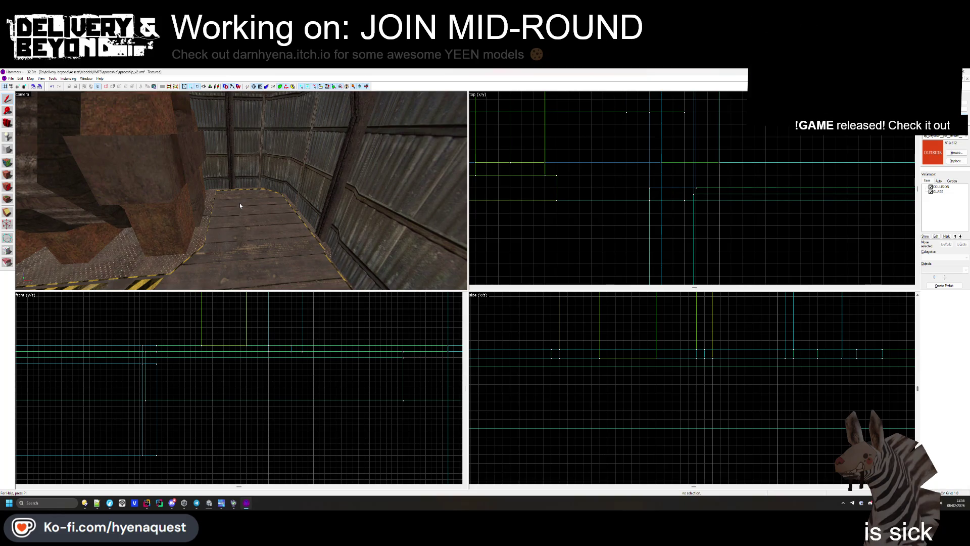
{"action": "left_click_drag", "start_coordinate": [311, 207], "coordinate": [241, 190]}
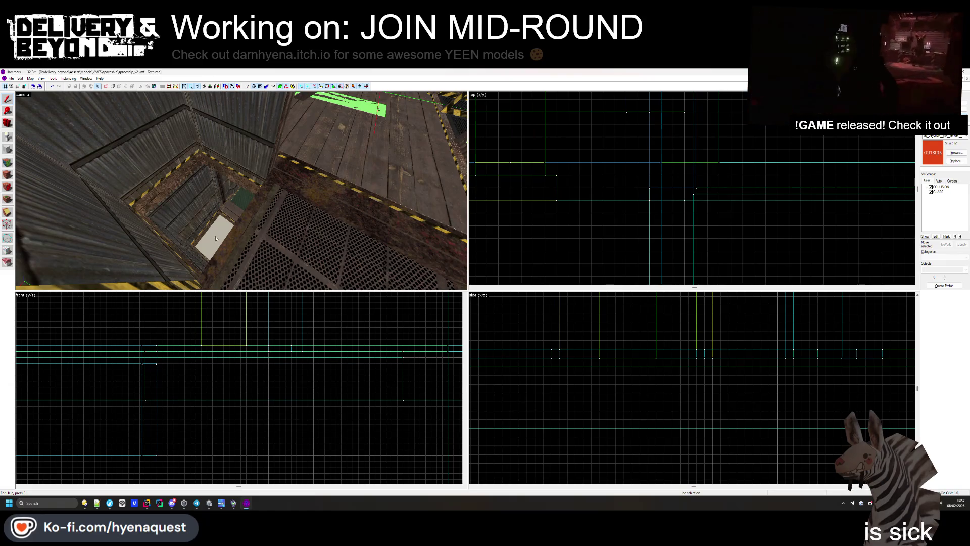
- Fly the 3D camera through the shaft and corridor up to the hazard-striped floor edge
{"action": "key", "text": "s"}
{"action": "key", "text": "w"}
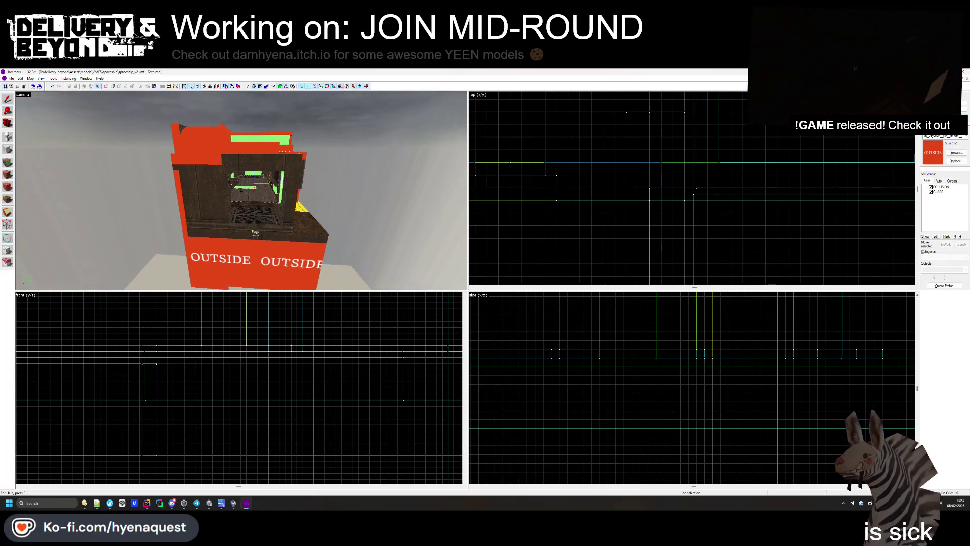
{"action": "key", "text": "w"}
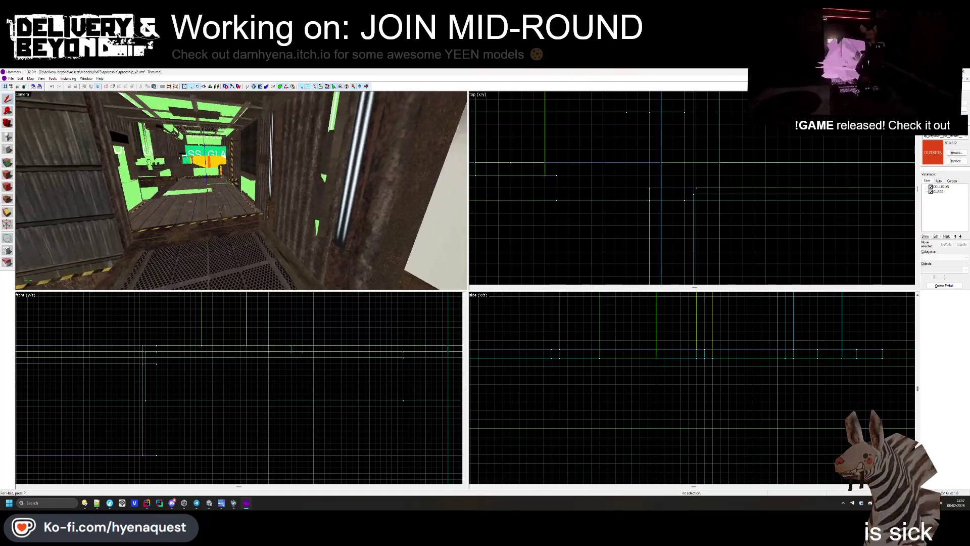
{"action": "key", "text": "w"}
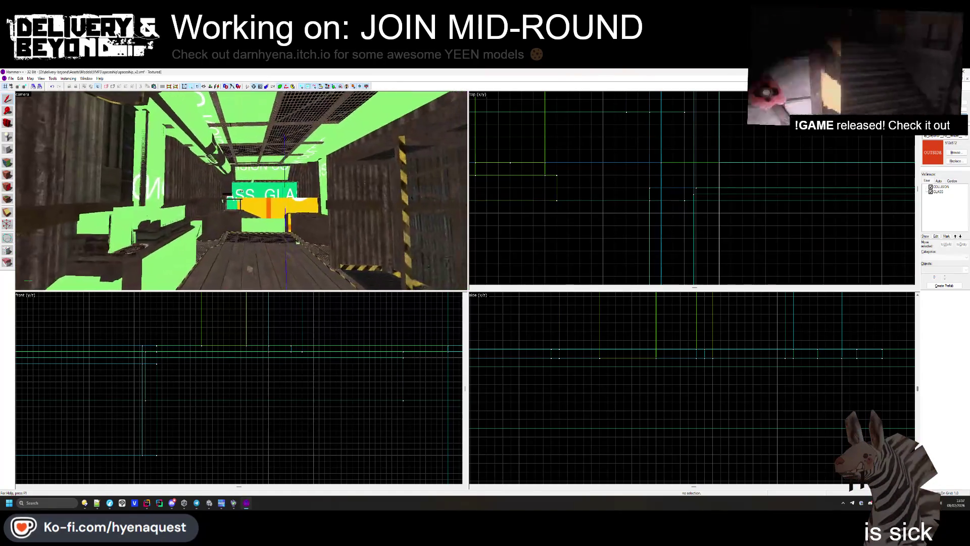
{"action": "key", "text": "w"}
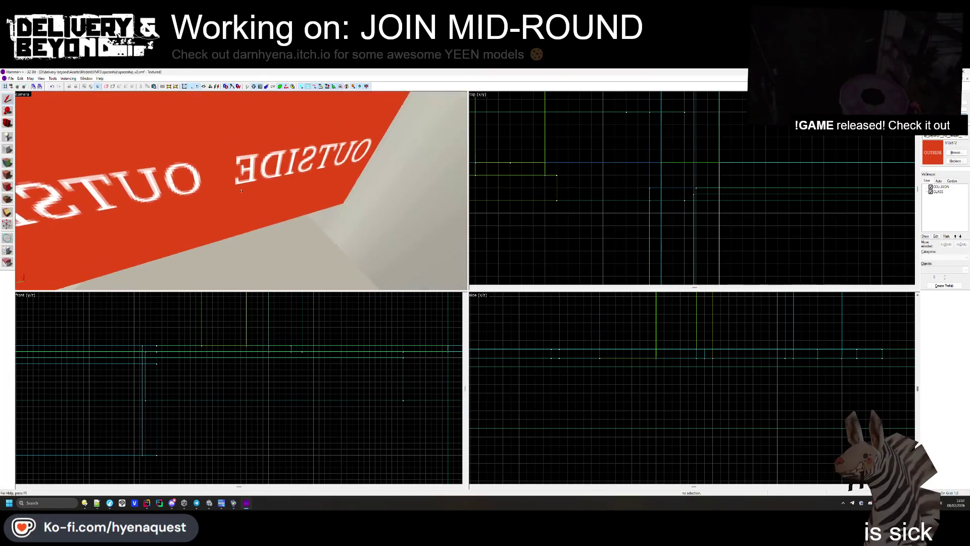
{"action": "key", "text": "w"}
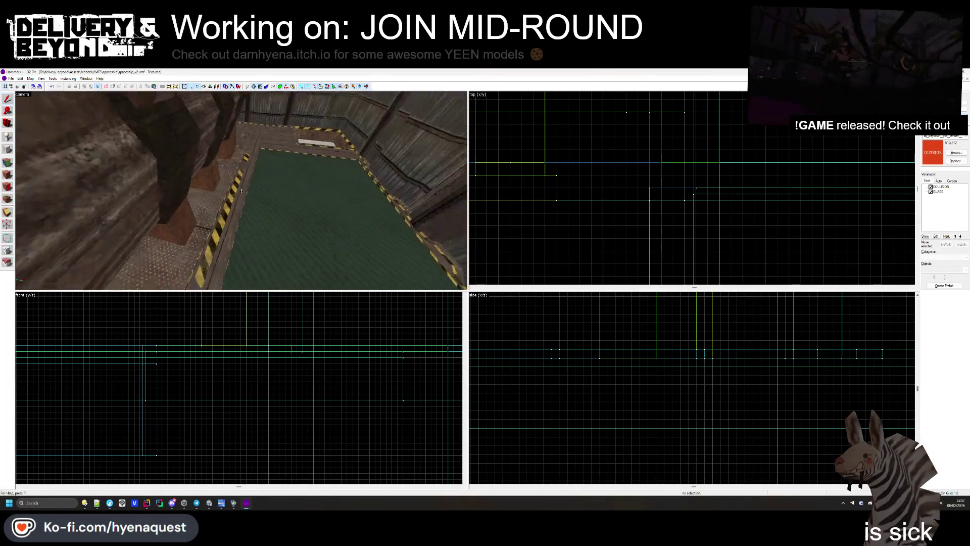
{"action": "key", "text": "w"}
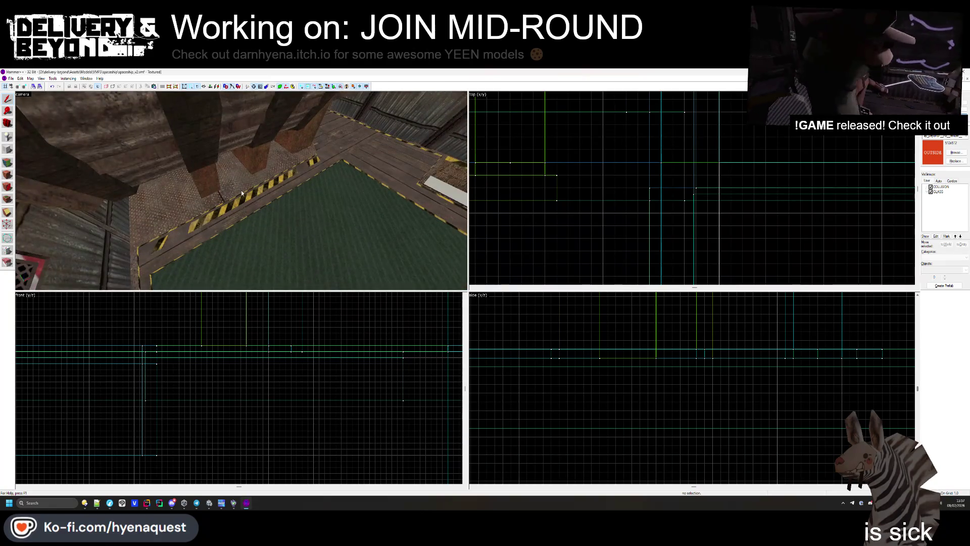
- Mouselook up the shaft and down at the floor opening, then bring up the Face Edit Sheet
{"action": "key", "text": "alt+Tab"}
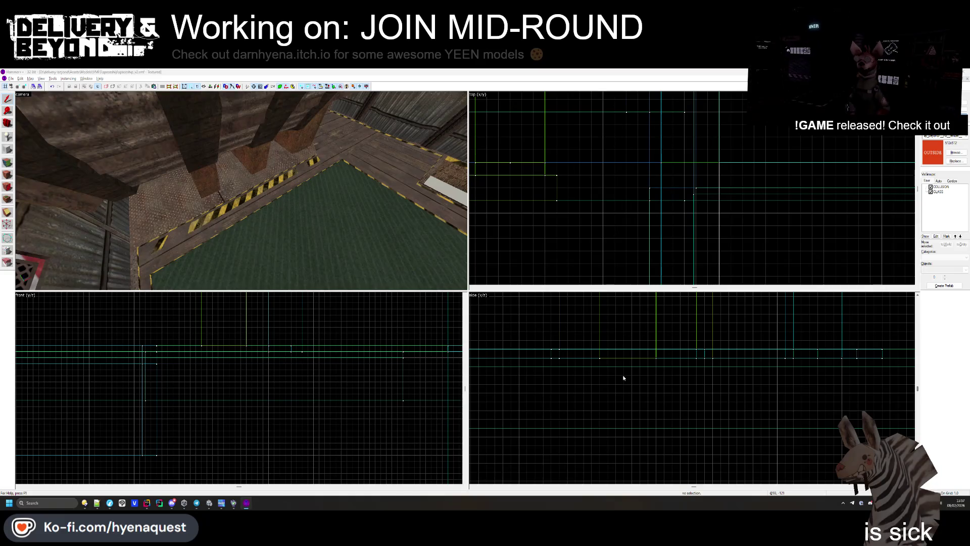
{"action": "key", "text": "z"}
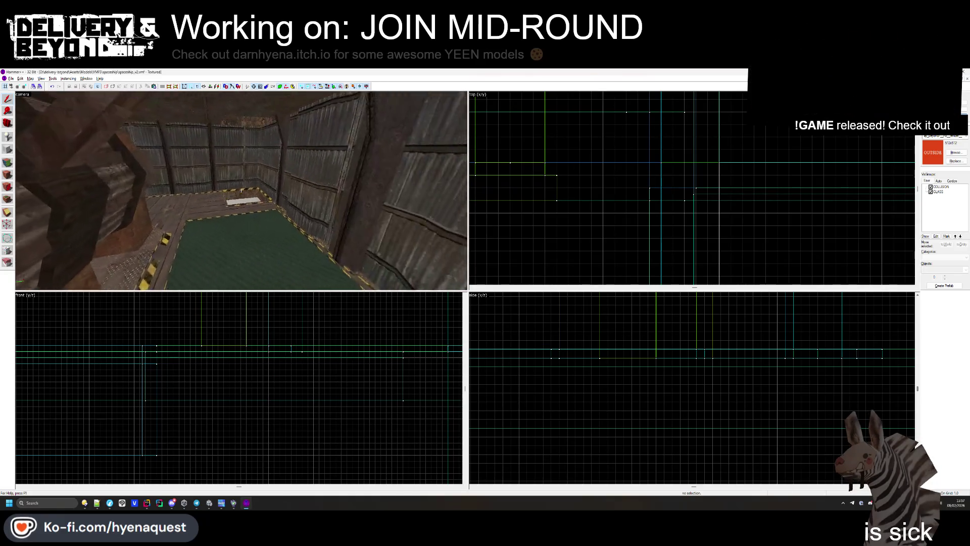
{"action": "key", "text": "w"}
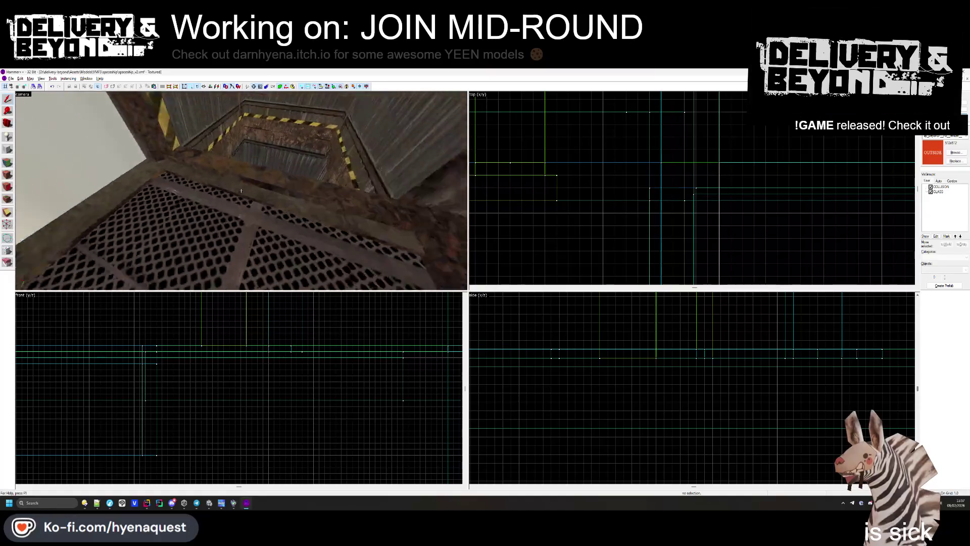
{"action": "key", "text": "z"}
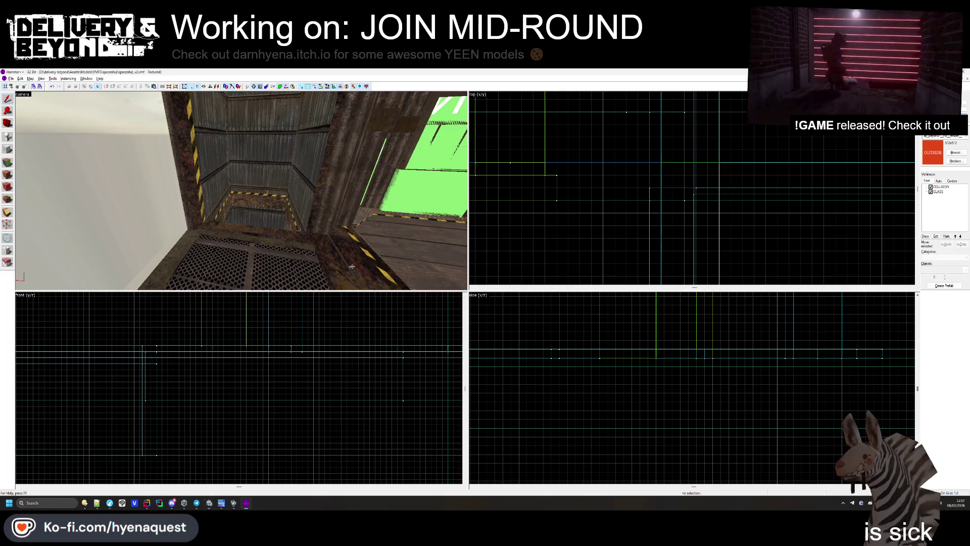
{"action": "left_click_drag", "start_coordinate": [352, 266], "coordinate": [242, 190]}
{"action": "key", "text": "shift+a"}
- Pick a face on the rusty machinery block, then look around toward the outside wall and corridor
{"action": "left_click", "coordinate": [286, 223]}
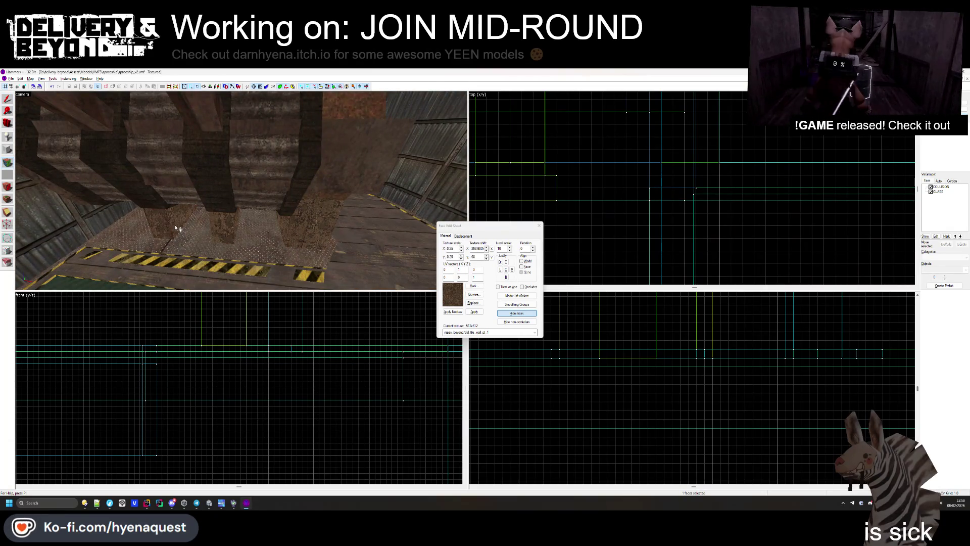
{"action": "key", "text": "z"}
{"action": "key", "text": "w"}
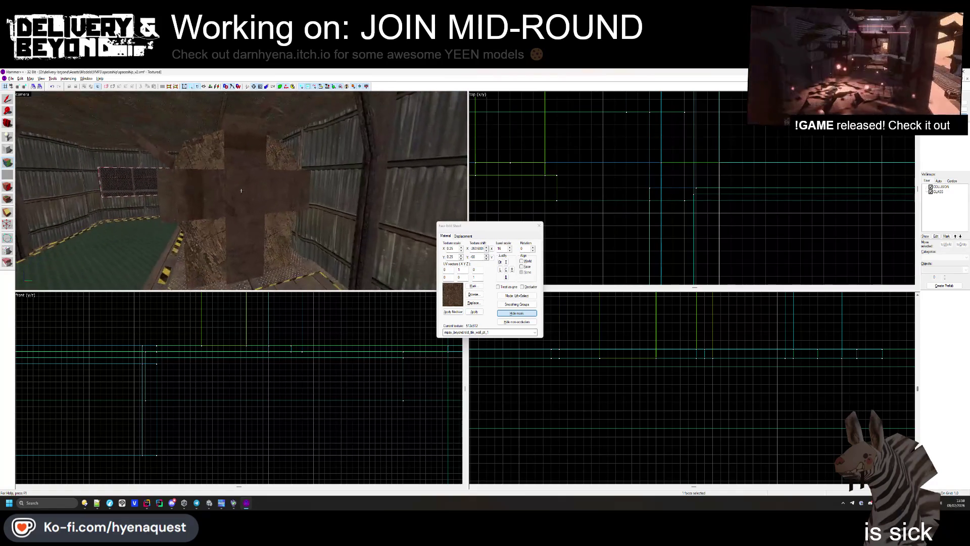
{"action": "key", "text": "w"}
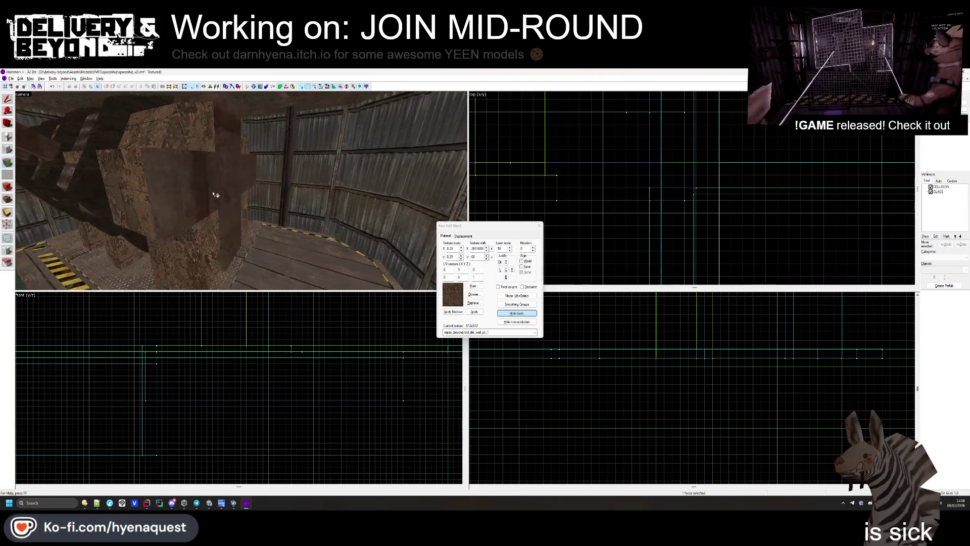
{"action": "key", "text": "z"}
{"action": "key", "text": "w"}
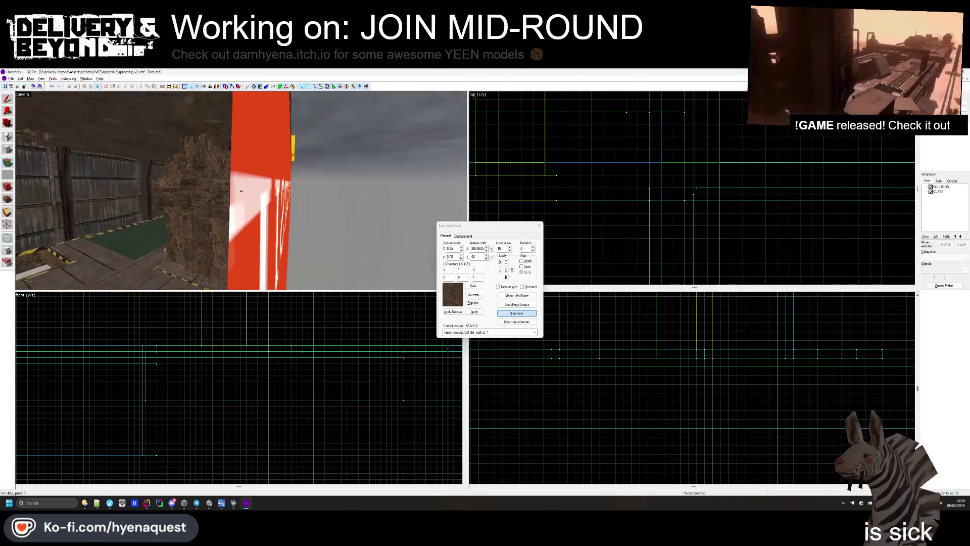
{"action": "key", "text": "z"}
{"action": "key", "text": "w"}
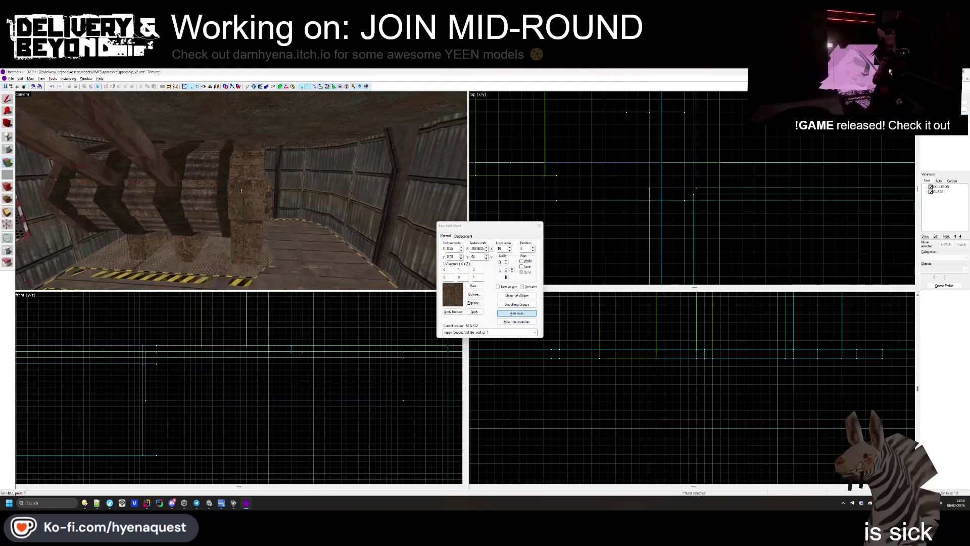
{"action": "key", "text": "z"}
- Apply the wall texture to the picked faces, rotated 90 degrees and aligned to the face
{"action": "left_click", "coordinate": [243, 157]}
{"action": "key", "text": "z"}
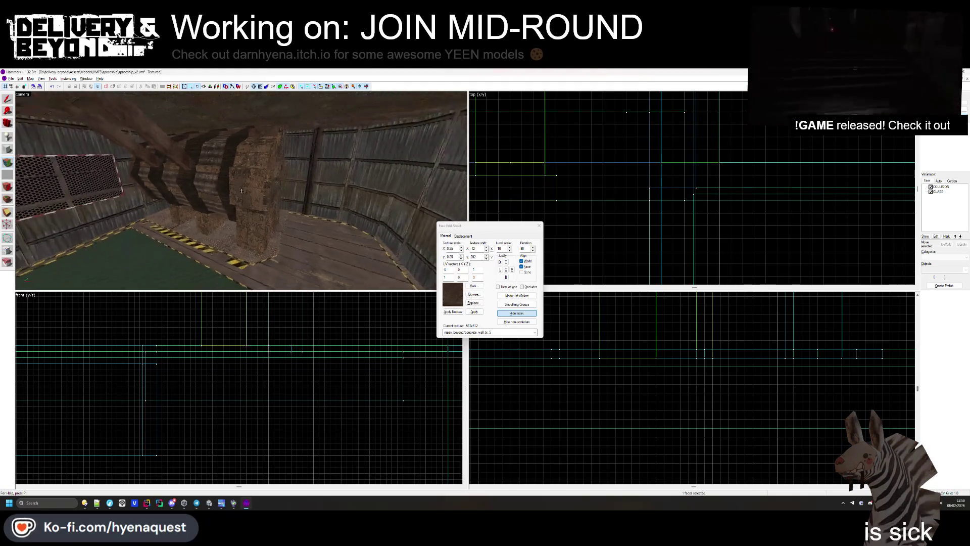
{"action": "key", "text": "z"}
{"action": "left_click", "coordinate": [289, 162]}
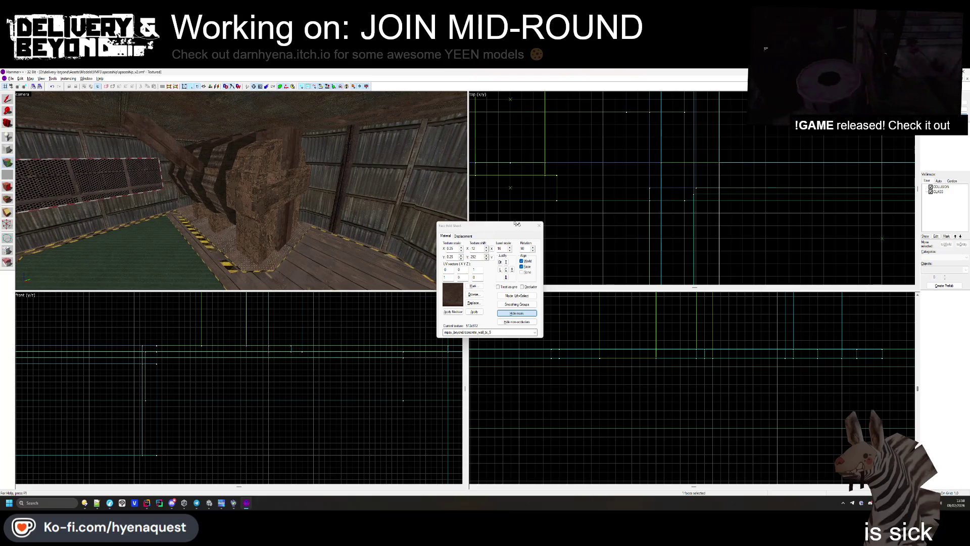
{"action": "left_click", "coordinate": [539, 225]}
{"action": "key", "text": "z"}
{"action": "key", "text": "z"}
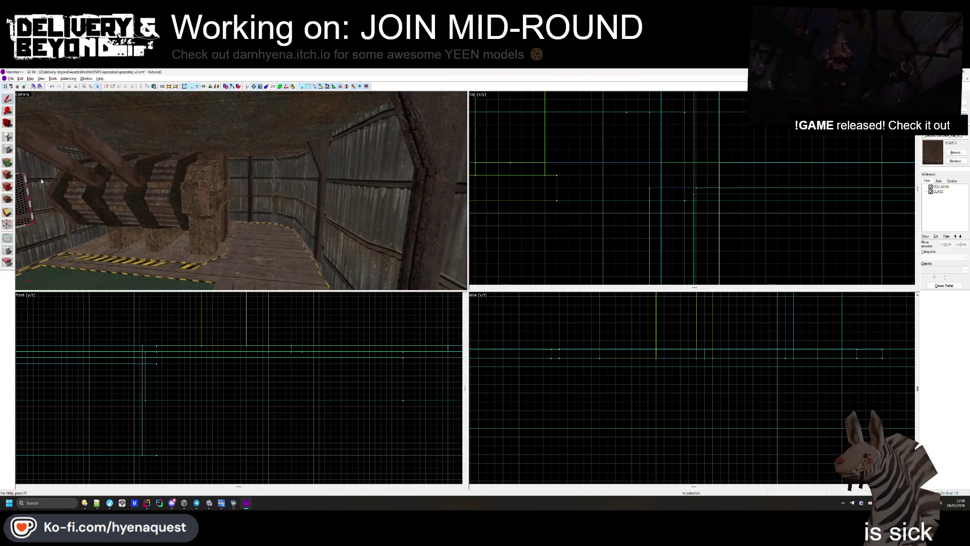
- In the Face Edit Sheet again, pick a wall face near the crates and grate for retexturing
{"action": "key", "text": "shift+a"}
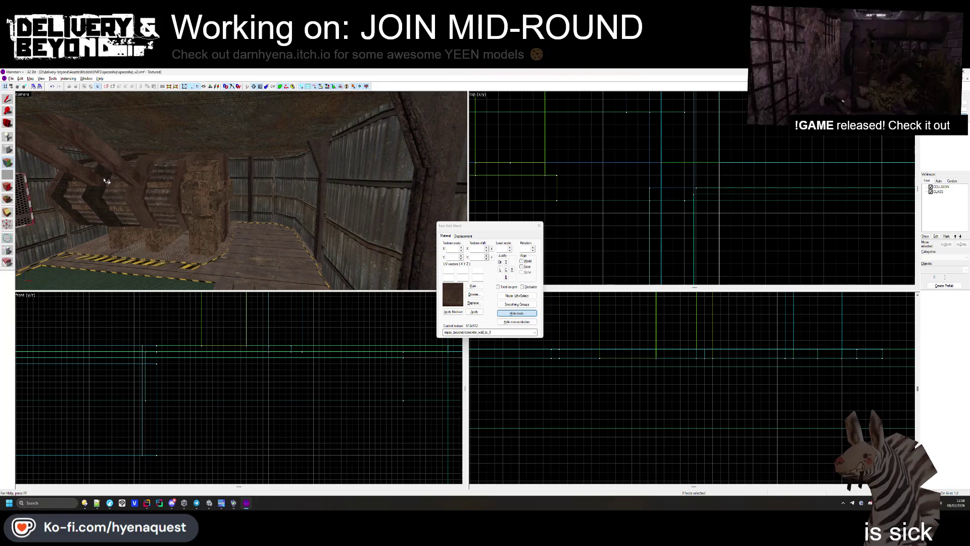
{"action": "key", "text": "z"}
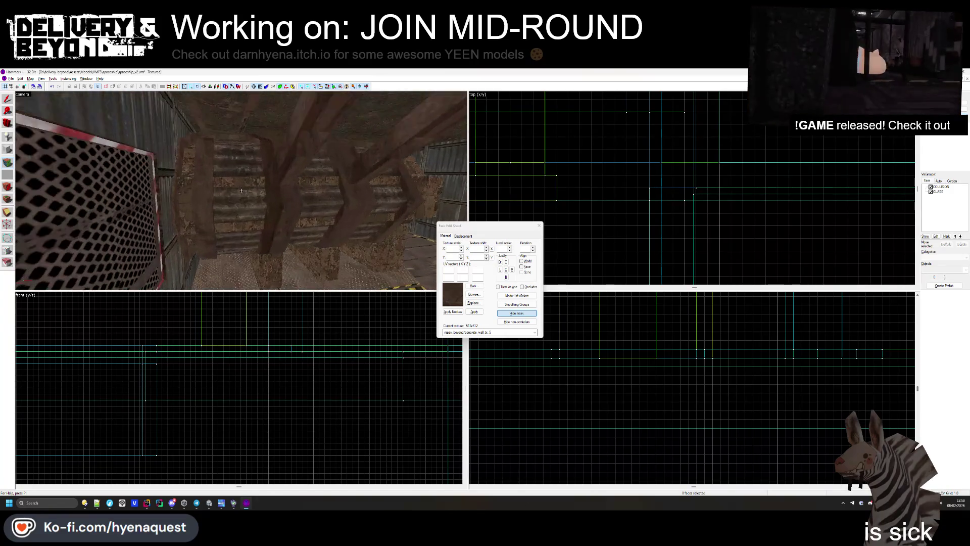
{"action": "key", "text": "z"}
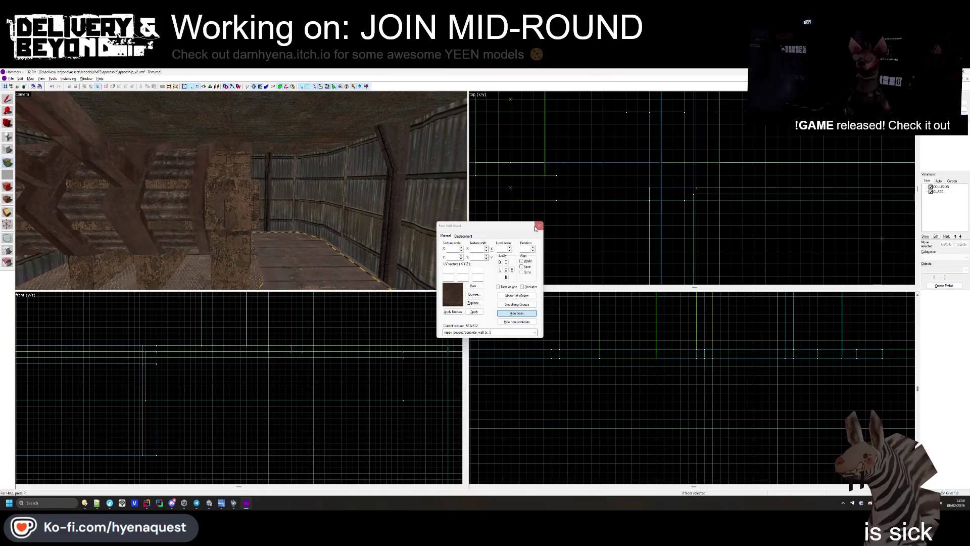
{"action": "left_click", "coordinate": [538, 227]}
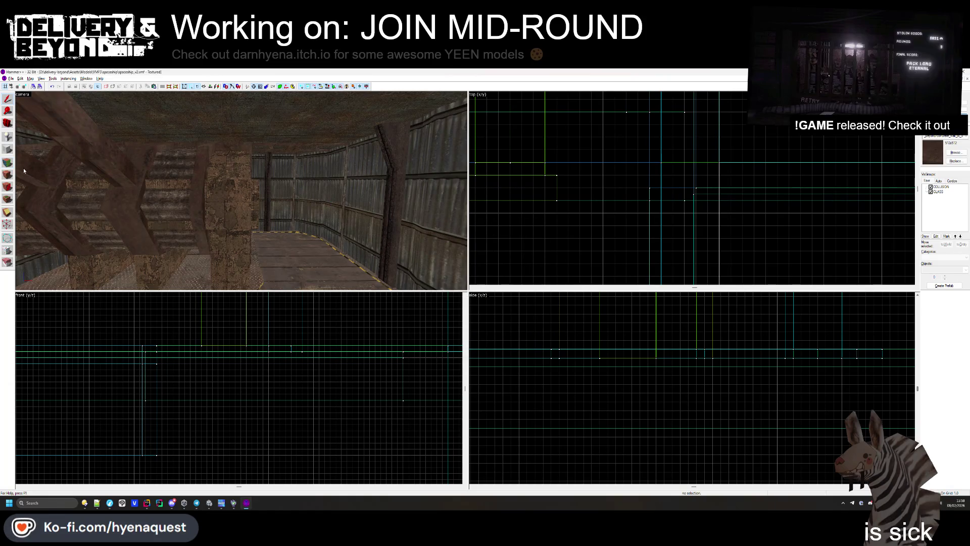
{"action": "left_click", "coordinate": [7, 162]}
{"action": "left_click", "coordinate": [178, 199]}
{"action": "key", "text": "s"}
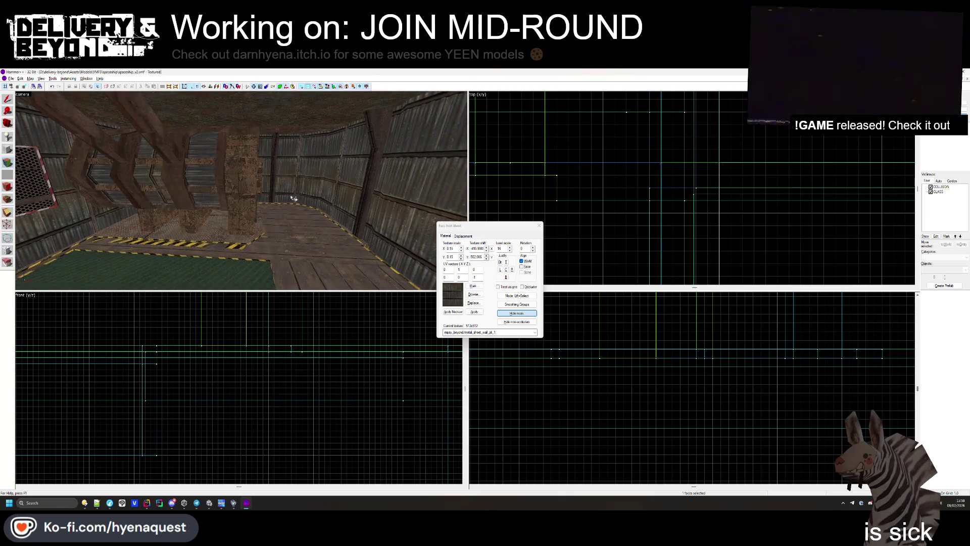
{"action": "left_click", "coordinate": [538, 225]}
- Texture individual pillar faces and another wall face, then return to selecting whole solids
{"action": "key", "text": "z"}
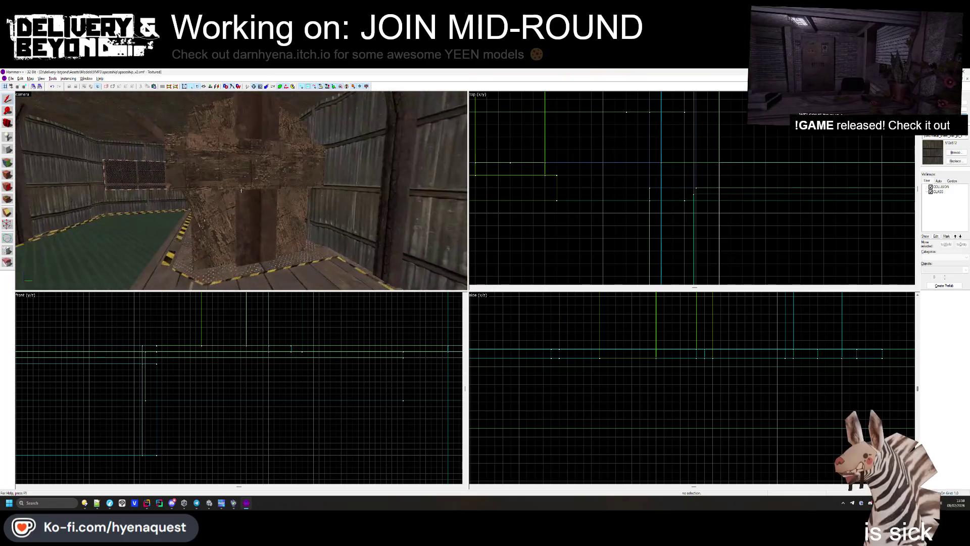
{"action": "key", "text": "z"}
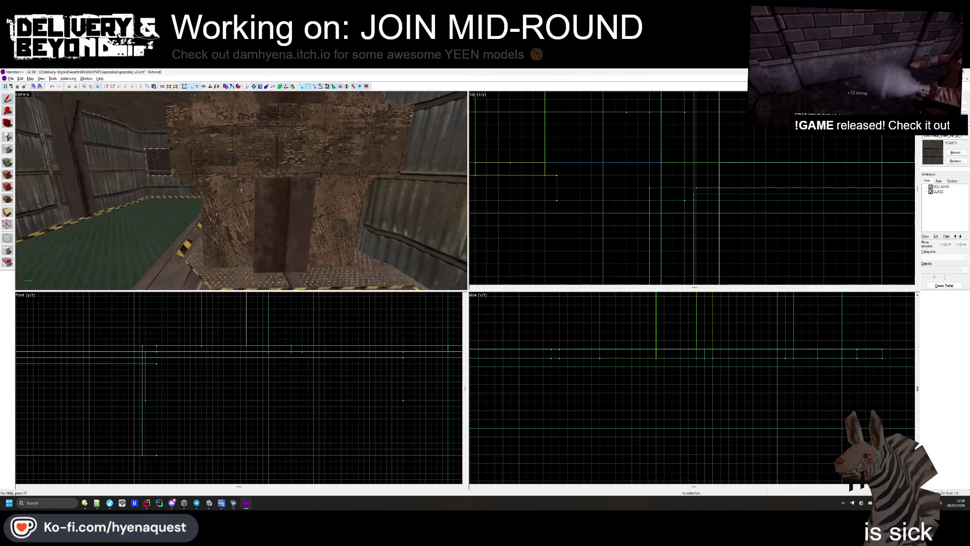
{"action": "key", "text": "z"}
{"action": "left_click", "coordinate": [8, 173]}
{"action": "left_click", "coordinate": [223, 243]}
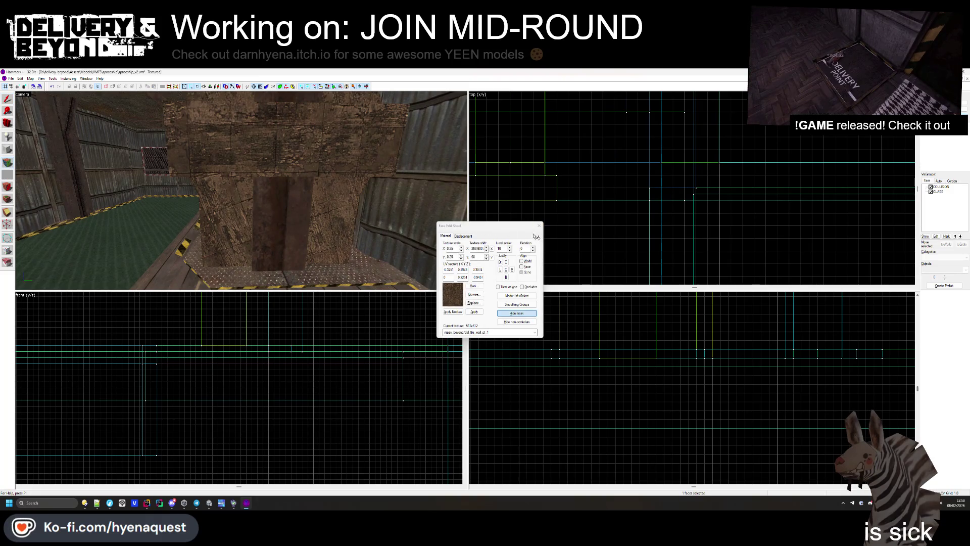
{"action": "key", "text": "z"}
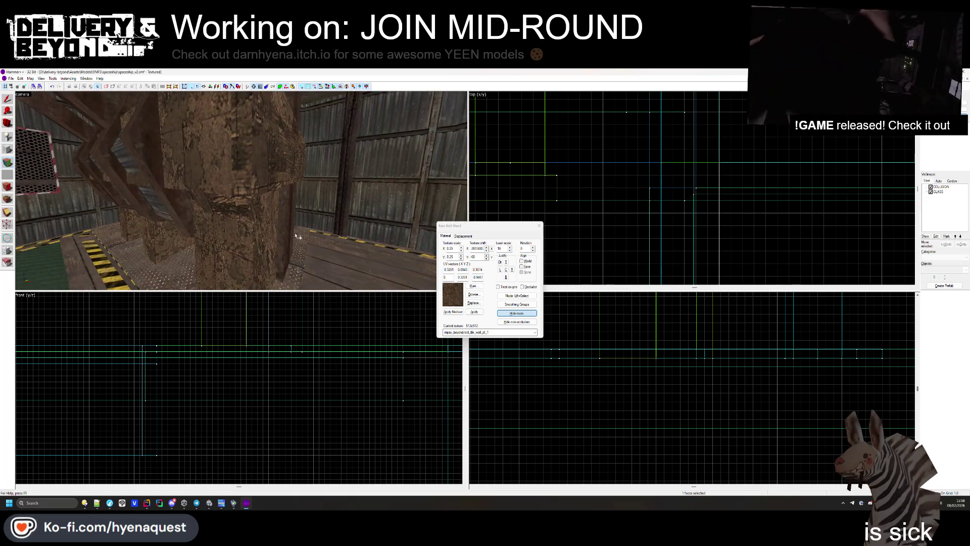
{"action": "left_click", "coordinate": [271, 233]}
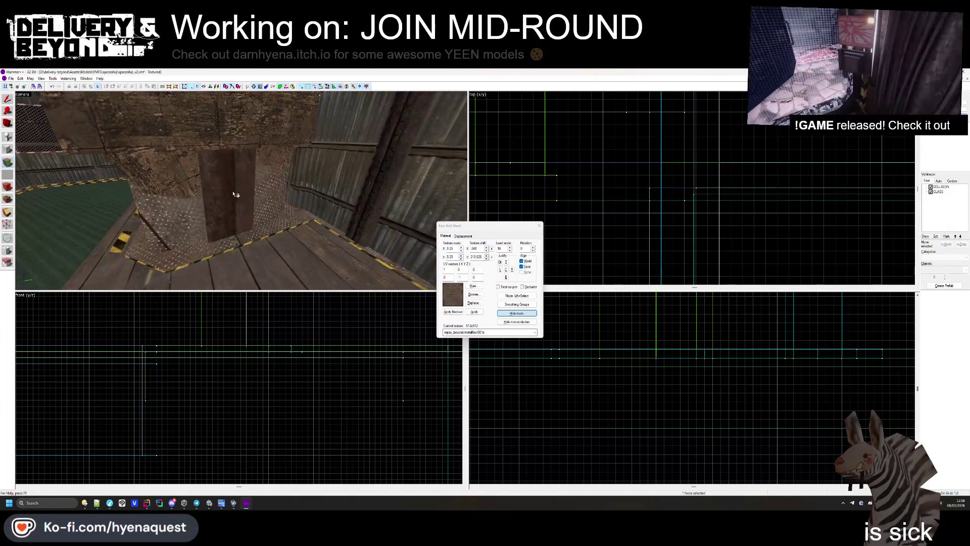
{"action": "left_click", "coordinate": [168, 218]}
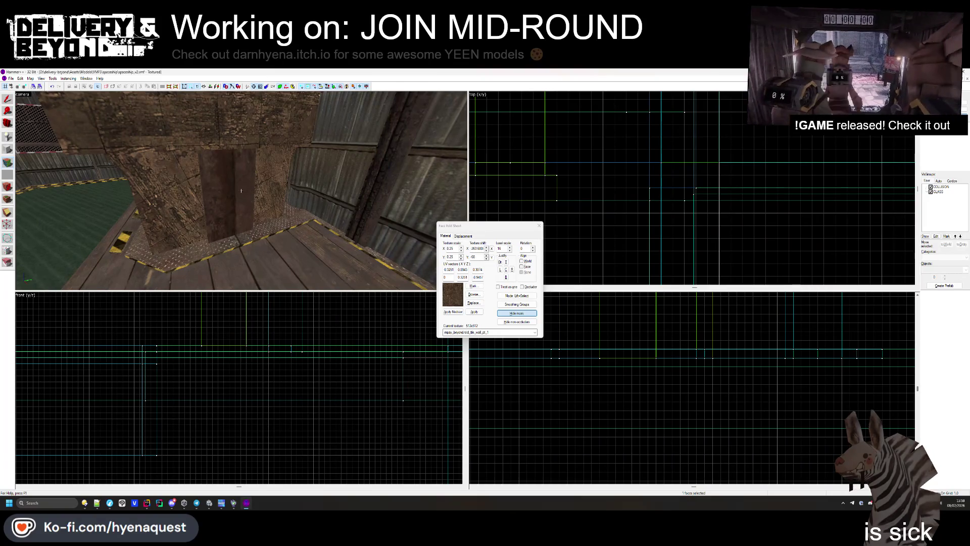
{"action": "key", "text": "z"}
{"action": "key", "text": "shift+s"}
{"action": "left_click", "coordinate": [246, 203]}
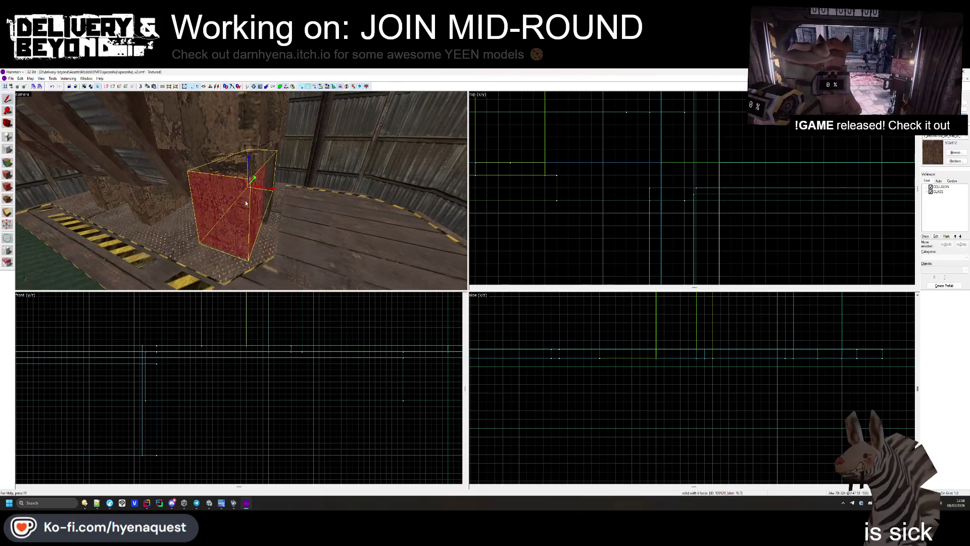
{"action": "scroll", "coordinate": [650, 227], "scroll_direction": "down", "scroll_amount": 5}
{"action": "scroll", "coordinate": [624, 130], "scroll_direction": "up", "scroll_amount": 3}
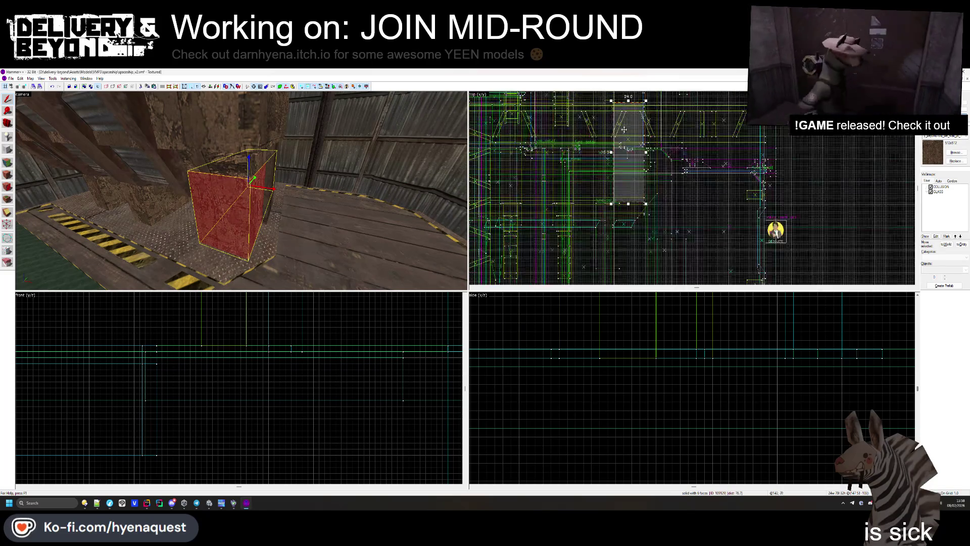
{"action": "scroll", "coordinate": [639, 141], "scroll_direction": "up", "scroll_amount": 3}
{"action": "key", "text": "Escape"}
{"action": "key", "text": "w"}
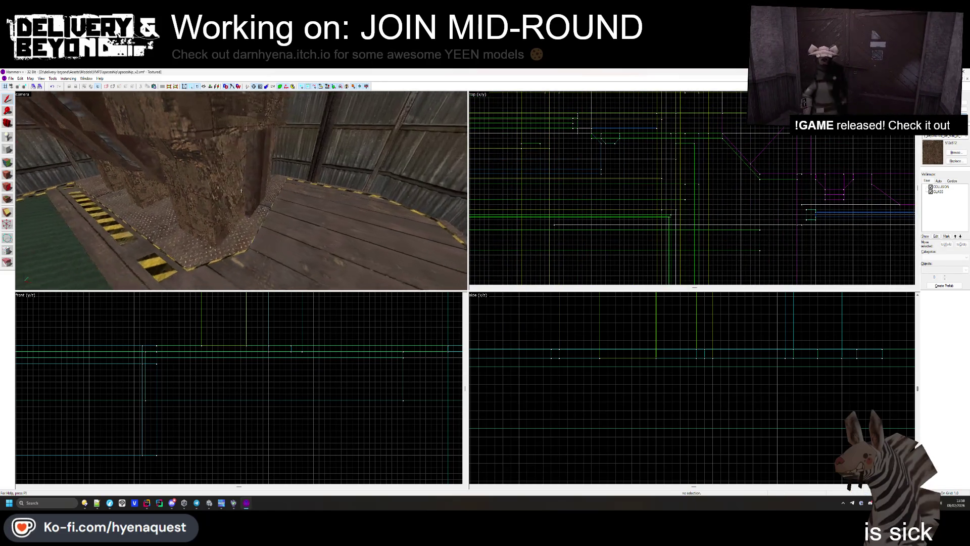
{"action": "key", "text": "w"}
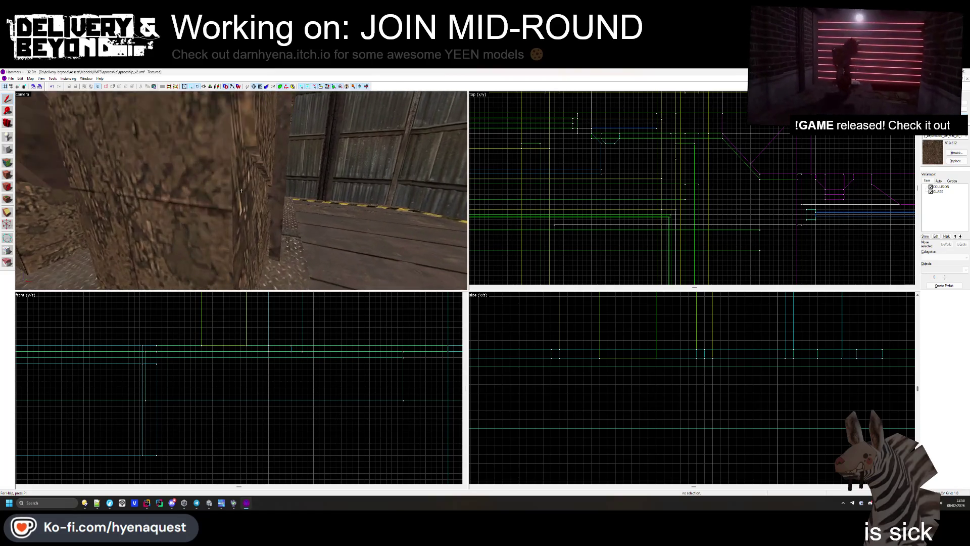
{"action": "key", "text": "w"}
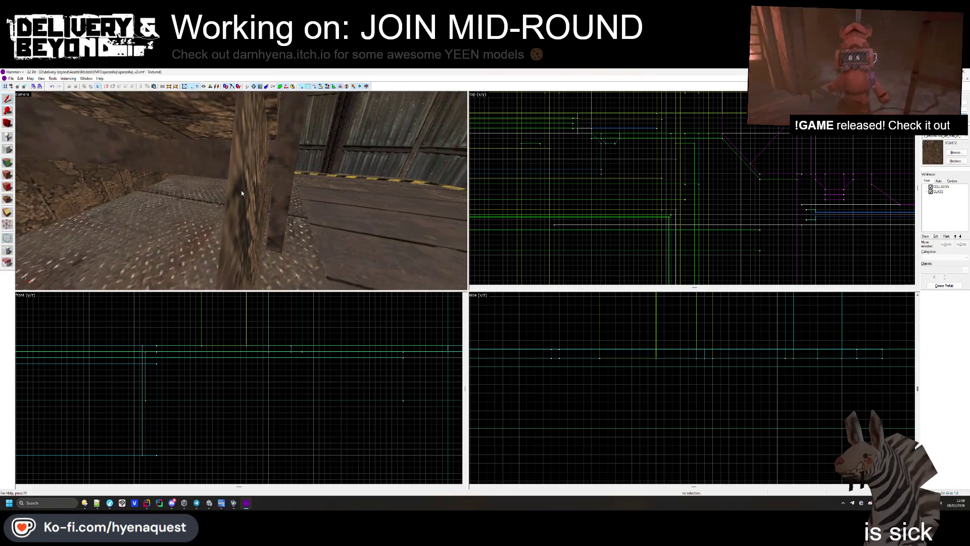
{"action": "key", "text": "w"}
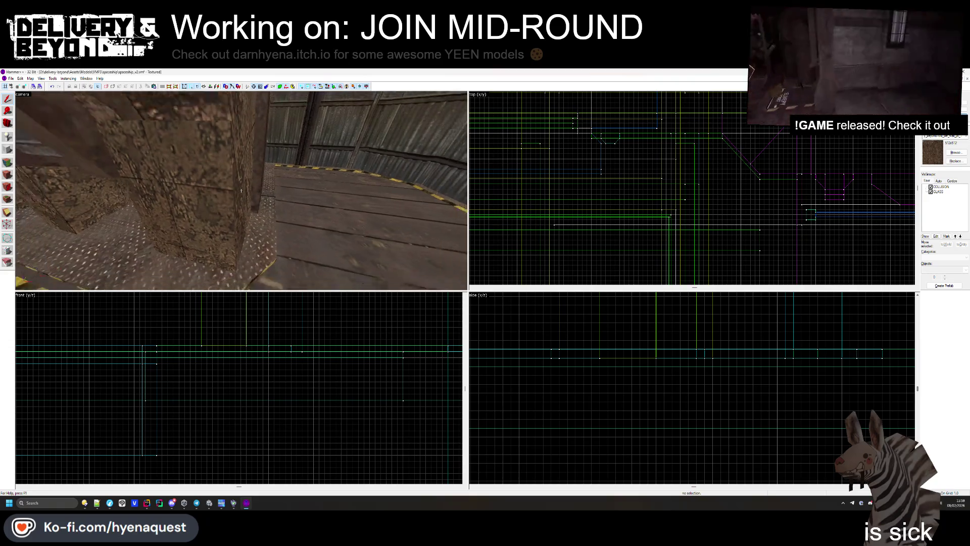
{"action": "key", "text": "w"}
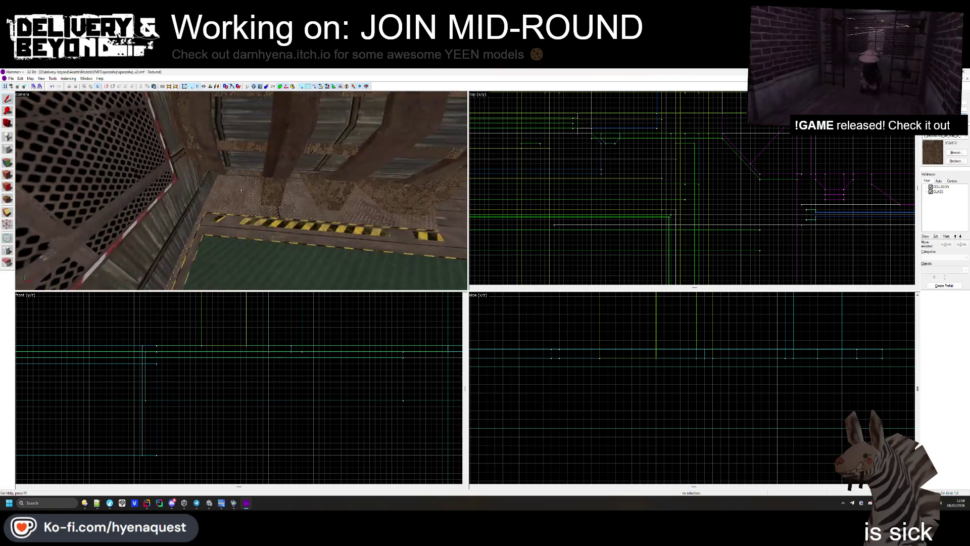
{"action": "key", "text": "w"}
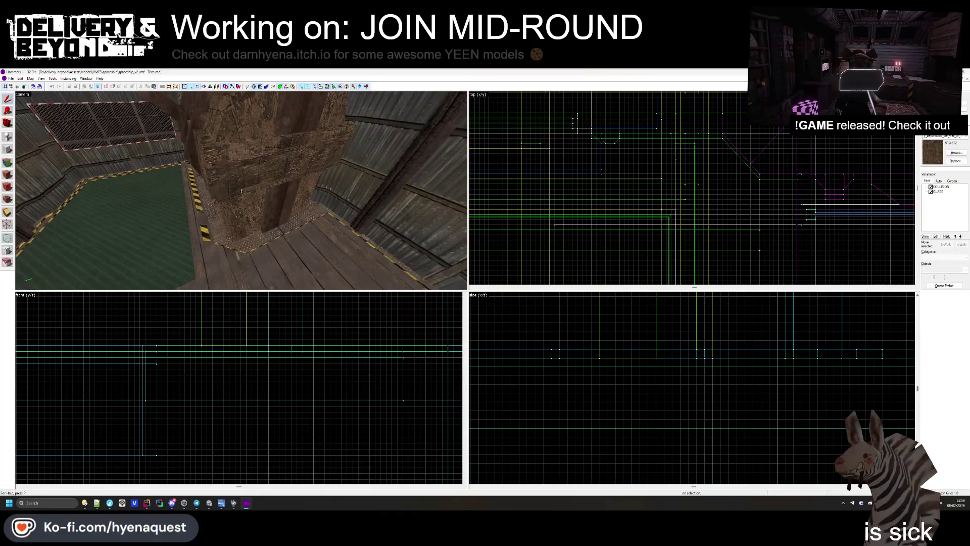
{"action": "key", "text": "w"}
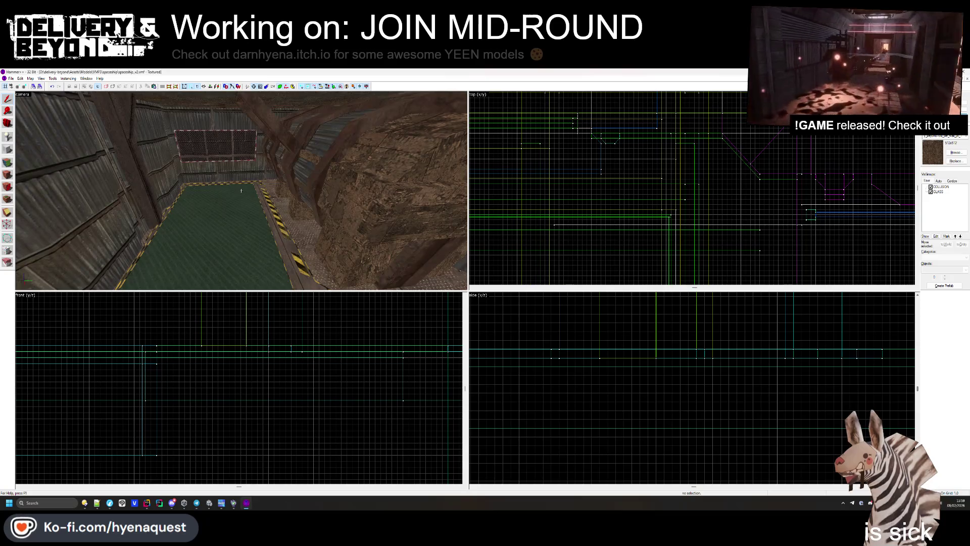
{"action": "key", "text": "a"}
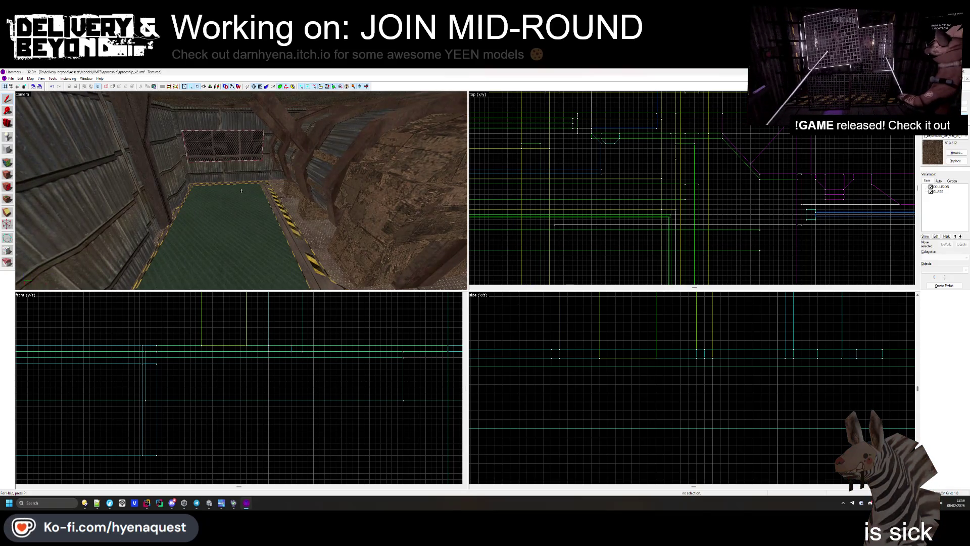
{"action": "key", "text": "w"}
{"action": "key", "text": "Left"}
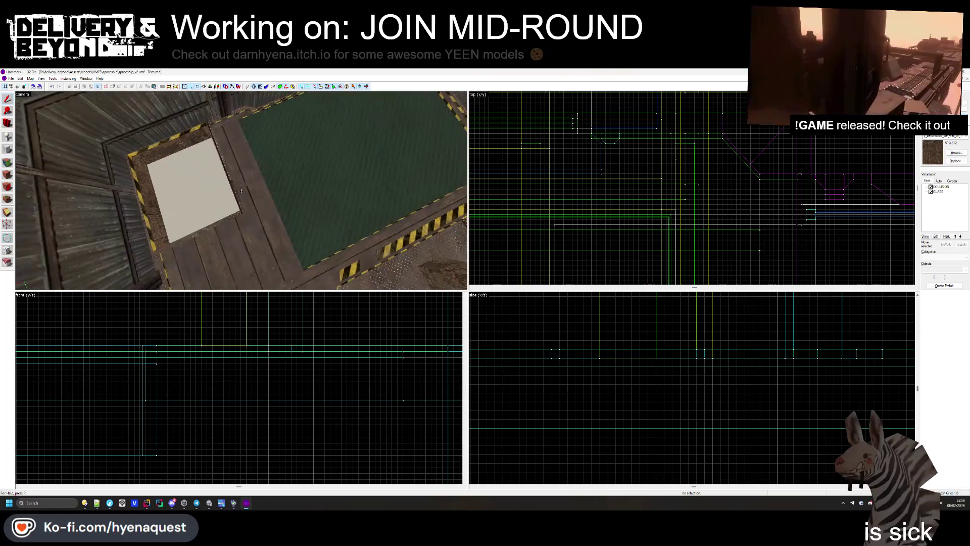
{"action": "key", "text": "Up"}
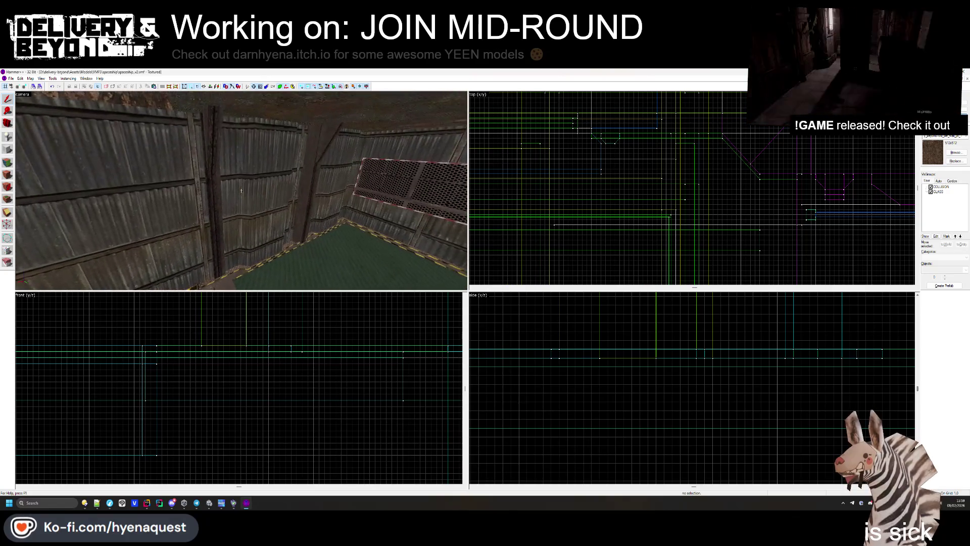
{"action": "key", "text": "alt+Tab"}
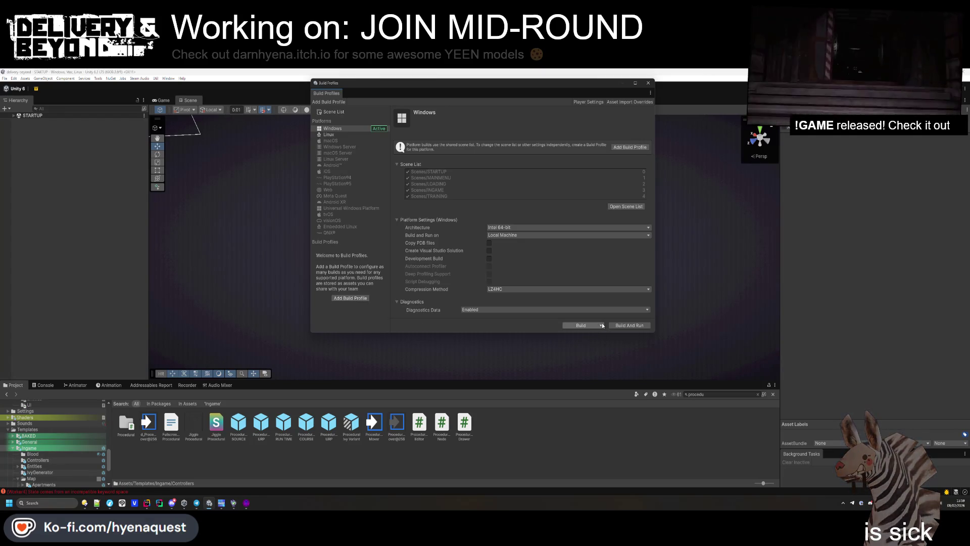
{"action": "left_click", "coordinate": [586, 325]}
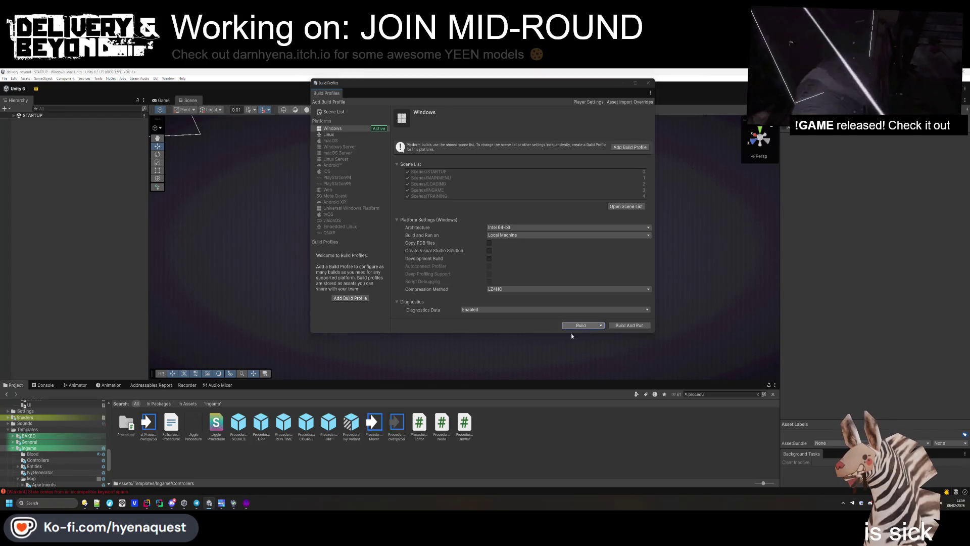
{"action": "left_click", "coordinate": [336, 336]}
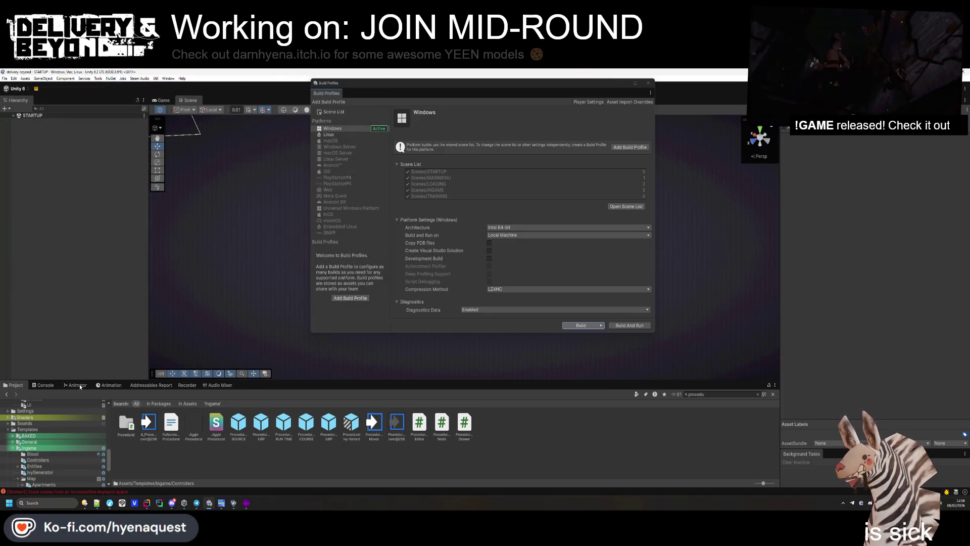
{"action": "key", "text": "alt+Tab"}
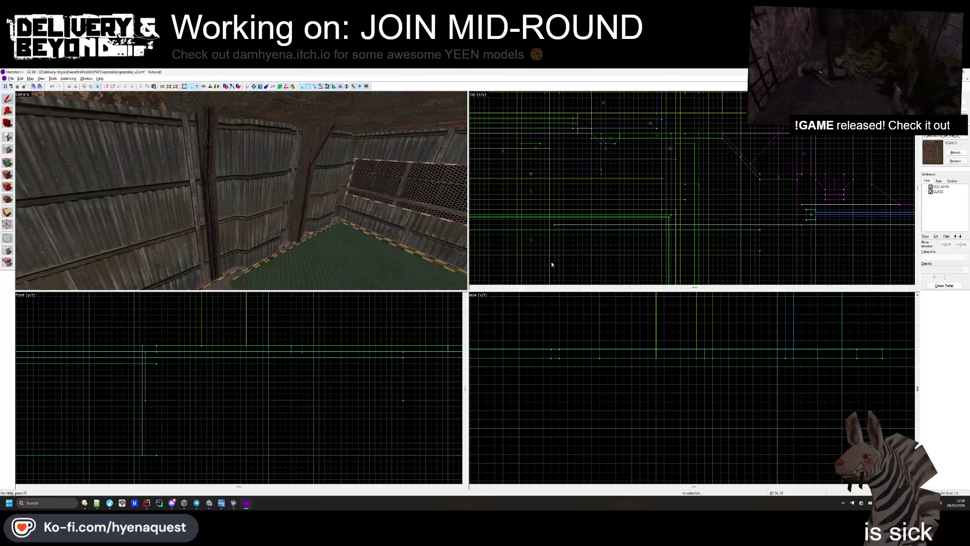
- Select the full 29-object tank-and-pipe group and tie it to a func_detail entity
{"action": "left_click", "coordinate": [273, 195]}
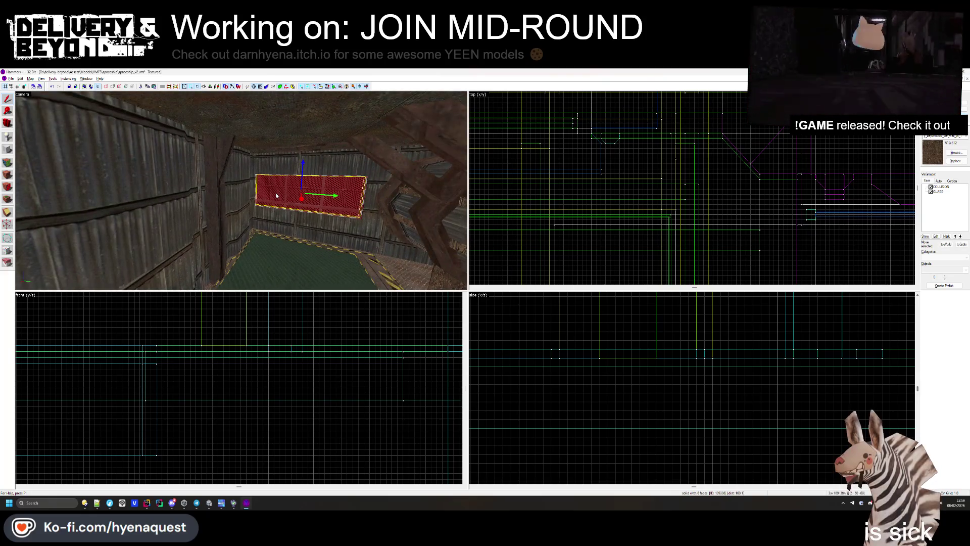
{"action": "left_click", "coordinate": [491, 224]}
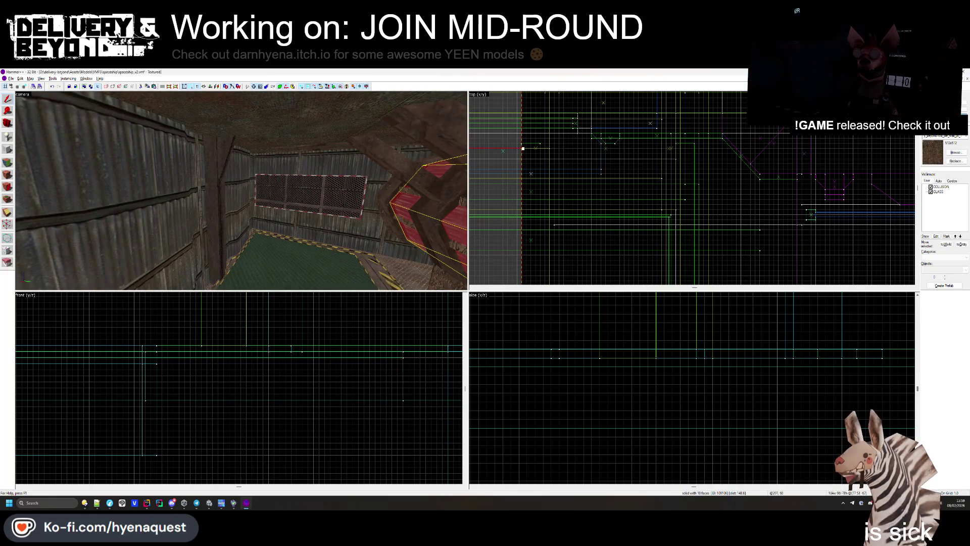
{"action": "left_click", "coordinate": [710, 234]}
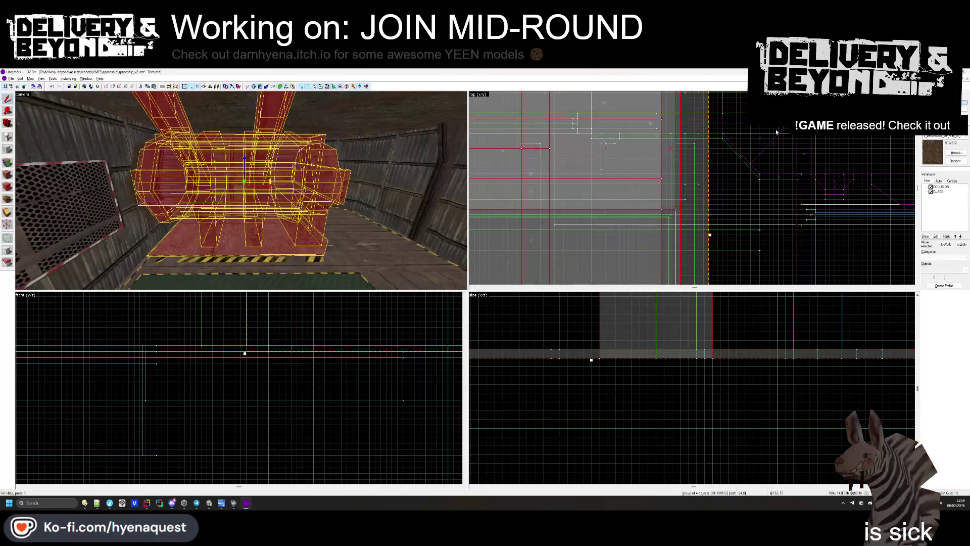
{"action": "left_click", "coordinate": [274, 249]}
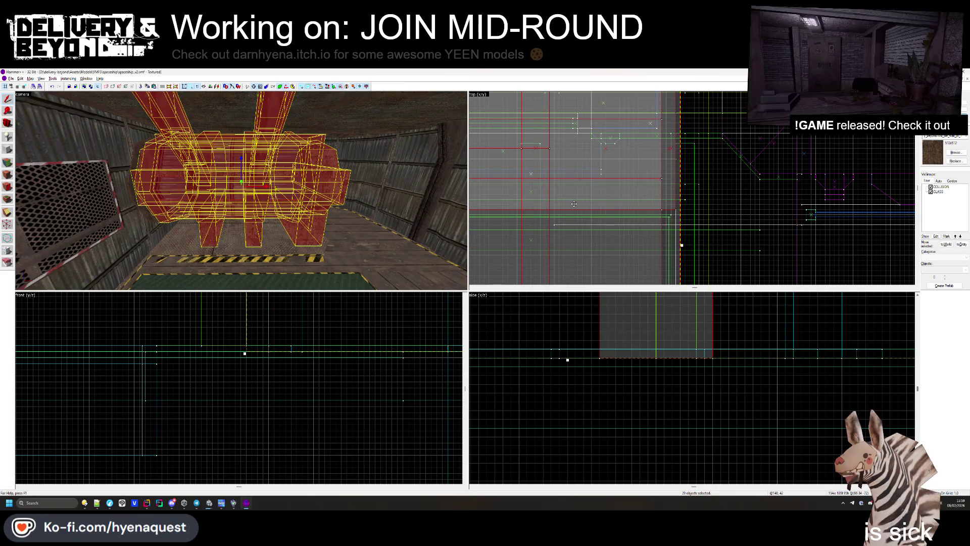
{"action": "mouse_move", "coordinate": [311, 230]}
{"action": "left_mouse_down"}
{"action": "mouse_move", "coordinate": [252, 222]}
{"action": "mouse_move", "coordinate": [228, 192]}
{"action": "mouse_move", "coordinate": [182, 188]}
{"action": "left_mouse_up"}
{"action": "mouse_move", "coordinate": [242, 190]}
{"action": "left_mouse_down"}
{"action": "mouse_move", "coordinate": [164, 190]}
{"action": "mouse_move", "coordinate": [242, 193]}
{"action": "left_mouse_up"}
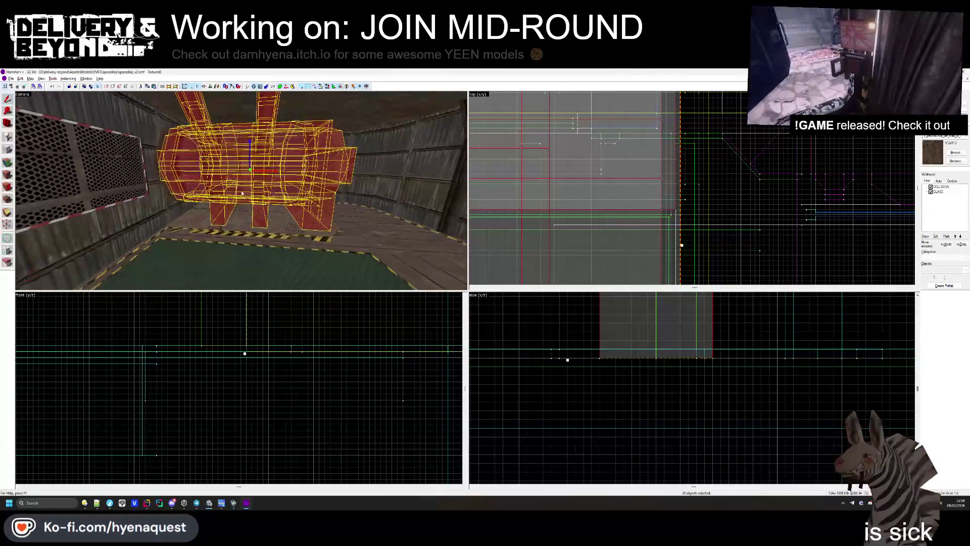
{"action": "key", "text": "alt+Return"}
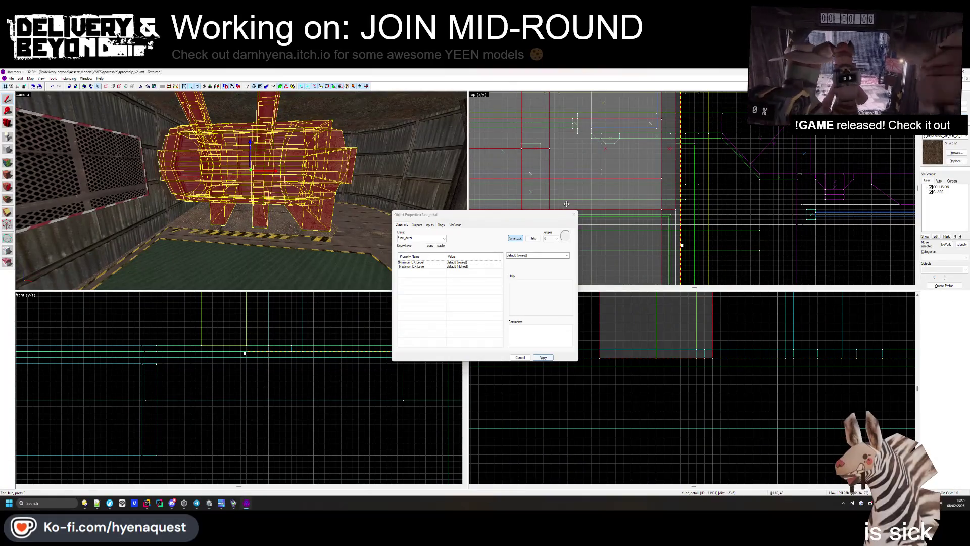
{"action": "key", "text": "Escape"}
{"action": "key", "text": "Escape"}
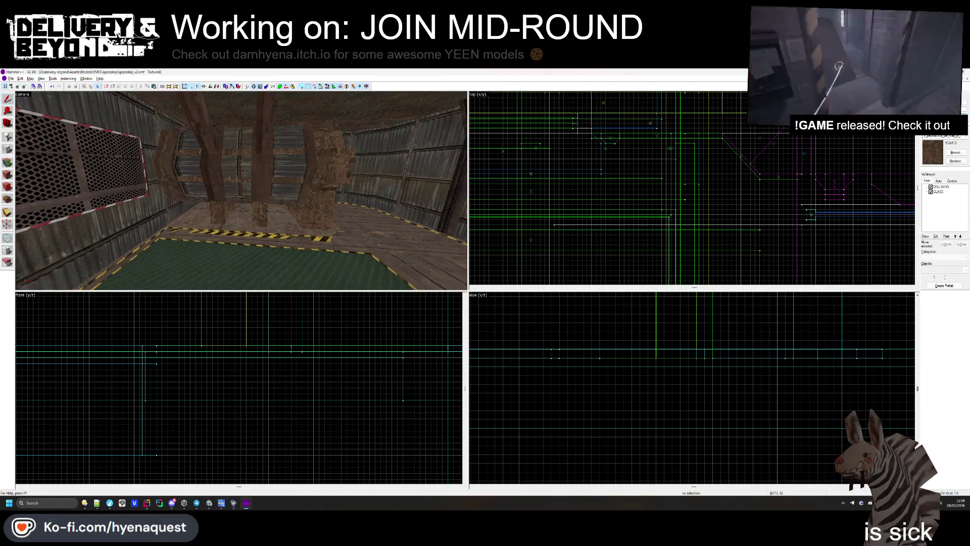
- Select the two ceiling beams and the ceiling brush above the corridor
{"action": "left_click", "coordinate": [365, 152]}
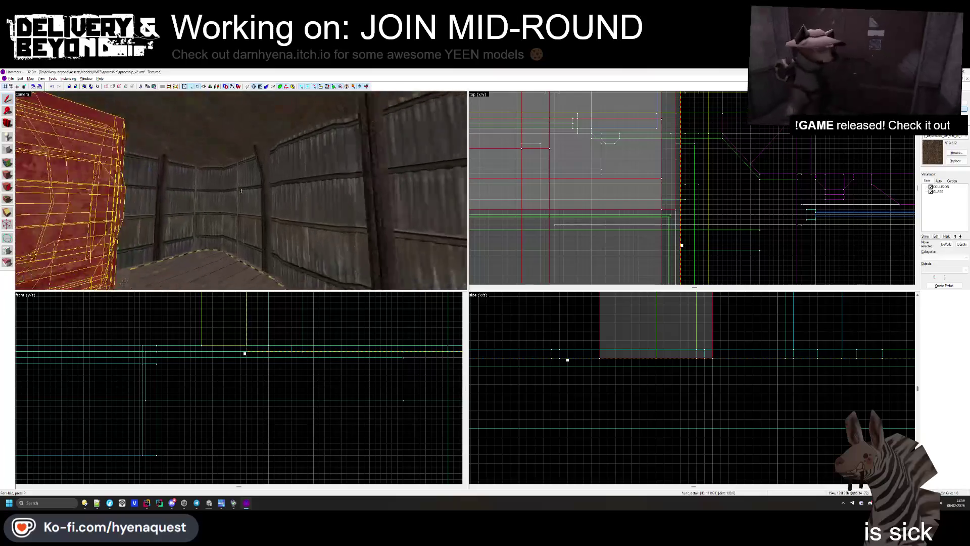
{"action": "left_click", "coordinate": [261, 161]}
{"action": "key", "text": "w"}
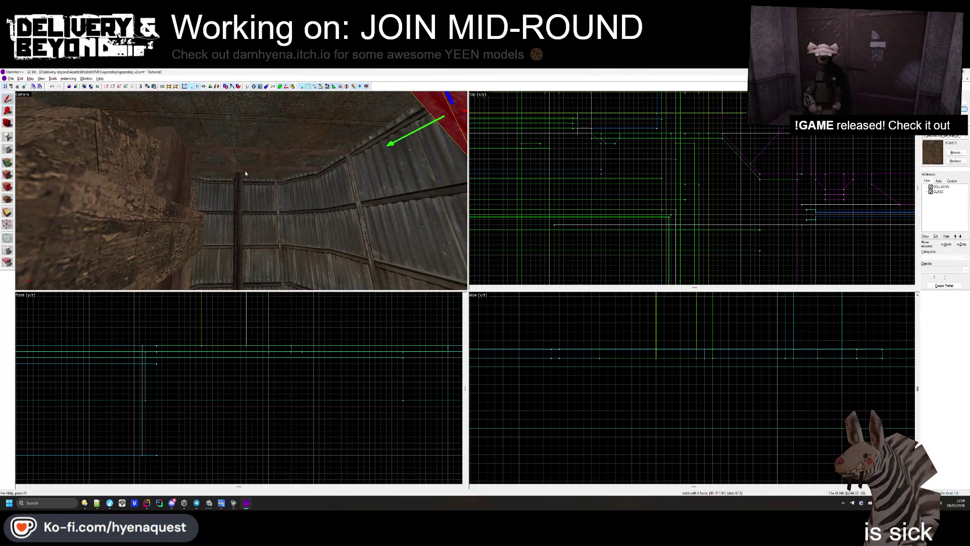
{"action": "left_click", "coordinate": [284, 153]}
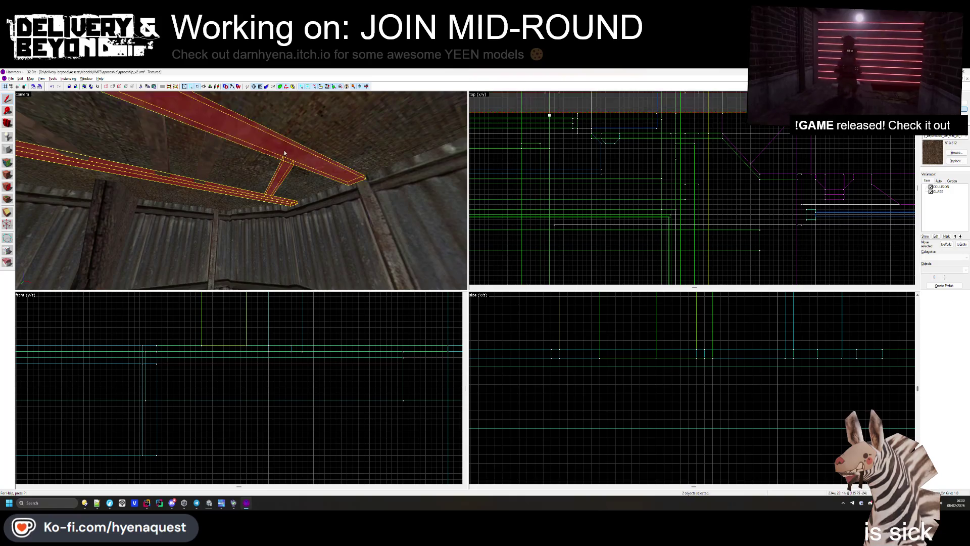
{"action": "left_click", "coordinate": [209, 155], "text": "ctrl"}
{"action": "left_click_drag", "start_coordinate": [294, 186], "coordinate": [242, 145]}
{"action": "left_click_drag", "start_coordinate": [169, 162], "coordinate": [231, 158]}
{"action": "key", "text": "z"}
{"action": "key", "text": "w"}
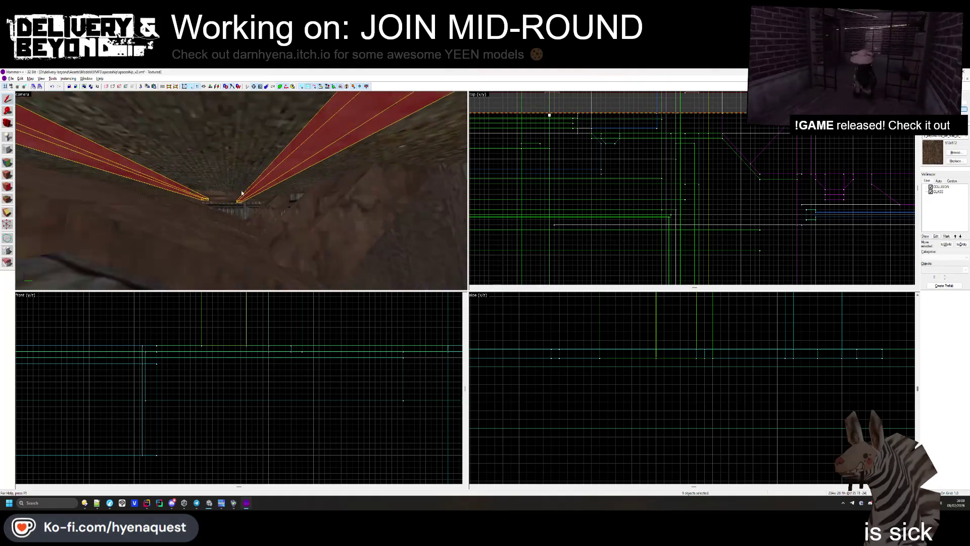
{"action": "key", "text": "z"}
- Add the cross-beam and remaining ceiling beams, then tie the selection into a func_detail
{"action": "left_click", "coordinate": [247, 177], "text": "ctrl"}
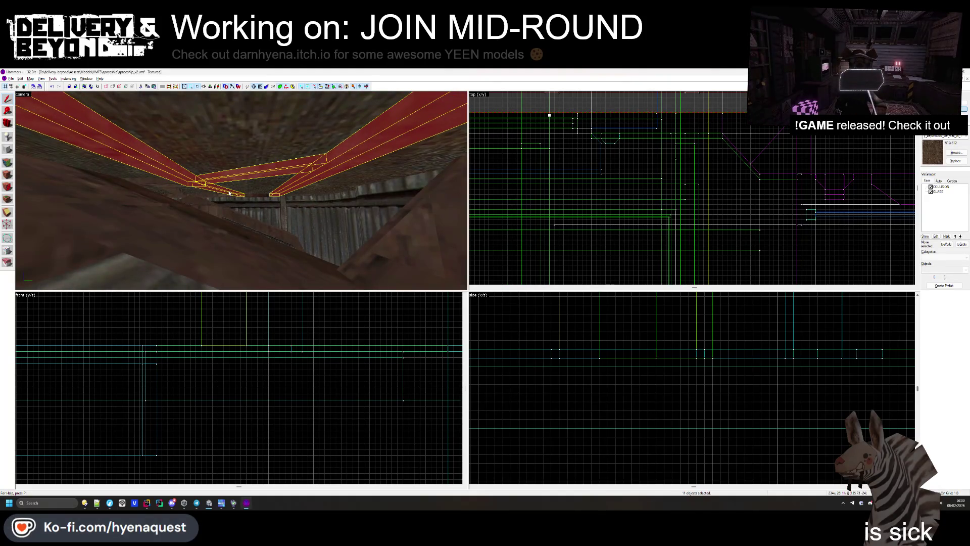
{"action": "key", "text": "z"}
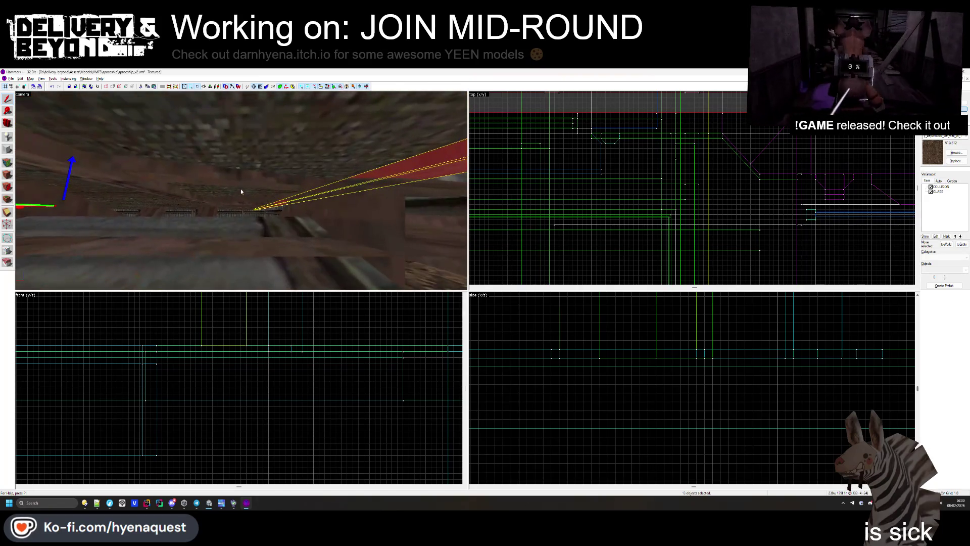
{"action": "left_click", "coordinate": [251, 181], "text": "ctrl"}
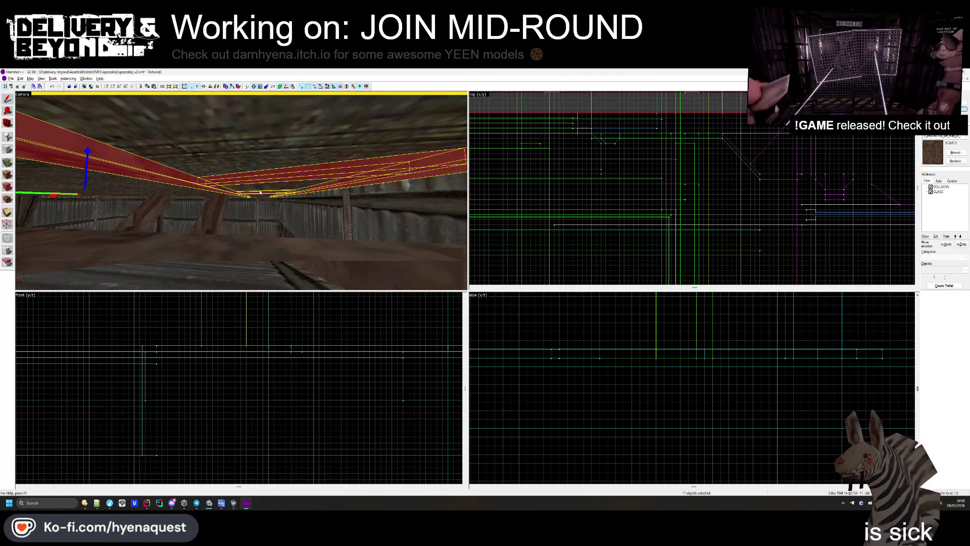
{"action": "left_click", "coordinate": [260, 192], "text": "ctrl"}
{"action": "key", "text": "z"}
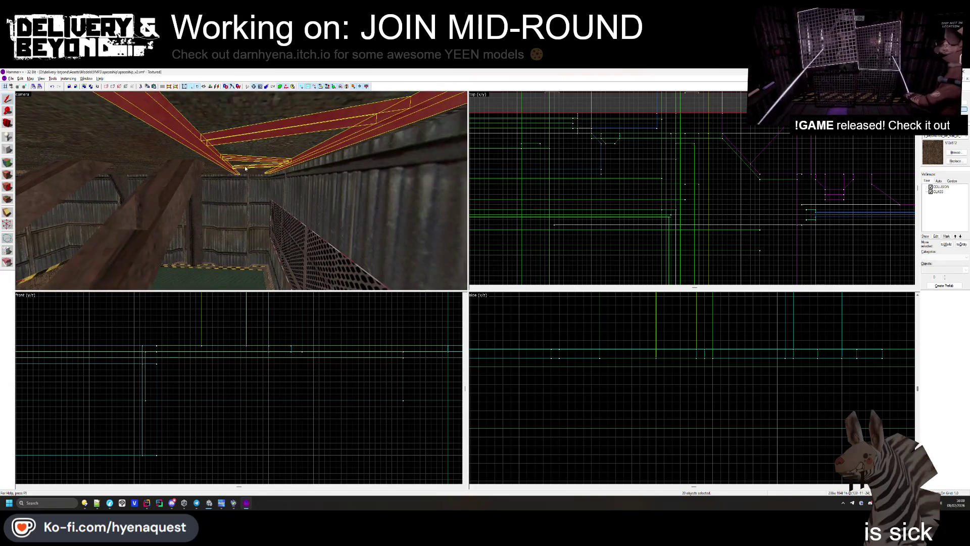
{"action": "key", "text": "w"}
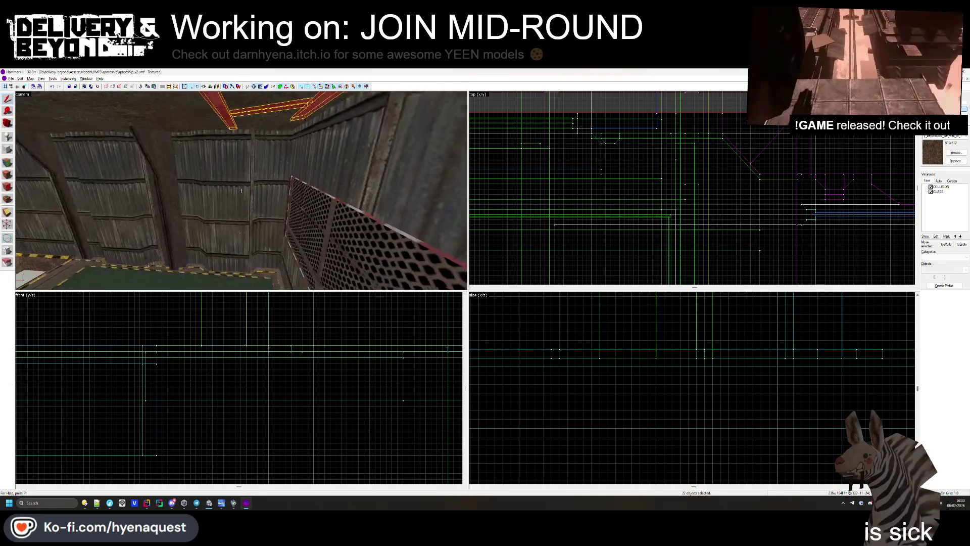
{"action": "left_click", "coordinate": [261, 201], "text": "ctrl"}
{"action": "key", "text": "ctrl+t"}
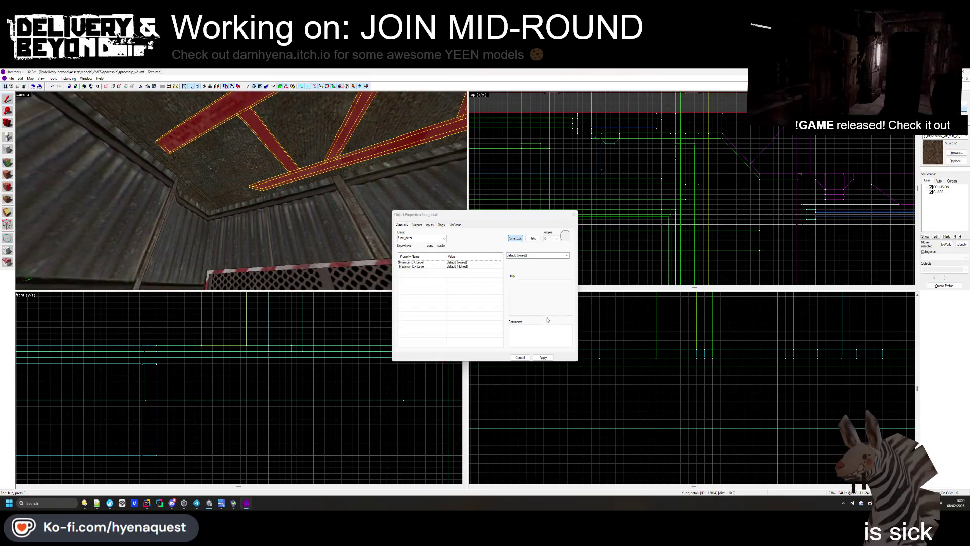
{"action": "left_click", "coordinate": [543, 358]}
{"action": "left_click", "coordinate": [373, 145]}
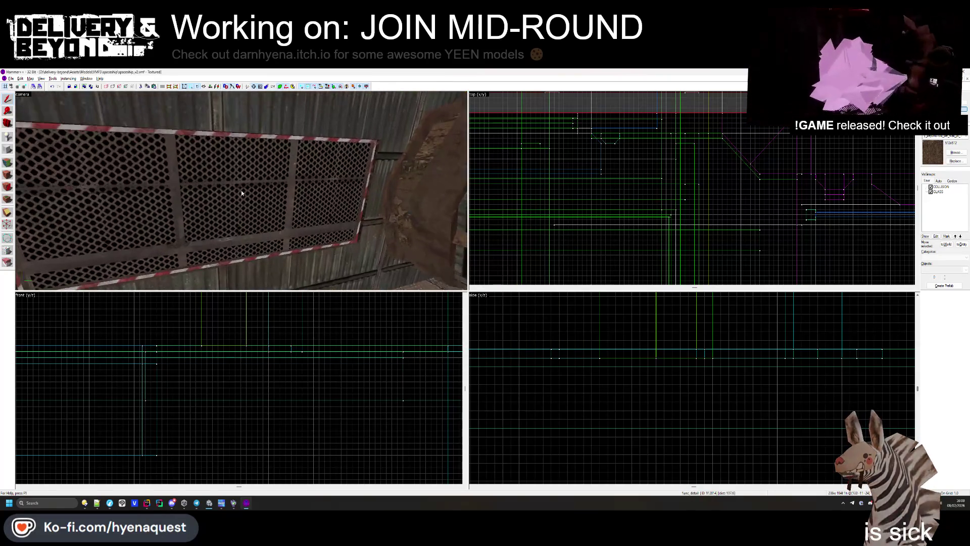
- Tie the grate panel and the adjacent floor brush into a func_detail entity
{"action": "left_click", "coordinate": [367, 144], "text": "ctrl"}
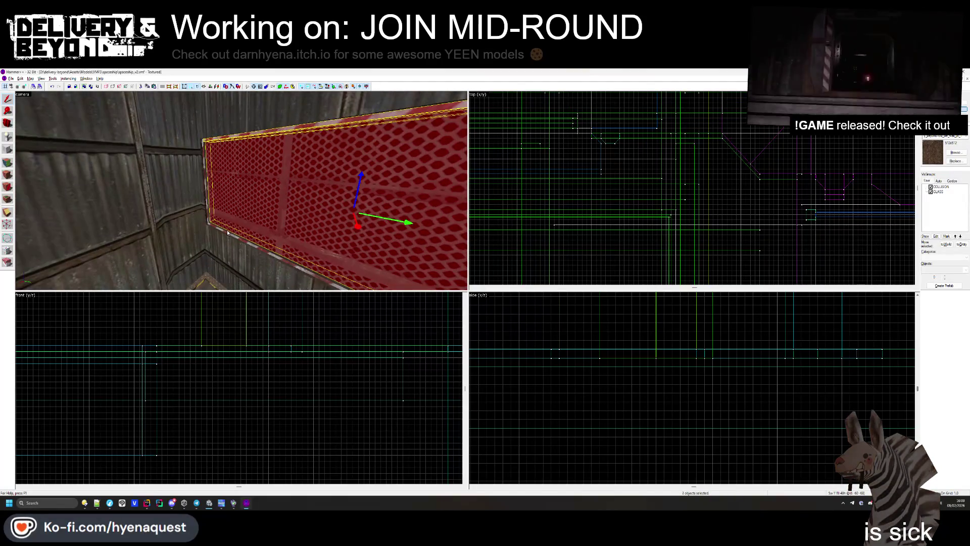
{"action": "left_click", "coordinate": [210, 213], "text": "ctrl"}
{"action": "left_click", "coordinate": [208, 212], "text": "ctrl"}
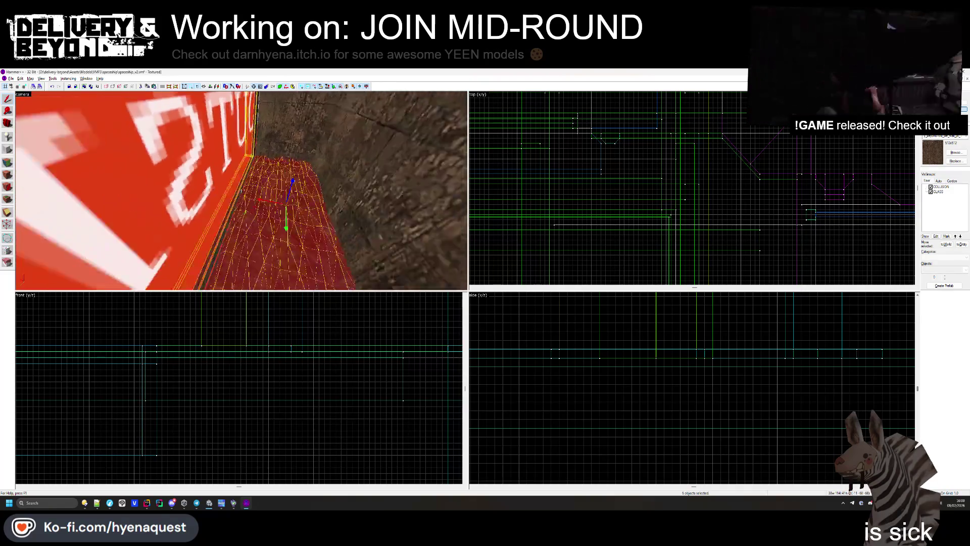
{"action": "key", "text": "ctrl+t"}
{"action": "left_click", "coordinate": [544, 359]}
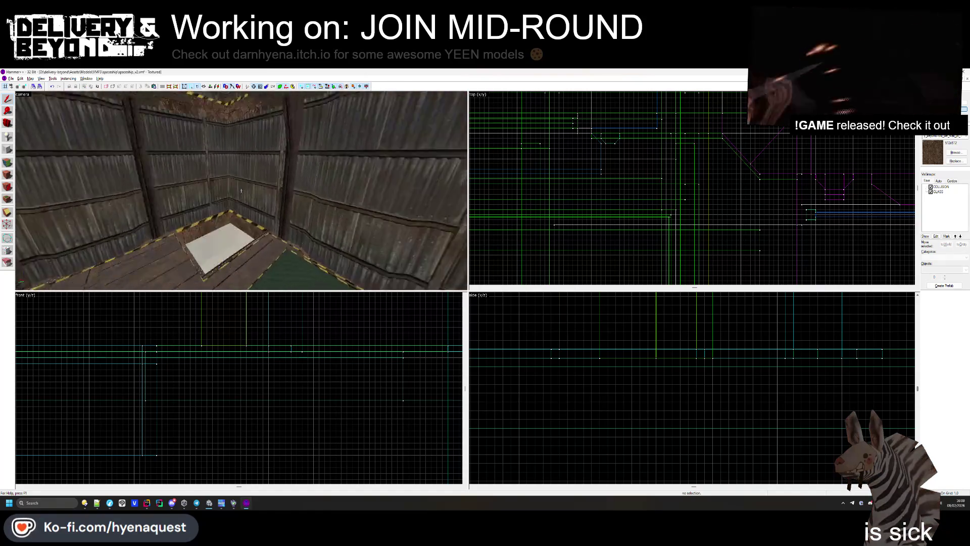
- Check the edge strips around the floor opening and the long hazard strip, then deselect them
{"action": "left_click", "coordinate": [152, 186]}
{"action": "left_click", "coordinate": [153, 186], "text": "ctrl"}
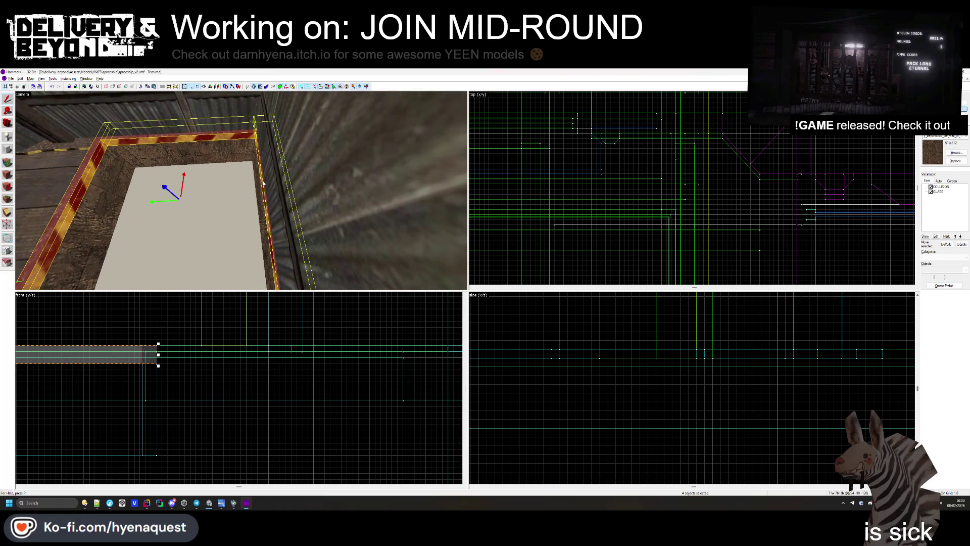
{"action": "key", "text": "Escape"}
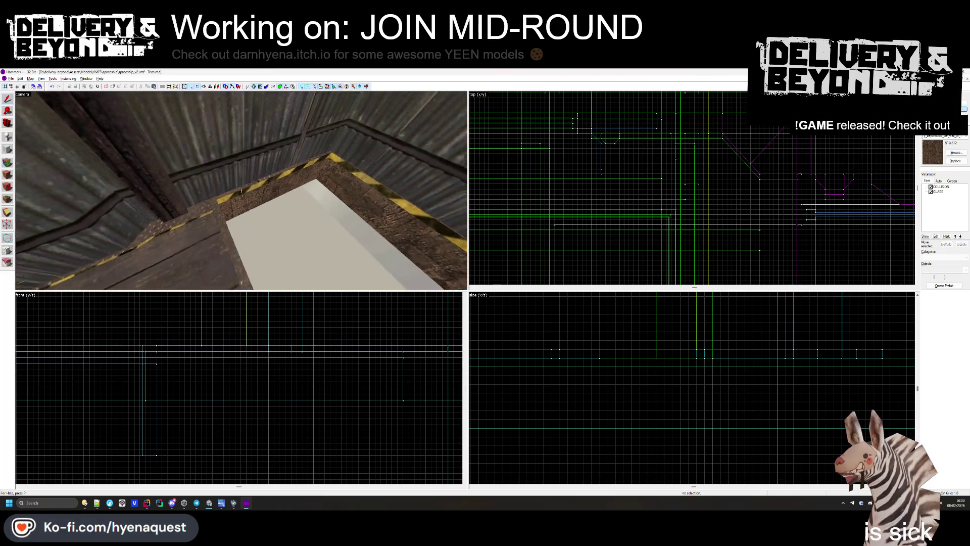
{"action": "key", "text": "s"}
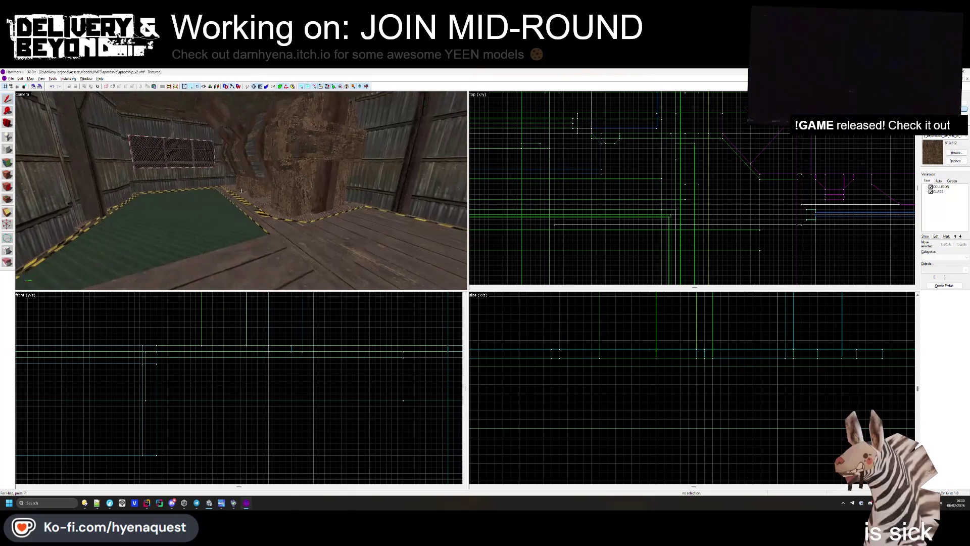
{"action": "key", "text": "w"}
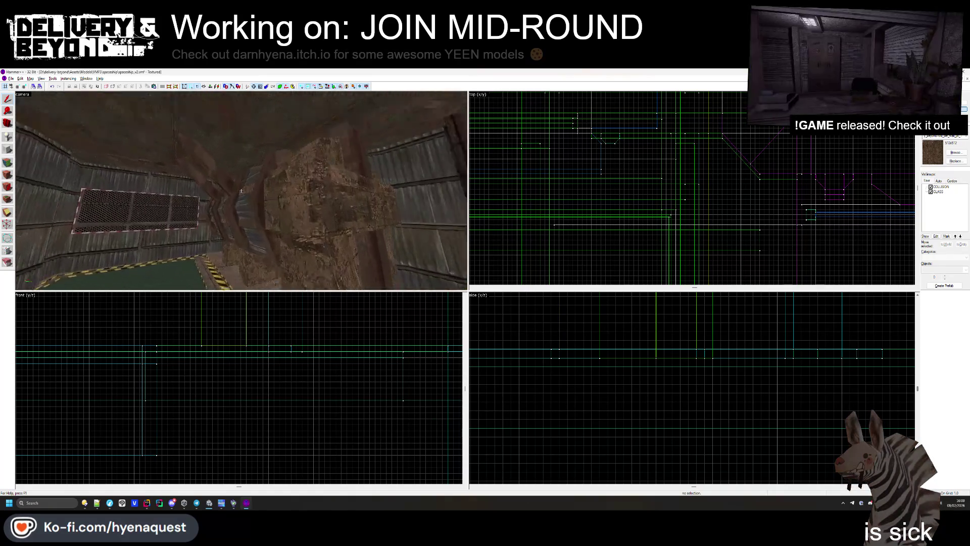
{"action": "key", "text": "z"}
{"action": "left_click", "coordinate": [234, 198], "text": "ctrl"}
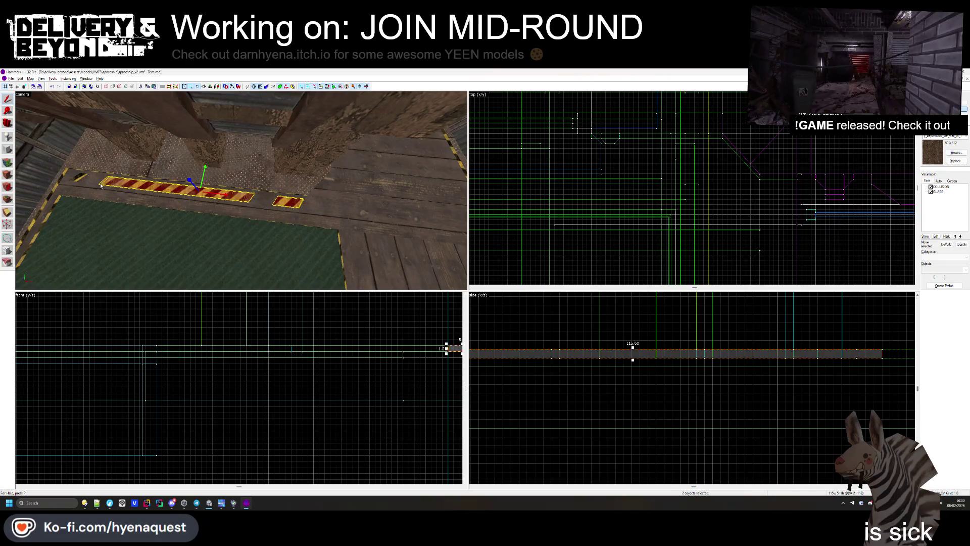
{"action": "key", "text": "Escape"}
- Select corrugated wall brushes and the brush on top of the pillar
{"action": "key", "text": "z"}
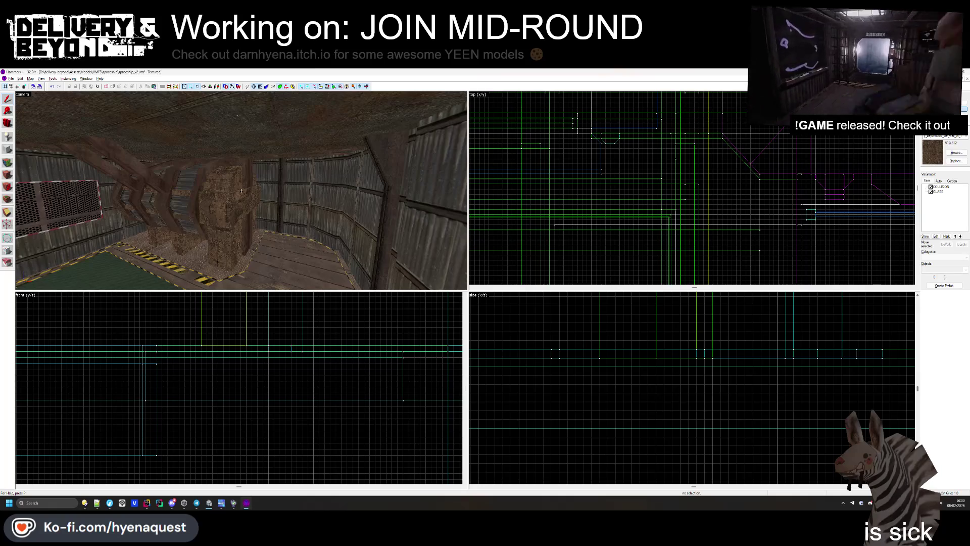
{"action": "key", "text": "z"}
{"action": "left_click", "coordinate": [242, 193]}
{"action": "key", "text": "z"}
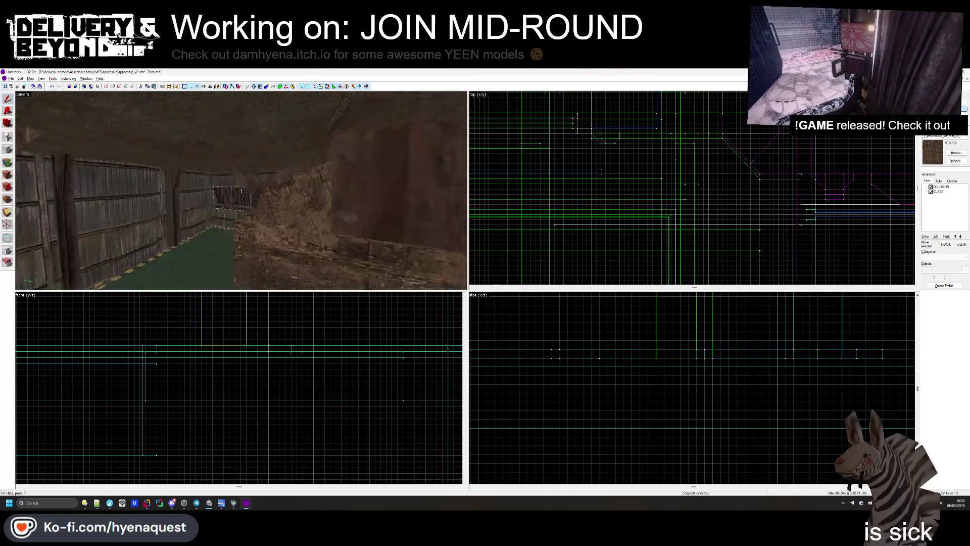
{"action": "left_click", "coordinate": [132, 191], "text": "ctrl"}
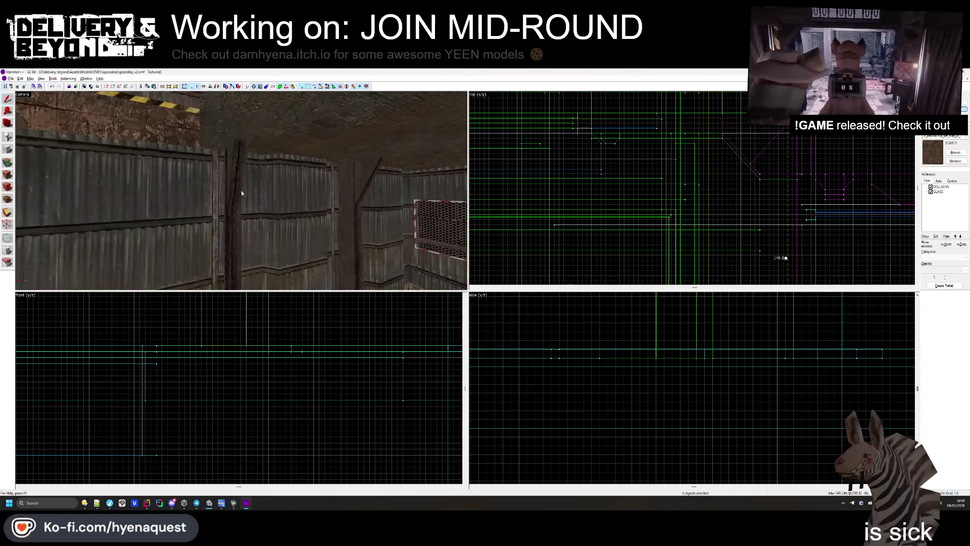
{"action": "key", "text": "z"}
{"action": "left_click", "coordinate": [234, 167], "text": "ctrl"}
{"action": "key", "text": "z"}
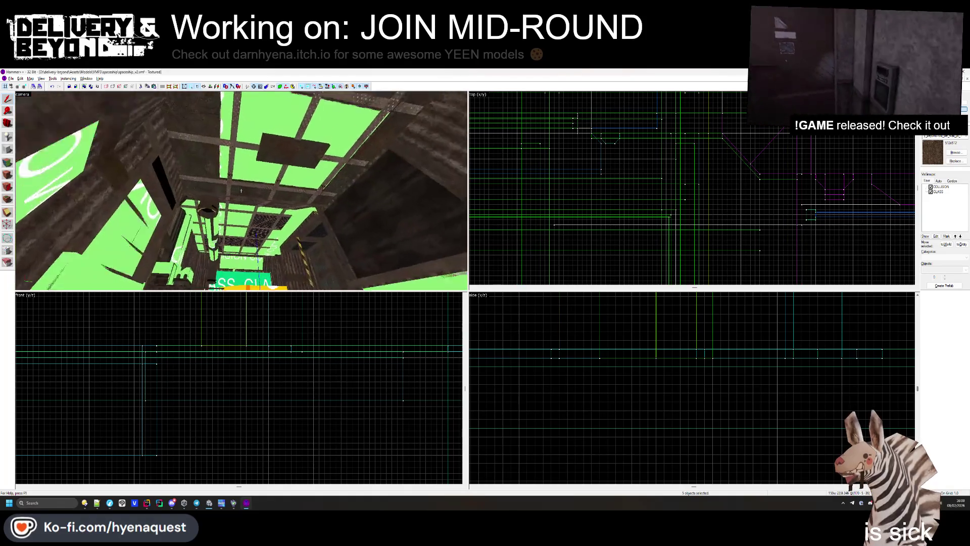
- Tie the shaft's upper beam and panel brushes to an entity, confirm, and select the red grate panel
{"action": "key", "text": "z"}
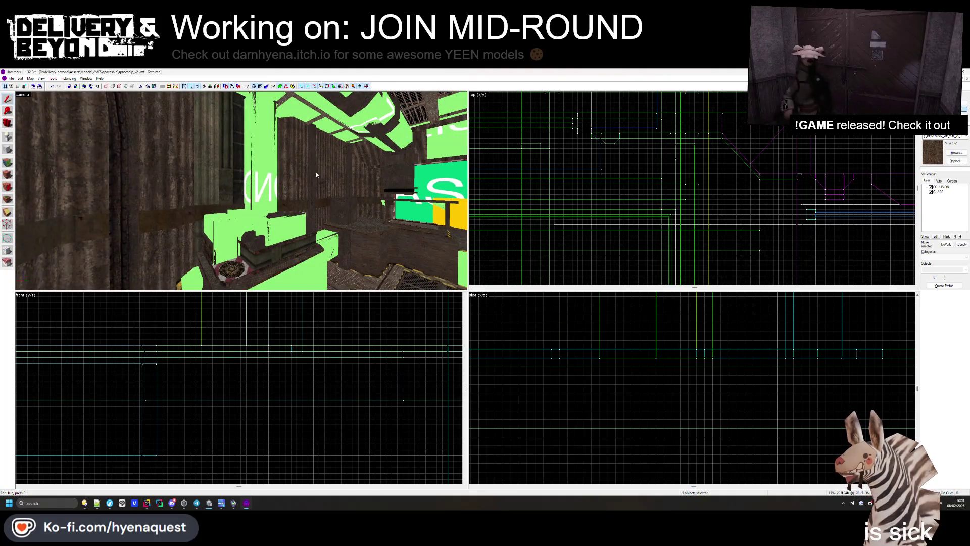
{"action": "left_click", "coordinate": [382, 115]}
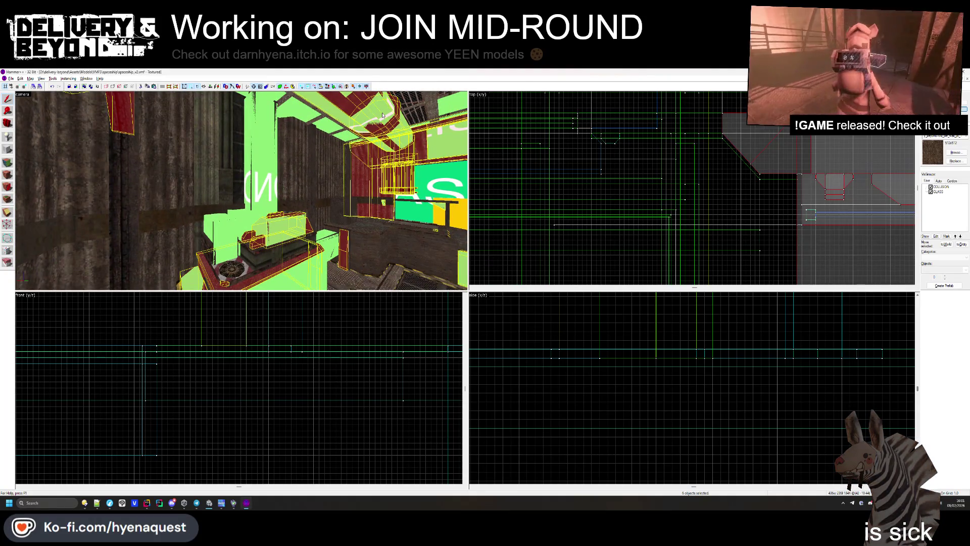
{"action": "left_click", "coordinate": [291, 253]}
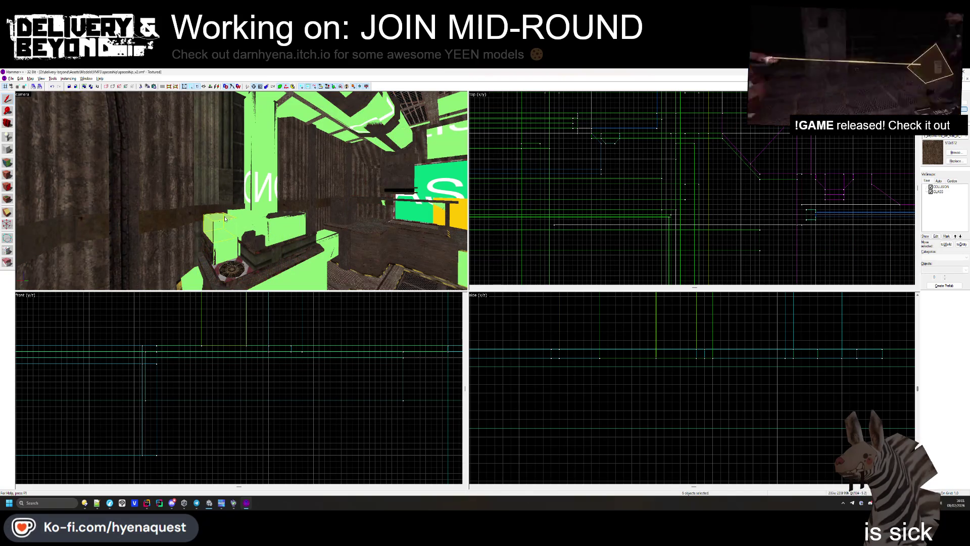
{"action": "key", "text": "alt+Return"}
{"action": "left_click", "coordinate": [574, 215]}
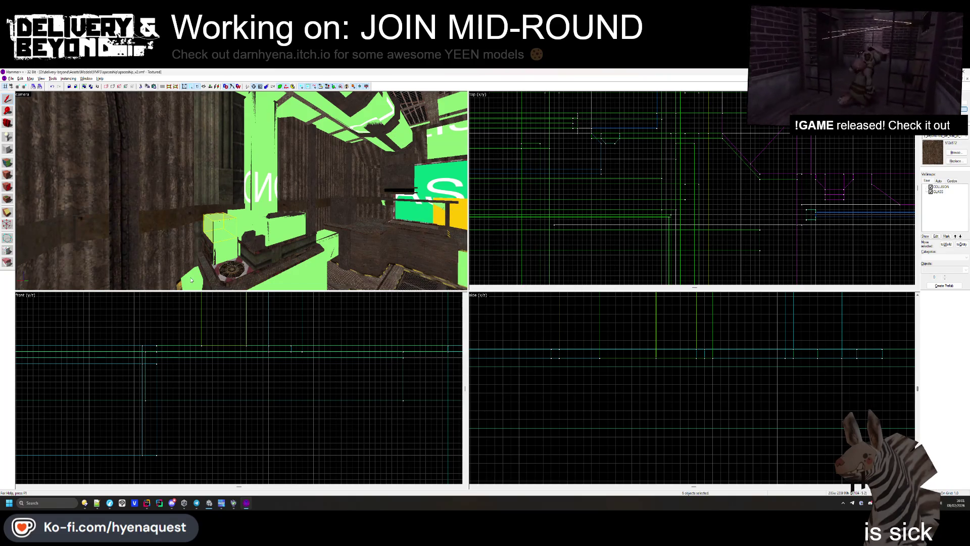
{"action": "key", "text": "ctrl+t"}
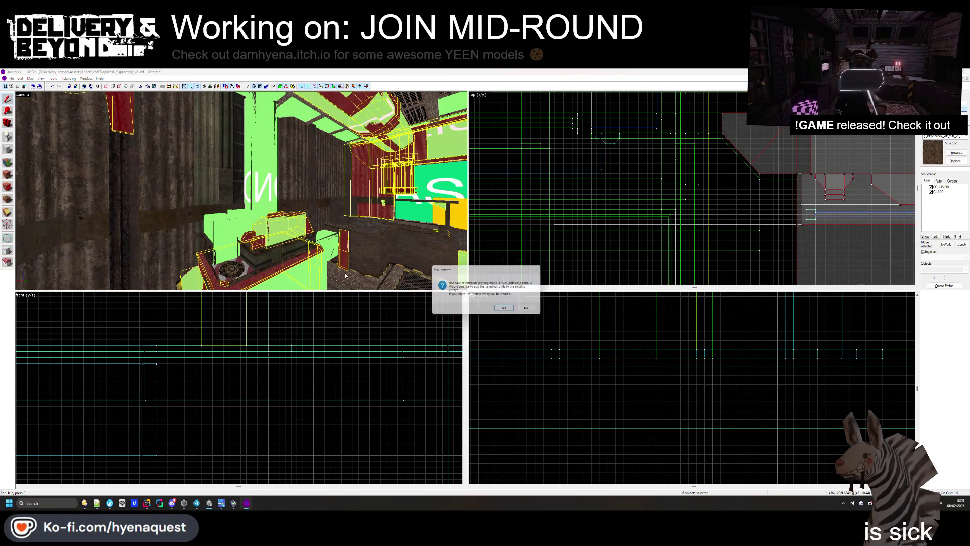
{"action": "left_click", "coordinate": [506, 310]}
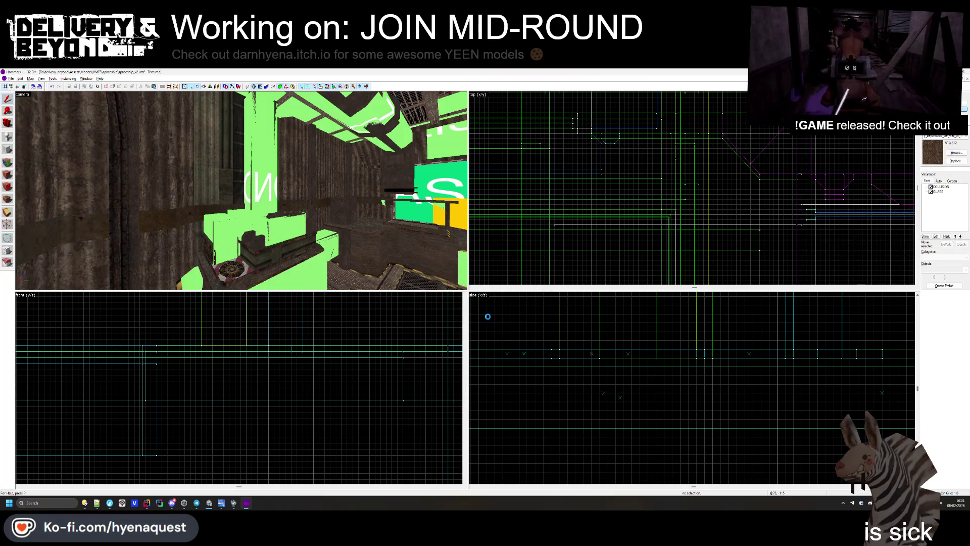
{"action": "key", "text": "w"}
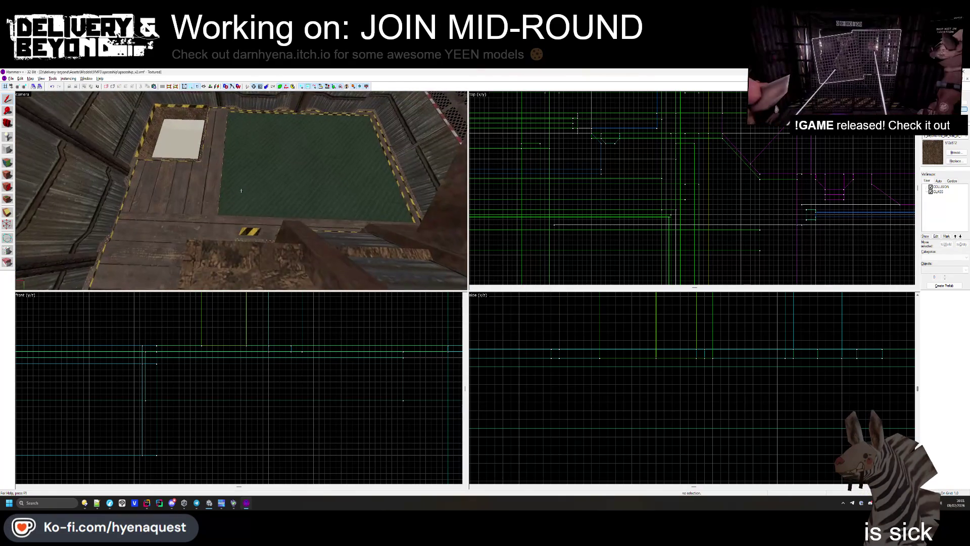
{"action": "left_click", "coordinate": [223, 195]}
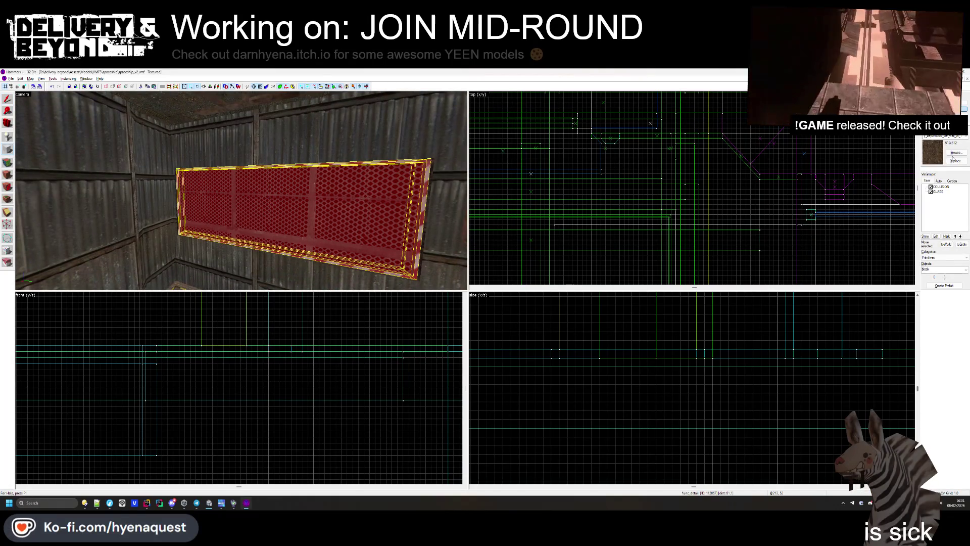
- Choose the COLLISION texture in the texture browser
{"action": "key", "text": "shift+t"}
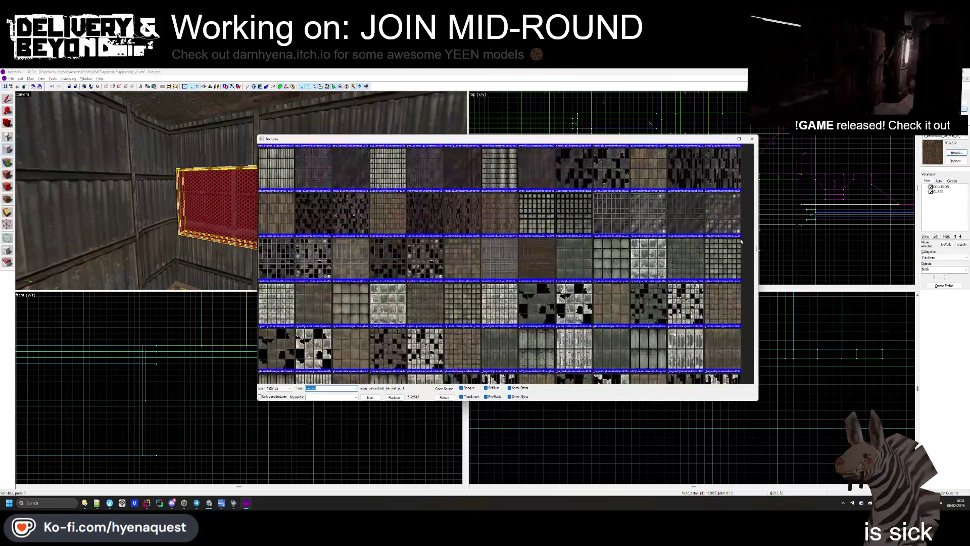
{"action": "left_click_drag", "start_coordinate": [756, 250], "coordinate": [757, 147]}
{"action": "double_click", "coordinate": [349, 168]}
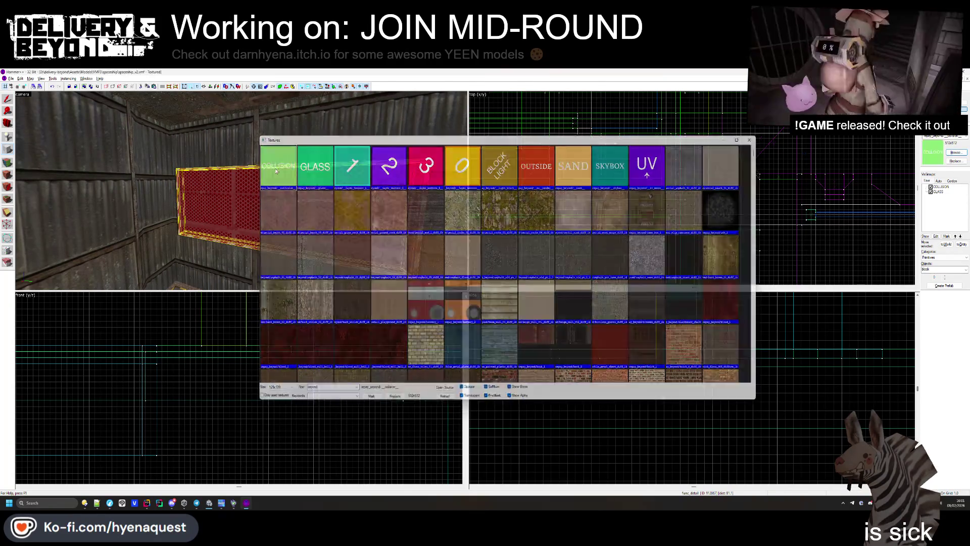
{"action": "scroll", "coordinate": [622, 202], "scroll_direction": "up", "scroll_amount": 5}
{"action": "scroll", "coordinate": [568, 134], "scroll_direction": "up", "scroll_amount": 6}
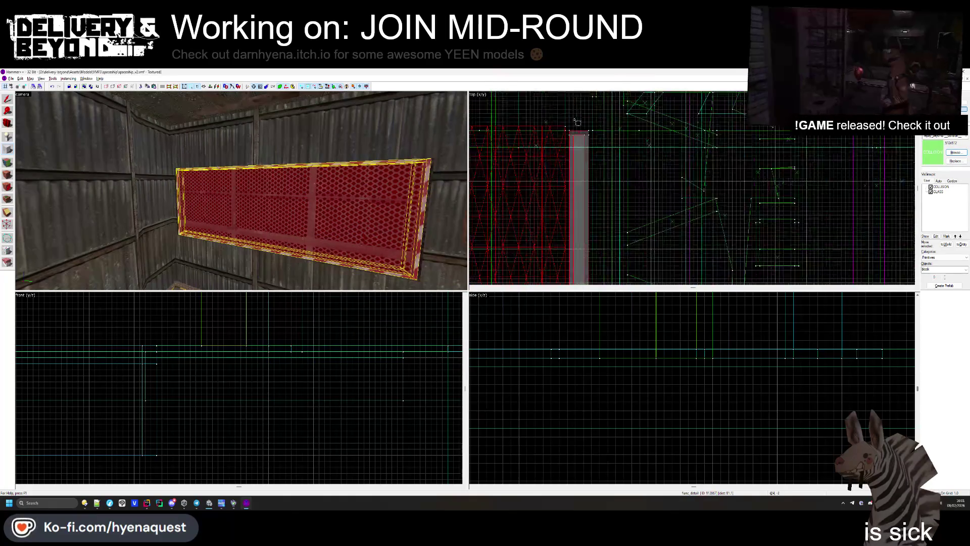
{"action": "scroll", "coordinate": [582, 135], "scroll_direction": "down", "scroll_amount": 3}
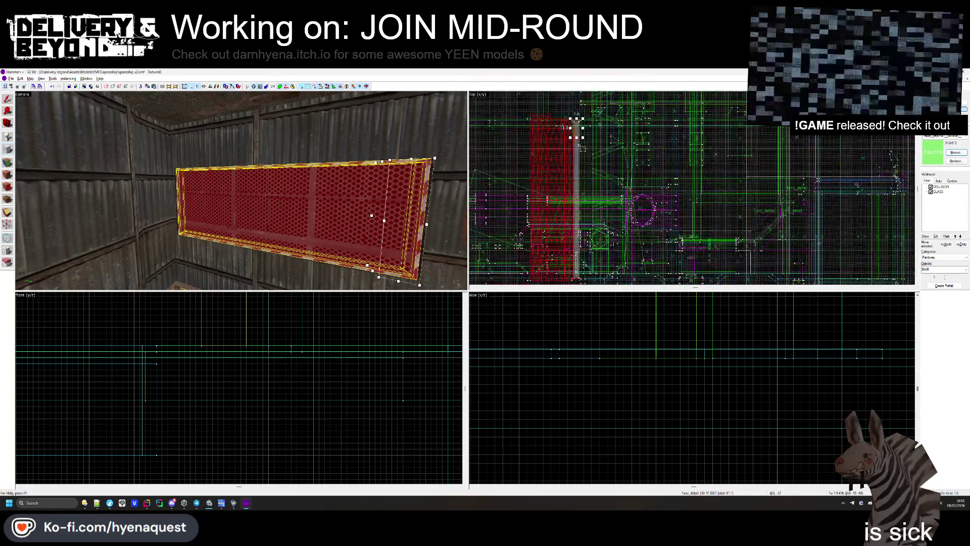
{"action": "scroll", "coordinate": [573, 232], "scroll_direction": "down", "scroll_amount": 4}
{"action": "scroll", "coordinate": [573, 233], "scroll_direction": "up", "scroll_amount": 4}
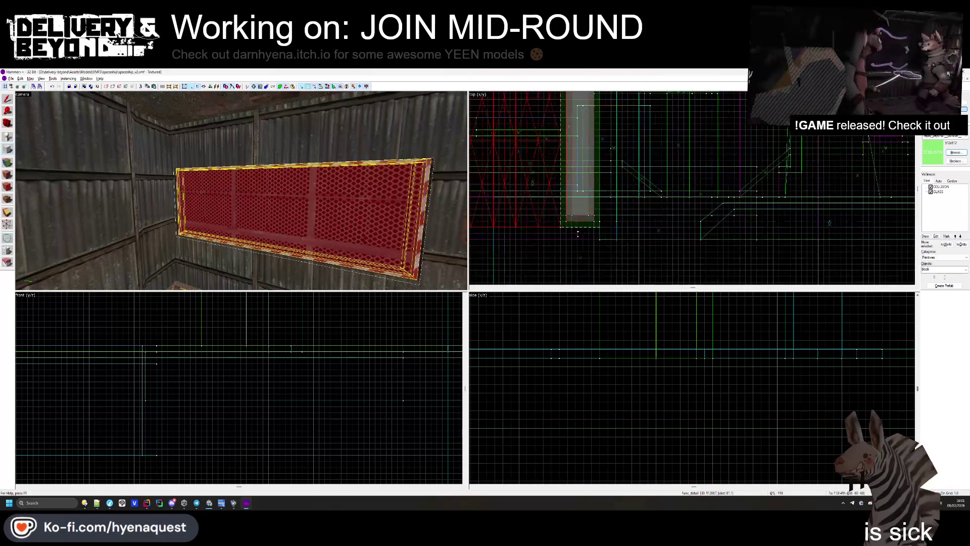
{"action": "scroll", "coordinate": [310, 370], "scroll_direction": "down", "scroll_amount": 5}
{"action": "scroll", "coordinate": [309, 370], "scroll_direction": "down", "scroll_amount": 1}
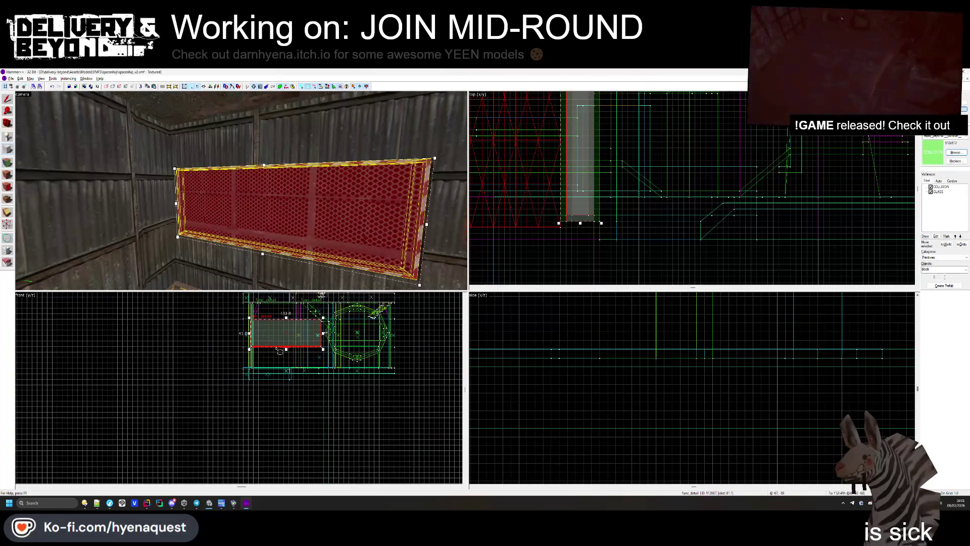
{"action": "scroll", "coordinate": [566, 385], "scroll_direction": "down", "scroll_amount": 5}
- Resize the brush to 33 units wide and 42 units high and apply COLLISION to it
{"action": "left_click_drag", "start_coordinate": [566, 386], "coordinate": [522, 393]}
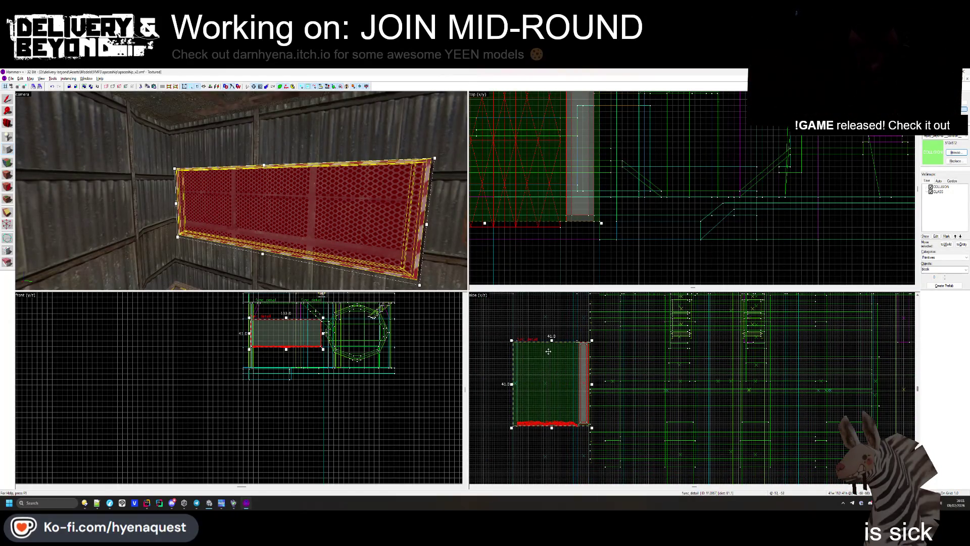
{"action": "scroll", "coordinate": [548, 351], "scroll_direction": "up", "scroll_amount": 2}
{"action": "left_click_drag", "start_coordinate": [554, 333], "coordinate": [553, 329]}
{"action": "scroll", "coordinate": [596, 404], "scroll_direction": "down", "scroll_amount": 2}
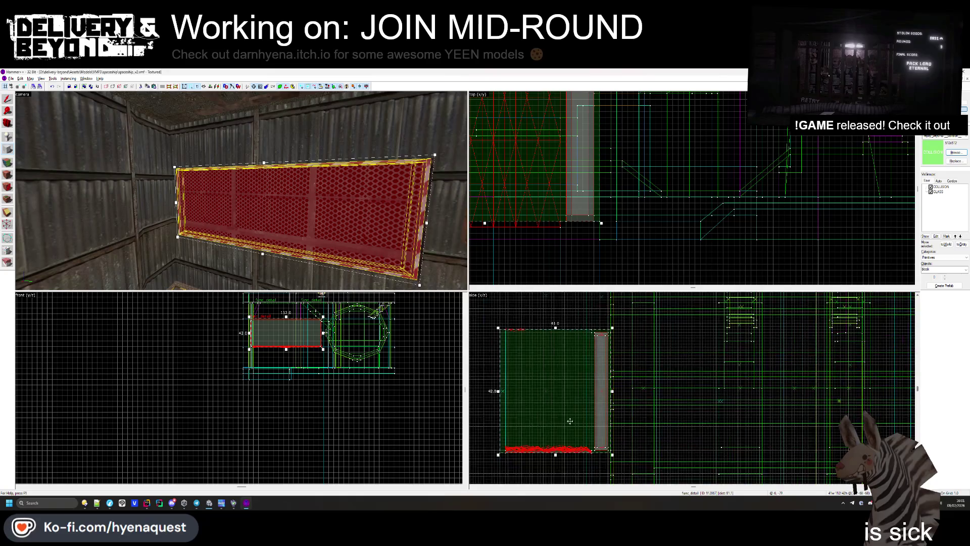
{"action": "scroll", "coordinate": [621, 435], "scroll_direction": "up", "scroll_amount": 1}
{"action": "scroll", "coordinate": [627, 443], "scroll_direction": "down", "scroll_amount": 1}
{"action": "key", "text": "shift+t"}
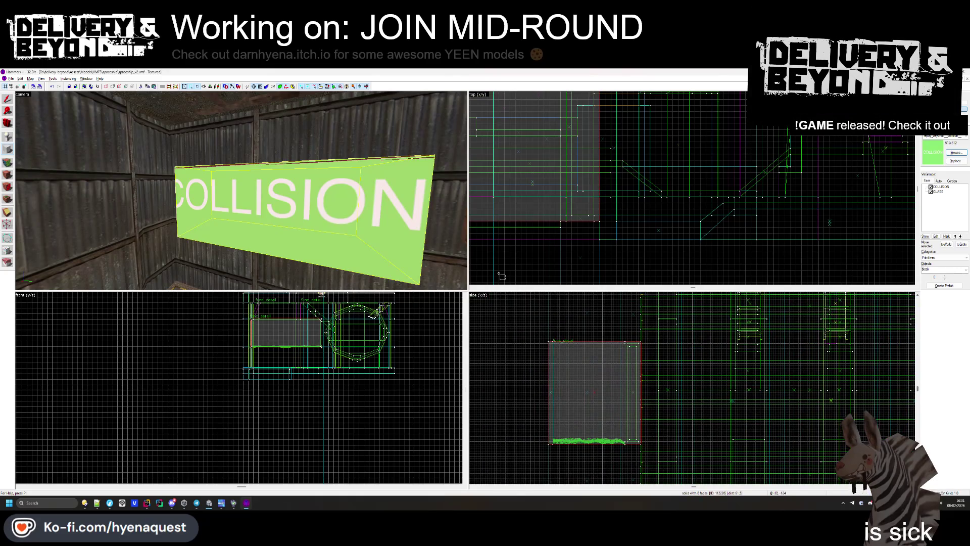
- Select the green COLLISION brush and inspect it up close beside the rusty pillar
{"action": "left_click", "coordinate": [196, 166]}
{"action": "left_click_drag", "start_coordinate": [196, 165], "coordinate": [275, 198]}
{"action": "scroll", "coordinate": [651, 148], "scroll_direction": "down", "scroll_amount": 5}
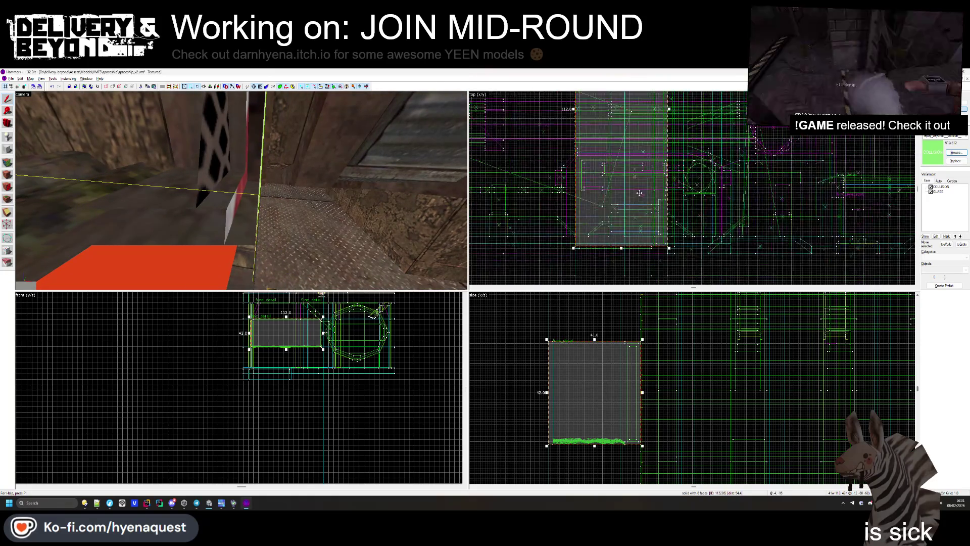
{"action": "scroll", "coordinate": [650, 148], "scroll_direction": "up", "scroll_amount": 7}
{"action": "left_click_drag", "start_coordinate": [241, 191], "coordinate": [241, 191]}
{"action": "left_click", "coordinate": [241, 190]}
{"action": "left_click", "coordinate": [241, 191]}
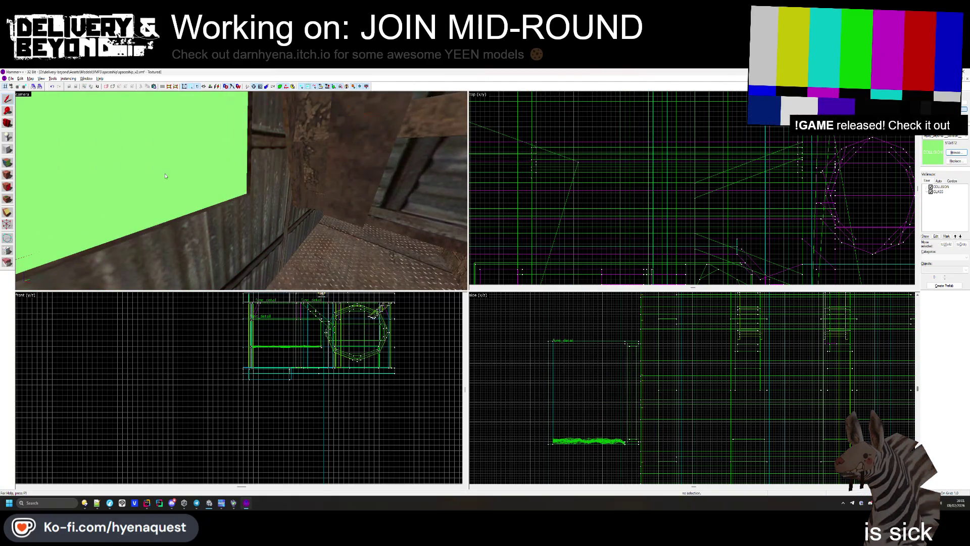
{"action": "left_click", "coordinate": [240, 191]}
{"action": "left_click_drag", "start_coordinate": [240, 191], "coordinate": [241, 192]}
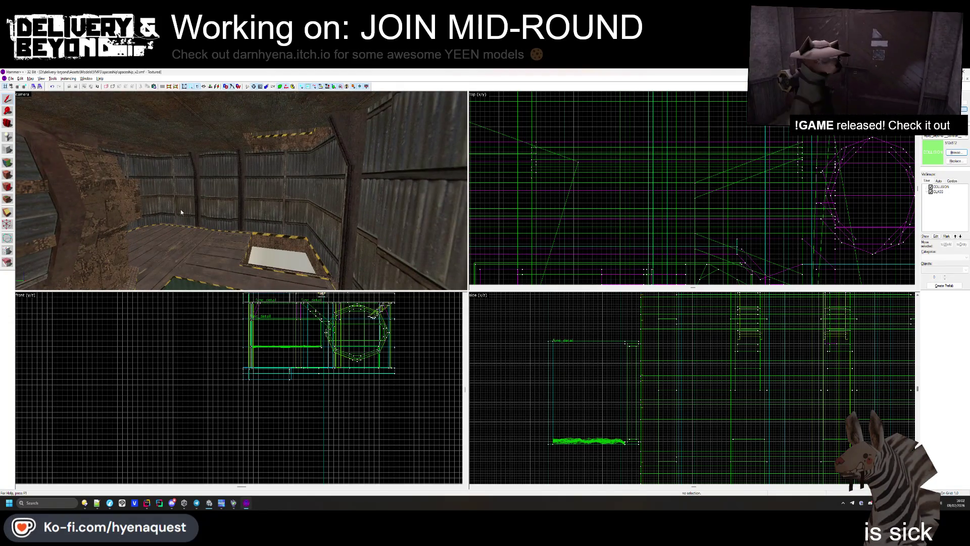
{"action": "left_click_drag", "start_coordinate": [238, 190], "coordinate": [240, 207]}
{"action": "key", "text": "alt+Tab"}
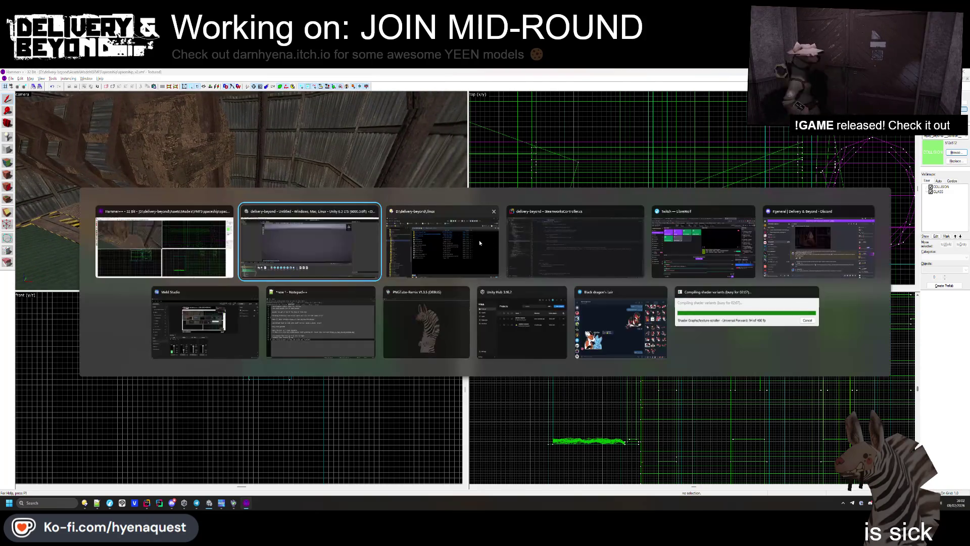
- Leave vertex editing and select the large green COLLISION box in front of the pillar
{"action": "key", "text": "Escape"}
{"action": "left_click", "coordinate": [194, 214]}
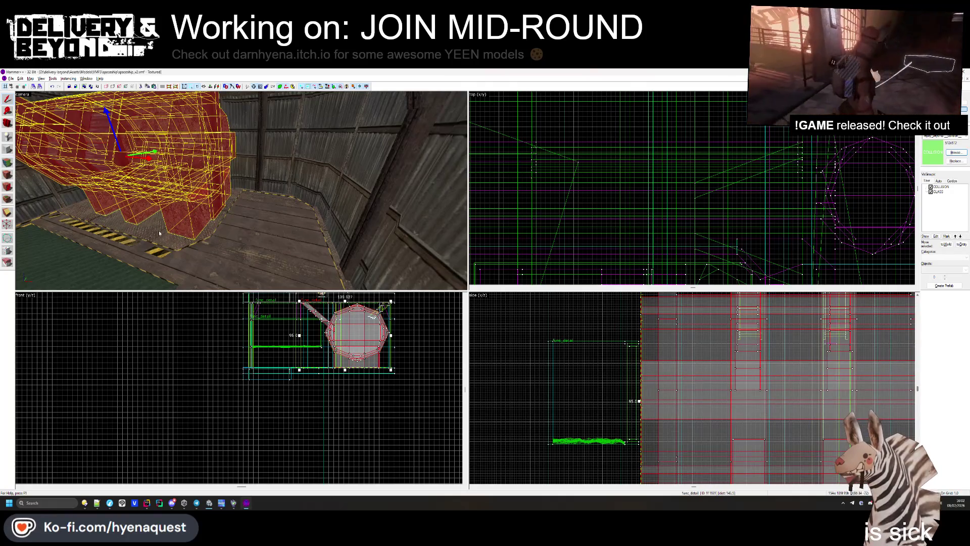
{"action": "scroll", "coordinate": [497, 154], "scroll_direction": "down", "scroll_amount": 8}
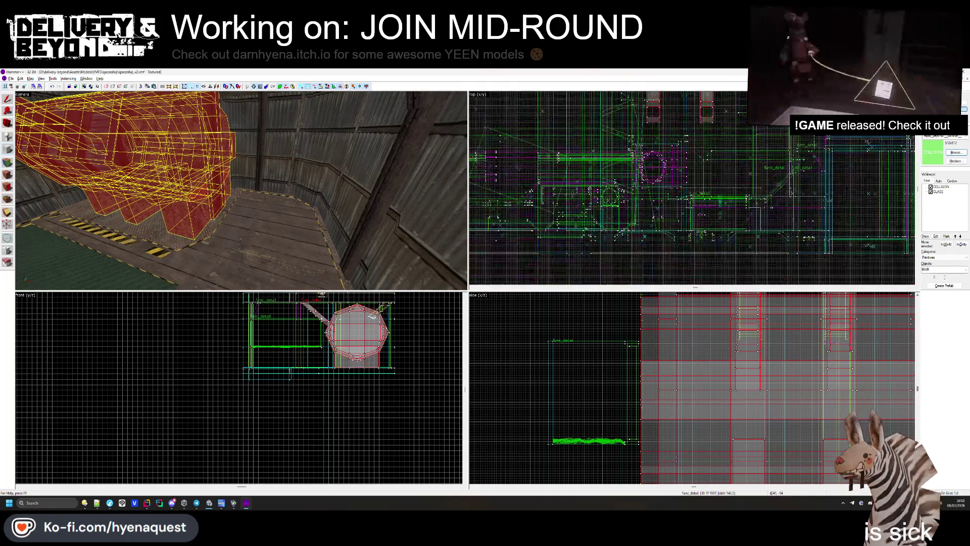
{"action": "scroll", "coordinate": [497, 154], "scroll_direction": "up", "scroll_amount": 3}
{"action": "scroll", "coordinate": [692, 188], "scroll_direction": "up", "scroll_amount": 2}
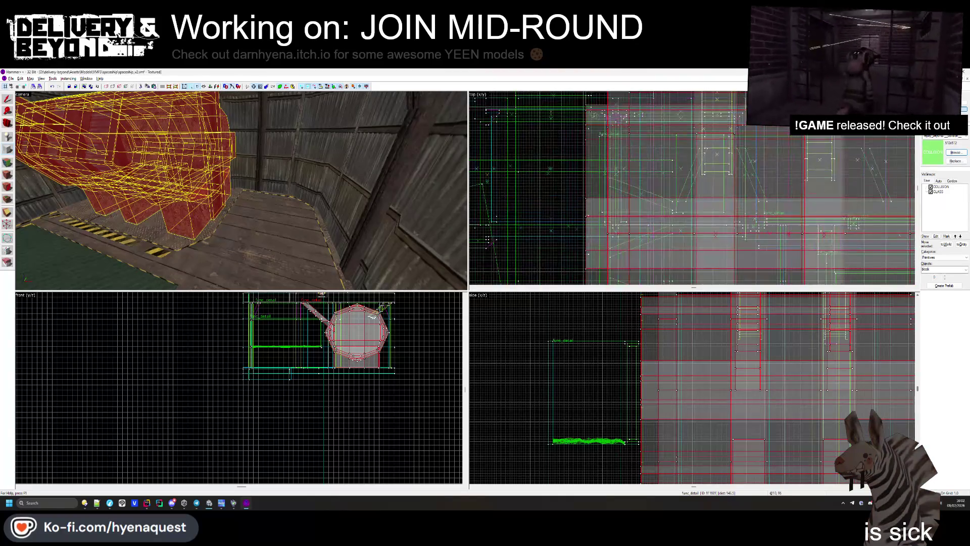
{"action": "scroll", "coordinate": [757, 238], "scroll_direction": "up", "scroll_amount": 4}
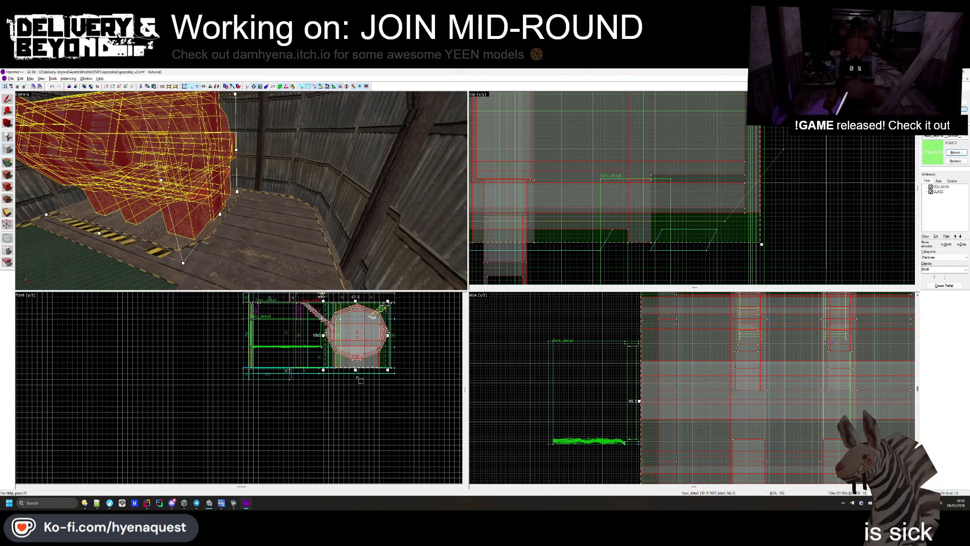
{"action": "scroll", "coordinate": [348, 354], "scroll_direction": "up", "scroll_amount": 6}
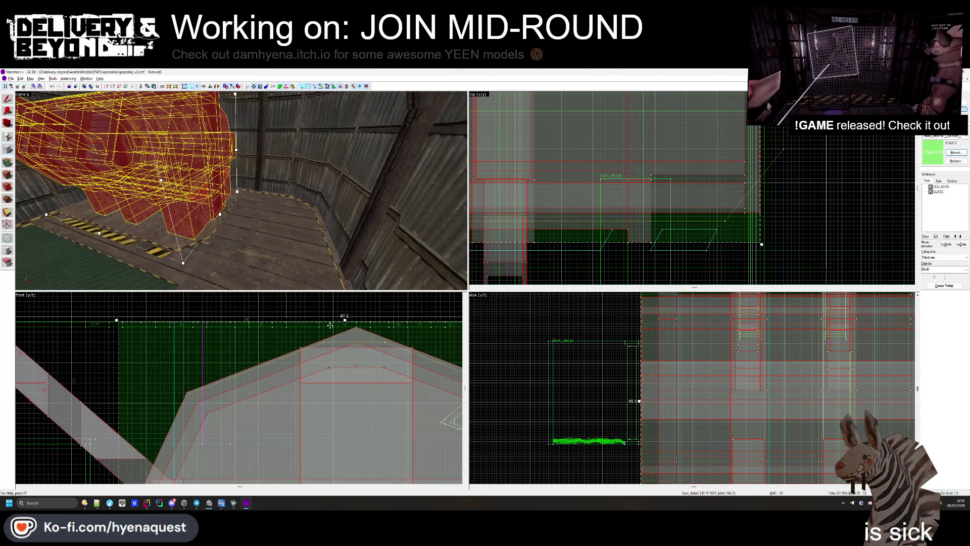
{"action": "left_click", "coordinate": [330, 324]}
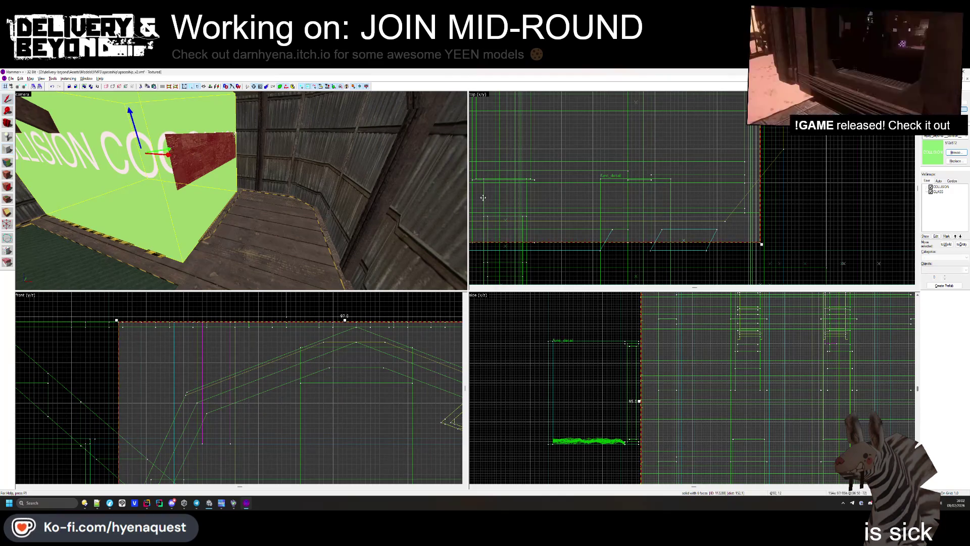
{"action": "key", "text": "z"}
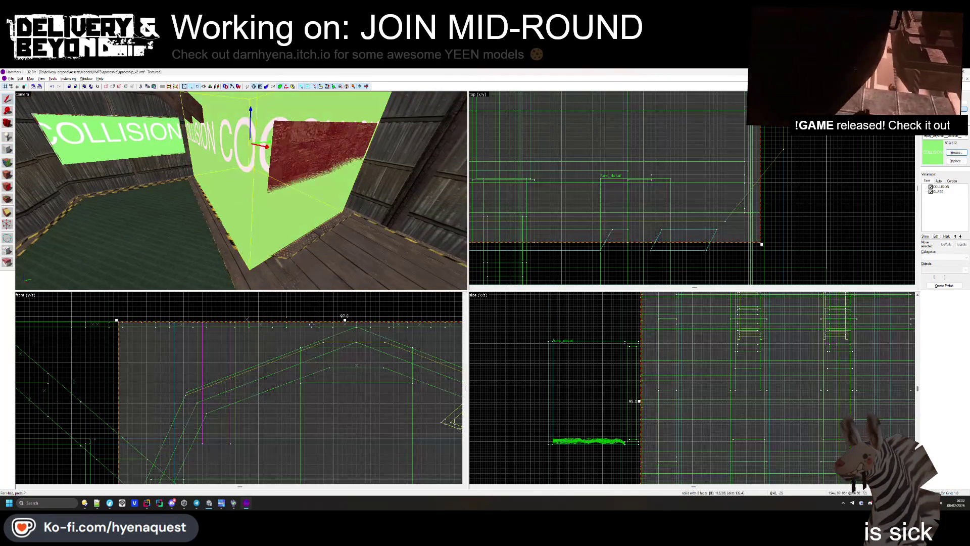
- Clip the COLLISION box along a diagonal in the top view
{"action": "scroll", "coordinate": [279, 384], "scroll_direction": "down", "scroll_amount": 3}
{"action": "scroll", "coordinate": [300, 377], "scroll_direction": "up", "scroll_amount": 3}
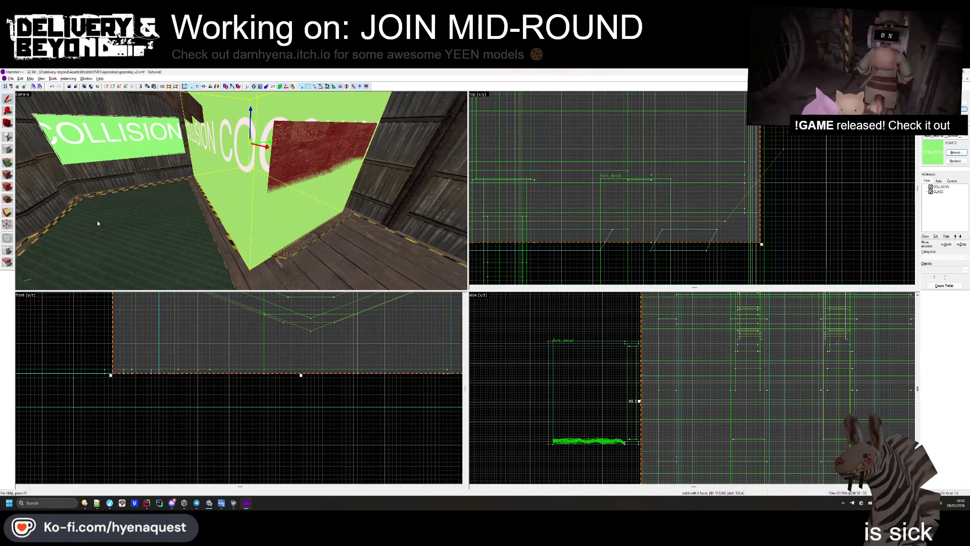
{"action": "scroll", "coordinate": [656, 209], "scroll_direction": "down", "scroll_amount": 2}
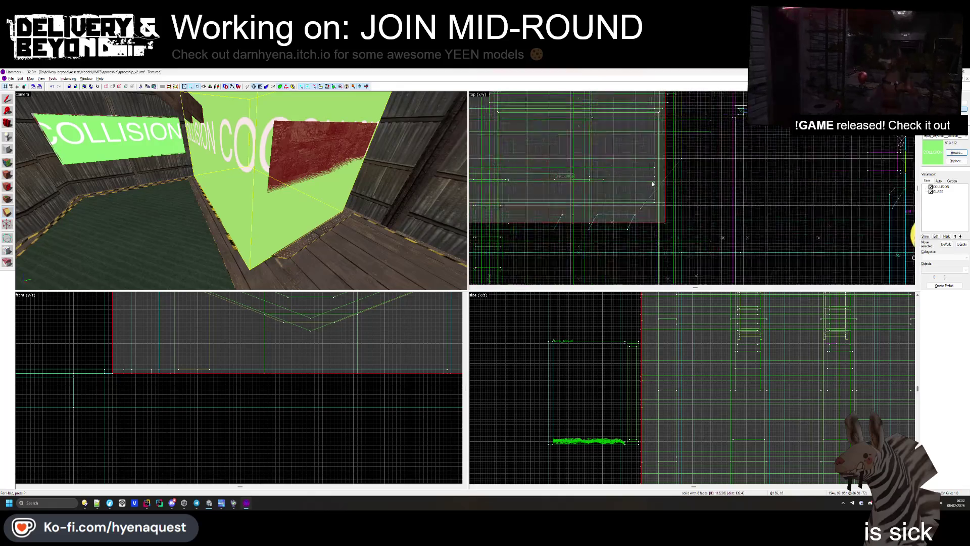
{"action": "scroll", "coordinate": [656, 209], "scroll_direction": "up", "scroll_amount": 1}
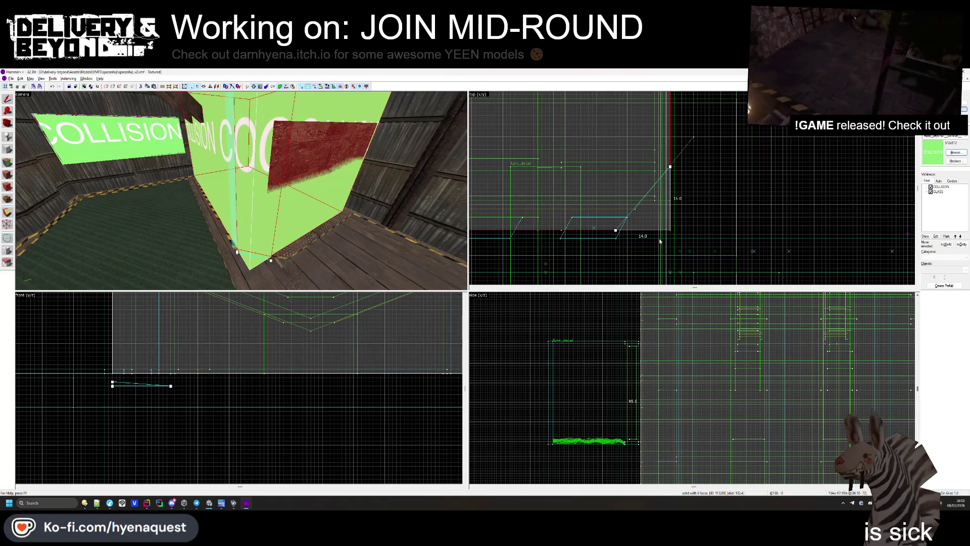
{"action": "key", "text": "Return"}
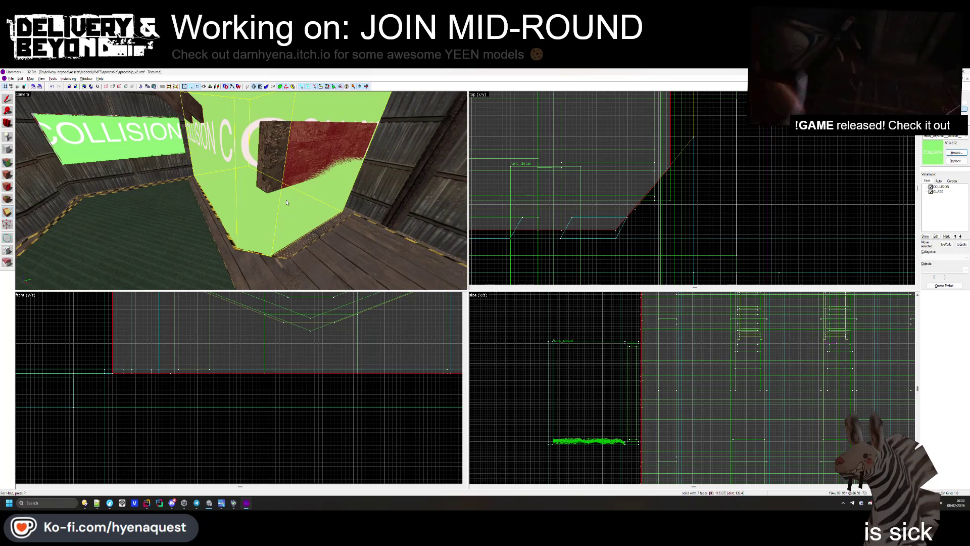
- Move the brush's diagonal-edge vertices to adjust its slope
{"action": "left_click", "coordinate": [7, 223]}
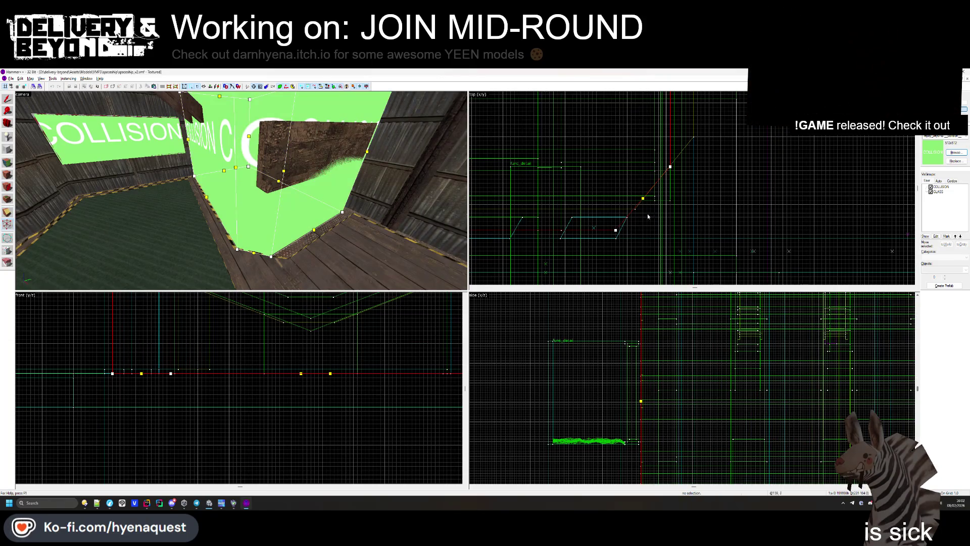
{"action": "scroll", "coordinate": [669, 174], "scroll_direction": "up", "scroll_amount": 3}
{"action": "left_click_drag", "start_coordinate": [673, 161], "coordinate": [669, 230]}
{"action": "scroll", "coordinate": [668, 201], "scroll_direction": "down", "scroll_amount": 2}
{"action": "scroll", "coordinate": [617, 245], "scroll_direction": "up", "scroll_amount": 2}
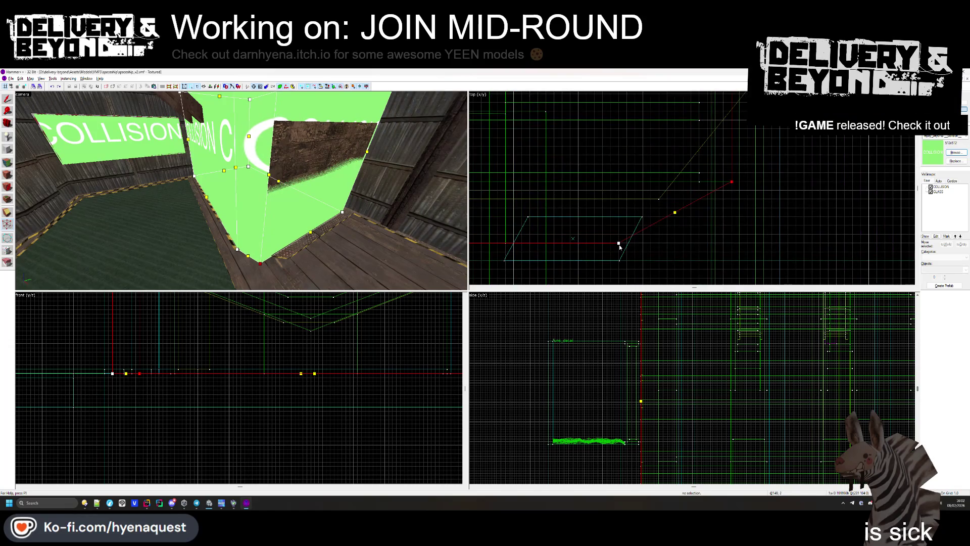
{"action": "mouse_move", "coordinate": [618, 242]}
{"action": "left_mouse_down"}
{"action": "mouse_move", "coordinate": [520, 216]}
{"action": "mouse_move", "coordinate": [506, 181]}
{"action": "mouse_move", "coordinate": [506, 243]}
{"action": "left_mouse_up"}
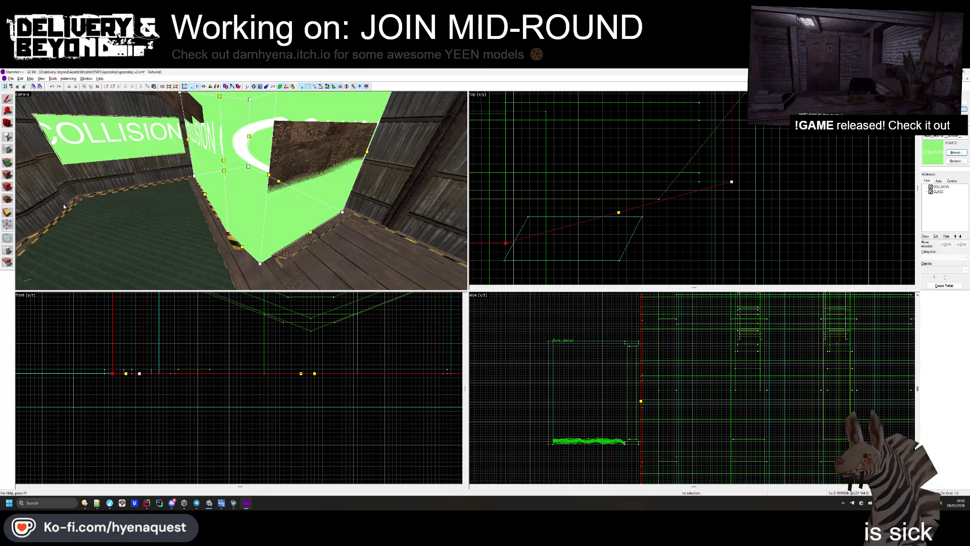
{"action": "key", "text": "shift+v"}
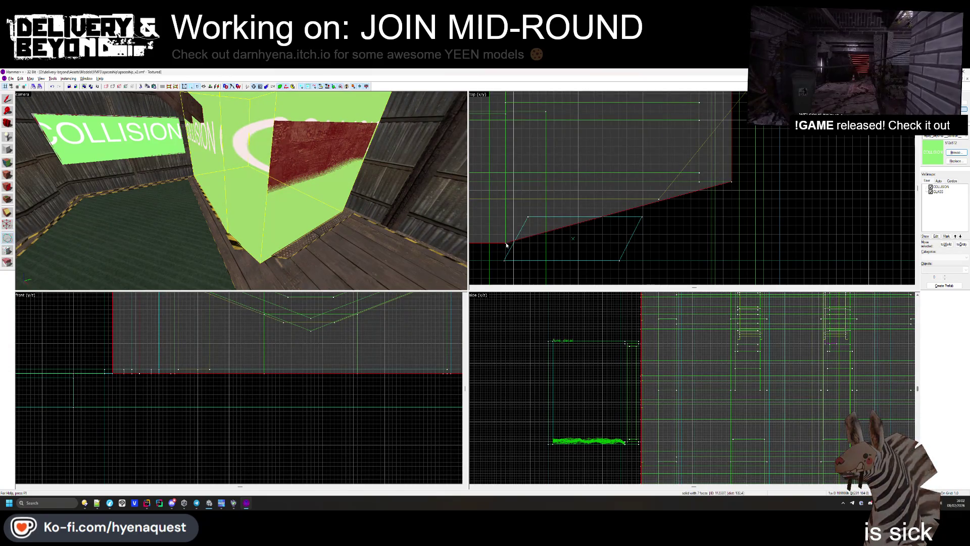
- Clip the collision brush along a second diagonal line, then remove it from view
{"action": "left_click_drag", "start_coordinate": [506, 245], "coordinate": [514, 208]}
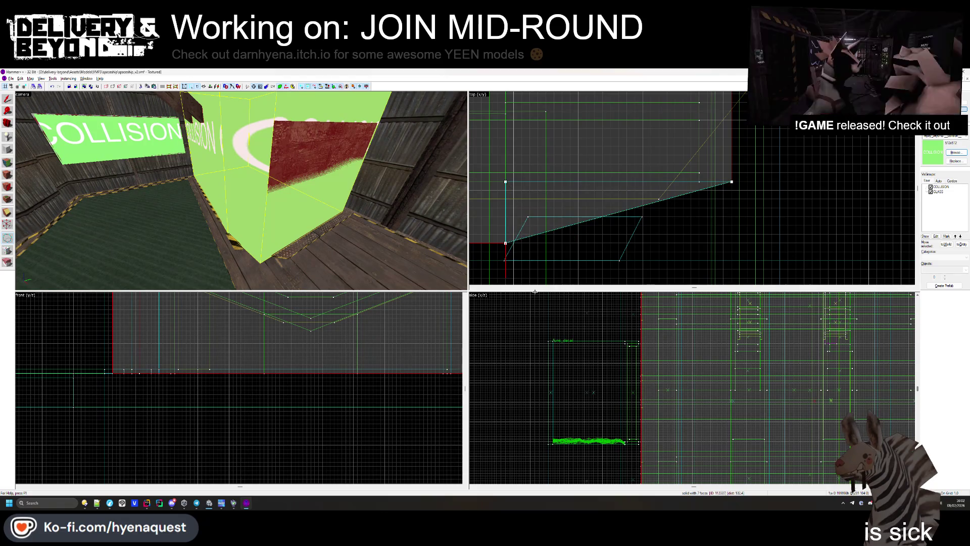
{"action": "key", "text": "Return"}
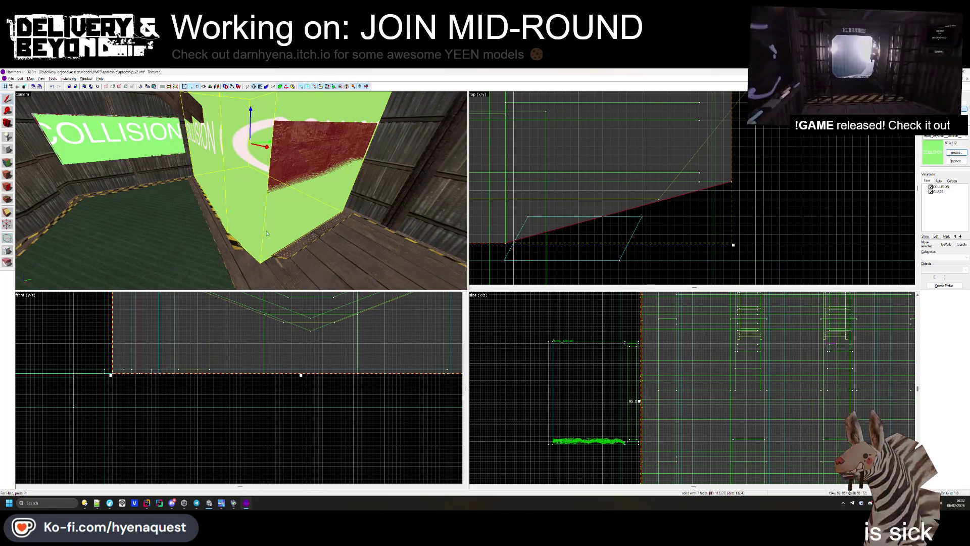
{"action": "key", "text": "Delete"}
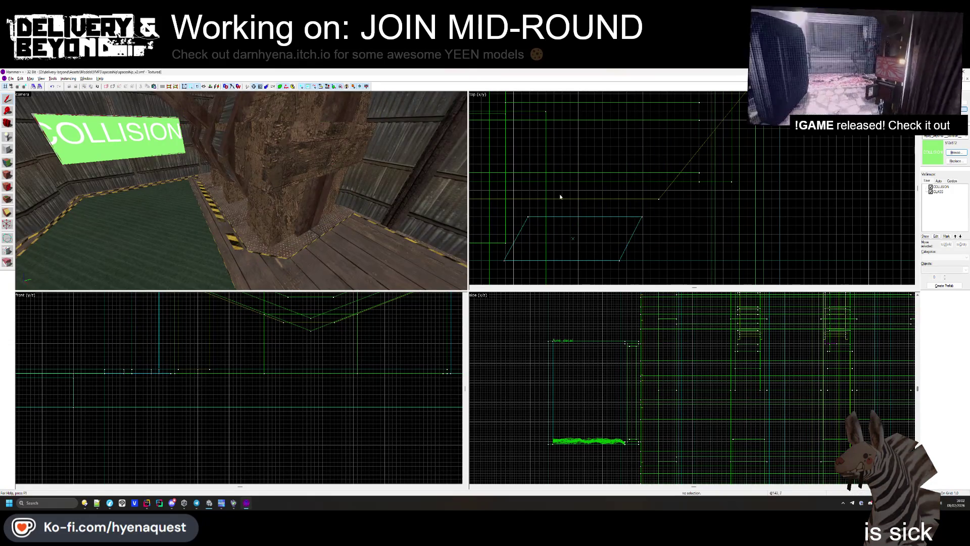
{"action": "scroll", "coordinate": [749, 212], "scroll_direction": "down", "scroll_amount": 3}
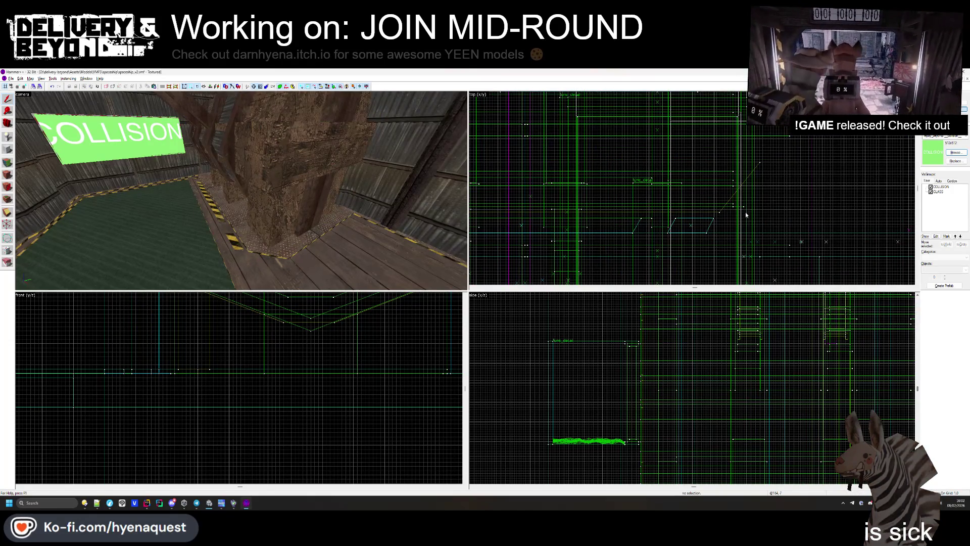
{"action": "left_click", "coordinate": [248, 180]}
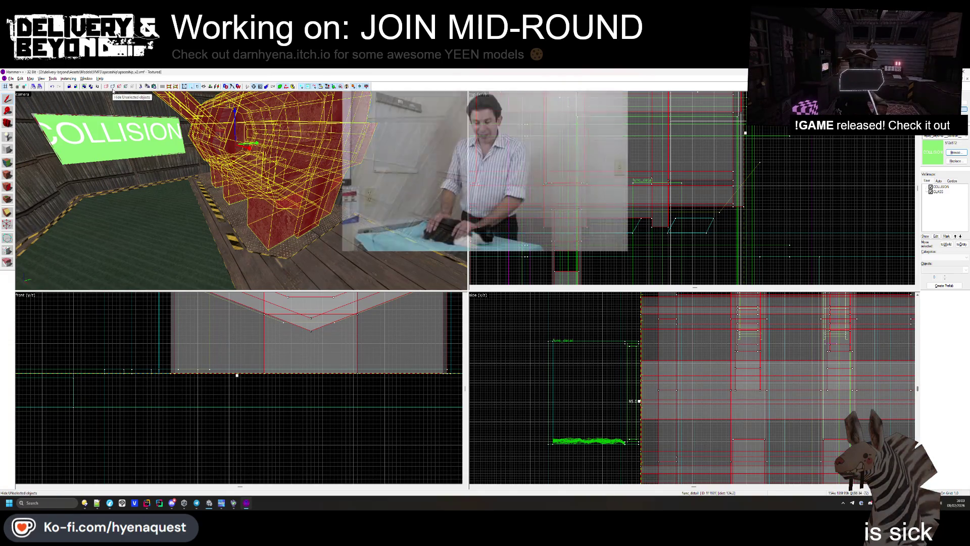
{"action": "left_click", "coordinate": [113, 91]}
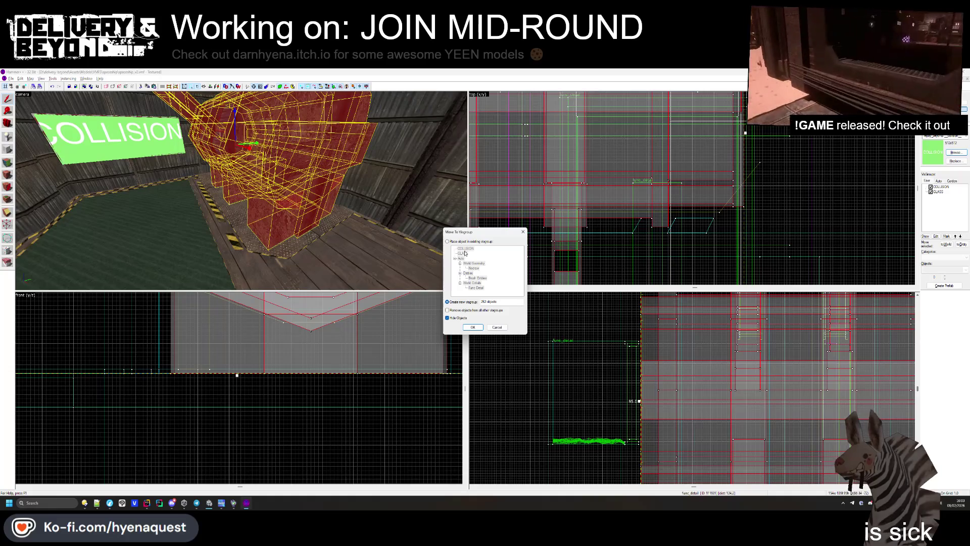
{"action": "left_click", "coordinate": [496, 330]}
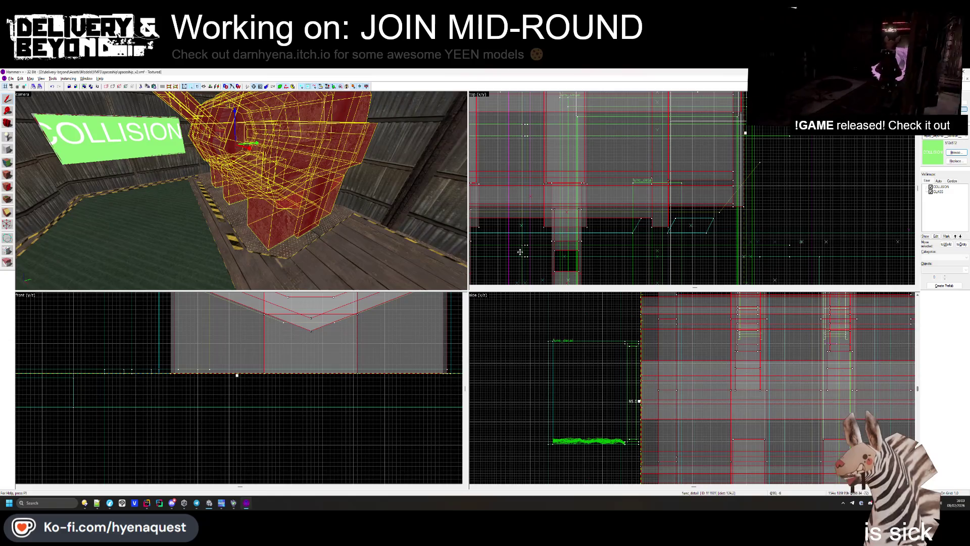
{"action": "scroll", "coordinate": [694, 205], "scroll_direction": "up", "scroll_amount": 2}
{"action": "scroll", "coordinate": [694, 205], "scroll_direction": "up", "scroll_amount": 1}
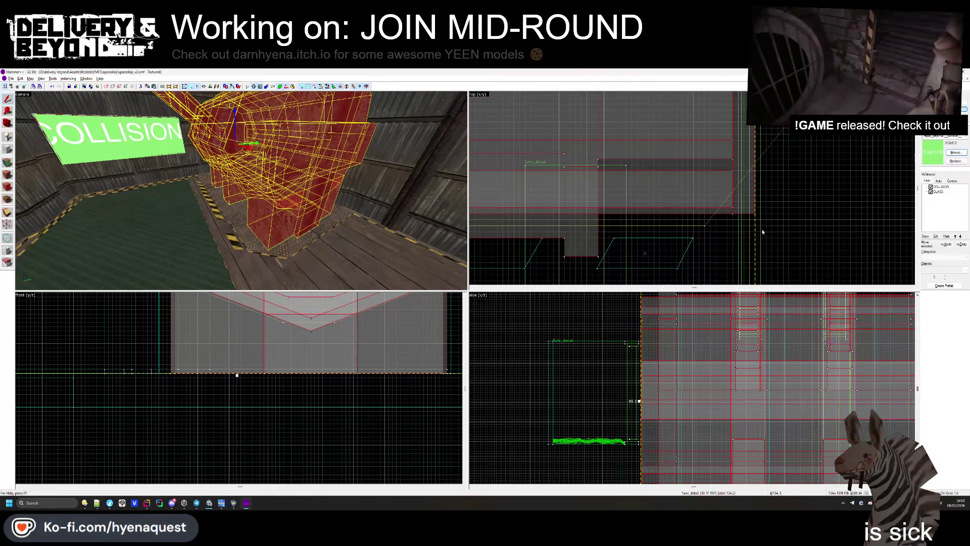
{"action": "scroll", "coordinate": [742, 232], "scroll_direction": "up", "scroll_amount": 1}
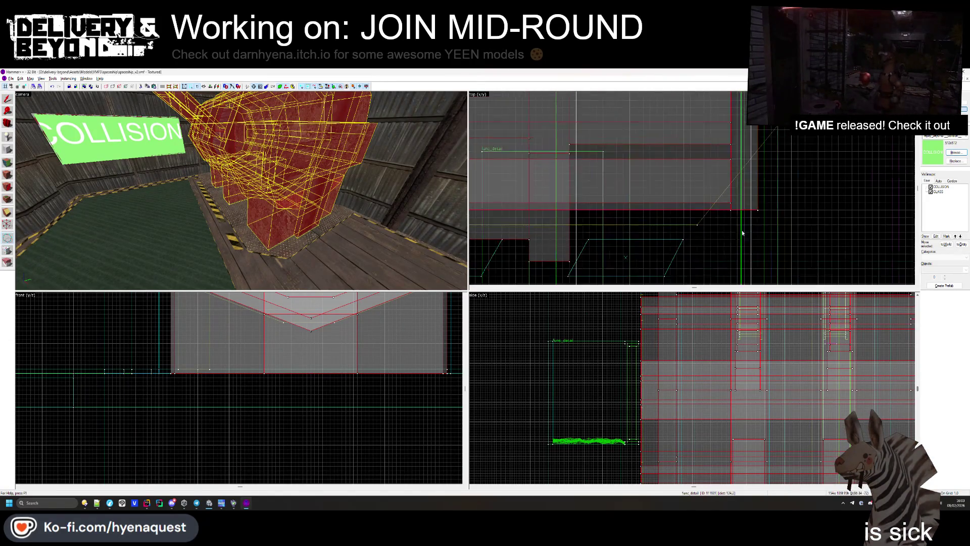
{"action": "left_click_drag", "start_coordinate": [631, 215], "coordinate": [570, 263]}
{"action": "scroll", "coordinate": [573, 264], "scroll_direction": "down", "scroll_amount": 5}
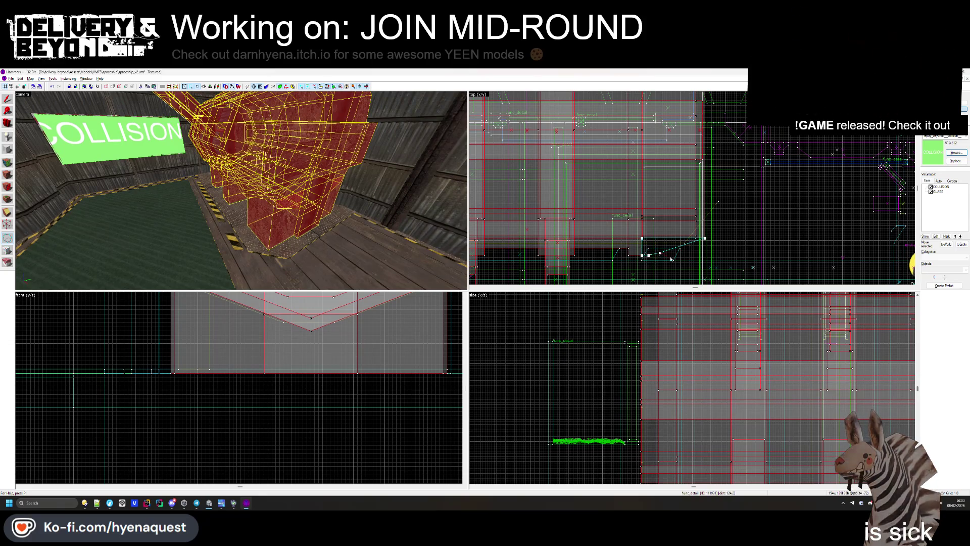
{"action": "right_click", "coordinate": [665, 275]}
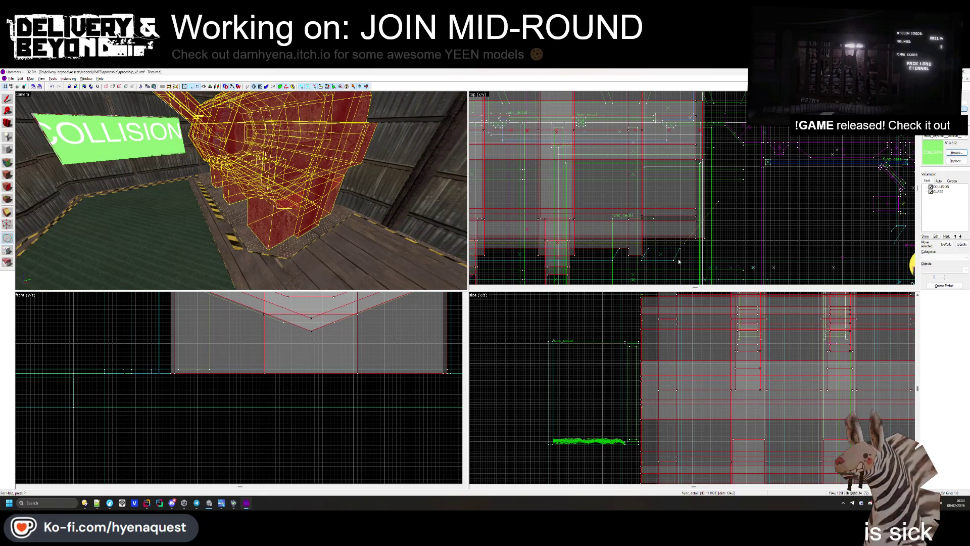
{"action": "scroll", "coordinate": [705, 243], "scroll_direction": "up", "scroll_amount": 1}
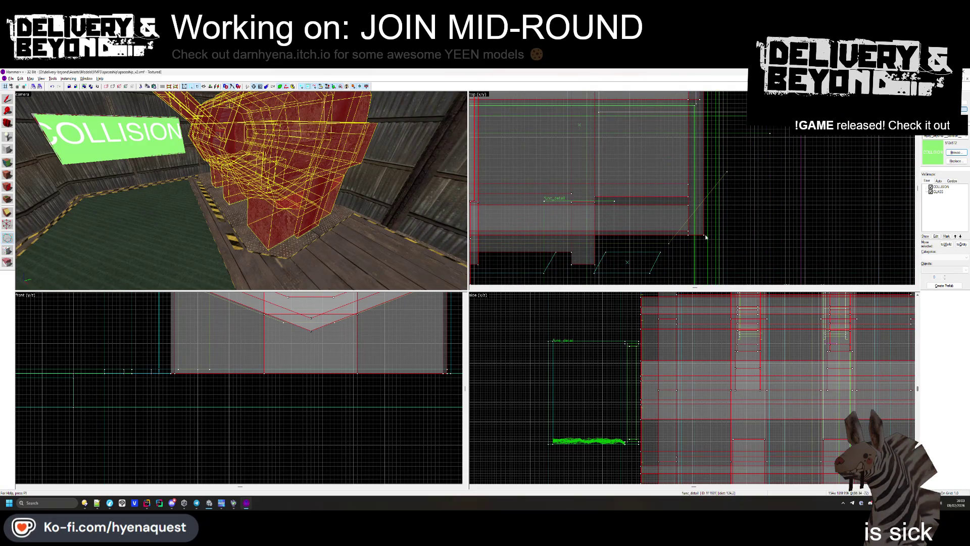
{"action": "scroll", "coordinate": [706, 237], "scroll_direction": "down", "scroll_amount": 4}
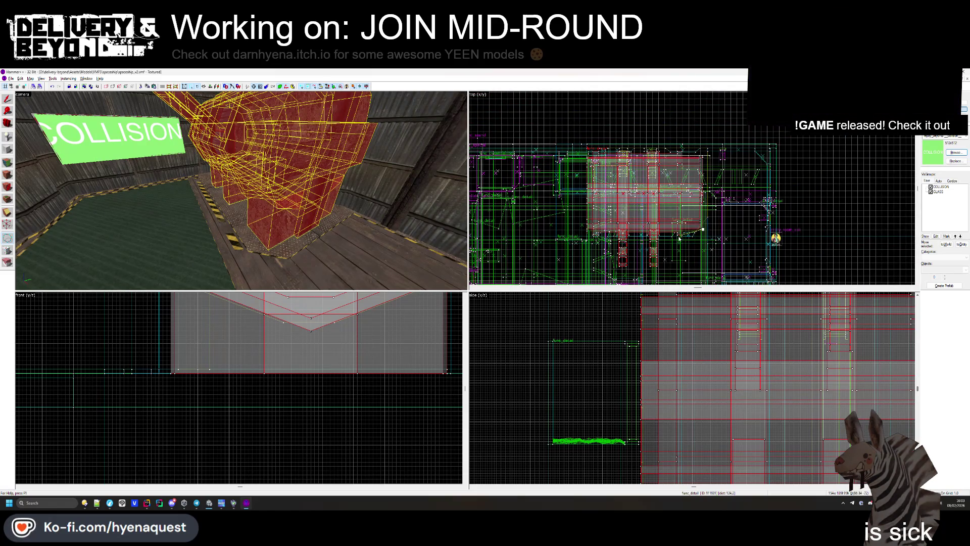
{"action": "scroll", "coordinate": [652, 265], "scroll_direction": "up", "scroll_amount": 3}
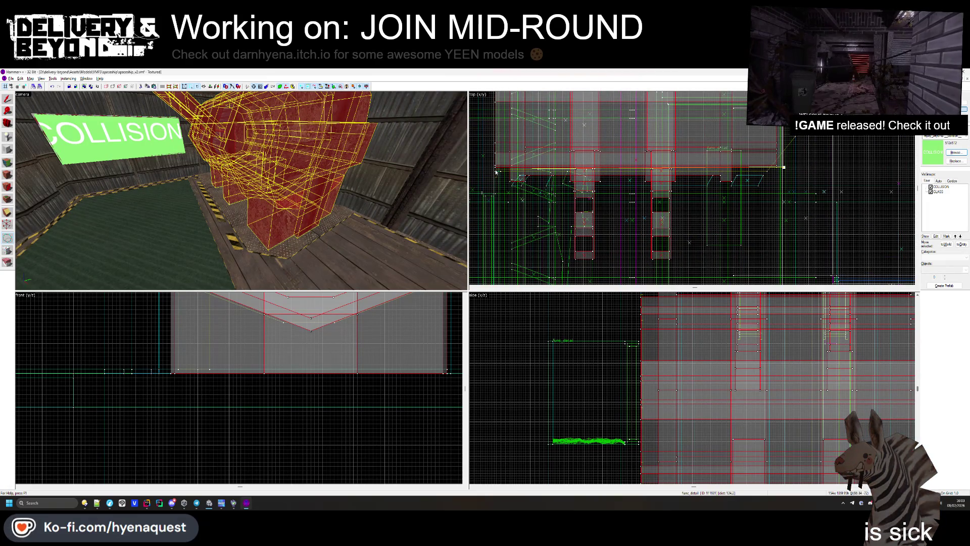
{"action": "scroll", "coordinate": [495, 172], "scroll_direction": "down", "scroll_amount": 3}
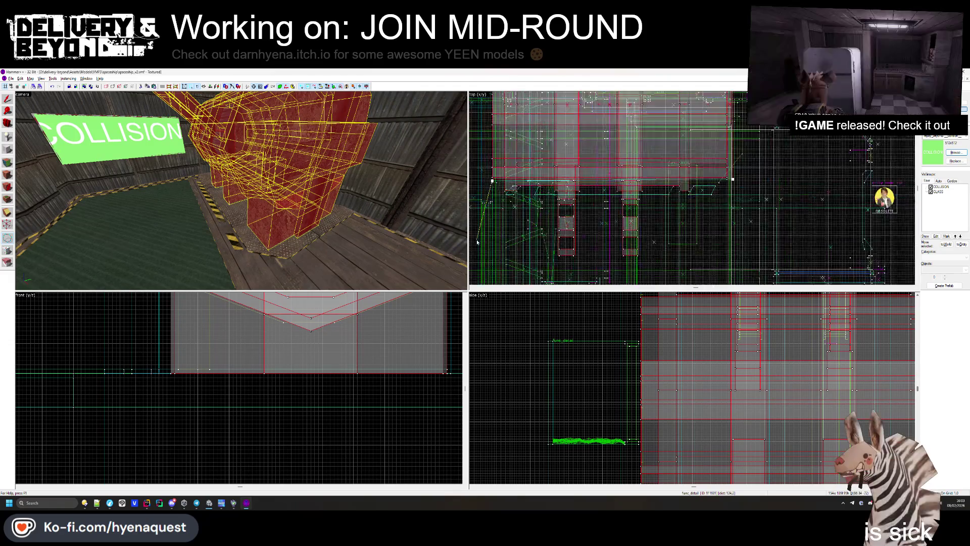
{"action": "scroll", "coordinate": [488, 153], "scroll_direction": "up", "scroll_amount": 5}
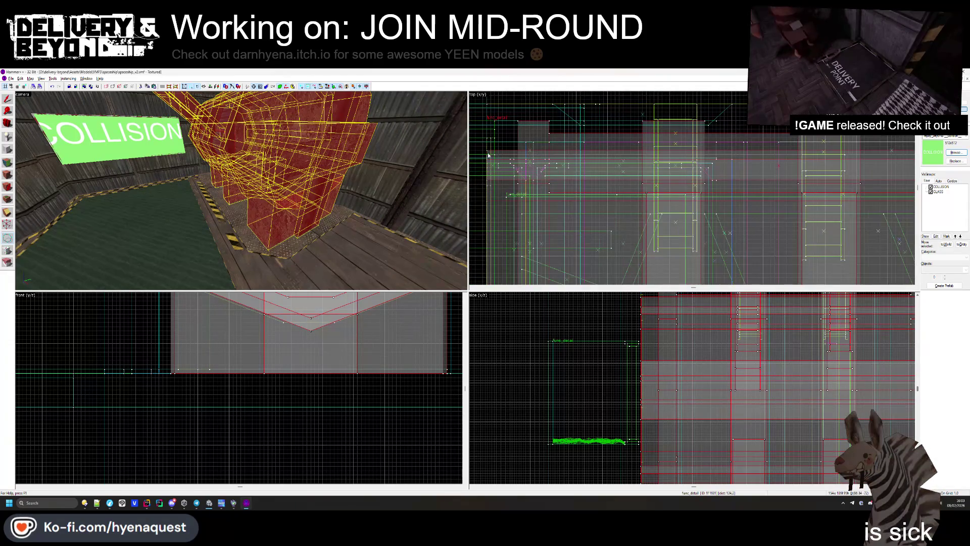
{"action": "scroll", "coordinate": [605, 228], "scroll_direction": "down", "scroll_amount": 3}
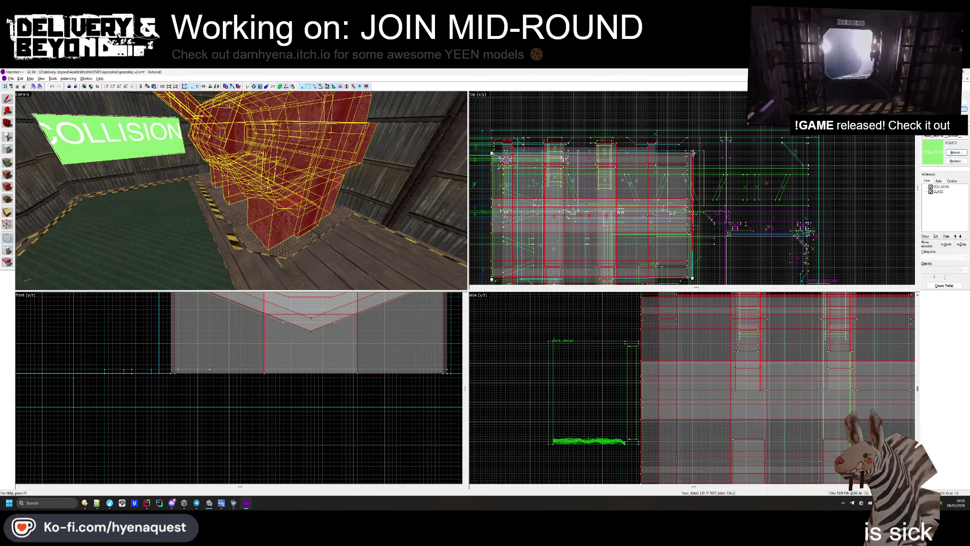
{"action": "scroll", "coordinate": [693, 159], "scroll_direction": "up", "scroll_amount": 4}
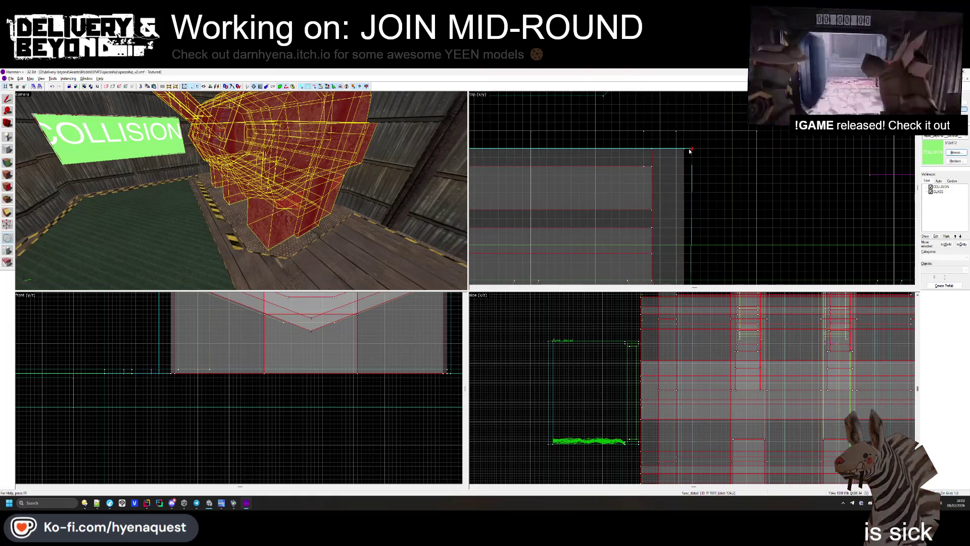
{"action": "scroll", "coordinate": [682, 141], "scroll_direction": "down", "scroll_amount": 4}
{"action": "scroll", "coordinate": [589, 203], "scroll_direction": "up", "scroll_amount": 2}
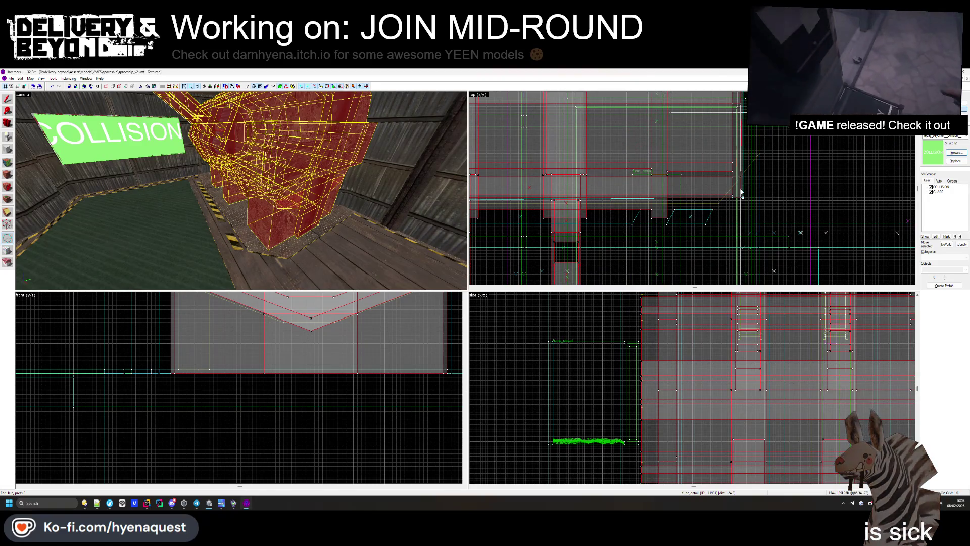
{"action": "left_click", "coordinate": [686, 219]}
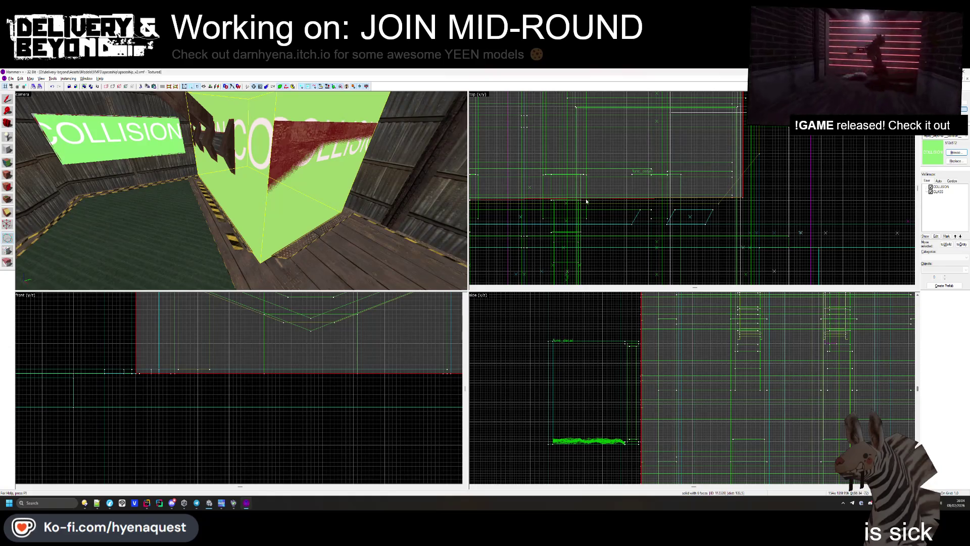
{"action": "scroll", "coordinate": [586, 201], "scroll_direction": "down", "scroll_amount": 2}
{"action": "scroll", "coordinate": [610, 199], "scroll_direction": "up", "scroll_amount": 5}
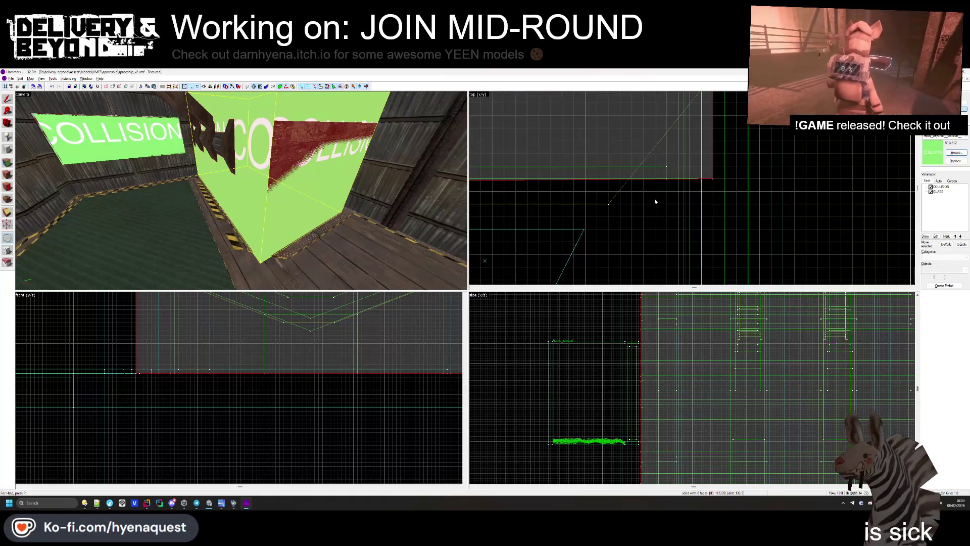
{"action": "left_click", "coordinate": [283, 231]}
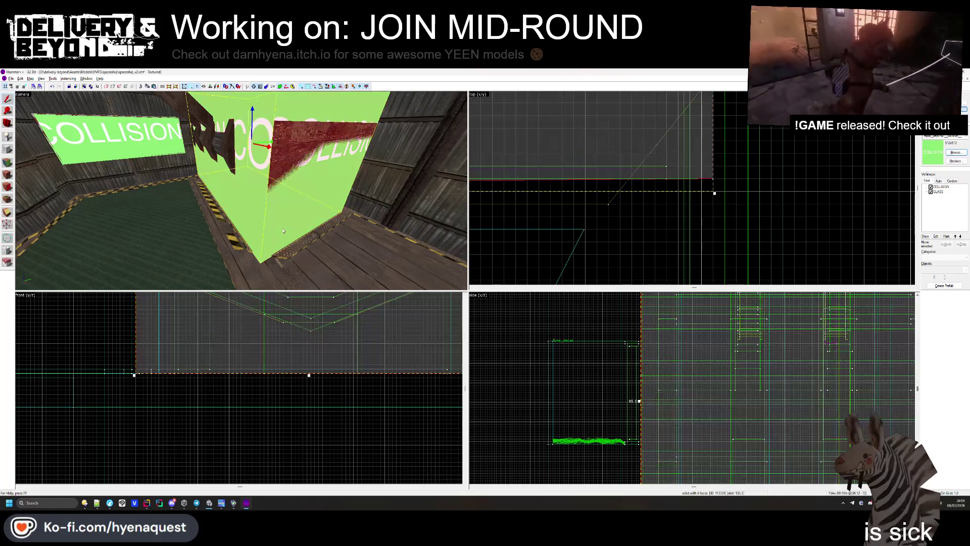
{"action": "scroll", "coordinate": [771, 204], "scroll_direction": "down", "scroll_amount": 3}
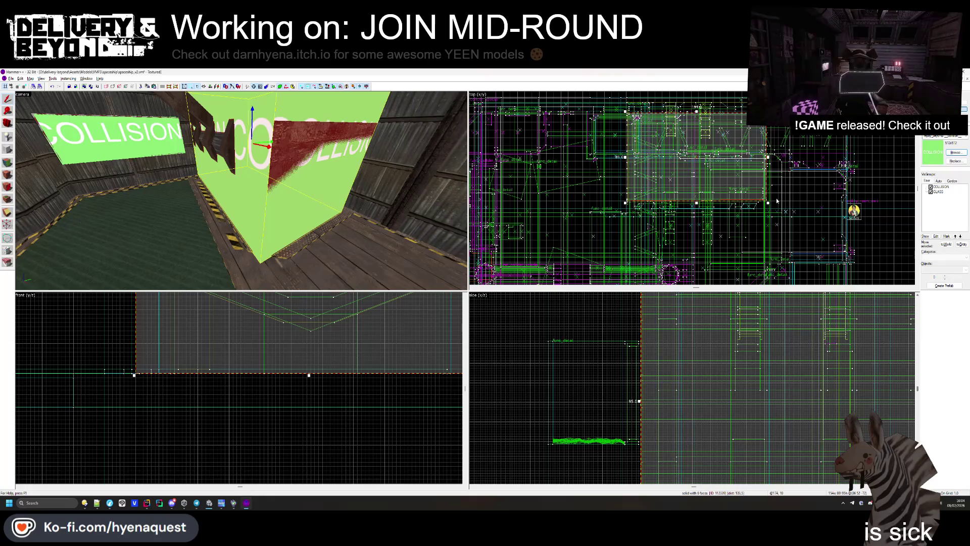
{"action": "scroll", "coordinate": [776, 201], "scroll_direction": "up", "scroll_amount": 4}
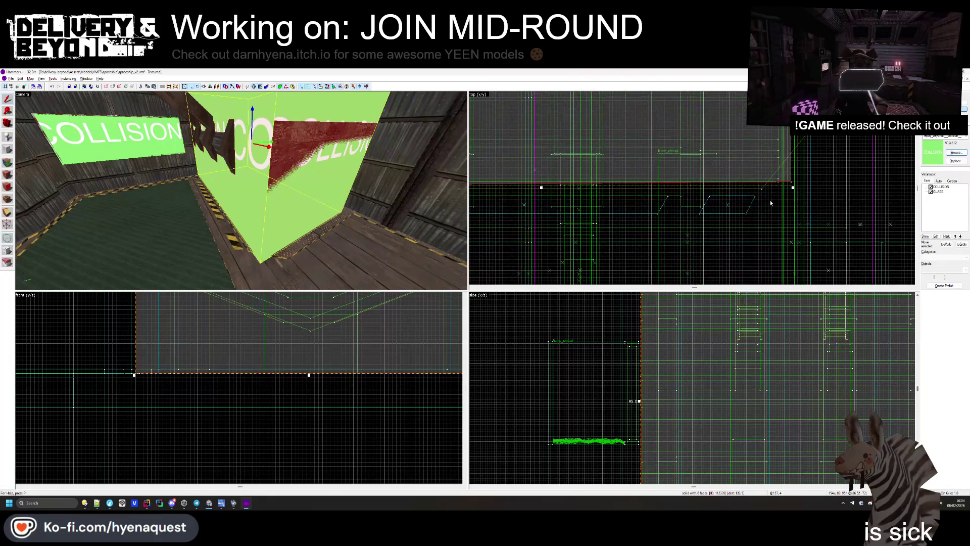
{"action": "left_click", "coordinate": [675, 218]}
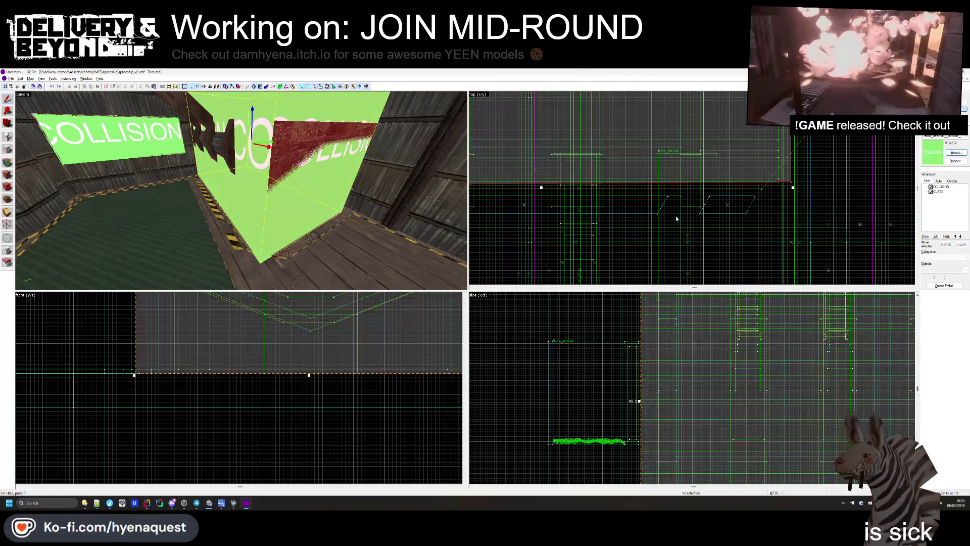
{"action": "key", "text": "Delete"}
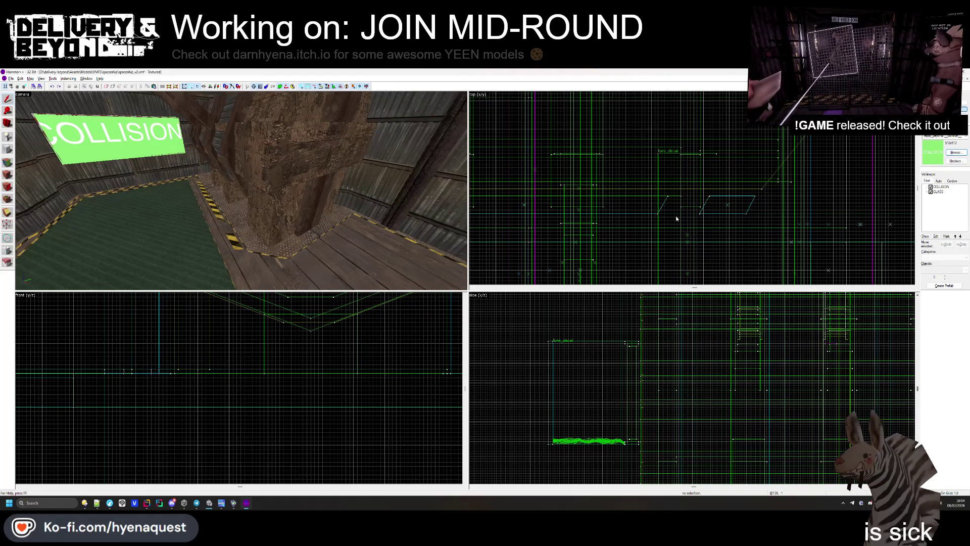
- Start tracing a line in the top view from the wall corner by the wooden pillar
{"action": "left_click", "coordinate": [291, 159]}
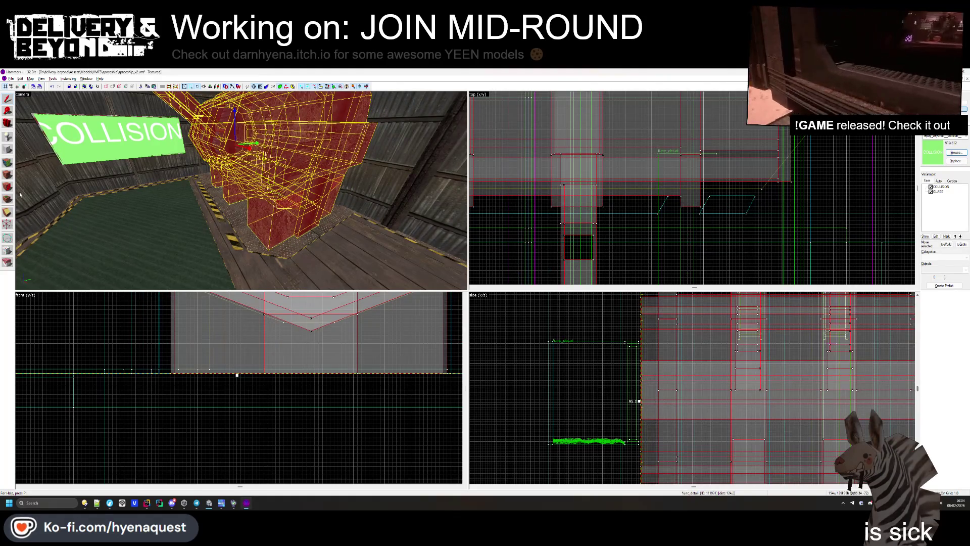
{"action": "left_click", "coordinate": [8, 238]}
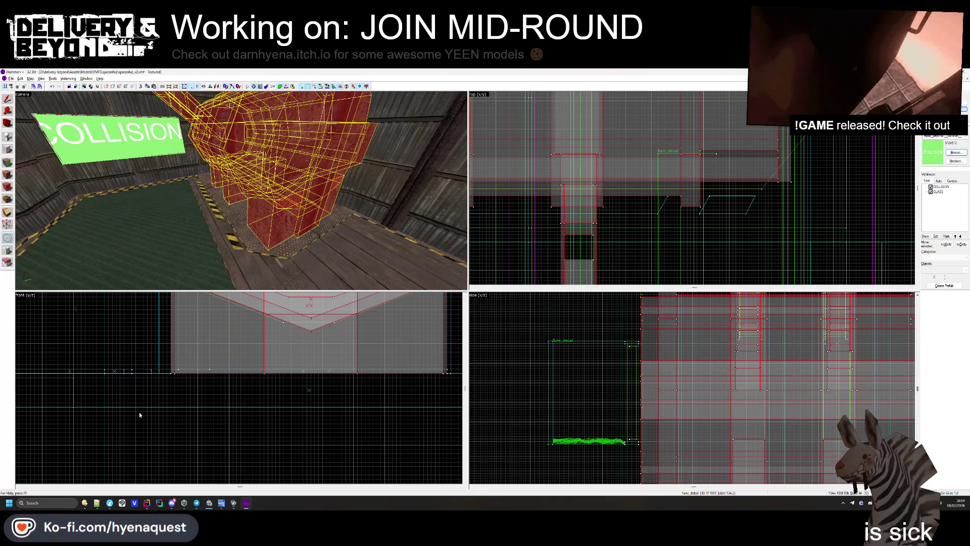
{"action": "left_click", "coordinate": [202, 507]}
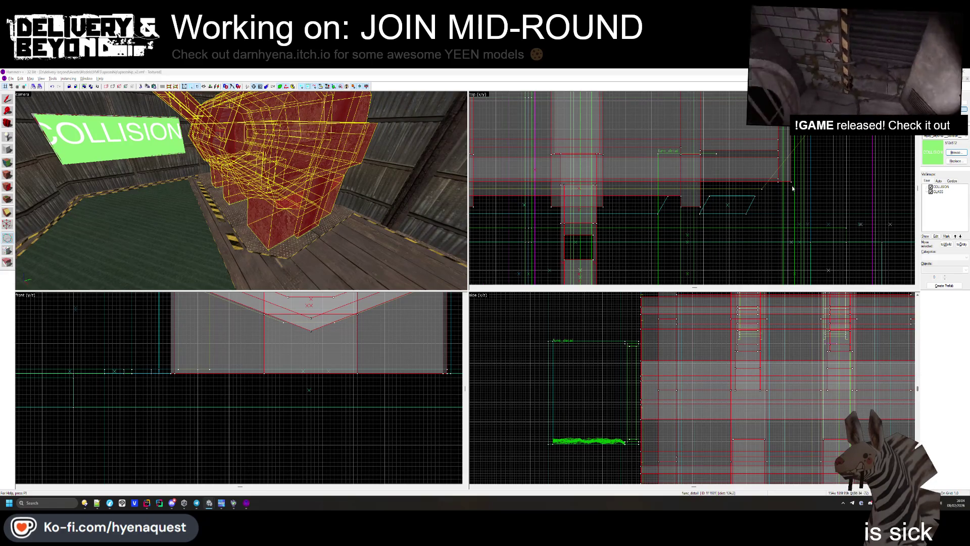
{"action": "scroll", "coordinate": [792, 188], "scroll_direction": "up", "scroll_amount": 2}
{"action": "left_click_drag", "start_coordinate": [790, 183], "coordinate": [660, 184]}
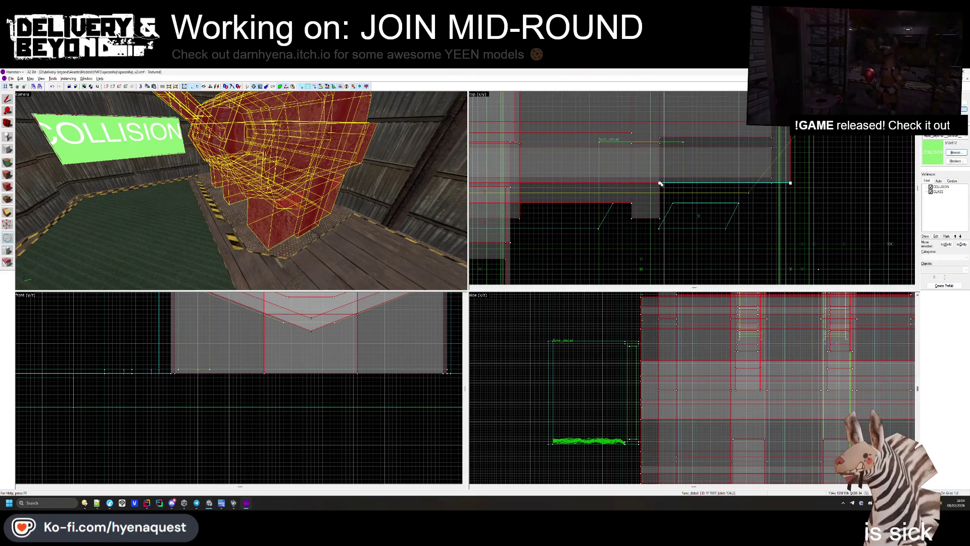
{"action": "left_click", "coordinate": [660, 184]}
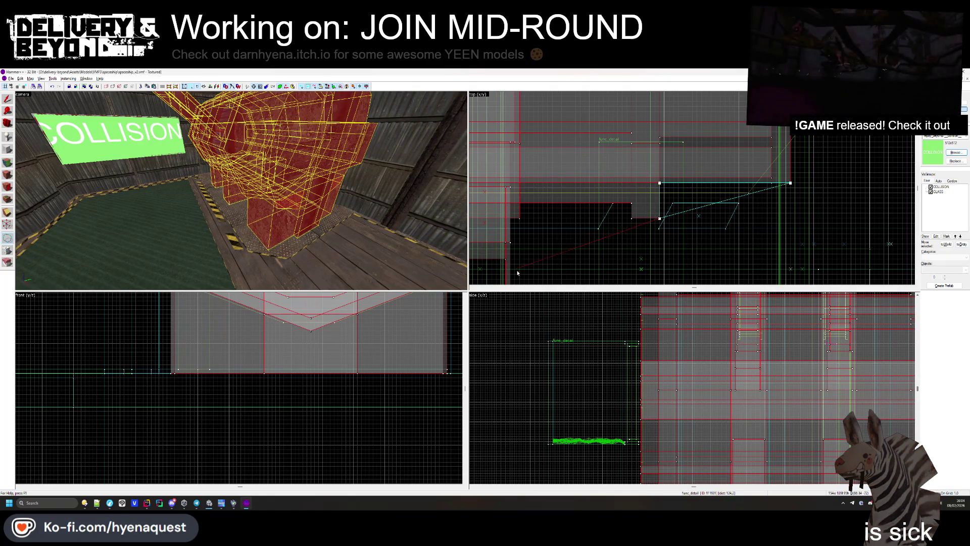
- Place the next point of the angled outline
{"action": "scroll", "coordinate": [564, 219], "scroll_direction": "down", "scroll_amount": 2}
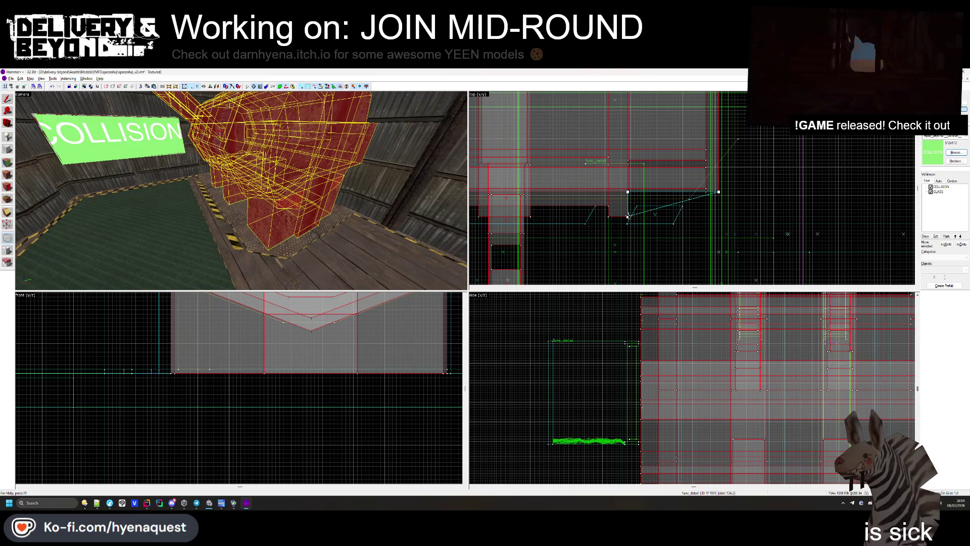
{"action": "scroll", "coordinate": [734, 237], "scroll_direction": "down", "scroll_amount": 4}
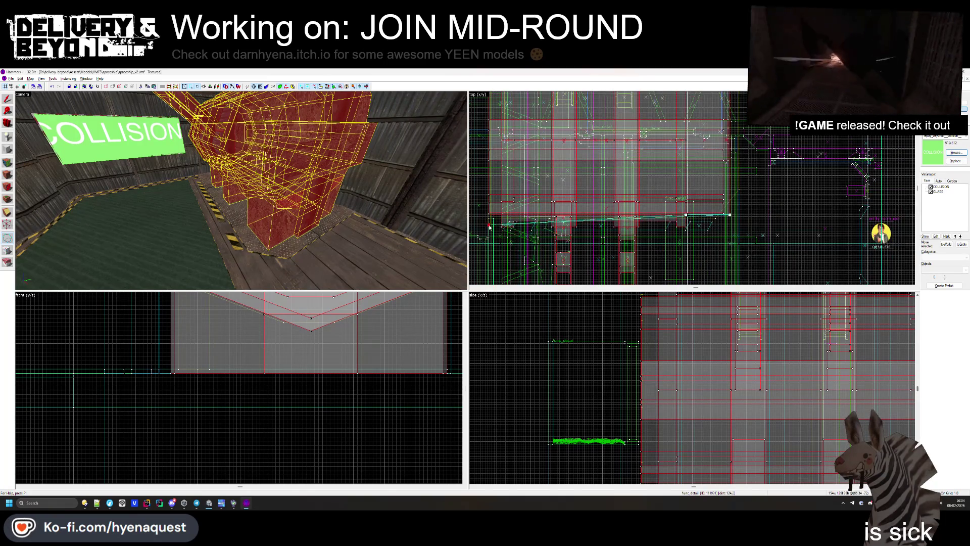
{"action": "scroll", "coordinate": [606, 167], "scroll_direction": "up", "scroll_amount": 2}
{"action": "scroll", "coordinate": [707, 126], "scroll_direction": "down", "scroll_amount": 2}
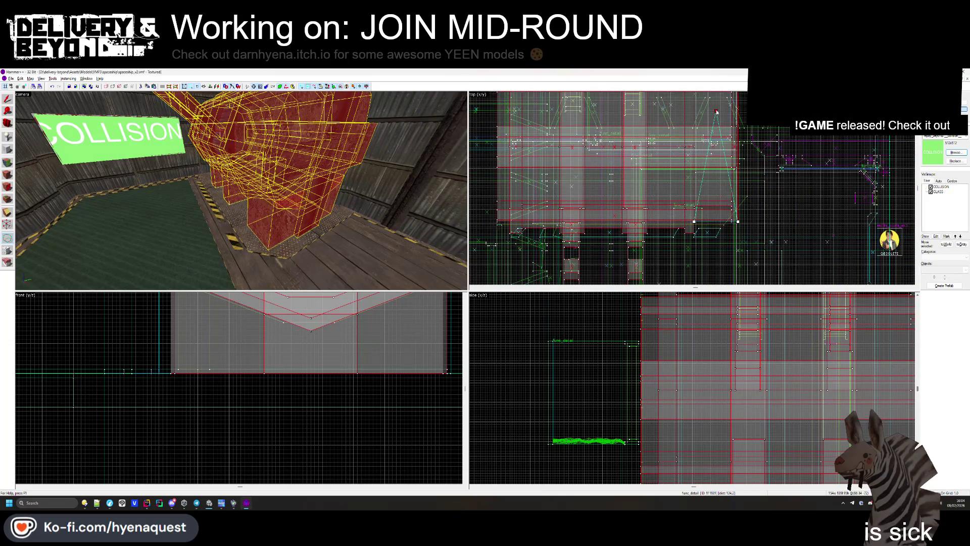
{"action": "scroll", "coordinate": [716, 111], "scroll_direction": "up", "scroll_amount": 4}
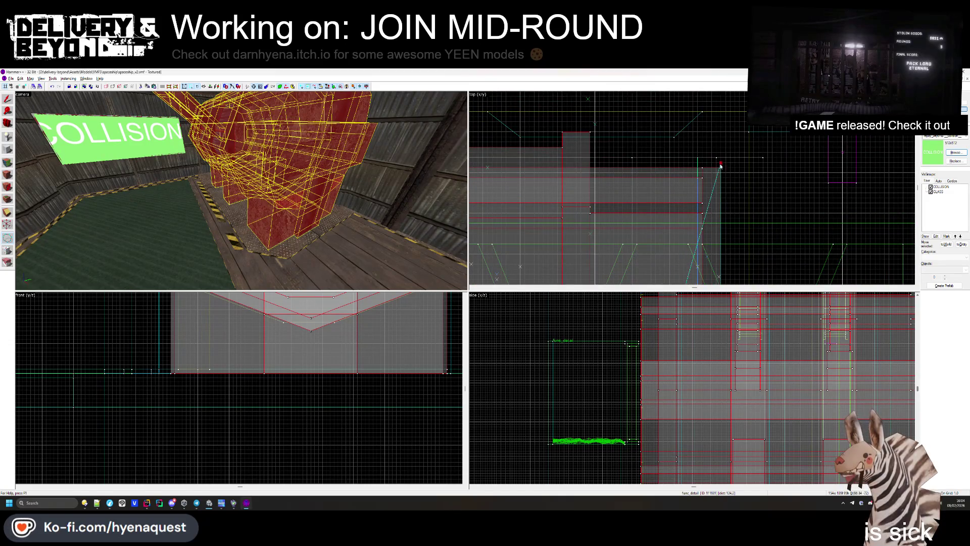
{"action": "left_click", "coordinate": [725, 112]}
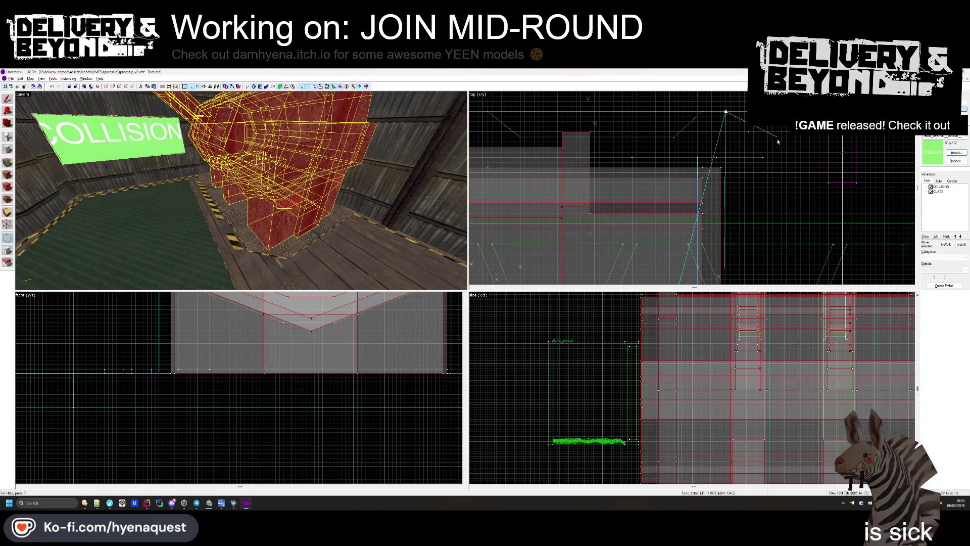
- Pull the outline's corner point down to slant the edge
{"action": "scroll", "coordinate": [777, 142], "scroll_direction": "down", "scroll_amount": 3}
{"action": "scroll", "coordinate": [771, 140], "scroll_direction": "down", "scroll_amount": 2}
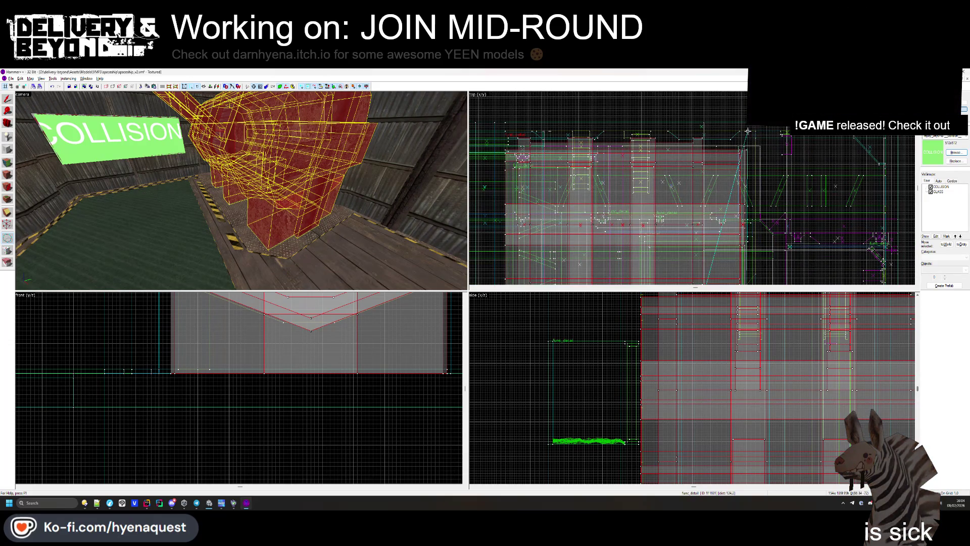
{"action": "scroll", "coordinate": [505, 134], "scroll_direction": "up", "scroll_amount": 1}
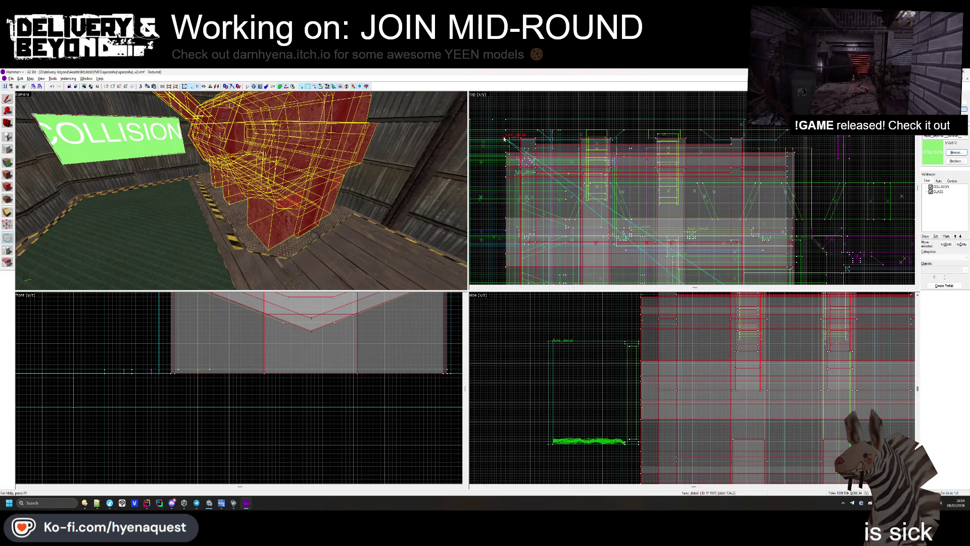
{"action": "scroll", "coordinate": [504, 138], "scroll_direction": "up", "scroll_amount": 3}
{"action": "scroll", "coordinate": [504, 141], "scroll_direction": "down", "scroll_amount": 1}
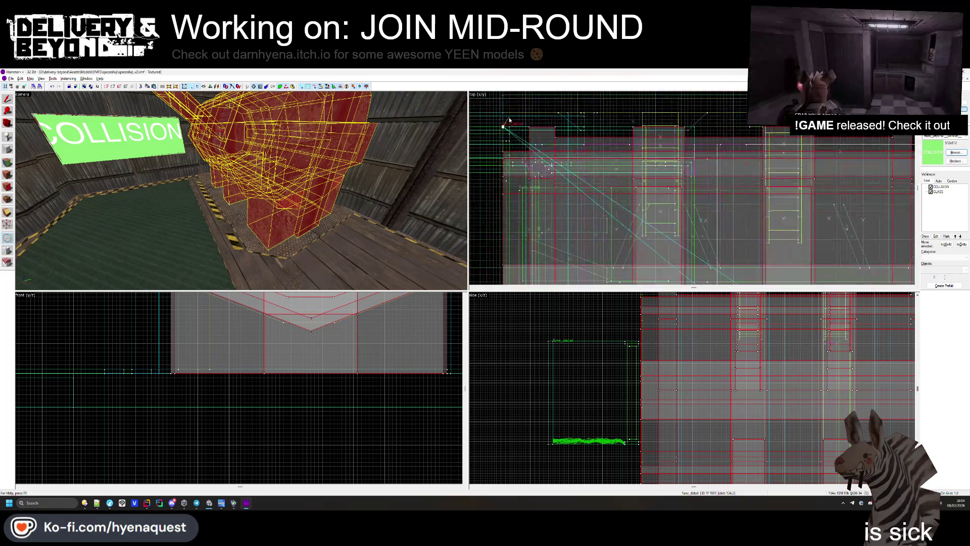
{"action": "scroll", "coordinate": [509, 120], "scroll_direction": "down", "scroll_amount": 2}
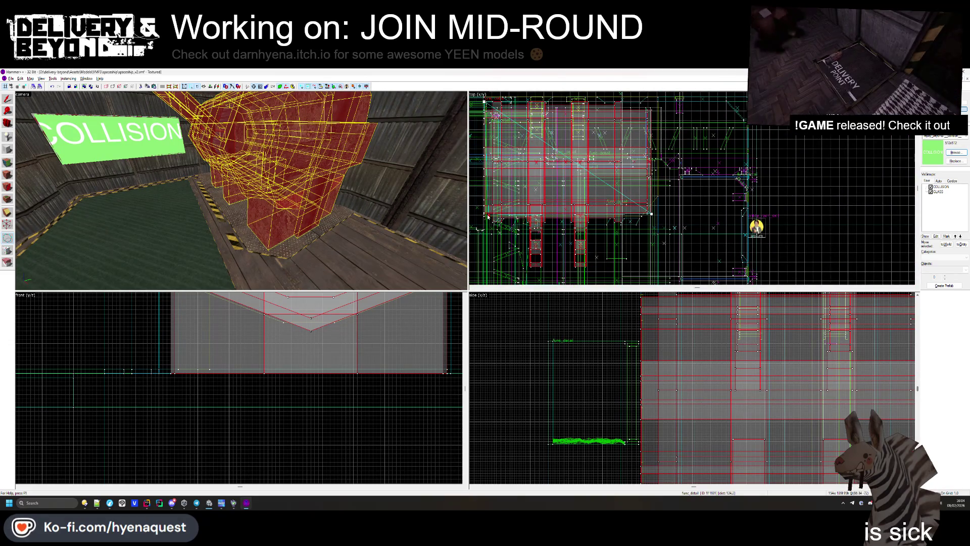
{"action": "scroll", "coordinate": [486, 213], "scroll_direction": "up", "scroll_amount": 3}
{"action": "mouse_move", "coordinate": [486, 212]}
{"action": "left_mouse_down"}
{"action": "mouse_move", "coordinate": [486, 247]}
{"action": "mouse_move", "coordinate": [486, 211]}
{"action": "left_mouse_up"}
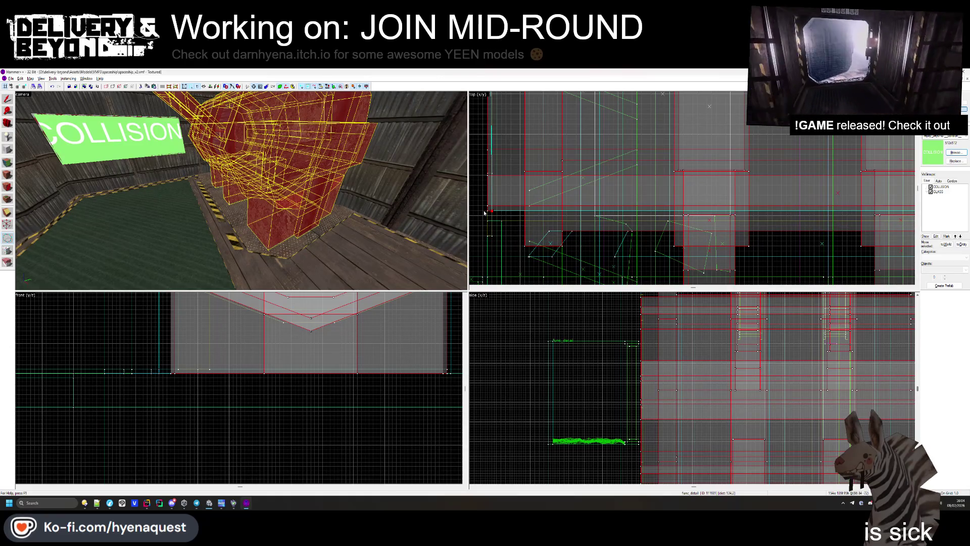
- Select the green COLLISION block for reshaping
{"action": "scroll", "coordinate": [526, 211], "scroll_direction": "down", "scroll_amount": 5}
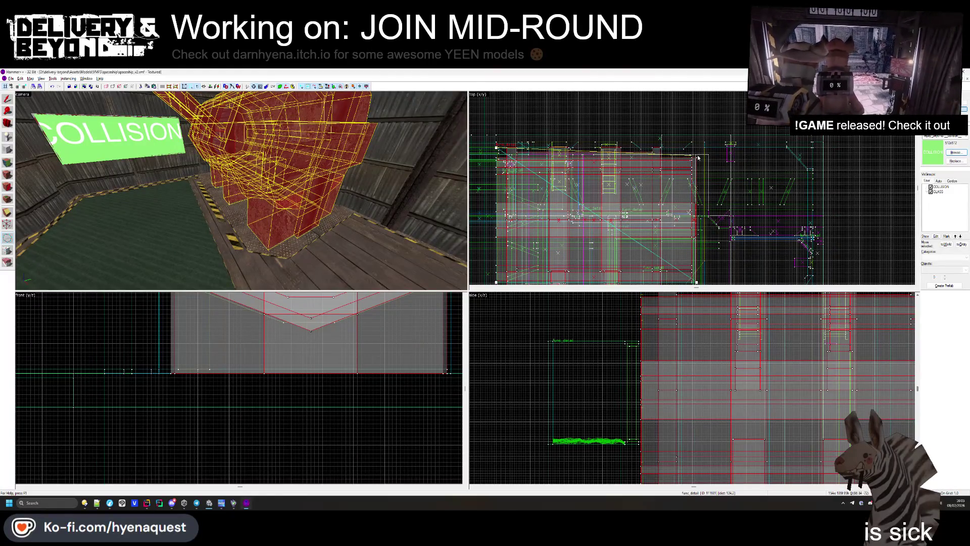
{"action": "scroll", "coordinate": [697, 148], "scroll_direction": "up", "scroll_amount": 3}
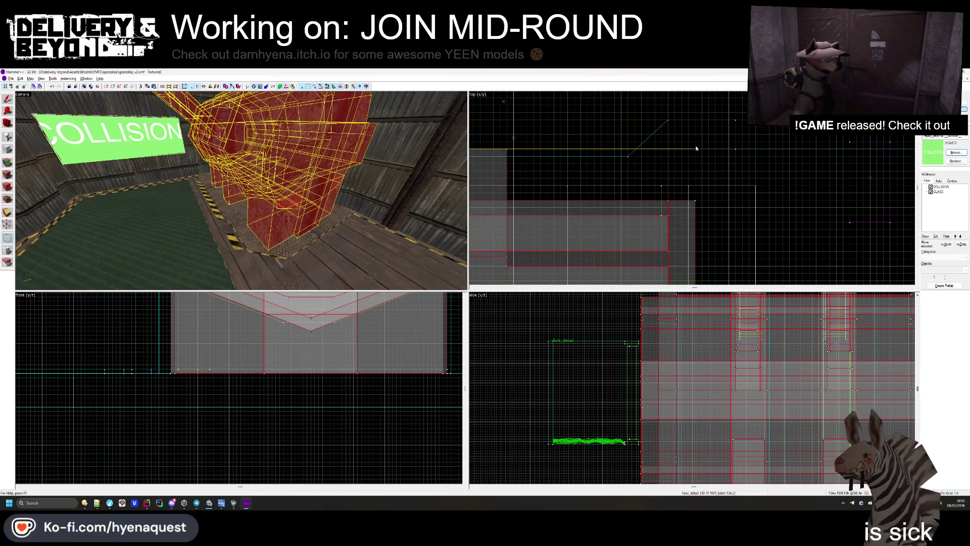
{"action": "scroll", "coordinate": [695, 144], "scroll_direction": "down", "scroll_amount": 3}
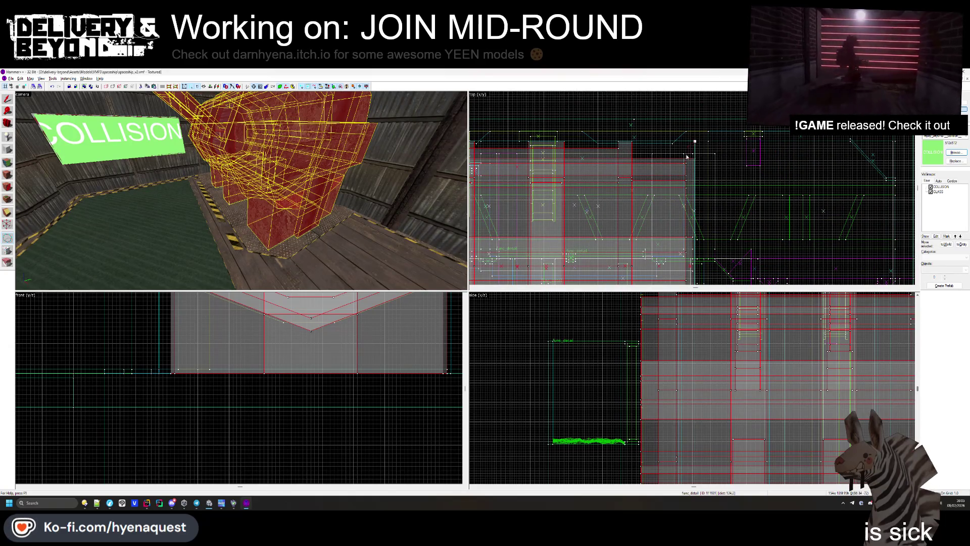
{"action": "scroll", "coordinate": [697, 206], "scroll_direction": "down", "scroll_amount": 1}
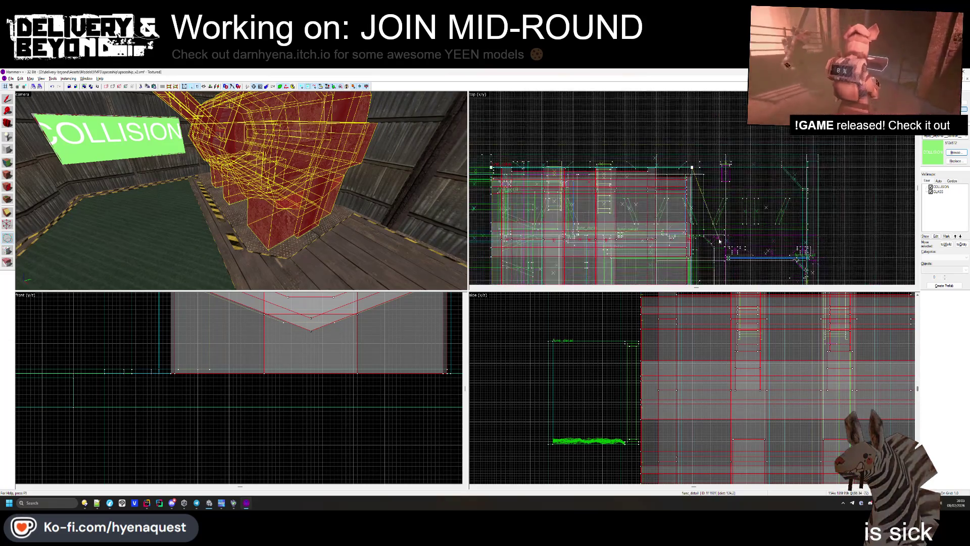
{"action": "scroll", "coordinate": [694, 227], "scroll_direction": "down", "scroll_amount": 1}
{"action": "scroll", "coordinate": [694, 226], "scroll_direction": "up", "scroll_amount": 2}
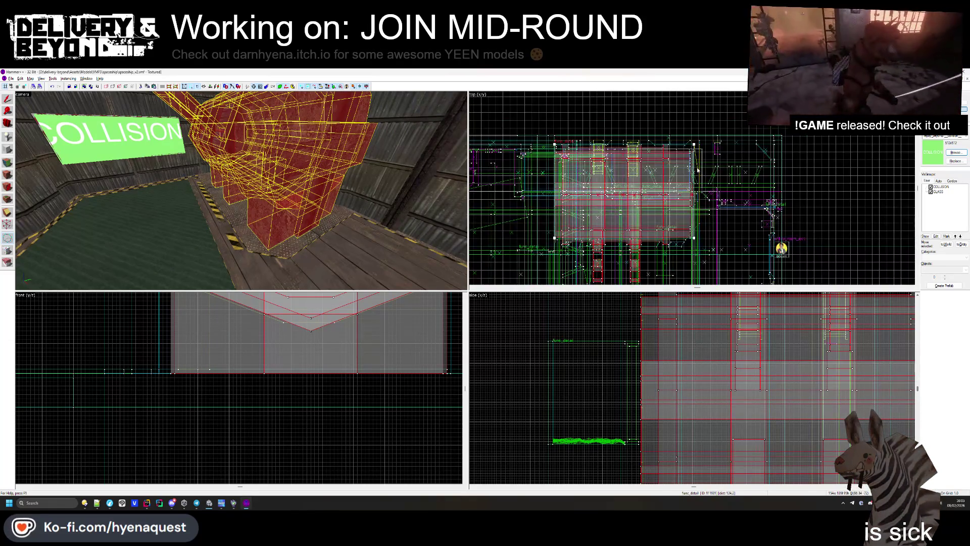
{"action": "scroll", "coordinate": [713, 147], "scroll_direction": "up", "scroll_amount": 2}
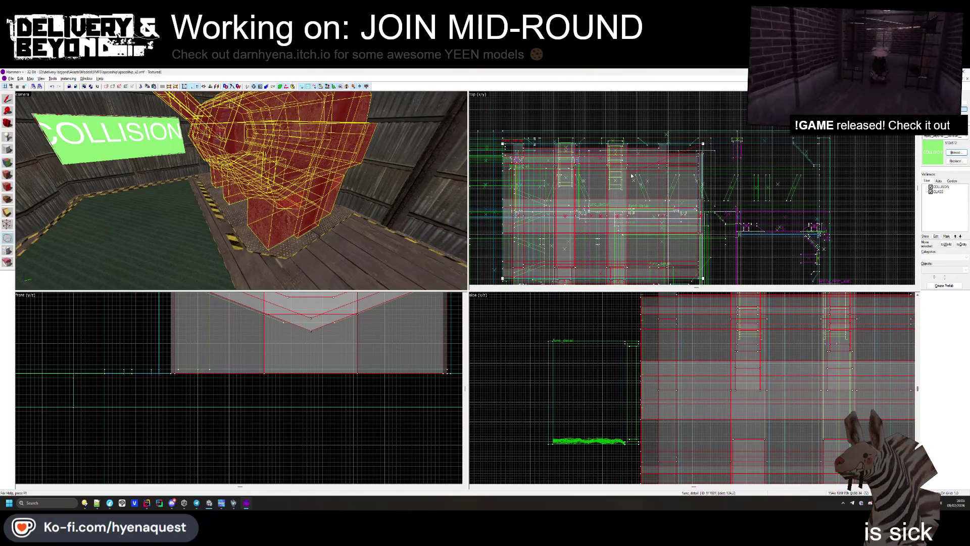
{"action": "scroll", "coordinate": [629, 174], "scroll_direction": "up", "scroll_amount": 4}
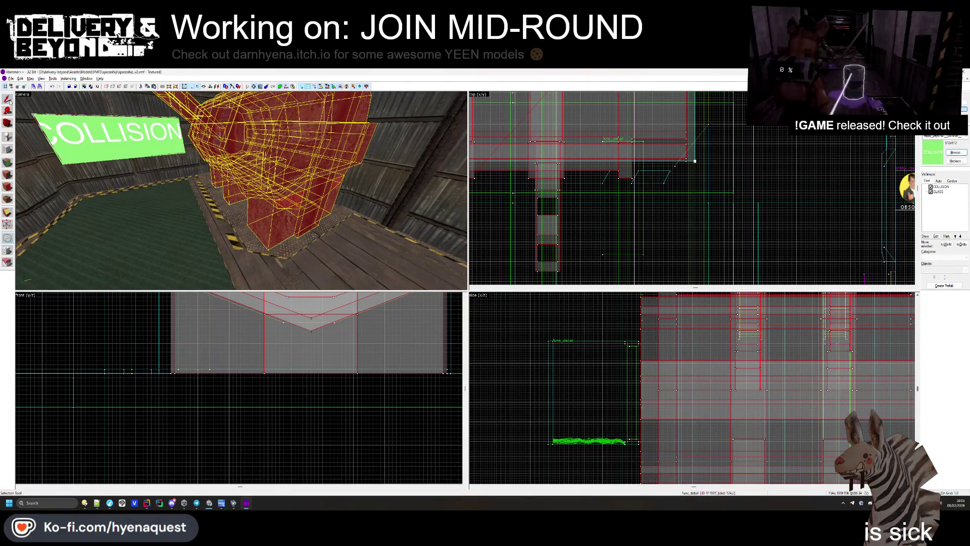
{"action": "left_click", "coordinate": [695, 160]}
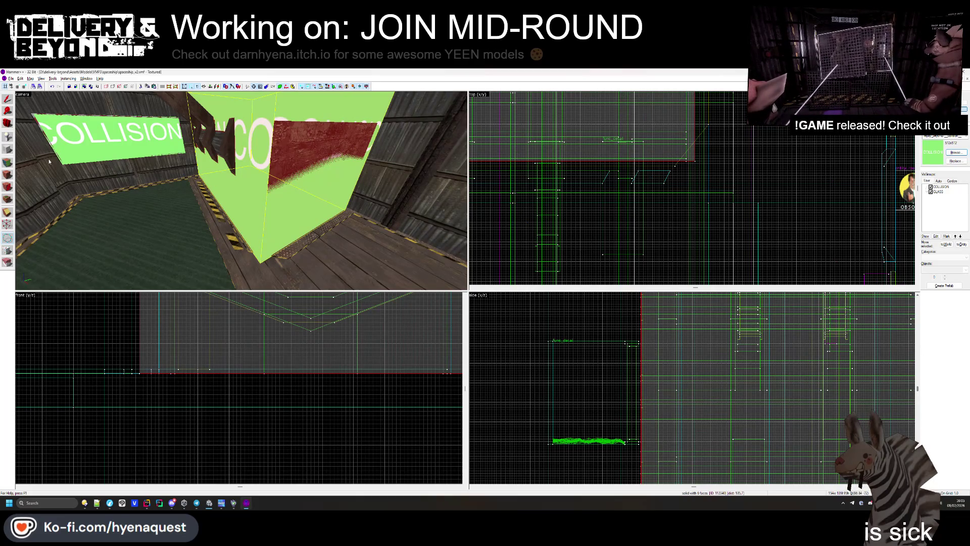
- Stretch the COLLISION block to a new size
{"action": "scroll", "coordinate": [611, 151], "scroll_direction": "up", "scroll_amount": 2}
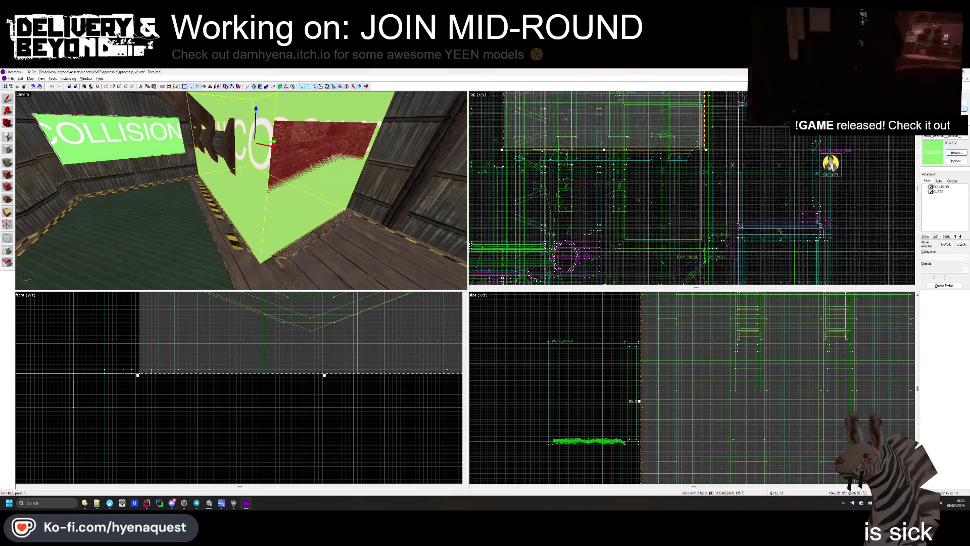
{"action": "left_click_drag", "start_coordinate": [611, 146], "coordinate": [612, 168]}
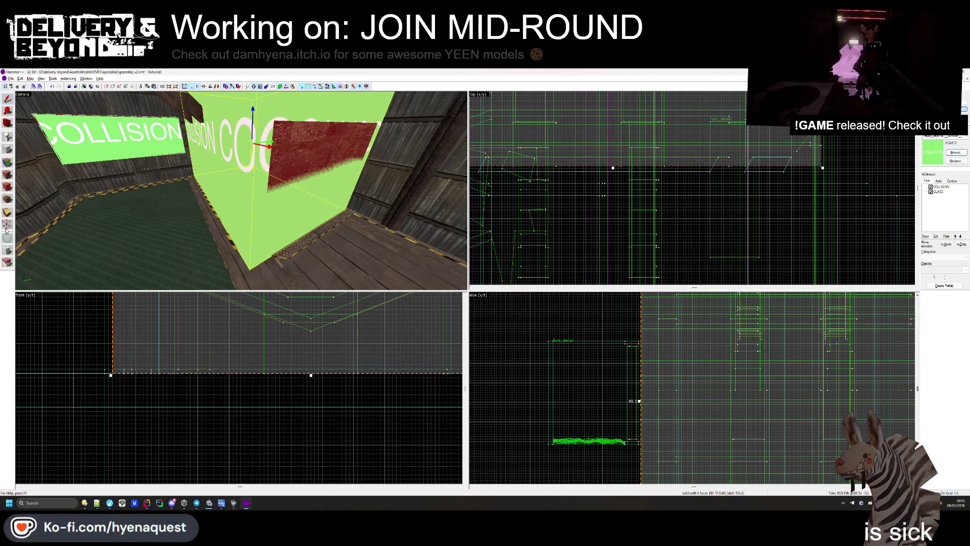
{"action": "key", "text": "shift+v"}
{"action": "scroll", "coordinate": [737, 175], "scroll_direction": "down", "scroll_amount": 3}
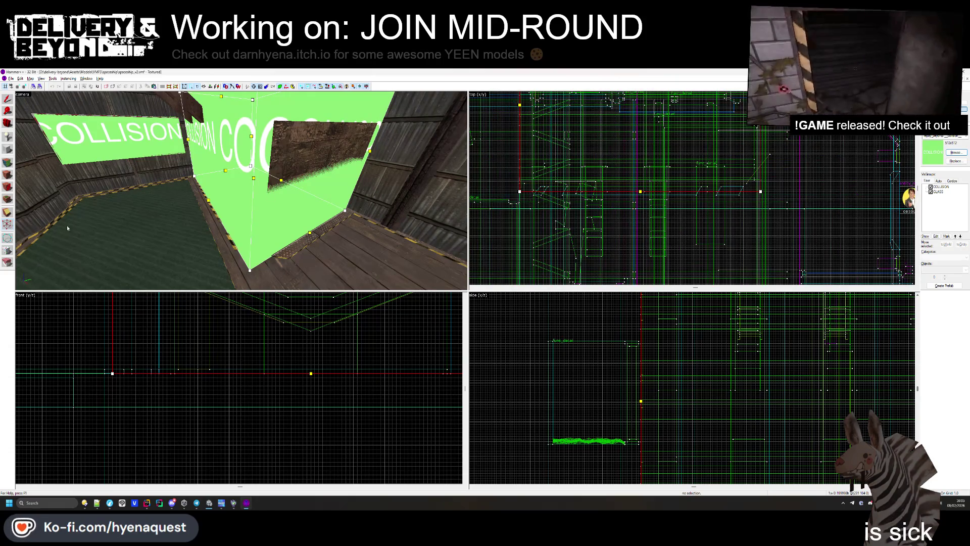
{"action": "left_click", "coordinate": [9, 221]}
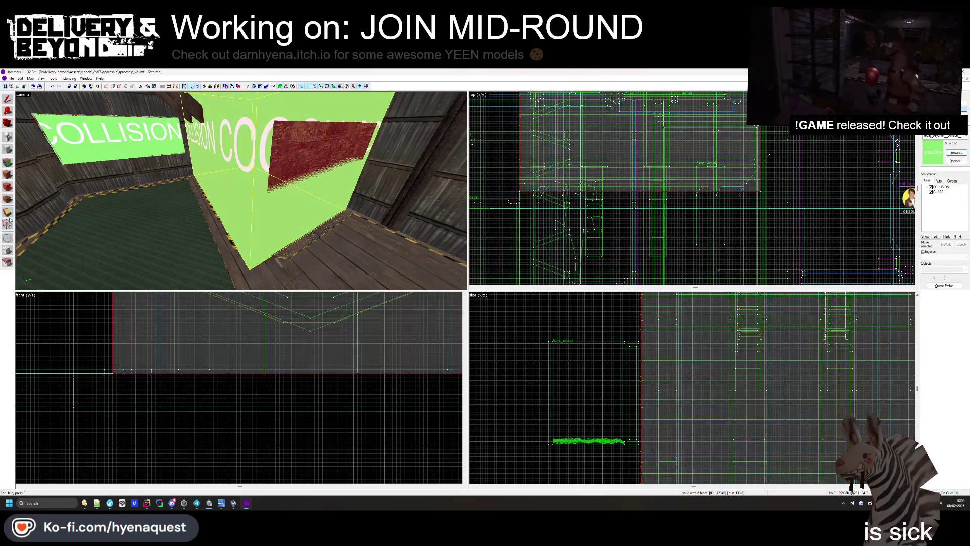
- Clip the block's end along an angled cut line
{"action": "scroll", "coordinate": [778, 179], "scroll_direction": "up", "scroll_amount": 3}
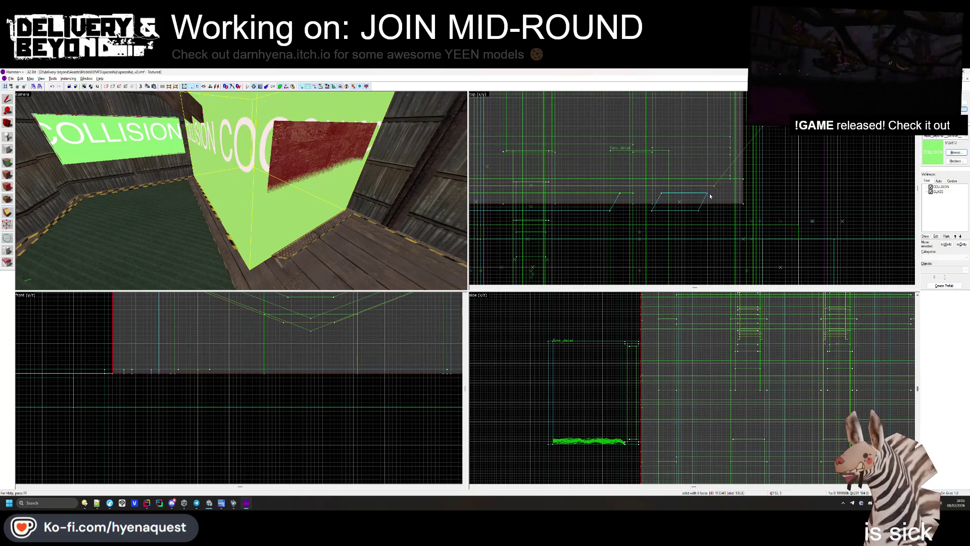
{"action": "mouse_move", "coordinate": [710, 200]}
{"action": "left_mouse_down"}
{"action": "mouse_move", "coordinate": [739, 170]}
{"action": "mouse_move", "coordinate": [737, 184]}
{"action": "left_mouse_up"}
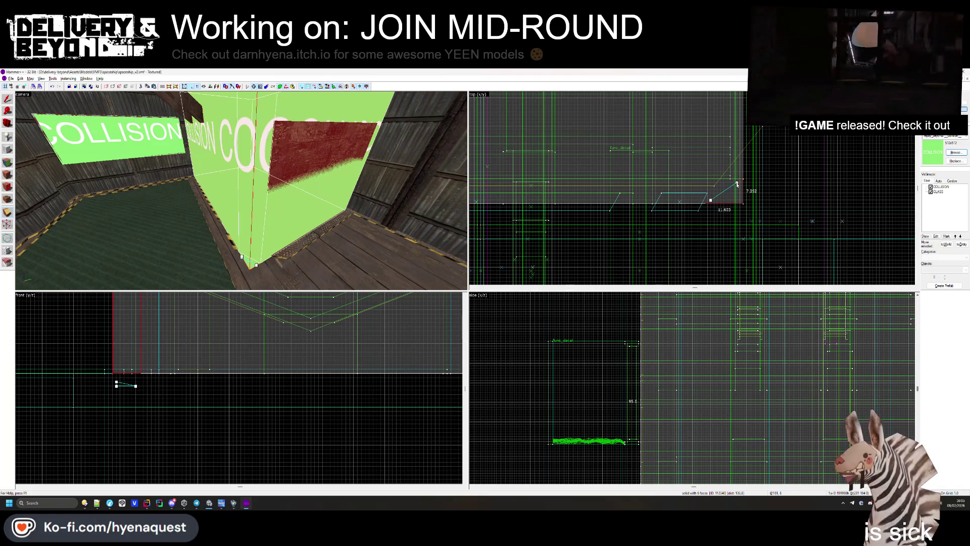
{"action": "scroll", "coordinate": [715, 208], "scroll_direction": "down", "scroll_amount": 2}
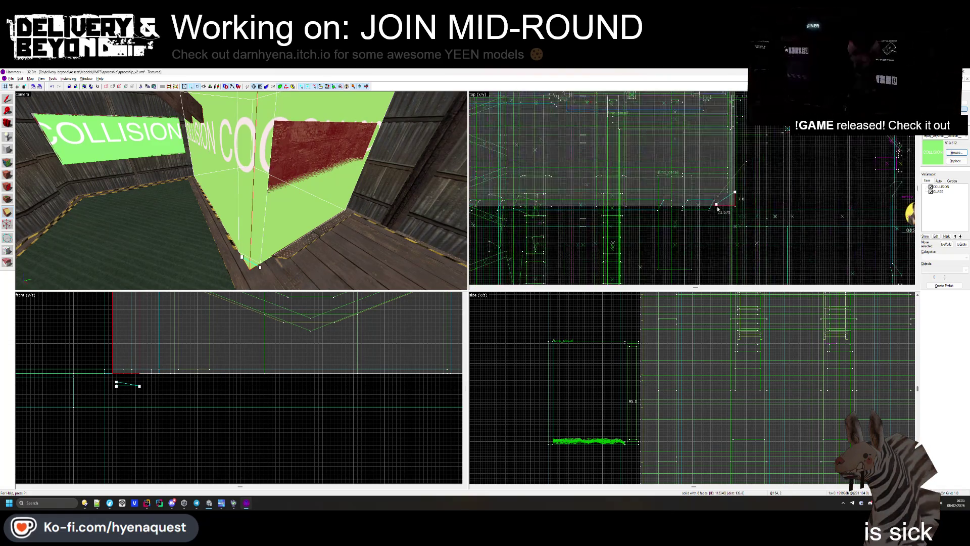
{"action": "left_click_drag", "start_coordinate": [718, 204], "coordinate": [699, 201]}
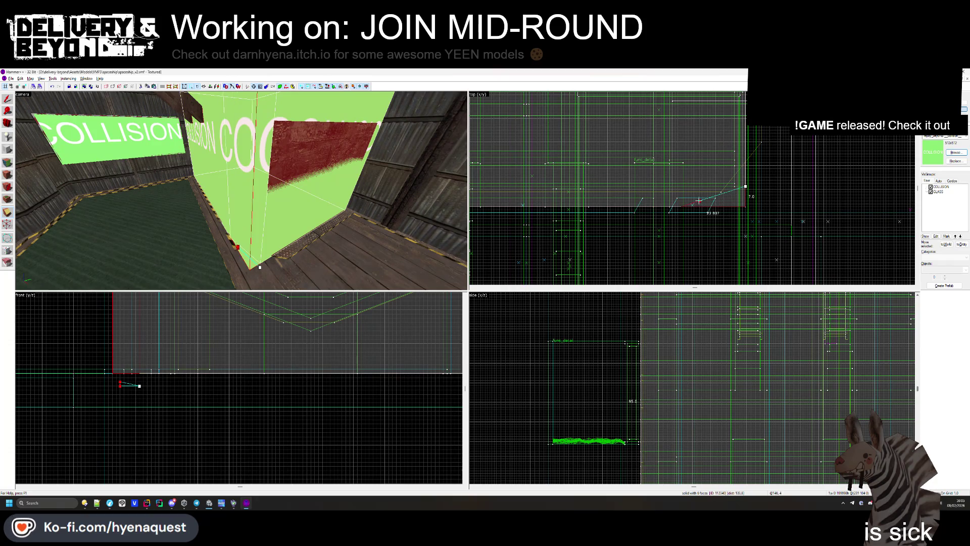
{"action": "key", "text": "Return"}
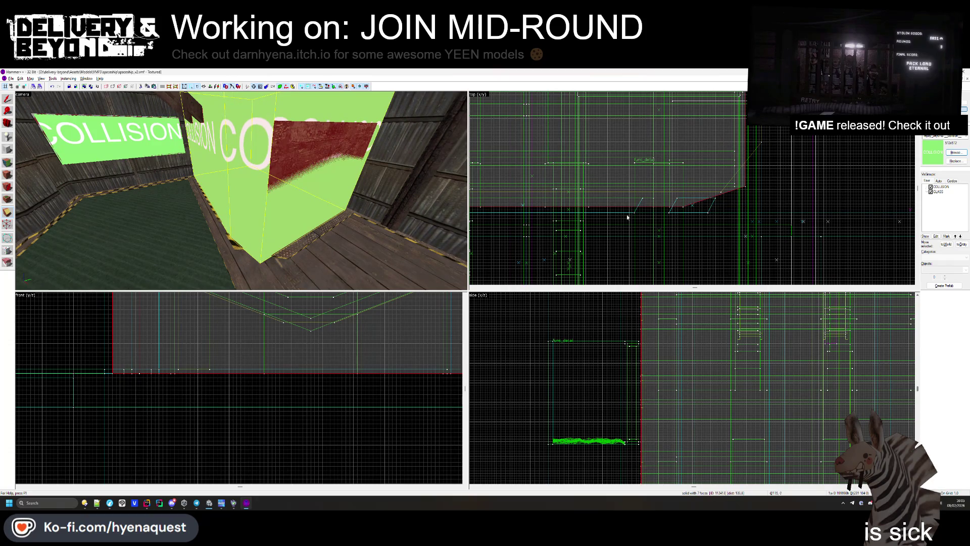
- Nudge an edge vertex of the clipped COLLISION brush
{"action": "key", "text": "shift+v"}
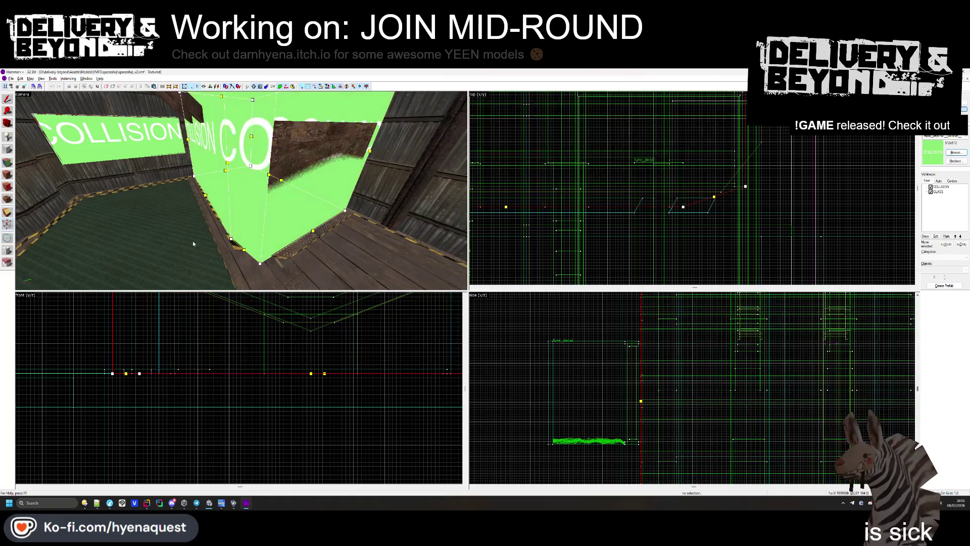
{"action": "scroll", "coordinate": [762, 217], "scroll_direction": "up", "scroll_amount": 1}
{"action": "left_click", "coordinate": [737, 171]}
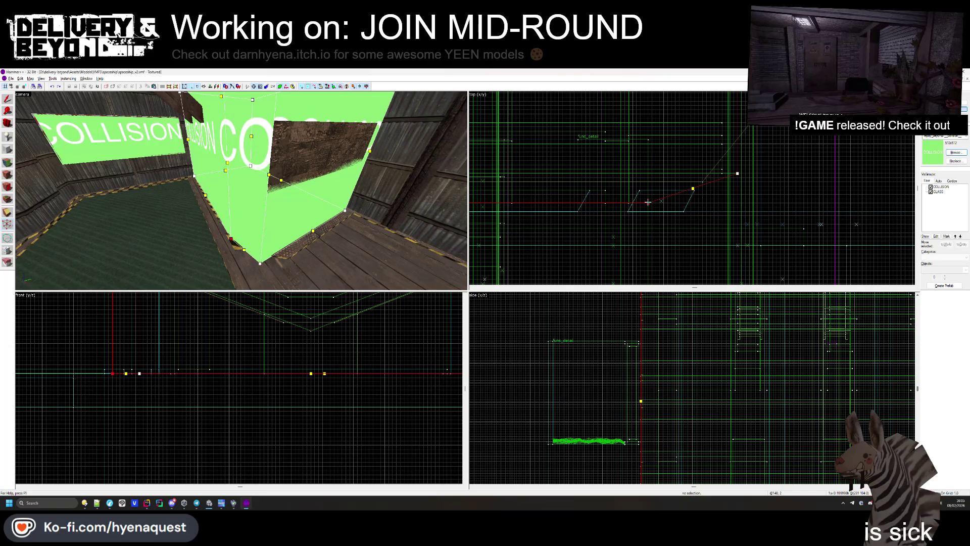
{"action": "mouse_move", "coordinate": [647, 202]}
{"action": "left_mouse_down"}
{"action": "mouse_move", "coordinate": [648, 192]}
{"action": "mouse_move", "coordinate": [648, 202]}
{"action": "left_mouse_up"}
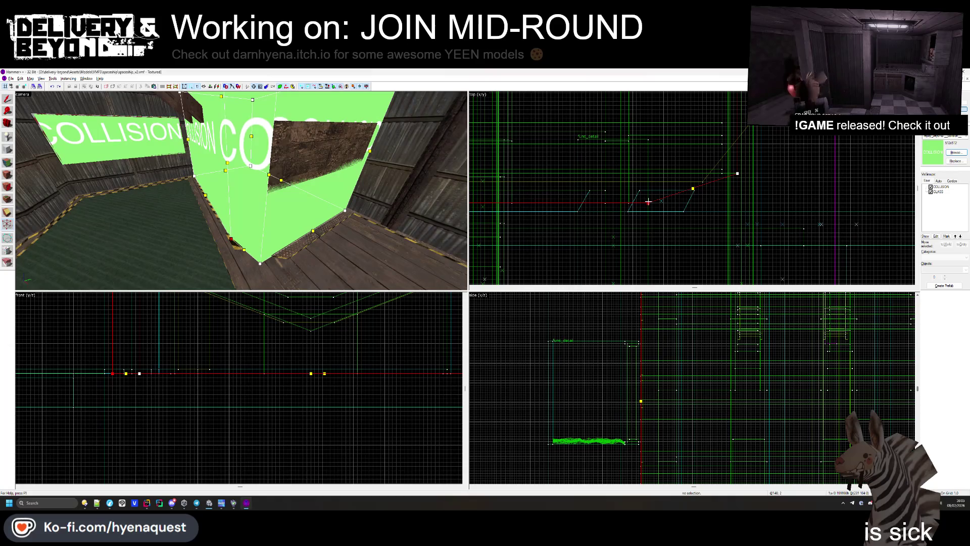
{"action": "scroll", "coordinate": [747, 201], "scroll_direction": "down", "scroll_amount": 3}
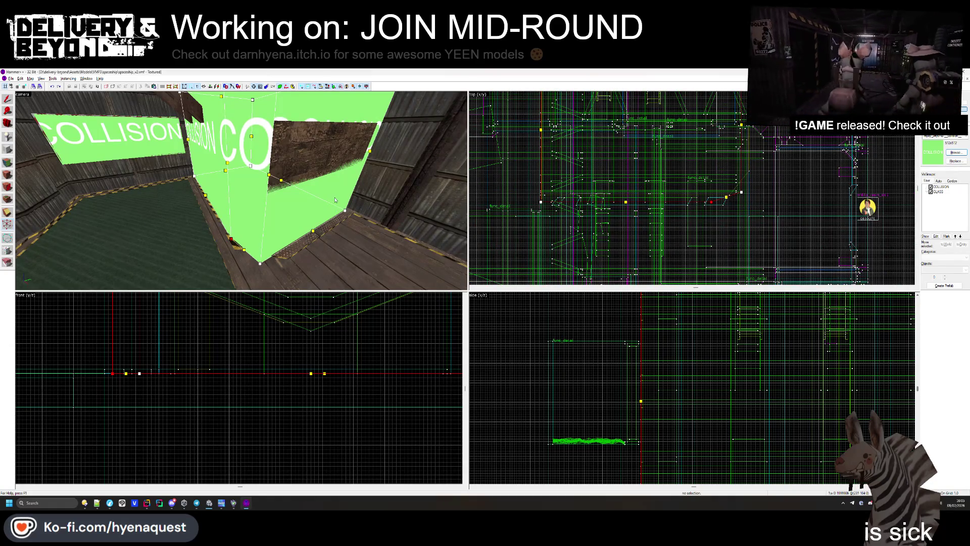
- Reselect the green COLLISION brush in the 3D view and move a vertex to reshape it
{"action": "left_click_drag", "start_coordinate": [333, 194], "coordinate": [91, 155]}
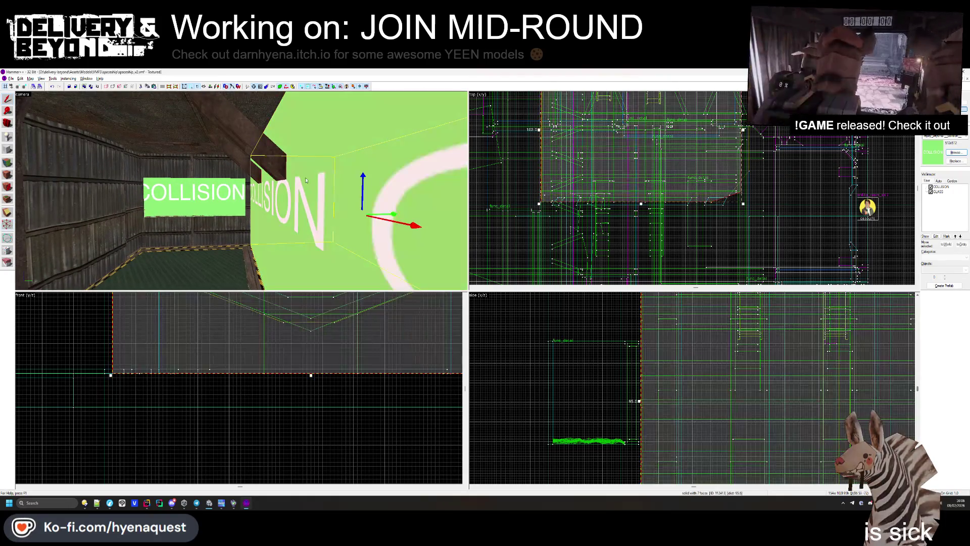
{"action": "key", "text": "Escape"}
{"action": "left_click_drag", "start_coordinate": [242, 190], "coordinate": [241, 190]}
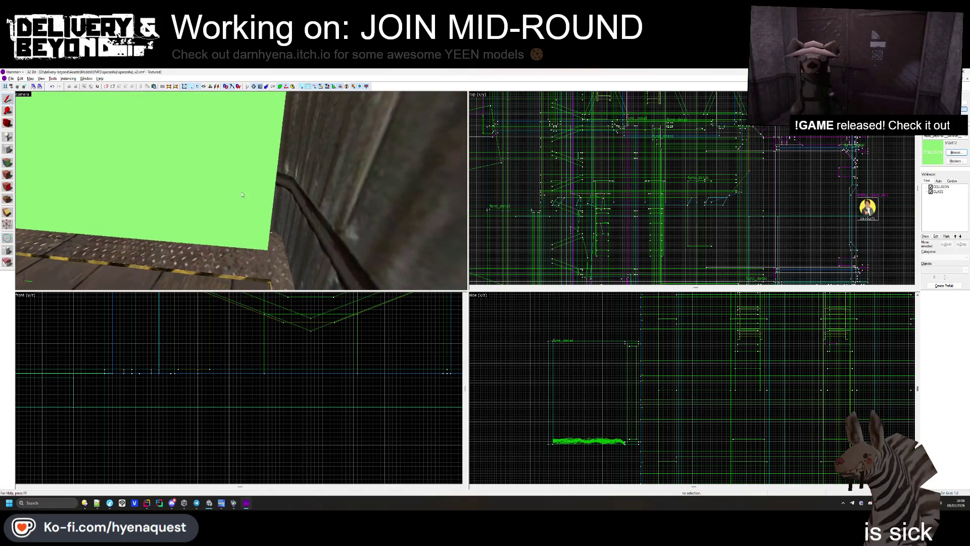
{"action": "left_click", "coordinate": [211, 211]}
{"action": "left_click", "coordinate": [7, 224]}
{"action": "scroll", "coordinate": [603, 145], "scroll_direction": "down", "scroll_amount": 3}
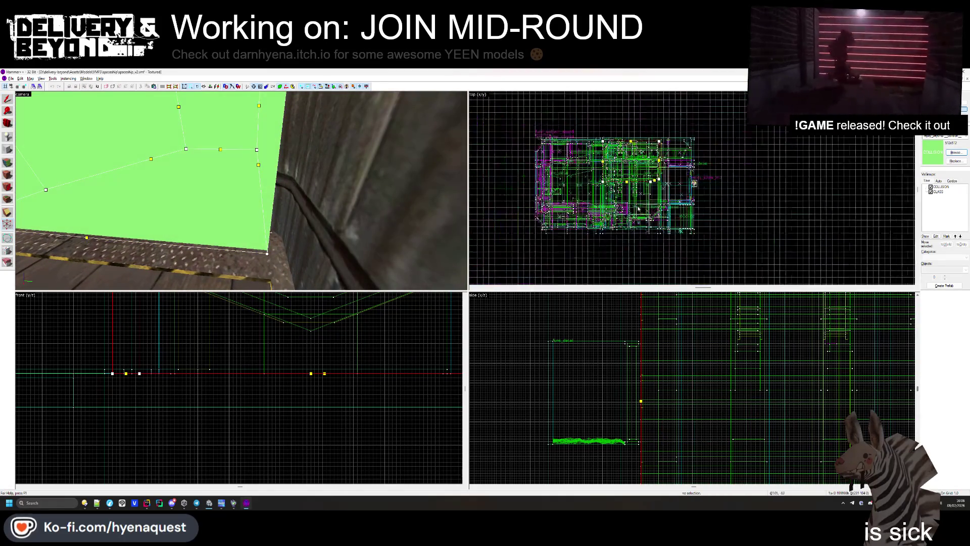
{"action": "scroll", "coordinate": [603, 145], "scroll_direction": "up", "scroll_amount": 2}
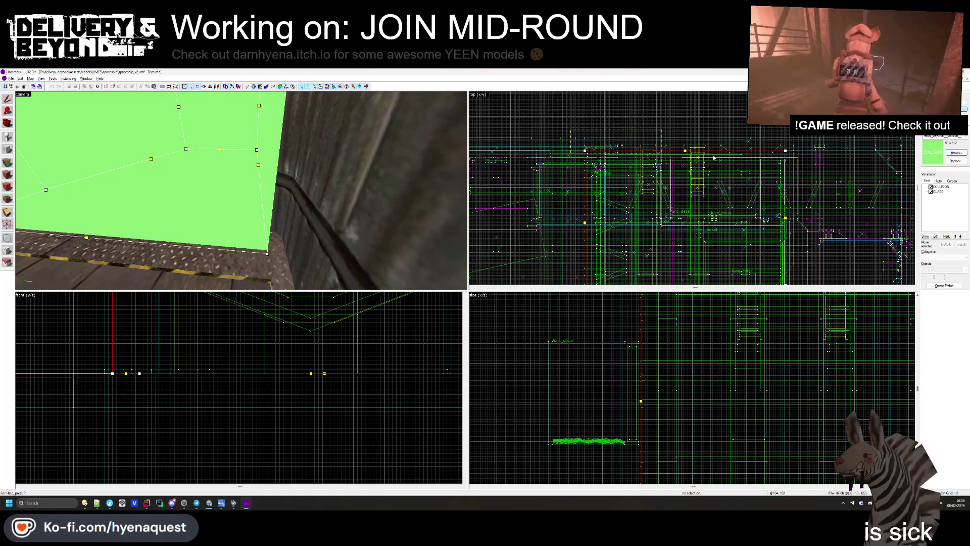
{"action": "scroll", "coordinate": [714, 158], "scroll_direction": "up", "scroll_amount": 4}
{"action": "left_click_drag", "start_coordinate": [820, 174], "coordinate": [821, 152]}
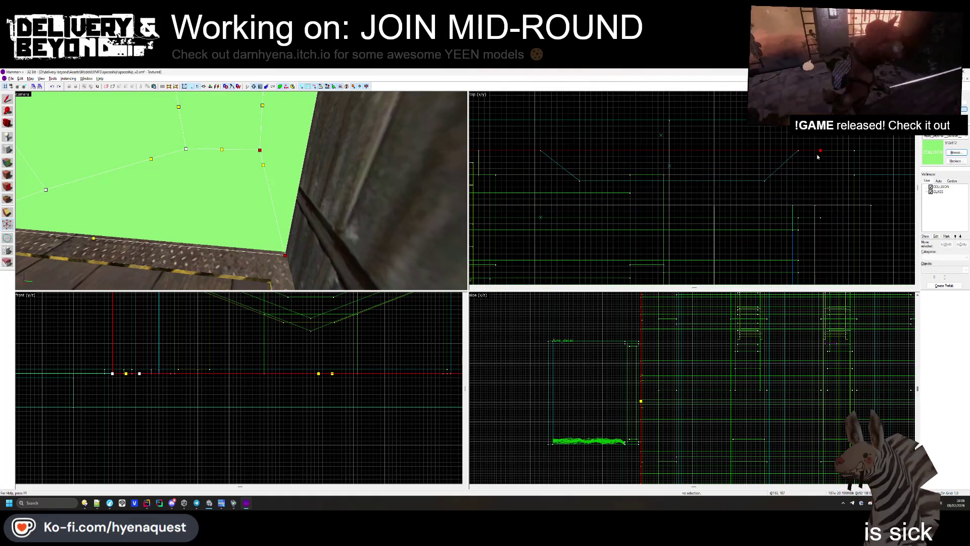
- Delete the red wall brush and select the red pillar brushes
{"action": "left_click", "coordinate": [7, 98]}
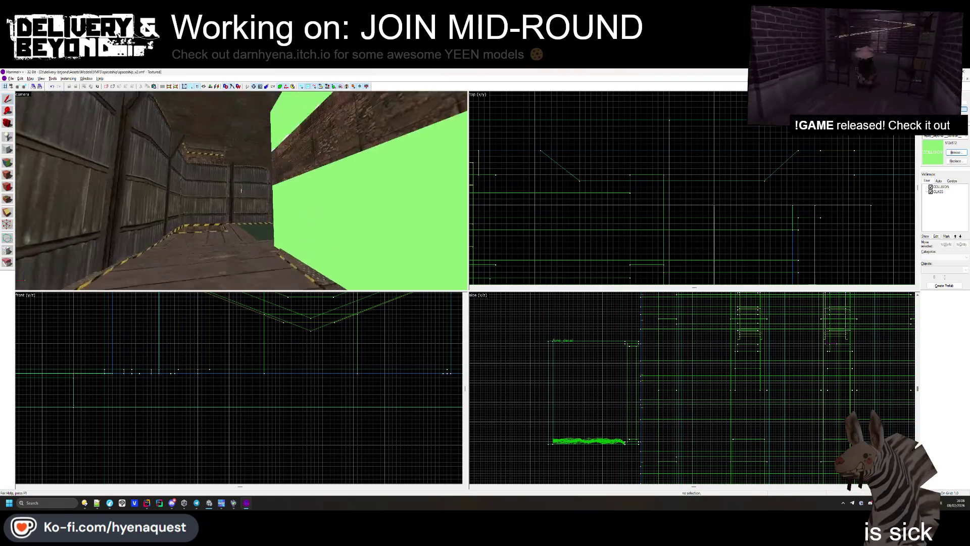
{"action": "left_click", "coordinate": [232, 197]}
{"action": "key", "text": "Delete"}
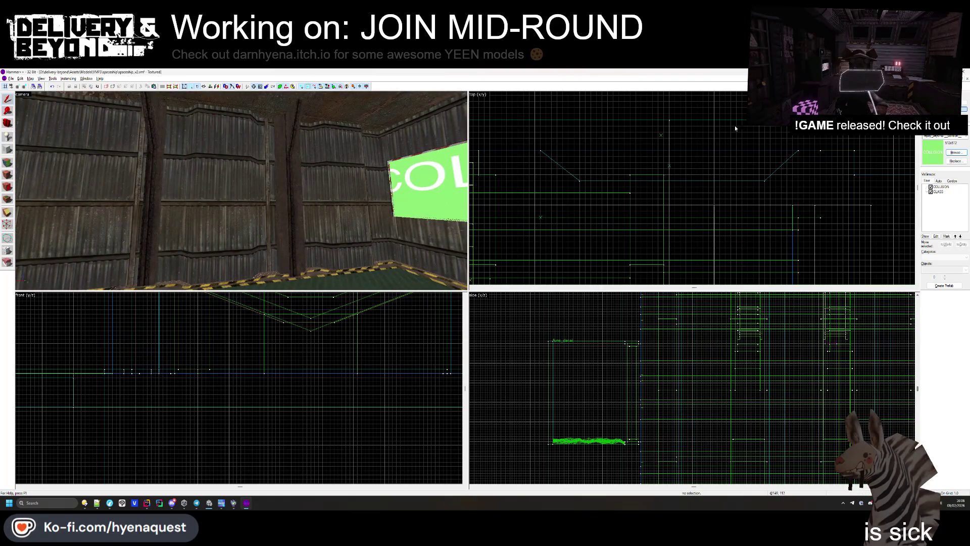
{"action": "left_click", "coordinate": [294, 156]}
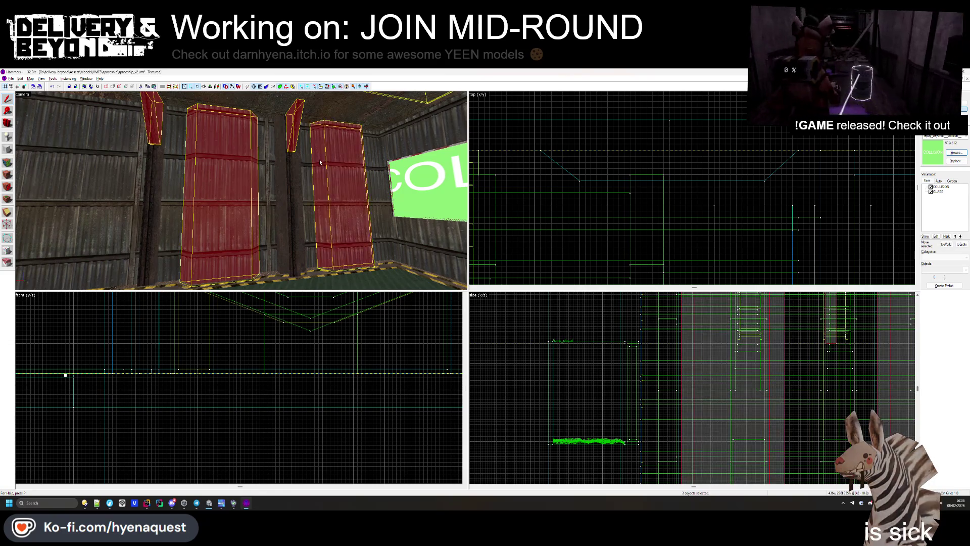
- Add the wall panel to the red pillar selection and tie them to the existing func_collider_special
{"action": "left_click", "coordinate": [241, 190], "text": "ctrl"}
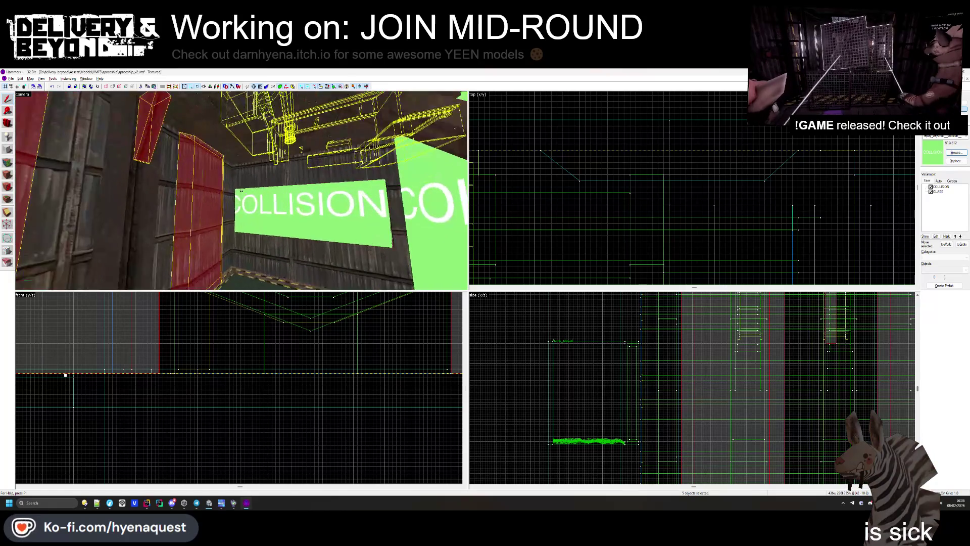
{"action": "key", "text": "ctrl+t"}
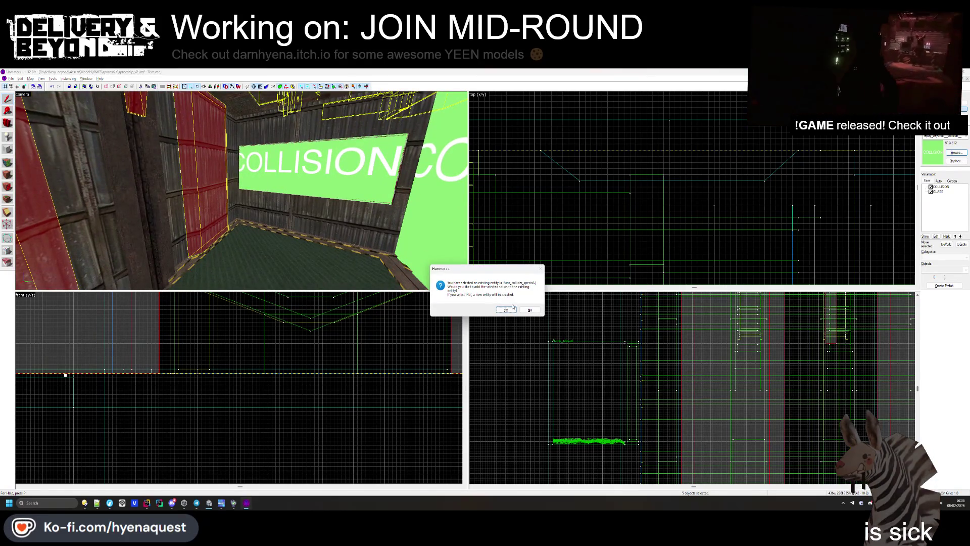
{"action": "left_click", "coordinate": [510, 307]}
{"action": "scroll", "coordinate": [707, 151], "scroll_direction": "down", "scroll_amount": 5}
{"action": "key", "text": "Escape"}
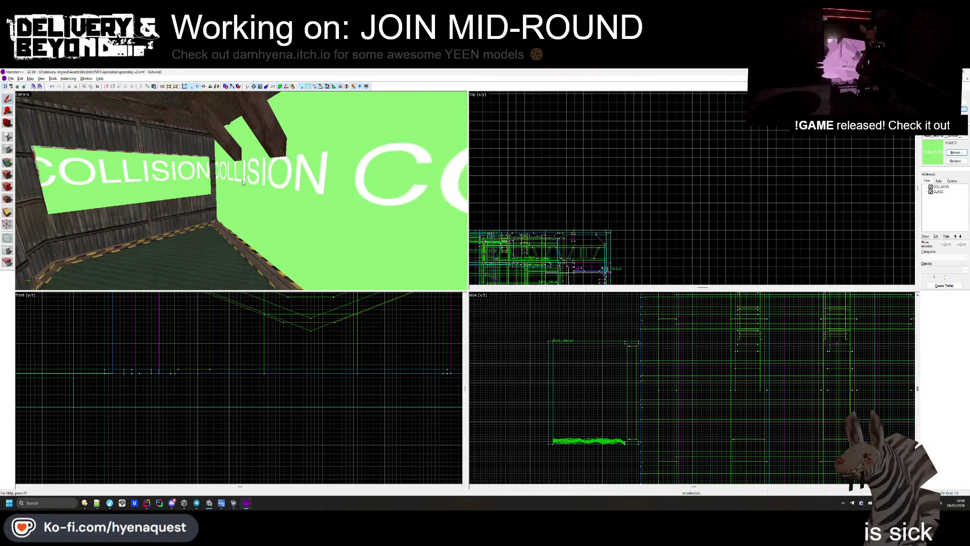
- Draw a new 12 by 37 block and raise its bottom in the front view to shorten it
{"action": "left_click", "coordinate": [225, 137]}
{"action": "key", "text": "shift+b"}
{"action": "scroll", "coordinate": [692, 187], "scroll_direction": "up", "scroll_amount": 6}
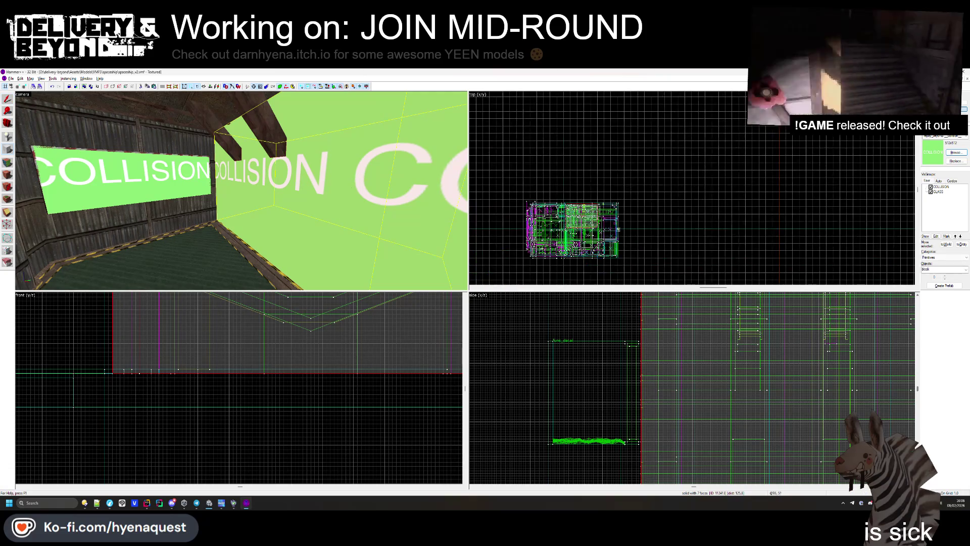
{"action": "scroll", "coordinate": [589, 245], "scroll_direction": "up", "scroll_amount": 4}
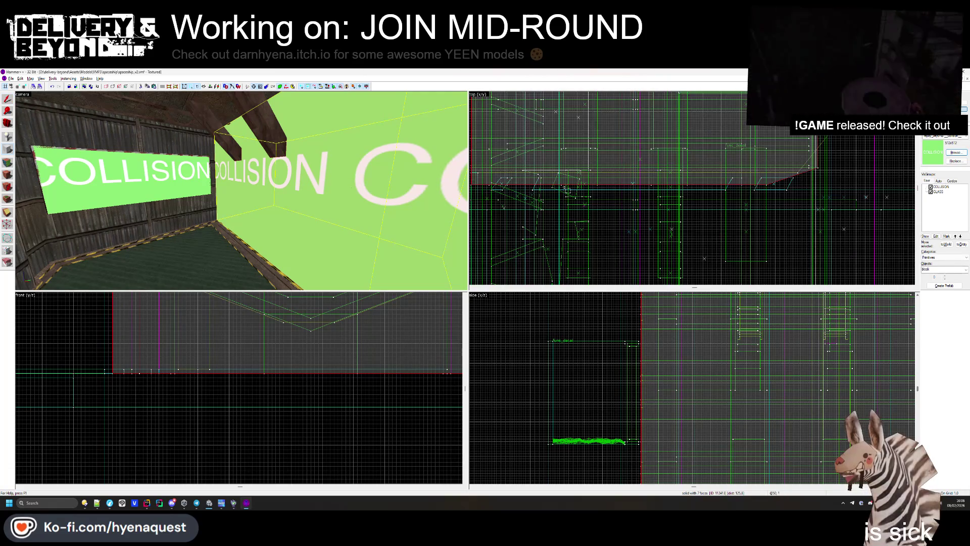
{"action": "left_click_drag", "start_coordinate": [567, 185], "coordinate": [594, 280]}
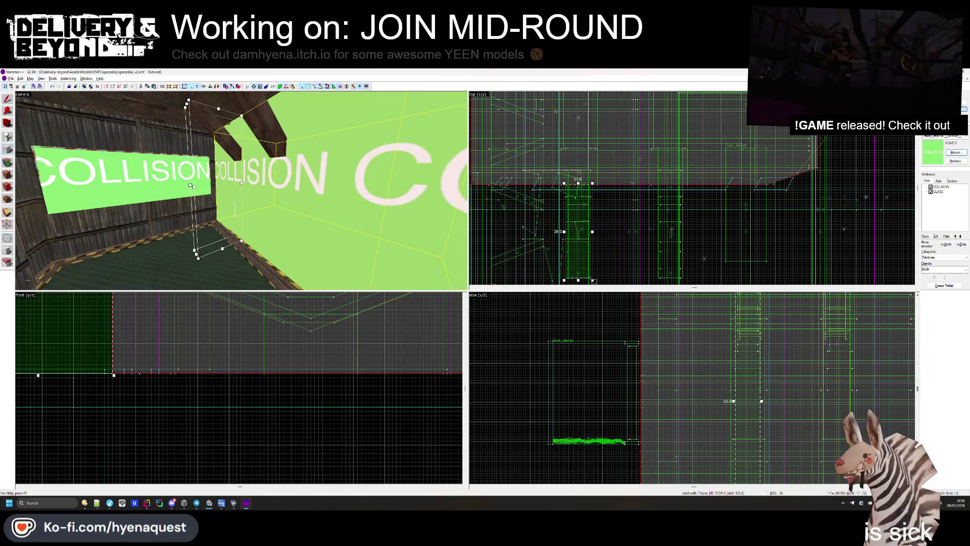
{"action": "key", "text": "ctrl+shift+e"}
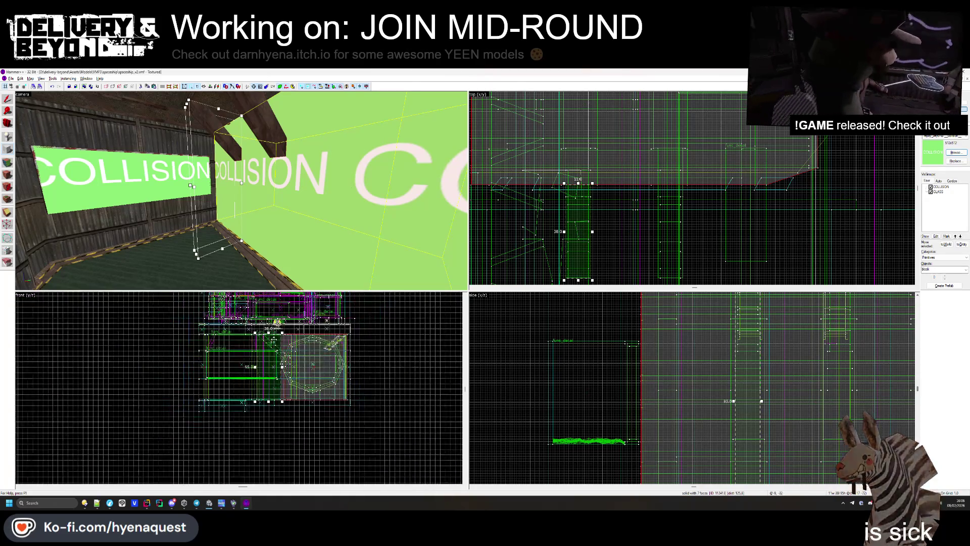
{"action": "scroll", "coordinate": [291, 414], "scroll_direction": "down", "scroll_amount": 3}
{"action": "left_click_drag", "start_coordinate": [264, 435], "coordinate": [263, 359]}
{"action": "scroll", "coordinate": [302, 398], "scroll_direction": "up", "scroll_amount": 3}
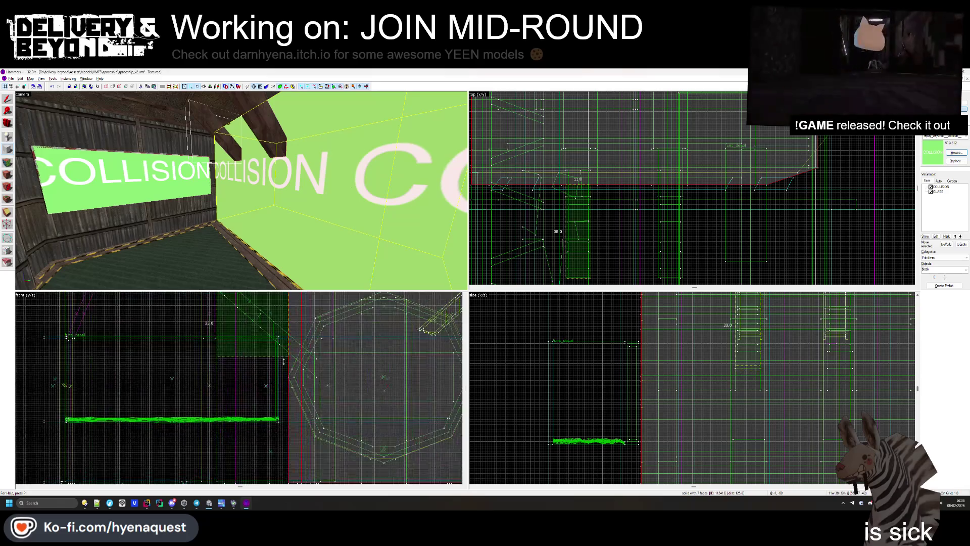
{"action": "scroll", "coordinate": [303, 398], "scroll_direction": "up", "scroll_amount": 4}
{"action": "scroll", "coordinate": [235, 343], "scroll_direction": "up", "scroll_amount": 2}
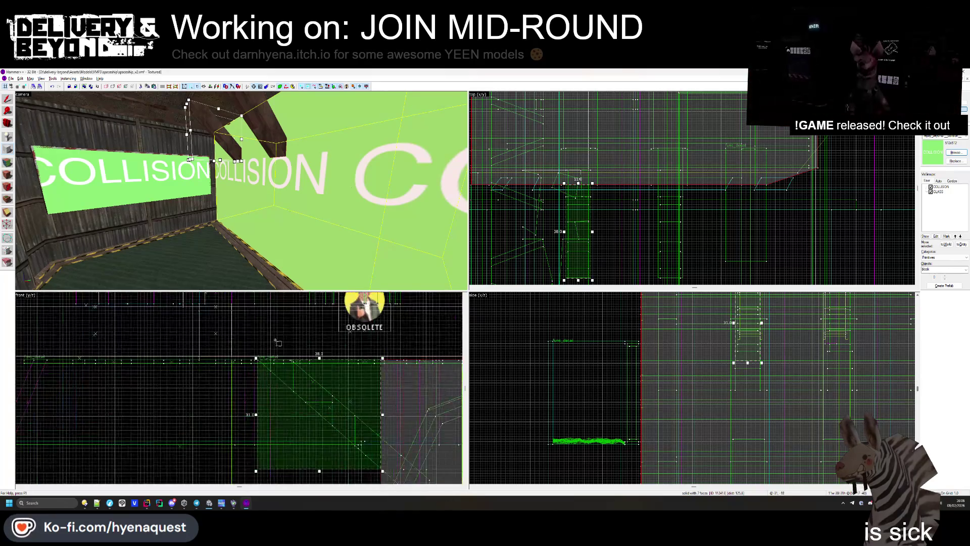
- Clip the square brush twice to leave a thin diagonal strip along the roof beam
{"action": "left_click", "coordinate": [267, 392]}
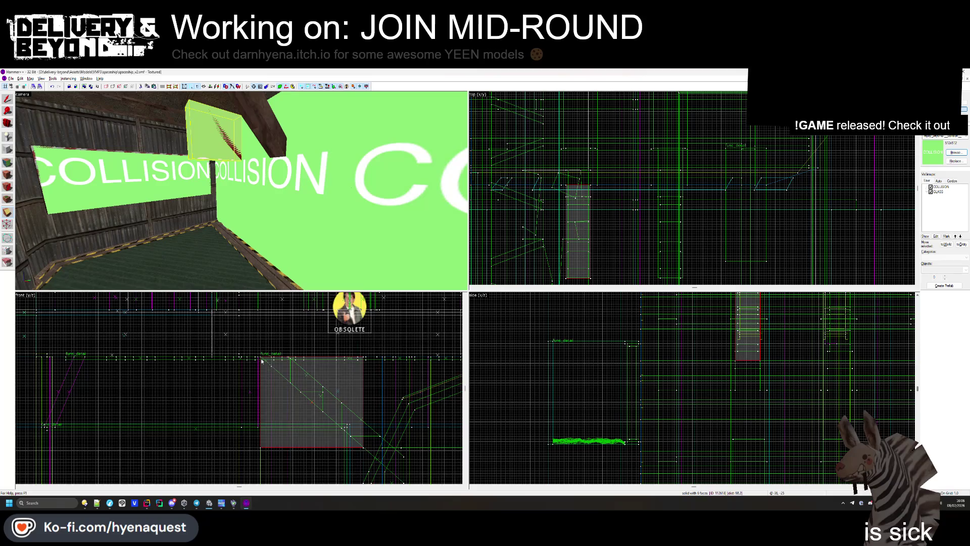
{"action": "scroll", "coordinate": [261, 360], "scroll_direction": "up", "scroll_amount": 3}
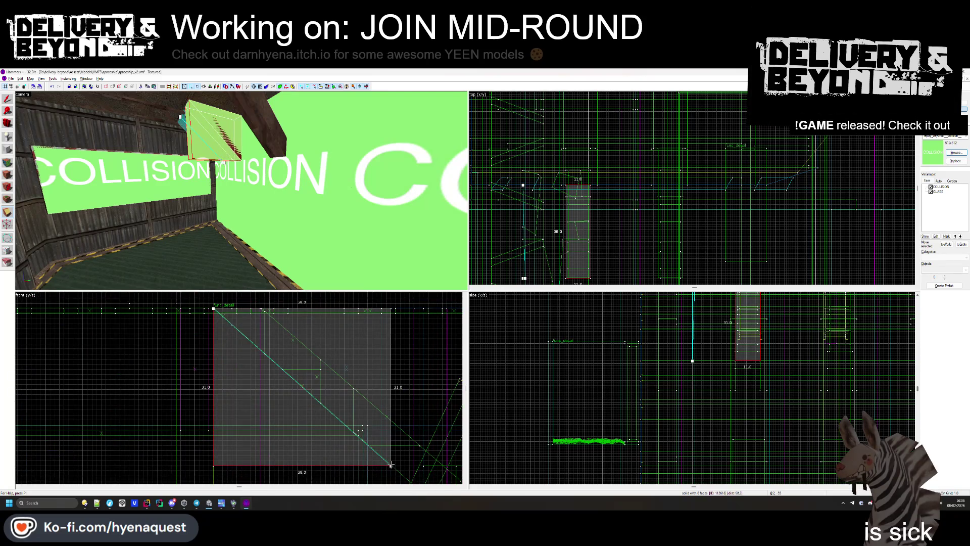
{"action": "key", "text": "Return"}
{"action": "left_click_drag", "start_coordinate": [261, 310], "coordinate": [391, 420]}
{"action": "key", "text": "Return"}
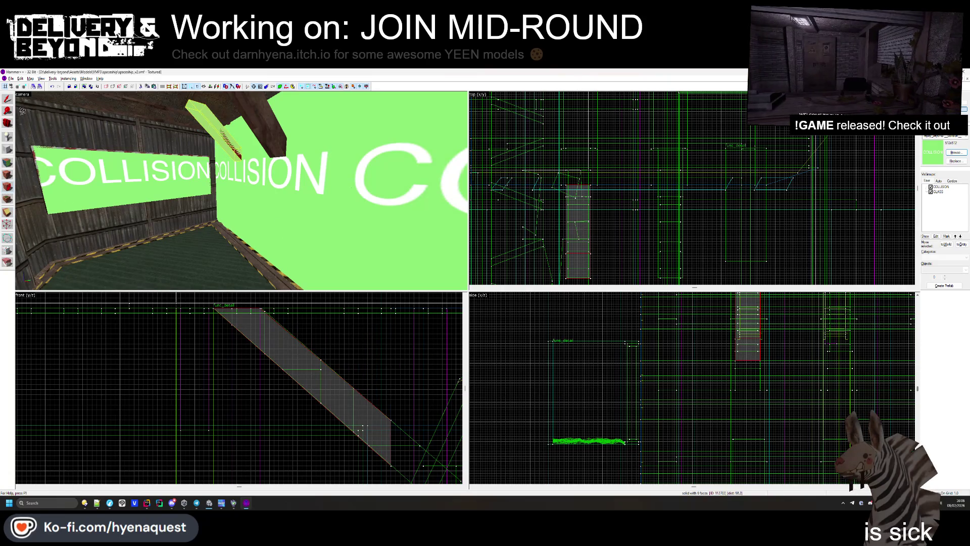
{"action": "scroll", "coordinate": [610, 200], "scroll_direction": "up", "scroll_amount": 2}
{"action": "key", "text": "shift+s"}
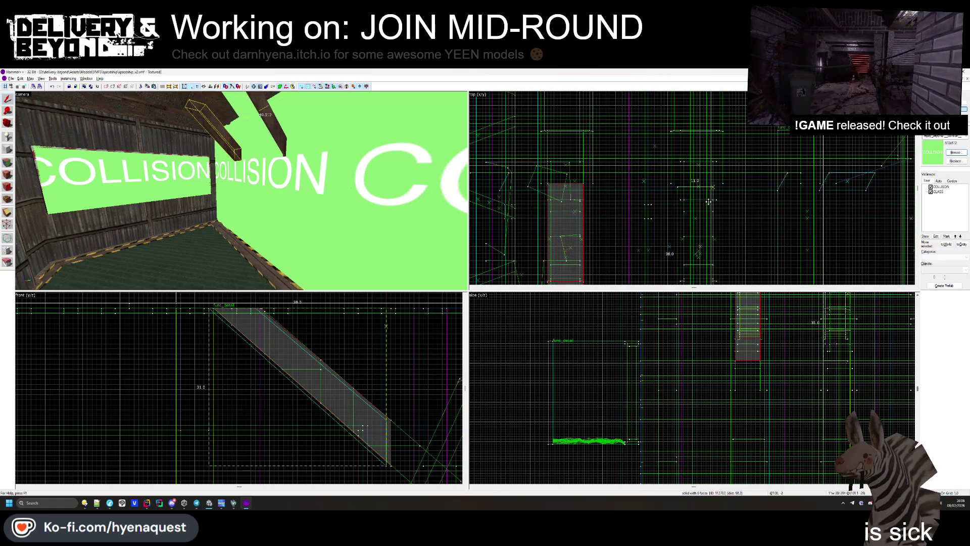
{"action": "key", "text": "Escape"}
{"action": "left_click_drag", "start_coordinate": [268, 172], "coordinate": [238, 142]}
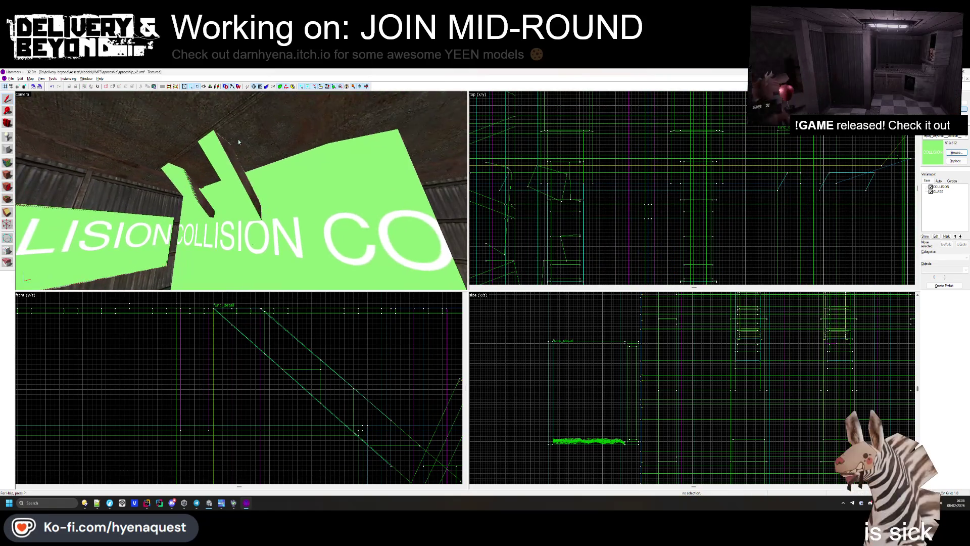
- Select both diagonal strips, the large green plane and a red column, tie them to func_collider_special, then deselect
{"action": "left_click", "coordinate": [239, 142]}
{"action": "left_click", "coordinate": [184, 179], "text": "ctrl"}
{"action": "left_click", "coordinate": [288, 196], "text": "ctrl"}
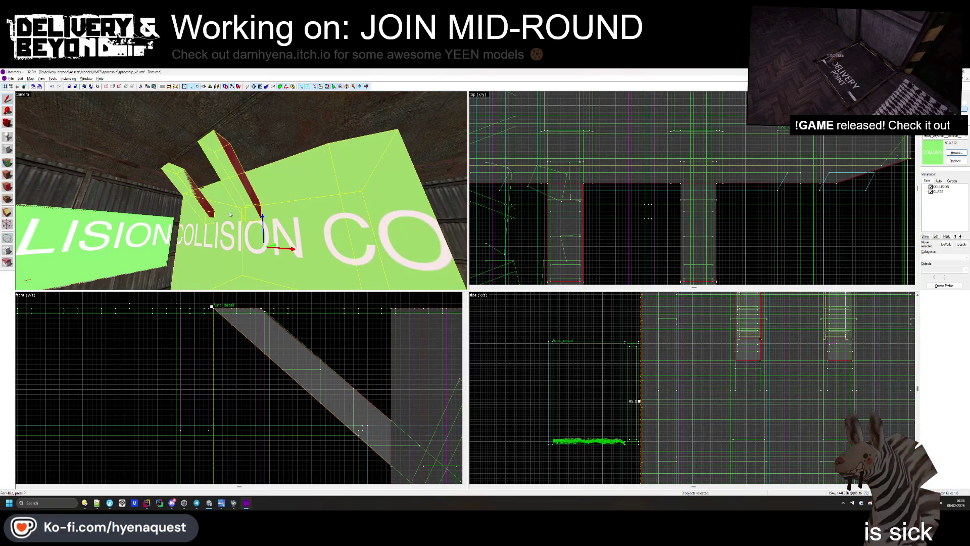
{"action": "left_click_drag", "start_coordinate": [234, 218], "coordinate": [242, 190]}
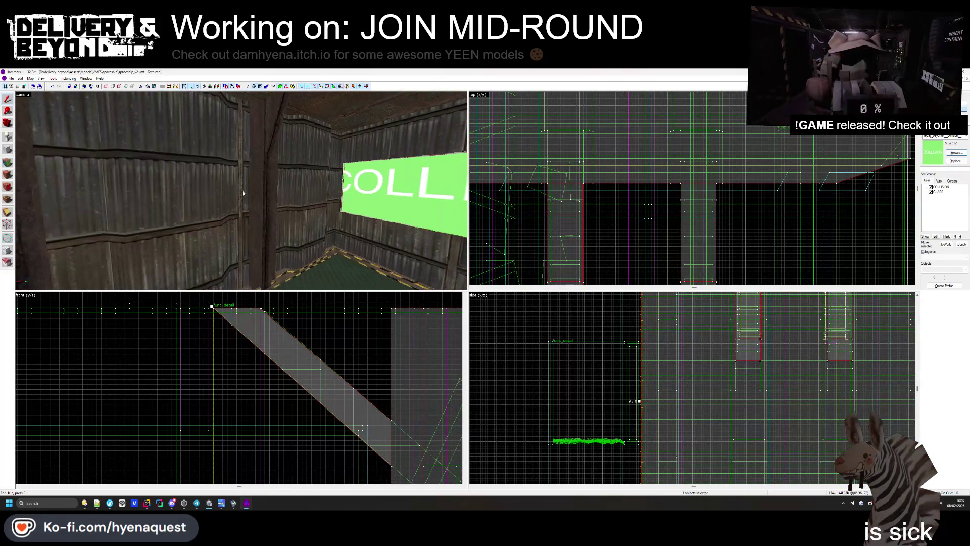
{"action": "left_click", "coordinate": [293, 184], "text": "ctrl"}
{"action": "key", "text": "ctrl+t"}
{"action": "key", "text": "Return"}
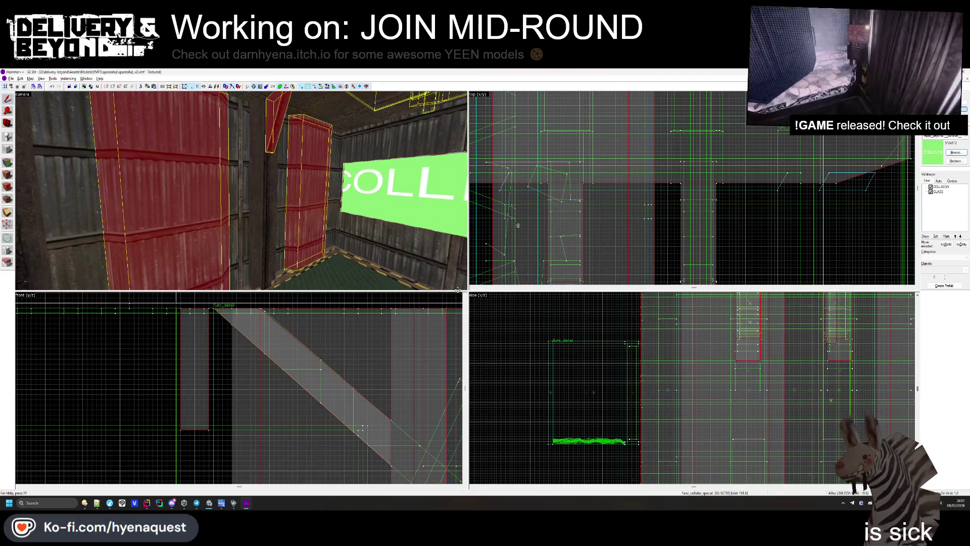
{"action": "scroll", "coordinate": [586, 202], "scroll_direction": "down", "scroll_amount": 5}
{"action": "key", "text": "Escape"}
{"action": "mouse_move", "coordinate": [331, 193]}
{"action": "left_mouse_down"}
{"action": "mouse_move", "coordinate": [242, 193]}
{"action": "mouse_move", "coordinate": [310, 217]}
{"action": "mouse_move", "coordinate": [242, 193]}
{"action": "left_mouse_up"}
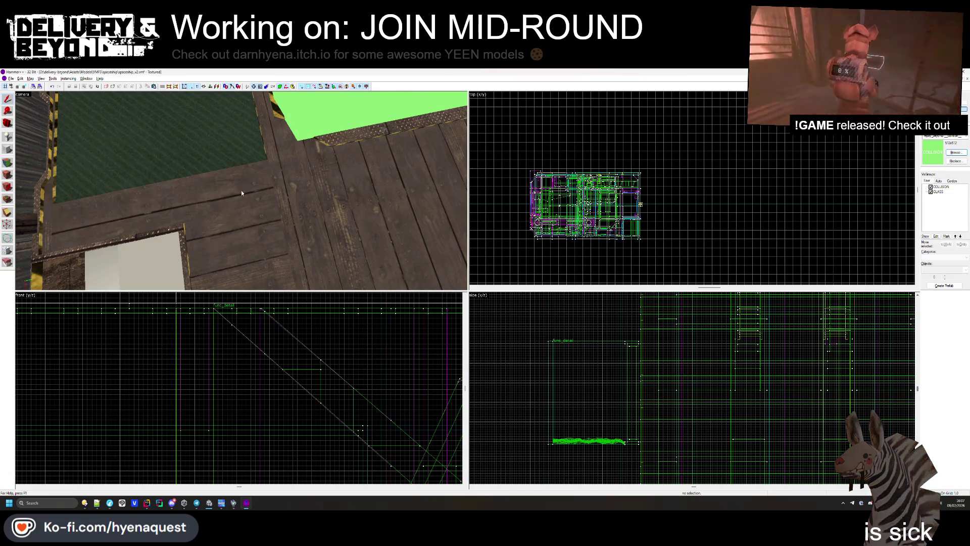
- Pick up the dark green office carpet texture from the floor, then close the texture browser and face editing
{"action": "left_click", "coordinate": [6, 172]}
{"action": "left_click", "coordinate": [472, 295]}
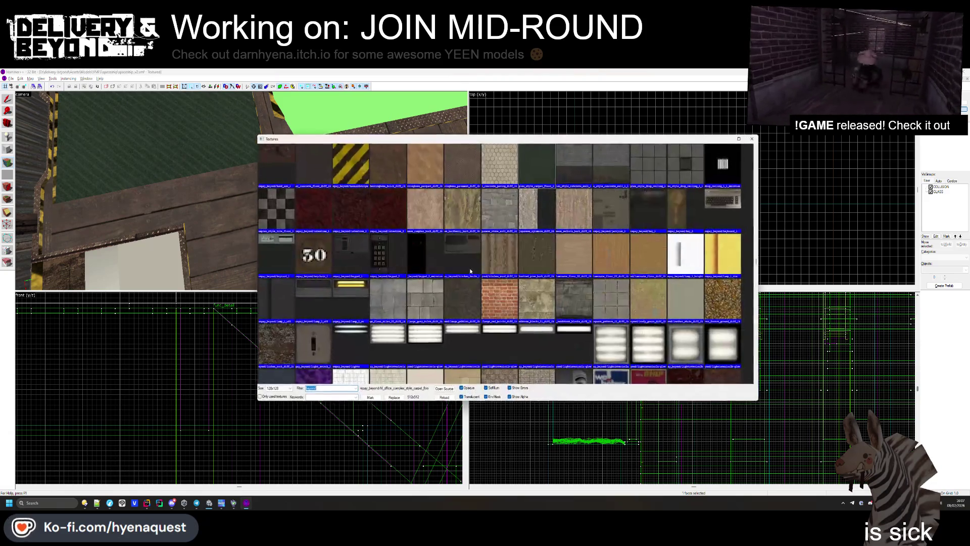
{"action": "scroll", "coordinate": [476, 260], "scroll_direction": "up", "scroll_amount": 3}
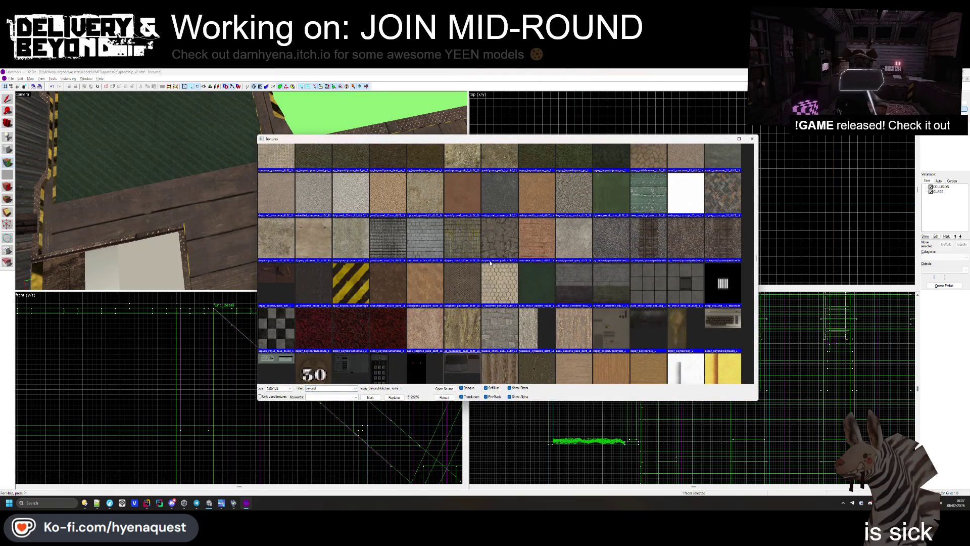
{"action": "scroll", "coordinate": [490, 262], "scroll_direction": "up", "scroll_amount": 2}
{"action": "left_click", "coordinate": [753, 138]}
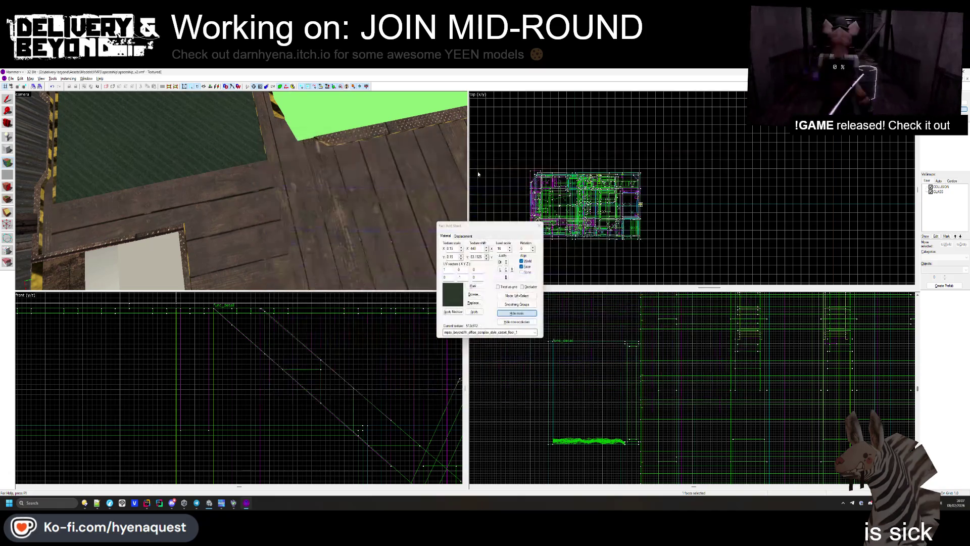
{"action": "left_click", "coordinate": [539, 226]}
- Fly through the room in the 3D view and select the right corrugated wall brush
{"action": "key", "text": "z"}
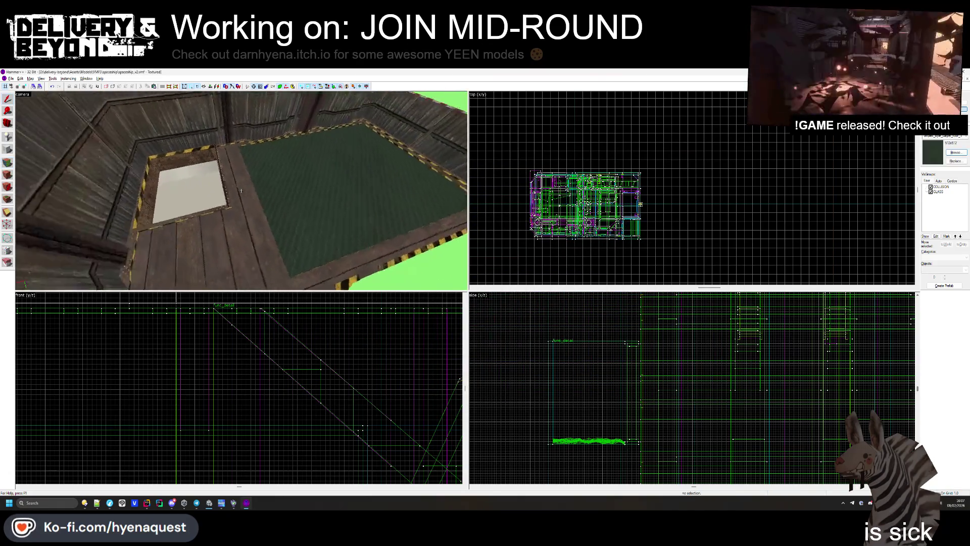
{"action": "key", "text": "a"}
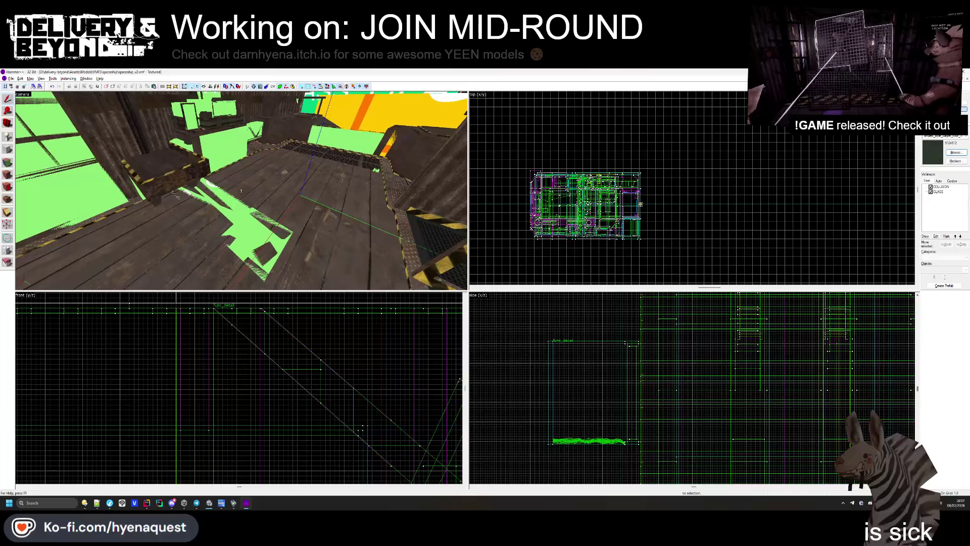
{"action": "key", "text": "w"}
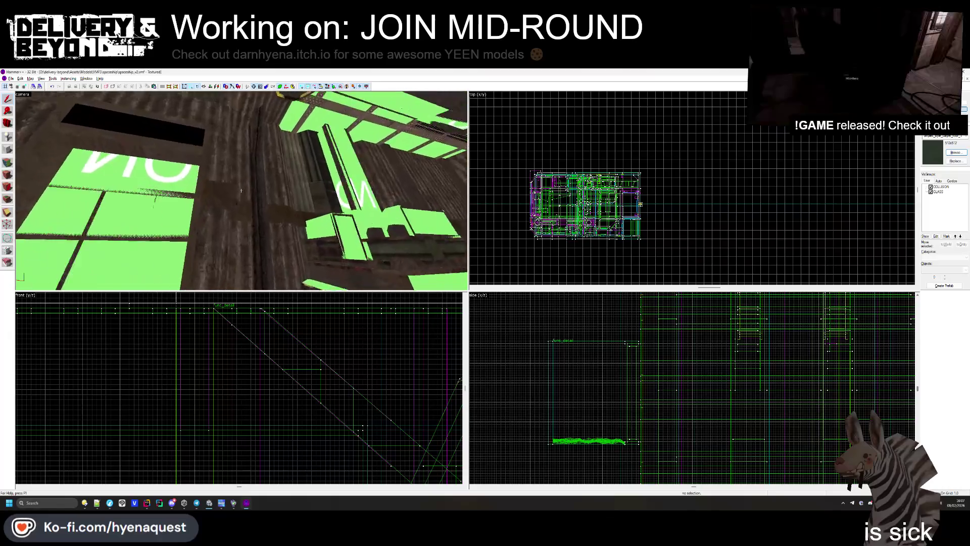
{"action": "key", "text": "z"}
{"action": "left_click", "coordinate": [232, 197]}
{"action": "key", "text": "s"}
{"action": "key", "text": "Escape"}
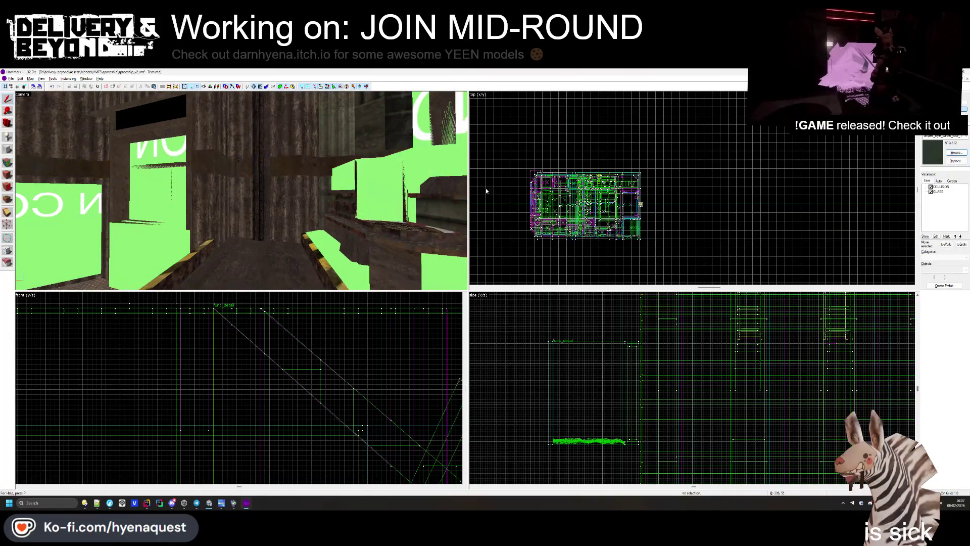
{"action": "key", "text": "w"}
{"action": "key", "text": "w"}
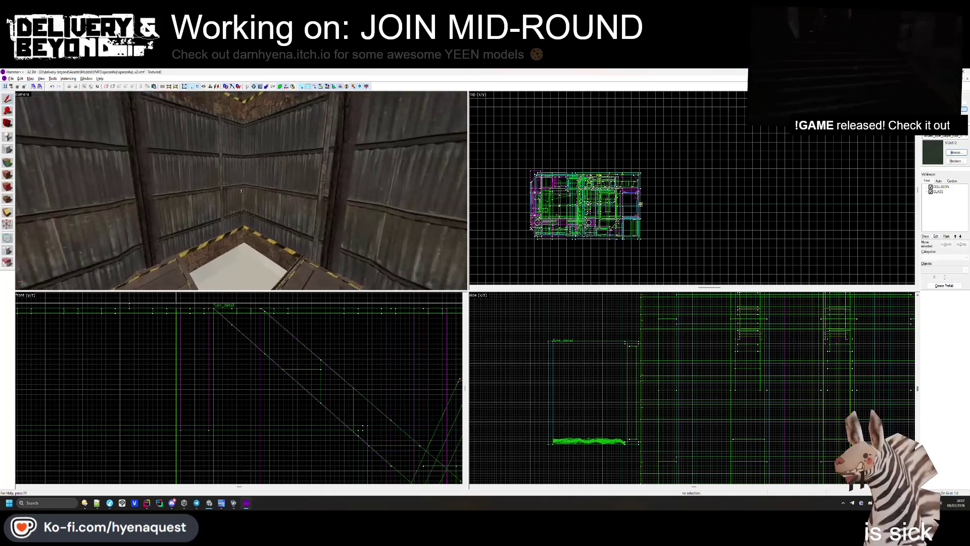
{"action": "left_click", "coordinate": [241, 190]}
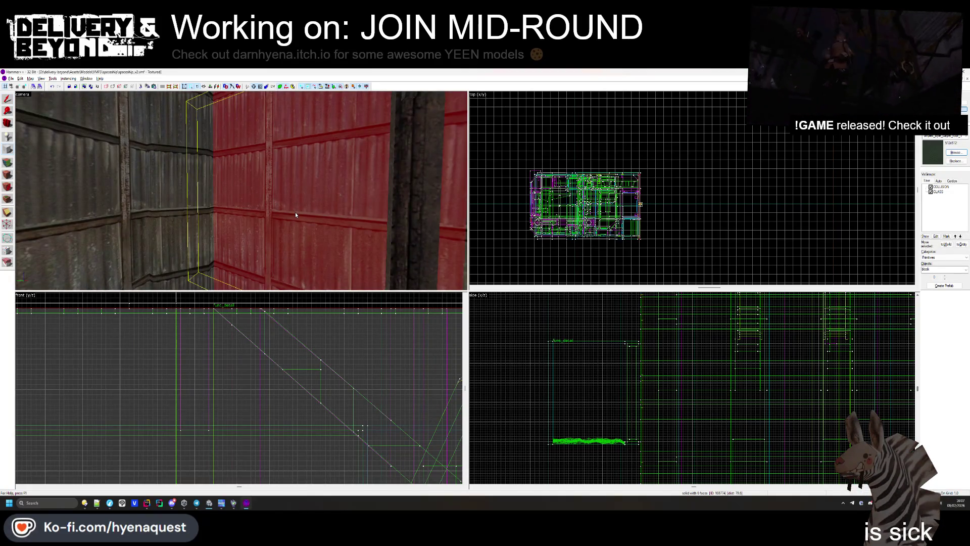
- Pick the OUTSIDE sign texture from the texture browser
{"action": "scroll", "coordinate": [906, 147], "scroll_direction": "up", "scroll_amount": 2}
{"action": "left_click", "coordinate": [954, 152]}
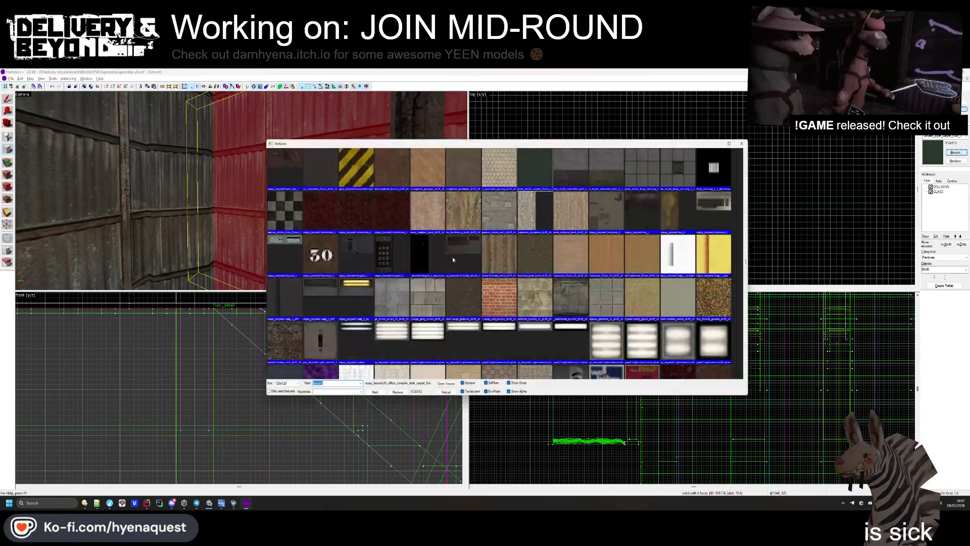
{"action": "scroll", "coordinate": [455, 273], "scroll_direction": "down", "scroll_amount": 10}
{"action": "scroll", "coordinate": [465, 294], "scroll_direction": "up", "scroll_amount": 10}
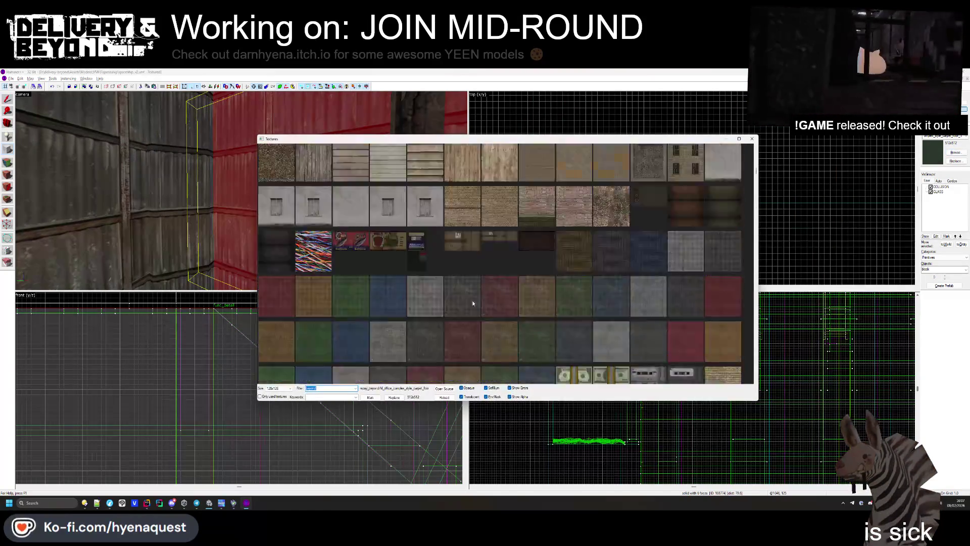
{"action": "double_click", "coordinate": [536, 169]}
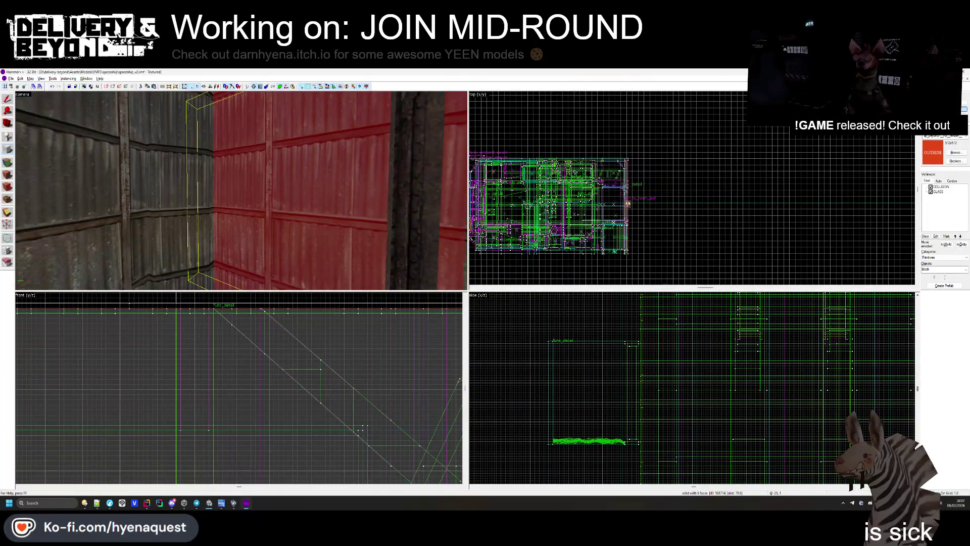
- Draw a thin 1 by 12 block low on the corrugated wall and create it
{"action": "scroll", "coordinate": [627, 204], "scroll_direction": "up", "scroll_amount": 6}
{"action": "left_click_drag", "start_coordinate": [641, 202], "coordinate": [638, 144]}
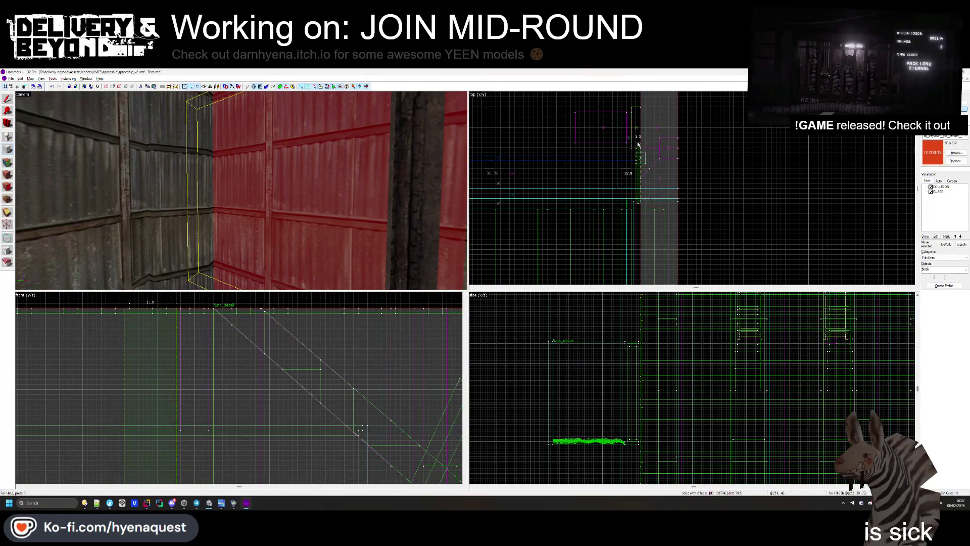
{"action": "scroll", "coordinate": [251, 345], "scroll_direction": "down", "scroll_amount": 3}
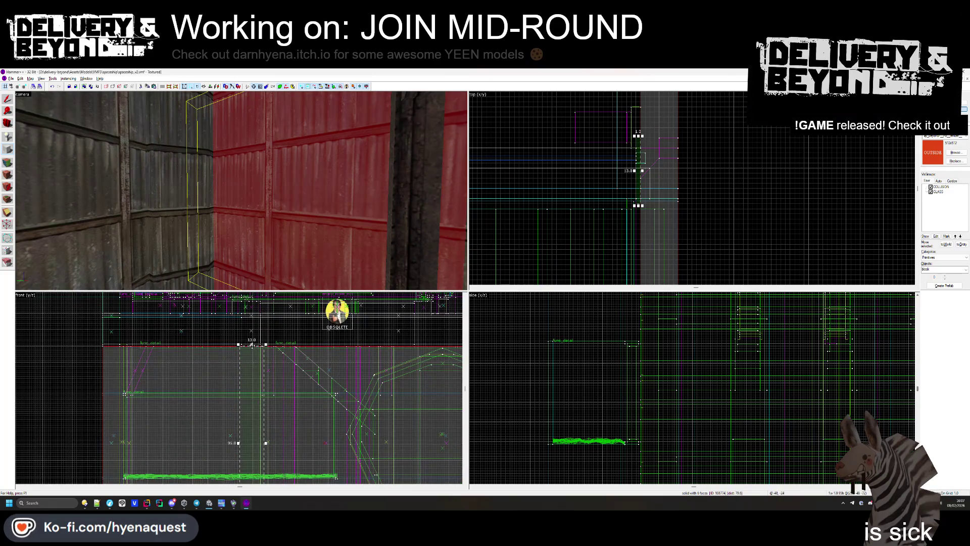
{"action": "scroll", "coordinate": [251, 395], "scroll_direction": "down", "scroll_amount": 5}
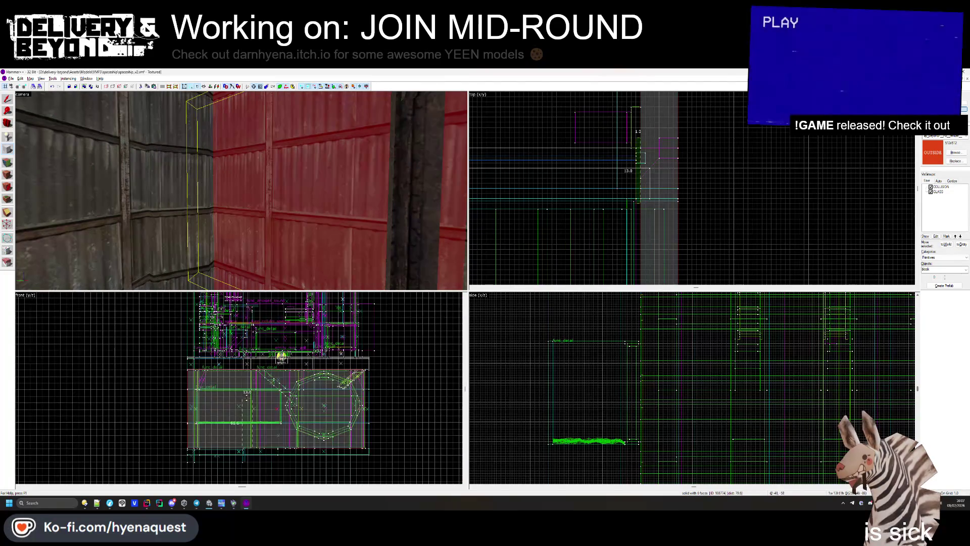
{"action": "scroll", "coordinate": [613, 197], "scroll_direction": "down", "scroll_amount": 2}
{"action": "key", "text": "z"}
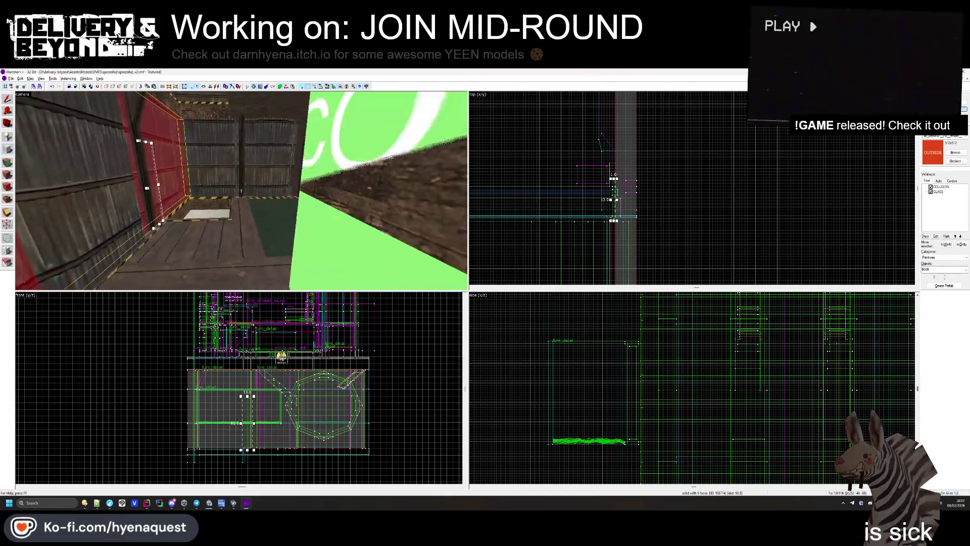
{"action": "key", "text": "w"}
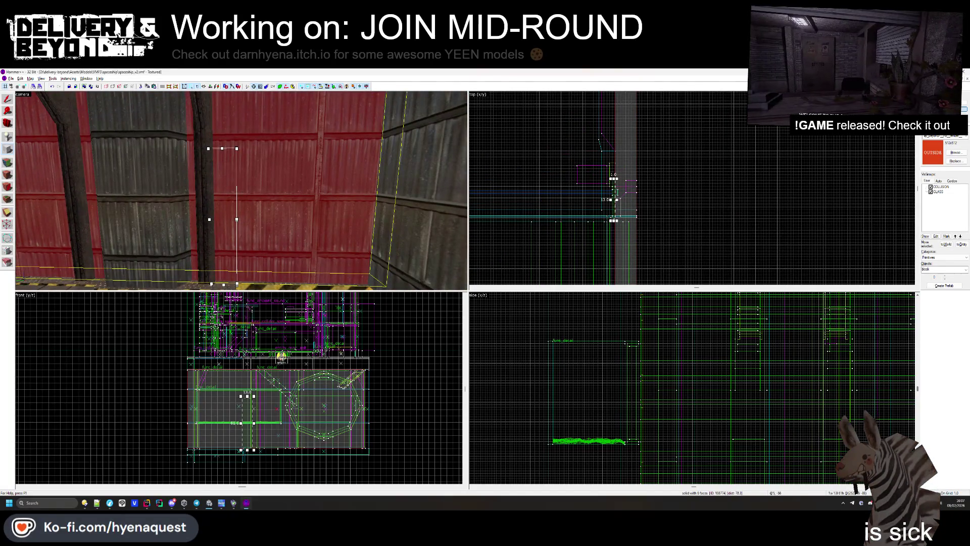
{"action": "scroll", "coordinate": [244, 448], "scroll_direction": "up", "scroll_amount": 3}
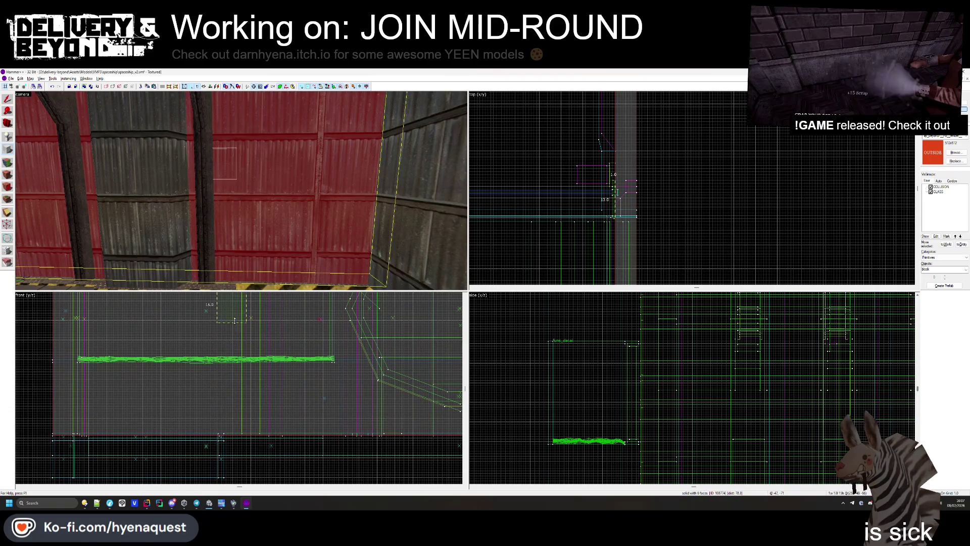
{"action": "scroll", "coordinate": [240, 384], "scroll_direction": "up", "scroll_amount": 3}
{"action": "left_click_drag", "start_coordinate": [261, 264], "coordinate": [246, 384]}
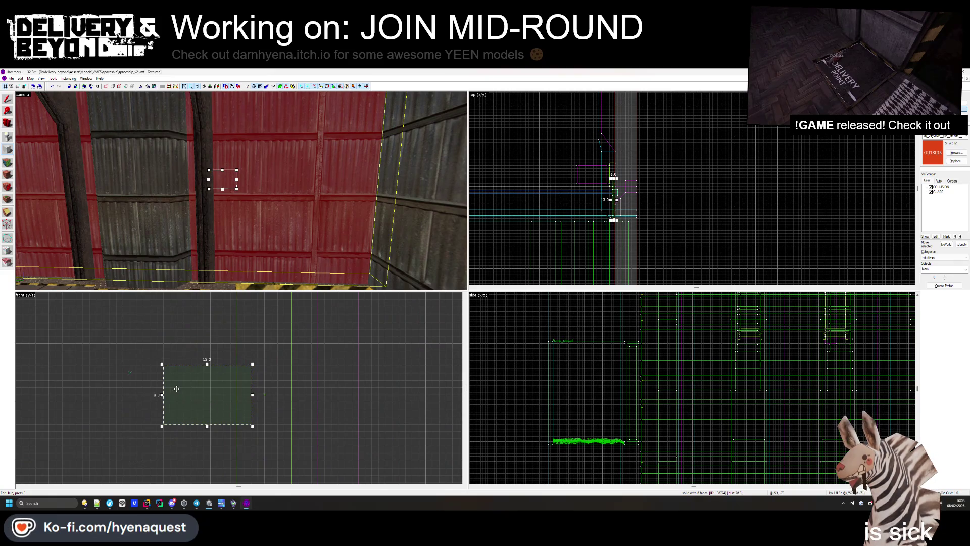
{"action": "key", "text": "Return"}
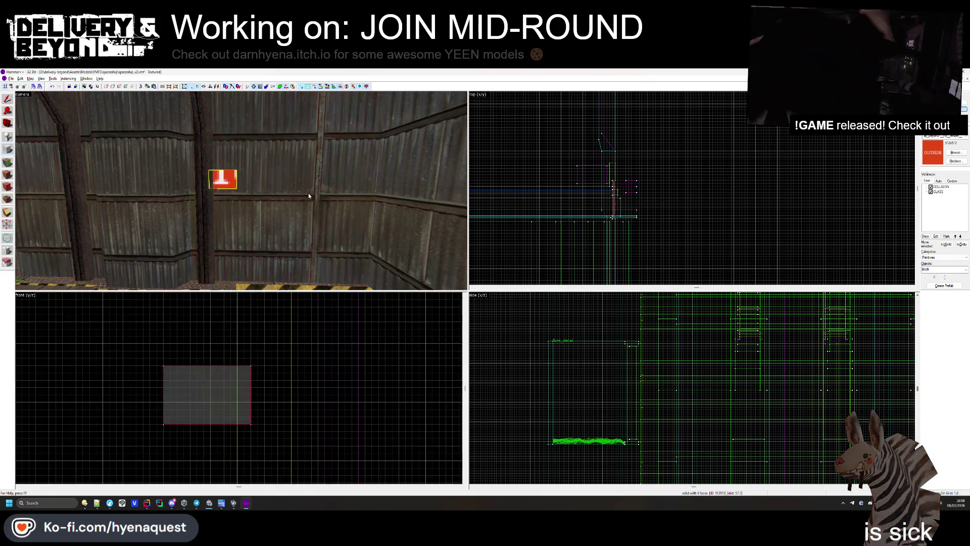
{"action": "left_click", "coordinate": [11, 99]}
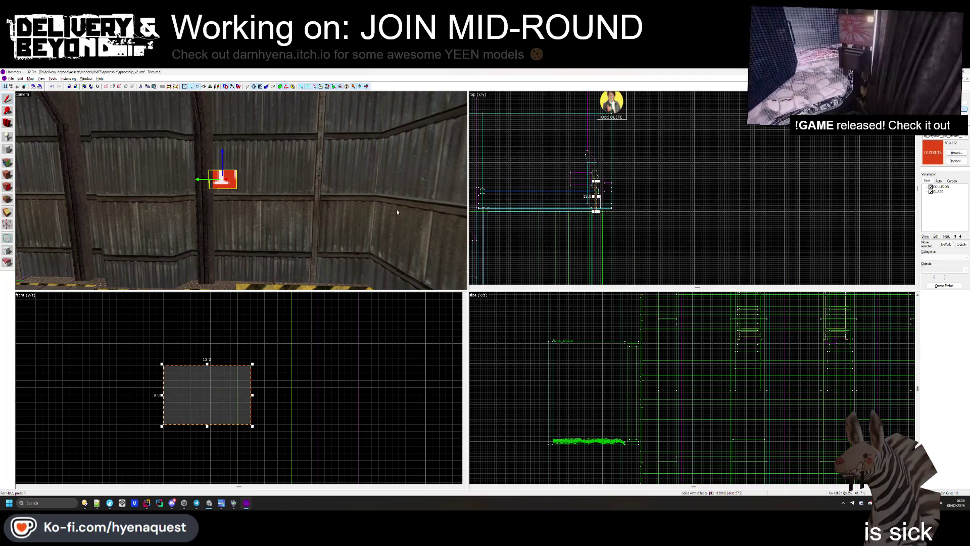
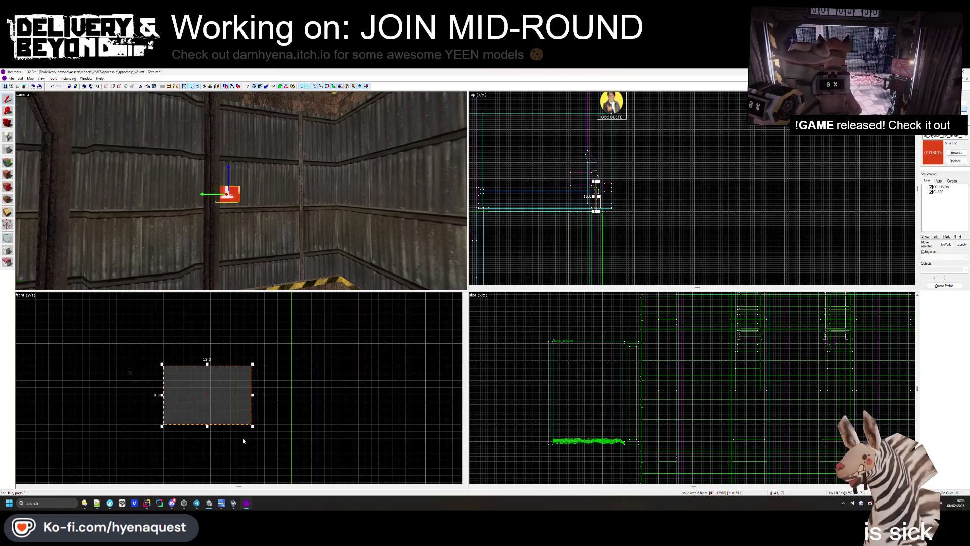
- Raise the small red block to the top of the wall beside the pillar, level with the sign
{"action": "scroll", "coordinate": [243, 441], "scroll_direction": "down", "scroll_amount": 2}
{"action": "left_click_drag", "start_coordinate": [234, 448], "coordinate": [234, 347]}
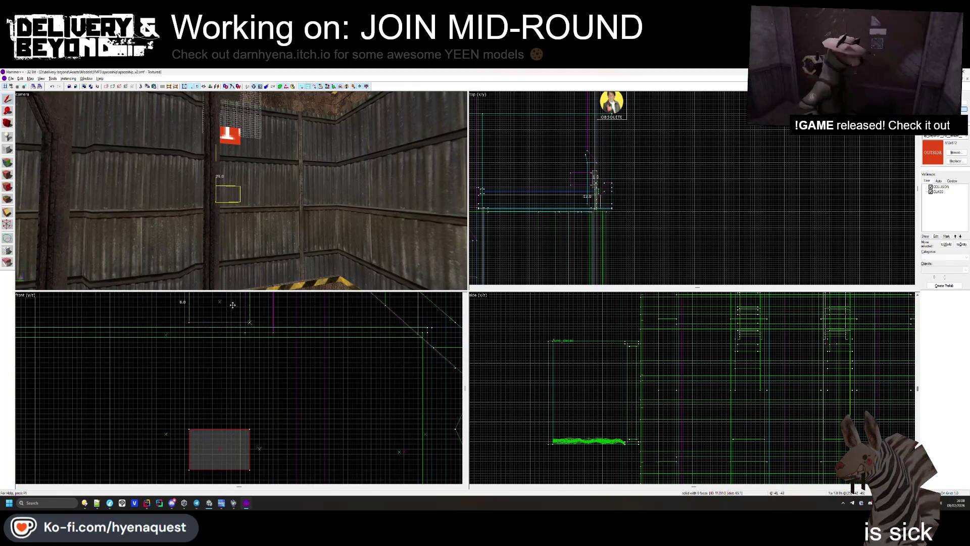
{"action": "left_click_drag", "start_coordinate": [232, 305], "coordinate": [232, 305]}
{"action": "scroll", "coordinate": [232, 305], "scroll_direction": "down", "scroll_amount": 1}
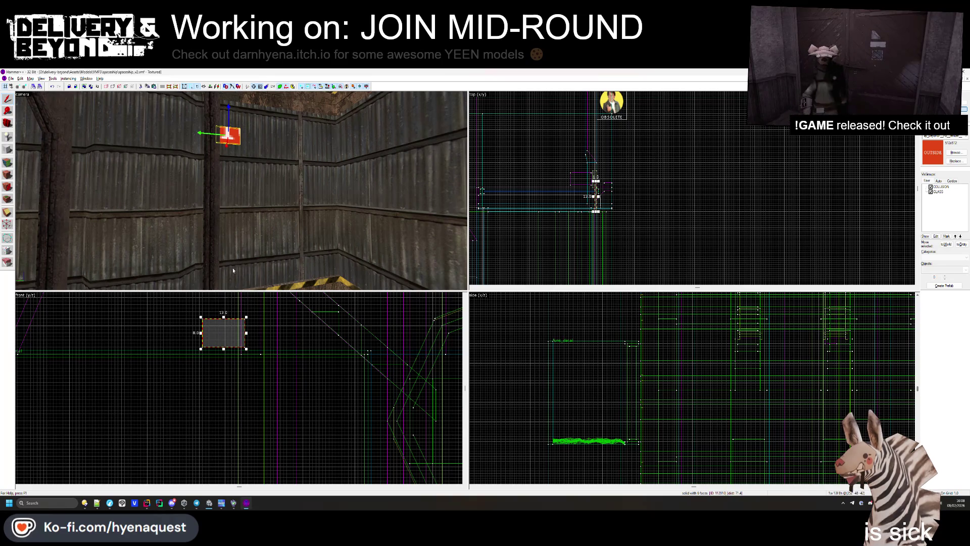
{"action": "scroll", "coordinate": [213, 434], "scroll_direction": "up", "scroll_amount": 3}
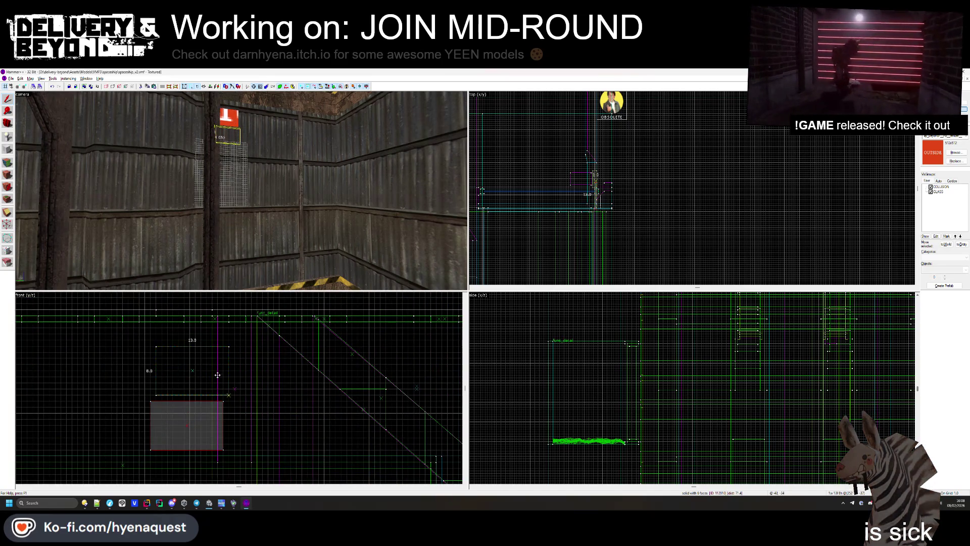
{"action": "left_click_drag", "start_coordinate": [216, 371], "coordinate": [220, 375]}
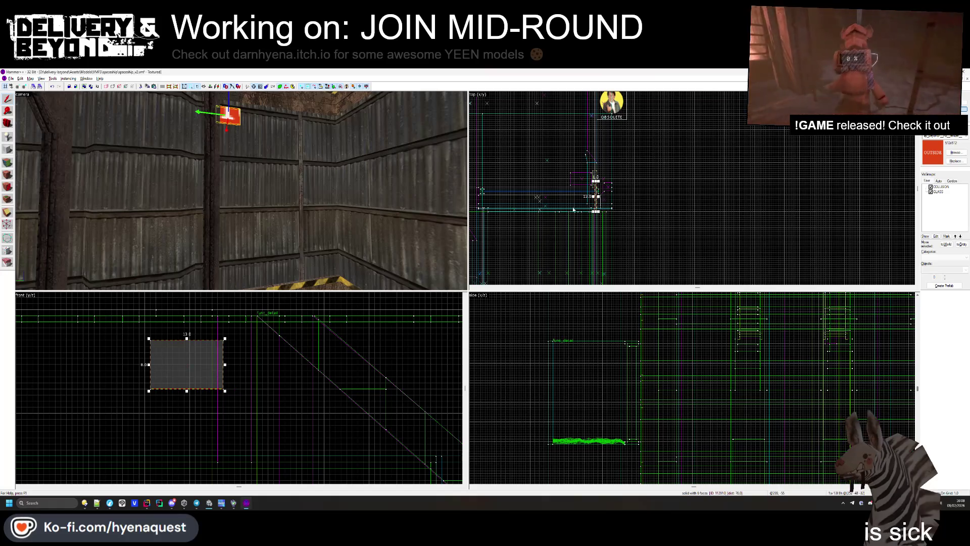
{"action": "scroll", "coordinate": [573, 208], "scroll_direction": "down", "scroll_amount": 2}
{"action": "scroll", "coordinate": [573, 209], "scroll_direction": "up", "scroll_amount": 2}
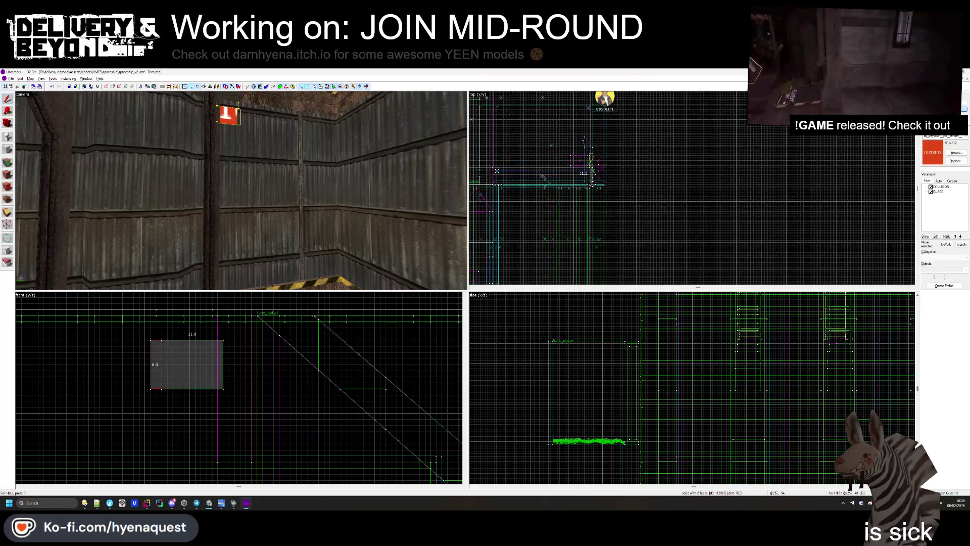
{"action": "scroll", "coordinate": [595, 263], "scroll_direction": "up", "scroll_amount": 3}
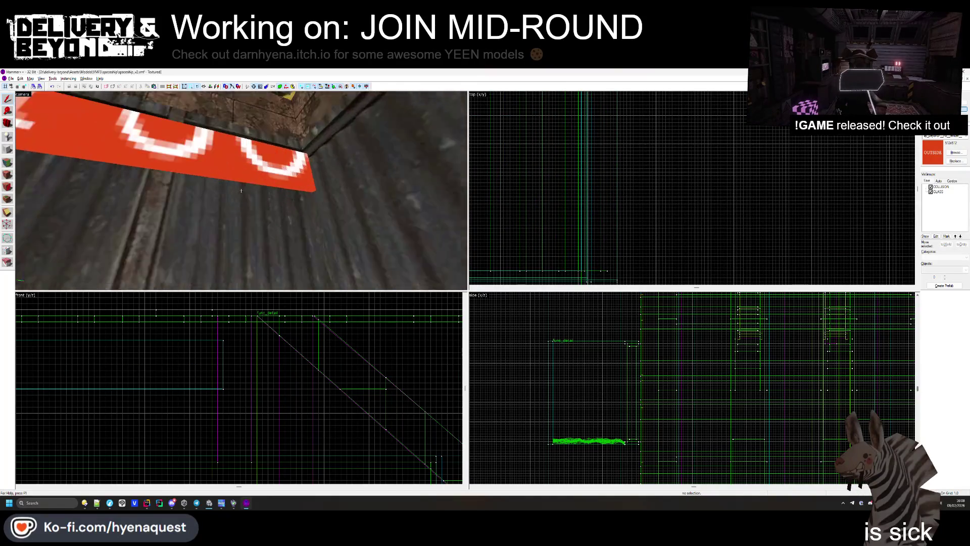
- Select the red sign brush and fly the camera up close to inspect it
{"action": "left_click", "coordinate": [242, 189]}
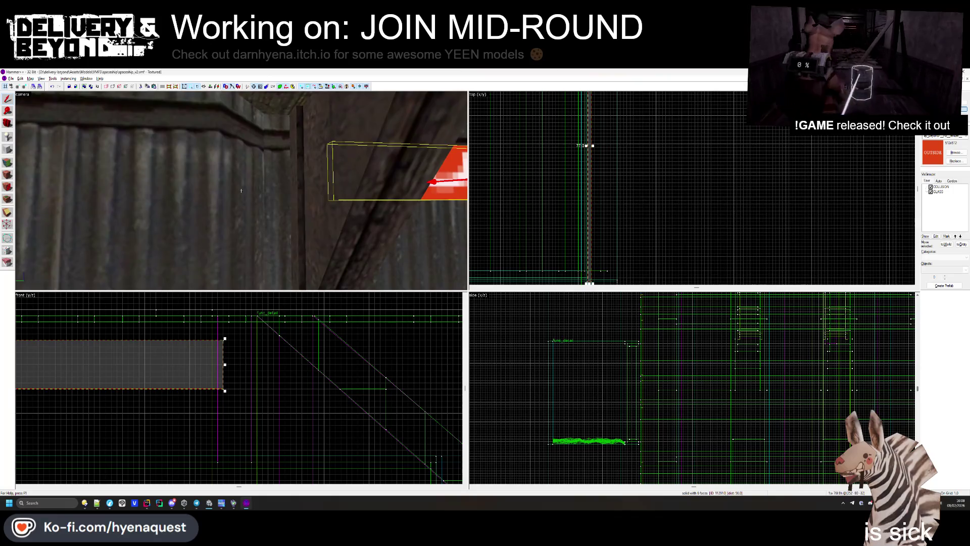
{"action": "scroll", "coordinate": [616, 134], "scroll_direction": "down", "scroll_amount": 3}
{"action": "scroll", "coordinate": [617, 134], "scroll_direction": "down", "scroll_amount": 5}
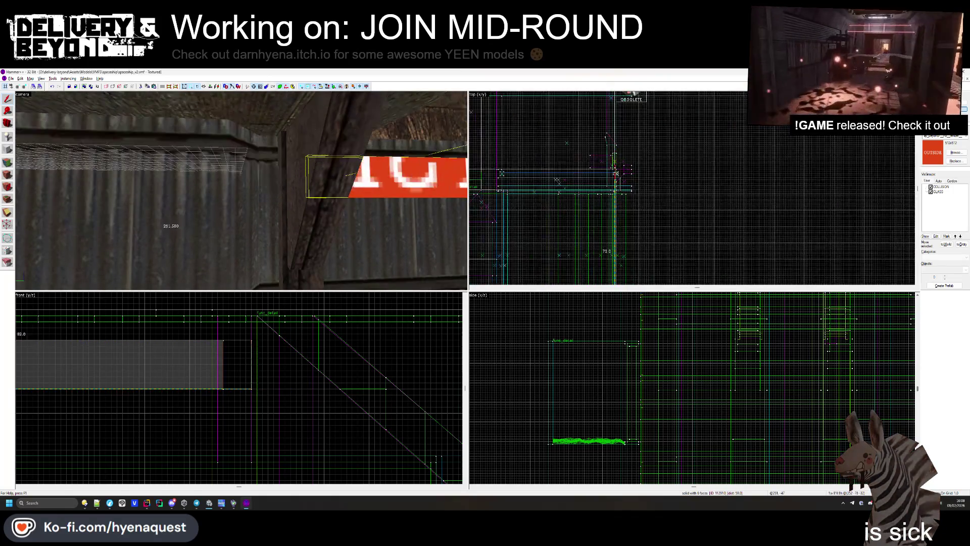
{"action": "scroll", "coordinate": [612, 162], "scroll_direction": "up", "scroll_amount": 10}
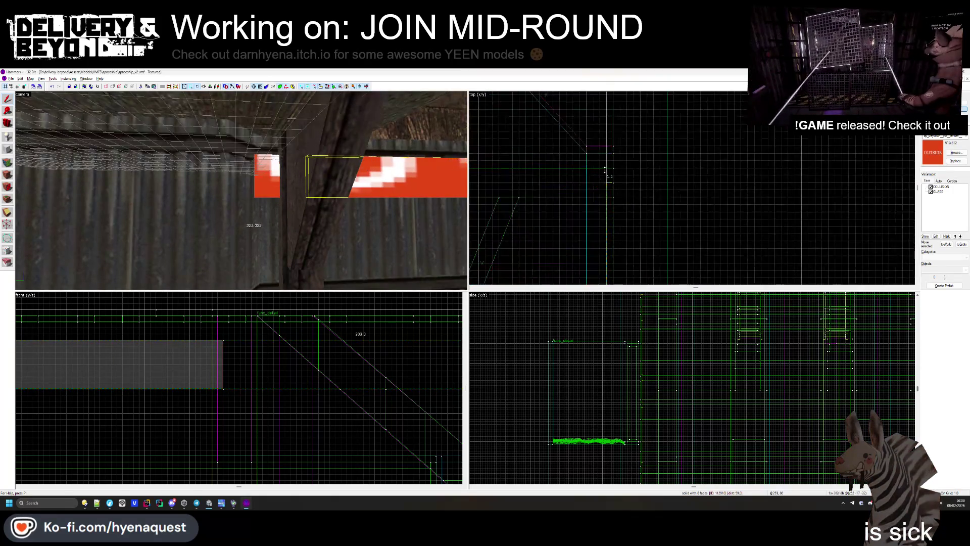
{"action": "key", "text": "w"}
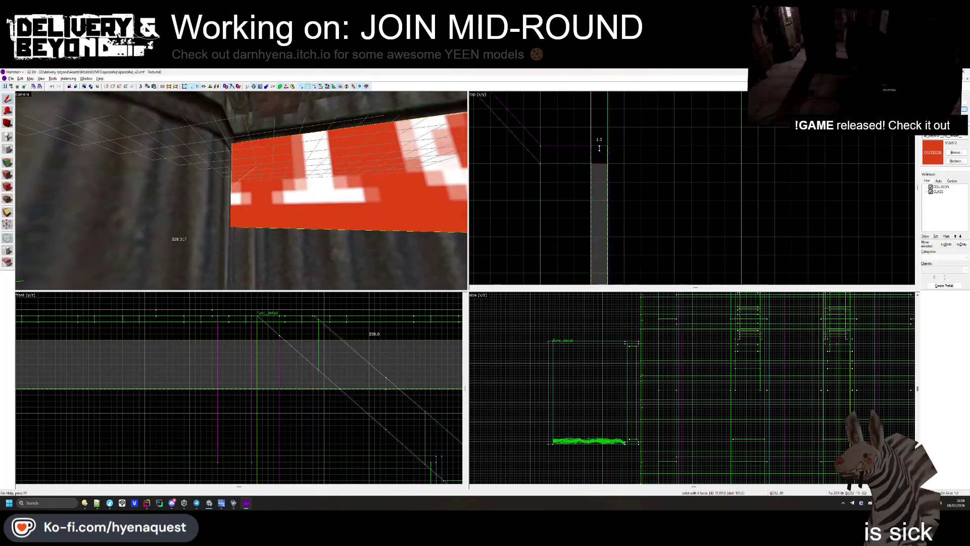
{"action": "key", "text": "Escape"}
{"action": "key", "text": "s"}
{"action": "key", "text": "w"}
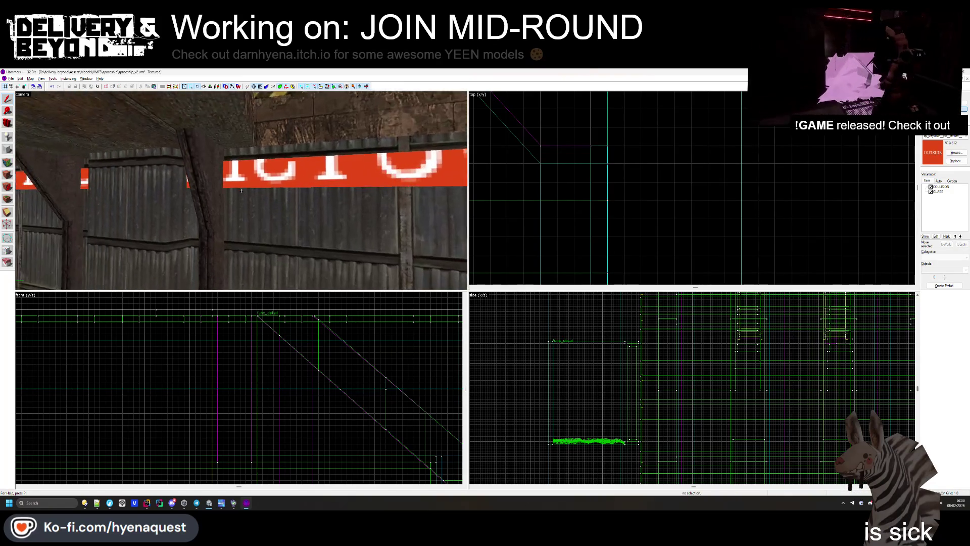
{"action": "left_click", "coordinate": [246, 186]}
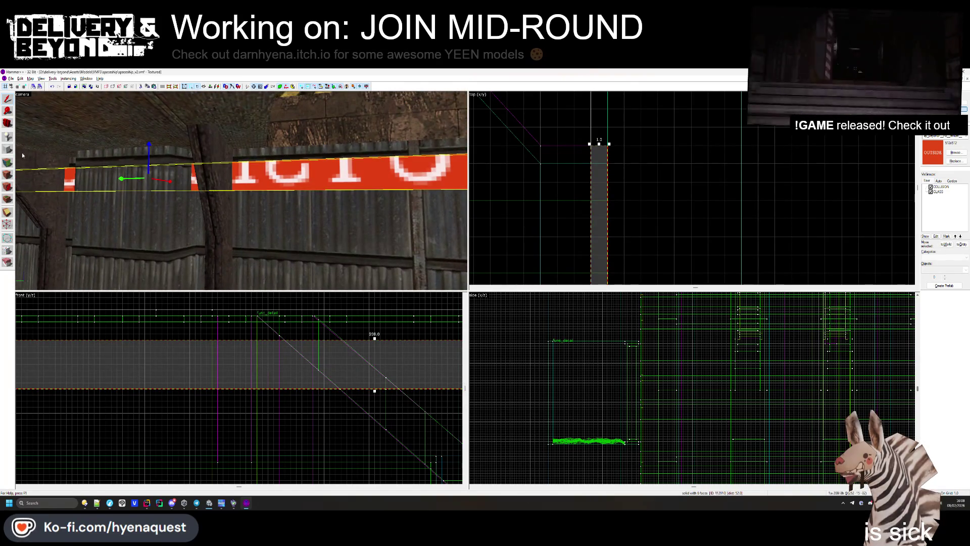
- Draw a 46-unit red block brush beside the sign, left of the pillar
{"action": "scroll", "coordinate": [644, 151], "scroll_direction": "down", "scroll_amount": 5}
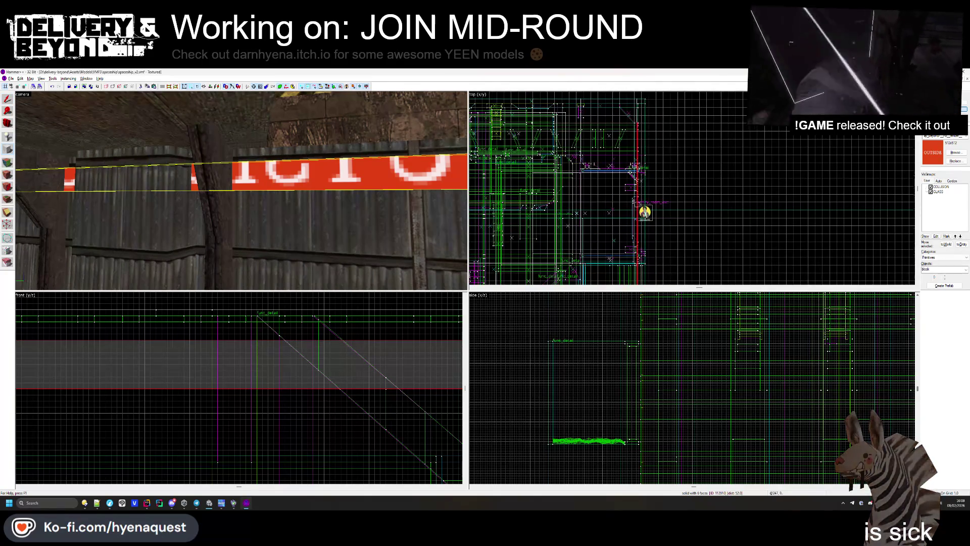
{"action": "scroll", "coordinate": [634, 167], "scroll_direction": "up", "scroll_amount": 5}
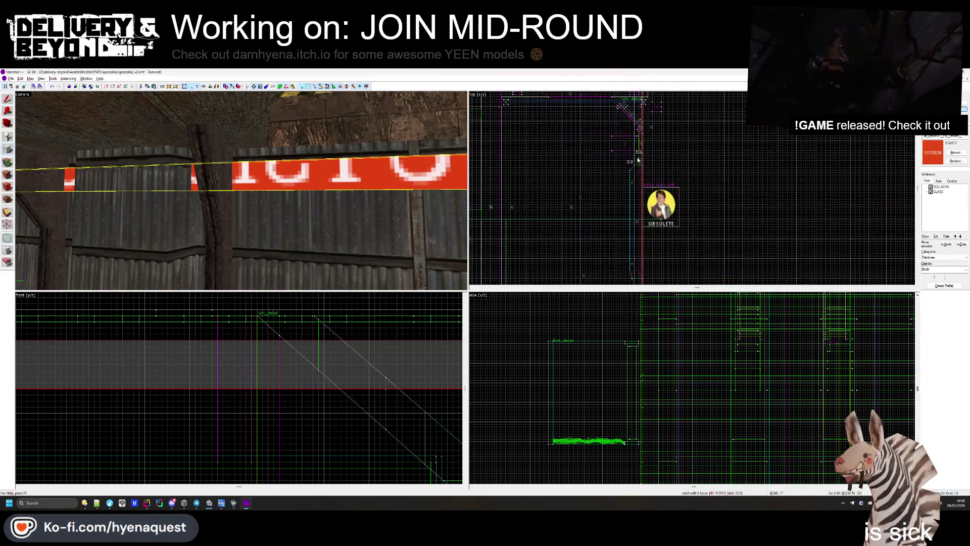
{"action": "left_click_drag", "start_coordinate": [638, 159], "coordinate": [636, 262]}
{"action": "scroll", "coordinate": [635, 261], "scroll_direction": "up", "scroll_amount": 3}
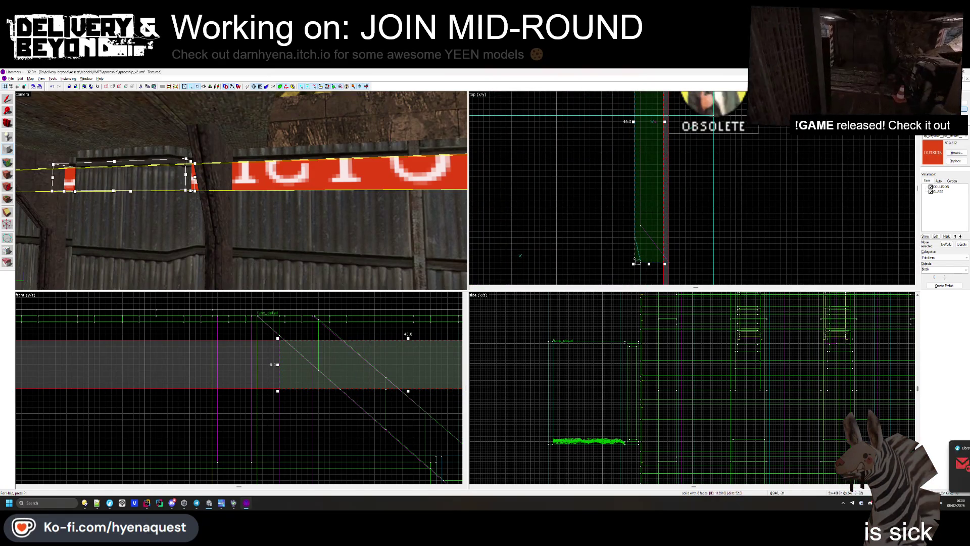
{"action": "key", "text": "Return"}
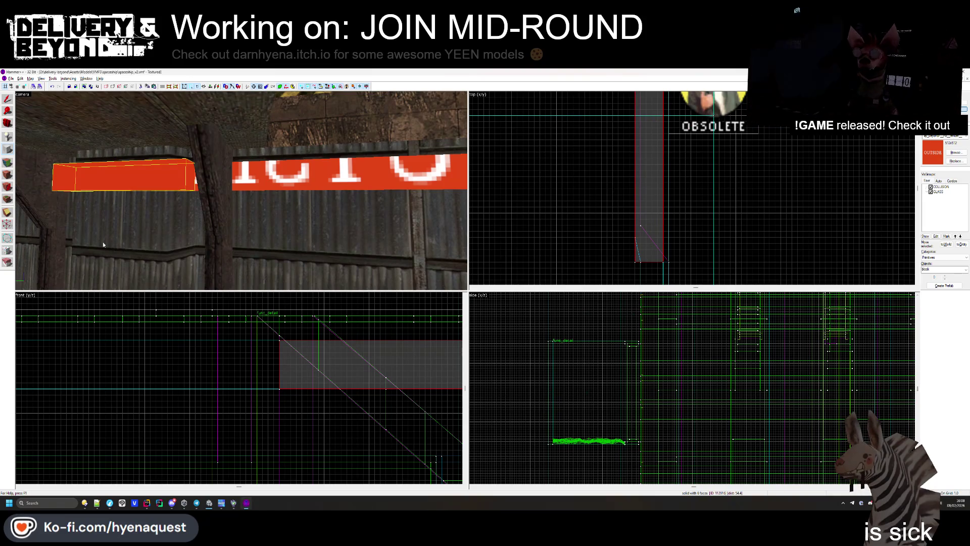
- Clip the new brush's end diagonally with the Clipping tool
{"action": "left_click", "coordinate": [8, 212]}
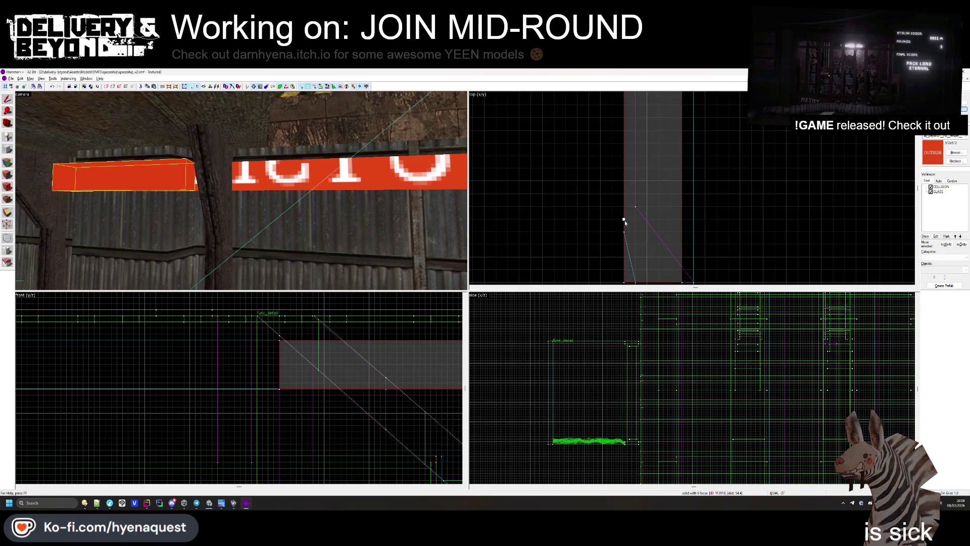
{"action": "left_click_drag", "start_coordinate": [632, 230], "coordinate": [656, 258]}
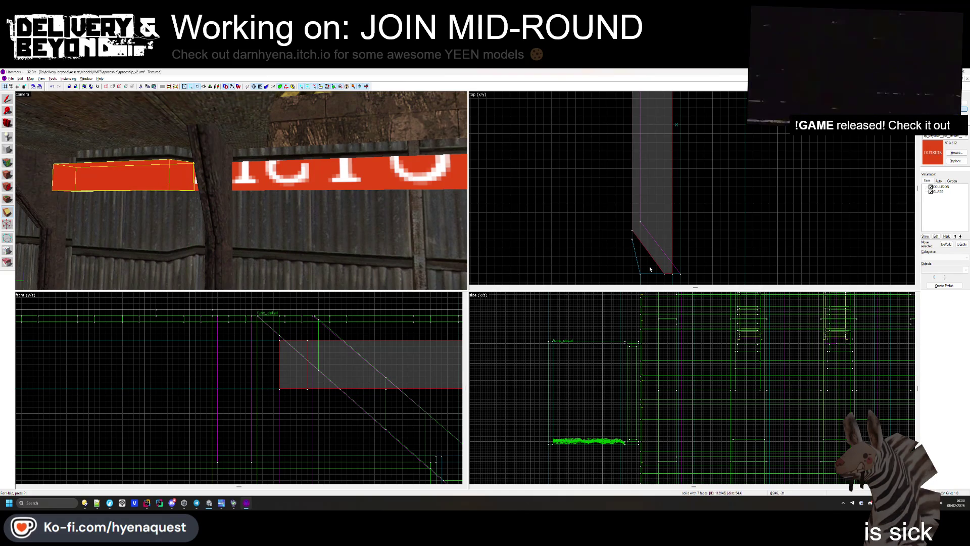
{"action": "scroll", "coordinate": [649, 269], "scroll_direction": "up", "scroll_amount": 2}
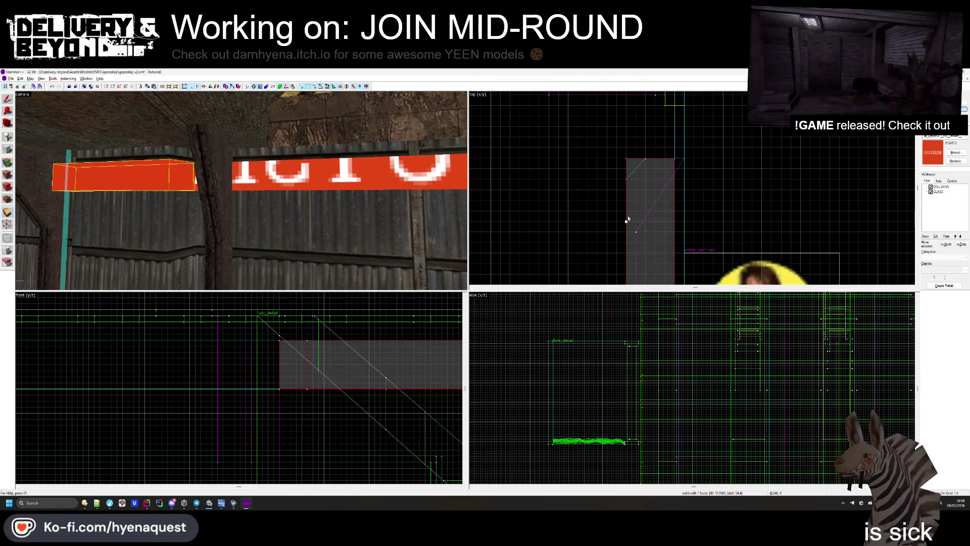
{"action": "left_click_drag", "start_coordinate": [627, 218], "coordinate": [673, 159]}
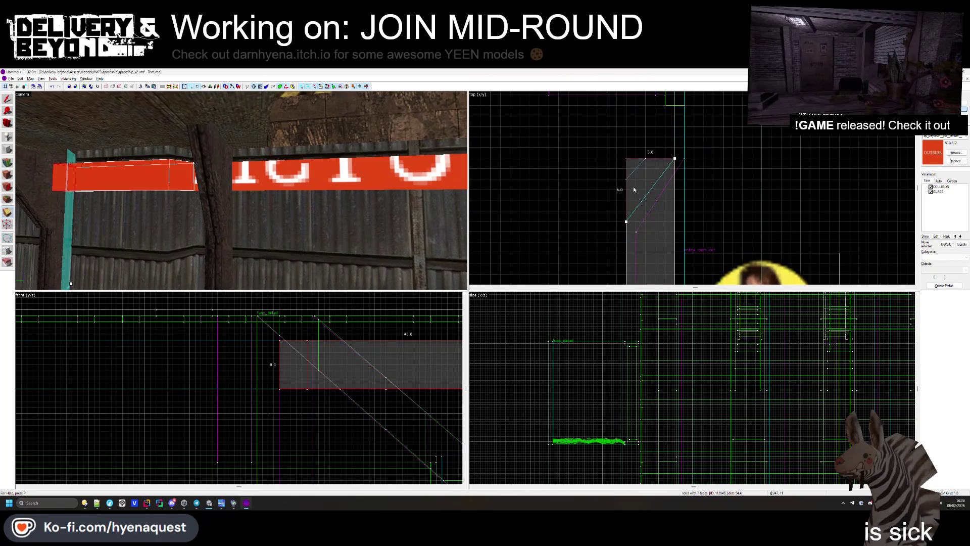
{"action": "key", "text": "Return"}
{"action": "scroll", "coordinate": [637, 147], "scroll_direction": "down", "scroll_amount": 3}
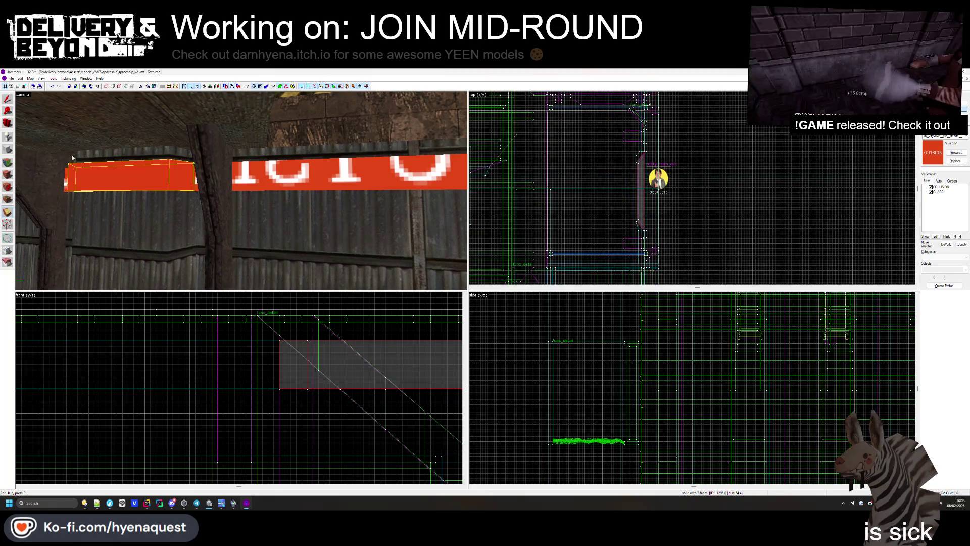
- Inspect the trimmed sign piece together with the rest of the sign in 3D
{"action": "key", "text": "Escape"}
{"action": "key", "text": "z"}
{"action": "key", "text": "w"}
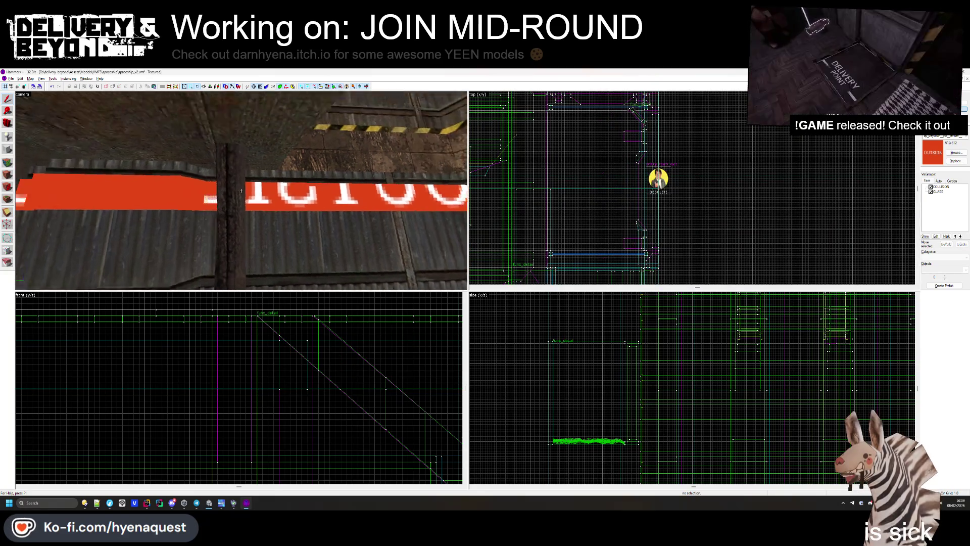
{"action": "key", "text": "z"}
{"action": "left_click", "coordinate": [269, 196]}
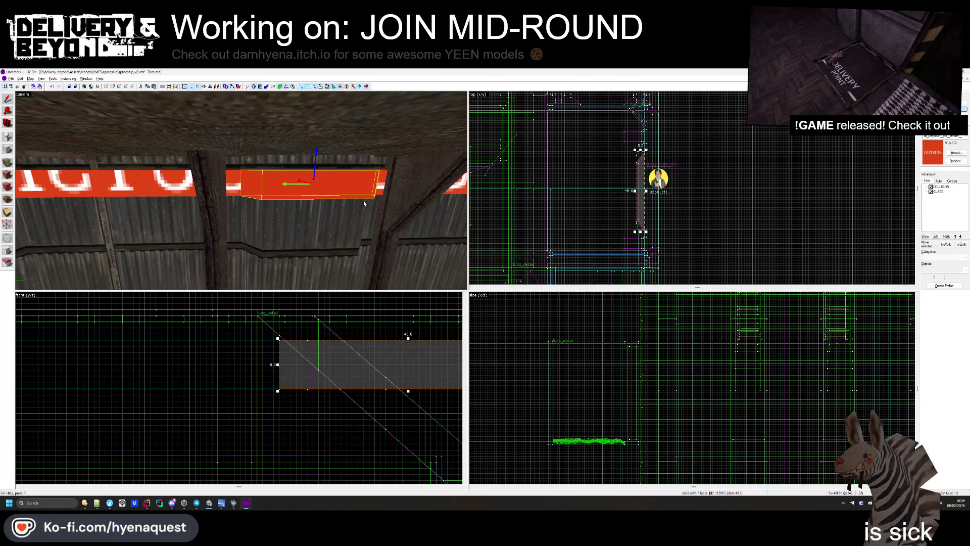
{"action": "key", "text": "z"}
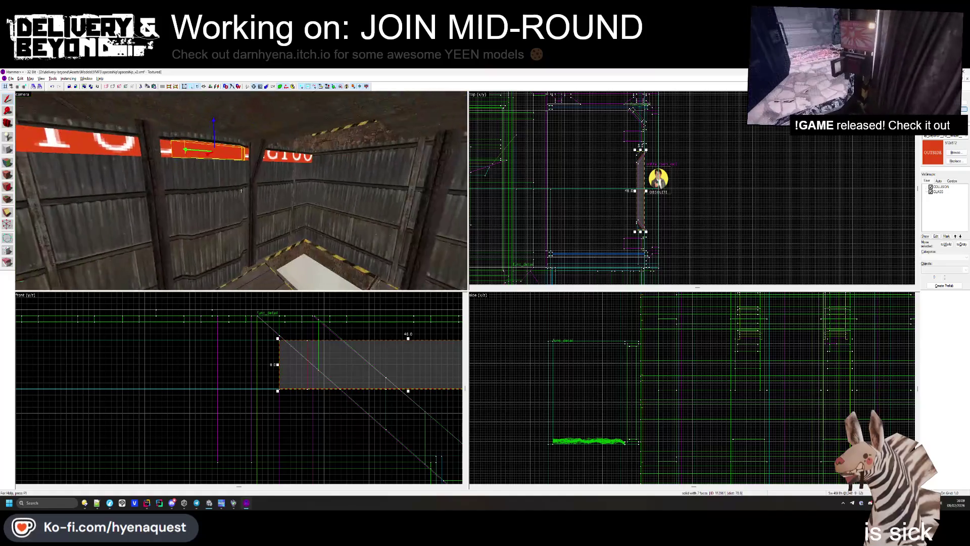
{"action": "key", "text": "z"}
{"action": "left_click", "coordinate": [308, 158], "text": "ctrl"}
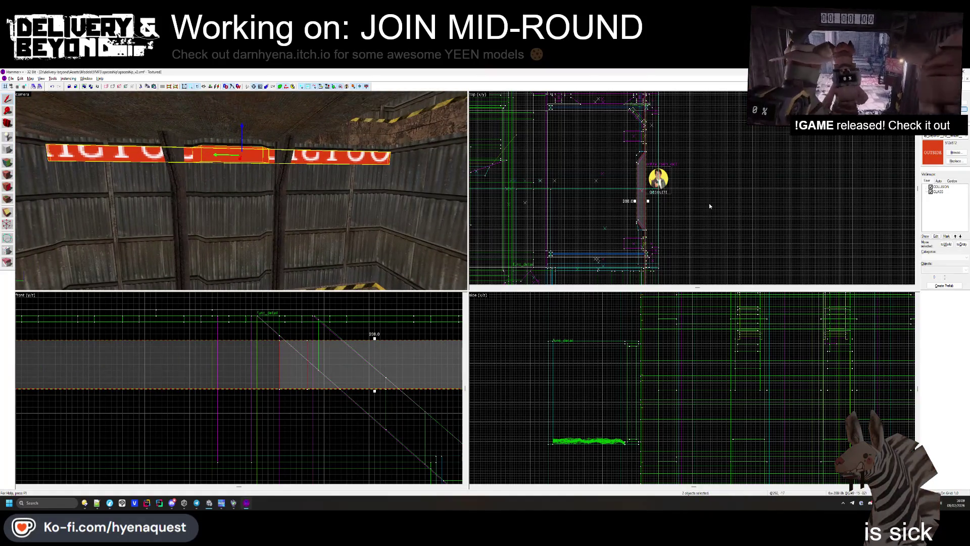
{"action": "key", "text": "Escape"}
{"action": "key", "text": "z"}
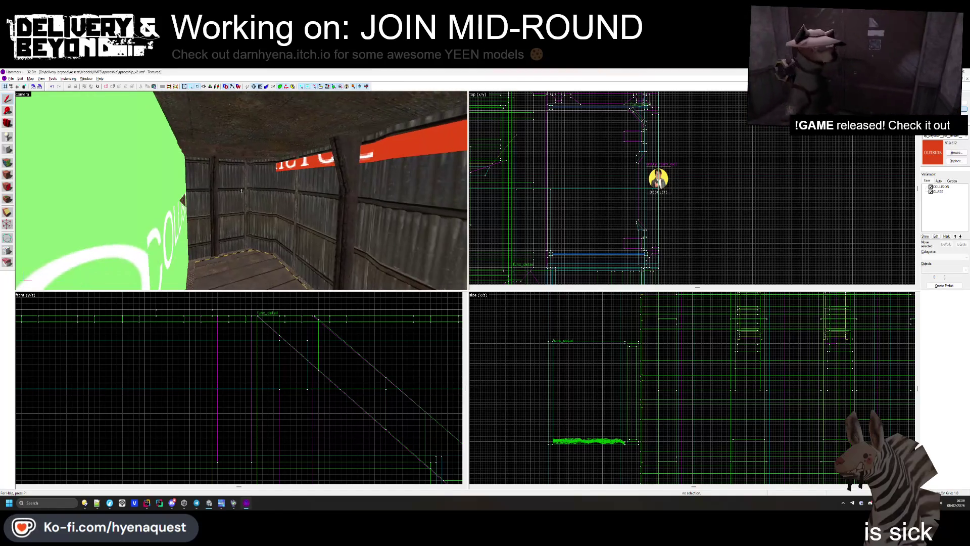
- Select the red OUTSIDE brush along the ceiling edge and zoom the top view to it
{"action": "key", "text": "z"}
{"action": "left_click", "coordinate": [96, 176]}
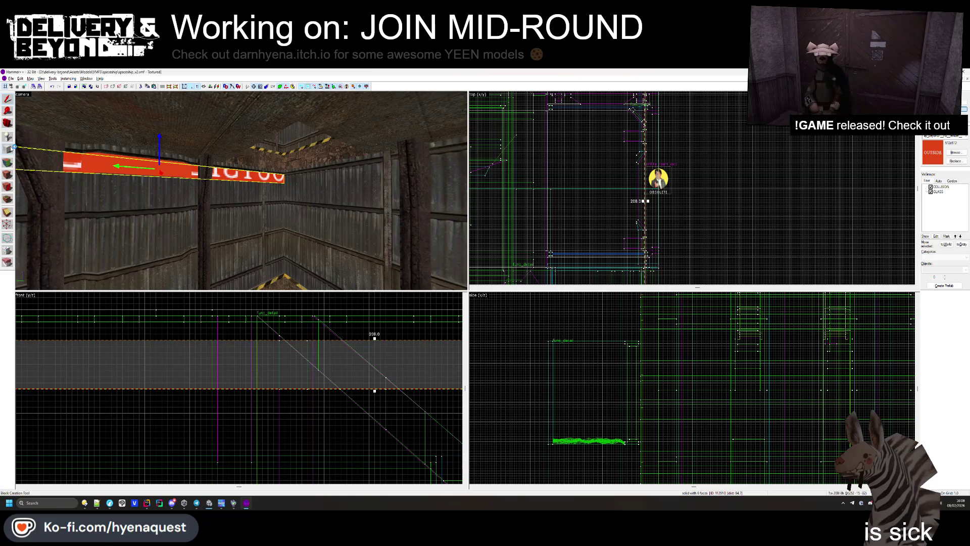
{"action": "scroll", "coordinate": [616, 197], "scroll_direction": "up", "scroll_amount": 5}
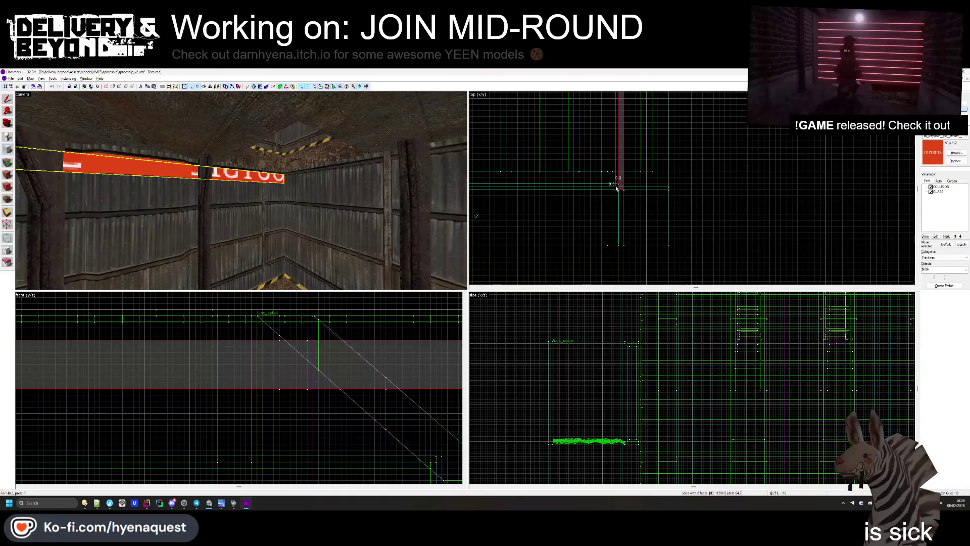
{"action": "scroll", "coordinate": [700, 178], "scroll_direction": "down", "scroll_amount": 6}
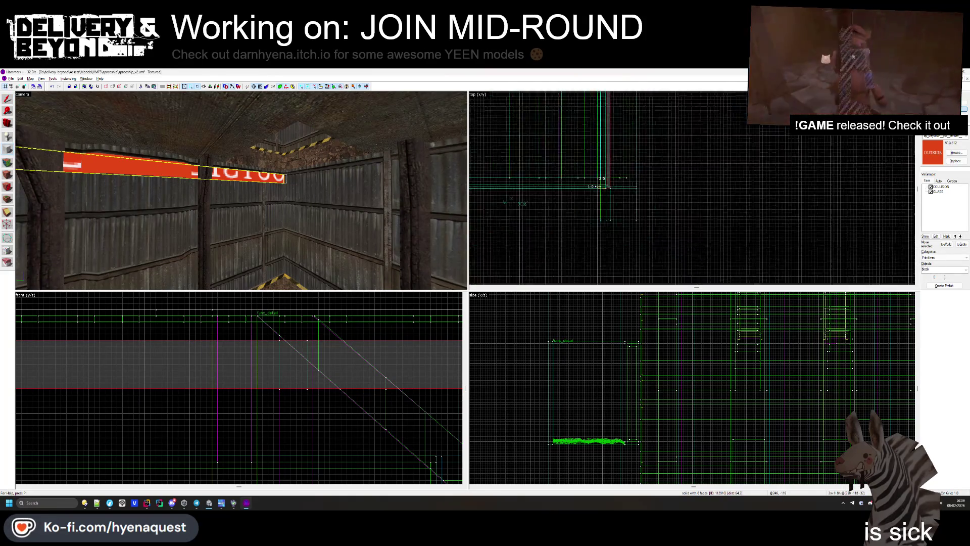
{"action": "scroll", "coordinate": [480, 197], "scroll_direction": "up", "scroll_amount": 4}
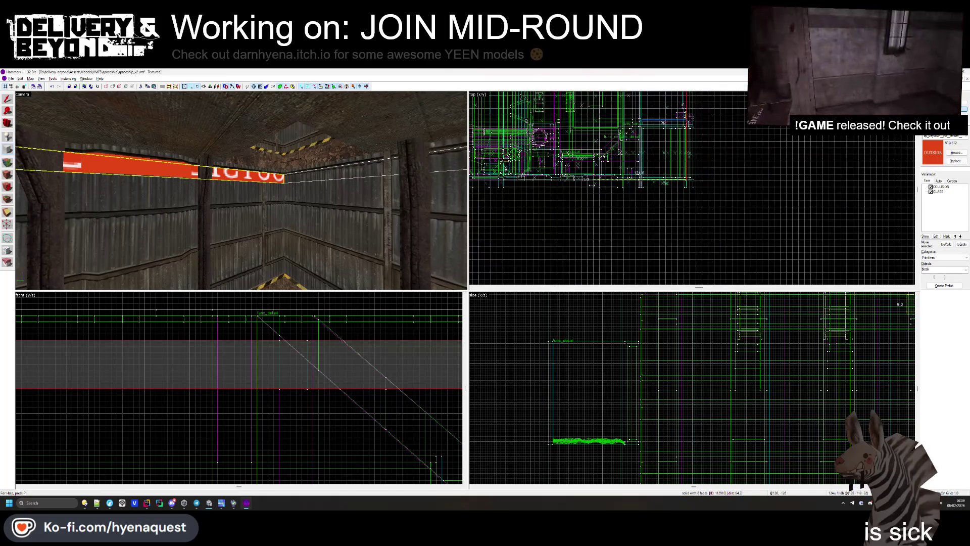
{"action": "scroll", "coordinate": [605, 187], "scroll_direction": "up", "scroll_amount": 6}
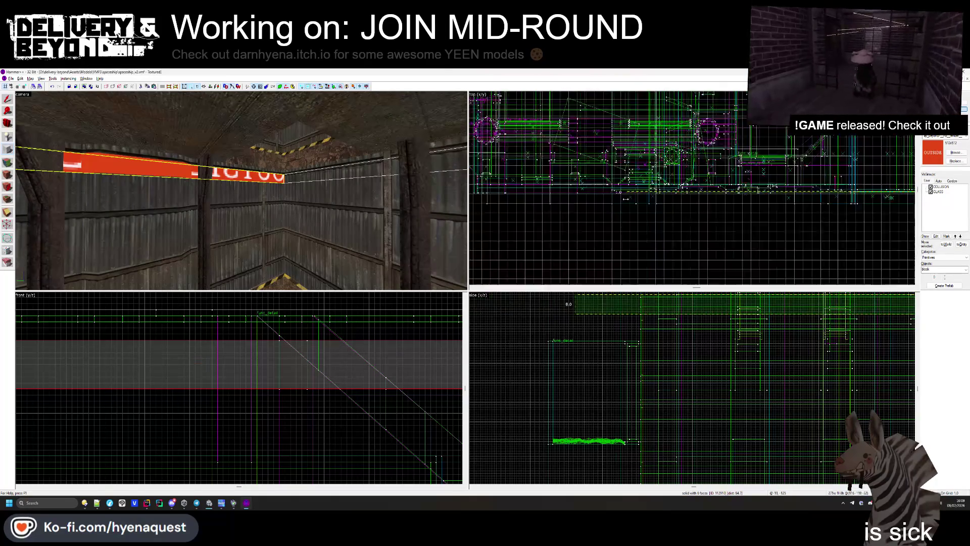
{"action": "scroll", "coordinate": [609, 184], "scroll_direction": "up", "scroll_amount": 2}
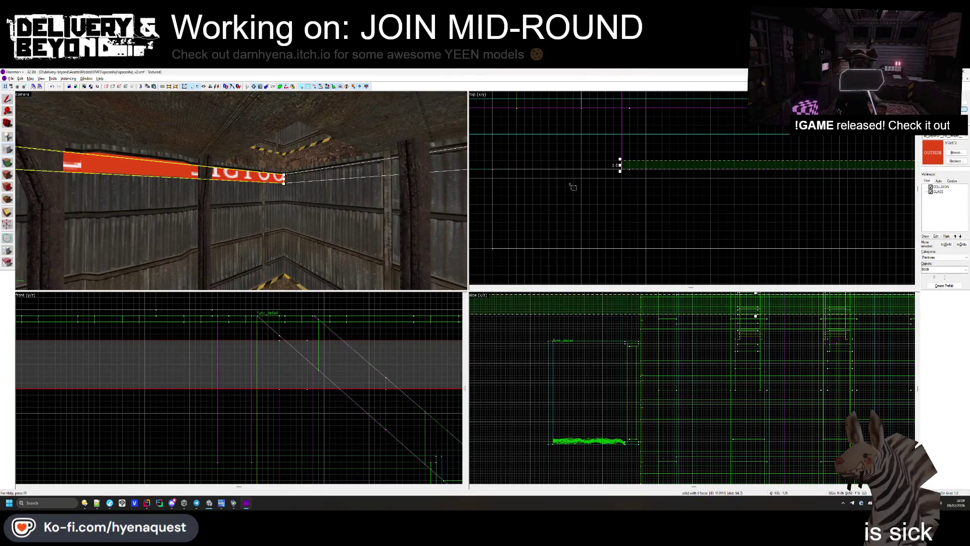
{"action": "scroll", "coordinate": [569, 216], "scroll_direction": "down", "scroll_amount": 3}
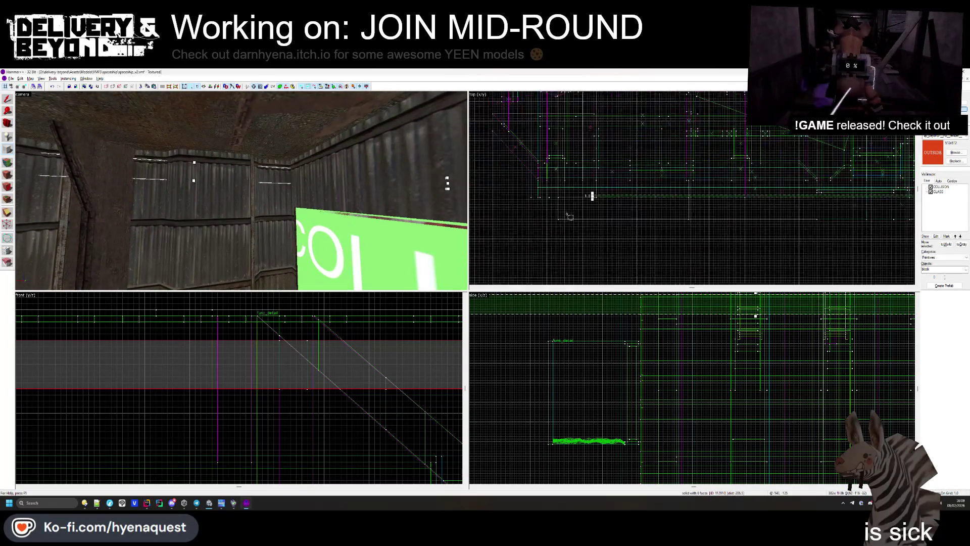
{"action": "scroll", "coordinate": [568, 216], "scroll_direction": "down", "scroll_amount": 2}
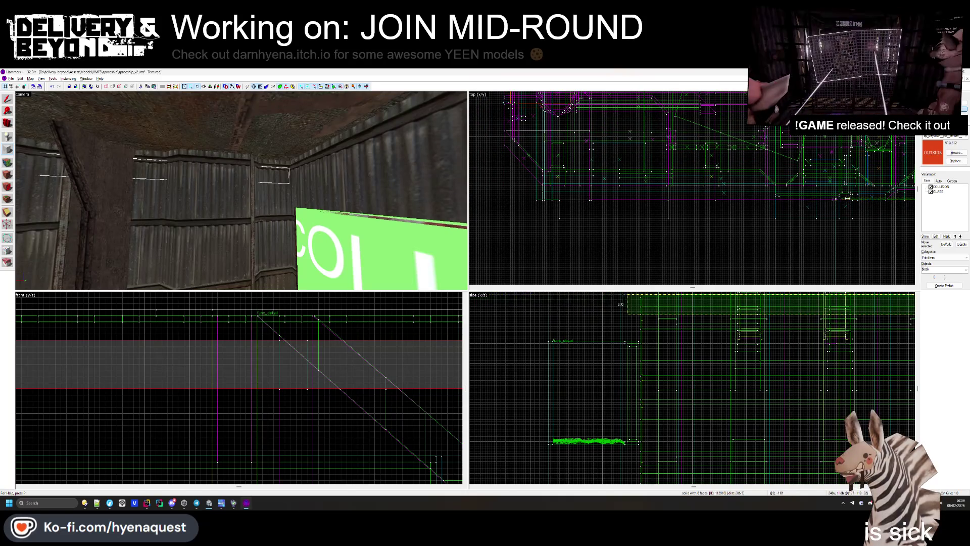
- Drag its left handle to widen it from 248 to 252 units, then deselect
{"action": "left_click_drag", "start_coordinate": [838, 199], "coordinate": [727, 196]}
{"action": "scroll", "coordinate": [783, 191], "scroll_direction": "up", "scroll_amount": 2}
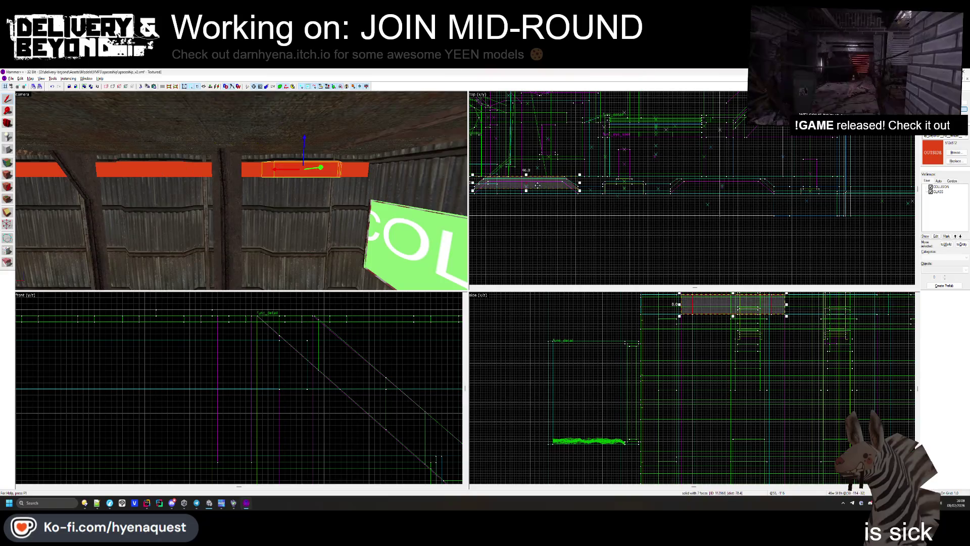
{"action": "scroll", "coordinate": [531, 176], "scroll_direction": "up", "scroll_amount": 3}
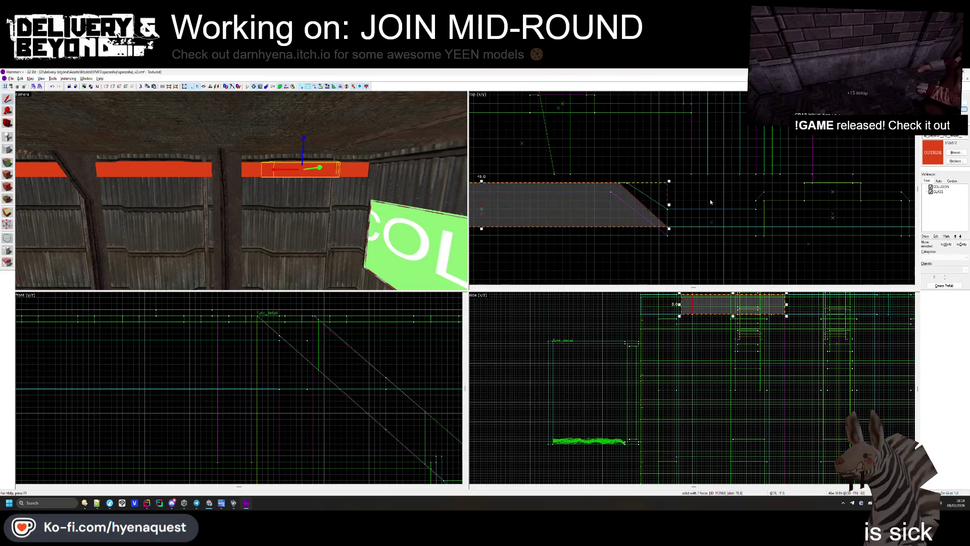
{"action": "key", "text": "w"}
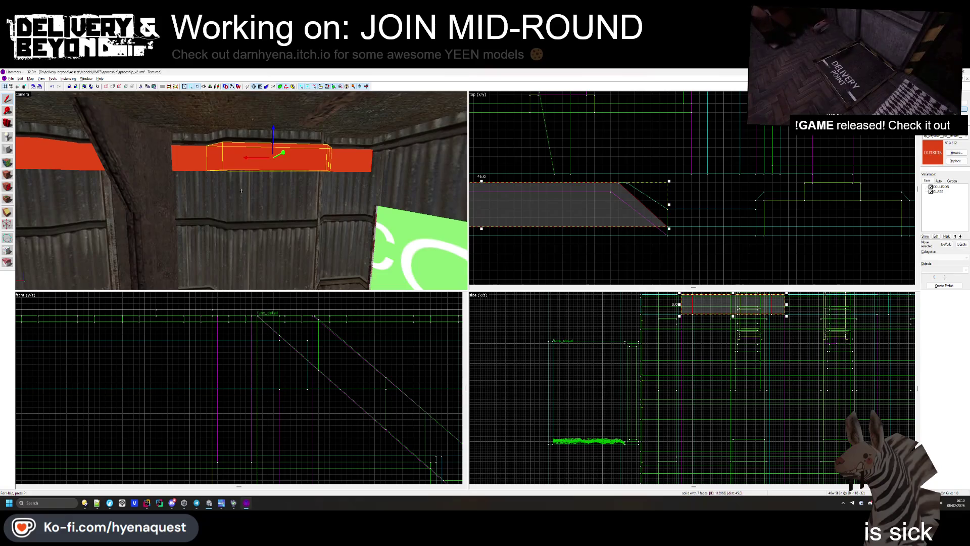
{"action": "left_click_drag", "start_coordinate": [242, 190], "coordinate": [246, 204]}
{"action": "key", "text": "Escape"}
- Select the first red ceiling trim beams along the room walls in the 3D view
{"action": "key", "text": "shift+a"}
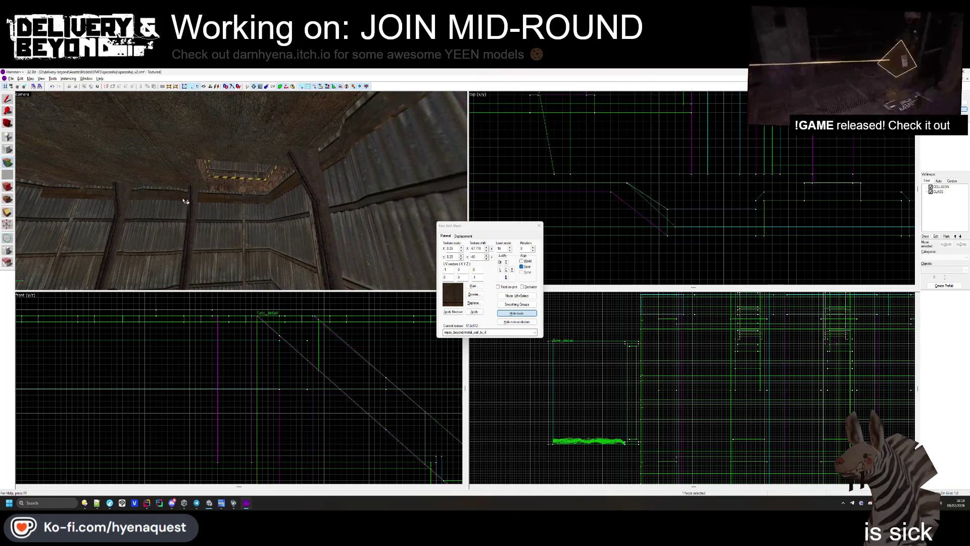
{"action": "left_click_drag", "start_coordinate": [184, 201], "coordinate": [241, 191]}
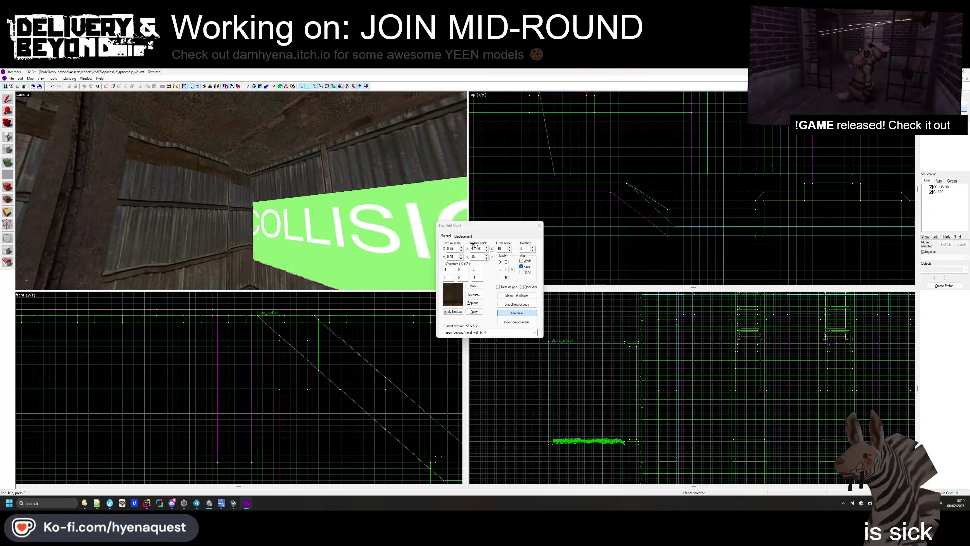
{"action": "left_click", "coordinate": [539, 226]}
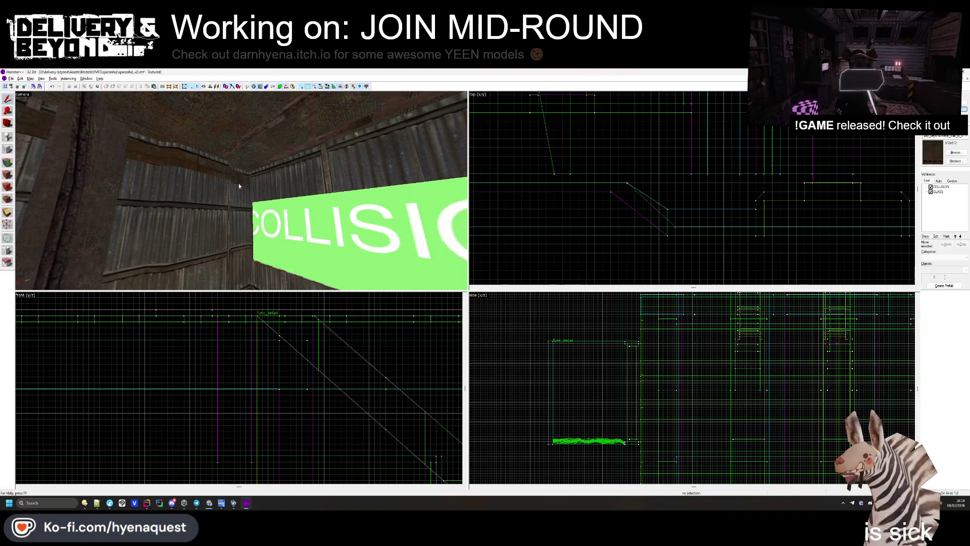
{"action": "left_click", "coordinate": [239, 183]}
{"action": "key", "text": "a"}
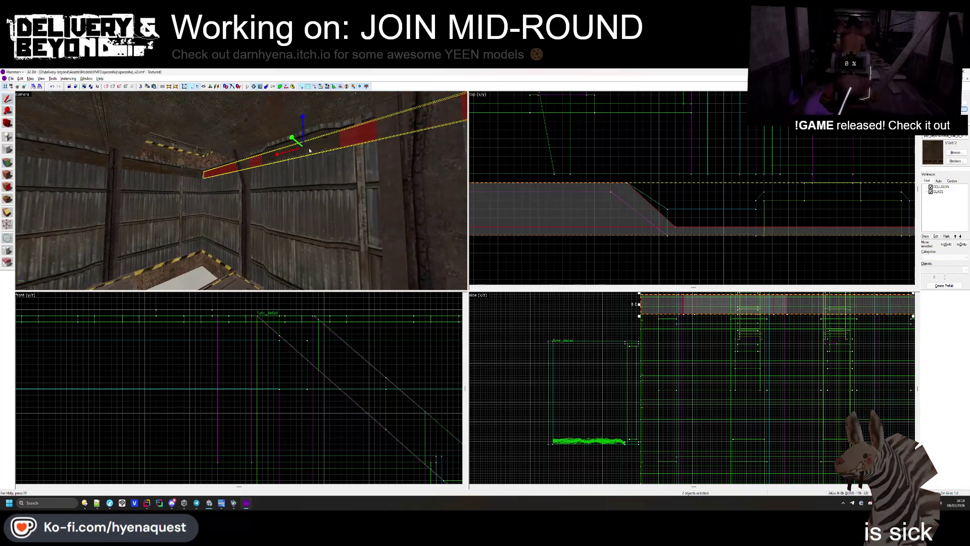
{"action": "left_click", "coordinate": [231, 163], "text": "ctrl"}
{"action": "key", "text": "s"}
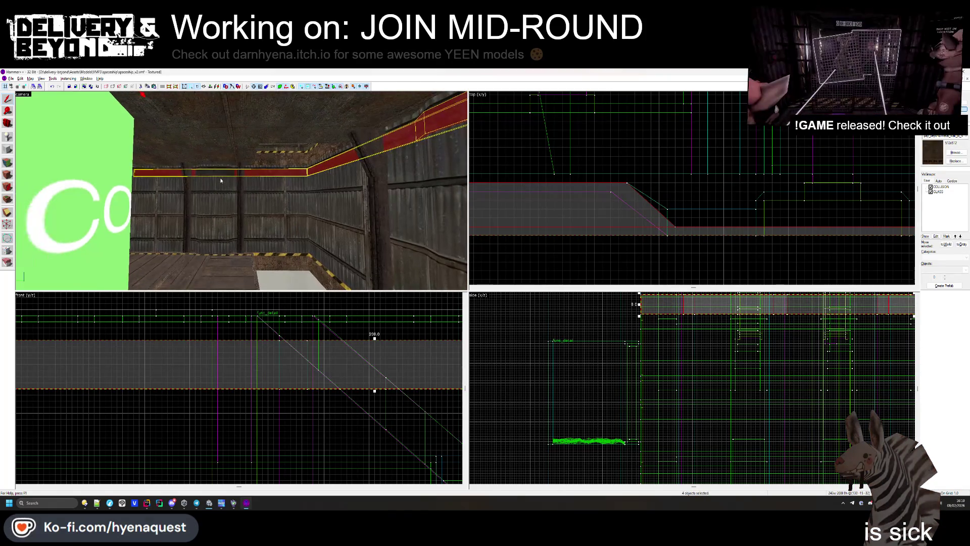
- Add the remaining beams to make five and group them with Ctrl+G
{"action": "key", "text": "Right"}
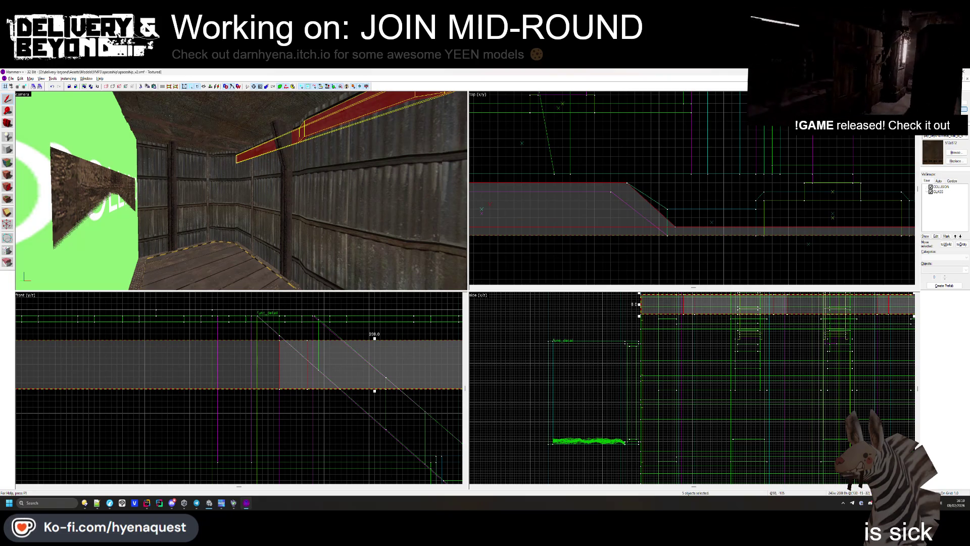
{"action": "left_click", "coordinate": [354, 132], "text": "ctrl"}
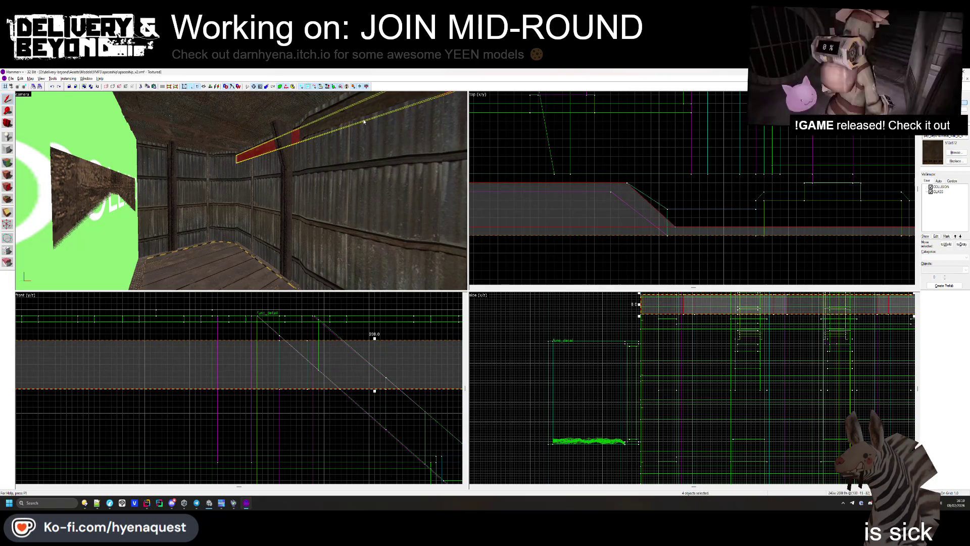
{"action": "left_click", "coordinate": [353, 135], "text": "ctrl"}
{"action": "key", "text": "z"}
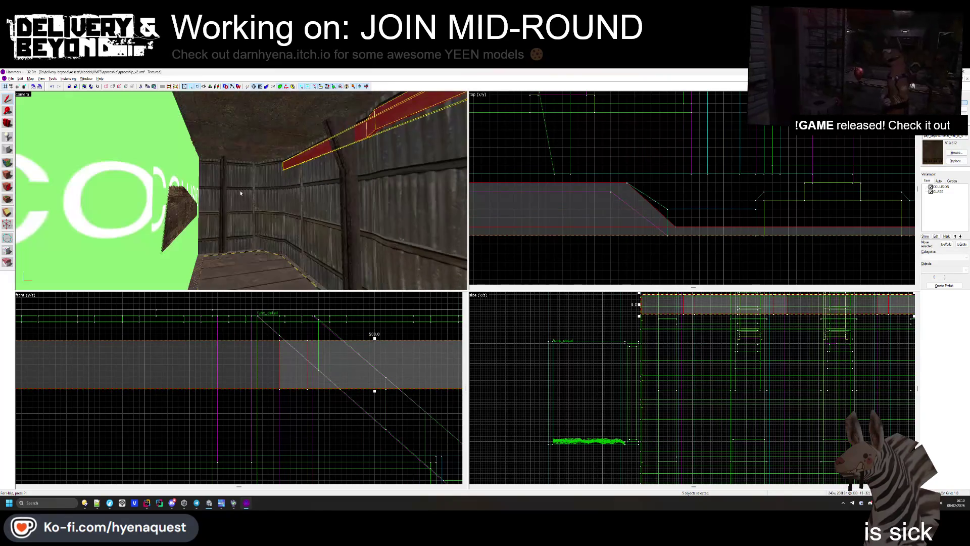
{"action": "left_click", "coordinate": [635, 397]}
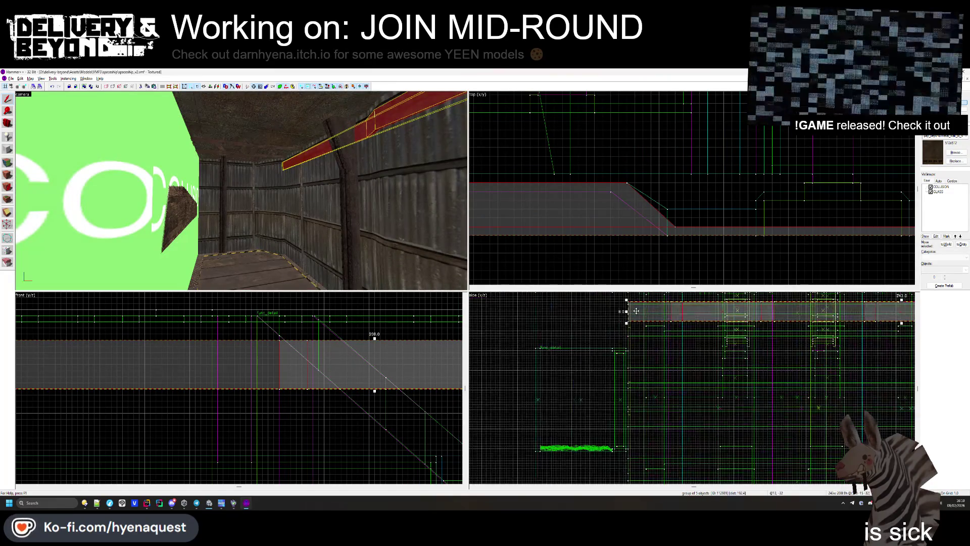
{"action": "left_click_drag", "start_coordinate": [635, 397], "coordinate": [636, 444]}
- Make the selected ceiling beam taller, from 2 to 14 units
{"action": "key", "text": "Escape"}
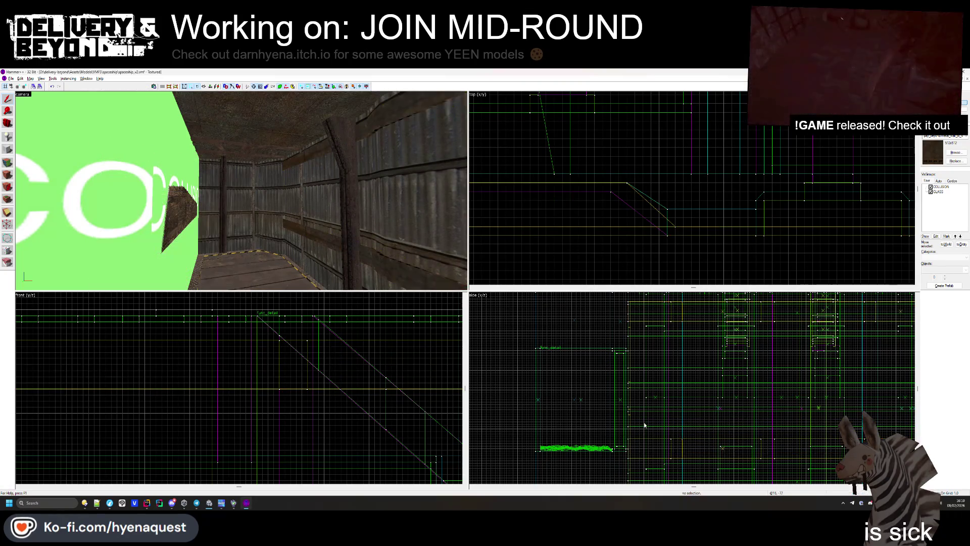
{"action": "key", "text": "z"}
{"action": "key", "text": "z"}
{"action": "left_click", "coordinate": [240, 190]}
{"action": "scroll", "coordinate": [628, 315], "scroll_direction": "up", "scroll_amount": 3}
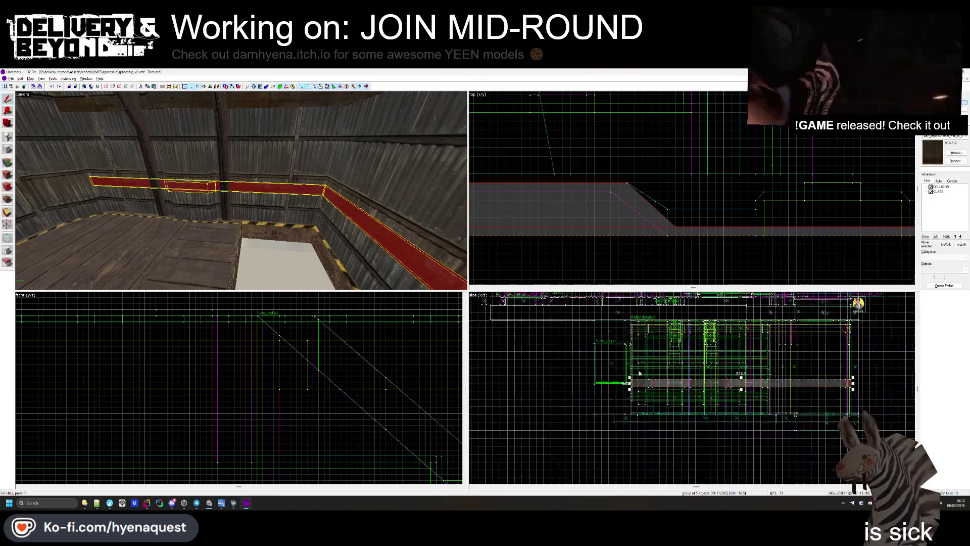
{"action": "left_click_drag", "start_coordinate": [629, 316], "coordinate": [628, 405]}
{"action": "key", "text": "Escape"}
{"action": "key", "text": "z"}
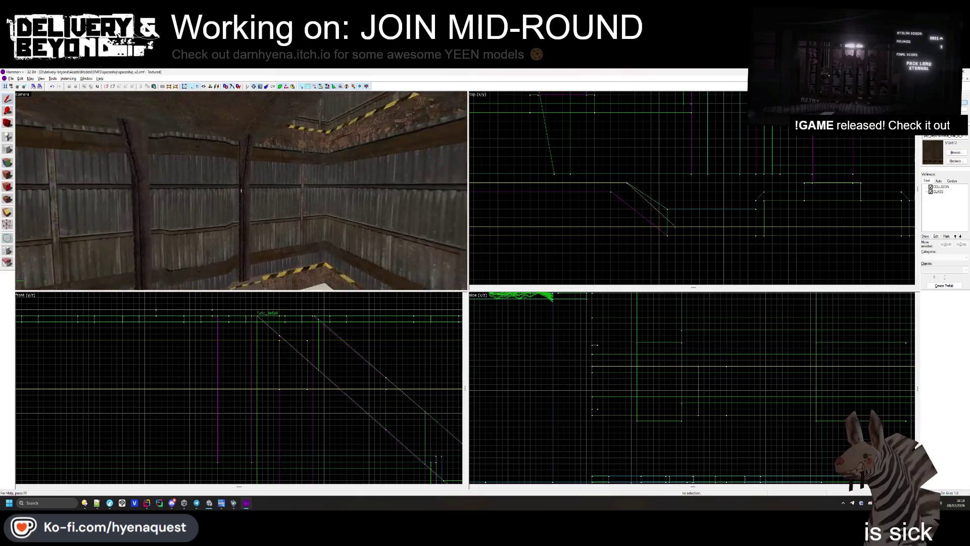
- Move the 3D view toward the COLLISION brush and reselect, then release, the trim beam group
{"action": "key", "text": "w"}
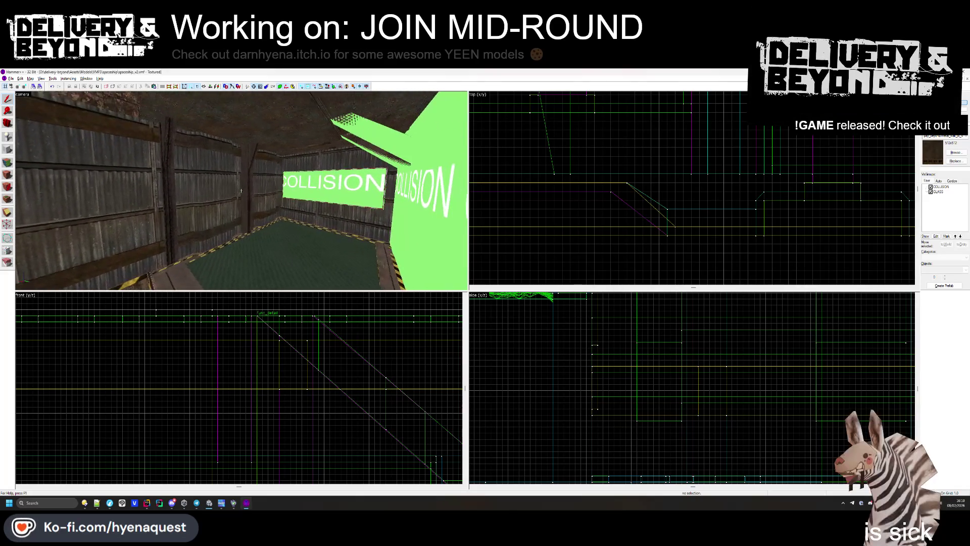
{"action": "key", "text": "w"}
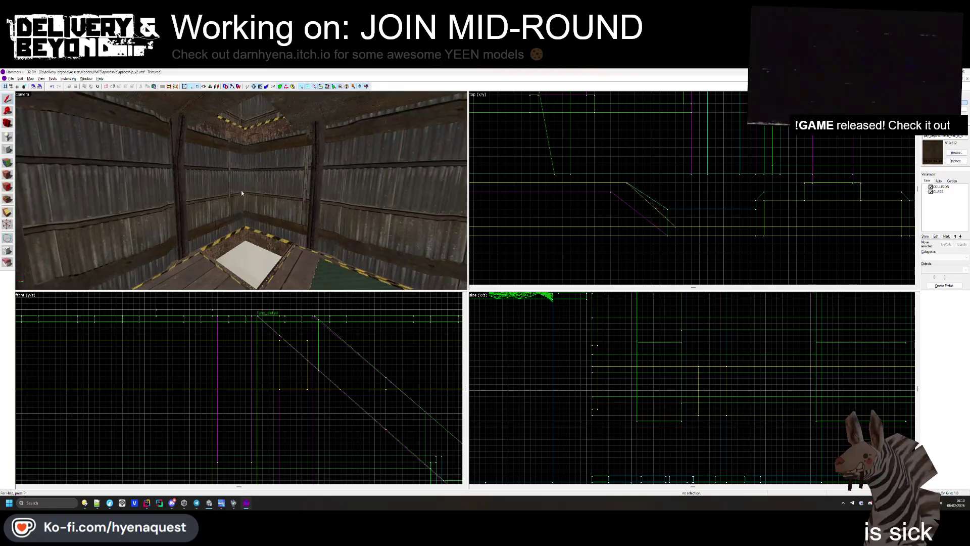
{"action": "key", "text": "z"}
{"action": "key", "text": "ctrl+z"}
{"action": "key", "text": "Escape"}
{"action": "key", "text": "w"}
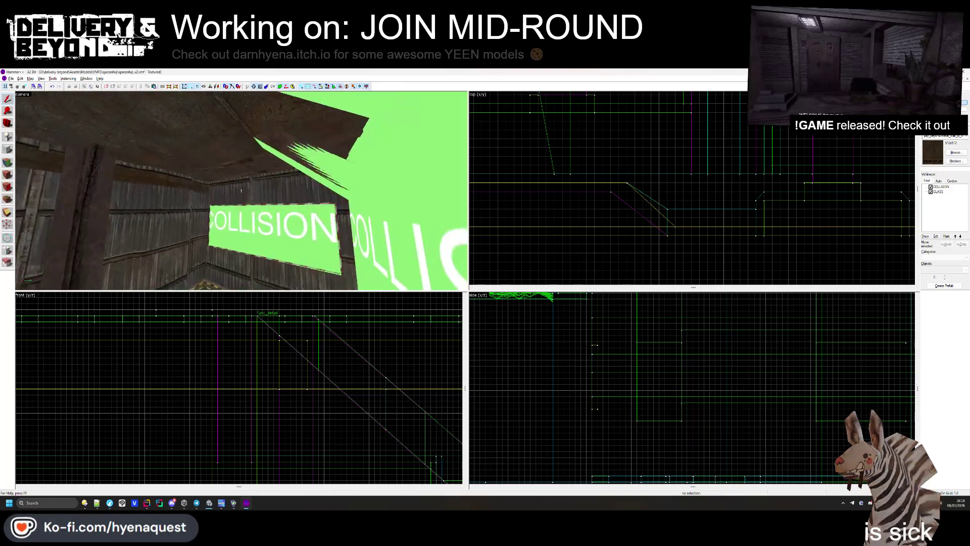
{"action": "left_click", "coordinate": [240, 193]}
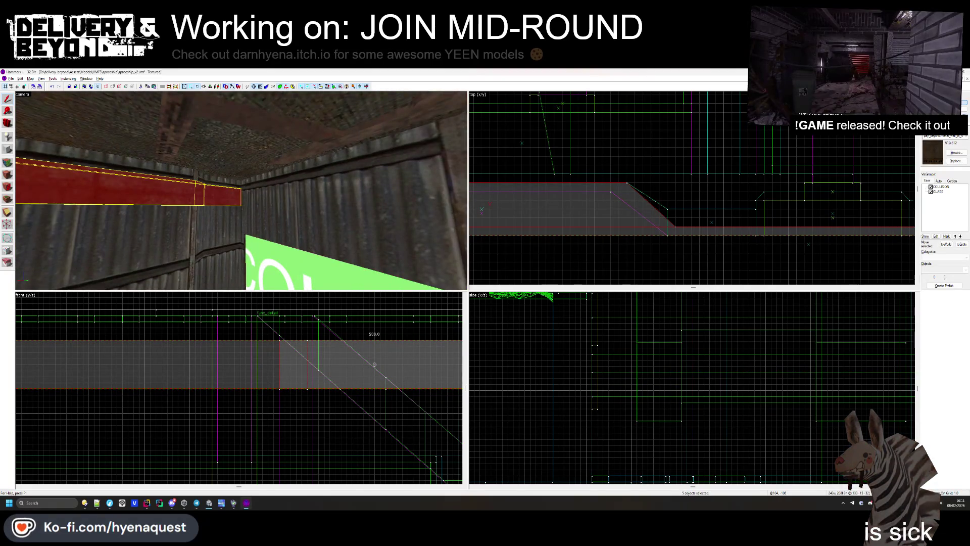
{"action": "left_click", "coordinate": [705, 266]}
- Select a single trim beam and stretch it to 142 units
{"action": "left_click", "coordinate": [242, 195]}
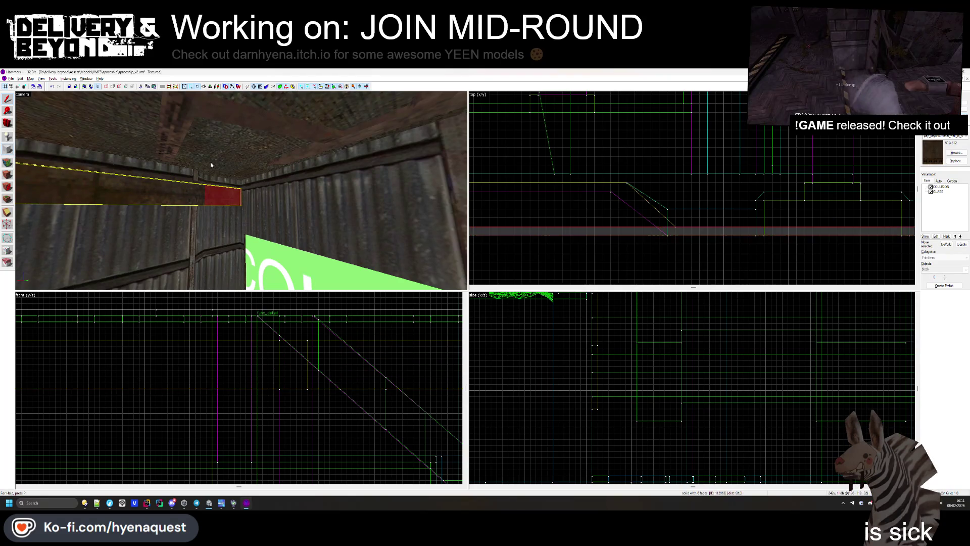
{"action": "scroll", "coordinate": [730, 203], "scroll_direction": "down", "scroll_amount": 5}
{"action": "scroll", "coordinate": [730, 203], "scroll_direction": "up", "scroll_amount": 5}
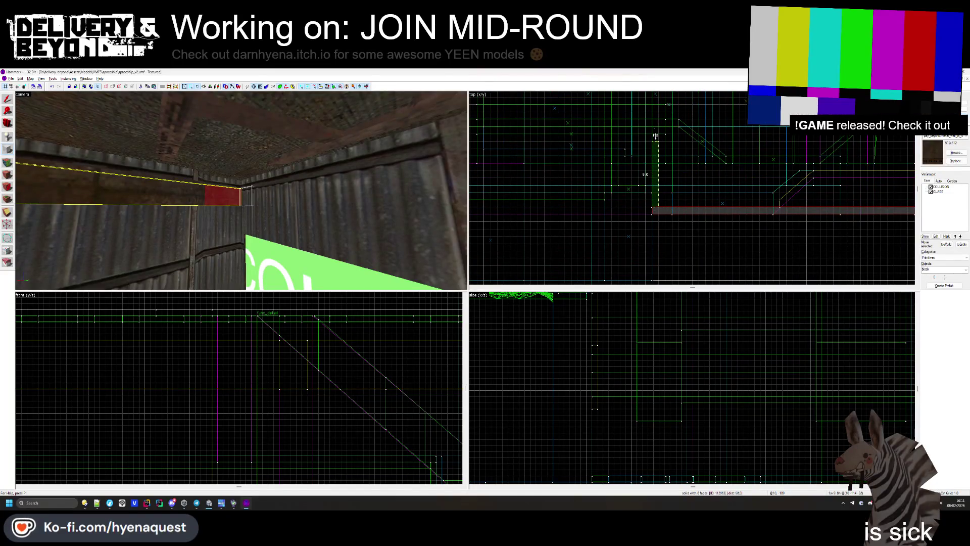
{"action": "scroll", "coordinate": [654, 126], "scroll_direction": "down", "scroll_amount": 5}
{"action": "left_click_drag", "start_coordinate": [654, 126], "coordinate": [648, 74]}
{"action": "left_click_drag", "start_coordinate": [241, 206], "coordinate": [241, 191]}
{"action": "scroll", "coordinate": [612, 234], "scroll_direction": "up", "scroll_amount": 5}
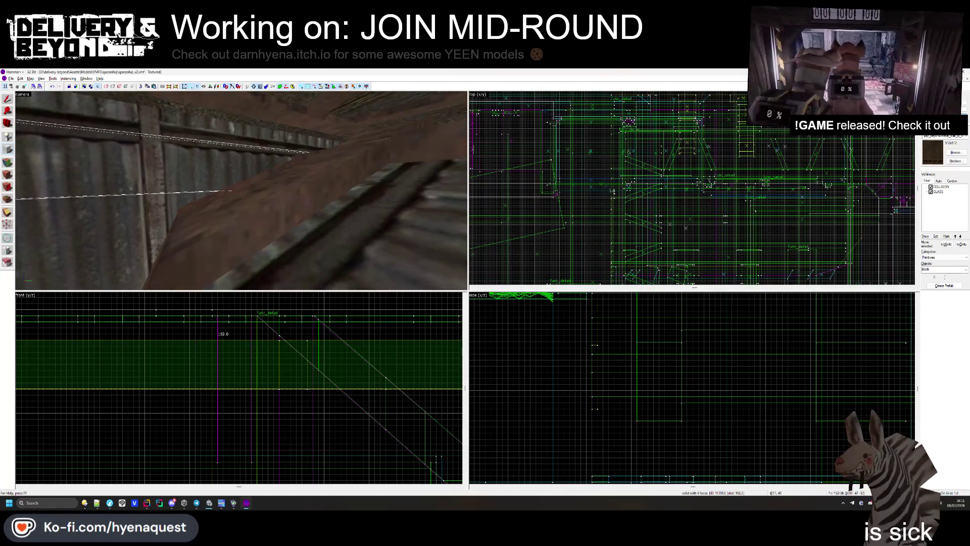
- Lengthen the beam further, from 205 to 216 units and beyond, then deselect
{"action": "scroll", "coordinate": [613, 125], "scroll_direction": "up", "scroll_amount": 2}
{"action": "left_click_drag", "start_coordinate": [614, 125], "coordinate": [607, 103]}
{"action": "key", "text": "z"}
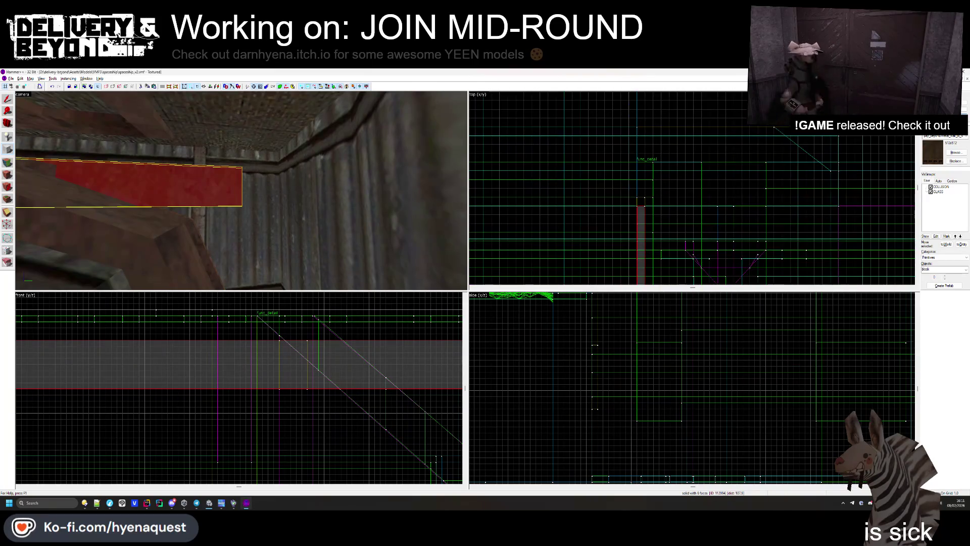
{"action": "scroll", "coordinate": [665, 221], "scroll_direction": "up", "scroll_amount": 3}
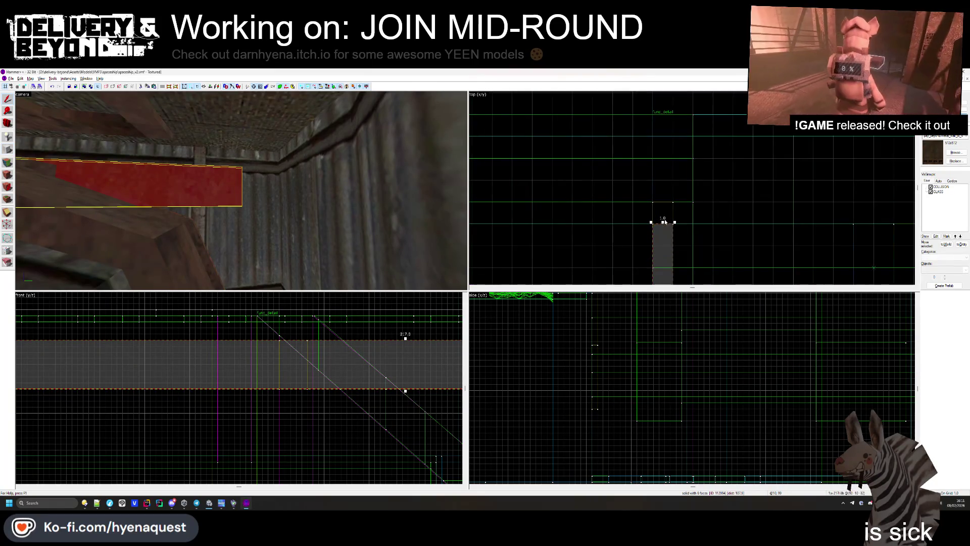
{"action": "mouse_move", "coordinate": [662, 191]}
{"action": "left_mouse_down"}
{"action": "mouse_move", "coordinate": [665, 70]}
{"action": "mouse_move", "coordinate": [666, 95]}
{"action": "left_mouse_up"}
{"action": "key", "text": "Escape"}
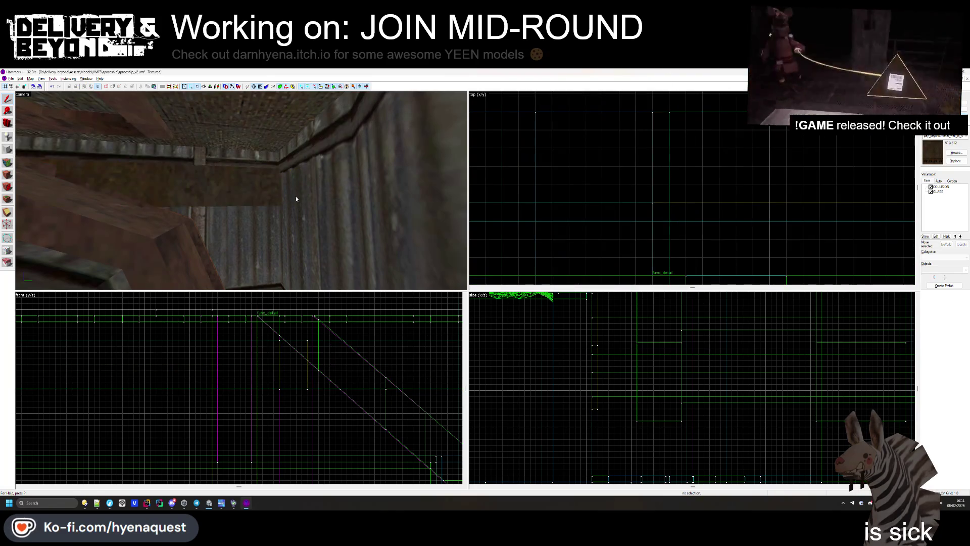
- Shorten the wooden wall beam slightly in the top view
{"action": "left_click", "coordinate": [296, 199]}
{"action": "left_click_drag", "start_coordinate": [653, 134], "coordinate": [659, 270]}
{"action": "key", "text": "Escape"}
{"action": "key", "text": "z"}
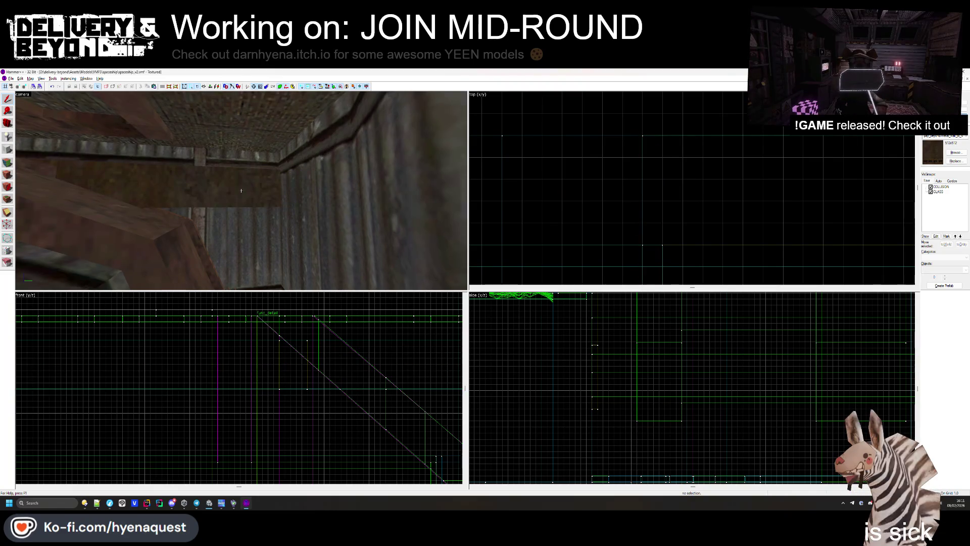
- Draw a thin 11 by 1 block brush next to the beam
{"action": "left_click", "coordinate": [241, 190]}
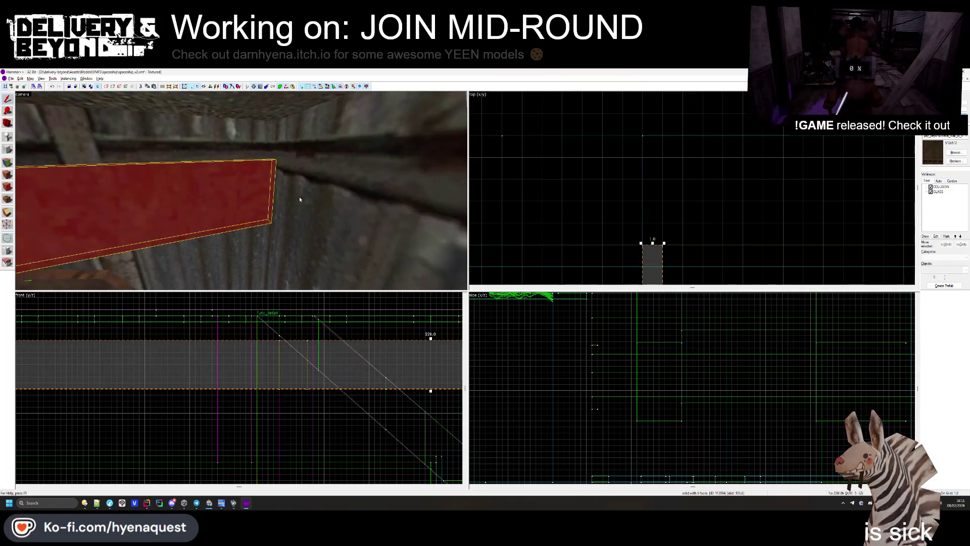
{"action": "key", "text": "shift+b"}
{"action": "scroll", "coordinate": [692, 188], "scroll_direction": "down", "scroll_amount": 3}
{"action": "left_click_drag", "start_coordinate": [612, 156], "coordinate": [720, 166]}
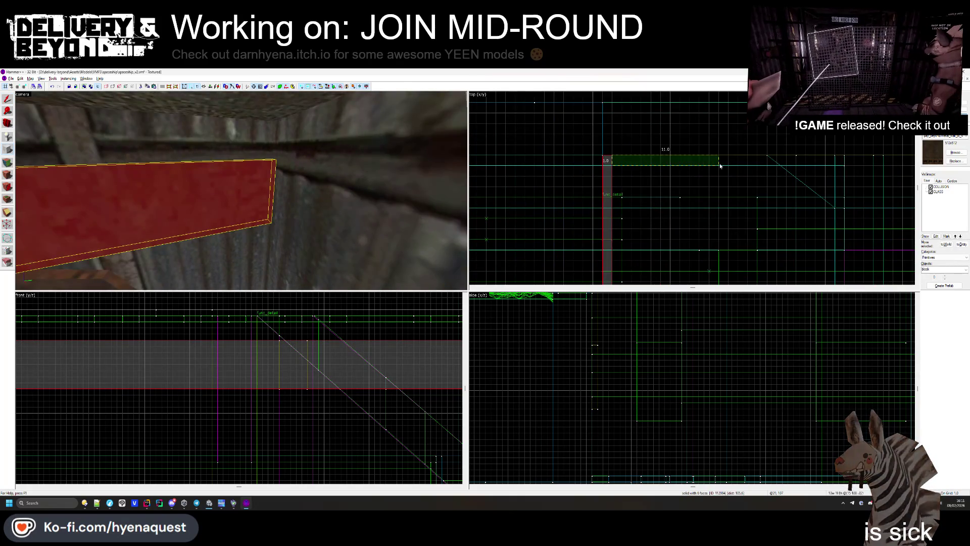
{"action": "key", "text": "Return"}
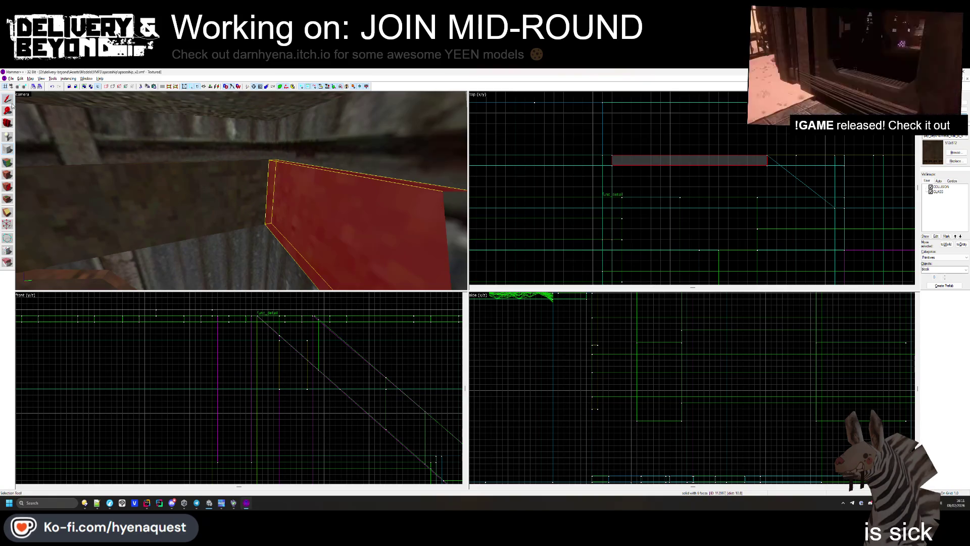
- Stretch the new beam's right edge further along the wall
{"action": "left_click", "coordinate": [12, 104]}
{"action": "key", "text": "z"}
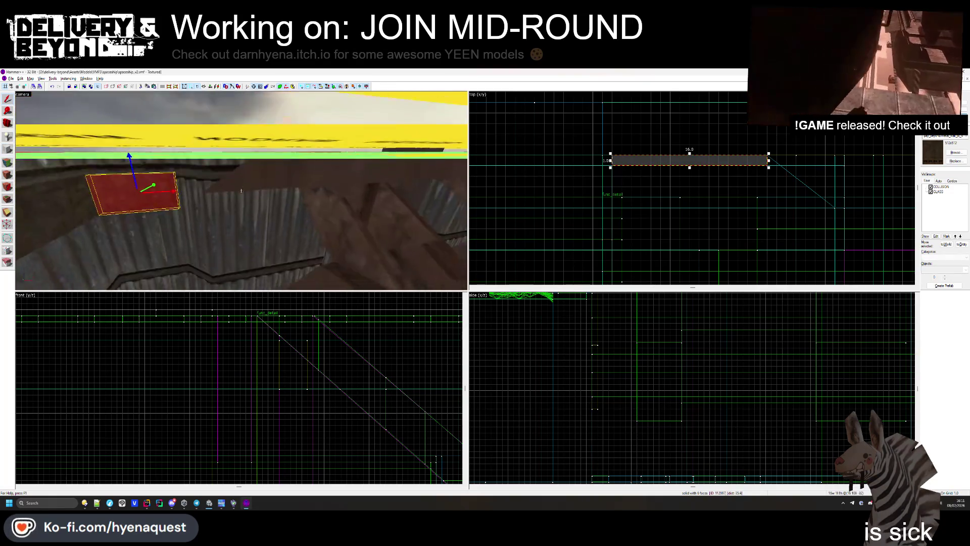
{"action": "key", "text": "z"}
{"action": "scroll", "coordinate": [723, 144], "scroll_direction": "down", "scroll_amount": 5}
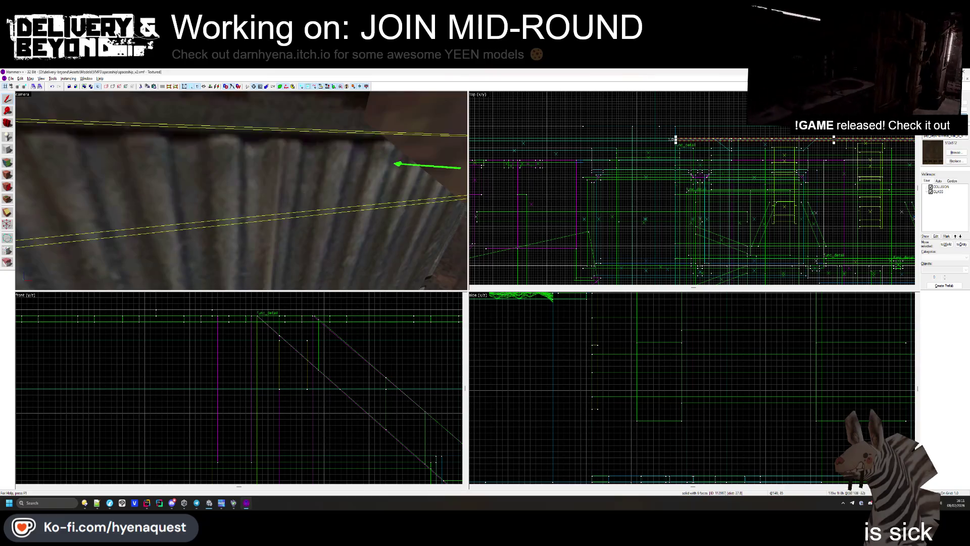
{"action": "key", "text": "z"}
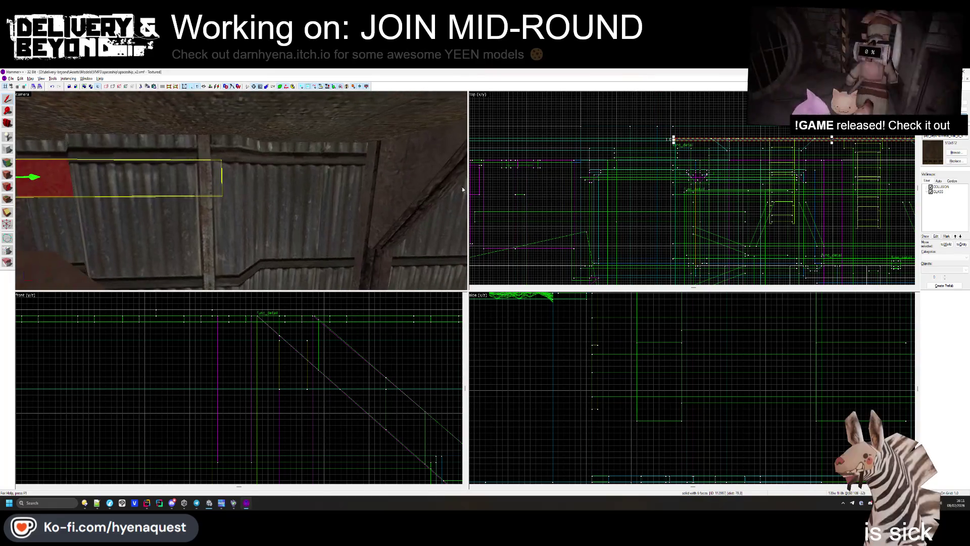
{"action": "scroll", "coordinate": [749, 170], "scroll_direction": "up", "scroll_amount": 3}
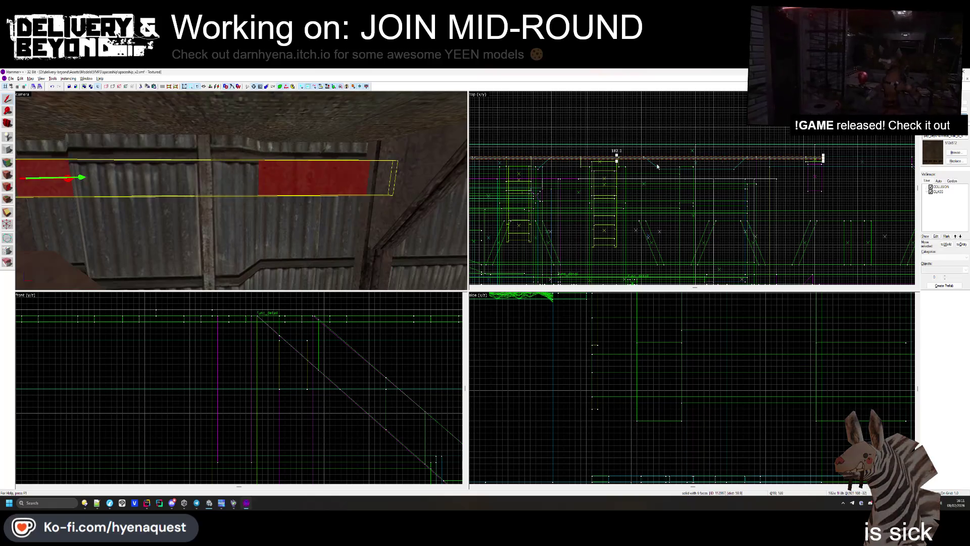
{"action": "key", "text": "z"}
- Select the left beam along the wall in the 3D view
{"action": "key", "text": "z"}
{"action": "scroll", "coordinate": [666, 171], "scroll_direction": "down", "scroll_amount": 2}
{"action": "scroll", "coordinate": [667, 171], "scroll_direction": "up", "scroll_amount": 3}
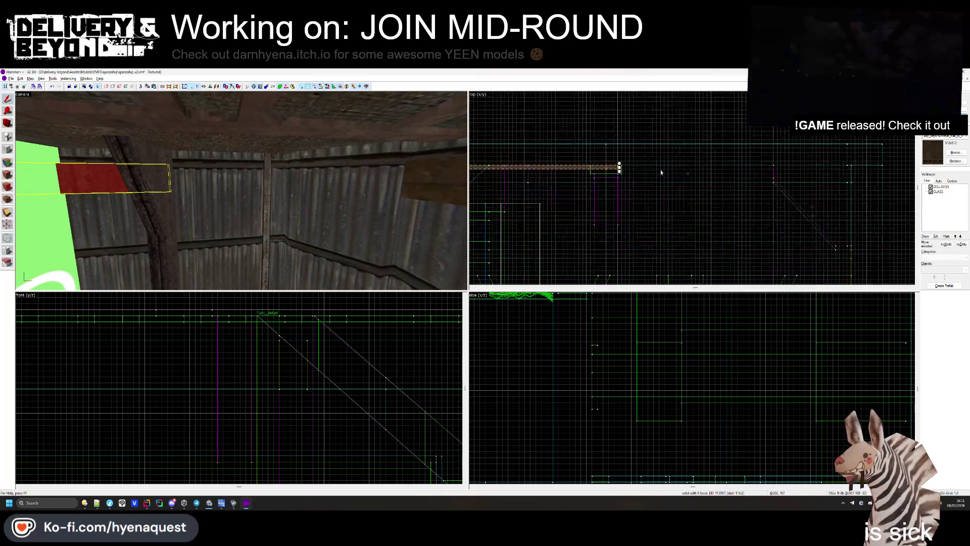
{"action": "left_click_drag", "start_coordinate": [620, 167], "coordinate": [776, 160]}
{"action": "key", "text": "Escape"}
{"action": "key", "text": "z"}
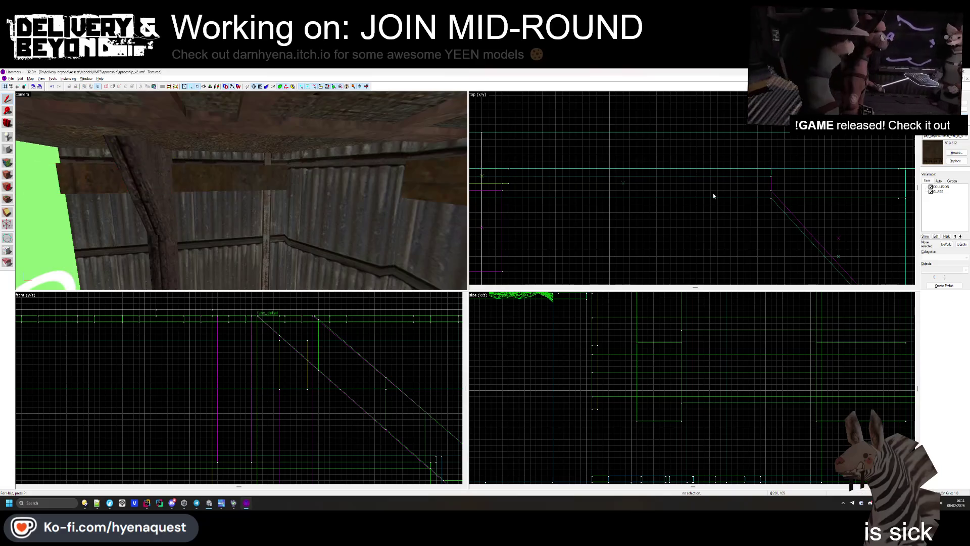
{"action": "key", "text": "z"}
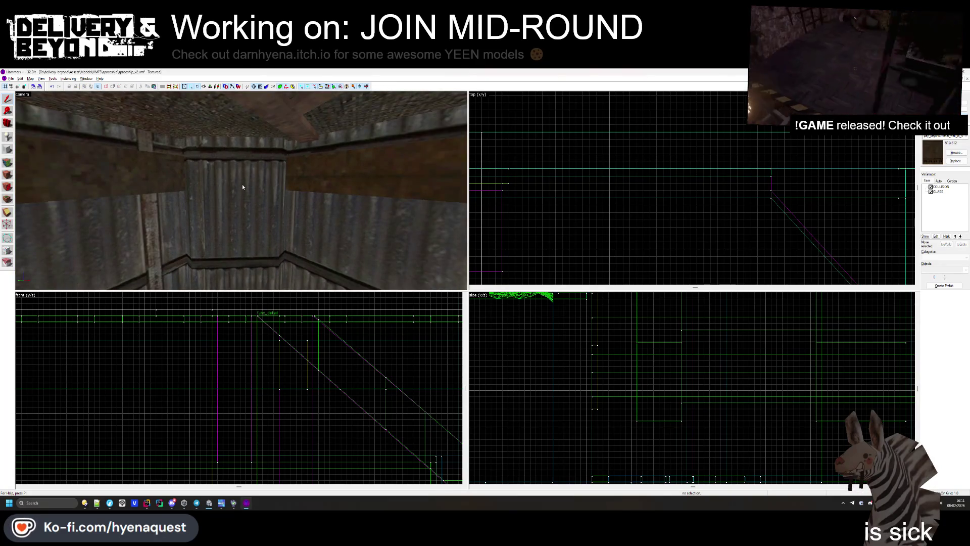
{"action": "left_click", "coordinate": [201, 190]}
{"action": "left_click", "coordinate": [167, 172]}
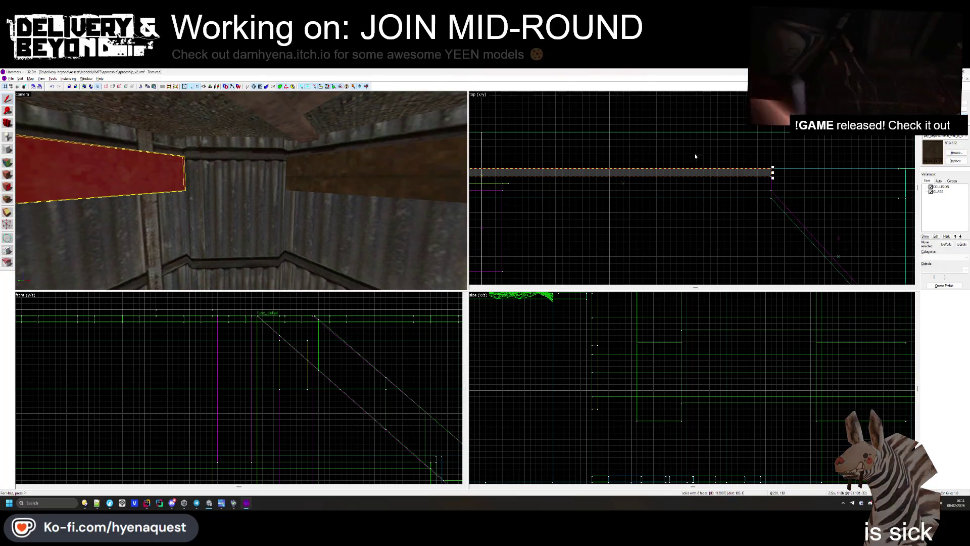
- Draw a 20 by 19 block between the two wall beams, undoing and restoring it once
{"action": "scroll", "coordinate": [695, 157], "scroll_direction": "down", "scroll_amount": 2}
{"action": "scroll", "coordinate": [702, 136], "scroll_direction": "down", "scroll_amount": 2}
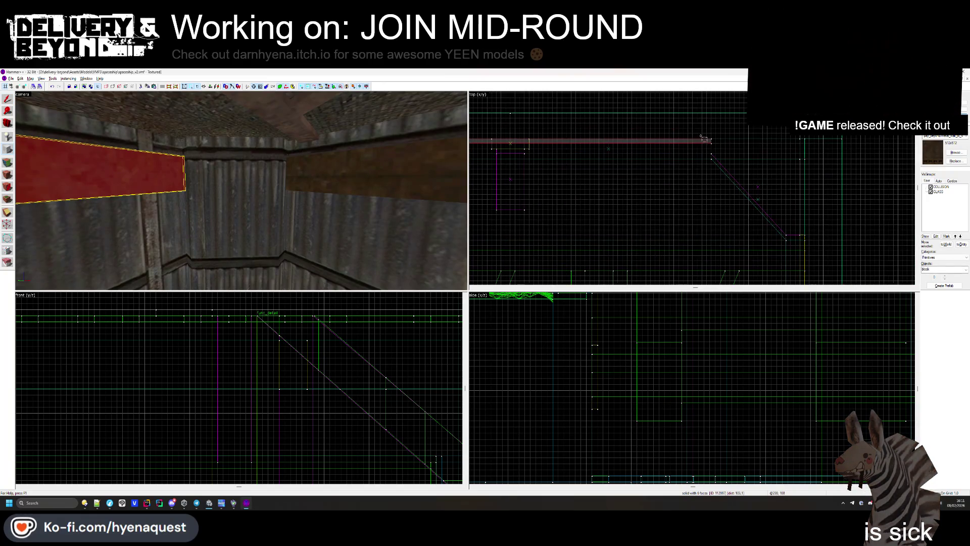
{"action": "left_click_drag", "start_coordinate": [720, 157], "coordinate": [800, 237]}
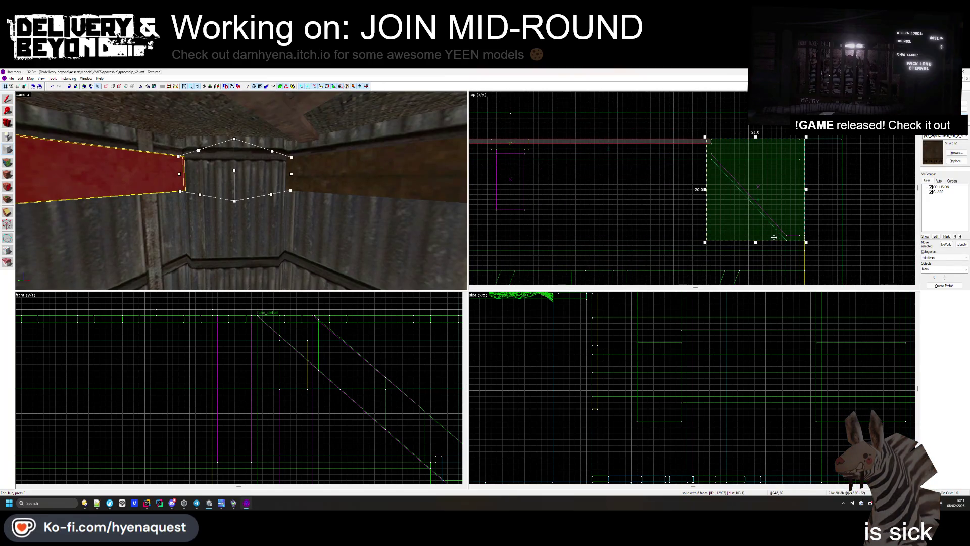
{"action": "key", "text": "Return"}
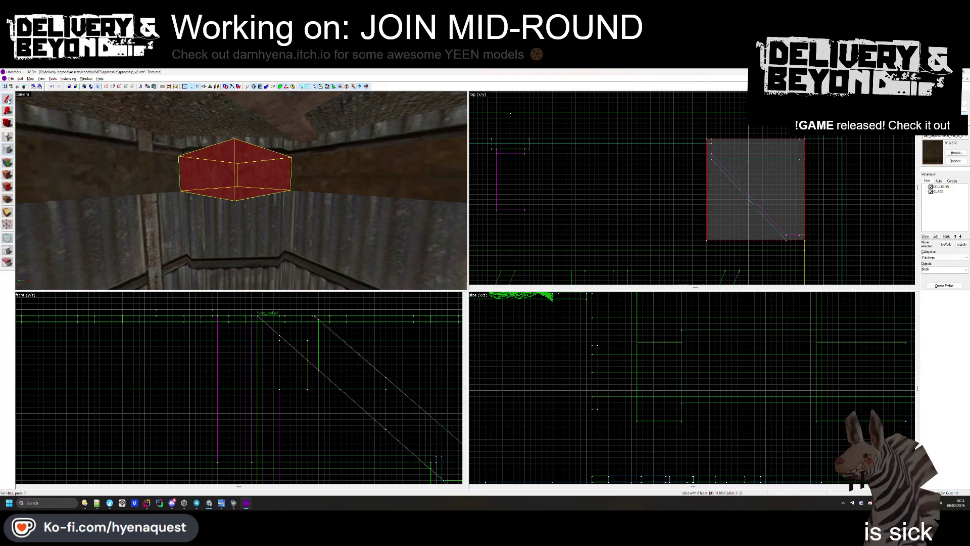
{"action": "key", "text": "ctrl+z"}
{"action": "key", "text": "Escape"}
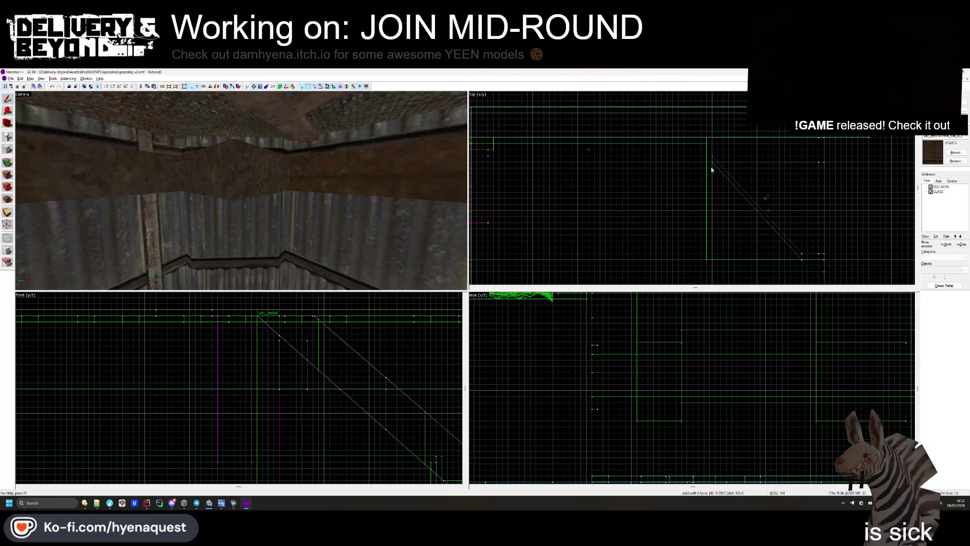
{"action": "key", "text": "ctrl+y"}
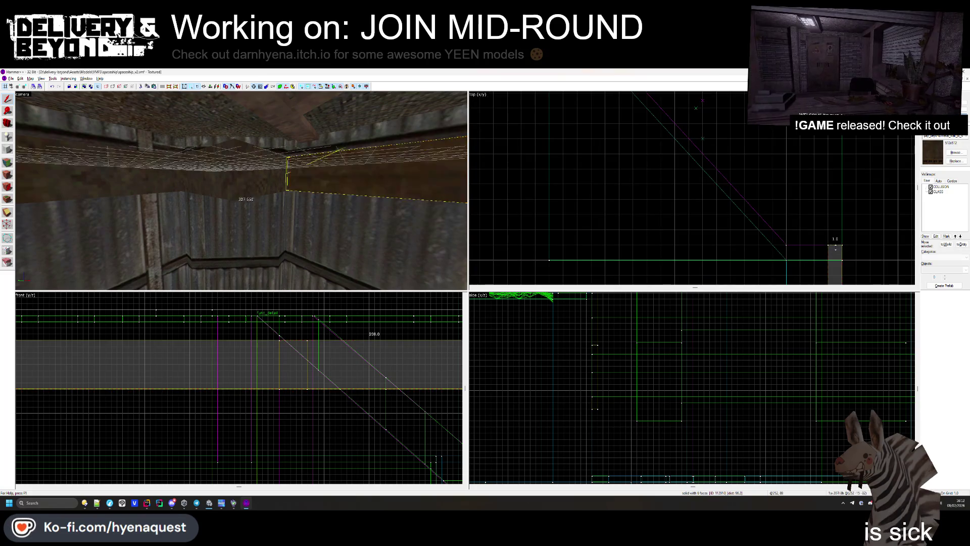
{"action": "key", "text": "Escape"}
{"action": "key", "text": "ctrl+y"}
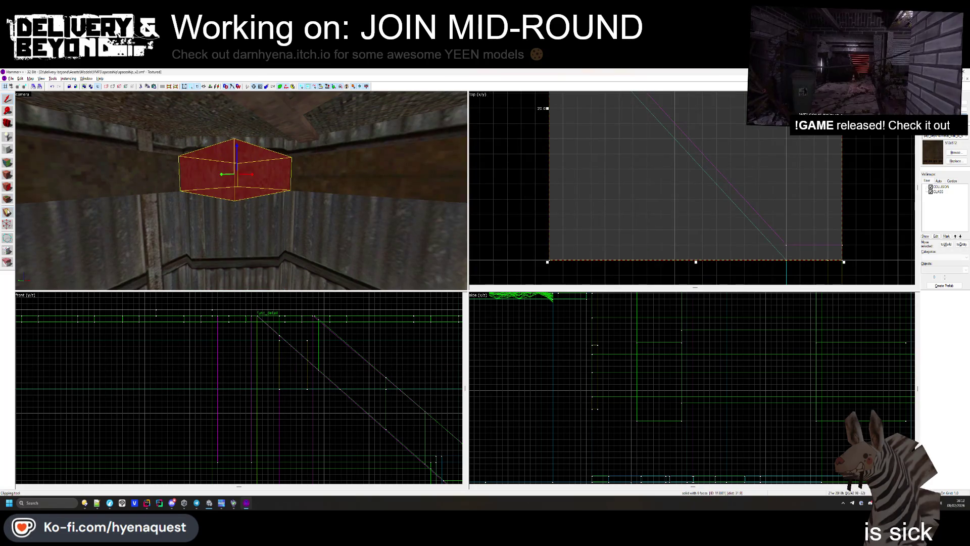
- Drag the block's corner onto the diagonal's end with the Vertex tool, giving it 7 faces
{"action": "scroll", "coordinate": [531, 179], "scroll_direction": "down", "scroll_amount": 4}
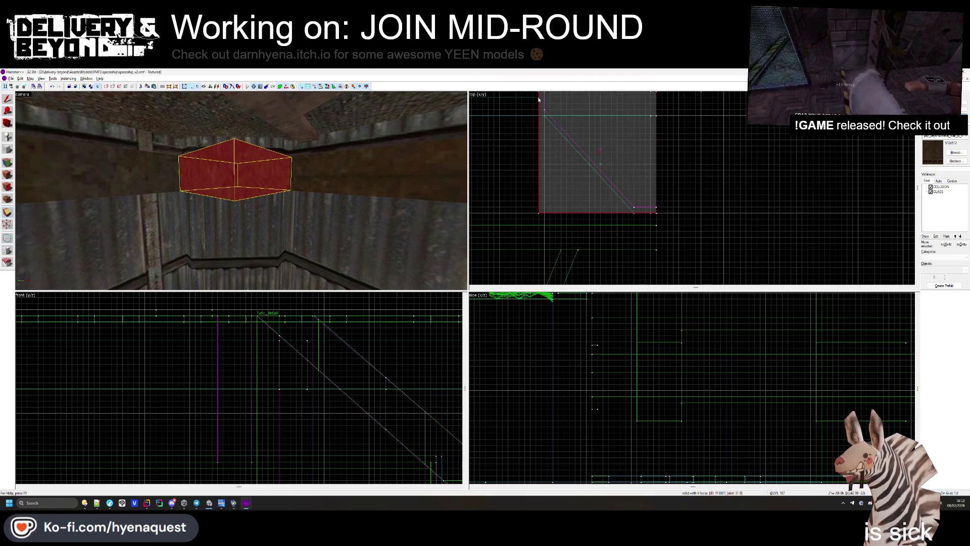
{"action": "scroll", "coordinate": [539, 107], "scroll_direction": "up", "scroll_amount": 3}
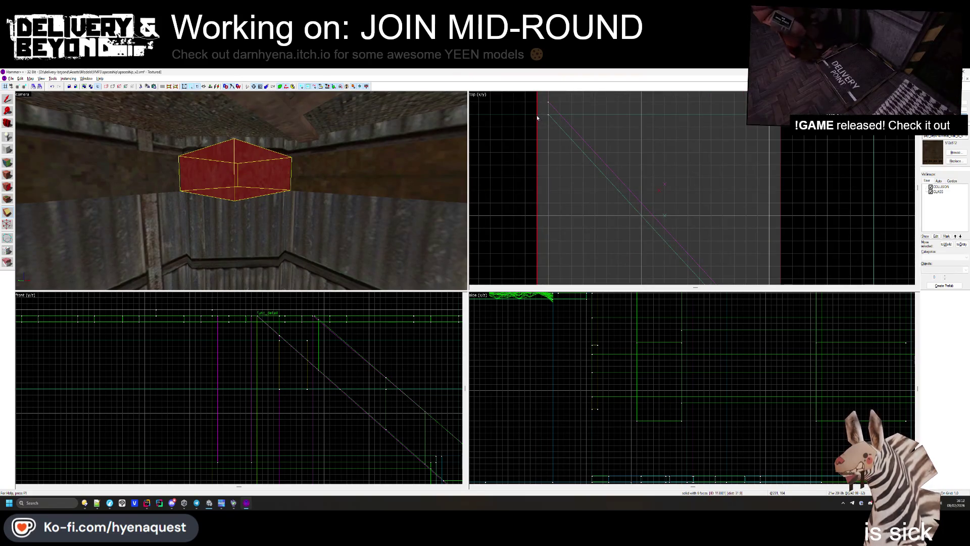
{"action": "scroll", "coordinate": [555, 146], "scroll_direction": "down", "scroll_amount": 3}
{"action": "left_click_drag", "start_coordinate": [581, 151], "coordinate": [628, 206]}
{"action": "scroll", "coordinate": [628, 205], "scroll_direction": "up", "scroll_amount": 3}
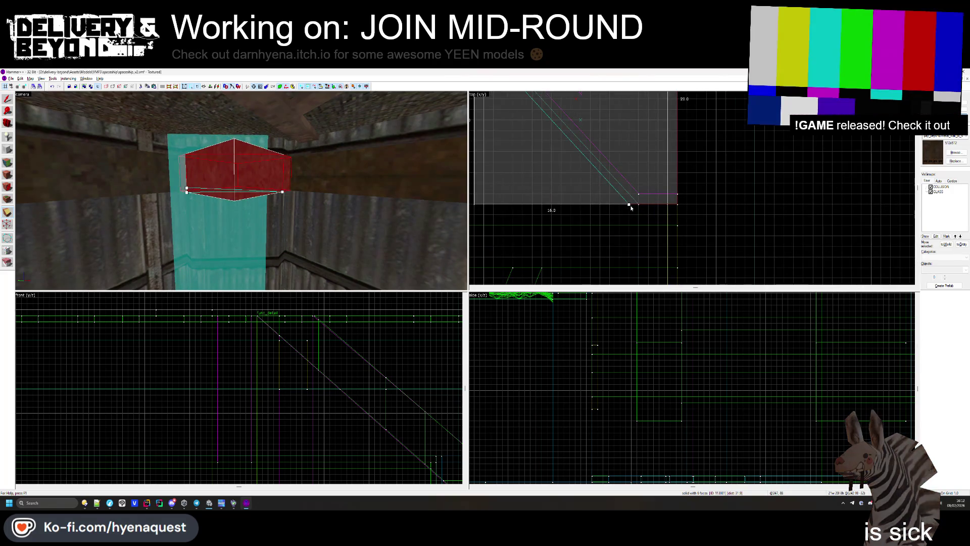
{"action": "key", "text": "shift+s"}
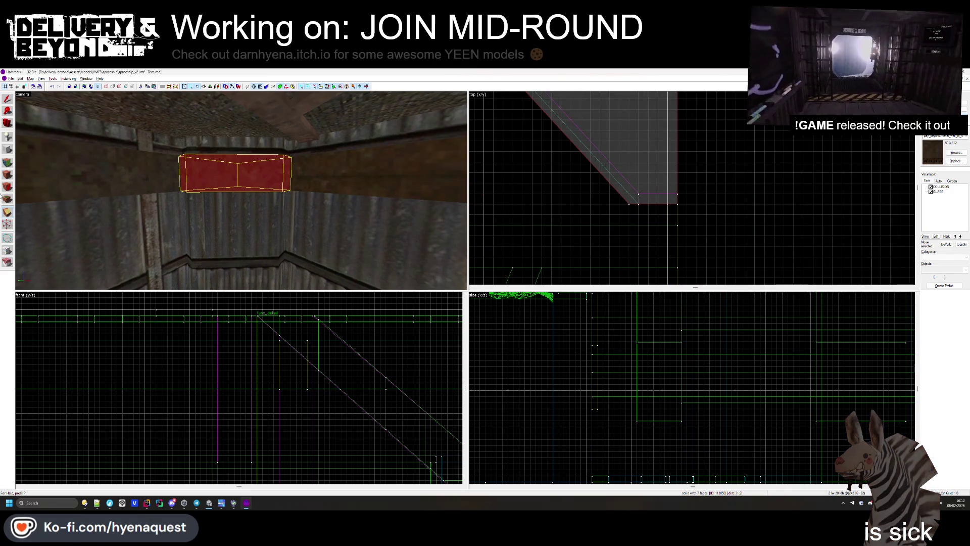
{"action": "key", "text": "Escape"}
- Fly the 3D view around the room and select the trapezoid brush in the Top view
{"action": "key", "text": "z"}
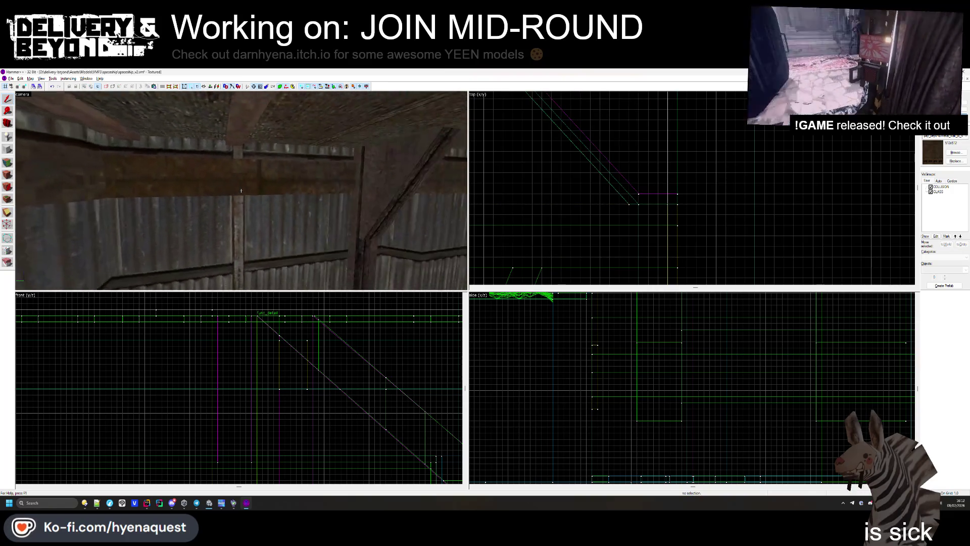
{"action": "key", "text": "w"}
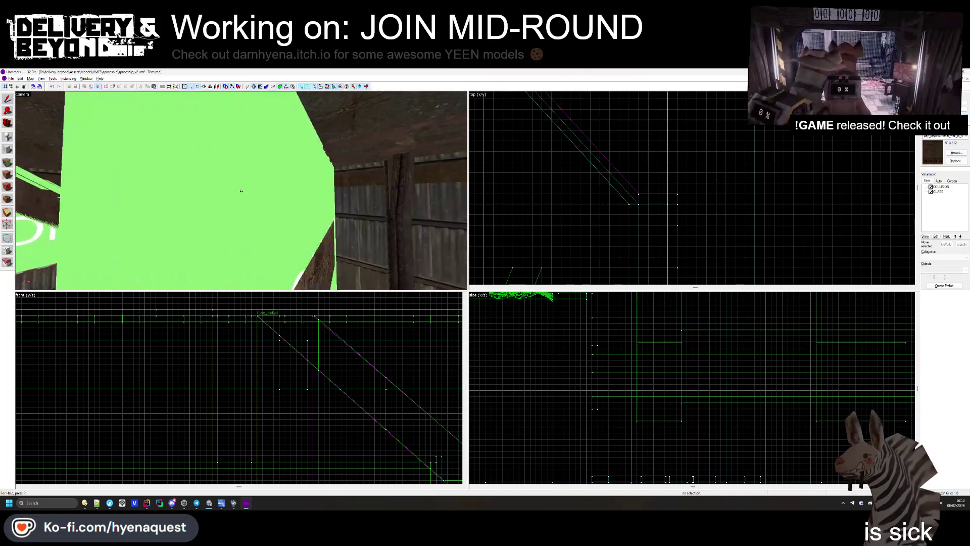
{"action": "key", "text": "s"}
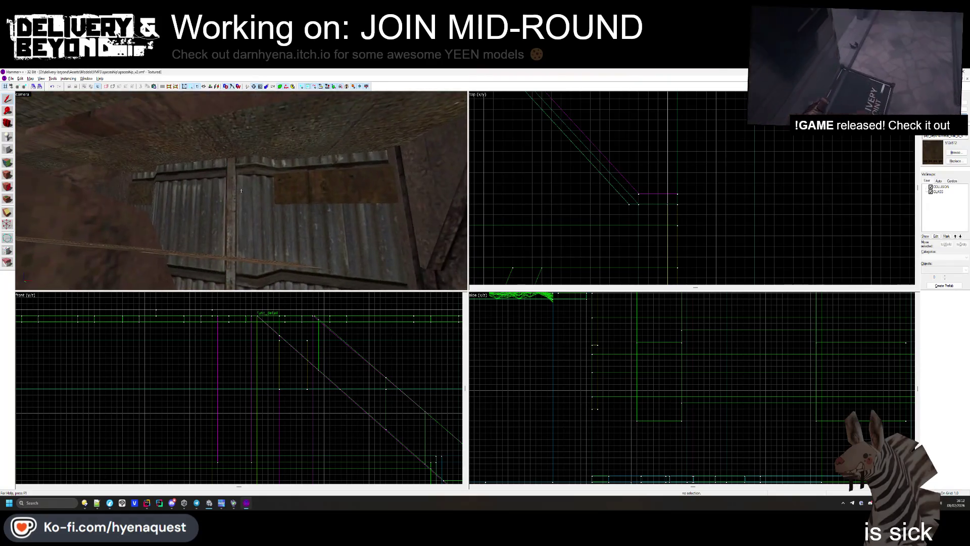
{"action": "key", "text": "w"}
{"action": "scroll", "coordinate": [499, 192], "scroll_direction": "down", "scroll_amount": 6}
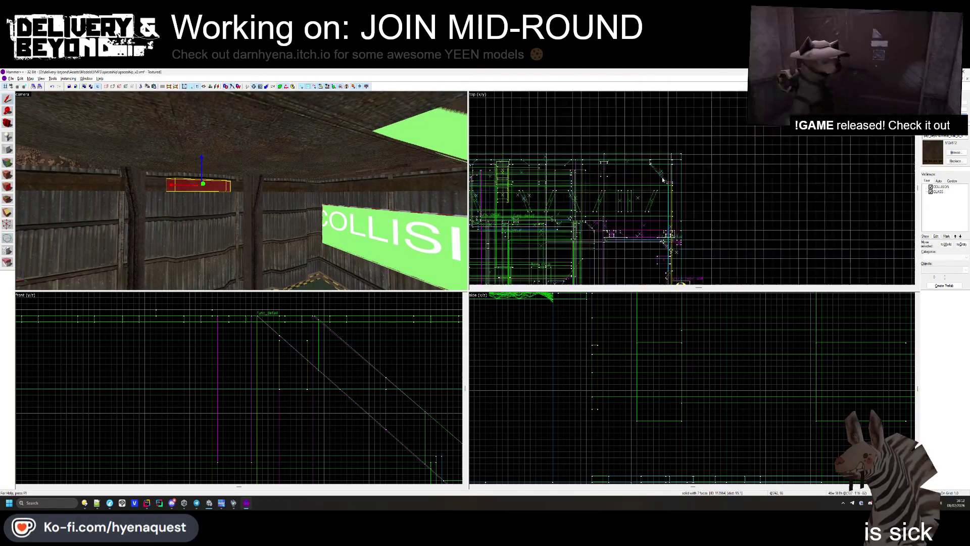
{"action": "scroll", "coordinate": [615, 231], "scroll_direction": "up", "scroll_amount": 2}
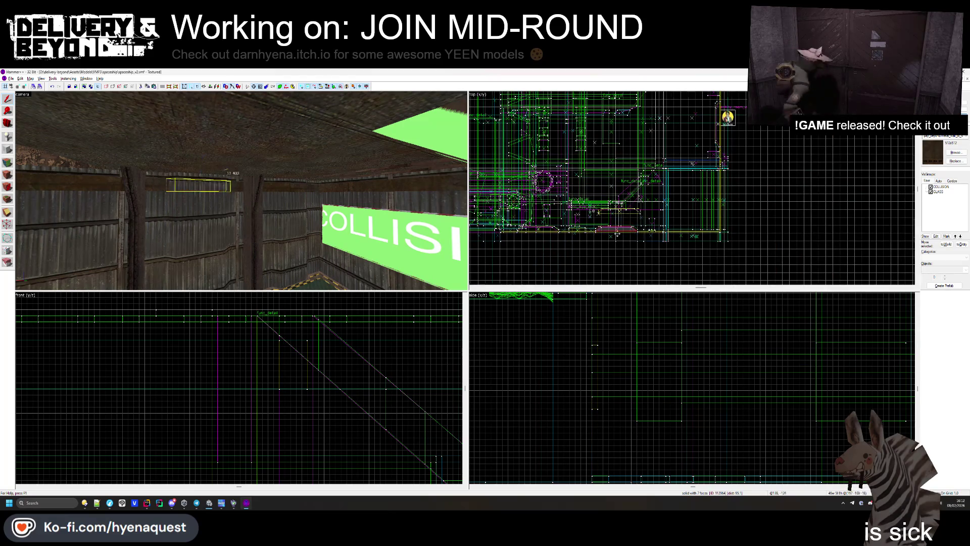
{"action": "scroll", "coordinate": [616, 234], "scroll_direction": "up", "scroll_amount": 5}
{"action": "left_click", "coordinate": [618, 152]}
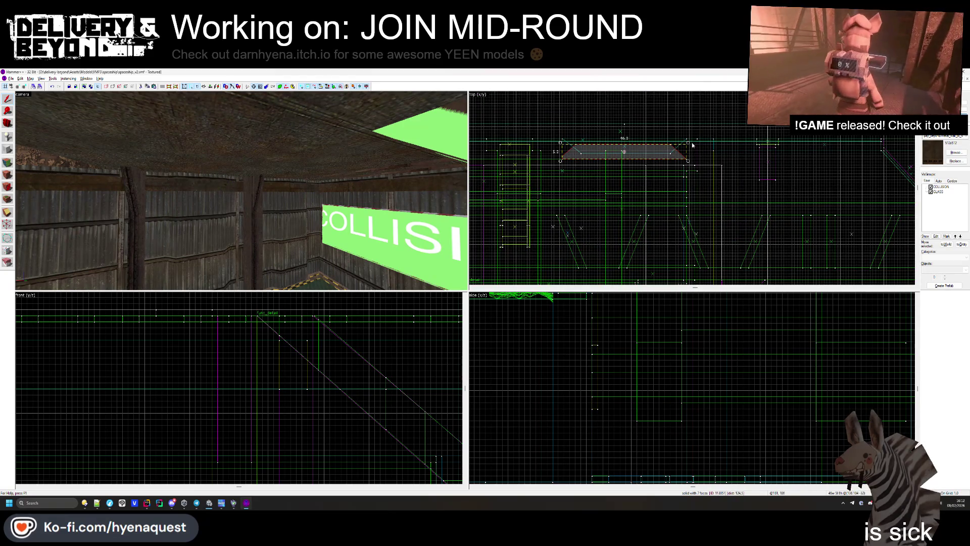
- Nudge the trapezoid brush upward in the Top view, then deselect it
{"action": "scroll", "coordinate": [574, 150], "scroll_direction": "up", "scroll_amount": 5}
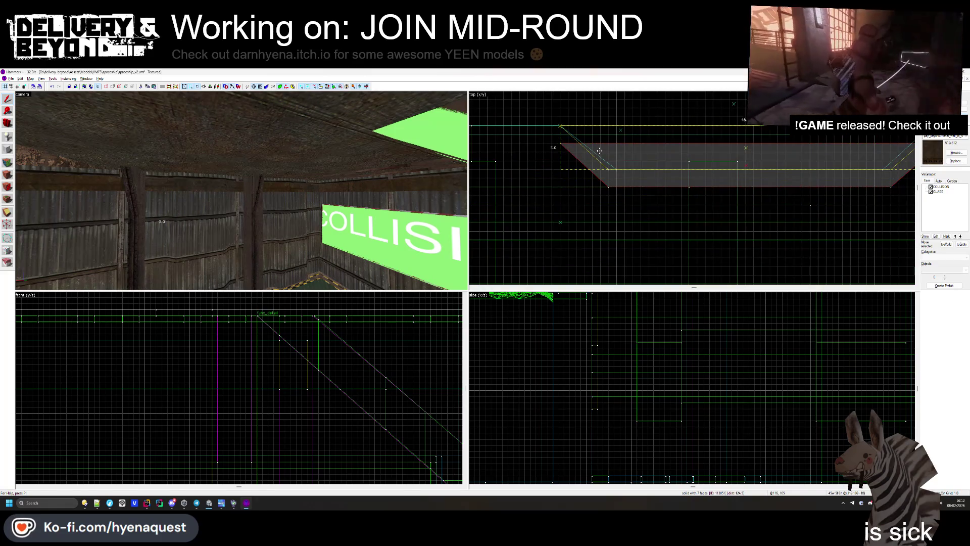
{"action": "left_click_drag", "start_coordinate": [599, 151], "coordinate": [599, 147]}
{"action": "scroll", "coordinate": [595, 152], "scroll_direction": "down", "scroll_amount": 2}
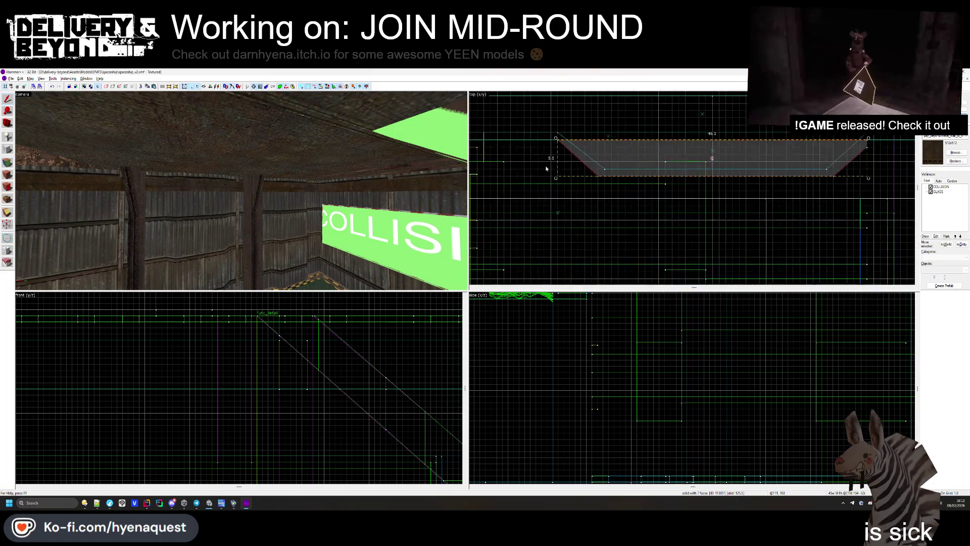
{"action": "scroll", "coordinate": [798, 160], "scroll_direction": "up", "scroll_amount": 2}
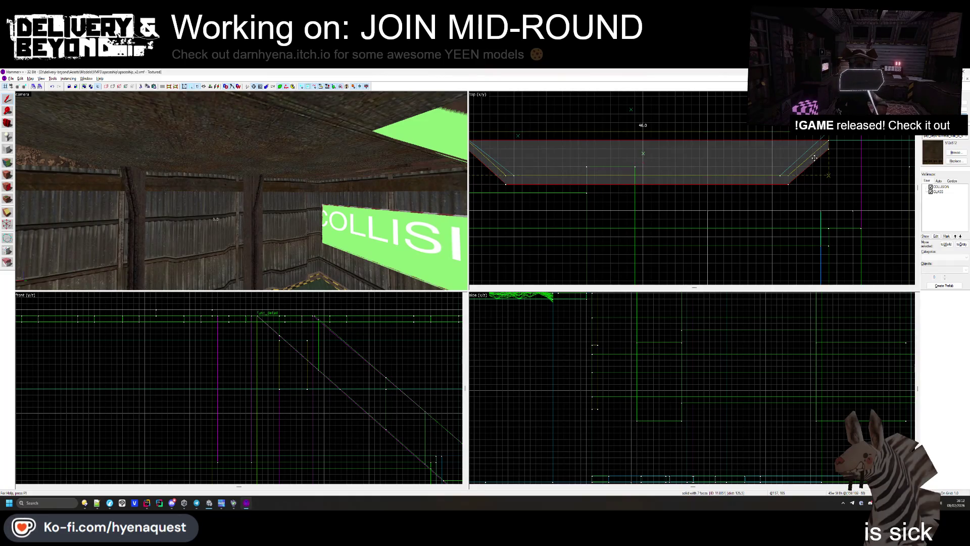
{"action": "scroll", "coordinate": [809, 201], "scroll_direction": "down", "scroll_amount": 1}
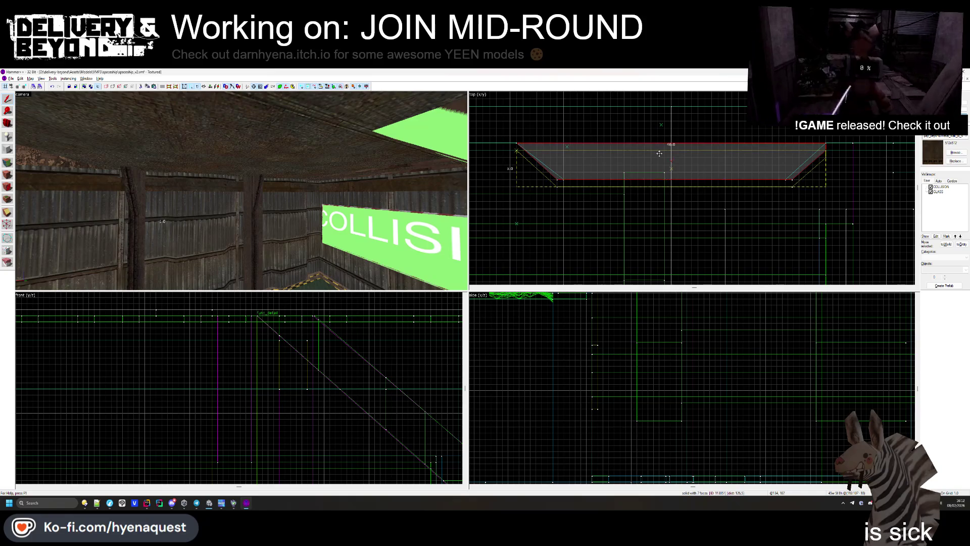
{"action": "scroll", "coordinate": [816, 156], "scroll_direction": "down", "scroll_amount": 3}
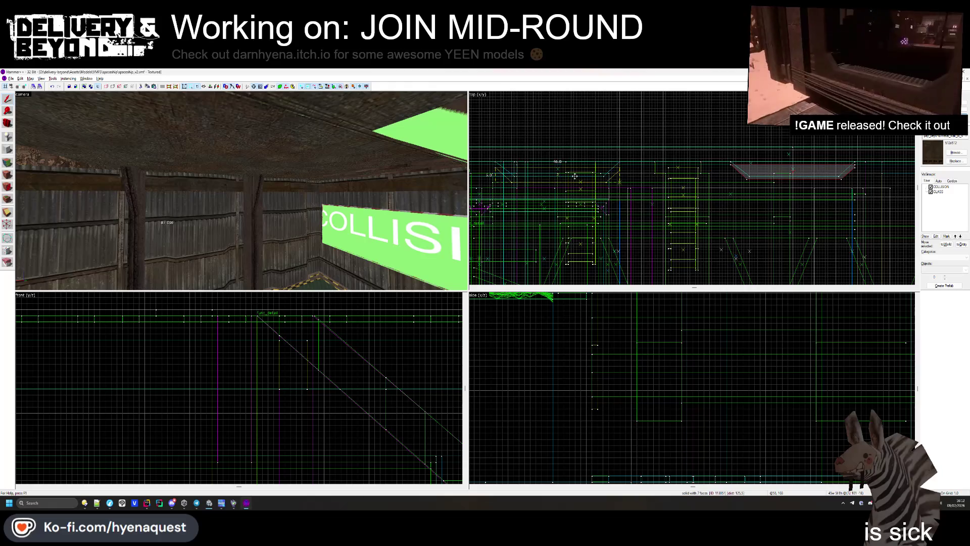
{"action": "scroll", "coordinate": [574, 175], "scroll_direction": "up", "scroll_amount": 5}
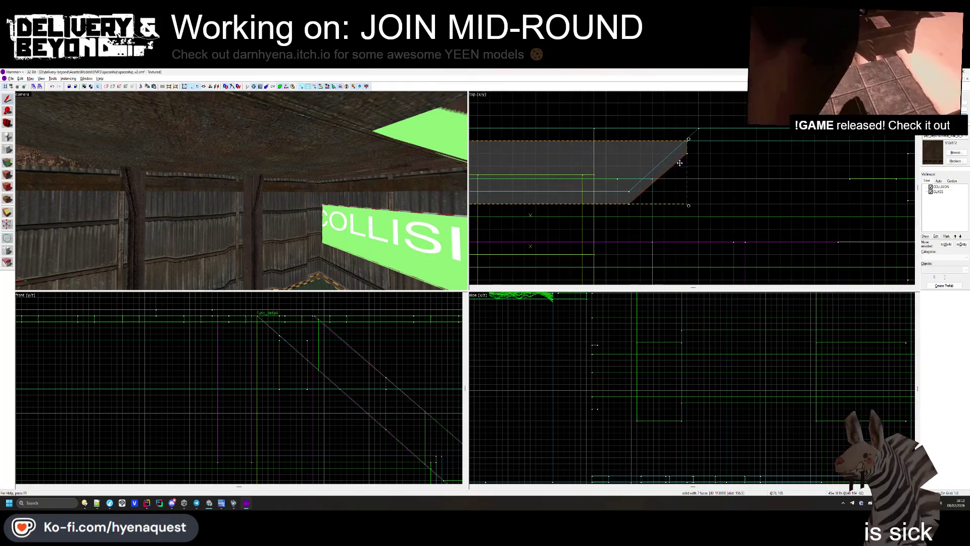
{"action": "scroll", "coordinate": [679, 163], "scroll_direction": "down", "scroll_amount": 4}
{"action": "scroll", "coordinate": [648, 174], "scroll_direction": "up", "scroll_amount": 3}
{"action": "left_click", "coordinate": [553, 184]}
- Select the red trim brushes along the corrugated wall in the 3D view
{"action": "key", "text": "z"}
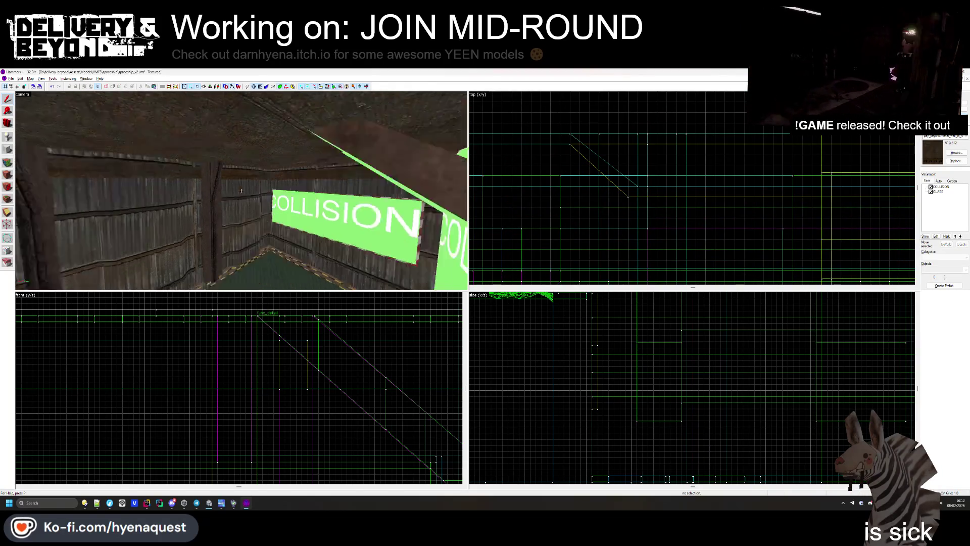
{"action": "mouse_move", "coordinate": [241, 191]}
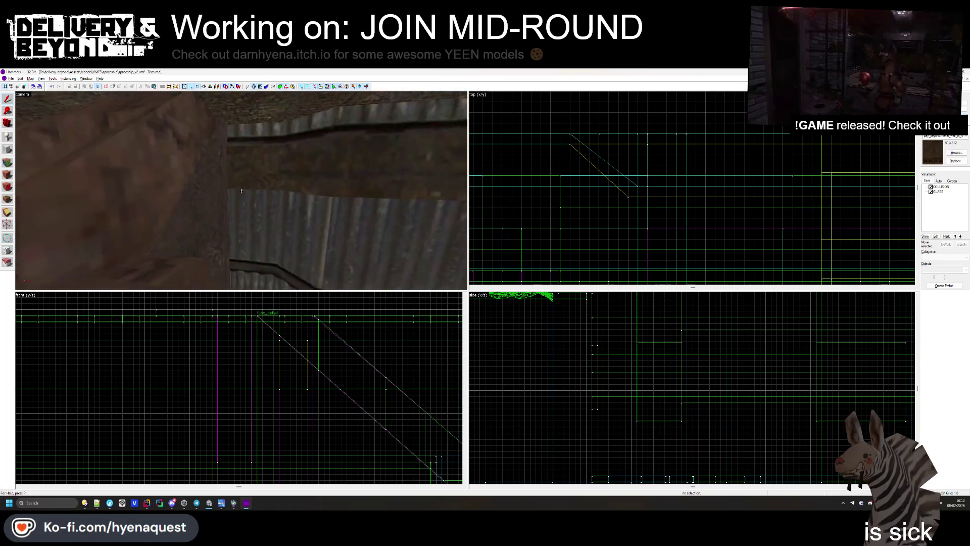
{"action": "key", "text": "z"}
{"action": "left_click", "coordinate": [235, 195]}
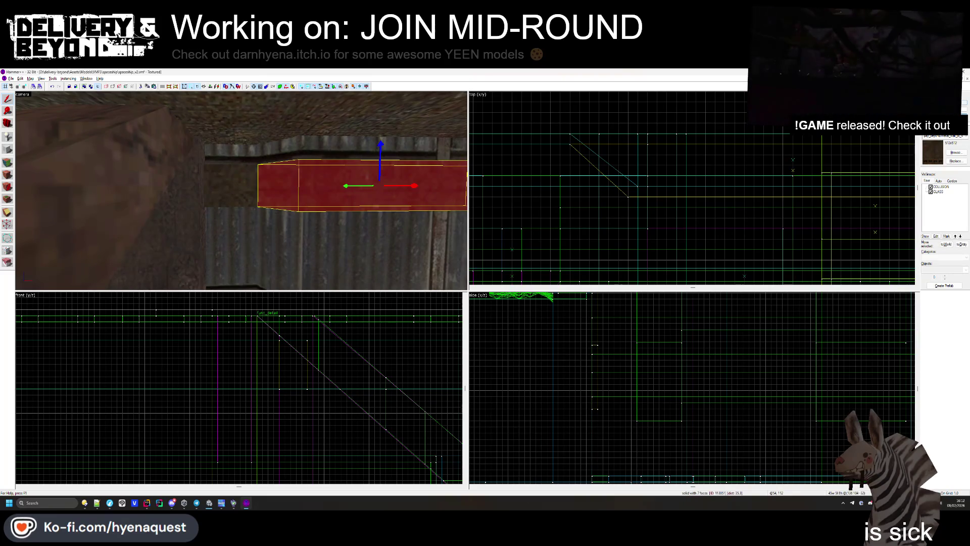
{"action": "left_click", "coordinate": [667, 227]}
{"action": "left_click", "coordinate": [236, 189]}
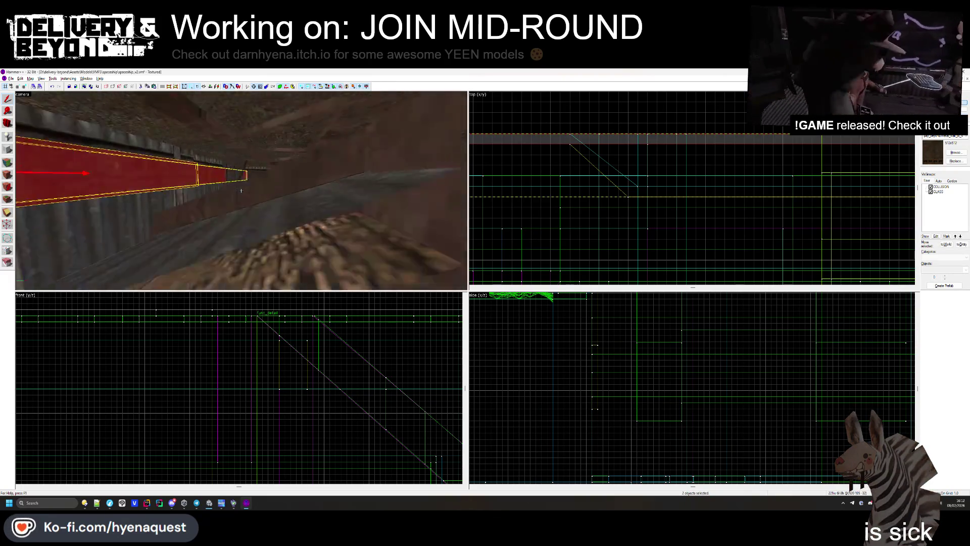
{"action": "key", "text": "s"}
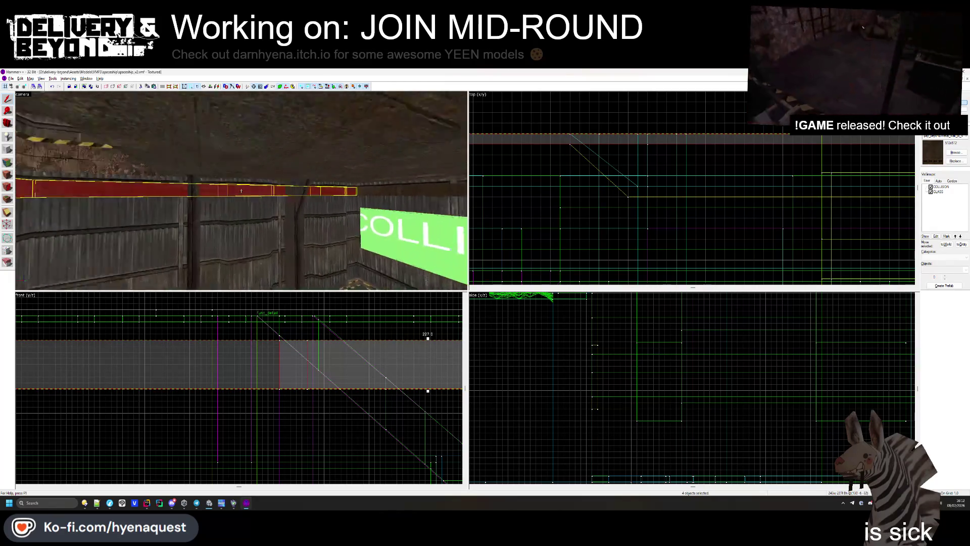
{"action": "left_click", "coordinate": [238, 189], "text": "ctrl"}
{"action": "key", "text": "Left"}
{"action": "key", "text": "Left"}
{"action": "key", "text": "Left"}
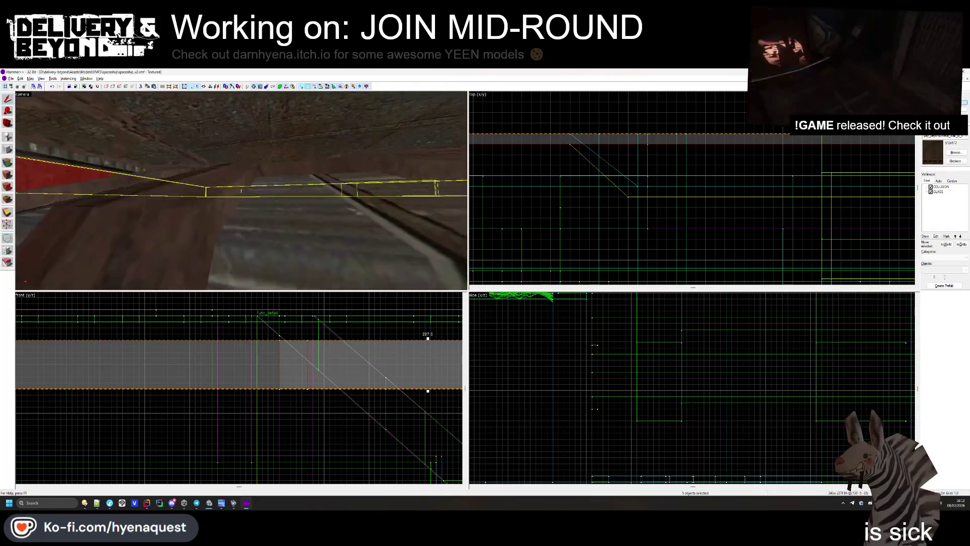
{"action": "left_click", "coordinate": [280, 177], "text": "ctrl"}
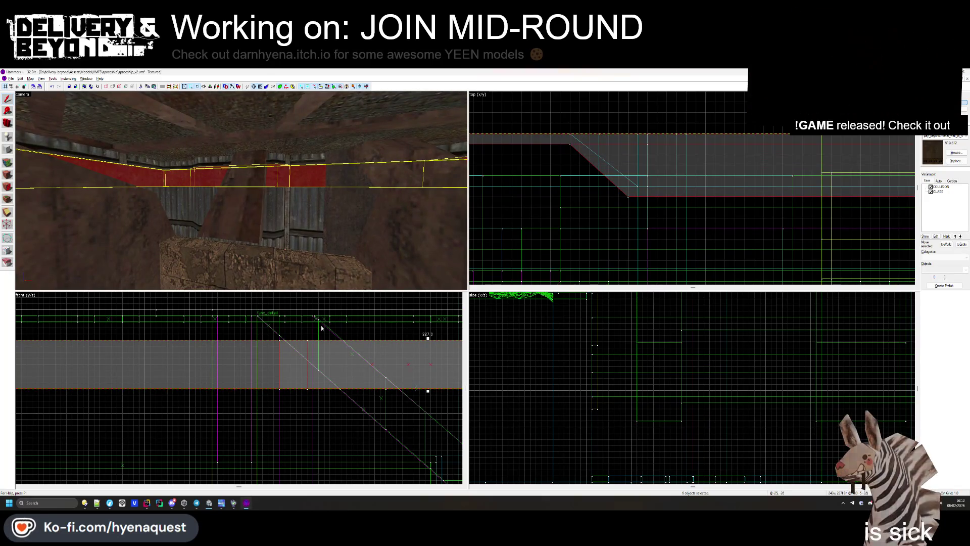
- Tie the selected red trim pieces into a func_detail and select the grey trim brush
{"action": "key", "text": "ctrl+t"}
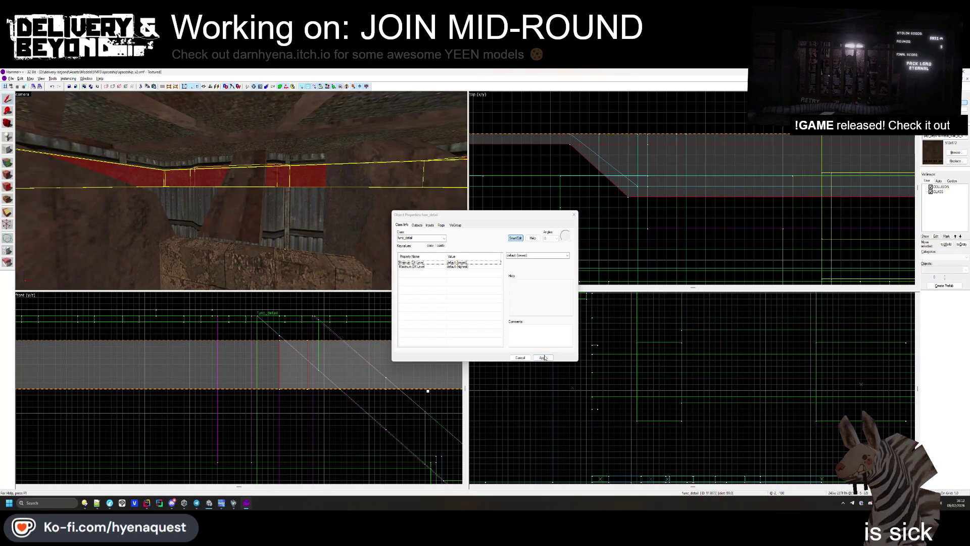
{"action": "left_click", "coordinate": [573, 216]}
{"action": "scroll", "coordinate": [233, 414], "scroll_direction": "down", "scroll_amount": 5}
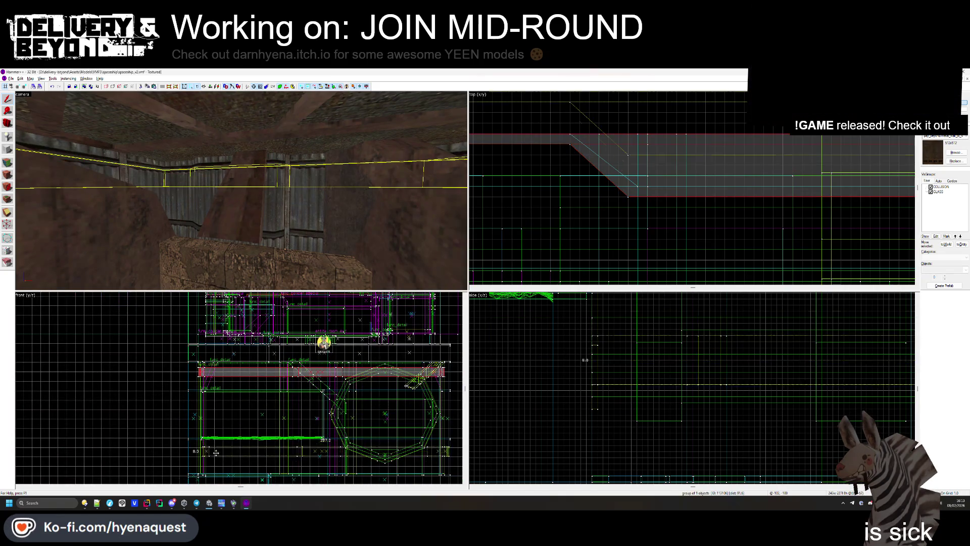
{"action": "scroll", "coordinate": [216, 452], "scroll_direction": "up", "scroll_amount": 3}
{"action": "left_click", "coordinate": [211, 450]}
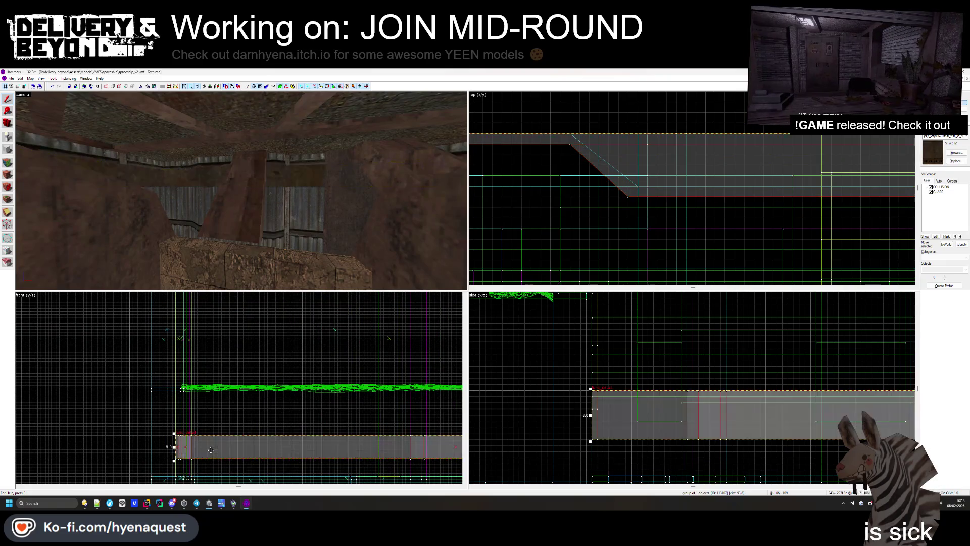
- Aim the 3D camera at the trim, turn it up the corrugated shaft, and open the texture browser
{"action": "key", "text": "ctrl+shift+e"}
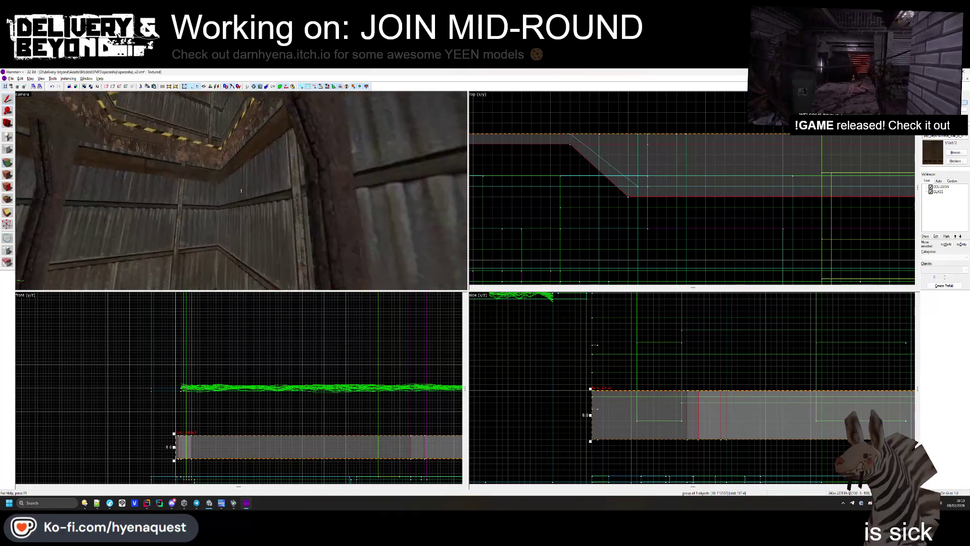
{"action": "scroll", "coordinate": [495, 249], "scroll_direction": "down", "scroll_amount": 3}
{"action": "key", "text": "Escape"}
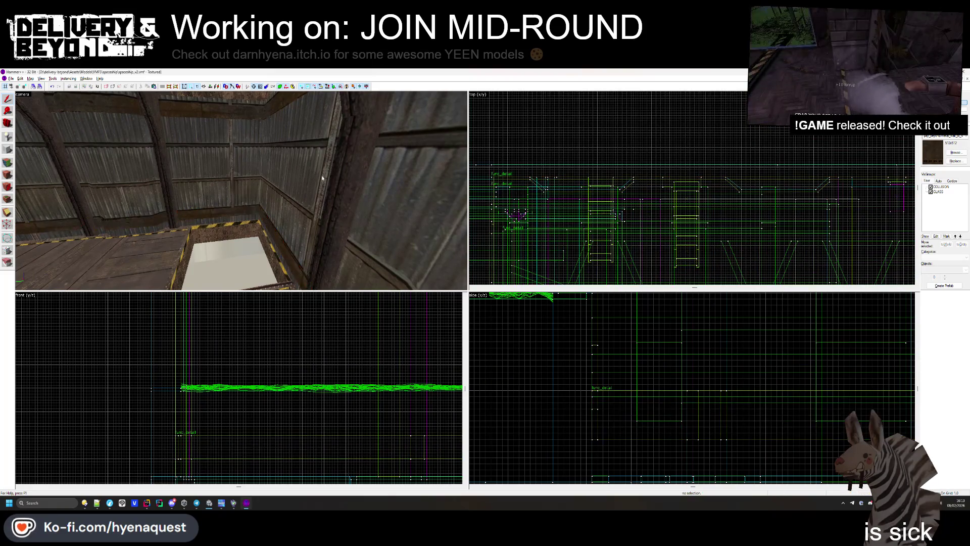
{"action": "scroll", "coordinate": [692, 188], "scroll_direction": "up", "scroll_amount": 5}
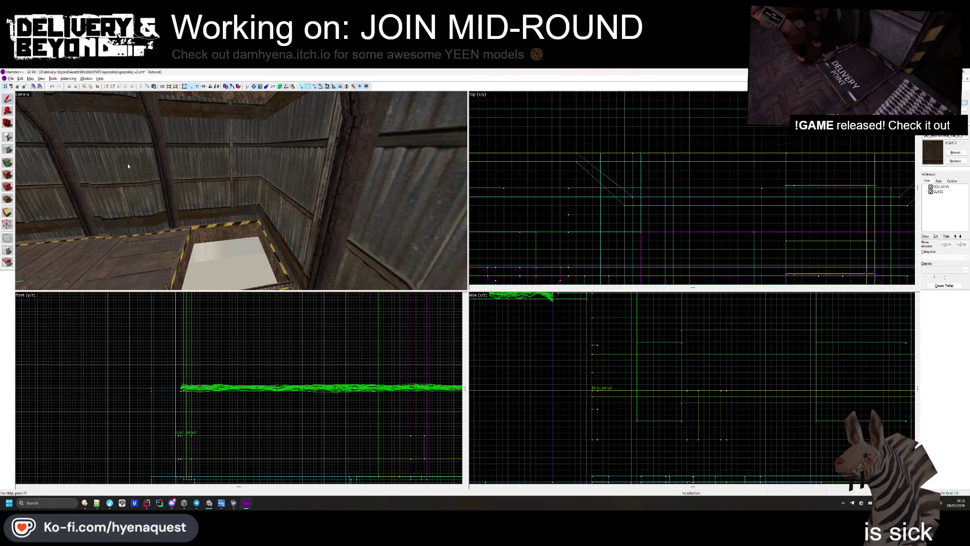
{"action": "mouse_move", "coordinate": [210, 187]}
{"action": "left_mouse_down"}
{"action": "mouse_move", "coordinate": [240, 190]}
{"action": "mouse_move", "coordinate": [237, 197]}
{"action": "left_mouse_up"}
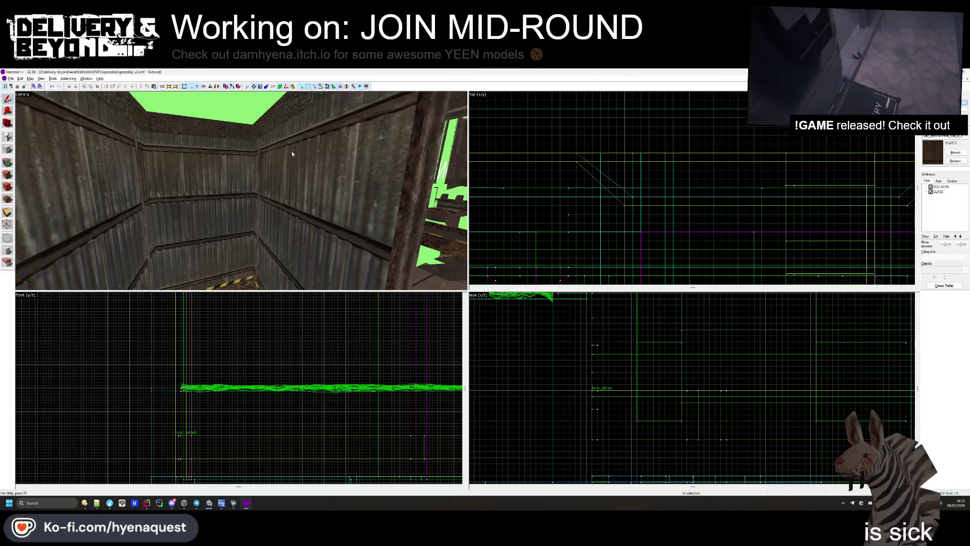
{"action": "scroll", "coordinate": [692, 187], "scroll_direction": "down", "scroll_amount": 5}
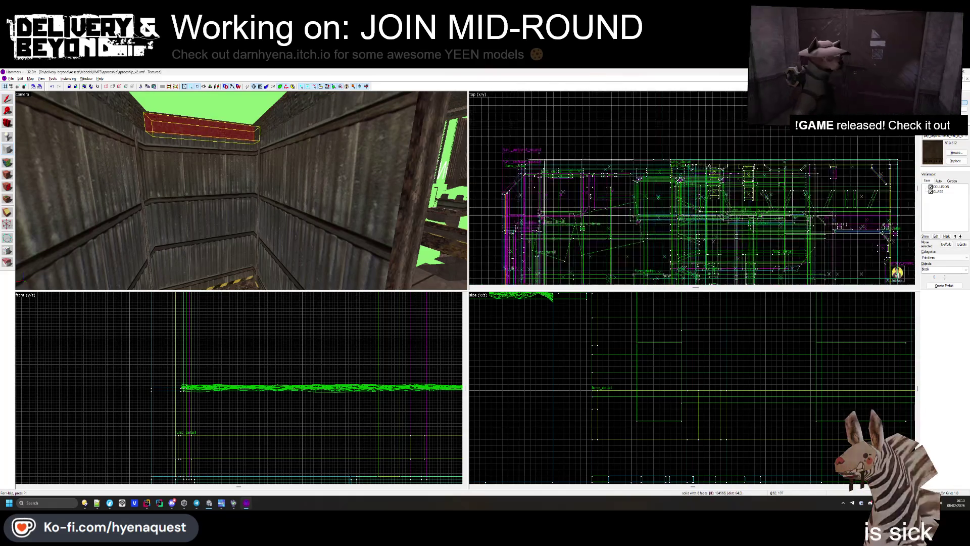
{"action": "left_click", "coordinate": [949, 152]}
- Make OUTSIDE the current texture
{"action": "scroll", "coordinate": [416, 234], "scroll_direction": "down", "scroll_amount": 10}
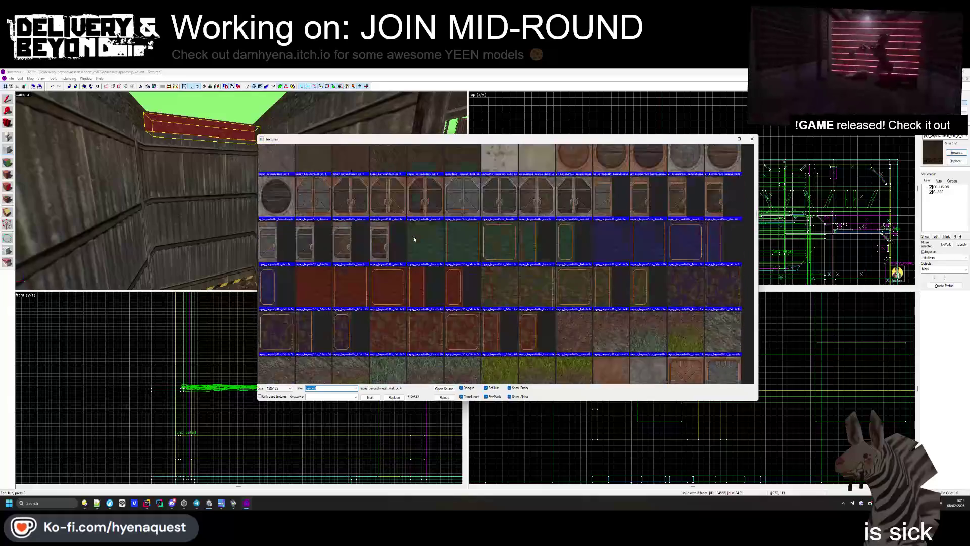
{"action": "scroll", "coordinate": [444, 242], "scroll_direction": "up", "scroll_amount": 10}
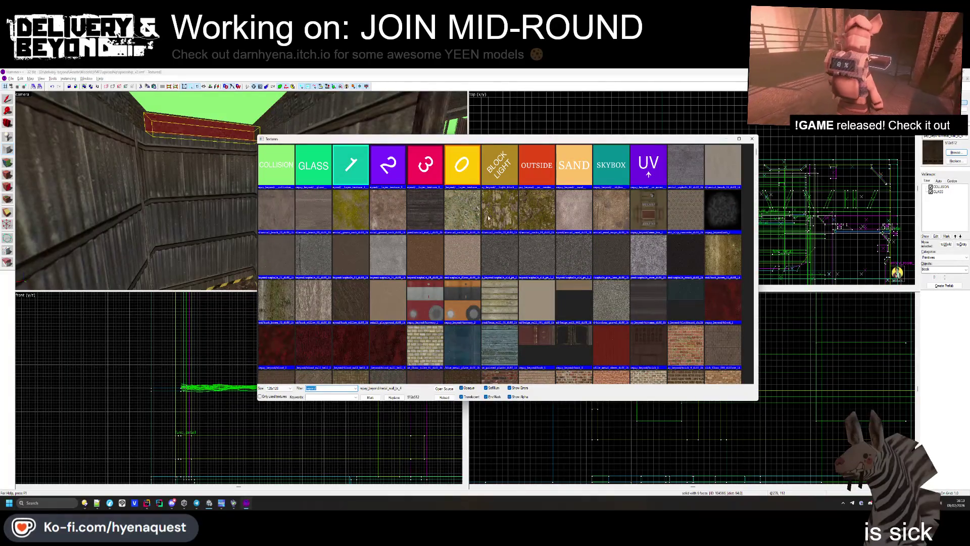
{"action": "double_click", "coordinate": [536, 165]}
- Stretch the selected block down into a tall column in the front view
{"action": "scroll", "coordinate": [712, 206], "scroll_direction": "down", "scroll_amount": 3}
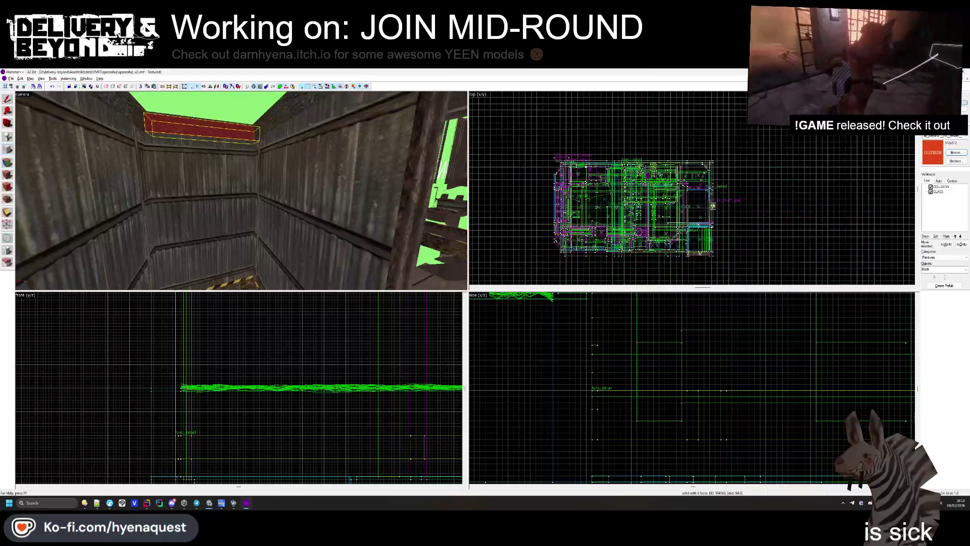
{"action": "scroll", "coordinate": [674, 258], "scroll_direction": "up", "scroll_amount": 5}
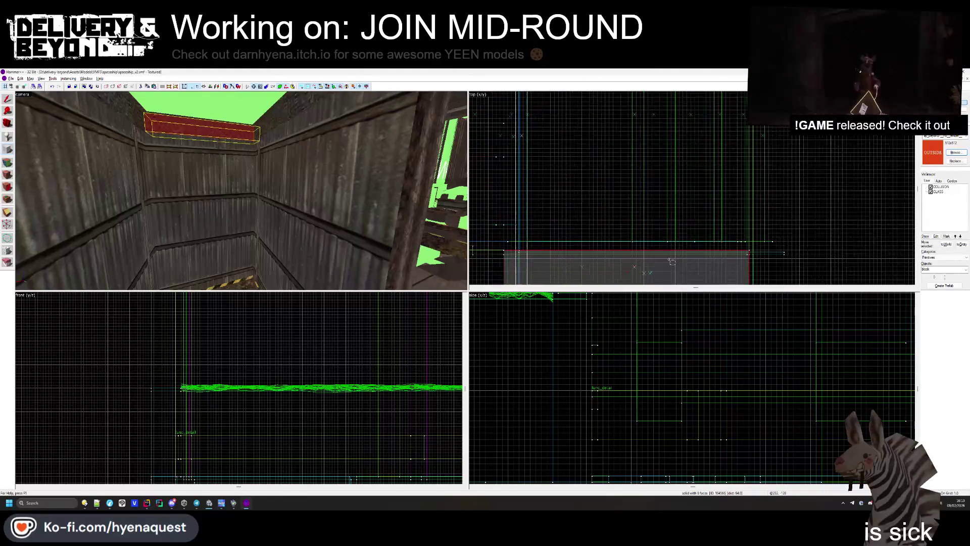
{"action": "scroll", "coordinate": [745, 246], "scroll_direction": "up", "scroll_amount": 3}
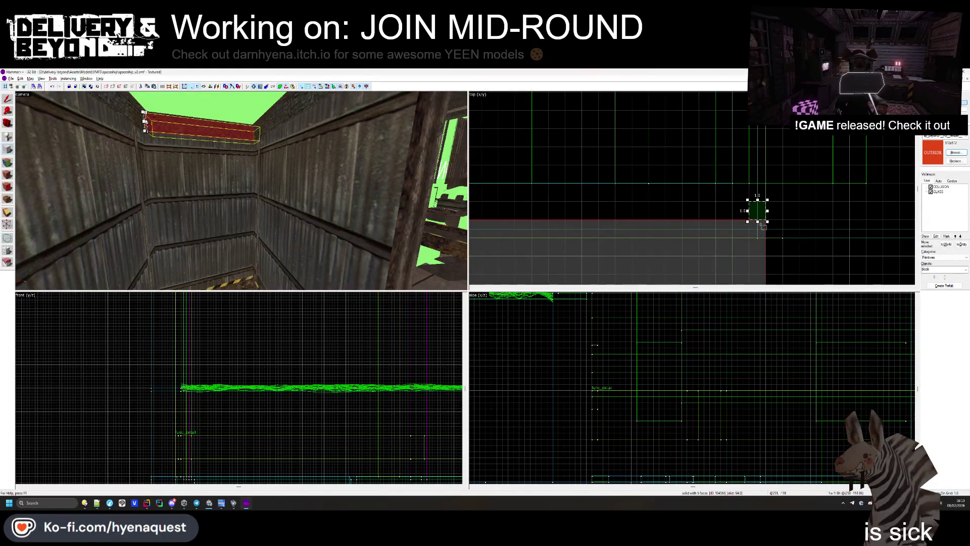
{"action": "scroll", "coordinate": [324, 332], "scroll_direction": "down", "scroll_amount": 5}
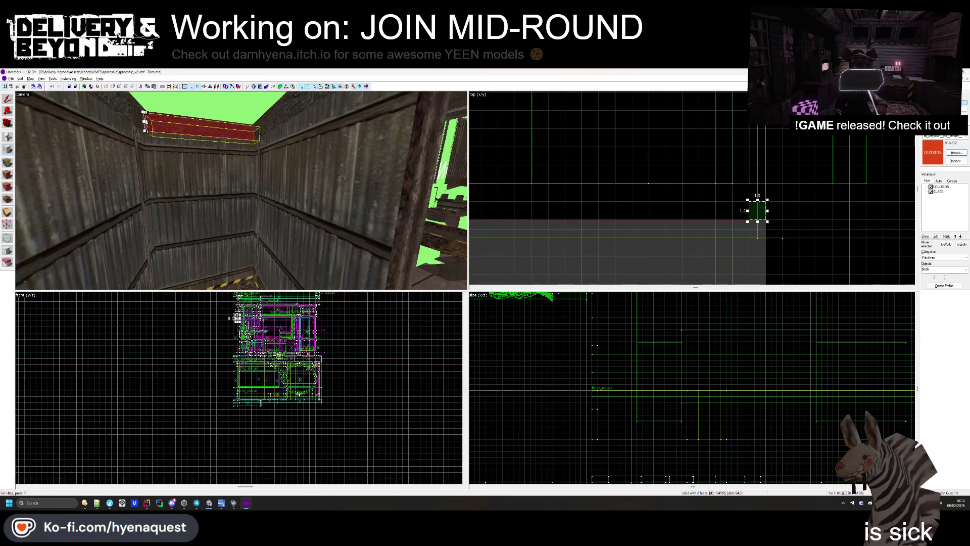
{"action": "scroll", "coordinate": [248, 336], "scroll_direction": "up", "scroll_amount": 2}
{"action": "scroll", "coordinate": [243, 317], "scroll_direction": "up", "scroll_amount": 3}
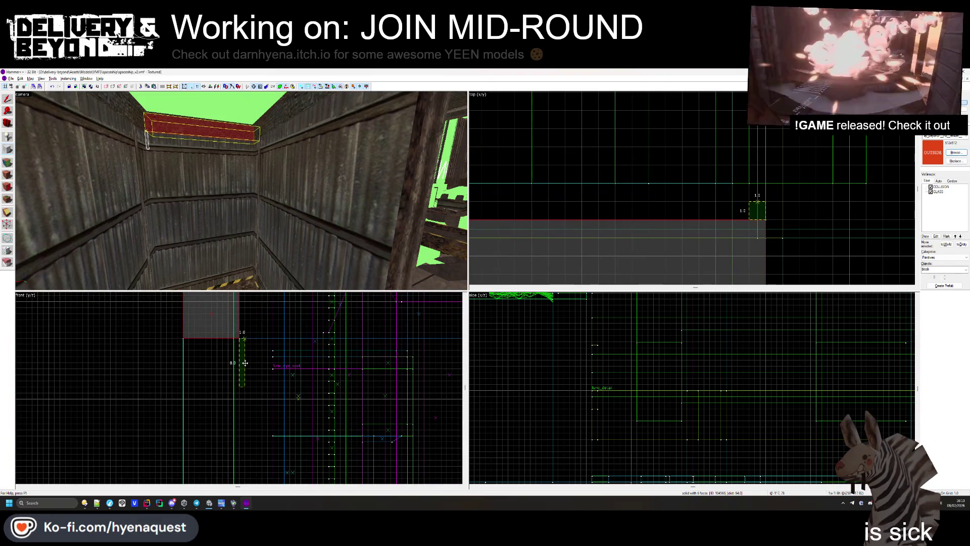
{"action": "scroll", "coordinate": [245, 363], "scroll_direction": "down", "scroll_amount": 5}
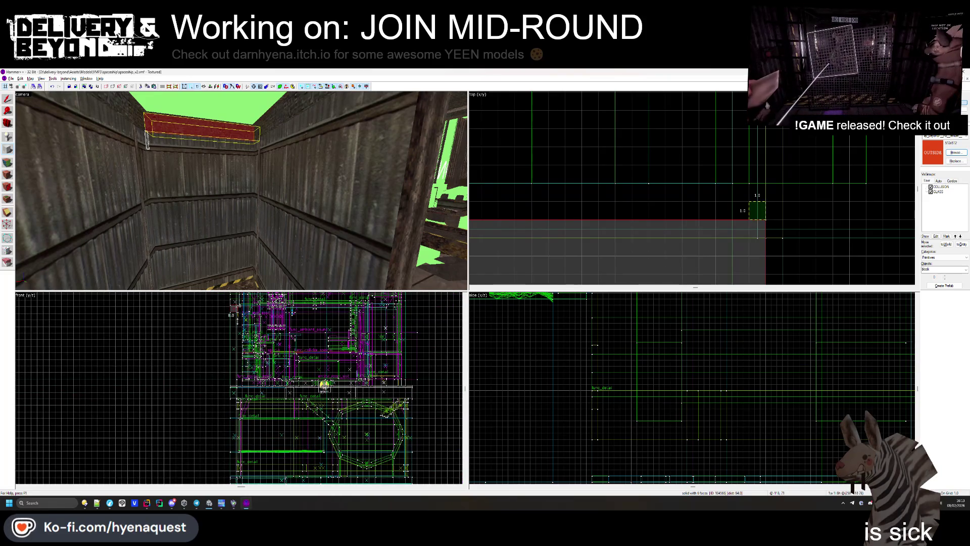
{"action": "left_click_drag", "start_coordinate": [236, 316], "coordinate": [229, 419]}
- Draw a thin pole block in the front view and create it as a brush
{"action": "scroll", "coordinate": [229, 419], "scroll_direction": "up", "scroll_amount": 5}
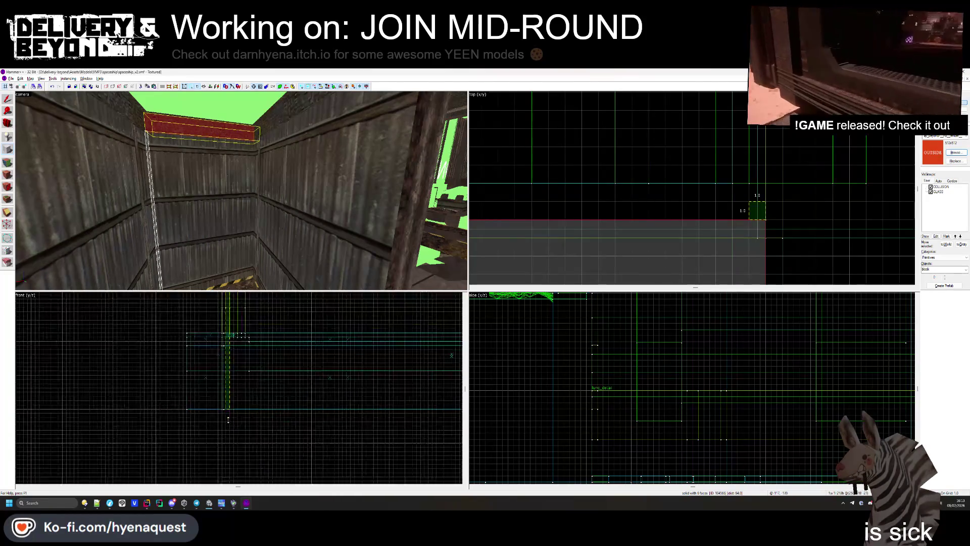
{"action": "scroll", "coordinate": [228, 419], "scroll_direction": "up", "scroll_amount": 2}
{"action": "left_click_drag", "start_coordinate": [216, 396], "coordinate": [226, 357]}
{"action": "scroll", "coordinate": [211, 408], "scroll_direction": "down", "scroll_amount": 5}
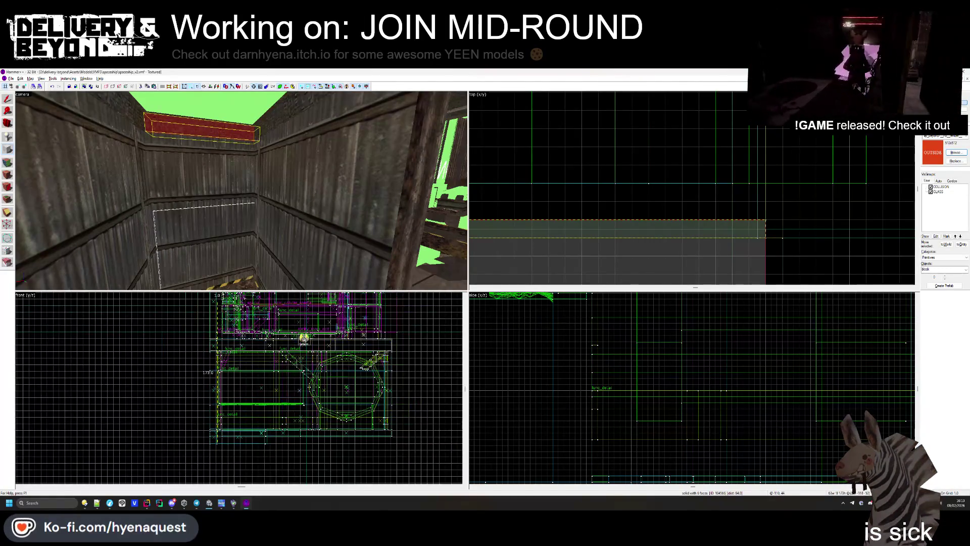
{"action": "key", "text": "Return"}
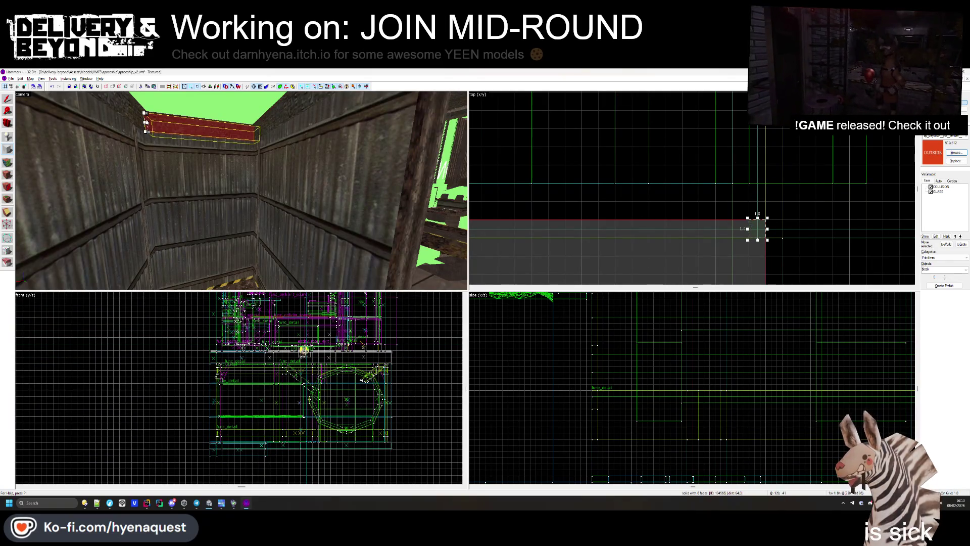
{"action": "scroll", "coordinate": [238, 419], "scroll_direction": "down", "scroll_amount": 2}
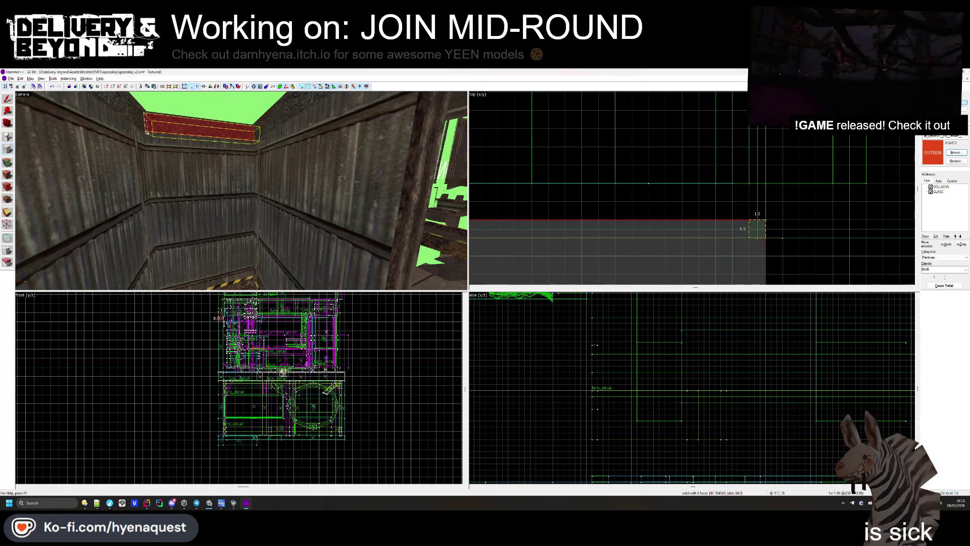
{"action": "scroll", "coordinate": [225, 443], "scroll_direction": "up", "scroll_amount": 5}
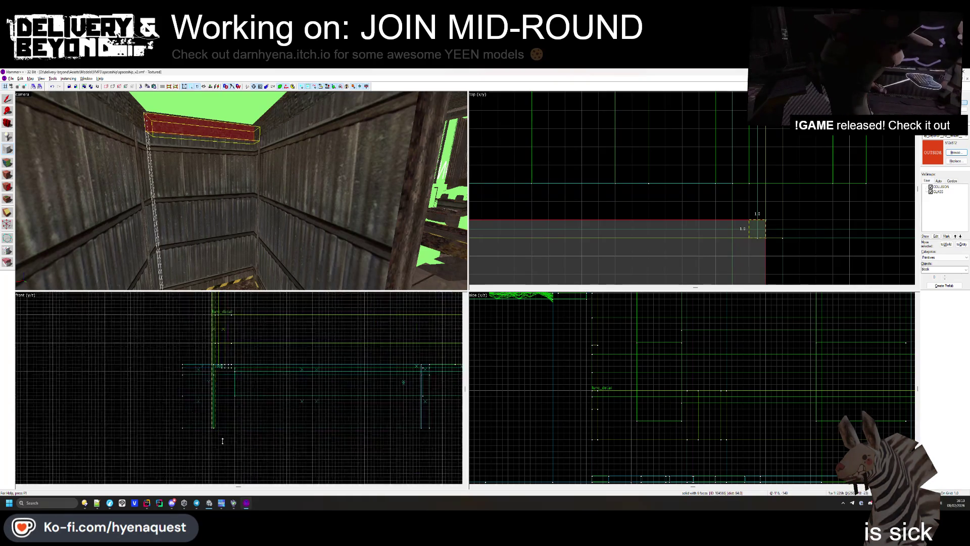
{"action": "left_click", "coordinate": [153, 237]}
{"action": "key", "text": "Escape"}
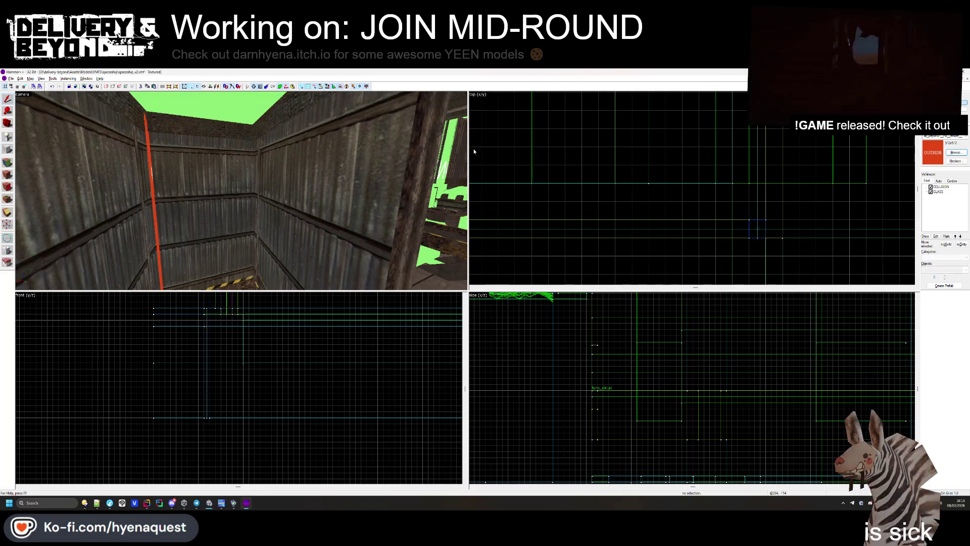
- Move the 3D camera close to the red corner pole and select it
{"action": "key", "text": "z"}
{"action": "key", "text": "w"}
{"action": "key", "text": "w"}
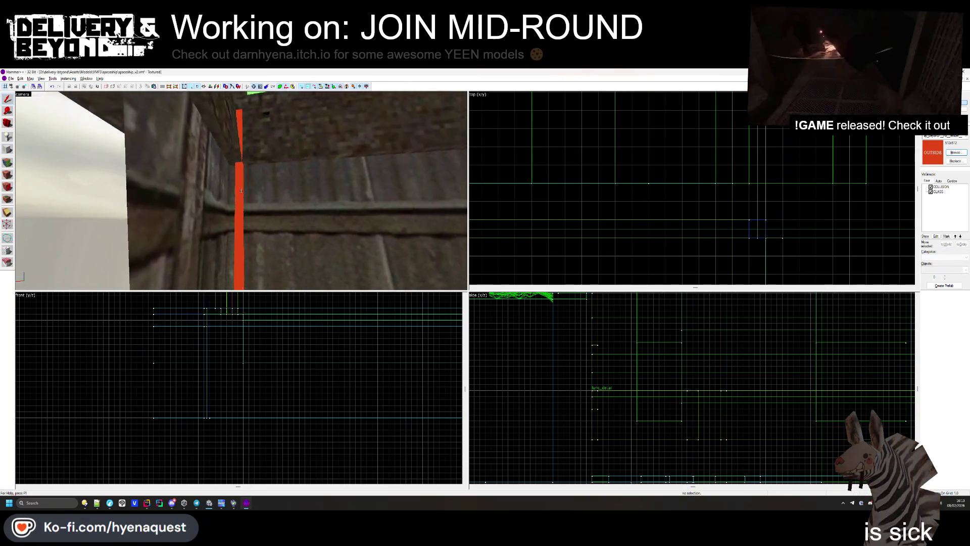
{"action": "key", "text": "z"}
{"action": "scroll", "coordinate": [743, 233], "scroll_direction": "up", "scroll_amount": 2}
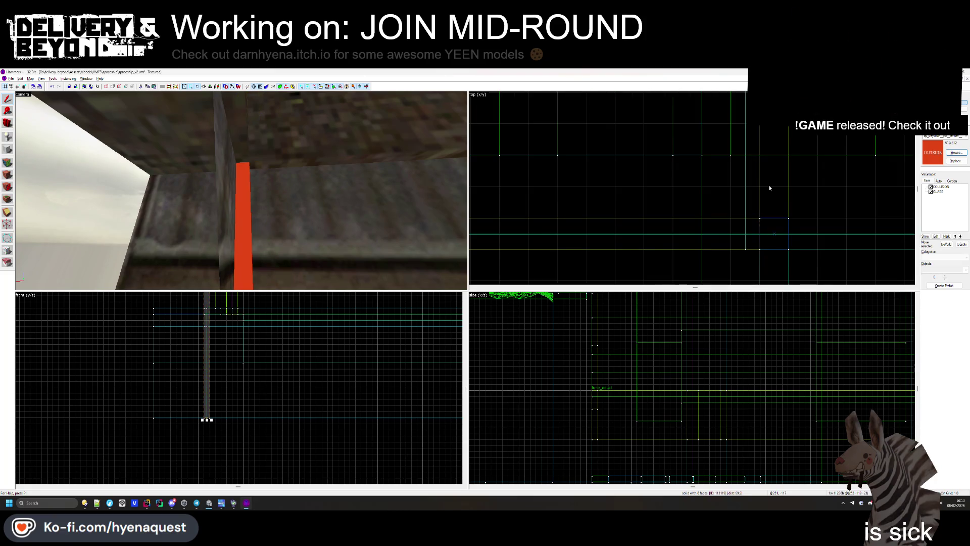
{"action": "key", "text": "Up"}
{"action": "key", "text": "Up"}
{"action": "key", "text": "Up"}
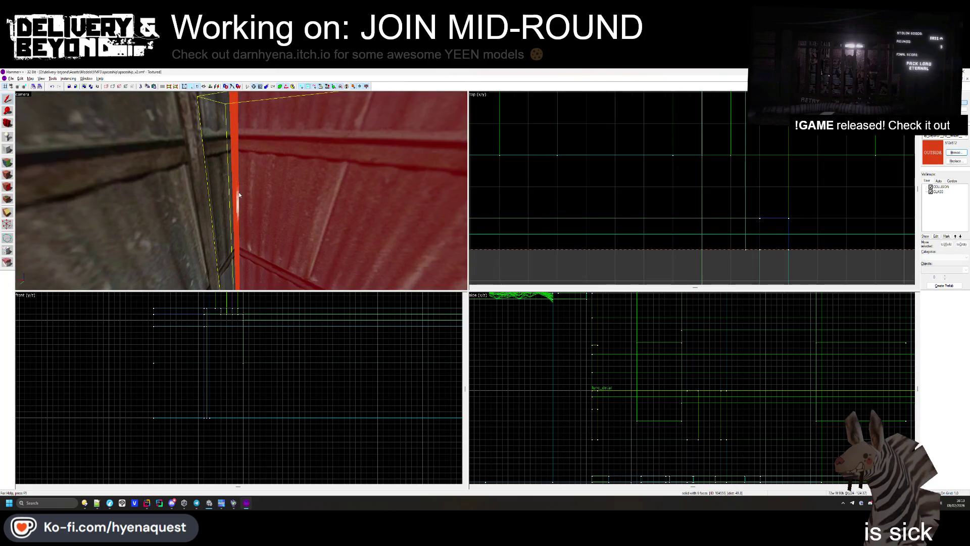
{"action": "left_click", "coordinate": [241, 190]}
- Lower the pole's top below the green ceiling in the front view
{"action": "key", "text": "Down"}
{"action": "key", "text": "Down"}
{"action": "key", "text": "Down"}
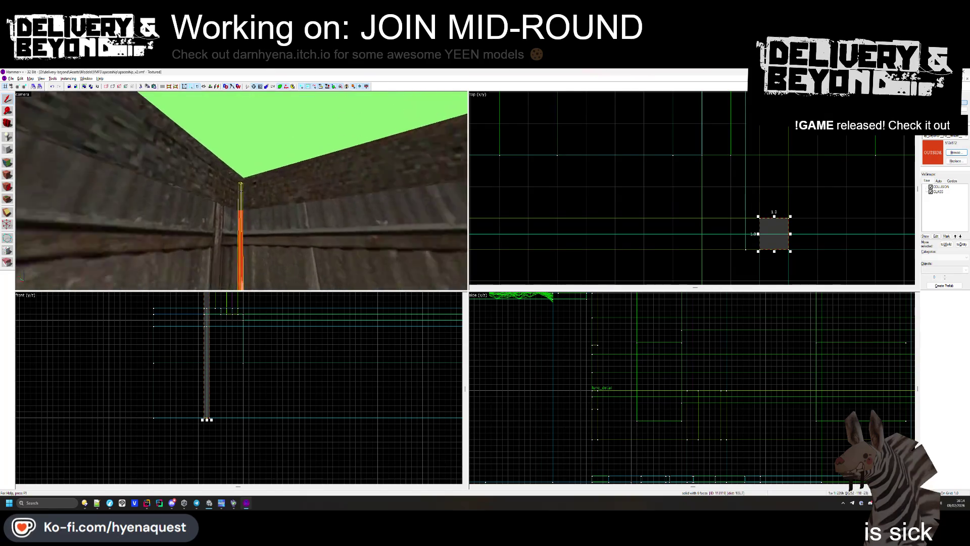
{"action": "scroll", "coordinate": [222, 387], "scroll_direction": "down", "scroll_amount": 1}
{"action": "scroll", "coordinate": [221, 387], "scroll_direction": "down", "scroll_amount": 2}
{"action": "scroll", "coordinate": [217, 347], "scroll_direction": "up", "scroll_amount": 5}
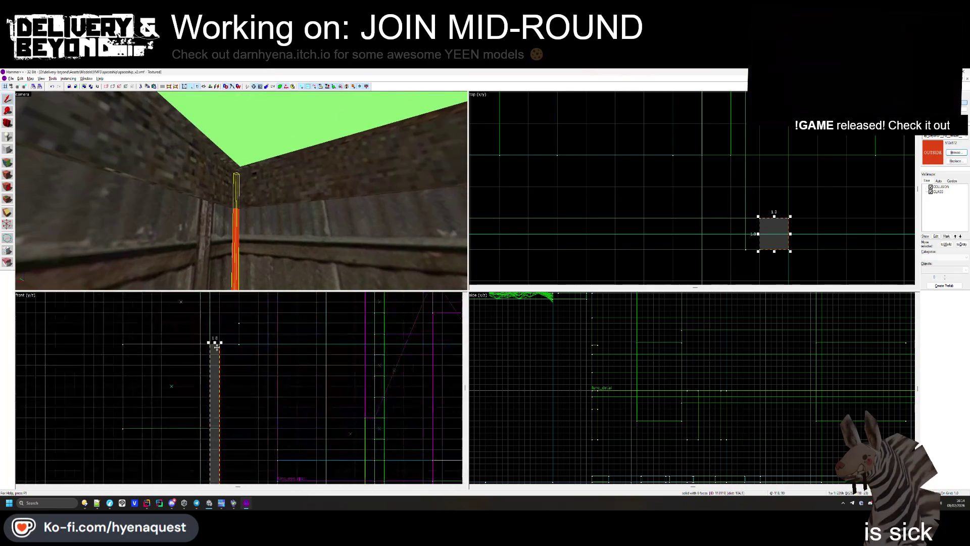
{"action": "left_click_drag", "start_coordinate": [214, 343], "coordinate": [217, 421]}
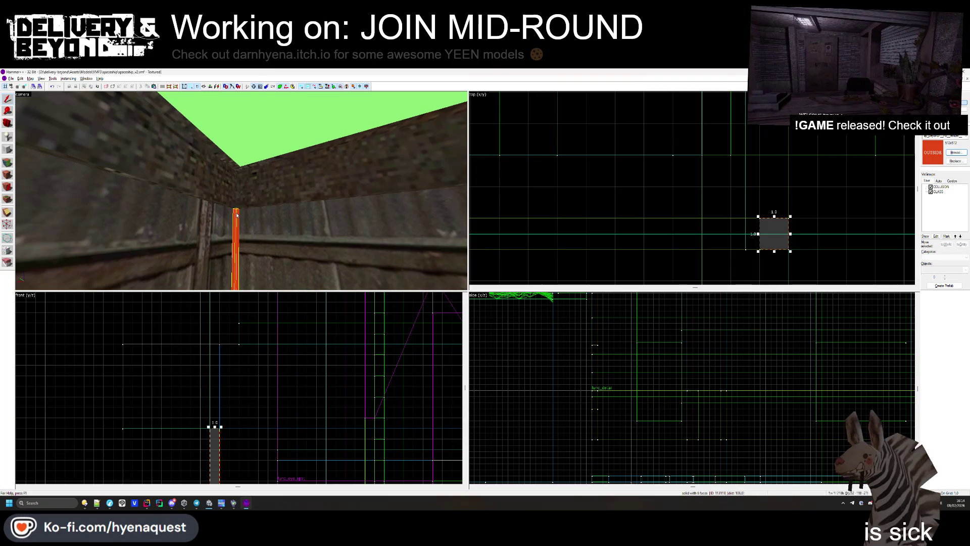
- Inspect the shortened pole, deselect it, and open the Face Edit Sheet with Shift+A
{"action": "key", "text": "z"}
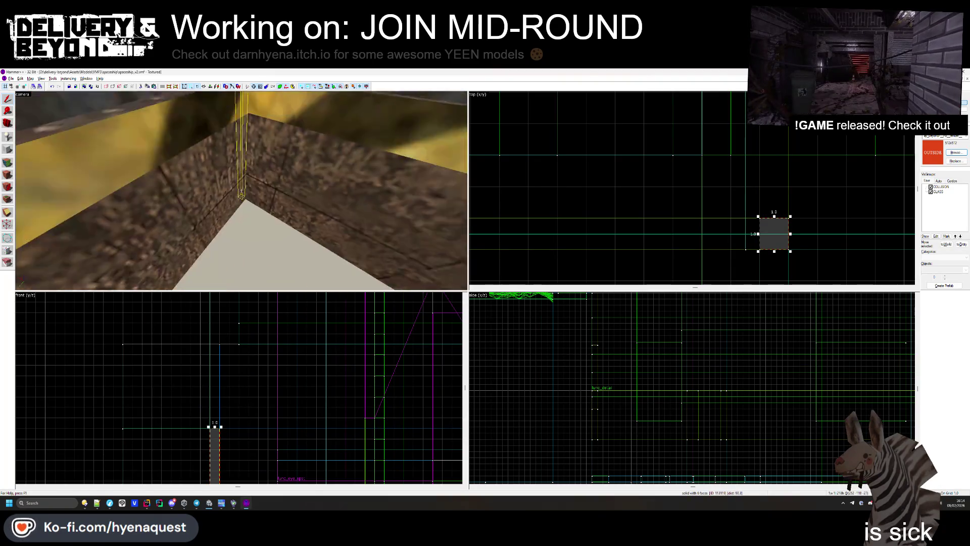
{"action": "key", "text": "z"}
{"action": "scroll", "coordinate": [227, 384], "scroll_direction": "down", "scroll_amount": 5}
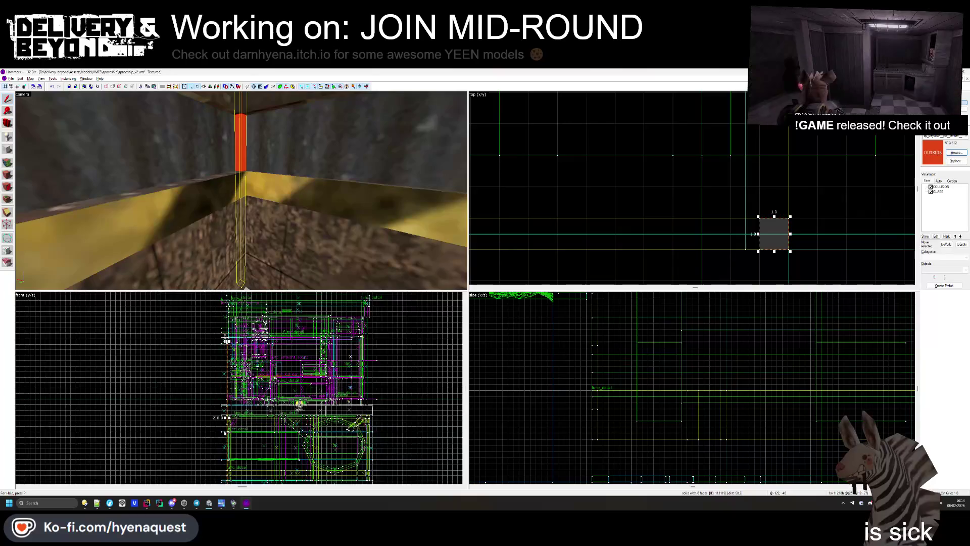
{"action": "scroll", "coordinate": [225, 433], "scroll_direction": "up", "scroll_amount": 2}
{"action": "scroll", "coordinate": [227, 440], "scroll_direction": "up", "scroll_amount": 5}
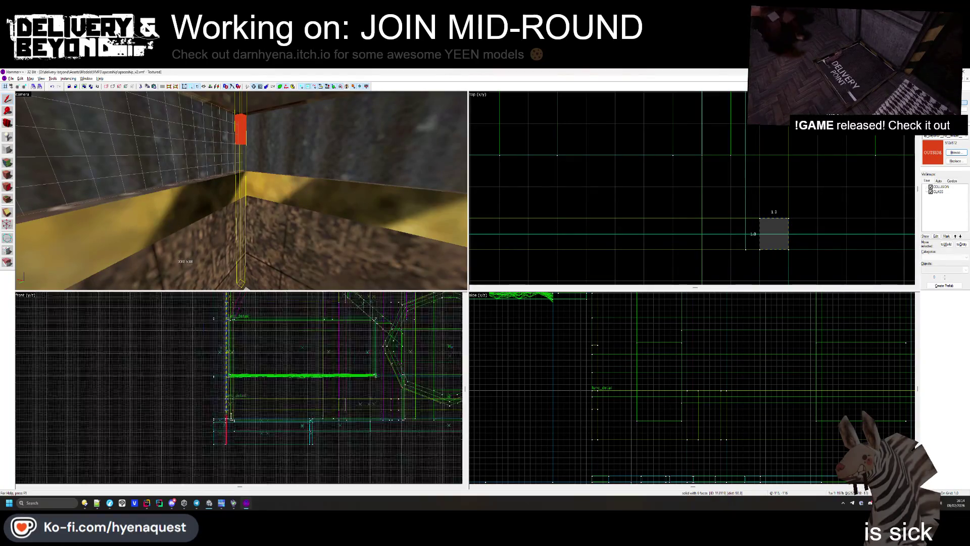
{"action": "left_click", "coordinate": [218, 443]}
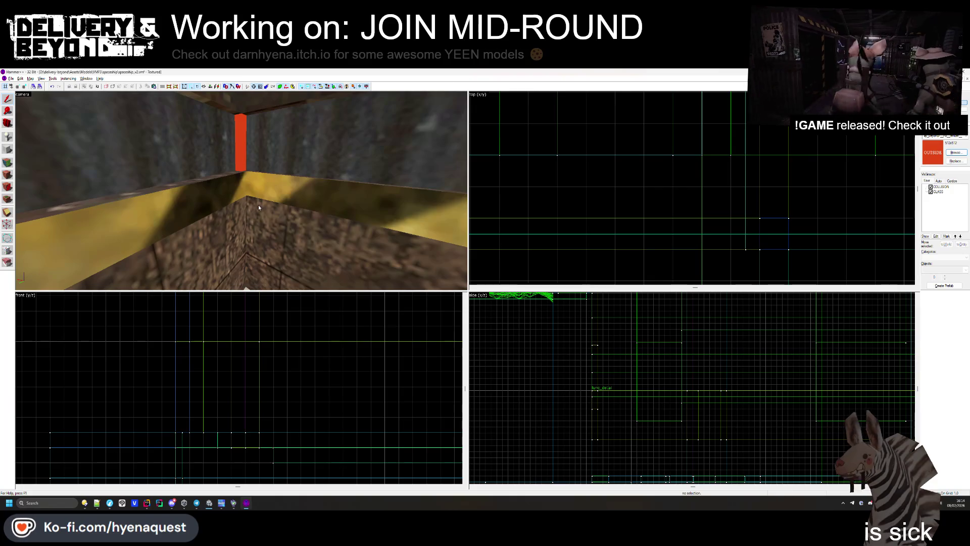
{"action": "key", "text": "z"}
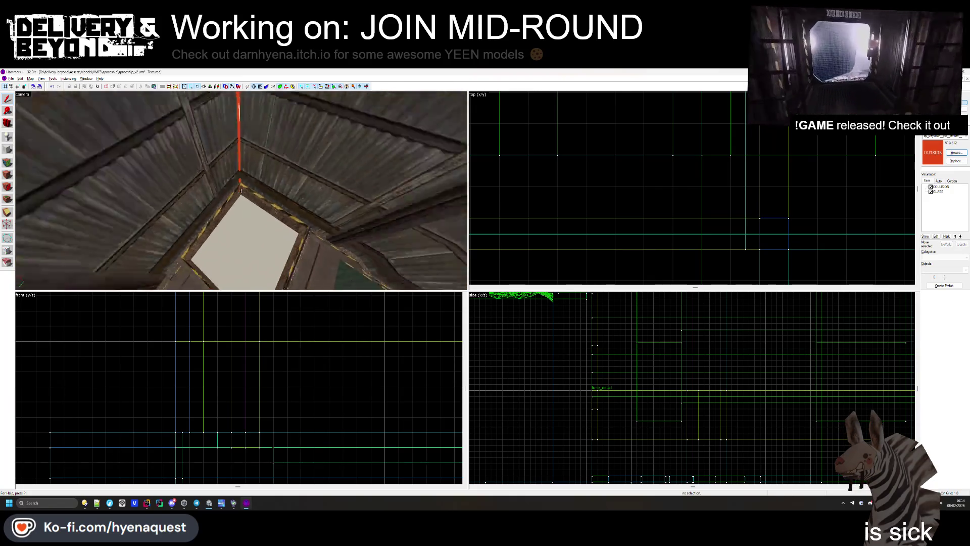
{"action": "key", "text": "z"}
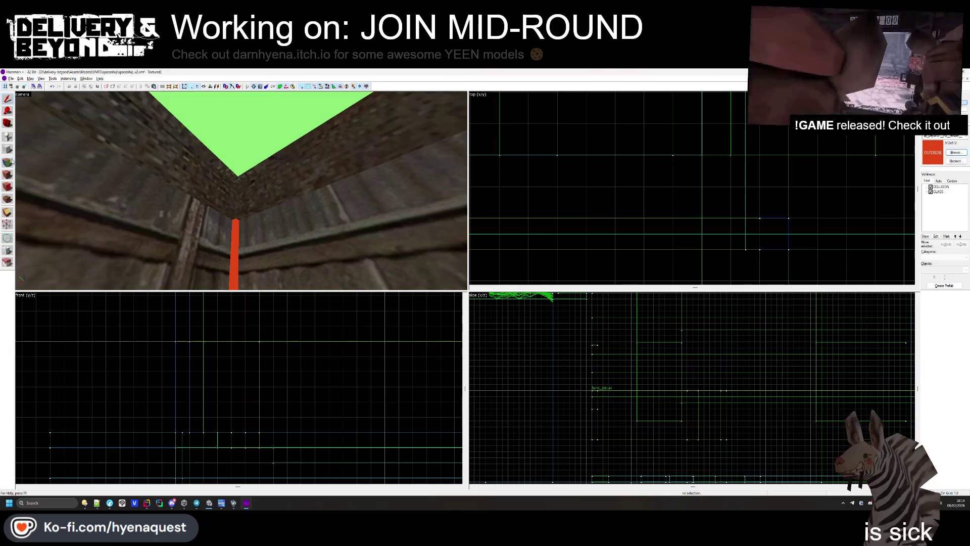
{"action": "key", "text": "shift+a"}
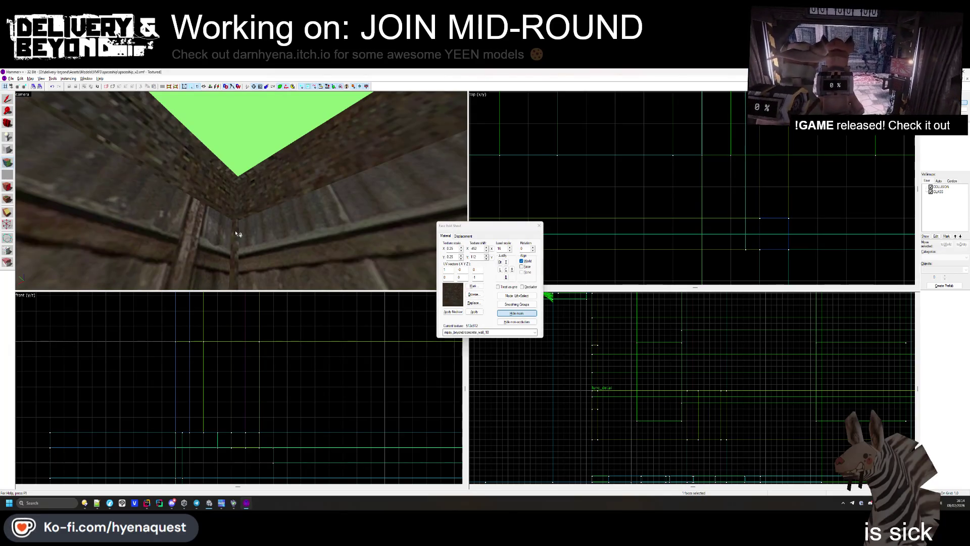
- Close face texture editing and clear the selection
{"action": "key", "text": "z"}
{"action": "left_click", "coordinate": [539, 225]}
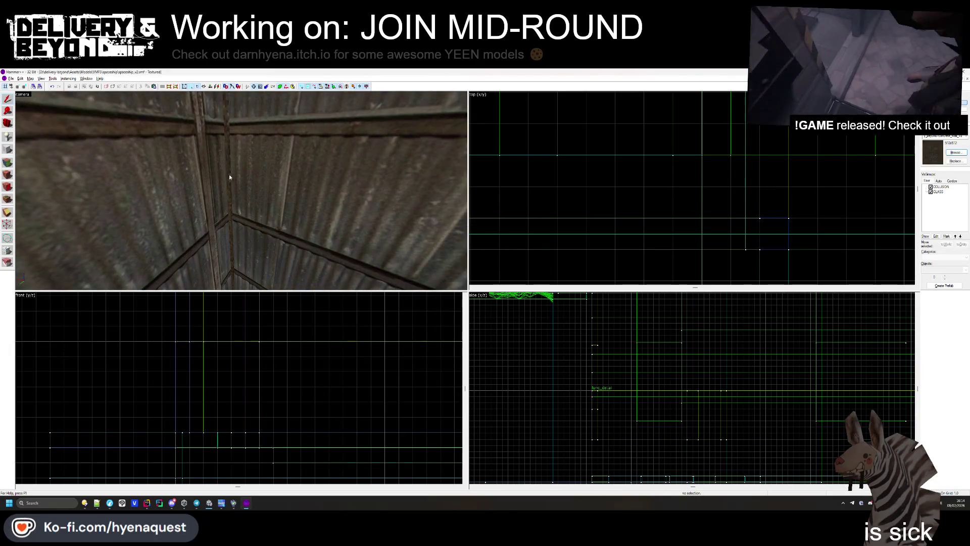
{"action": "scroll", "coordinate": [670, 180], "scroll_direction": "down", "scroll_amount": 3}
{"action": "scroll", "coordinate": [671, 181], "scroll_direction": "down", "scroll_amount": 3}
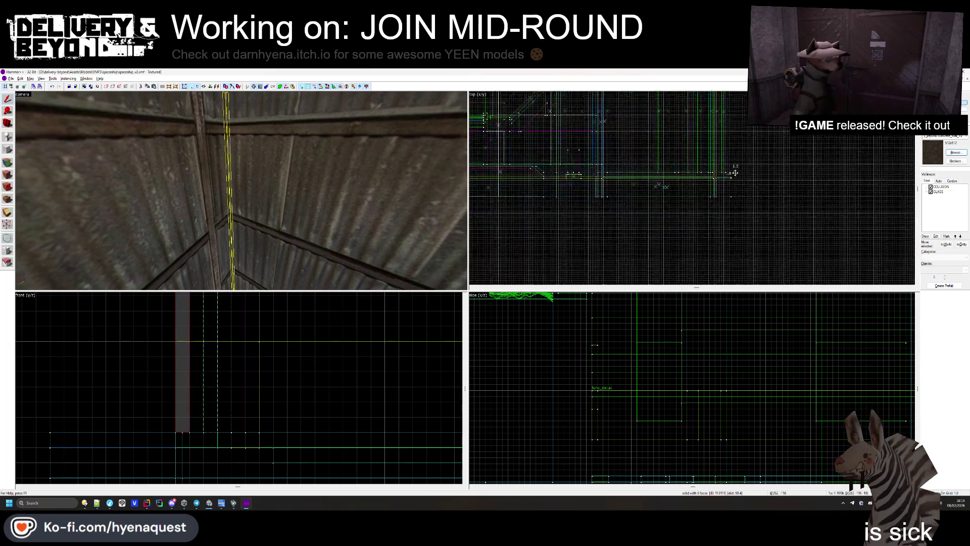
{"action": "scroll", "coordinate": [635, 178], "scroll_direction": "up", "scroll_amount": 3}
- Center the camera on the thin pole, then cancel an attempted copy of it
{"action": "key", "text": "ctrl+shift+e"}
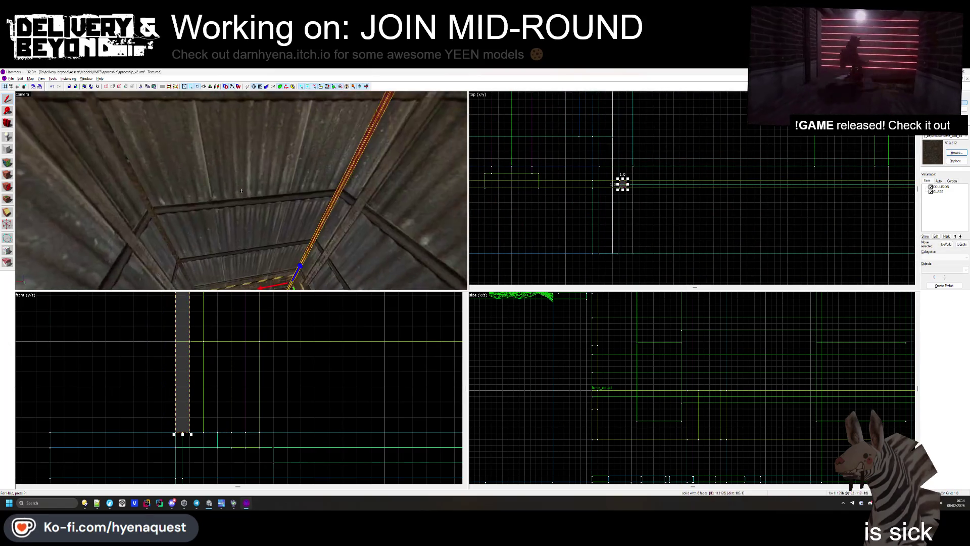
{"action": "scroll", "coordinate": [612, 177], "scroll_direction": "up", "scroll_amount": 2}
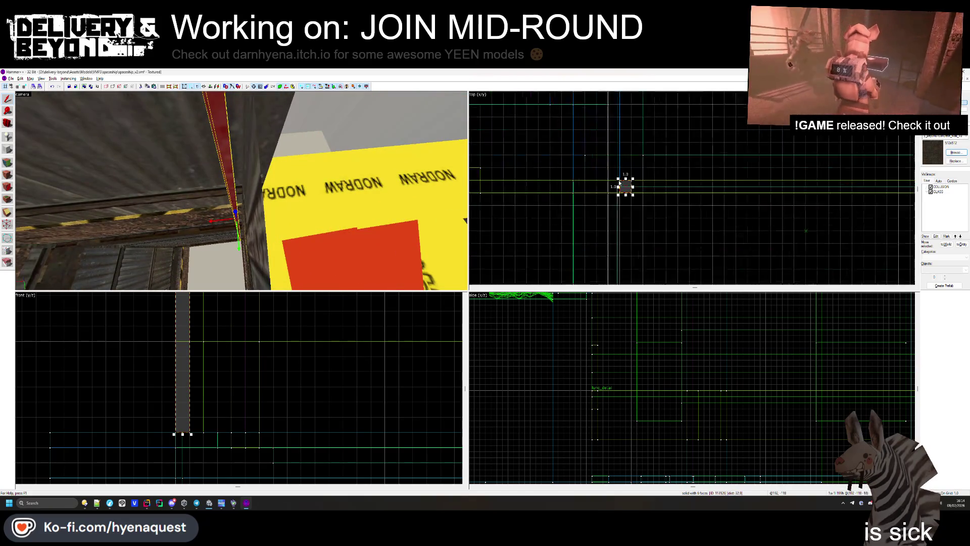
{"action": "left_click_drag", "start_coordinate": [620, 190], "coordinate": [596, 190]}
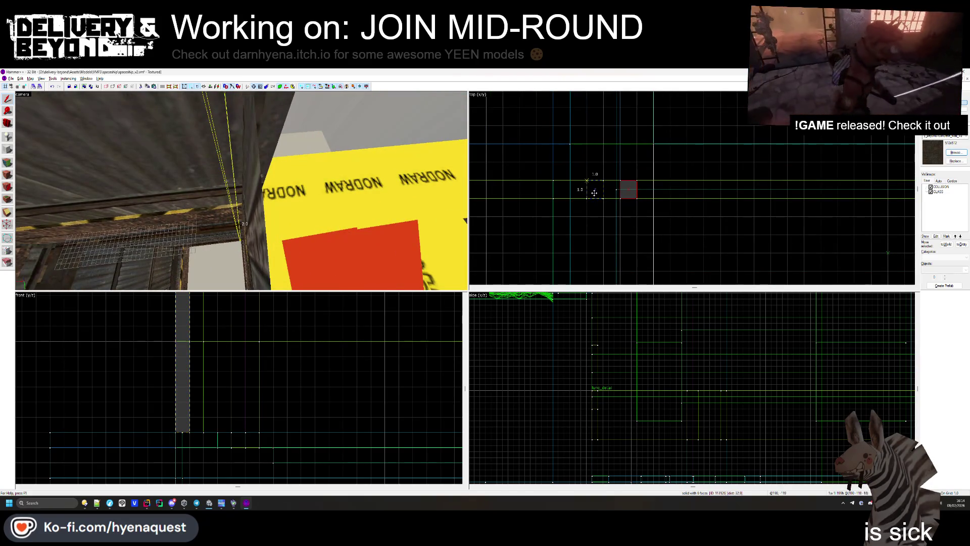
{"action": "key", "text": "Escape"}
{"action": "key", "text": "z"}
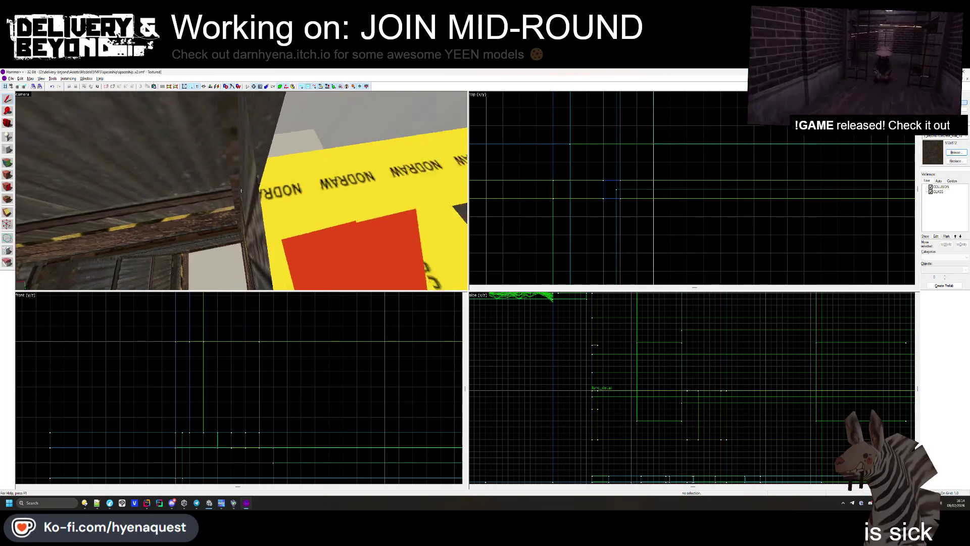
- Fly the camera through the map to look down the shaft at the hatch
{"action": "key", "text": "w"}
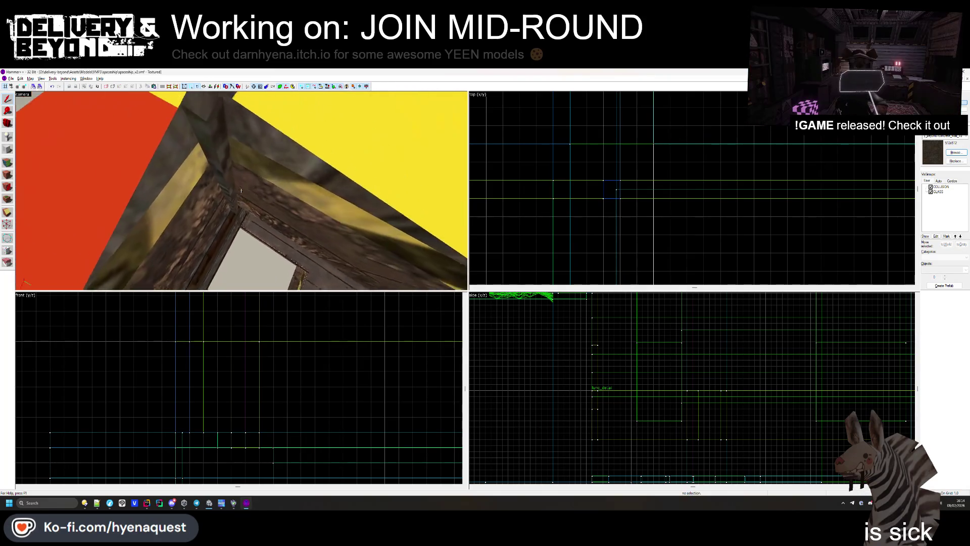
{"action": "key", "text": "w"}
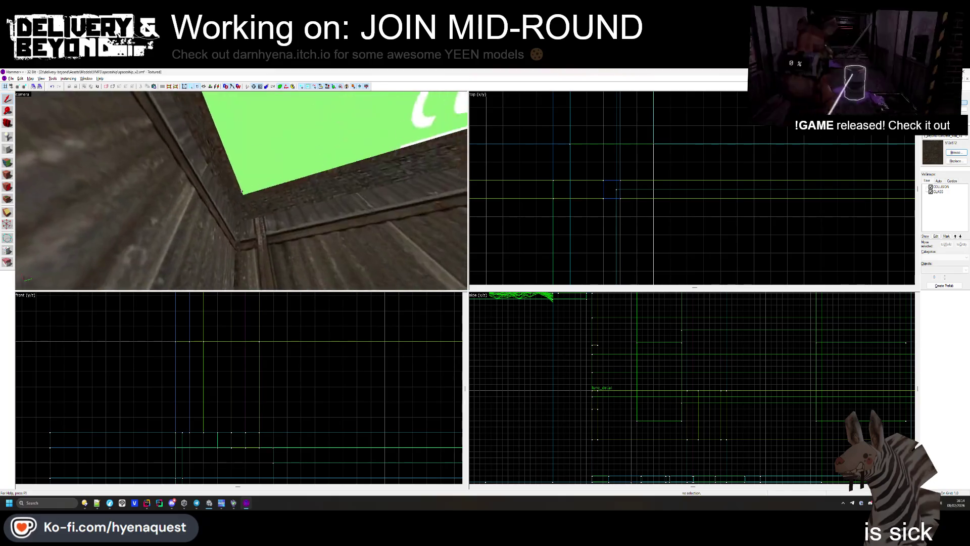
{"action": "key", "text": "w"}
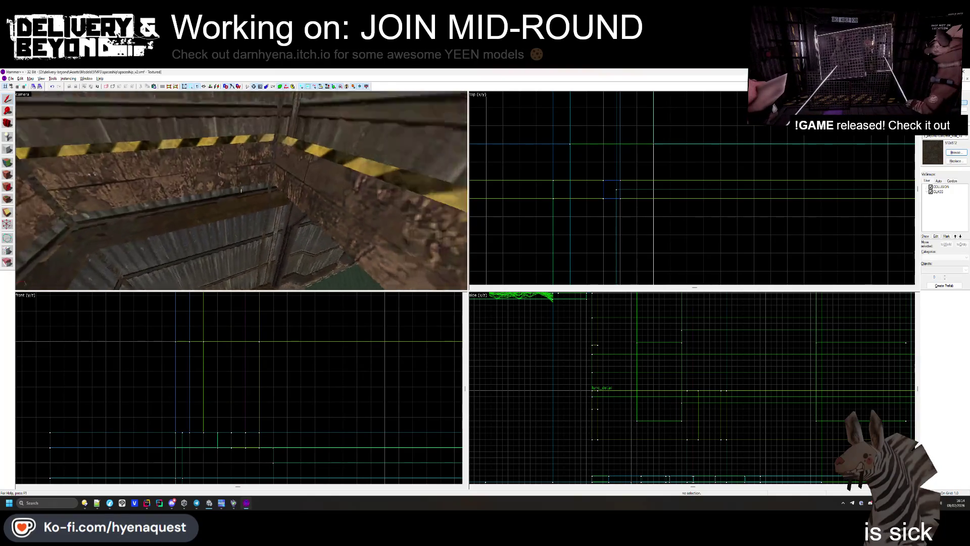
{"action": "key", "text": "z"}
{"action": "left_click", "coordinate": [242, 193]}
{"action": "key", "text": "Escape"}
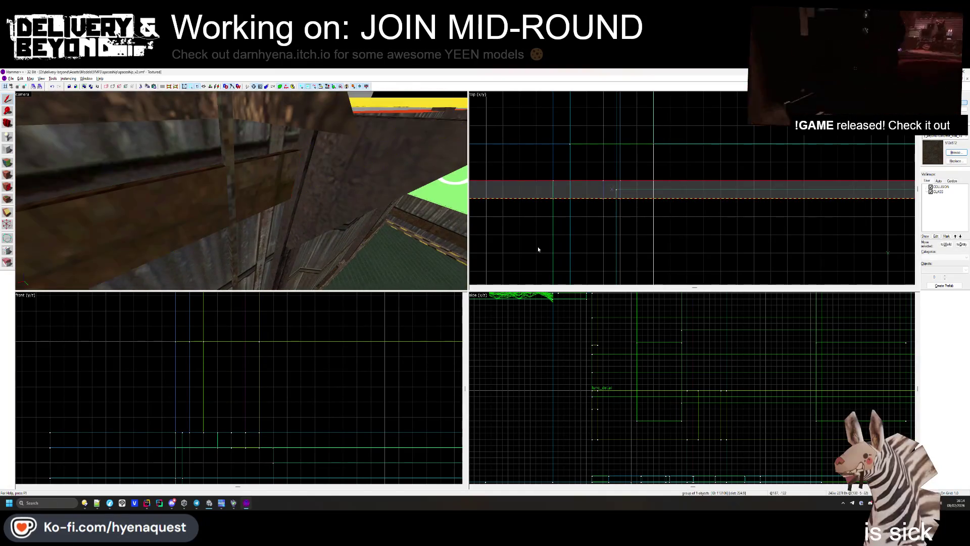
{"action": "scroll", "coordinate": [616, 194], "scroll_direction": "up", "scroll_amount": 3}
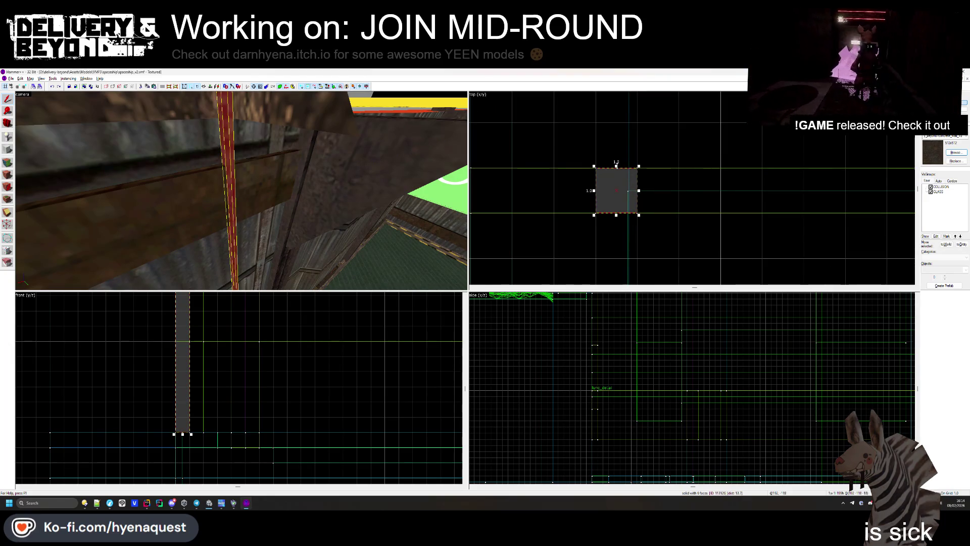
- Fly up the shaft, select the pole, and open the delivery-beyond windows build folder
{"action": "key", "text": "w"}
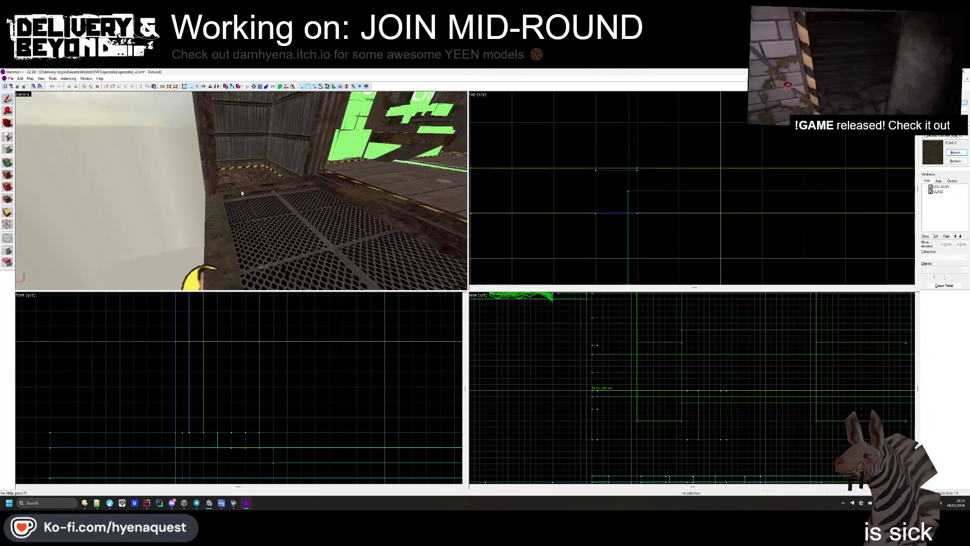
{"action": "left_click", "coordinate": [262, 191]}
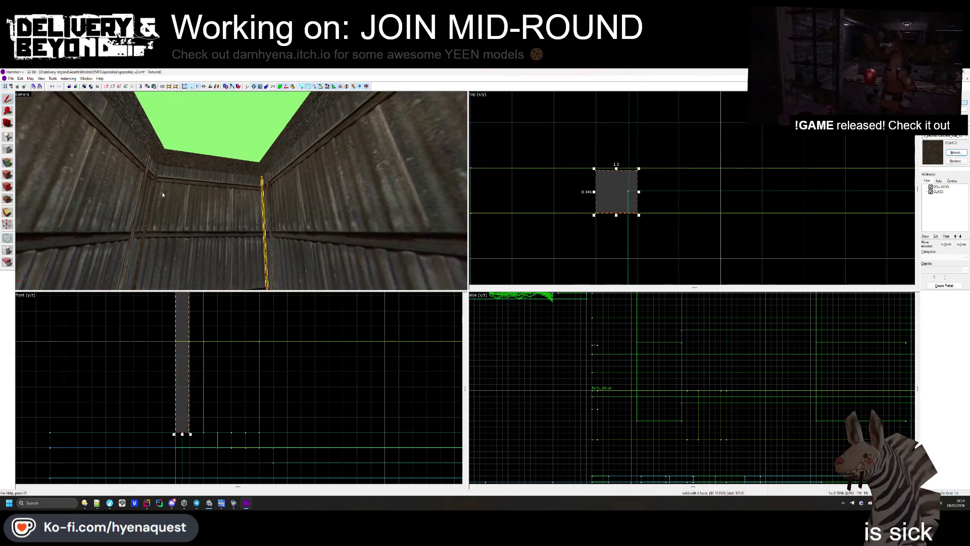
{"action": "key", "text": "super+e"}
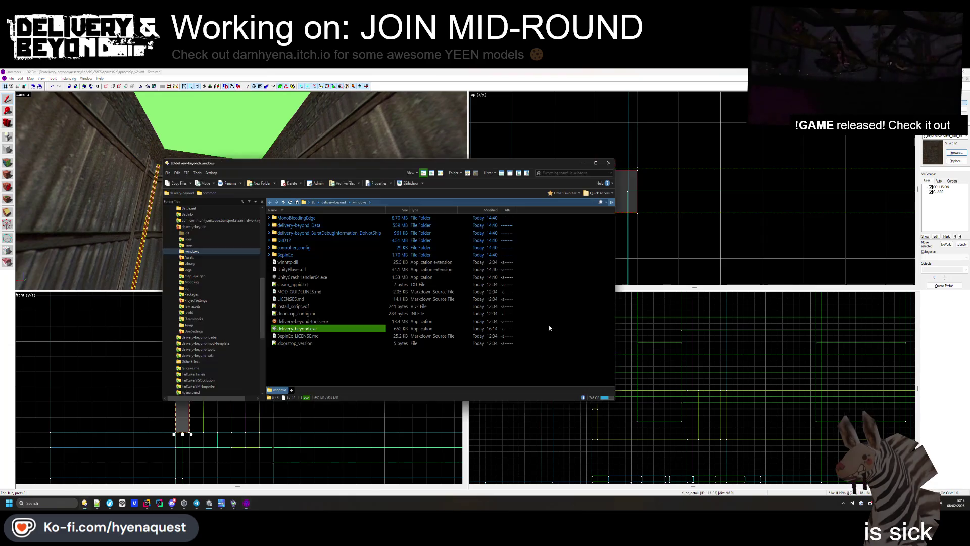
- Close the file manager and empty Object Properties, fly up the hazard-striped shaft, and Alt+Tab
{"action": "left_click", "coordinate": [581, 194]}
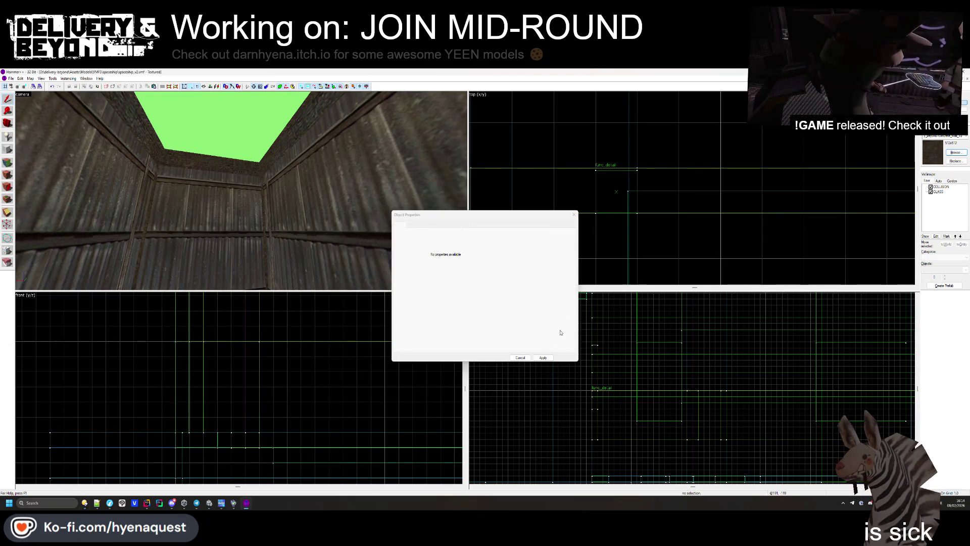
{"action": "key", "text": "Escape"}
{"action": "key", "text": "z"}
{"action": "key", "text": "w"}
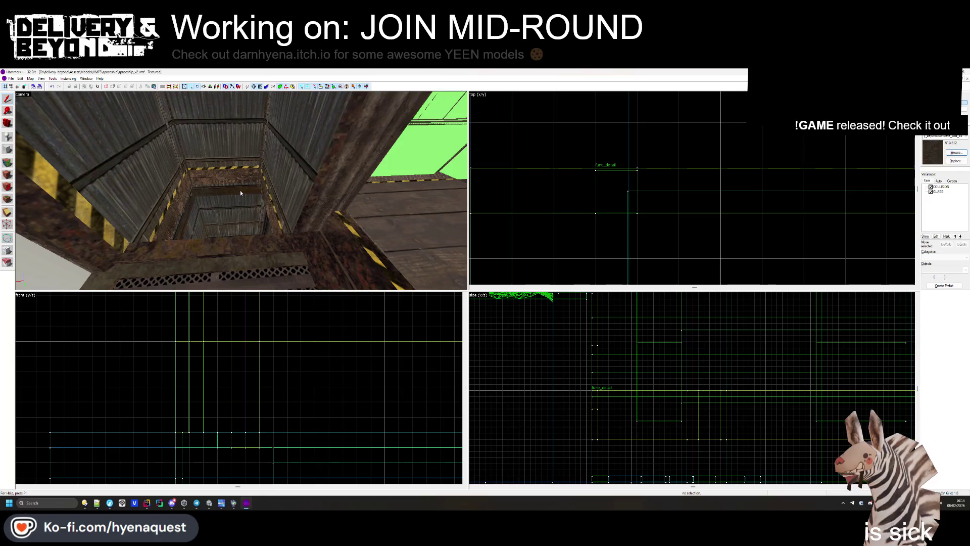
{"action": "key", "text": "w"}
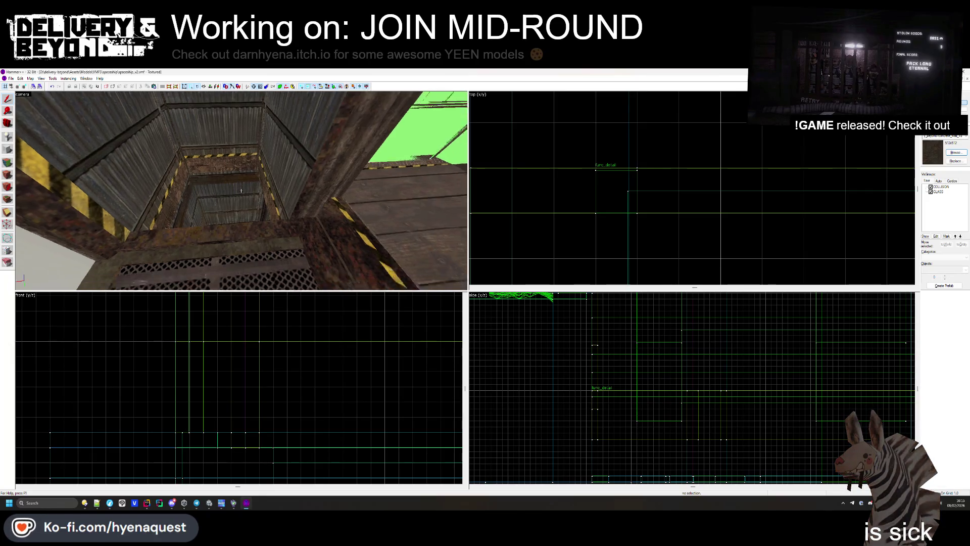
{"action": "key", "text": "alt+Tab"}
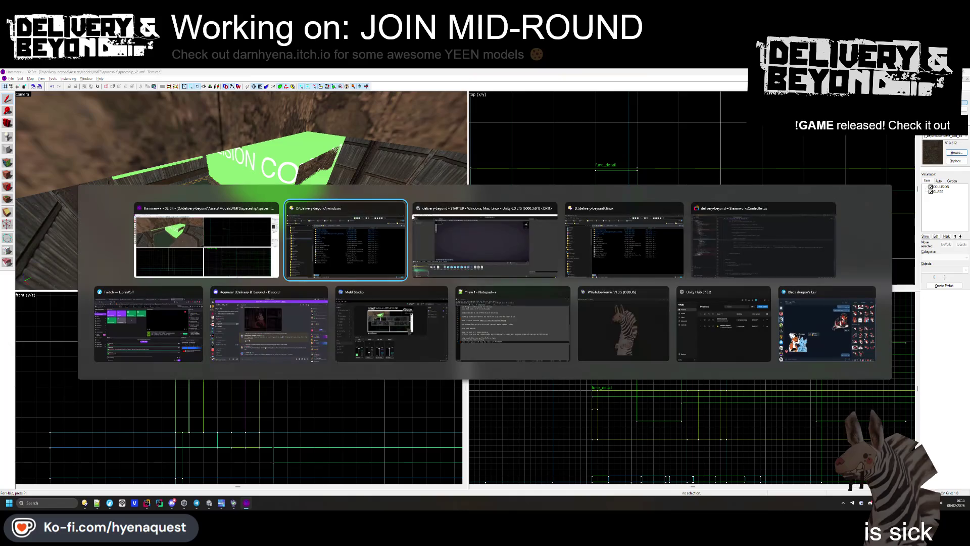
- In Unity Build Profiles, clear the console and build for Windows into the windows folder
{"action": "left_click", "coordinate": [468, 255]}
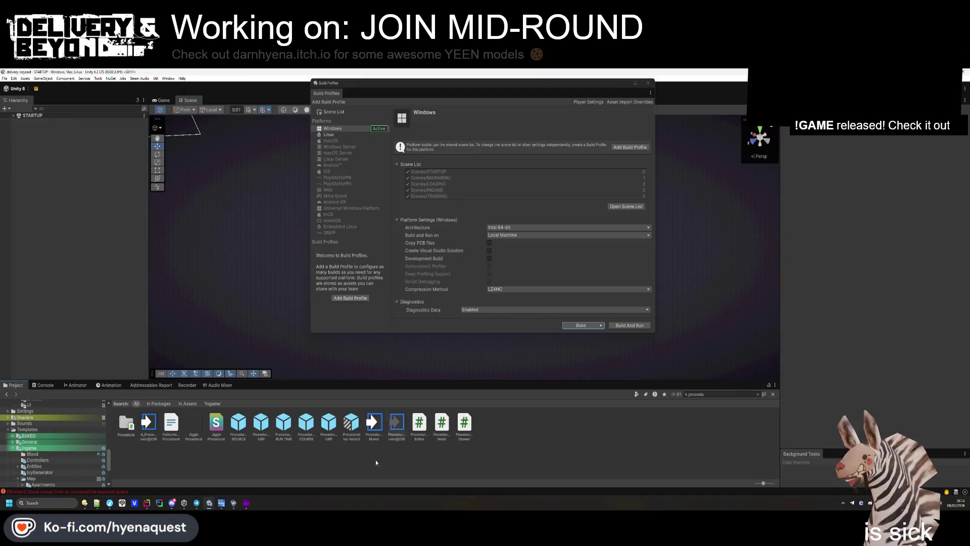
{"action": "left_click", "coordinate": [66, 491]}
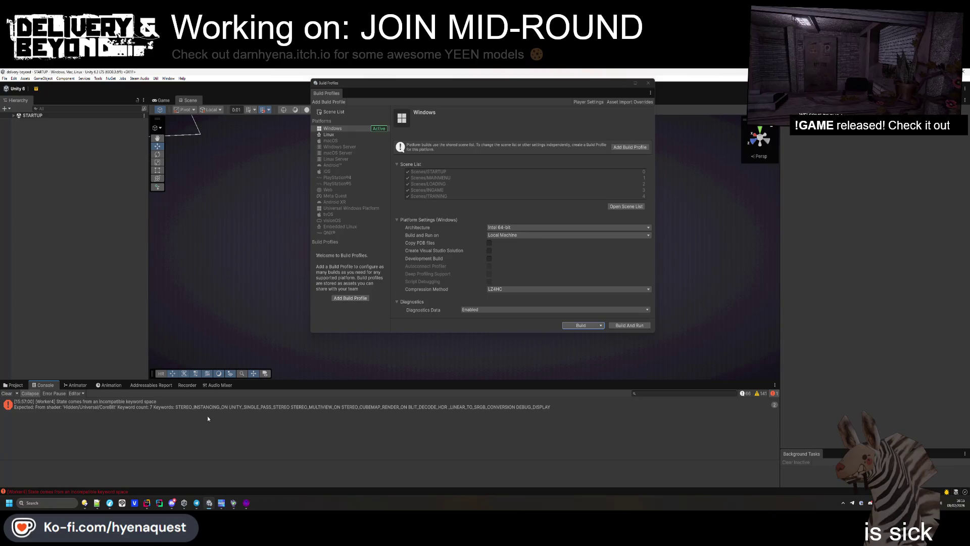
{"action": "left_click", "coordinate": [7, 394]}
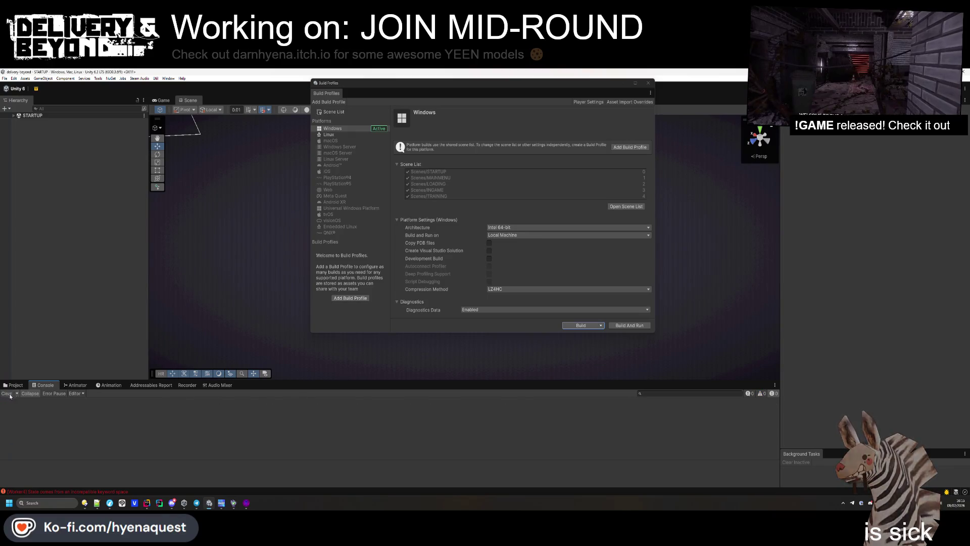
{"action": "left_click", "coordinate": [571, 328]}
{"action": "left_click", "coordinate": [335, 336]}
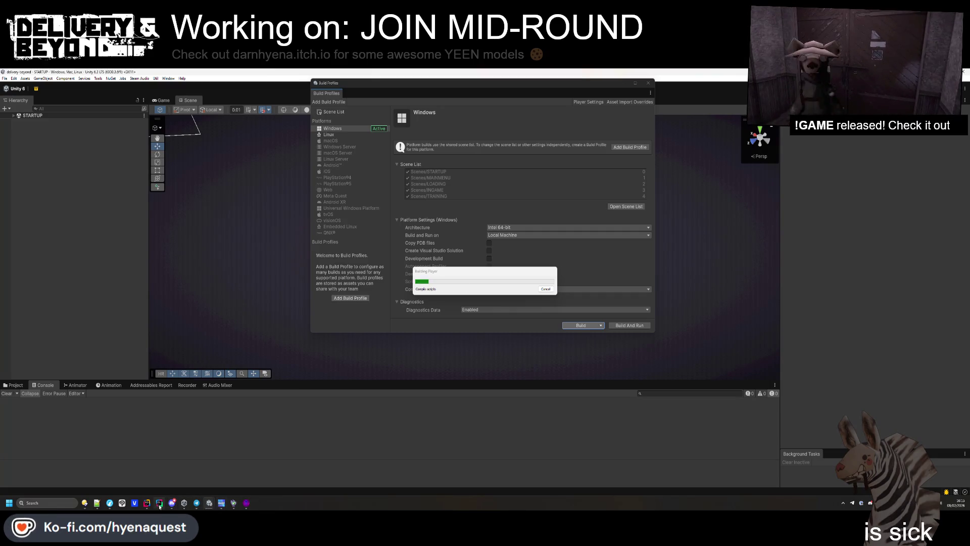
- Back in Hammer, browse to the project's Steamworks folder, then close the file manager
{"action": "left_click", "coordinate": [246, 502]}
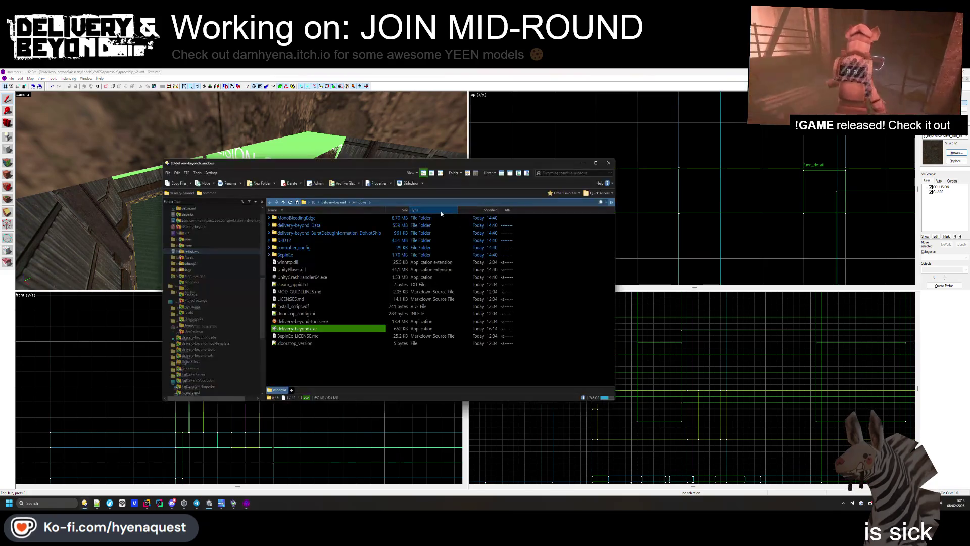
{"action": "left_click", "coordinate": [332, 201]}
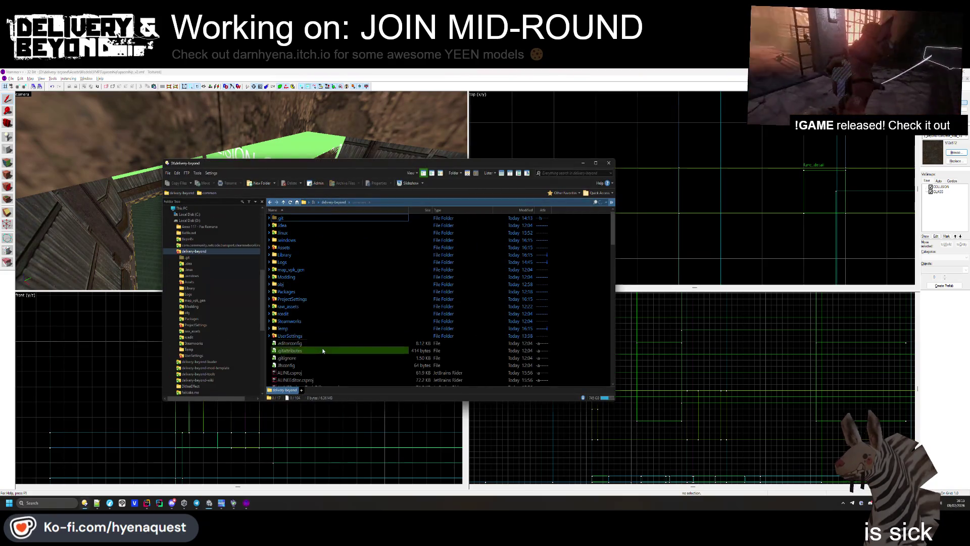
{"action": "double_click", "coordinate": [313, 322]}
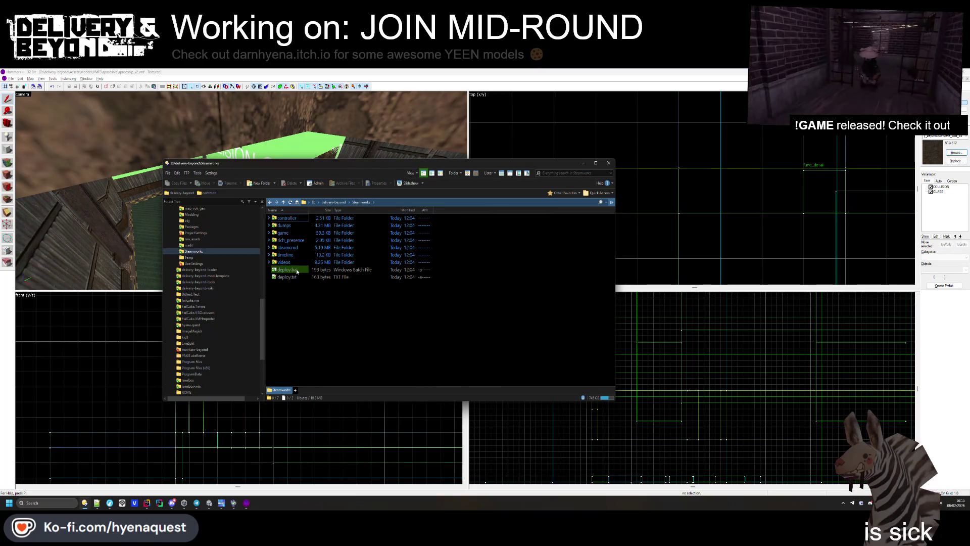
{"action": "left_click", "coordinate": [542, 138]}
{"action": "key", "text": "z"}
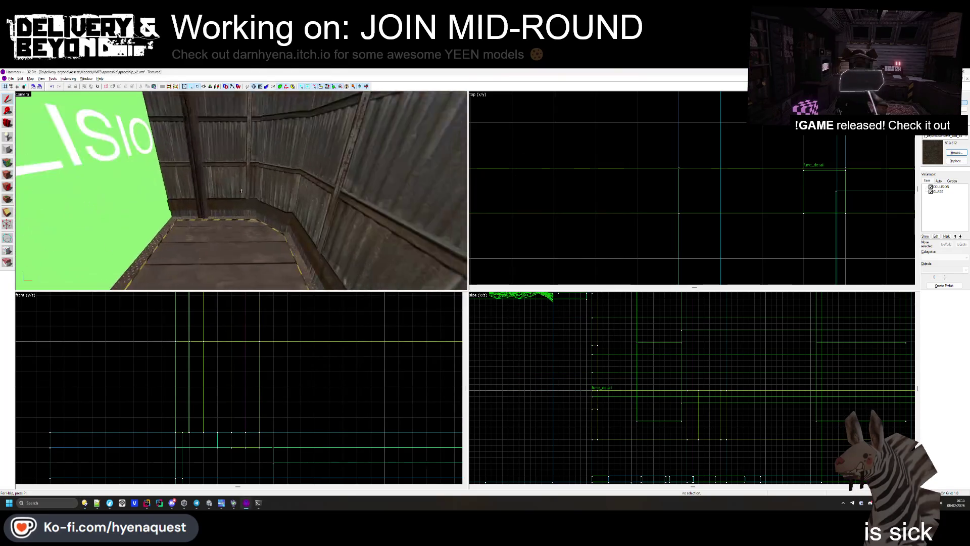
{"action": "key", "text": "s"}
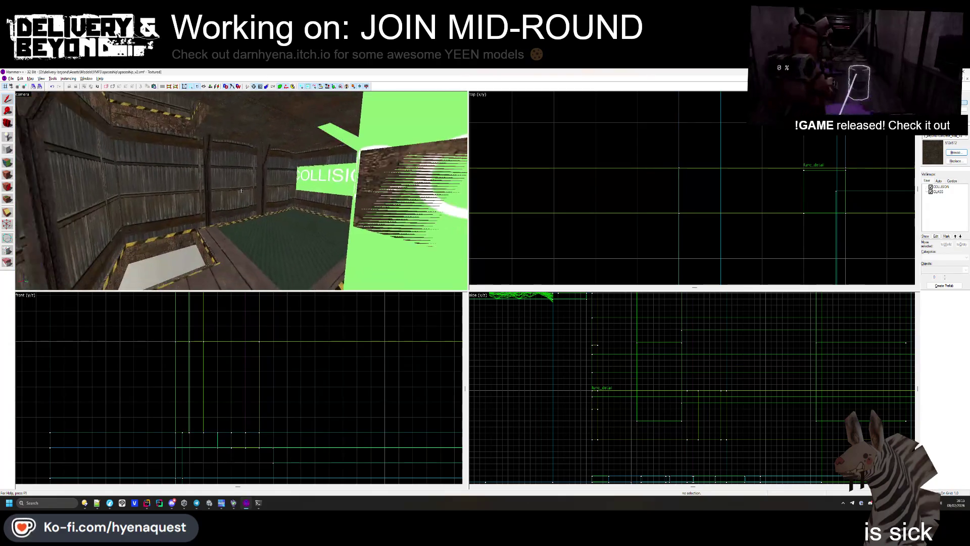
{"action": "key", "text": "w"}
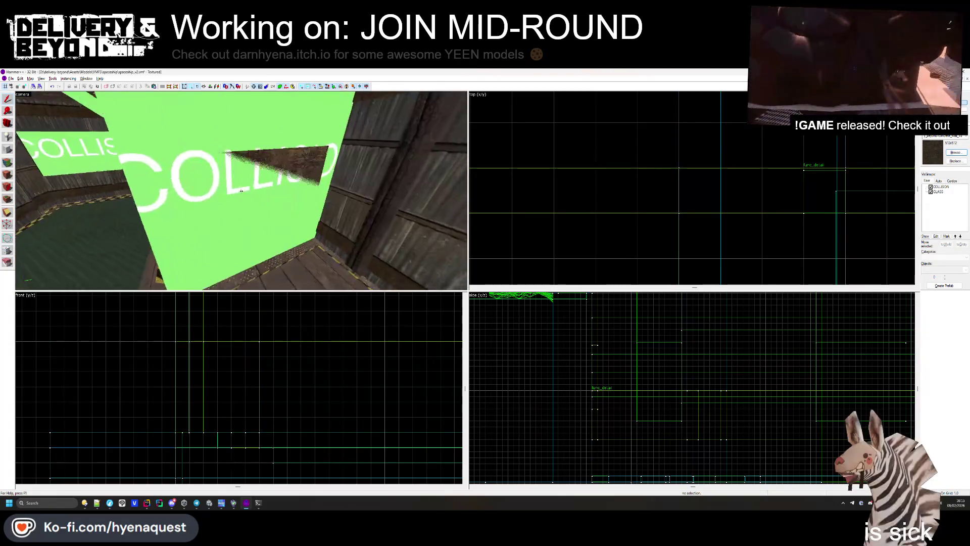
{"action": "key", "text": "w"}
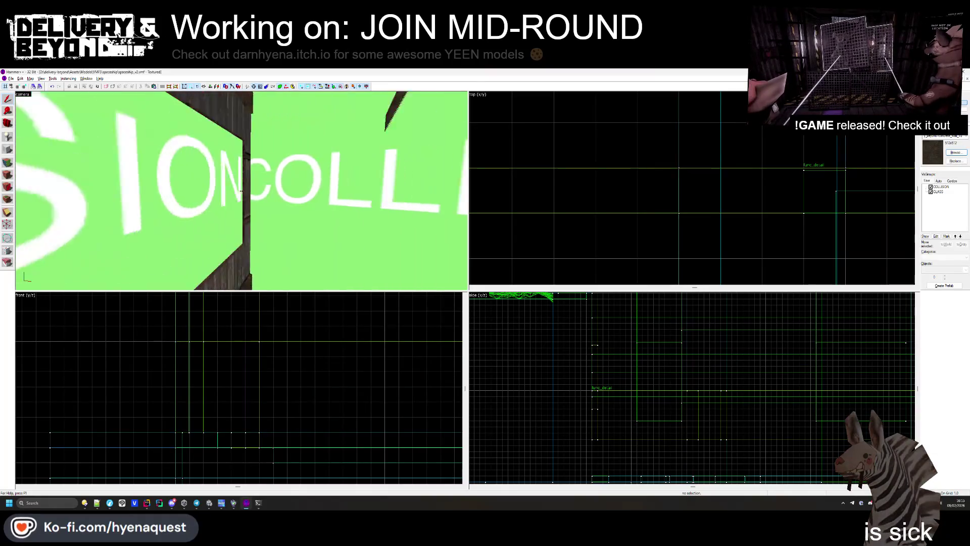
{"action": "key", "text": "s"}
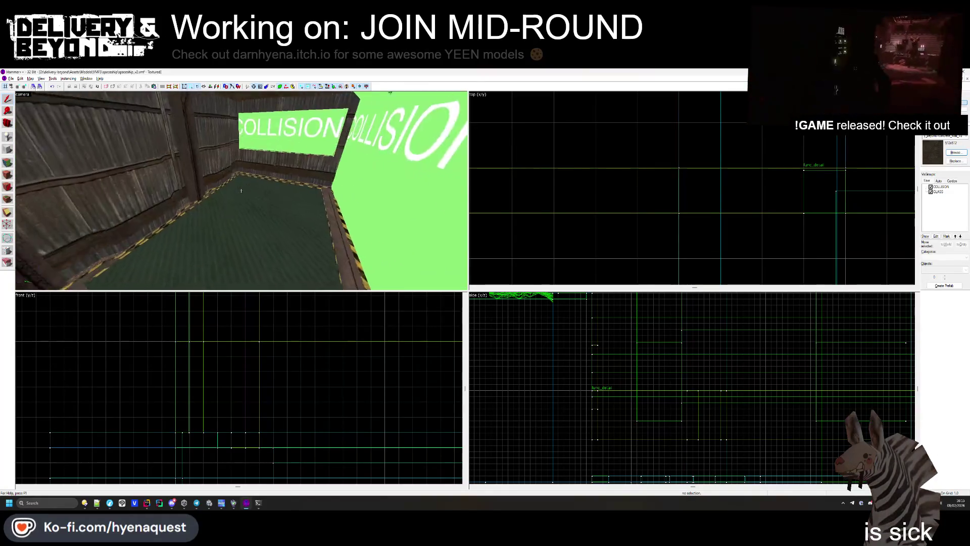
{"action": "key", "text": "w"}
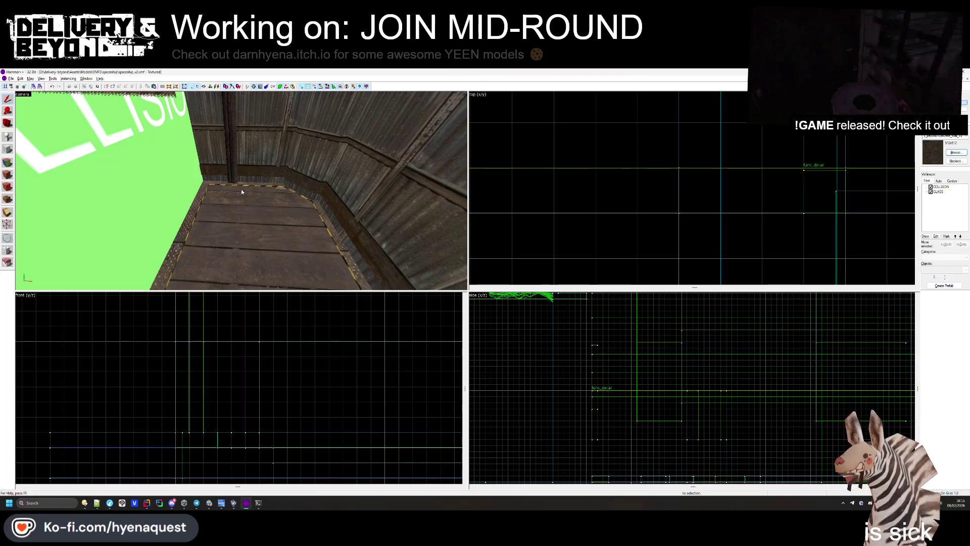
{"action": "key", "text": "w"}
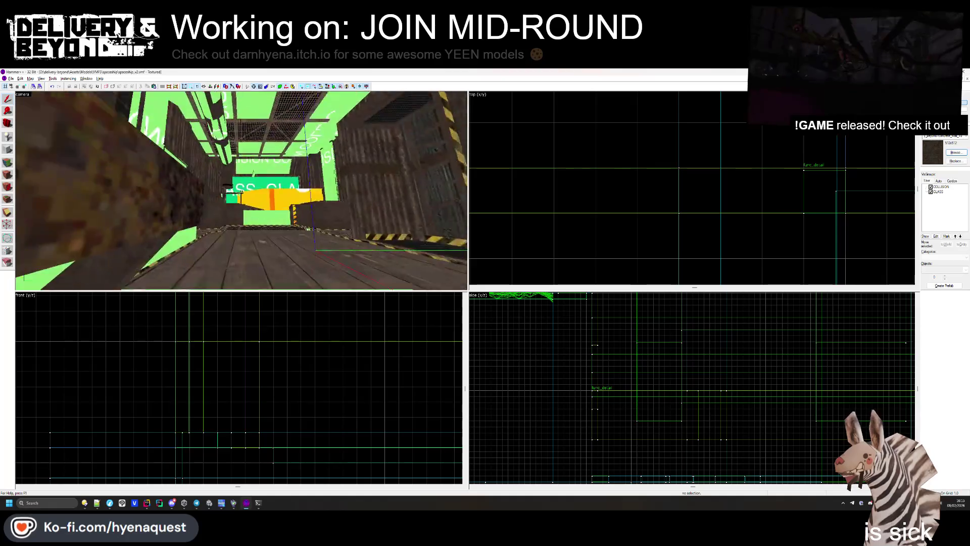
{"action": "key", "text": "w"}
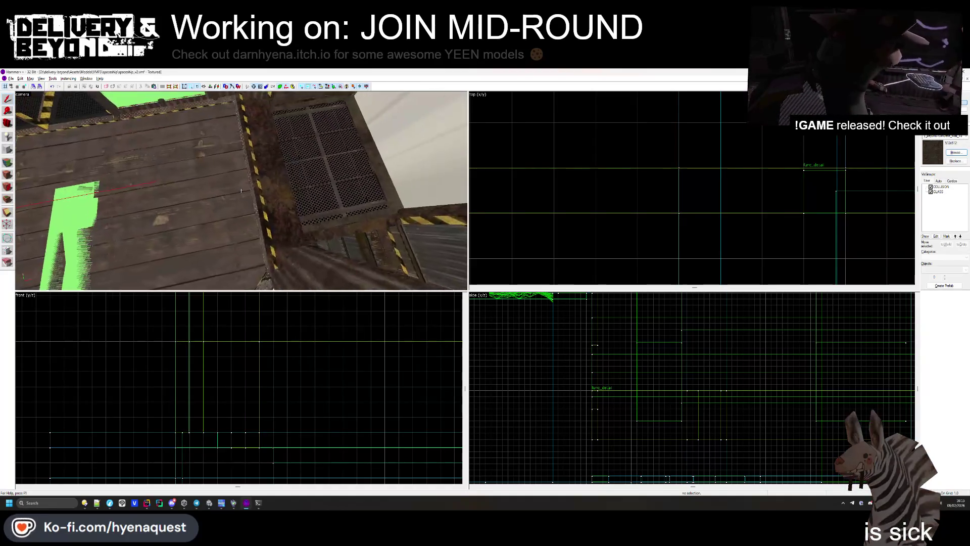
{"action": "key", "text": "w"}
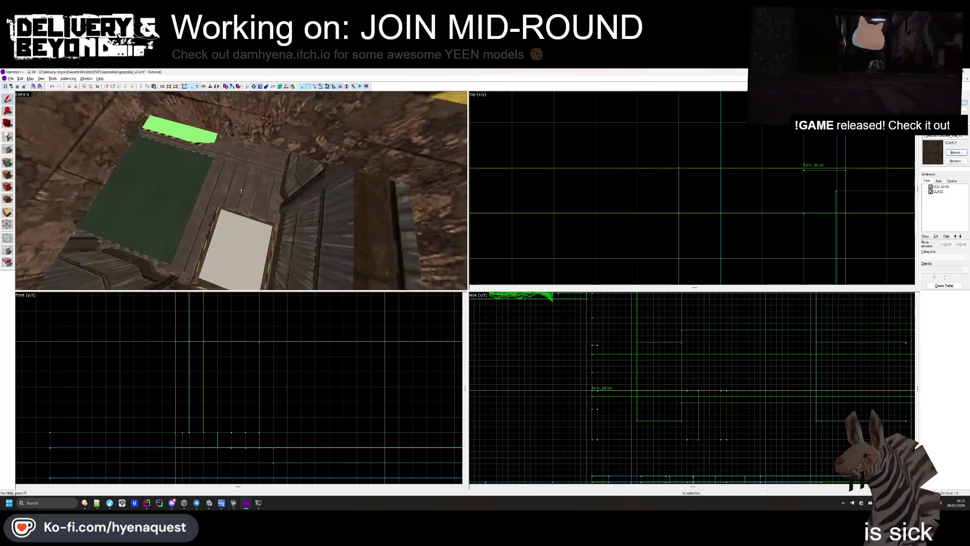
{"action": "key", "text": "w"}
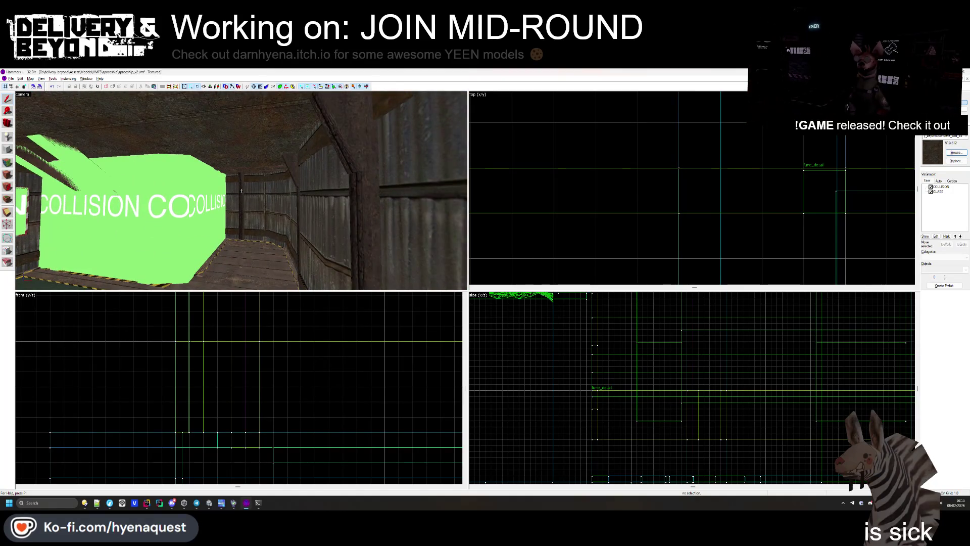
- Select and deselect the red grating group, then move the camera back along the corridor
{"action": "left_click", "coordinate": [241, 190]}
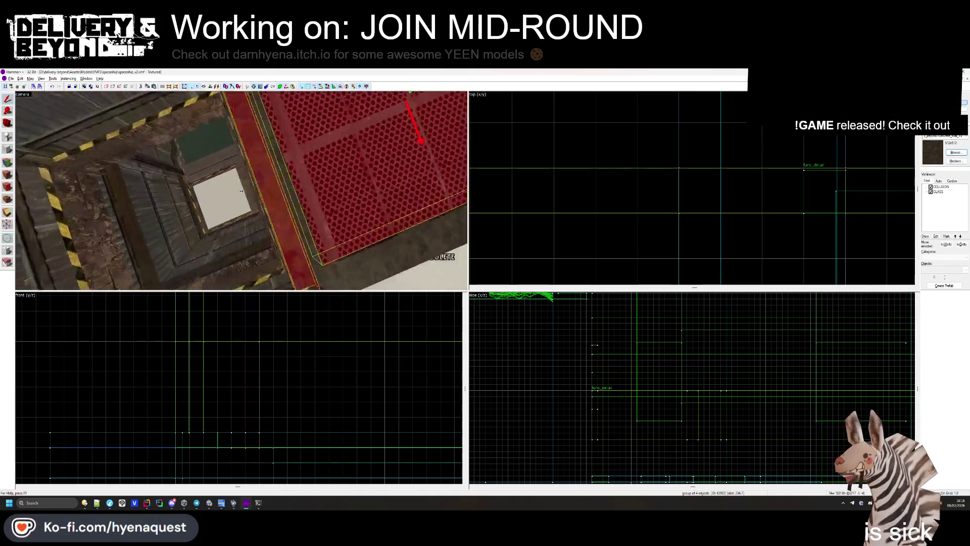
{"action": "key", "text": "w"}
{"action": "key", "text": "Escape"}
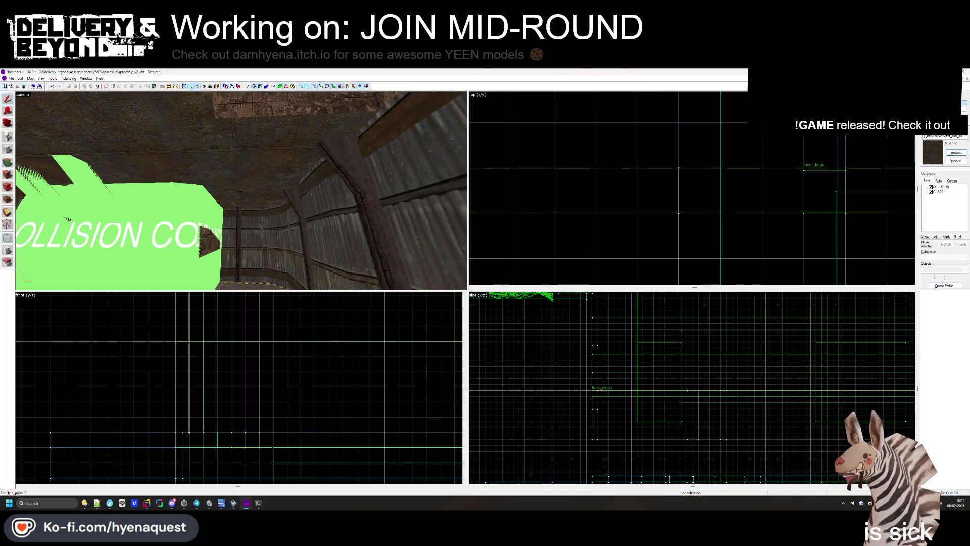
{"action": "key", "text": "w"}
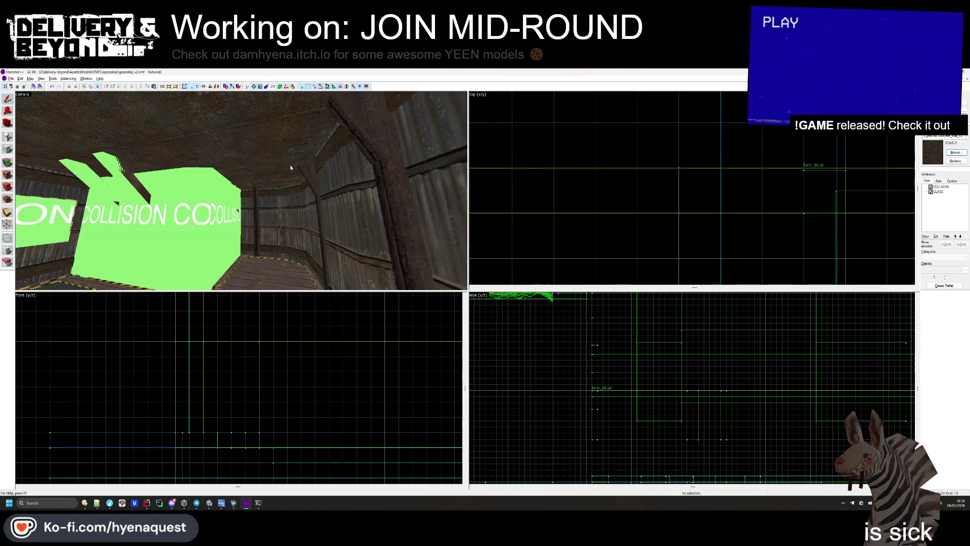
- Delete the red brush above the green collision block
{"action": "left_click", "coordinate": [241, 190]}
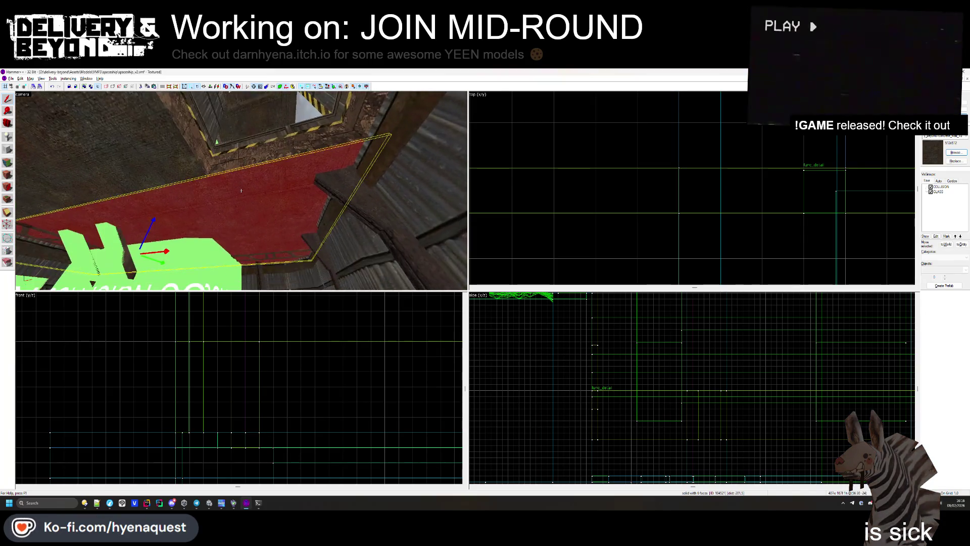
{"action": "key", "text": "Delete"}
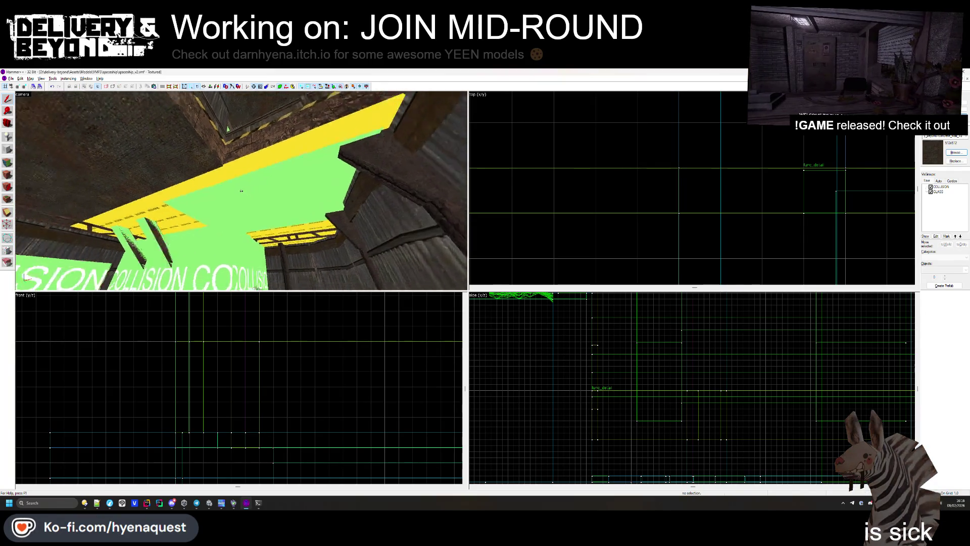
{"action": "key", "text": "ctrl+z"}
{"action": "scroll", "coordinate": [540, 208], "scroll_direction": "down", "scroll_amount": 5}
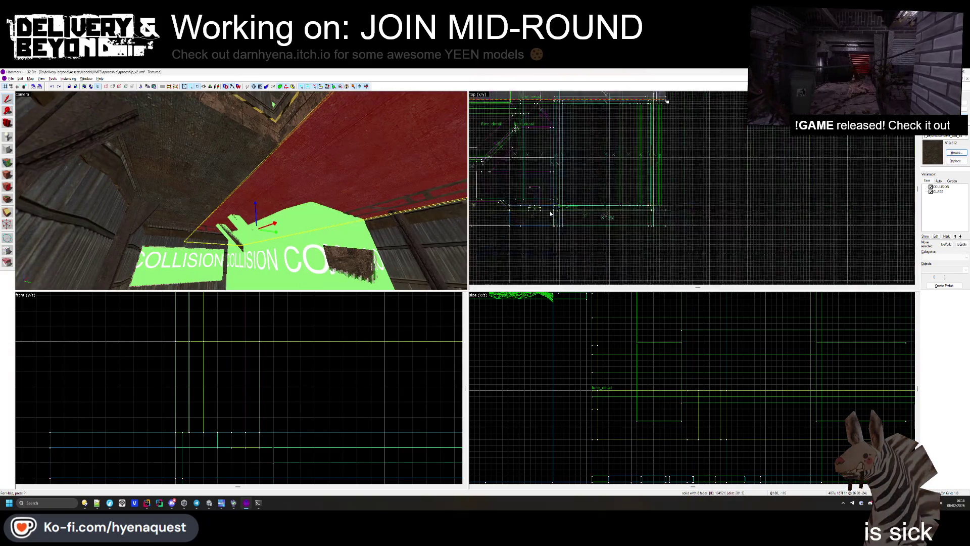
{"action": "key", "text": "Delete"}
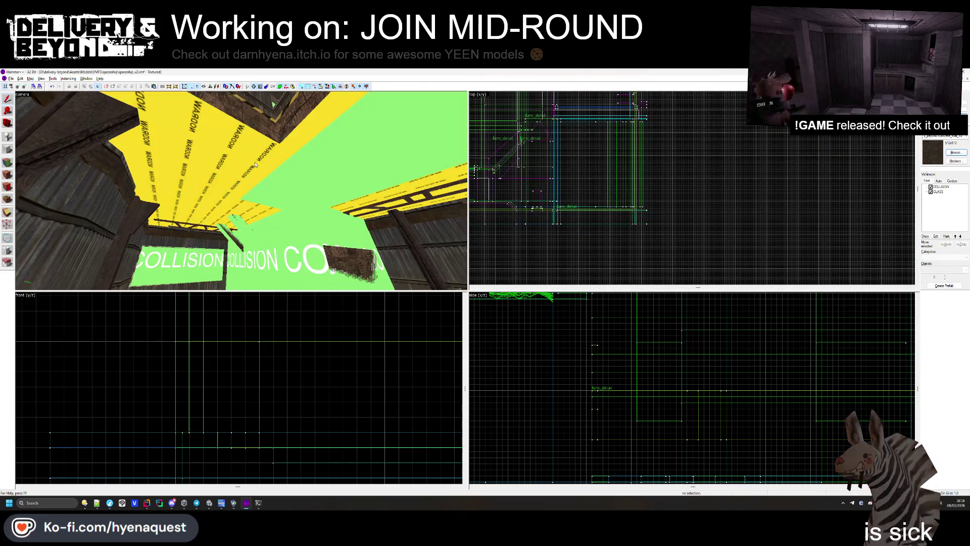
- Look over the yellow NODRAW brush and ceiling, then switch to the Texture Application tool
{"action": "key", "text": "z"}
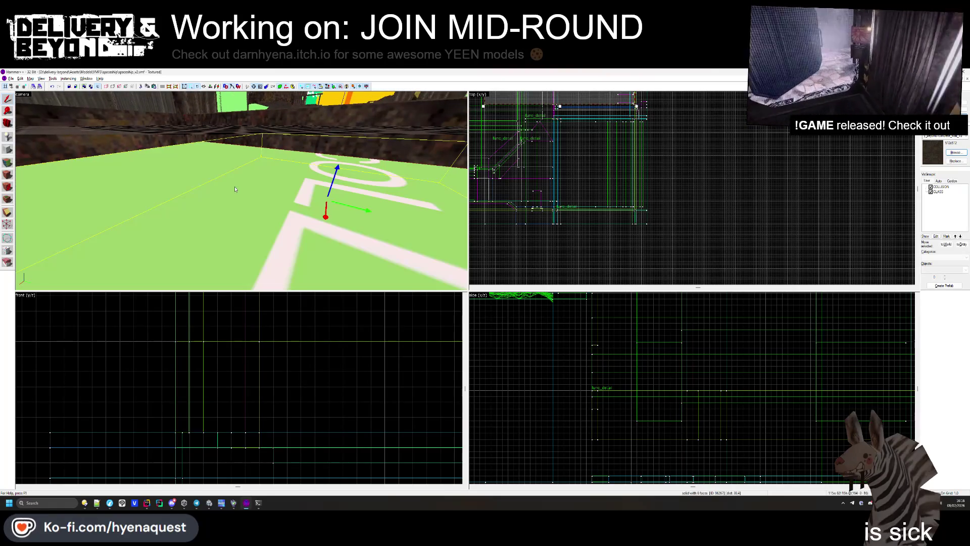
{"action": "key", "text": "z"}
{"action": "key", "text": "z"}
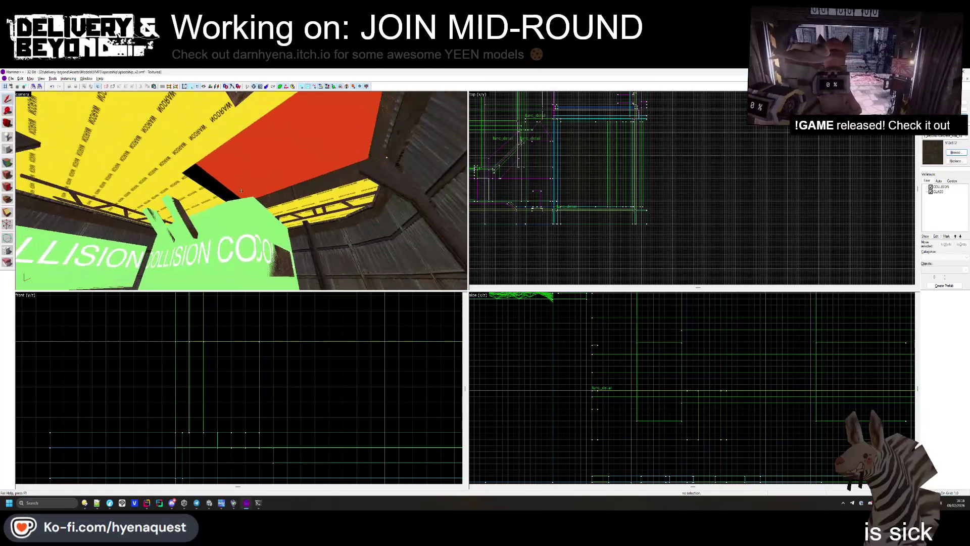
{"action": "key", "text": "z"}
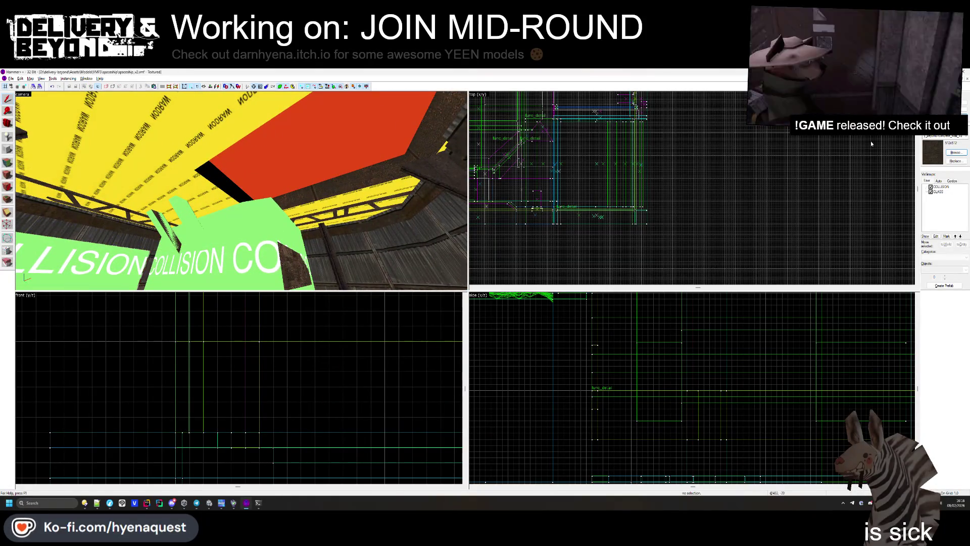
{"action": "left_click", "coordinate": [301, 140]}
{"action": "key", "text": "z"}
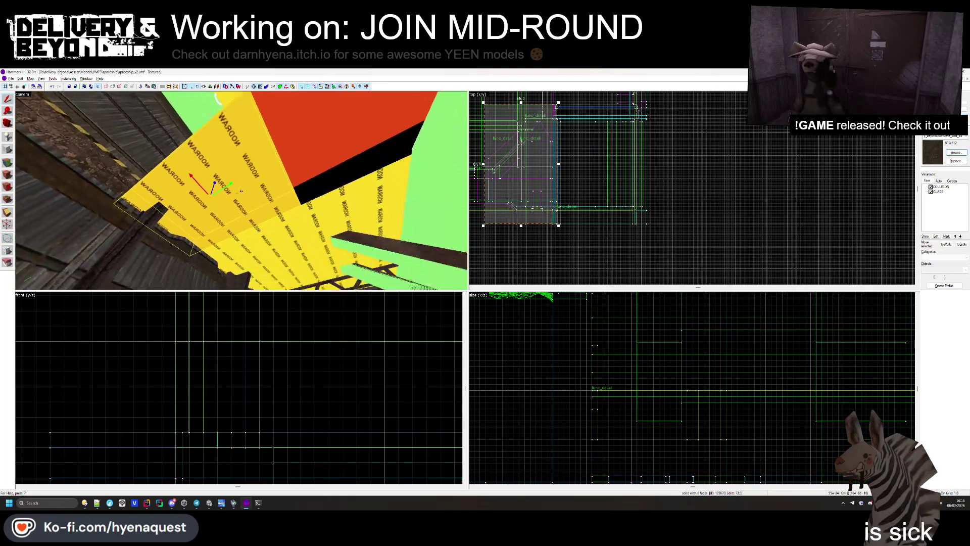
{"action": "key", "text": "w"}
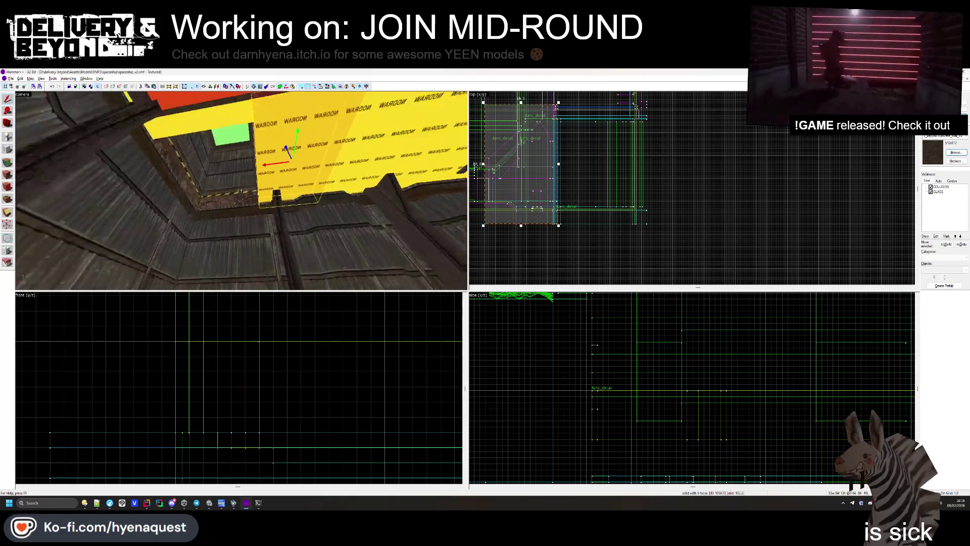
{"action": "key", "text": "s"}
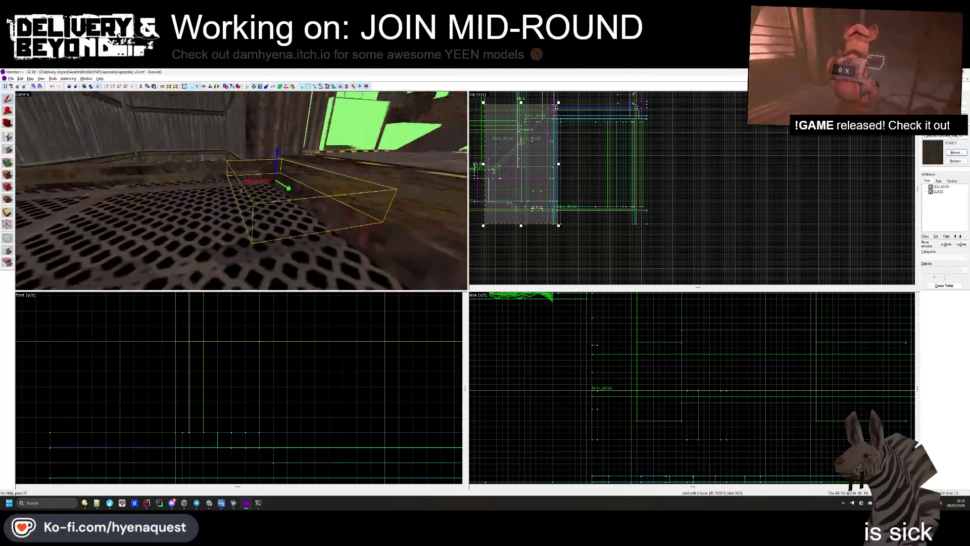
{"action": "key", "text": "s"}
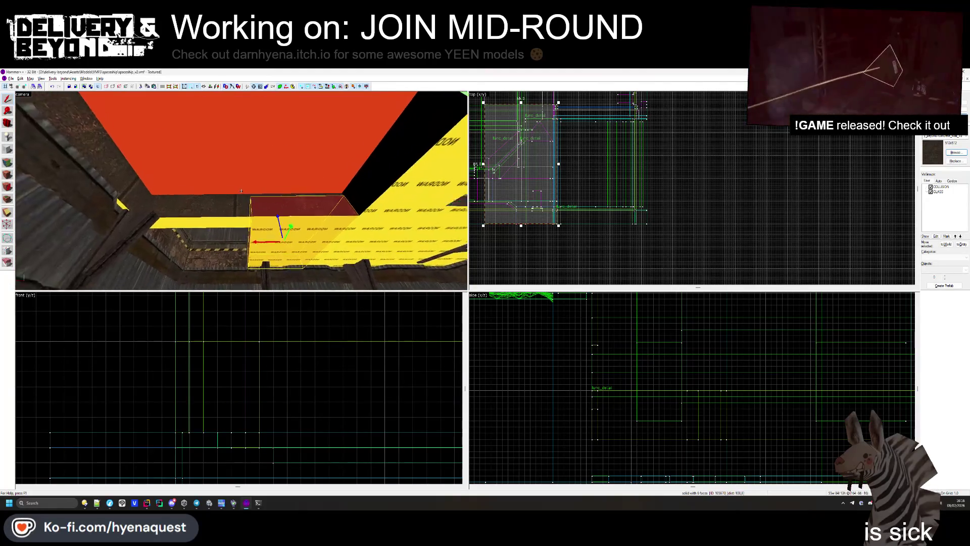
{"action": "key", "text": "Escape"}
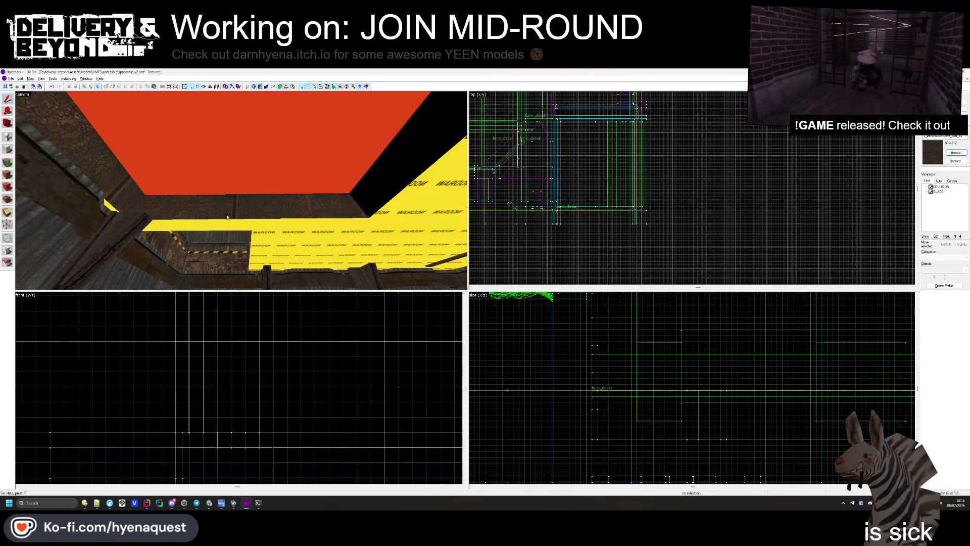
{"action": "left_click", "coordinate": [7, 164]}
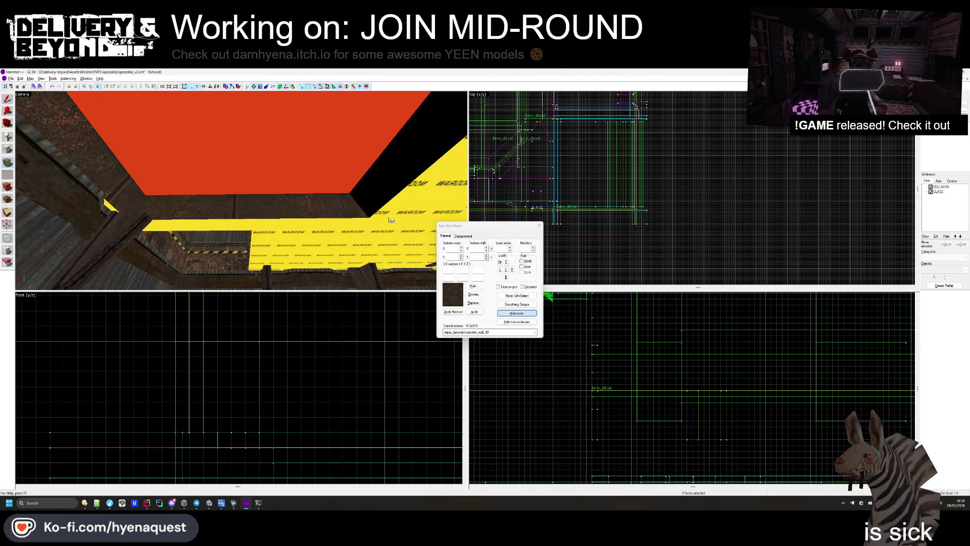
- Fly down toward the wooden floor and select one face of the black brush in face editing
{"action": "left_click", "coordinate": [539, 225]}
{"action": "mouse_move", "coordinate": [370, 172]}
{"action": "left_mouse_down"}
{"action": "mouse_move", "coordinate": [242, 191]}
{"action": "mouse_move", "coordinate": [190, 145]}
{"action": "left_mouse_up"}
{"action": "left_click_drag", "start_coordinate": [241, 190], "coordinate": [241, 191]}
{"action": "left_click", "coordinate": [263, 182]}
{"action": "key", "text": "shift+a"}
{"action": "left_click", "coordinate": [310, 182]}
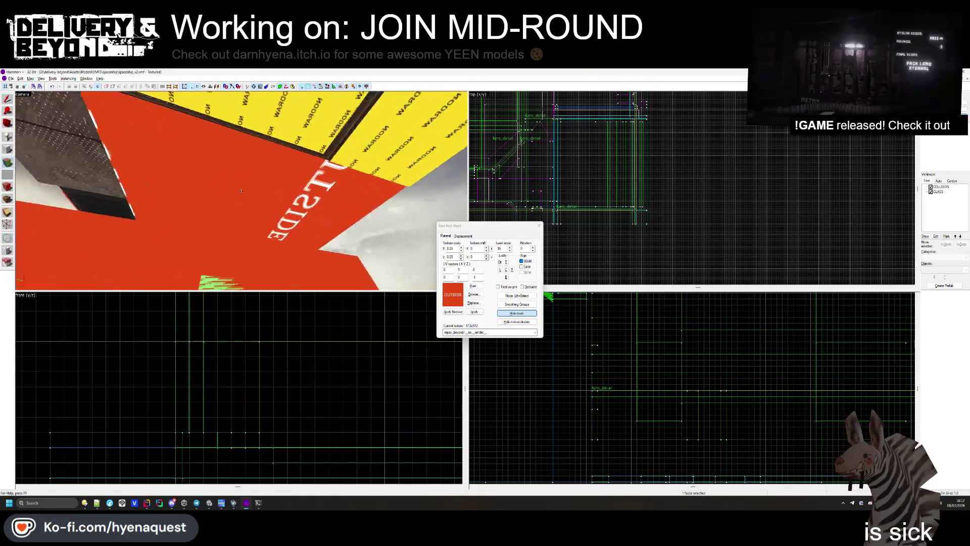
- Apply the red OUTSIDE texture to the yellow NODRAW ledge face
{"action": "left_click_drag", "start_coordinate": [300, 182], "coordinate": [422, 187]}
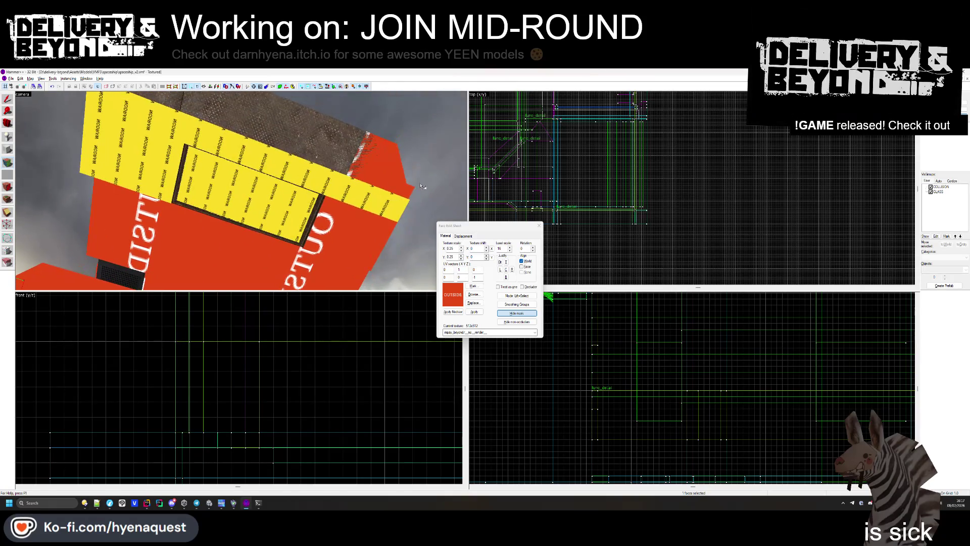
{"action": "key", "text": "ctrl+z"}
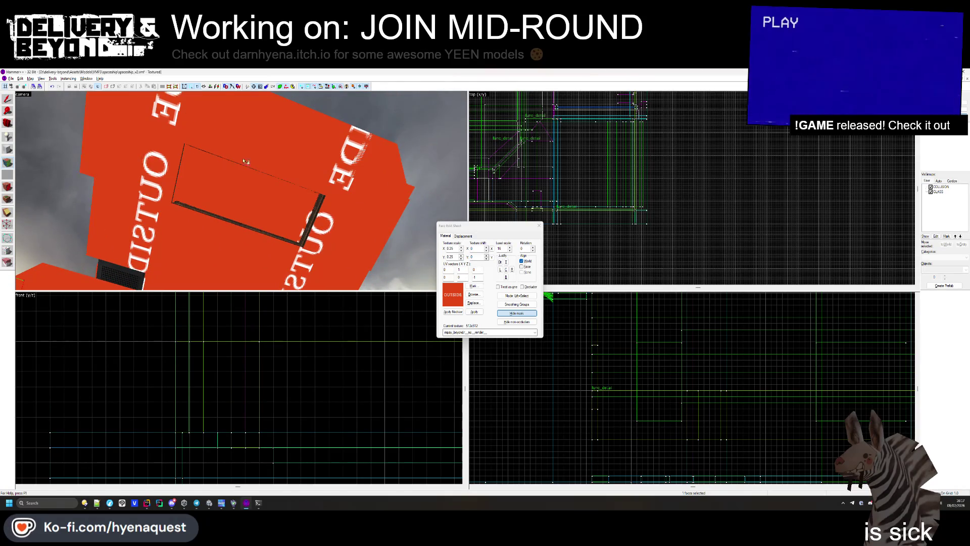
{"action": "right_click", "coordinate": [245, 158]}
- Fly around the corridor to inspect the OUTSIDE boxes, then close the Face Edit Sheet
{"action": "key", "text": "z"}
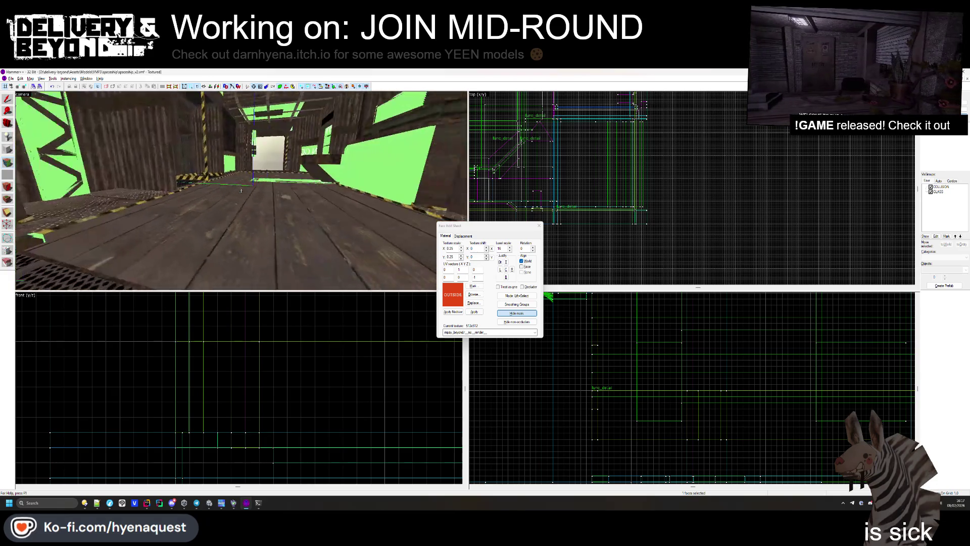
{"action": "key", "text": "s"}
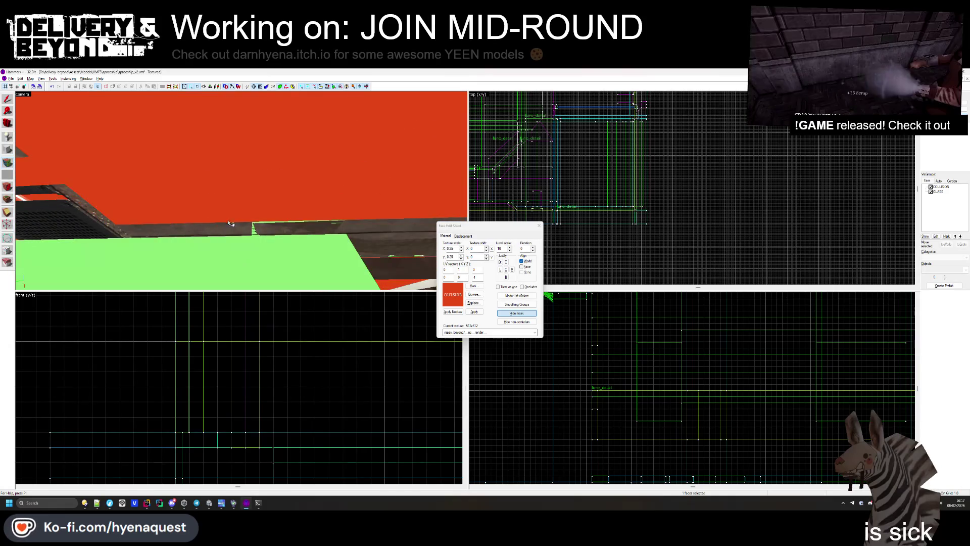
{"action": "key", "text": "z"}
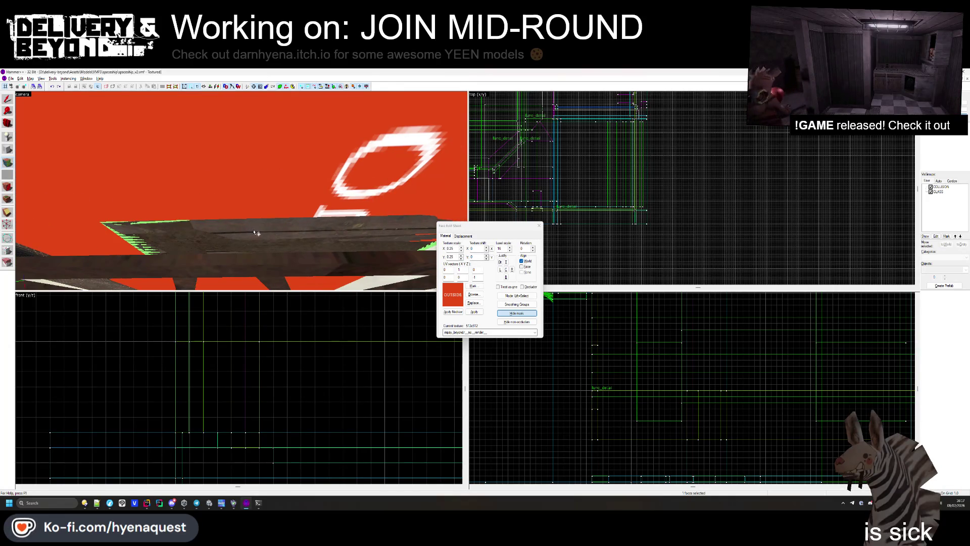
{"action": "left_click_drag", "start_coordinate": [255, 233], "coordinate": [235, 140]}
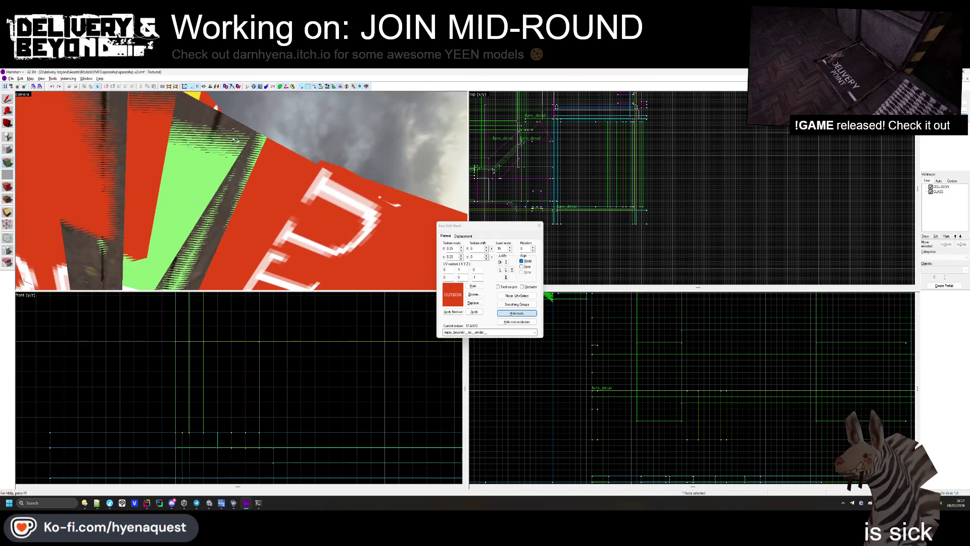
{"action": "key", "text": "z"}
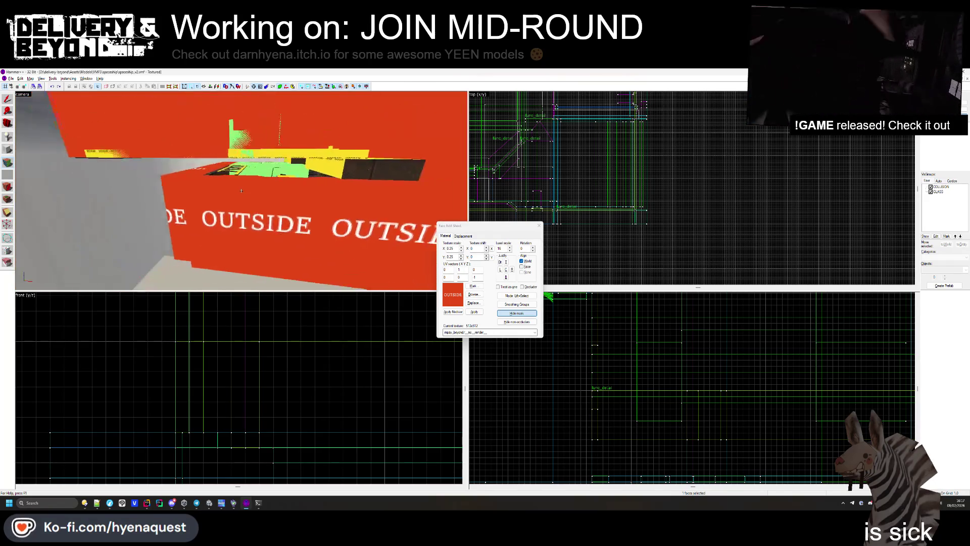
{"action": "key", "text": "w"}
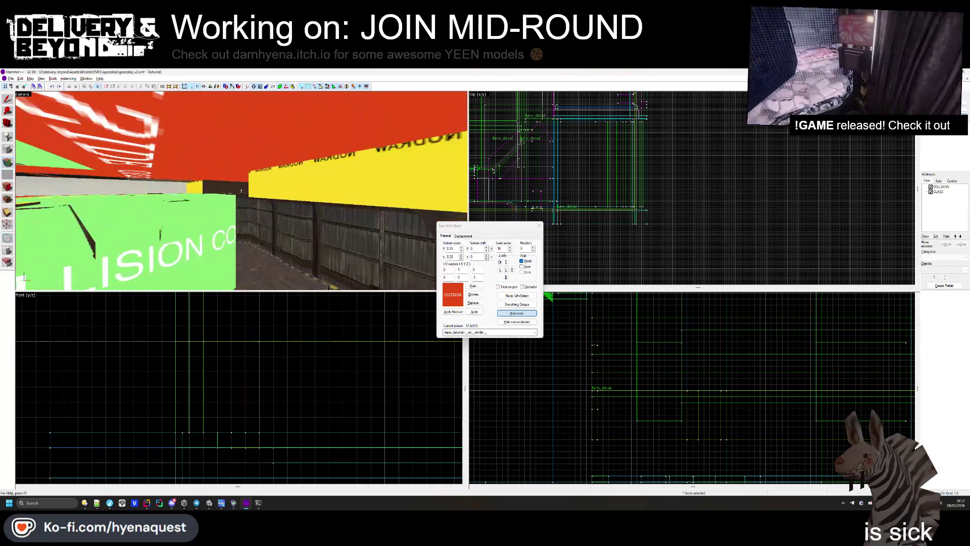
{"action": "key", "text": "w"}
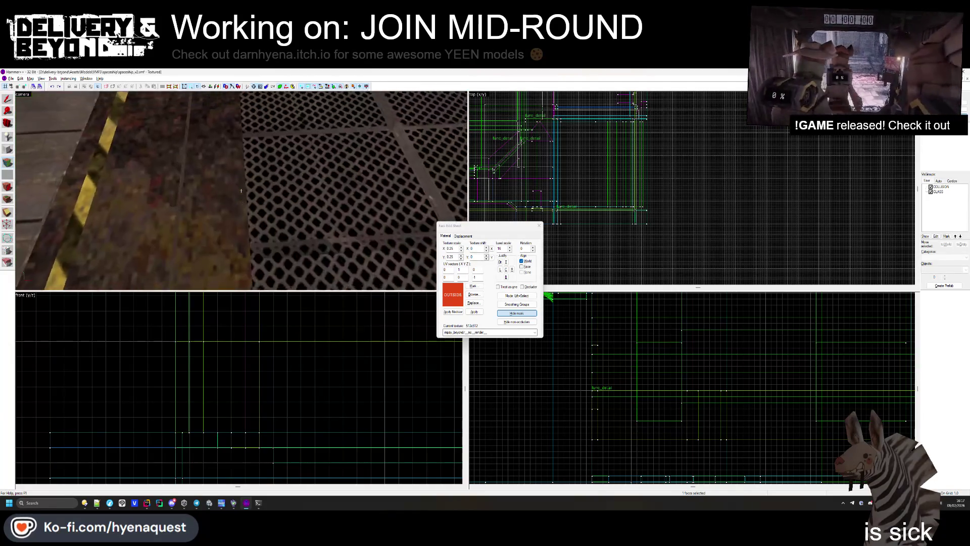
{"action": "key", "text": "w"}
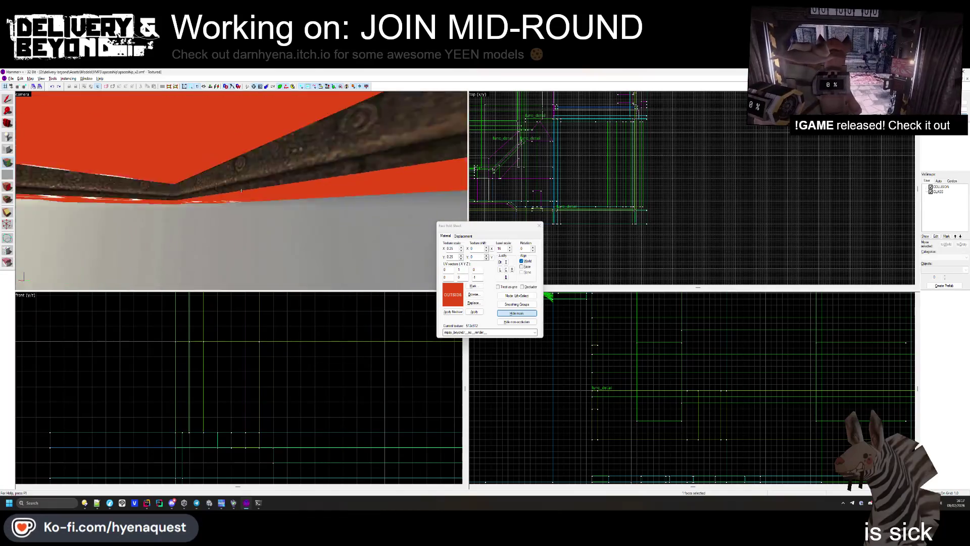
{"action": "key", "text": "w"}
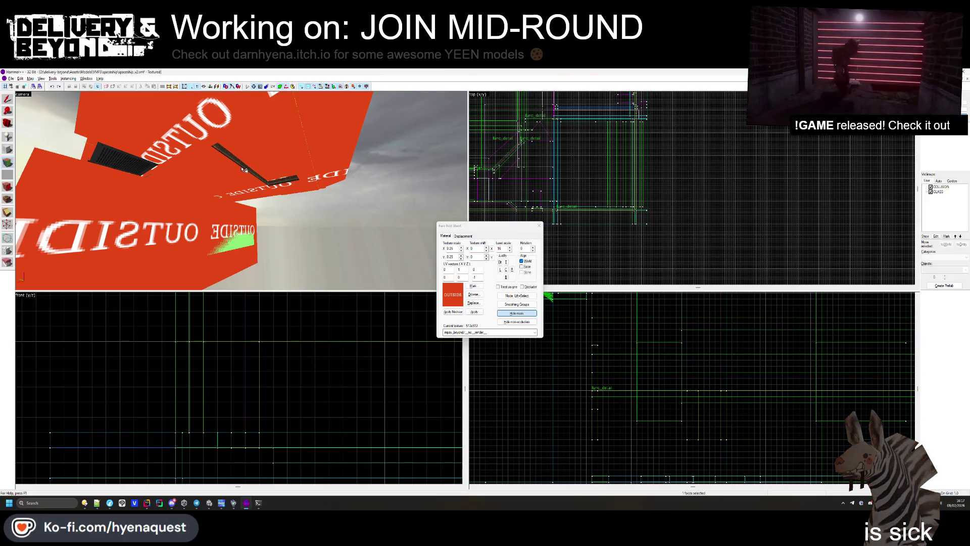
{"action": "left_click", "coordinate": [538, 226]}
- Fly into the corridor and try selecting brushes near the red OUTSIDE wall
{"action": "key", "text": "z"}
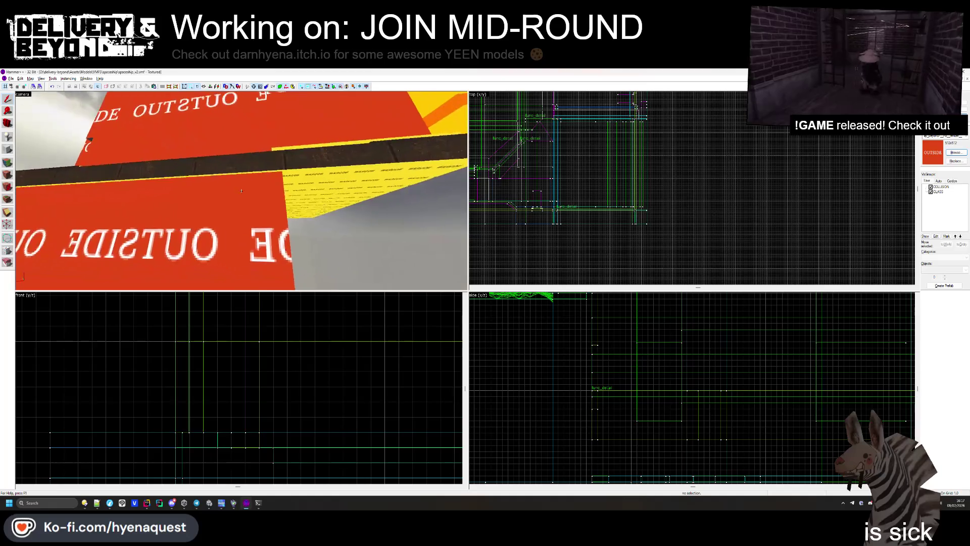
{"action": "left_click", "coordinate": [241, 191]}
{"action": "key", "text": "w"}
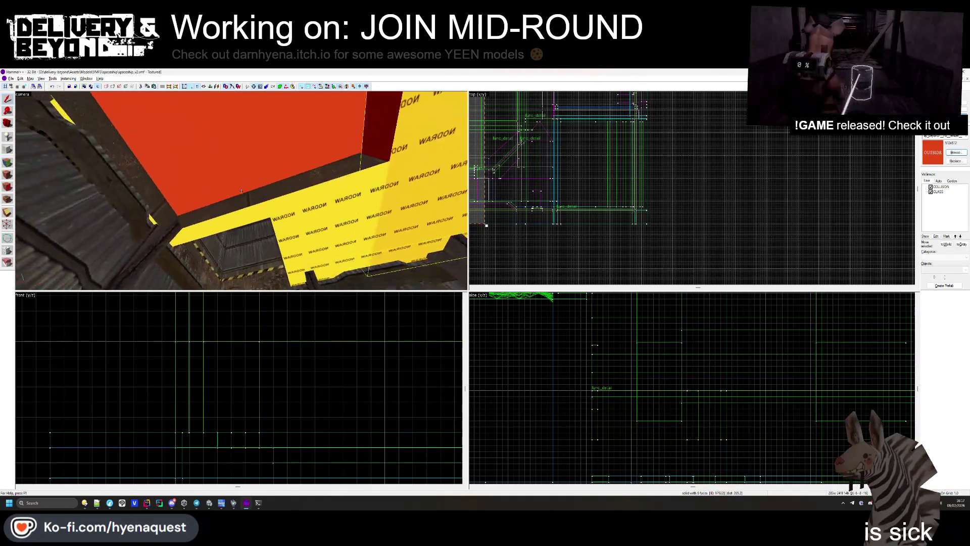
{"action": "left_click", "coordinate": [241, 190]}
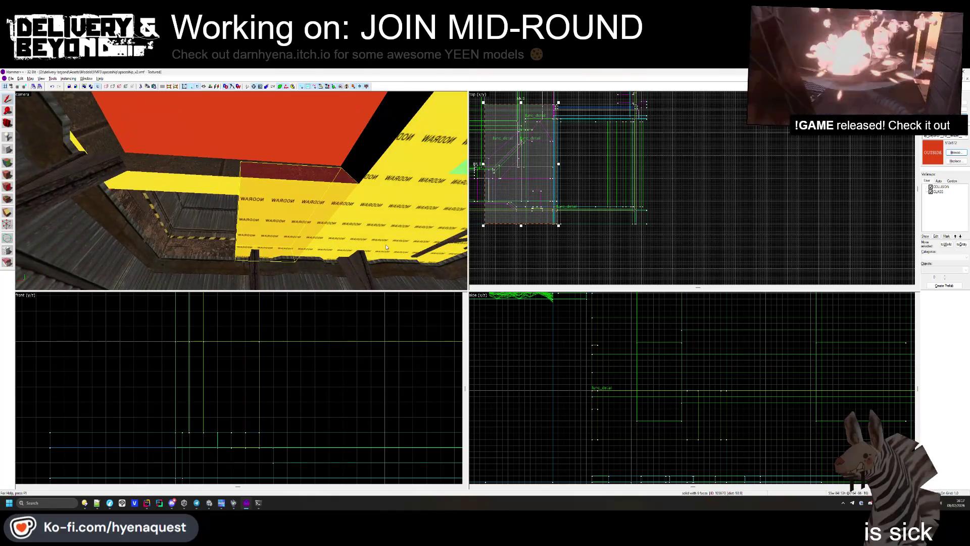
{"action": "left_click", "coordinate": [306, 165]}
{"action": "left_click", "coordinate": [302, 164]}
{"action": "key", "text": "z"}
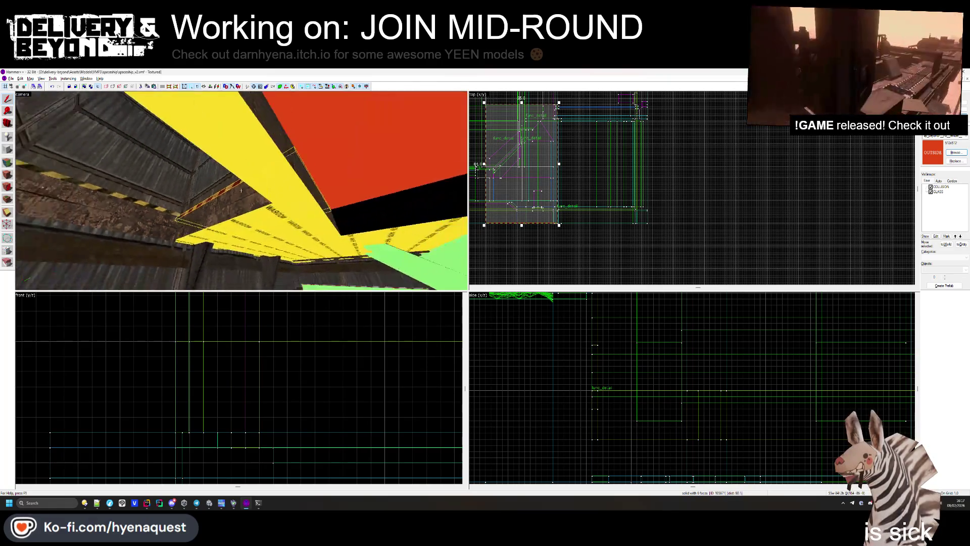
{"action": "key", "text": "z"}
- Select the WAROOM solid above the walkway and narrow it from 55 to 16 units in the top view
{"action": "left_click", "coordinate": [287, 196]}
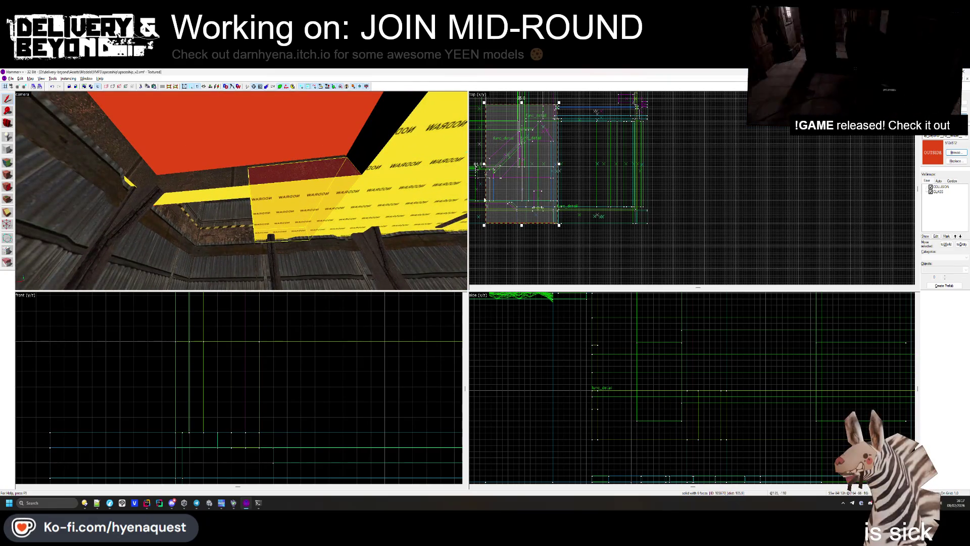
{"action": "scroll", "coordinate": [562, 204], "scroll_direction": "down", "scroll_amount": 3}
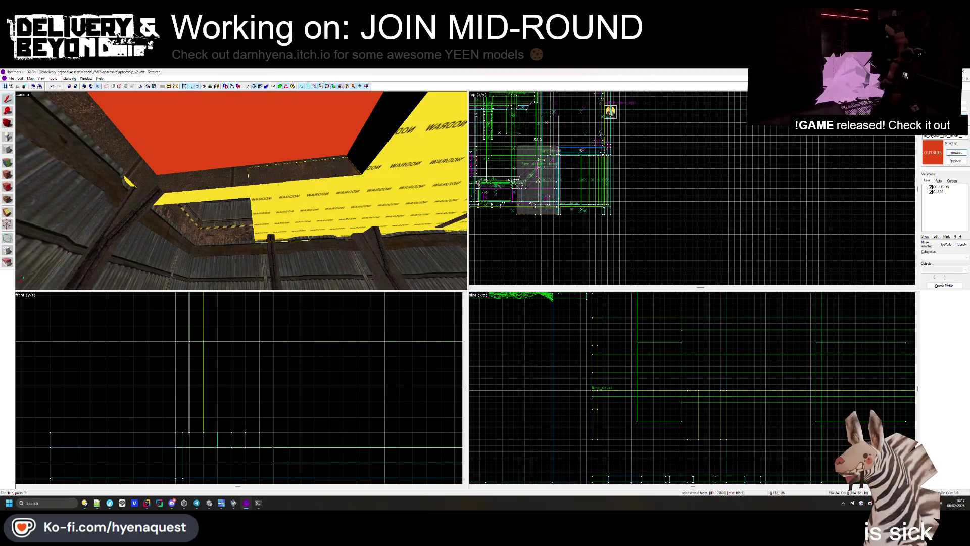
{"action": "left_click_drag", "start_coordinate": [517, 179], "coordinate": [546, 179]}
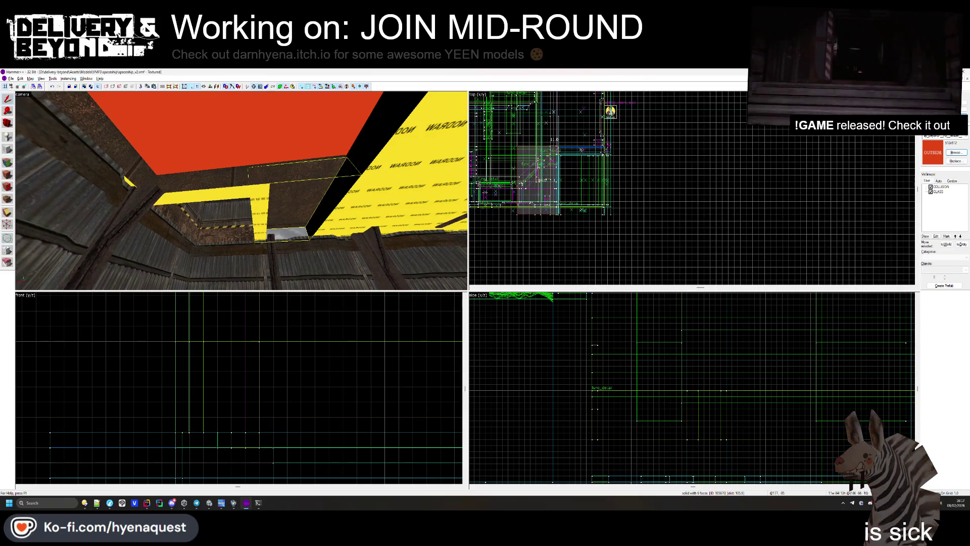
{"action": "scroll", "coordinate": [560, 165], "scroll_direction": "up", "scroll_amount": 5}
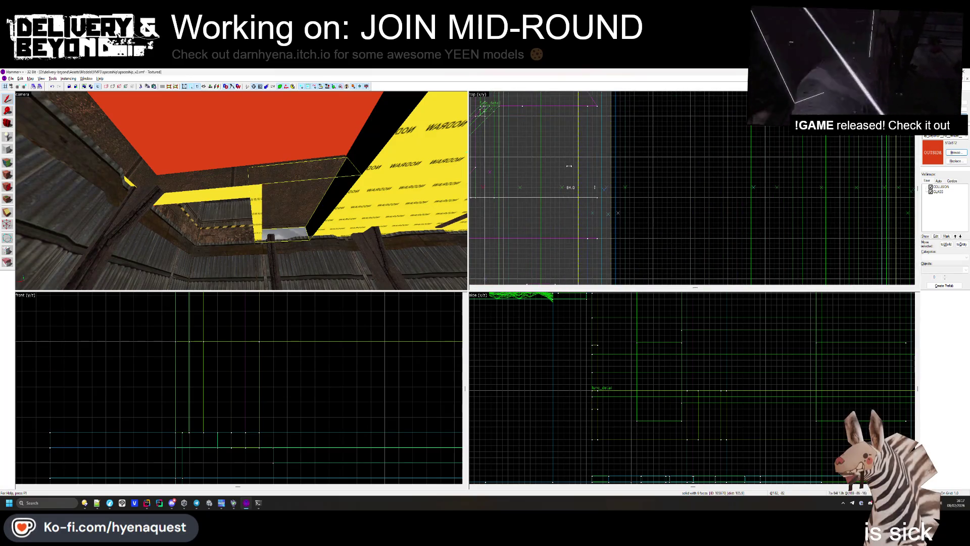
- Fly around to view the narrowed solid from below the red ceiling, then clear the selection
{"action": "key", "text": "z"}
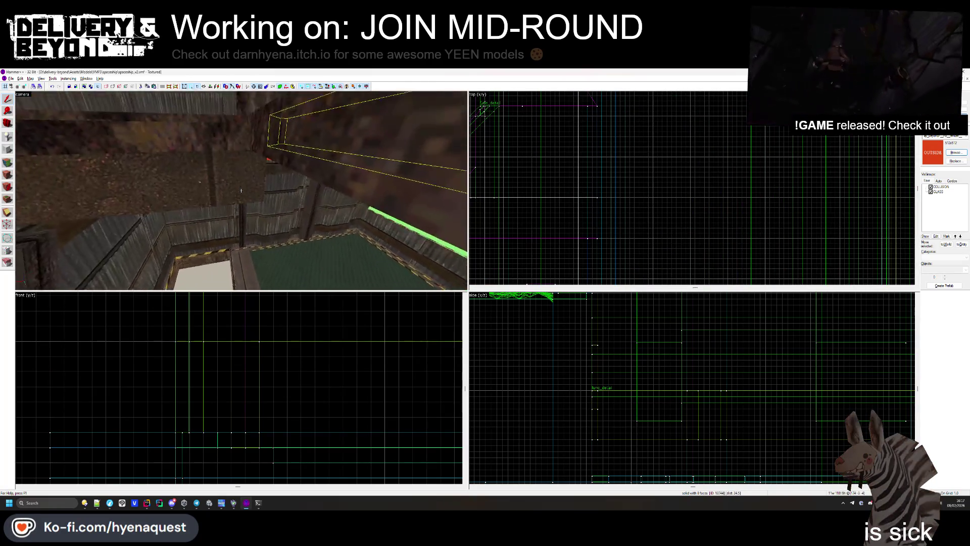
{"action": "key", "text": "w"}
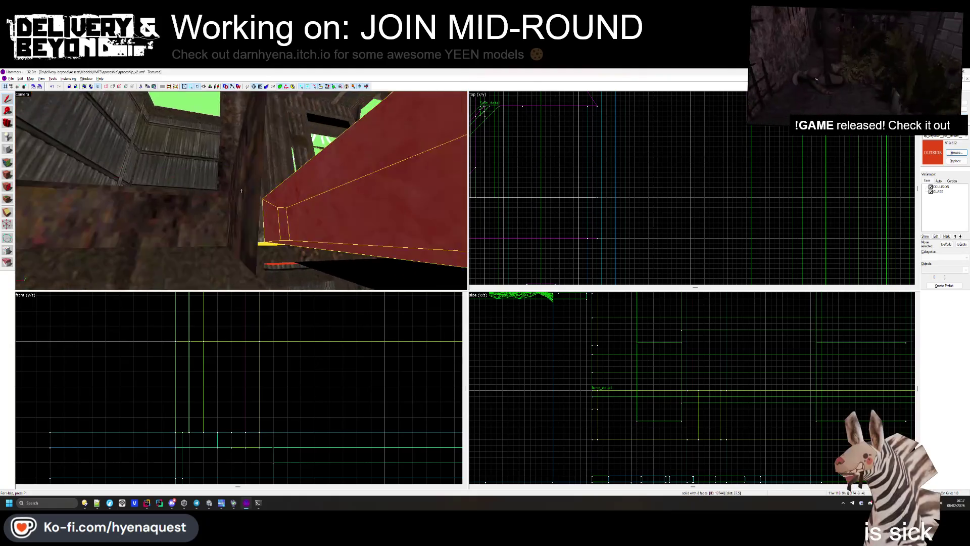
{"action": "key", "text": "s"}
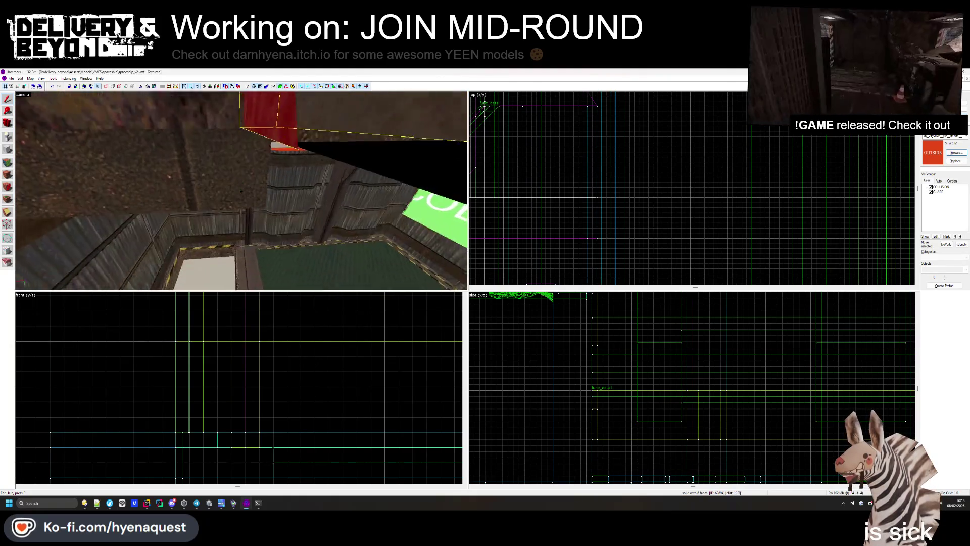
{"action": "key", "text": "z"}
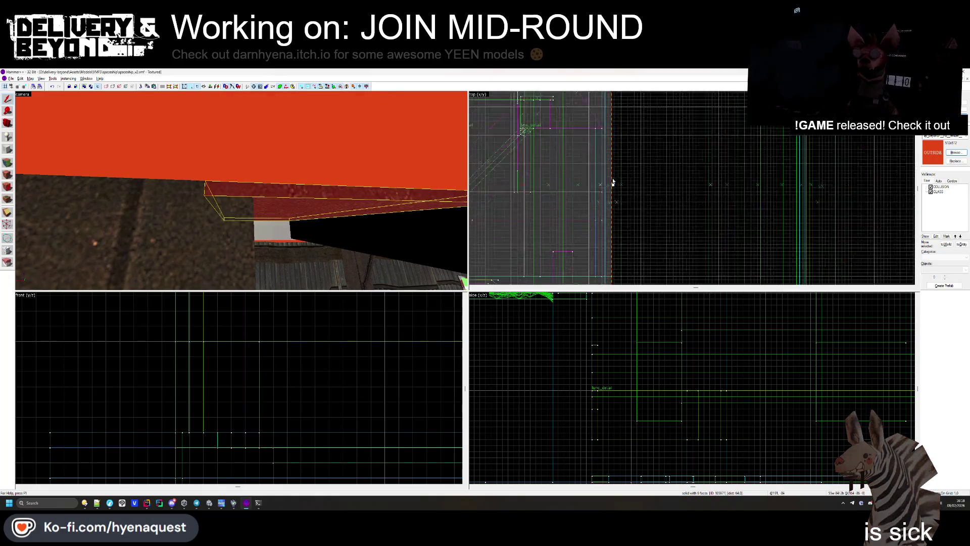
{"action": "scroll", "coordinate": [613, 182], "scroll_direction": "down", "scroll_amount": 3}
{"action": "key", "text": "Escape"}
- Select the brown ceiling solid and move the camera around to inspect it
{"action": "key", "text": "z"}
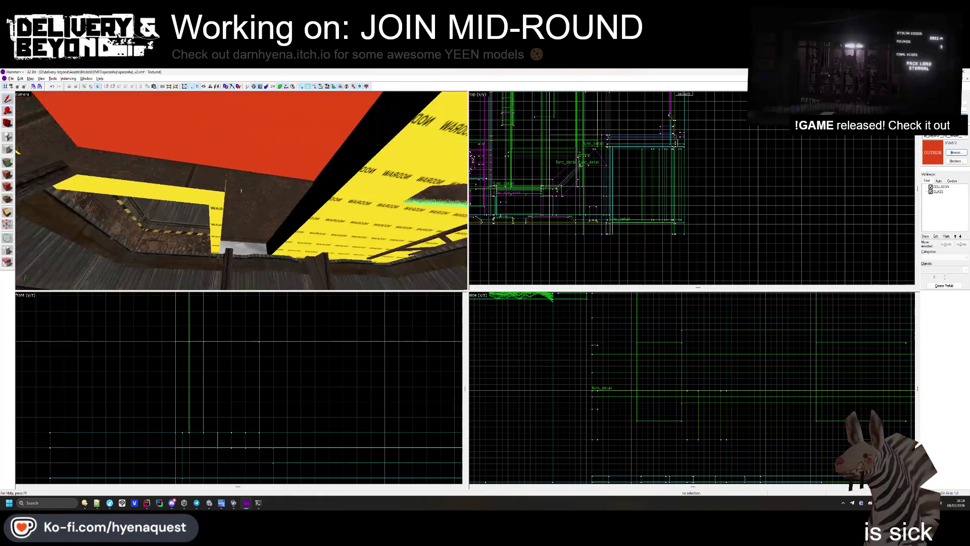
{"action": "left_click", "coordinate": [240, 190]}
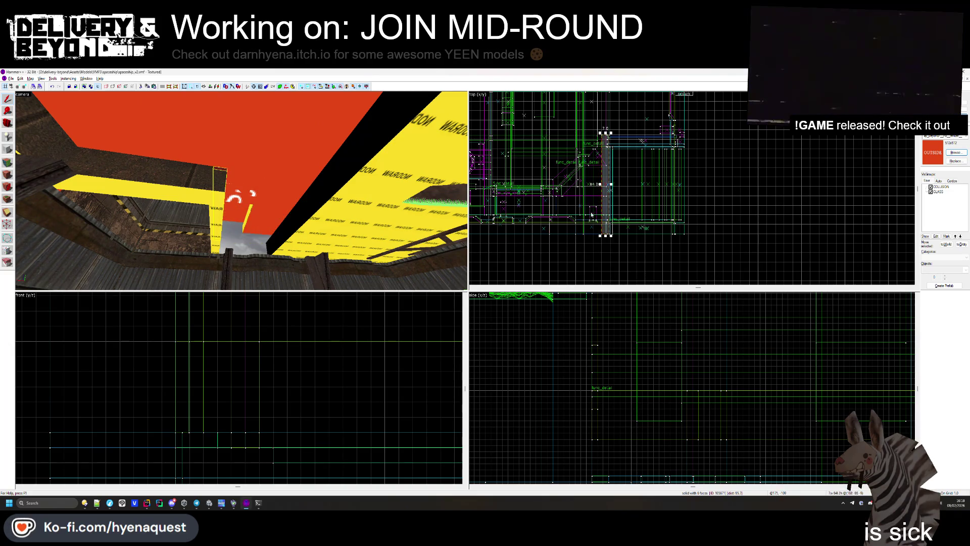
{"action": "key", "text": "z"}
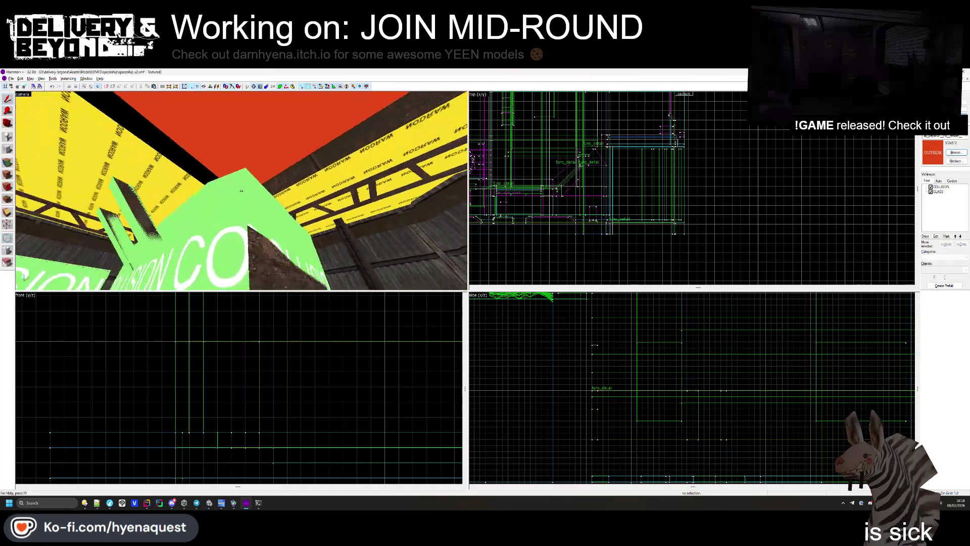
{"action": "key", "text": "s"}
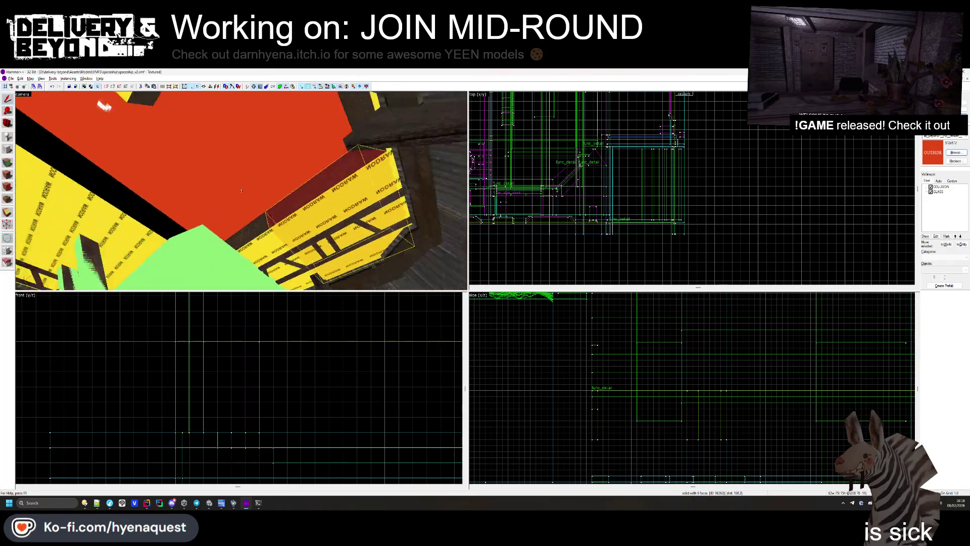
{"action": "key", "text": "w"}
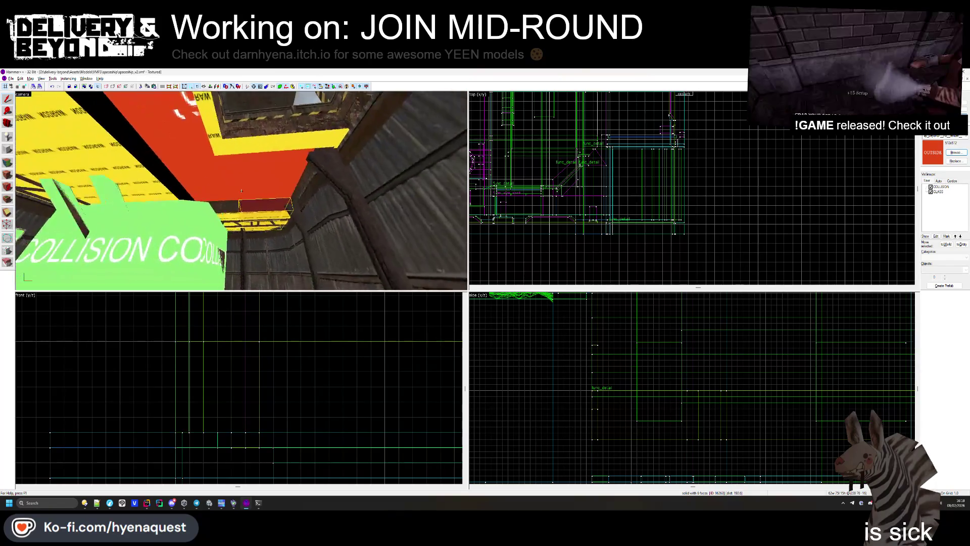
{"action": "key", "text": "w"}
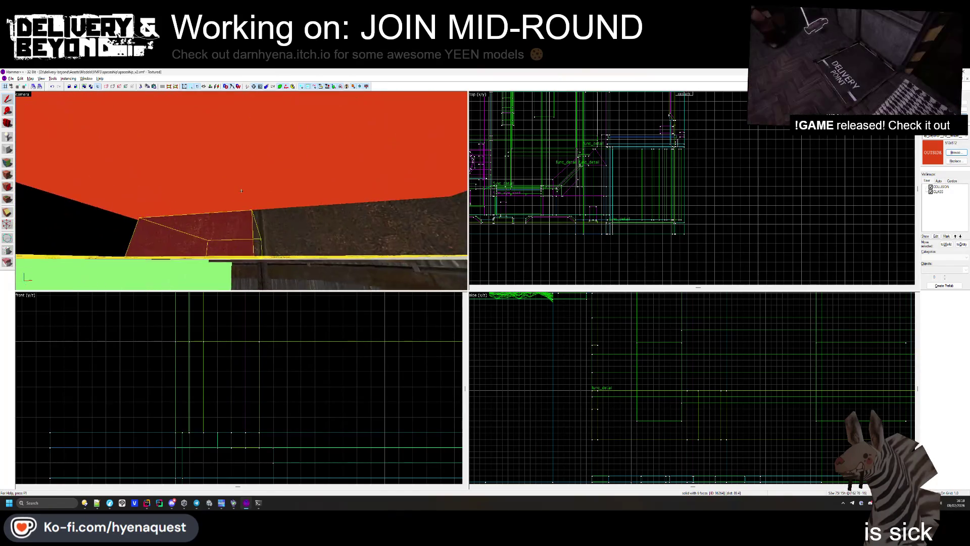
{"action": "key", "text": "s"}
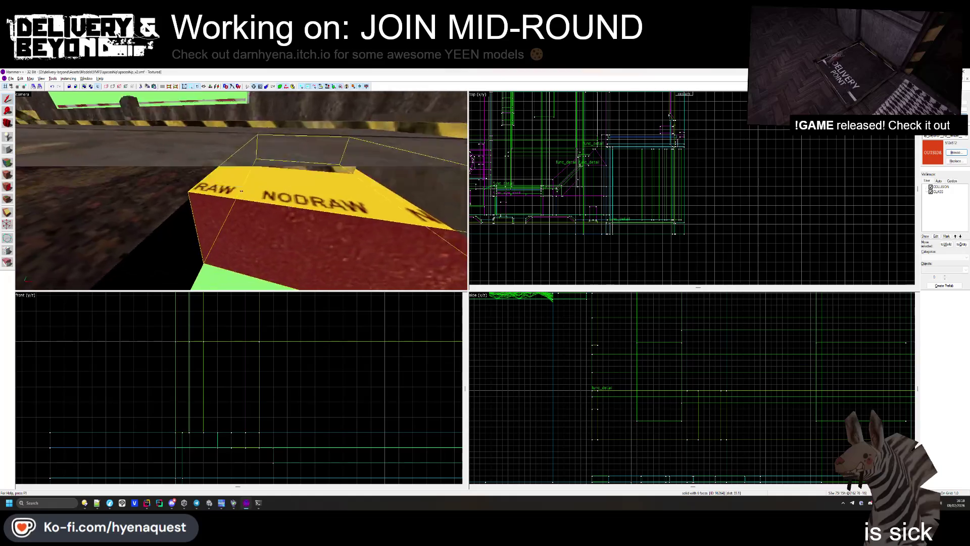
{"action": "key", "text": "w"}
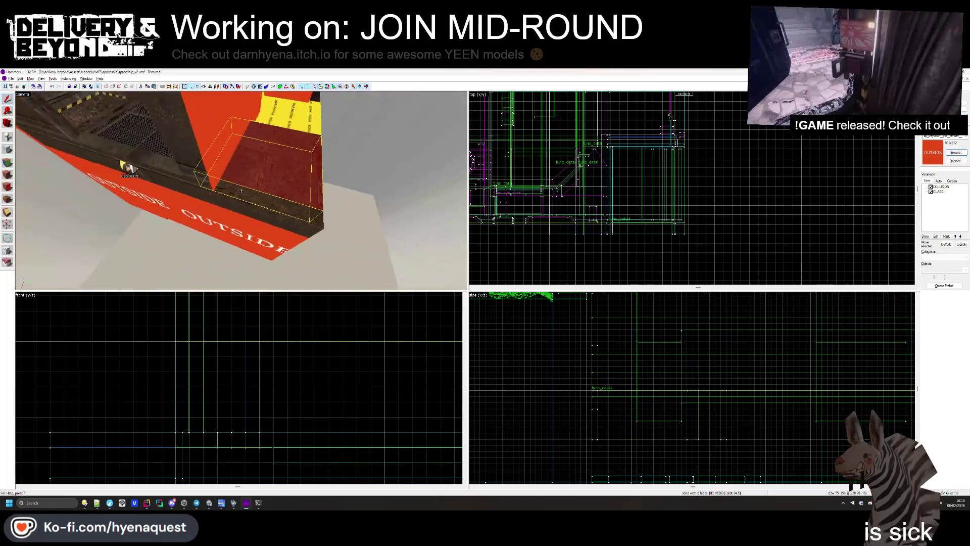
{"action": "key", "text": "z"}
- Select the red strip solid, view it from underneath and down to the grate, then deselect
{"action": "left_click", "coordinate": [242, 196]}
{"action": "key", "text": "z"}
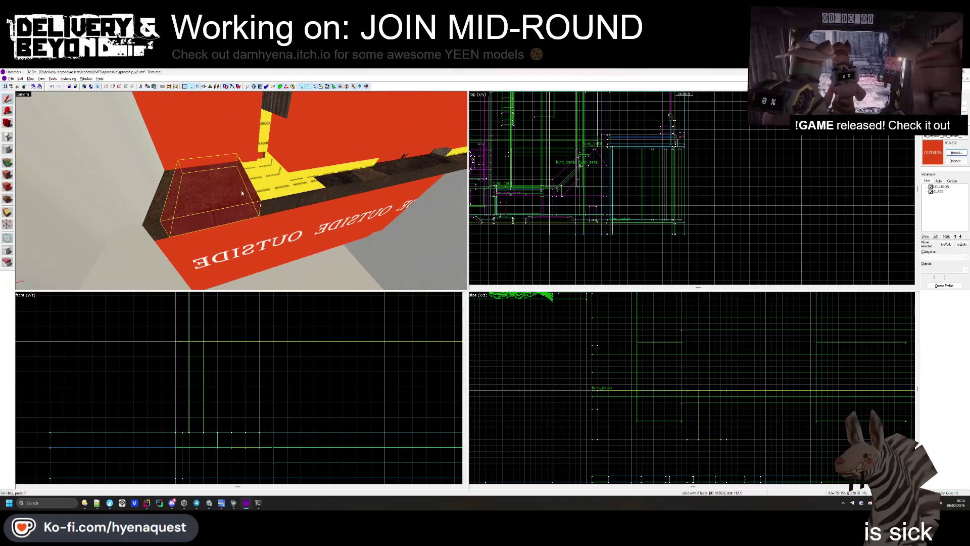
{"action": "key", "text": "z"}
{"action": "key", "text": "w"}
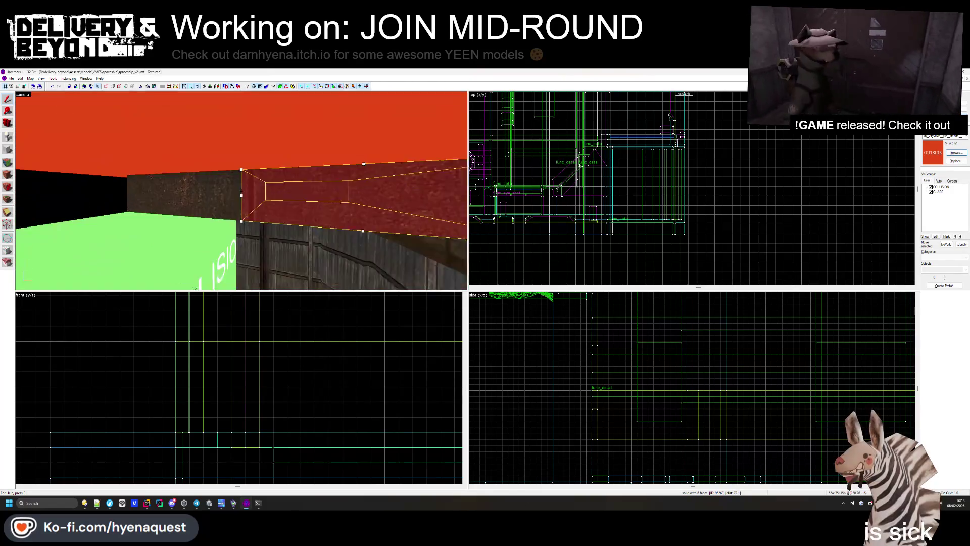
{"action": "key", "text": "z"}
{"action": "key", "text": "Escape"}
- Select the wall solid facing the yellow wall and walkway and enter face texture editing
{"action": "left_click", "coordinate": [264, 203]}
{"action": "key", "text": "z"}
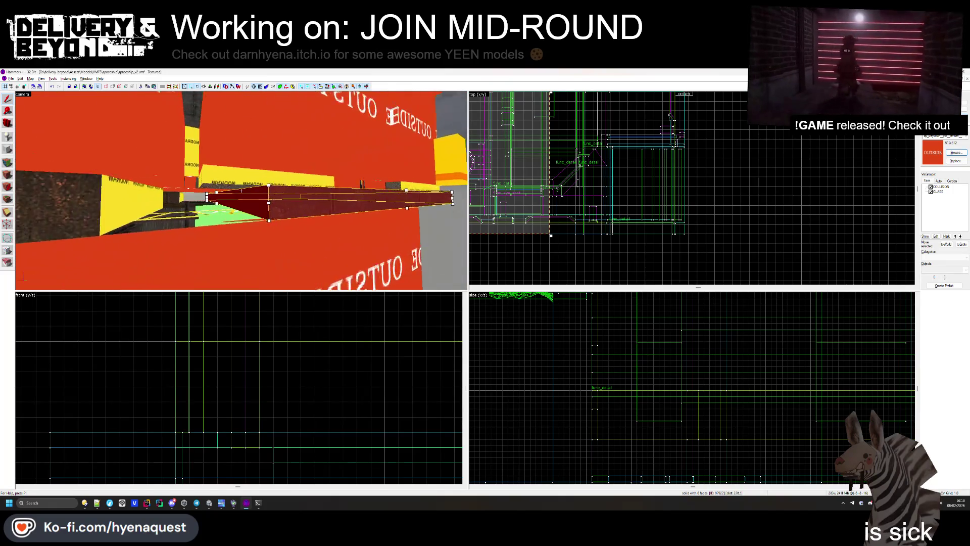
{"action": "key", "text": "z"}
{"action": "key", "text": "shift+a"}
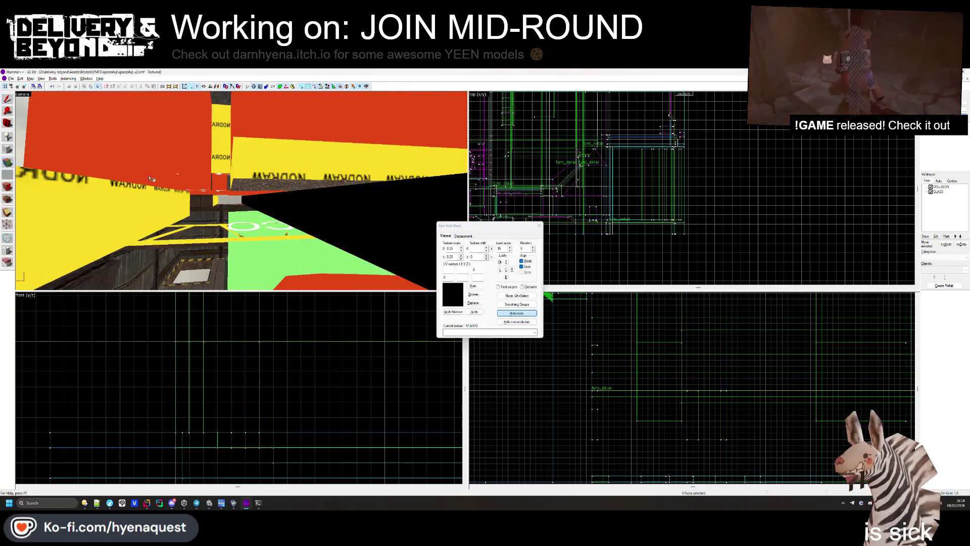
- Give the red face along the floor edge the sampled metal floor texture and close the Face Edit Sheet
{"action": "left_click", "coordinate": [242, 198]}
{"action": "key", "text": "z"}
{"action": "key", "text": "w"}
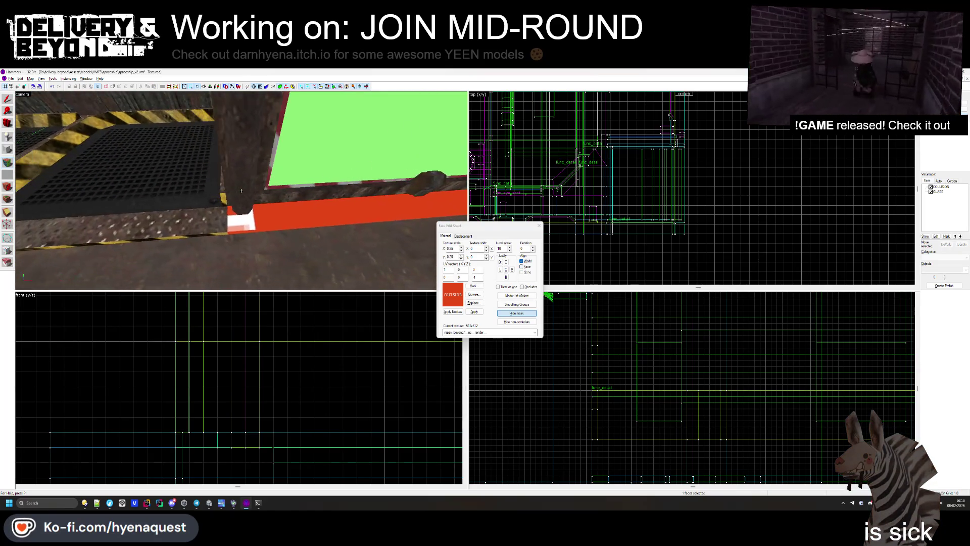
{"action": "key", "text": "z"}
{"action": "left_click", "coordinate": [241, 222]}
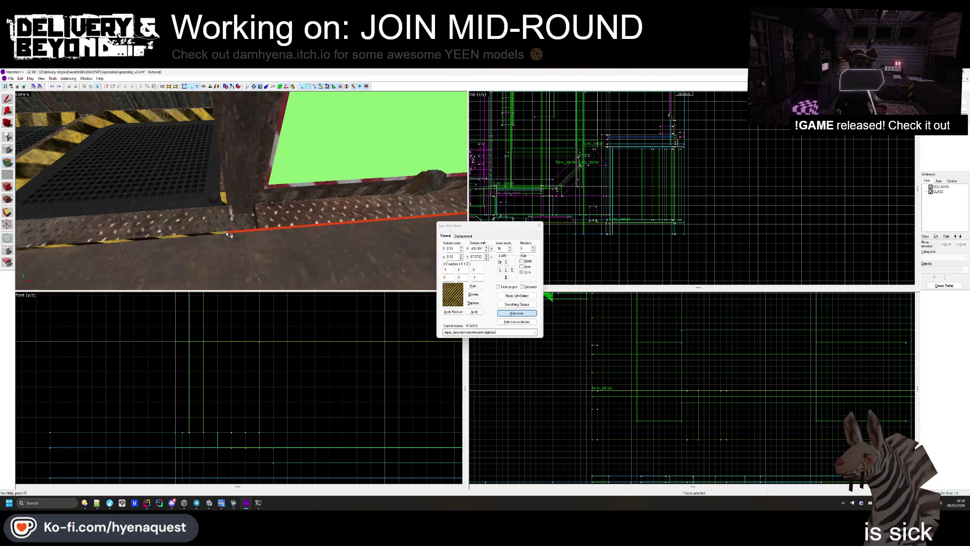
{"action": "left_click", "coordinate": [538, 226]}
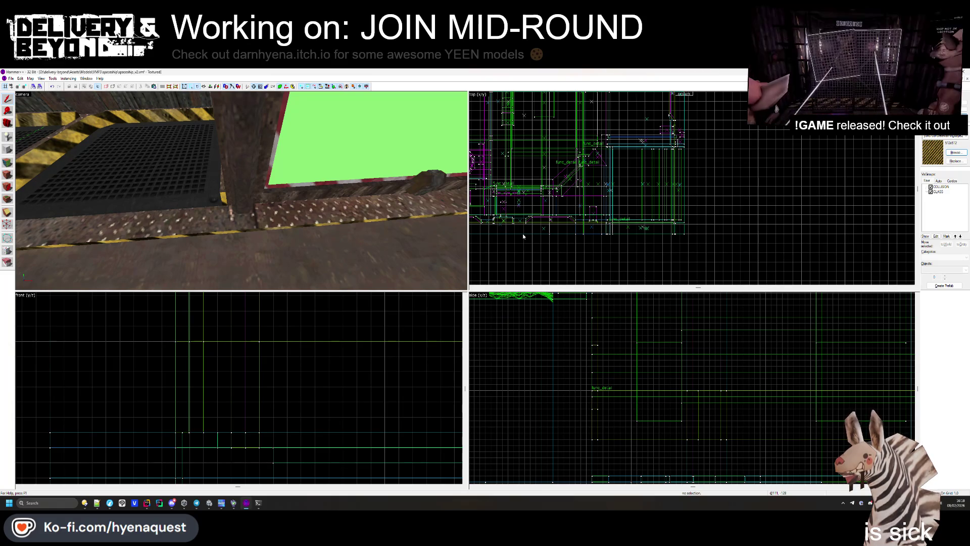
- Scroll the 2D view, then bring up and minimize the steamcmd console
{"action": "scroll", "coordinate": [522, 236], "scroll_direction": "down", "scroll_amount": 5}
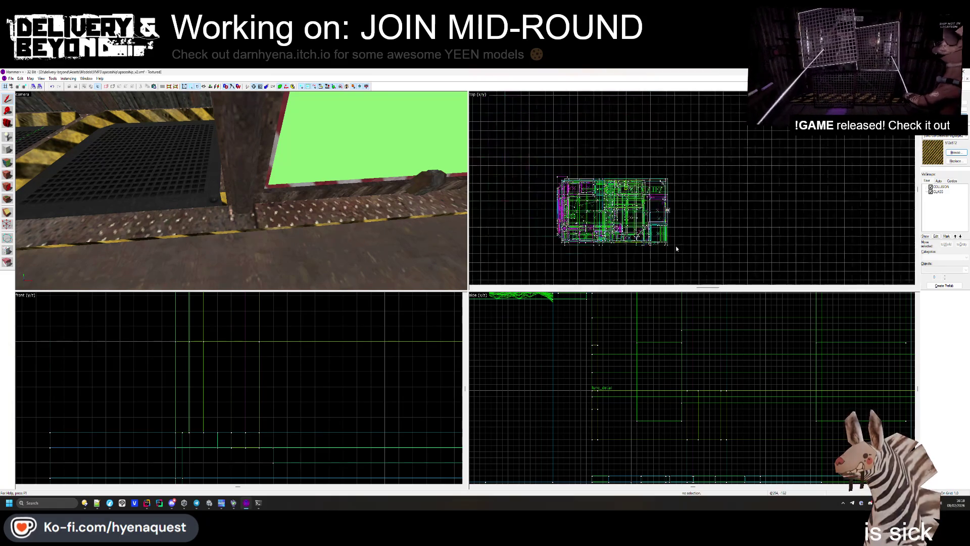
{"action": "scroll", "coordinate": [627, 223], "scroll_direction": "up", "scroll_amount": 4}
{"action": "scroll", "coordinate": [705, 174], "scroll_direction": "down", "scroll_amount": 2}
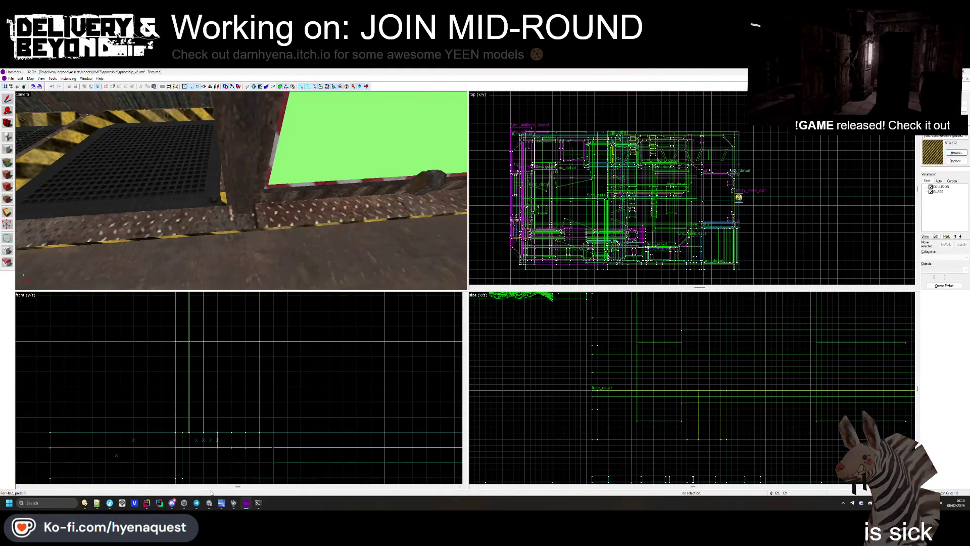
{"action": "left_click", "coordinate": [258, 503]}
{"action": "left_click", "coordinate": [295, 91]}
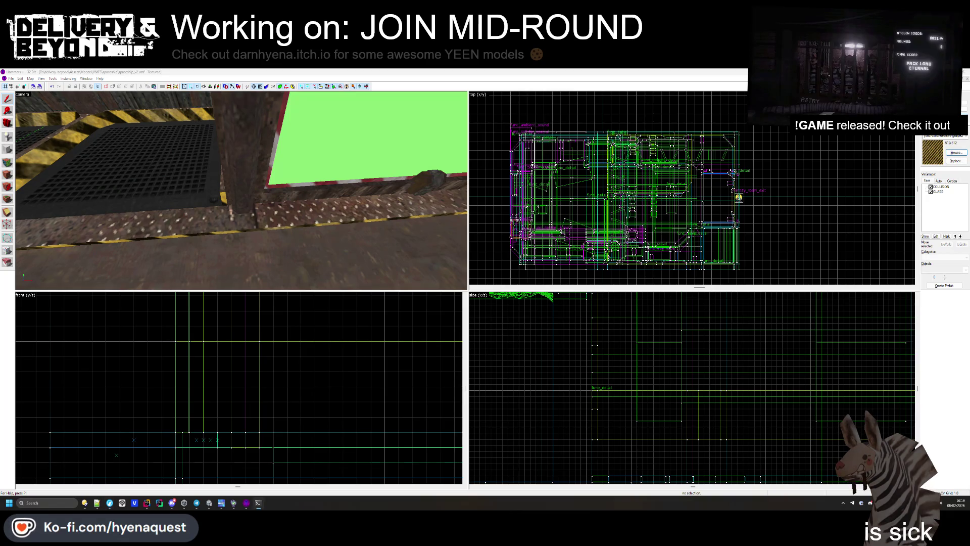
- Place the cursor after the closing brace on line 305 in Rider, then go to Unity's Build Profiles
{"action": "key", "text": "alt+Tab"}
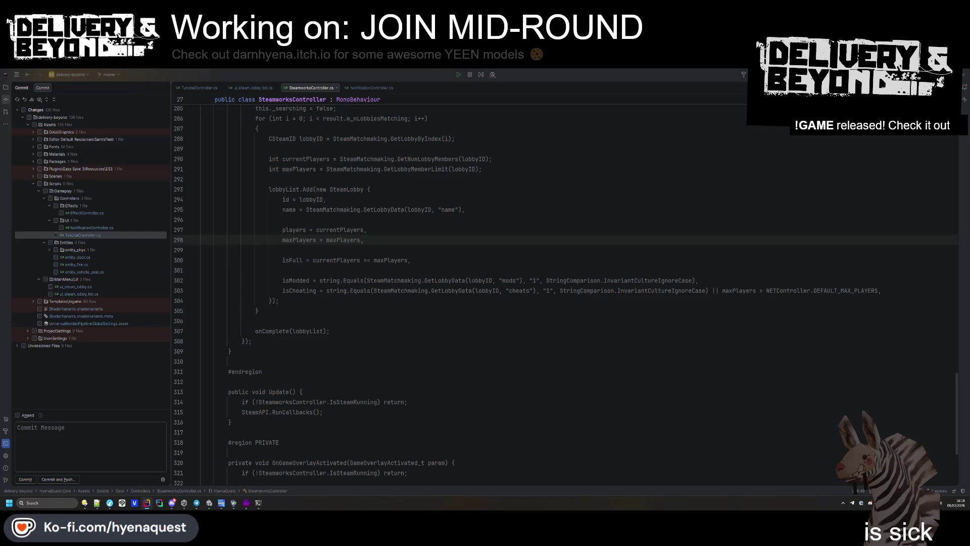
{"action": "left_click", "coordinate": [257, 311]}
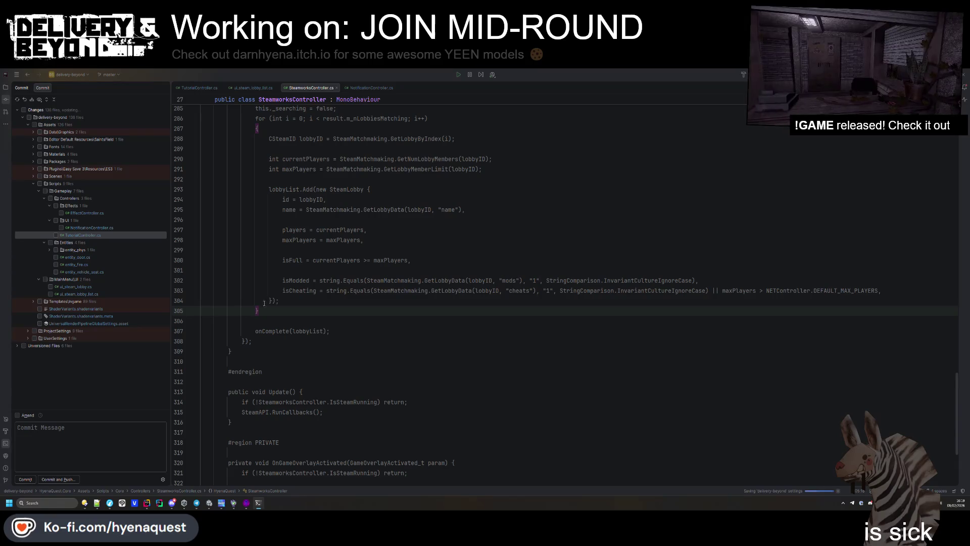
{"action": "left_click", "coordinate": [209, 503]}
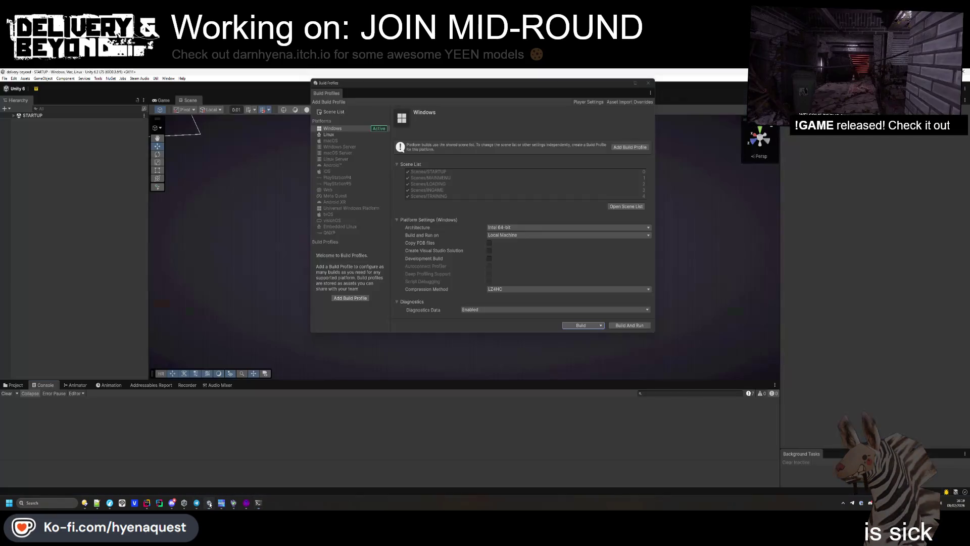
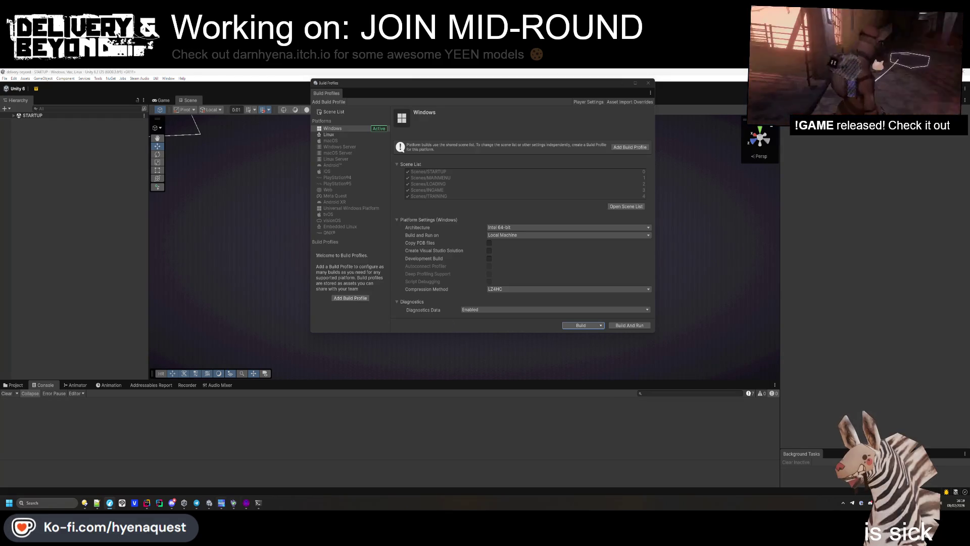
- Switch to Hammer++ and fly the camera through the level's corridors
{"action": "left_click", "coordinate": [221, 502]}
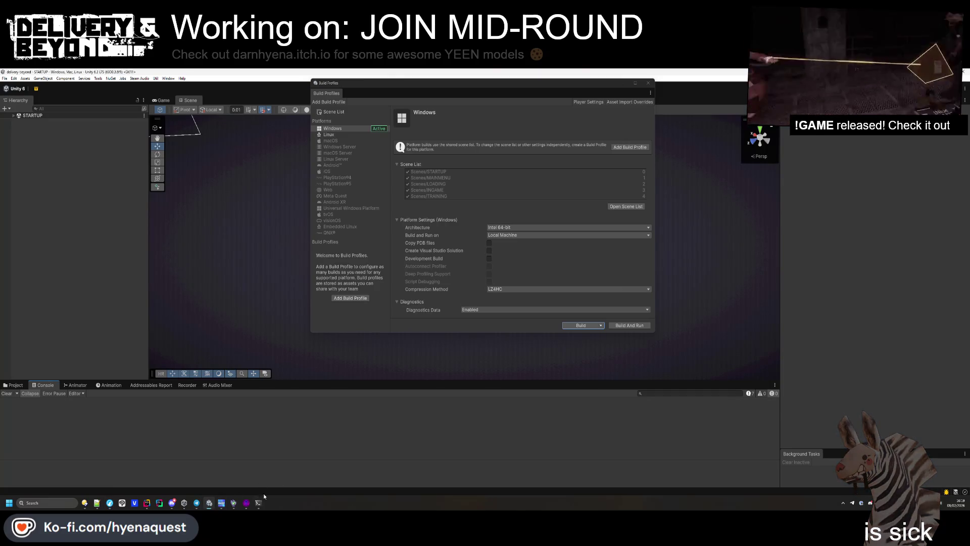
{"action": "key", "text": "z"}
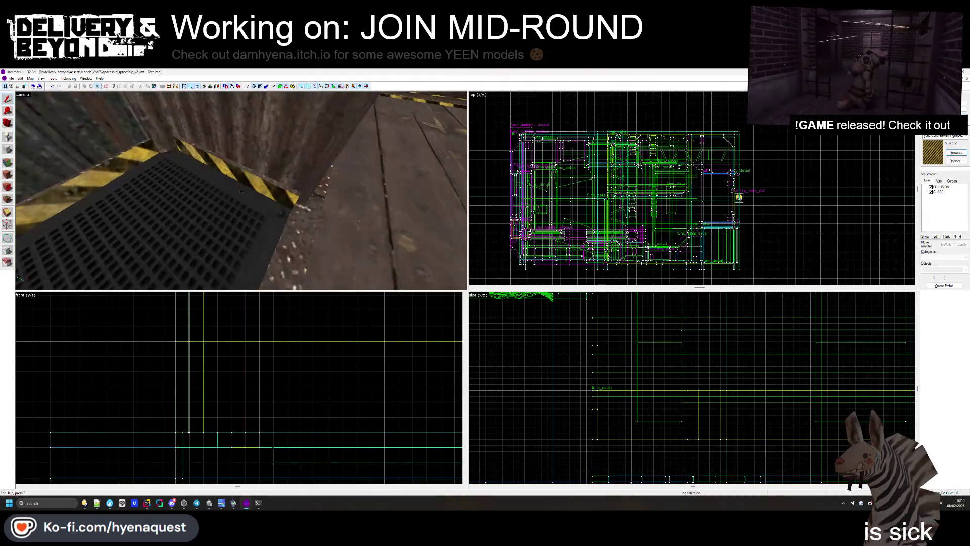
{"action": "key", "text": "w"}
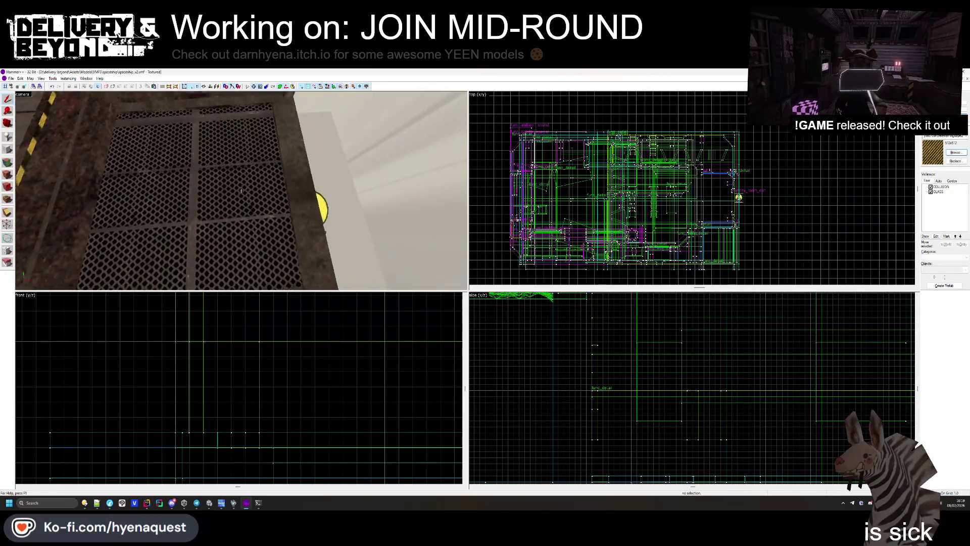
{"action": "key", "text": "w"}
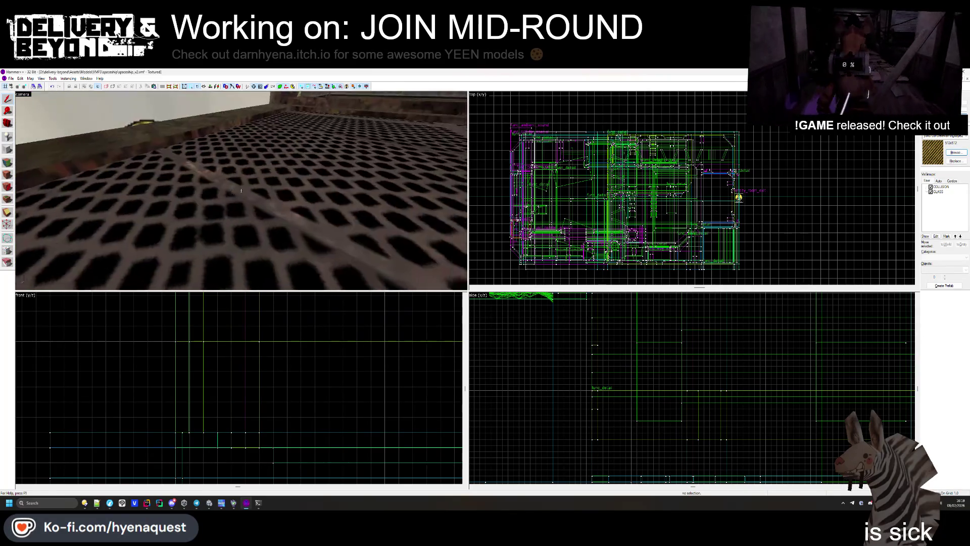
{"action": "key", "text": "w"}
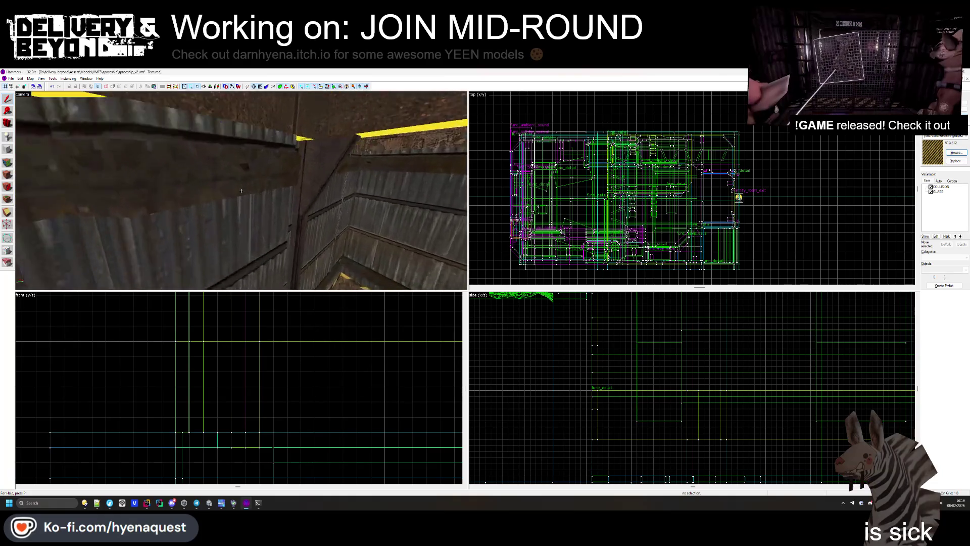
{"action": "key", "text": "w"}
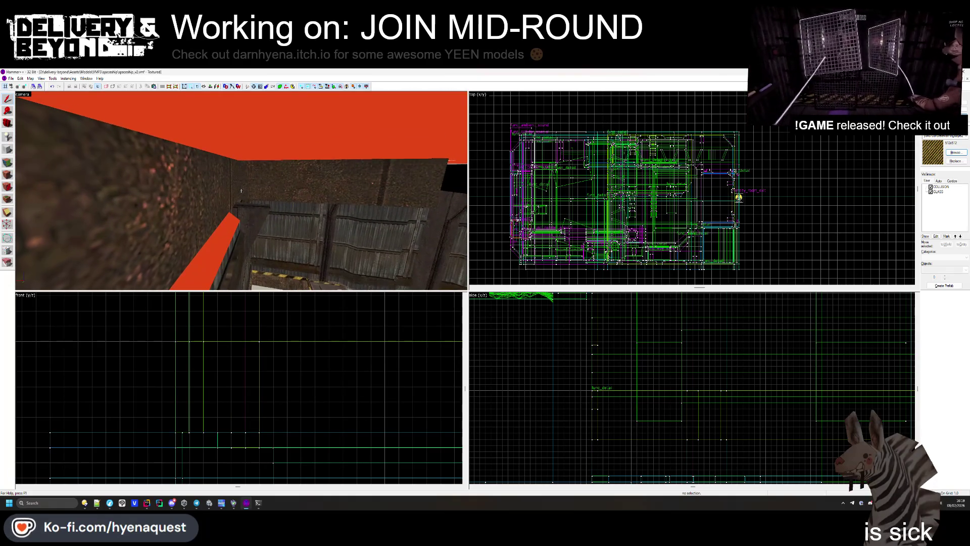
{"action": "key", "text": "w"}
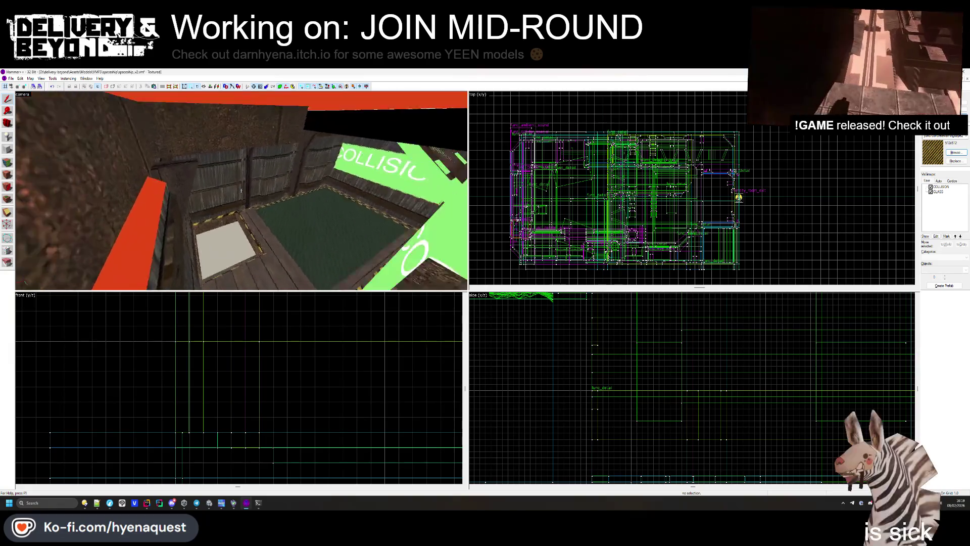
{"action": "key", "text": "z"}
{"action": "left_click", "coordinate": [241, 192]}
{"action": "left_click", "coordinate": [241, 190]}
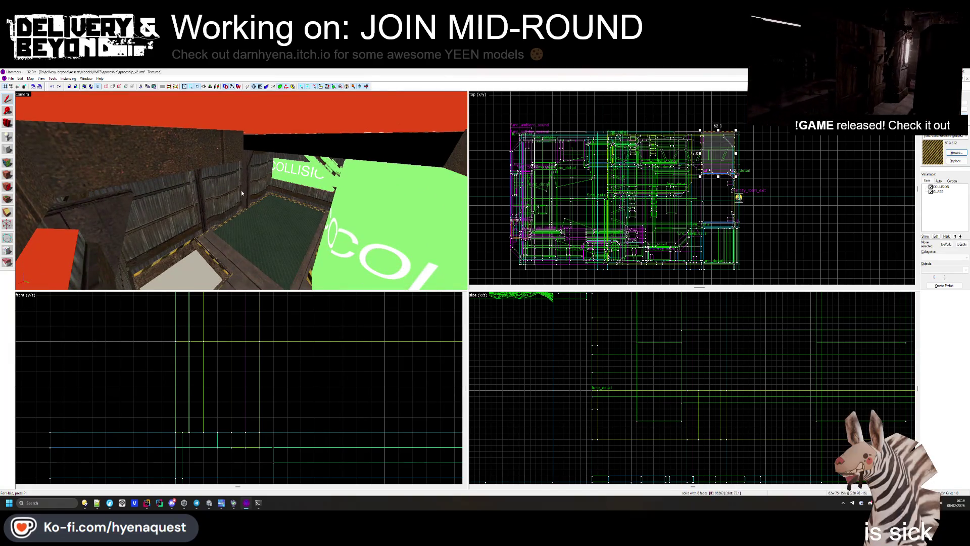
{"action": "left_click", "coordinate": [241, 190]}
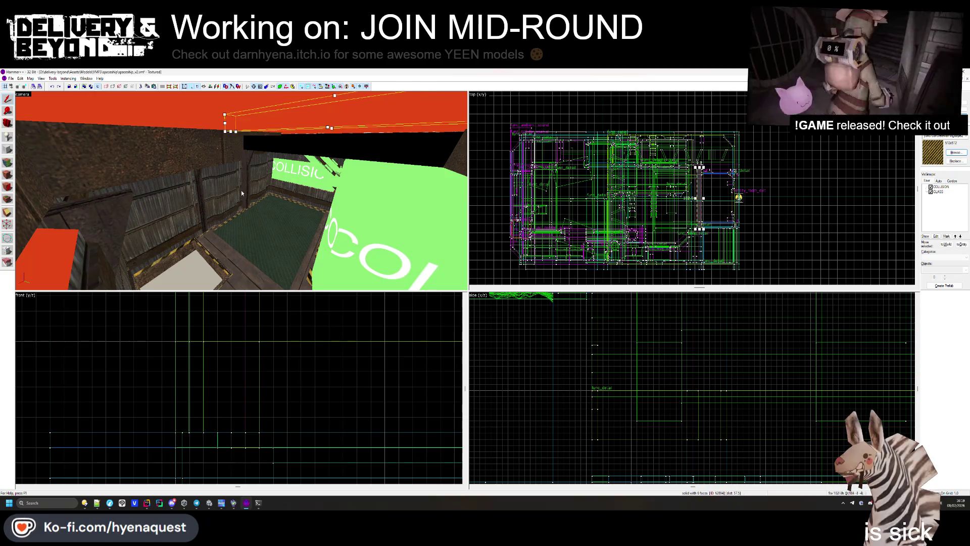
{"action": "left_click", "coordinate": [241, 190]}
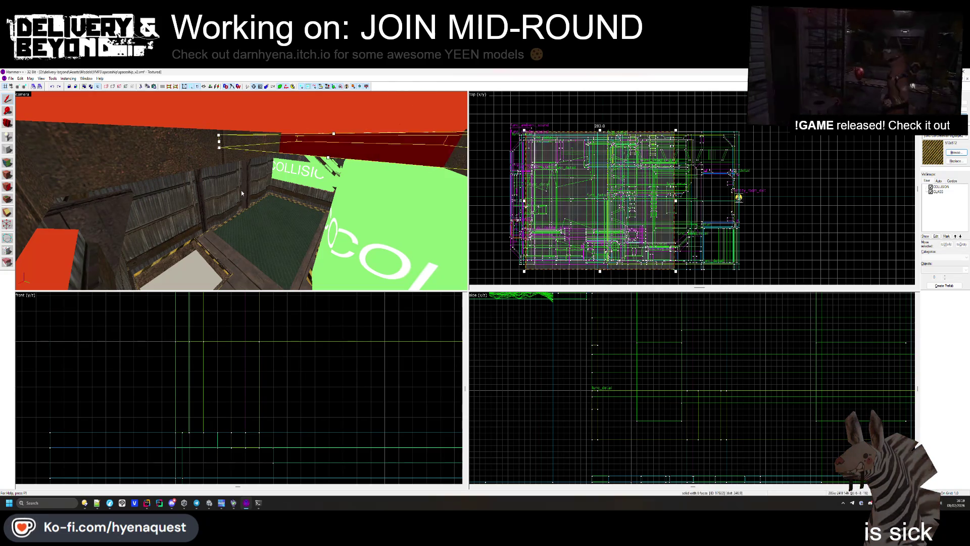
{"action": "key", "text": "Escape"}
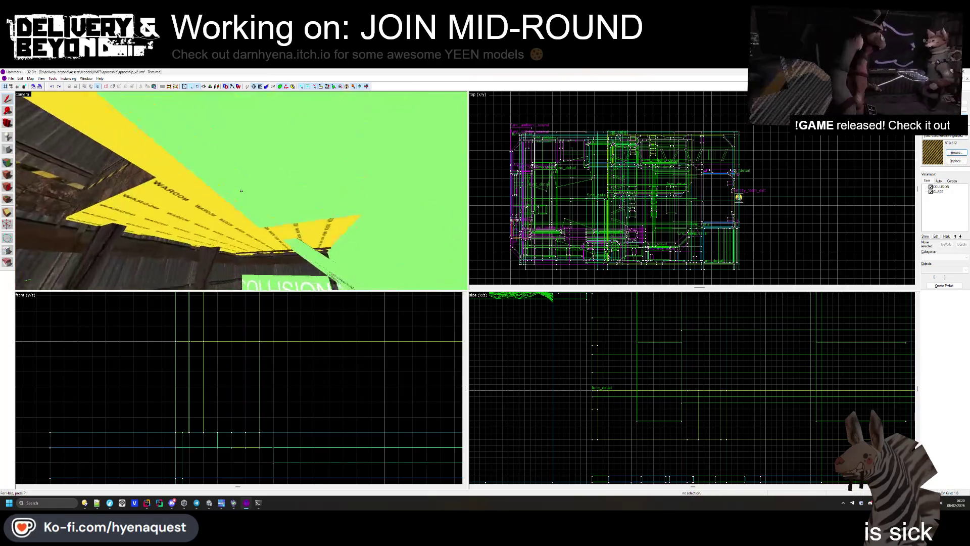
{"action": "left_click", "coordinate": [242, 193]}
{"action": "key", "text": "Escape"}
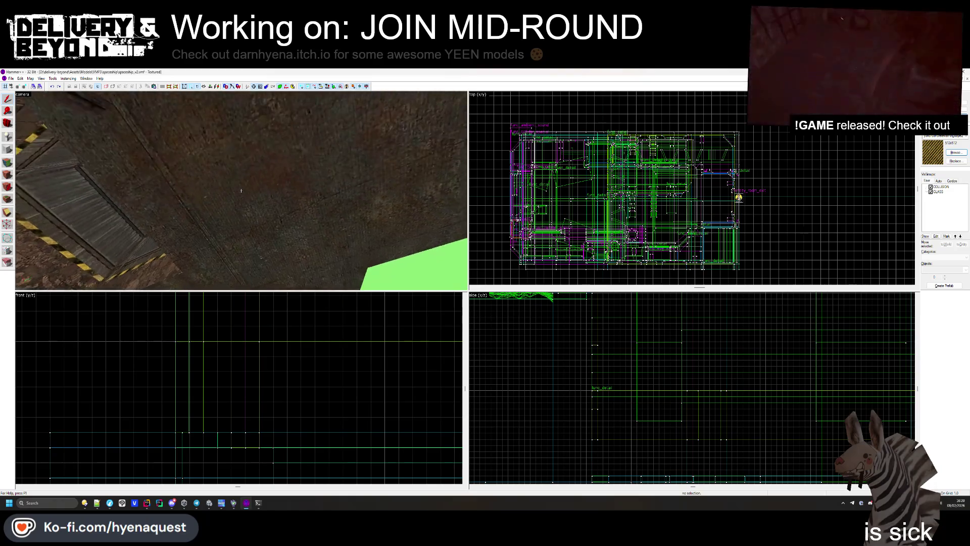
{"action": "key", "text": "w"}
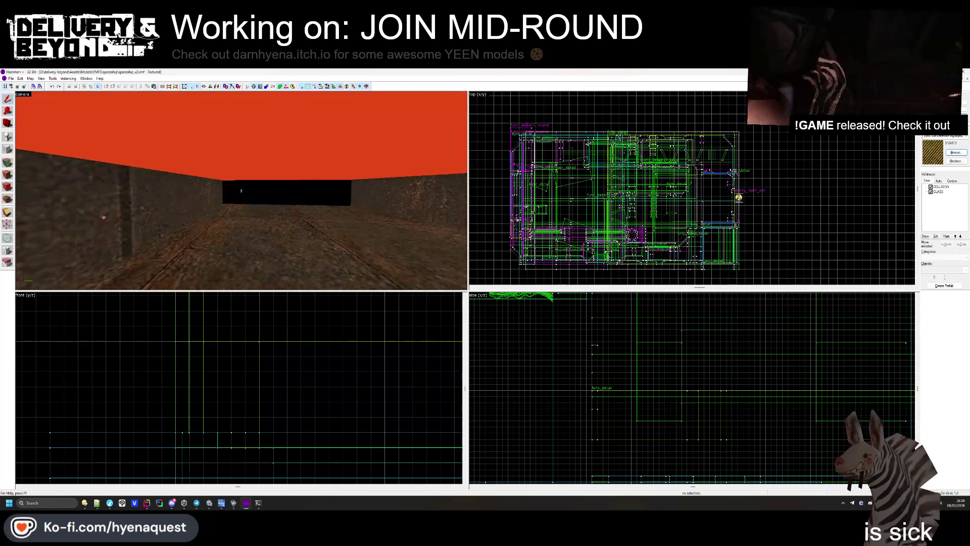
{"action": "left_click", "coordinate": [240, 190]}
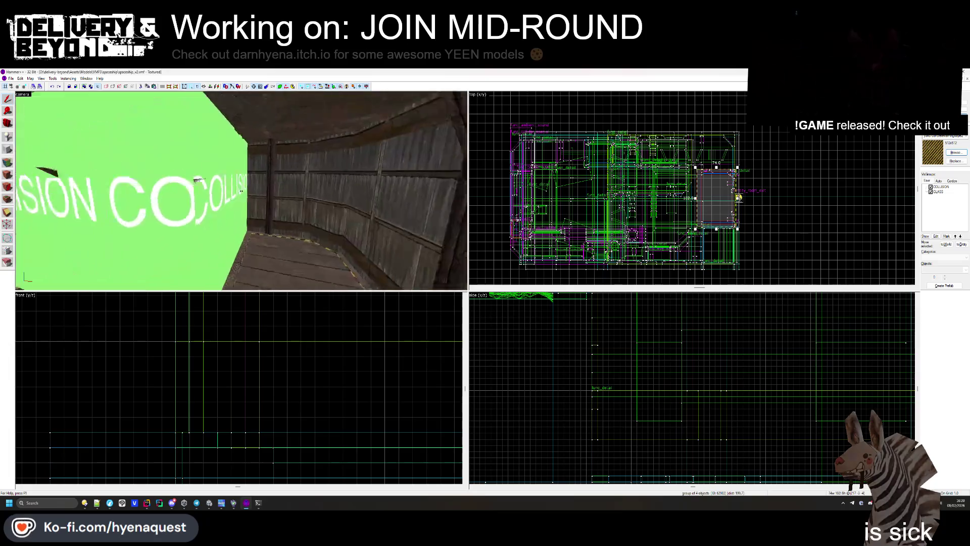
{"action": "key", "text": "Up"}
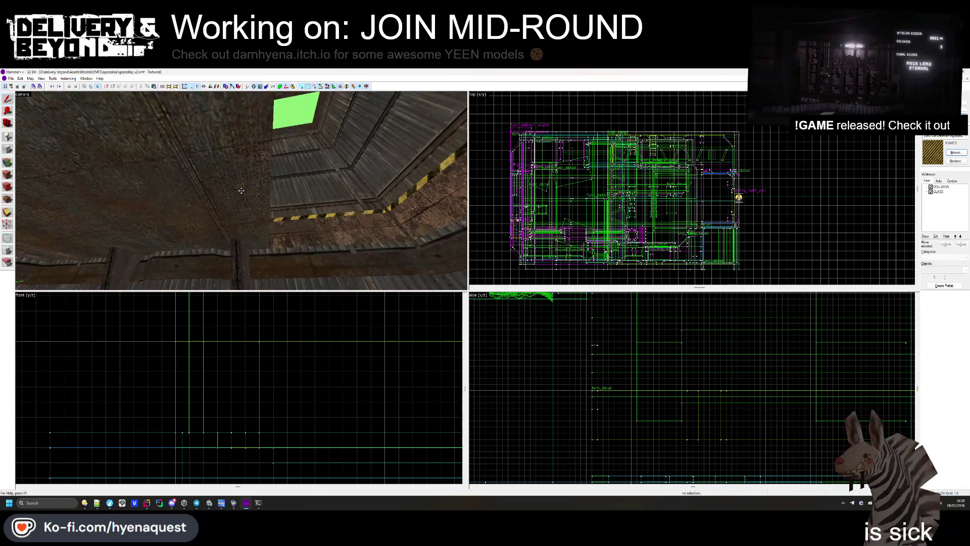
{"action": "key", "text": "z"}
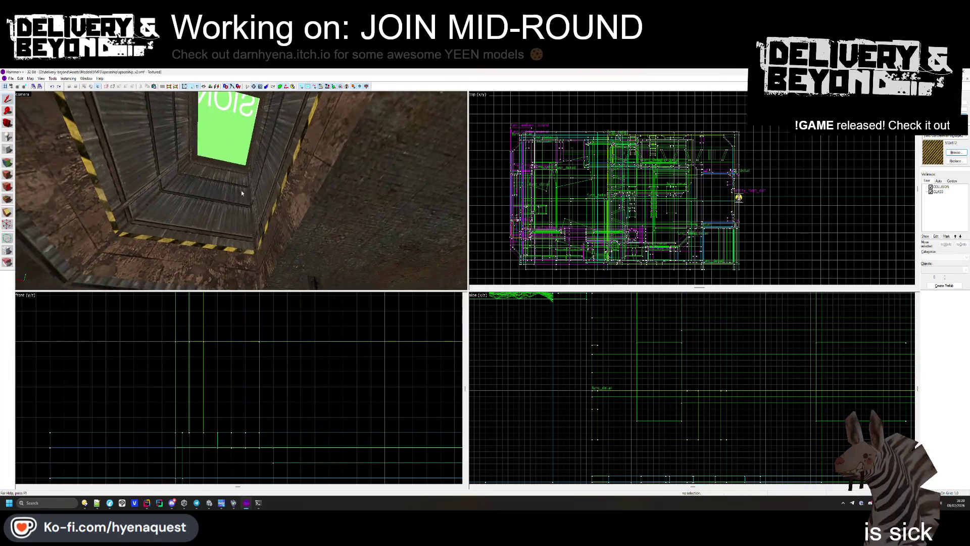
{"action": "left_click", "coordinate": [241, 191]}
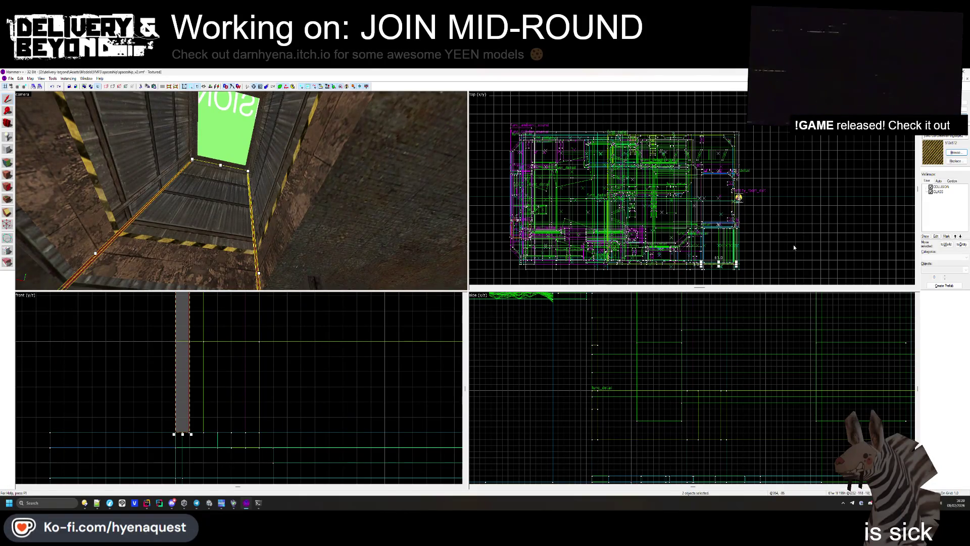
{"action": "left_click", "coordinate": [332, 210]}
{"action": "key", "text": "alt+Return"}
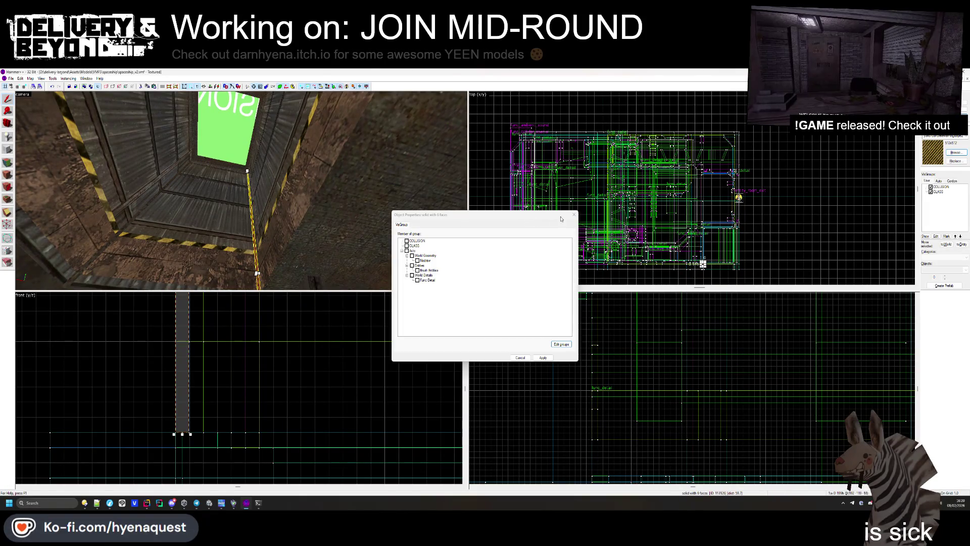
{"action": "key", "text": "Escape"}
{"action": "key", "text": "alt+Return"}
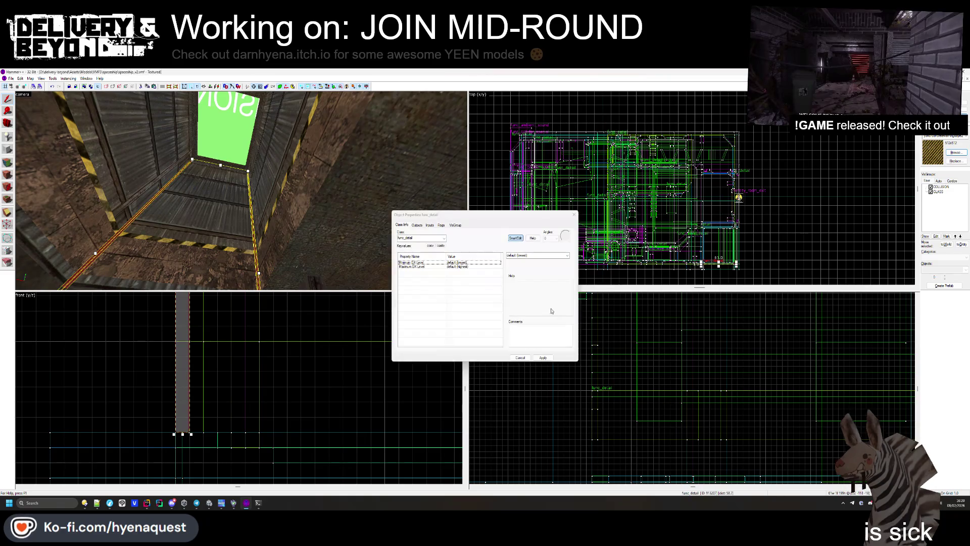
{"action": "key", "text": "Escape"}
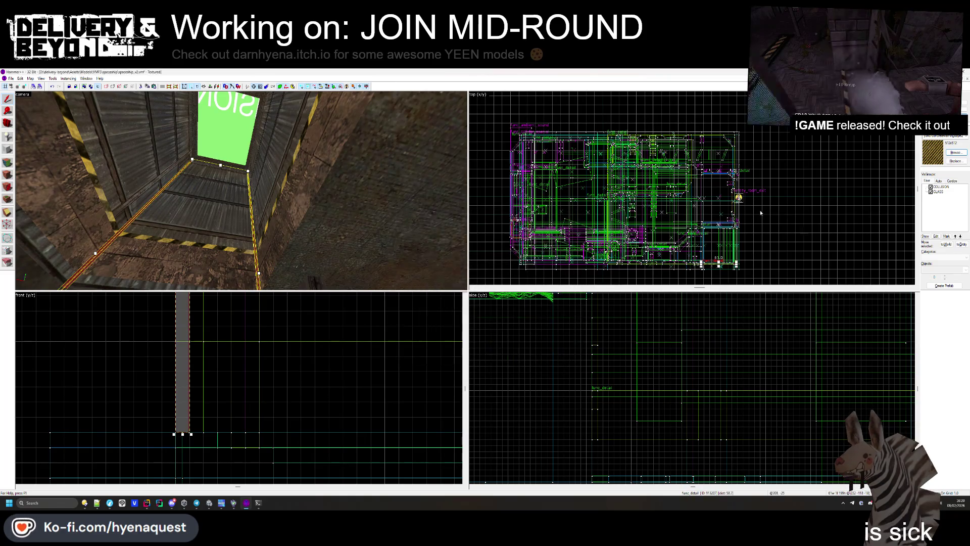
{"action": "key", "text": "Escape"}
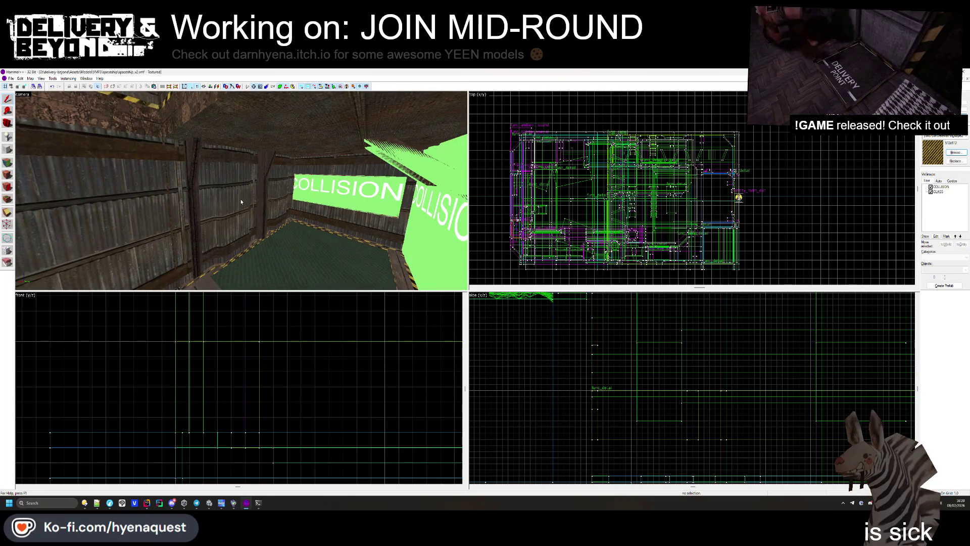
{"action": "key", "text": "z"}
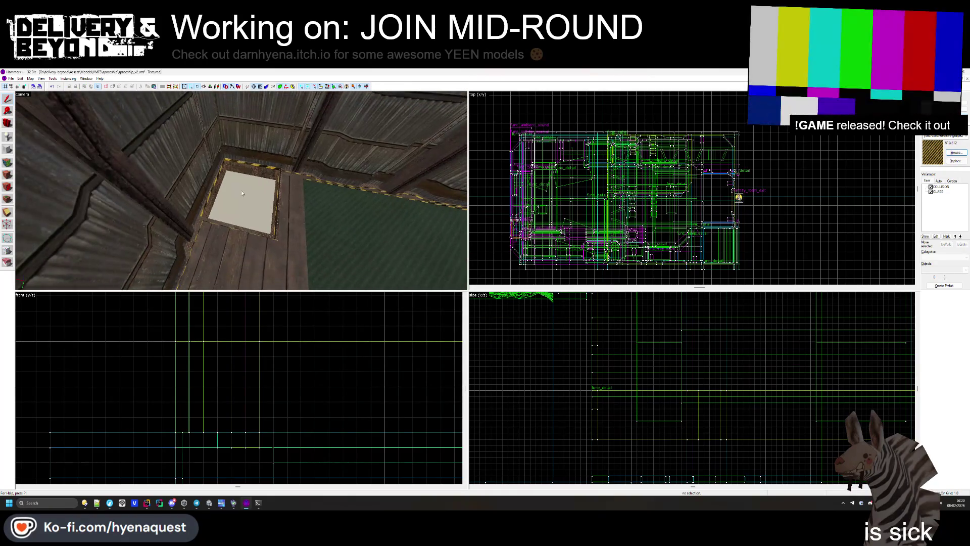
{"action": "key", "text": "w"}
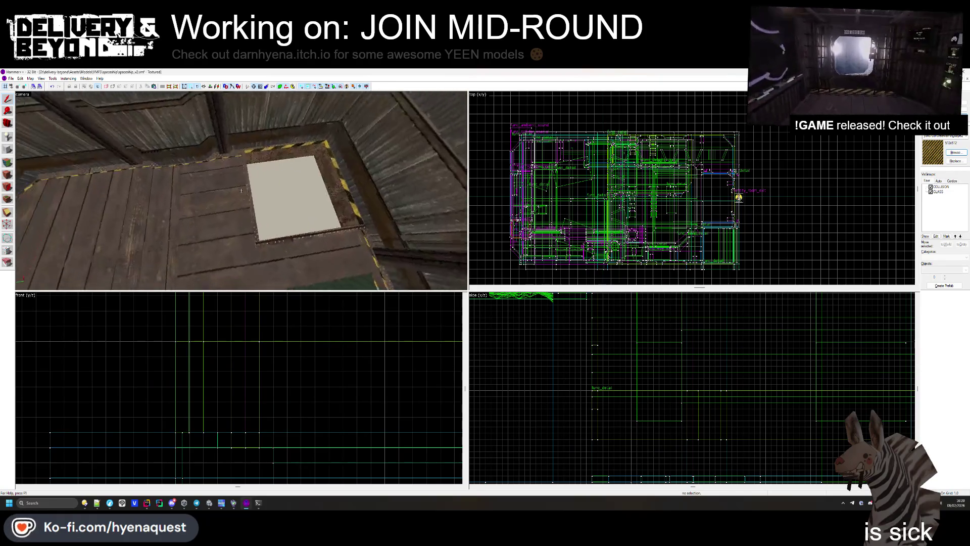
{"action": "key", "text": "z"}
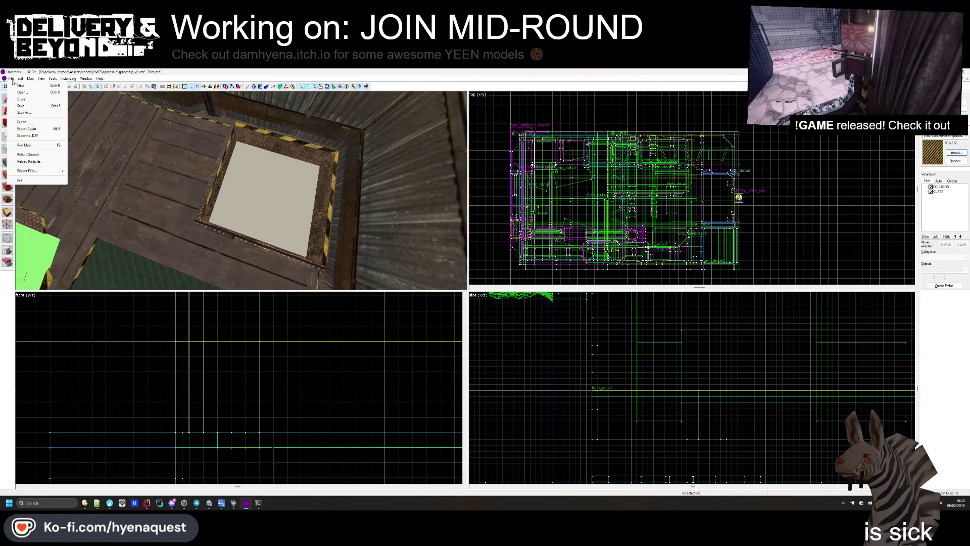
- In the Open dialog, browse D: > delivery-beyond > Assets > Models > VMFS > generation > outside
{"action": "left_click", "coordinate": [23, 92]}
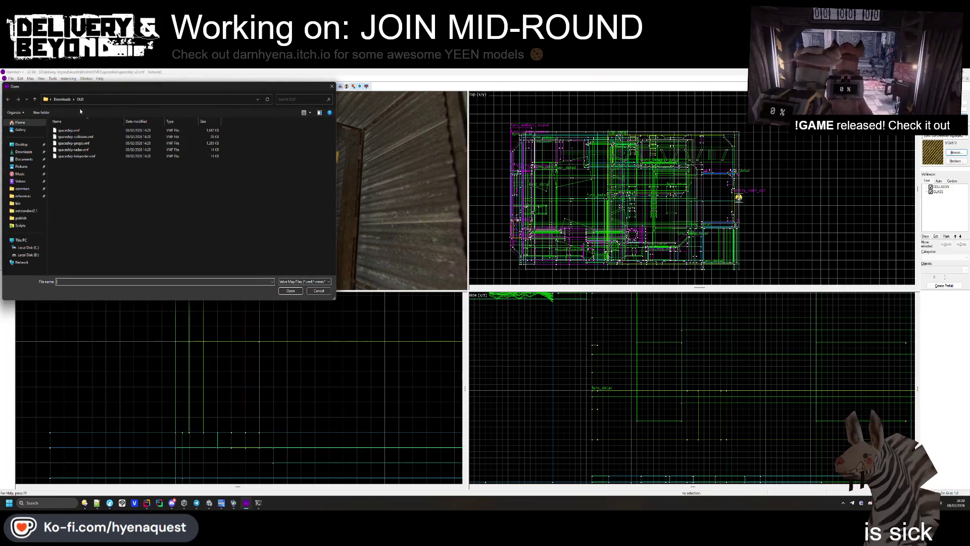
{"action": "left_click", "coordinate": [69, 101]}
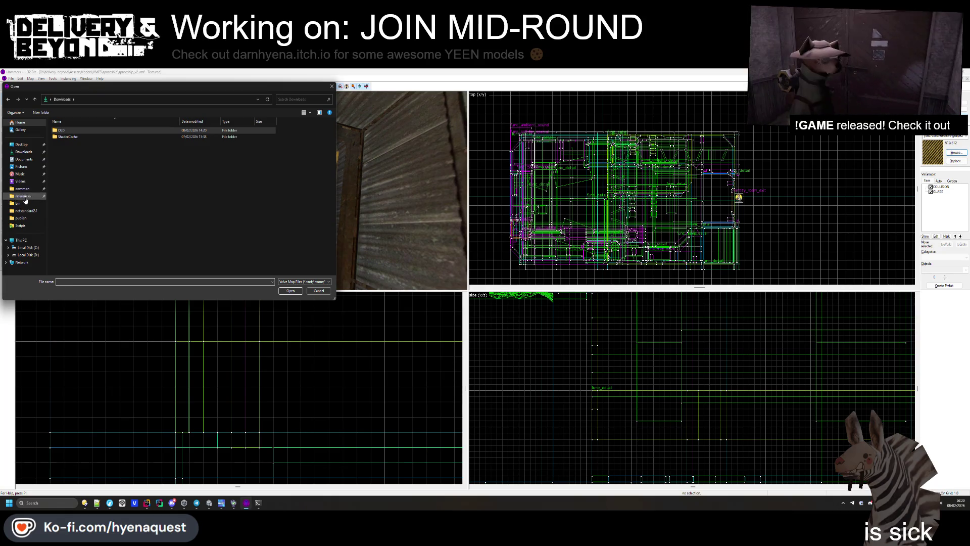
{"action": "left_click", "coordinate": [26, 255]}
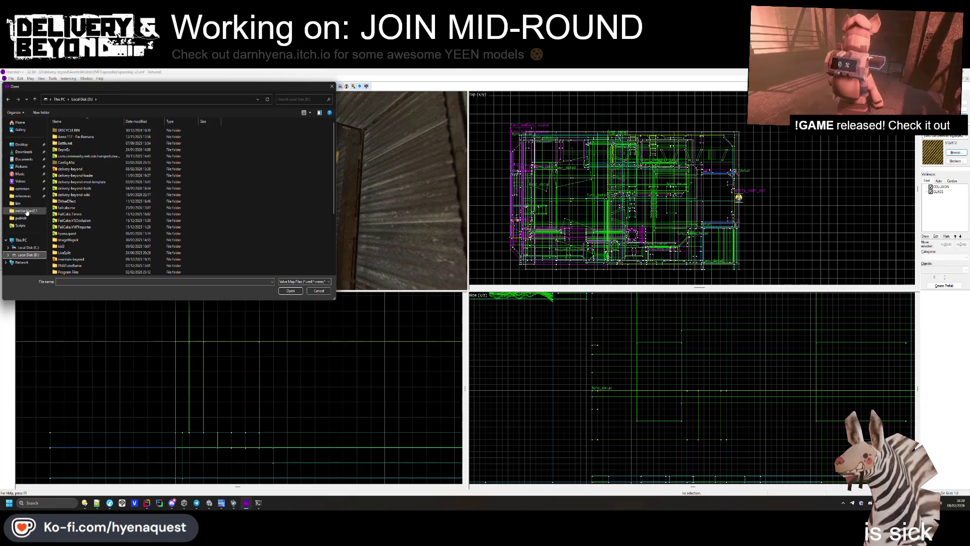
{"action": "double_click", "coordinate": [78, 168]}
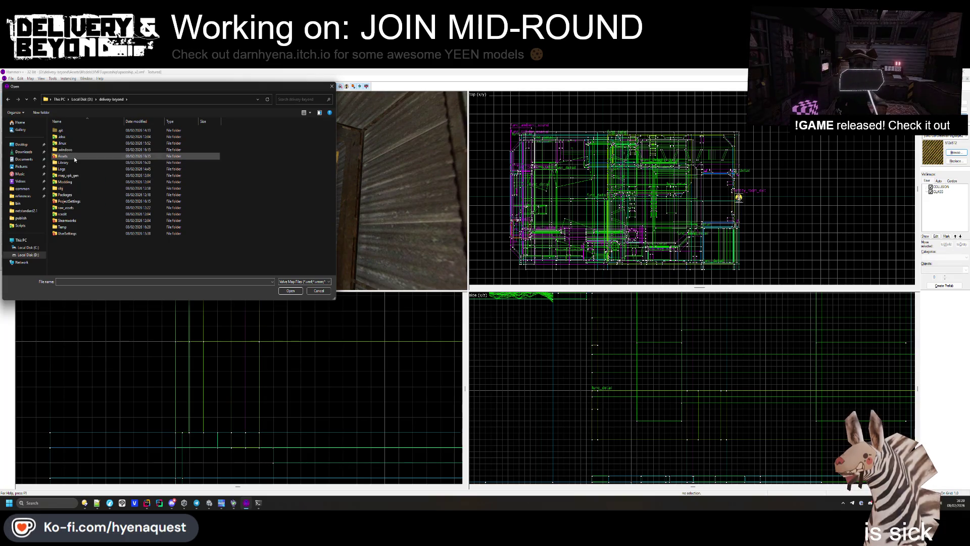
{"action": "double_click", "coordinate": [75, 156]}
{"action": "double_click", "coordinate": [77, 189]}
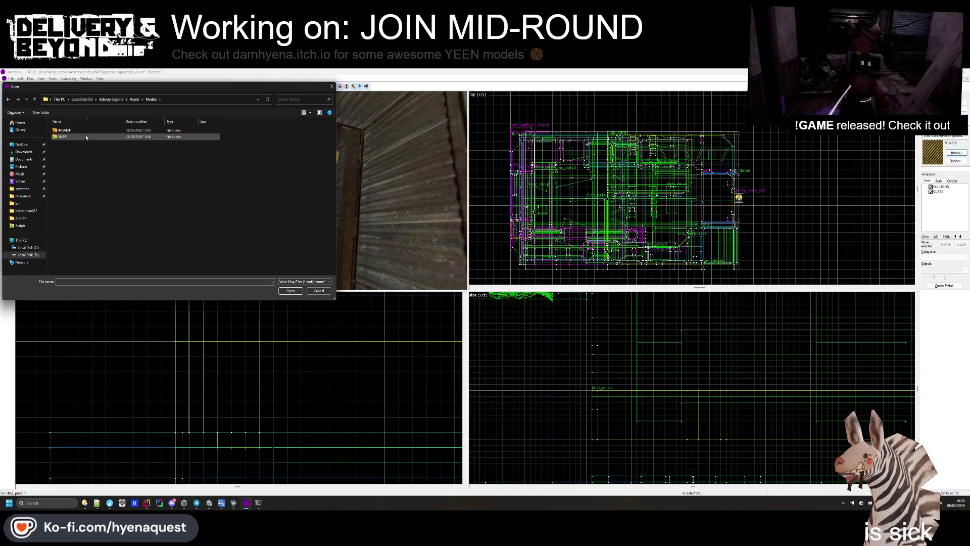
{"action": "double_click", "coordinate": [85, 136]}
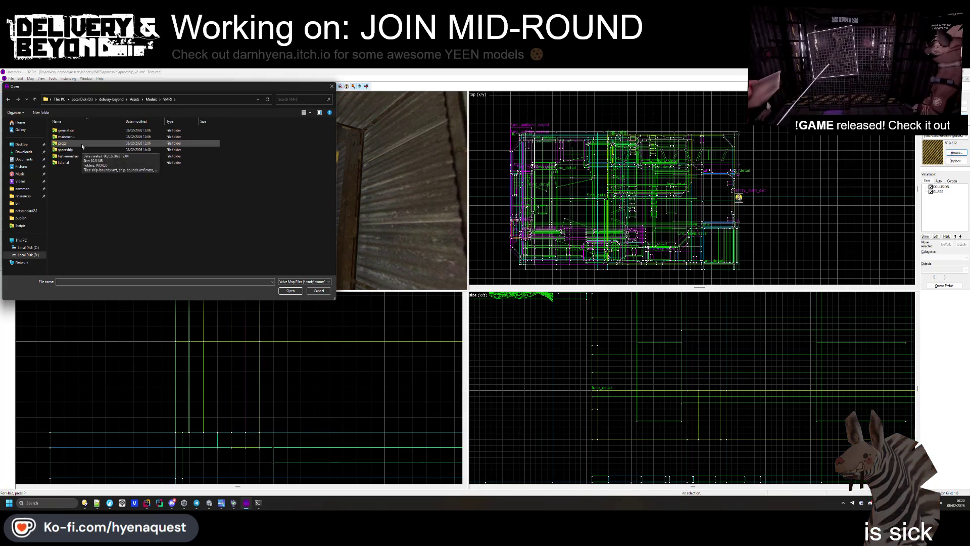
{"action": "double_click", "coordinate": [84, 133]}
{"action": "double_click", "coordinate": [87, 135]}
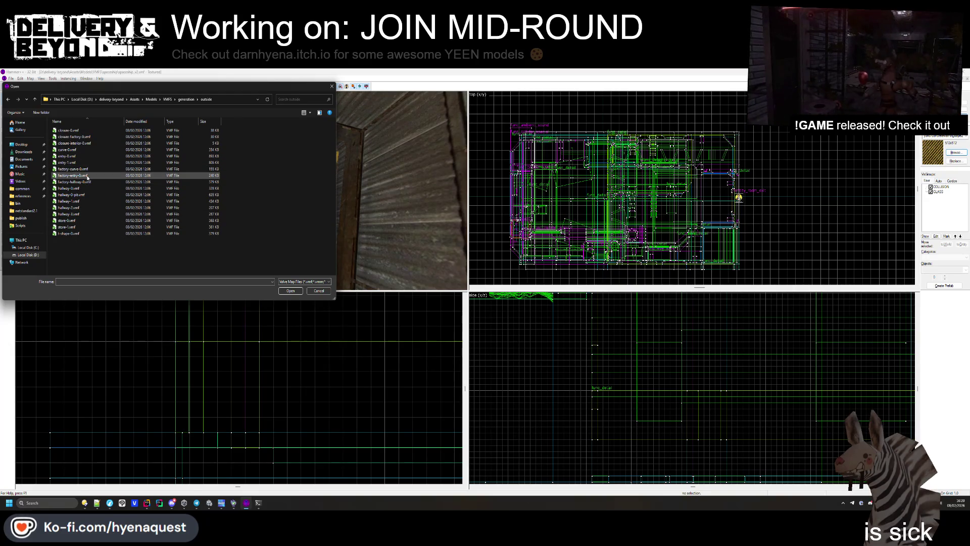
- Look through the VMFS props, ingame and tube folders, then return to generation > outside
{"action": "key", "text": "alt+Up"}
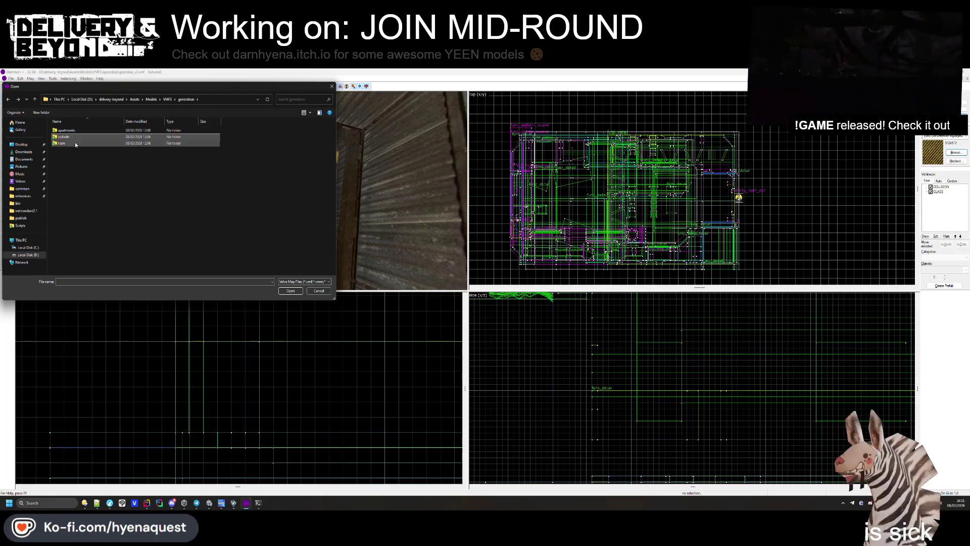
{"action": "key", "text": "alt+Up"}
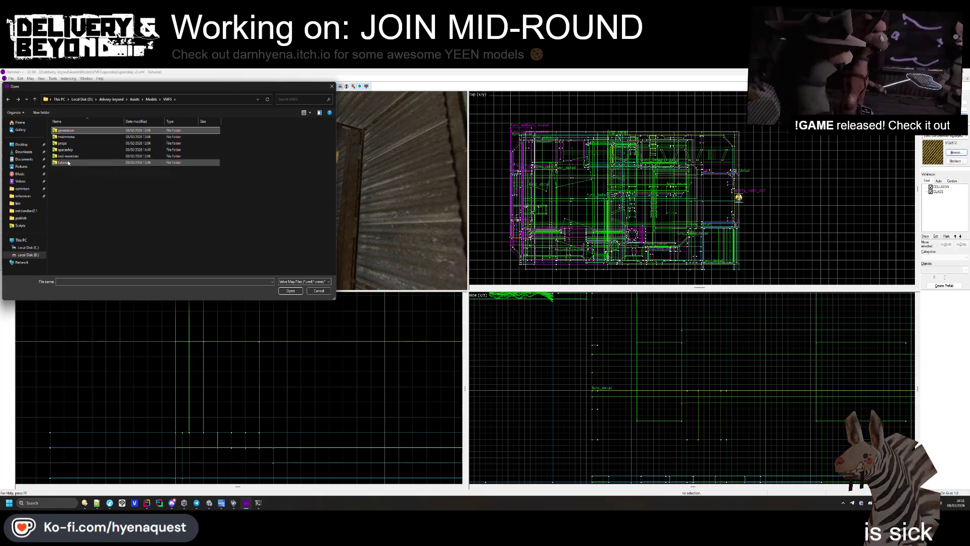
{"action": "left_click", "coordinate": [71, 146]}
{"action": "double_click", "coordinate": [72, 144]}
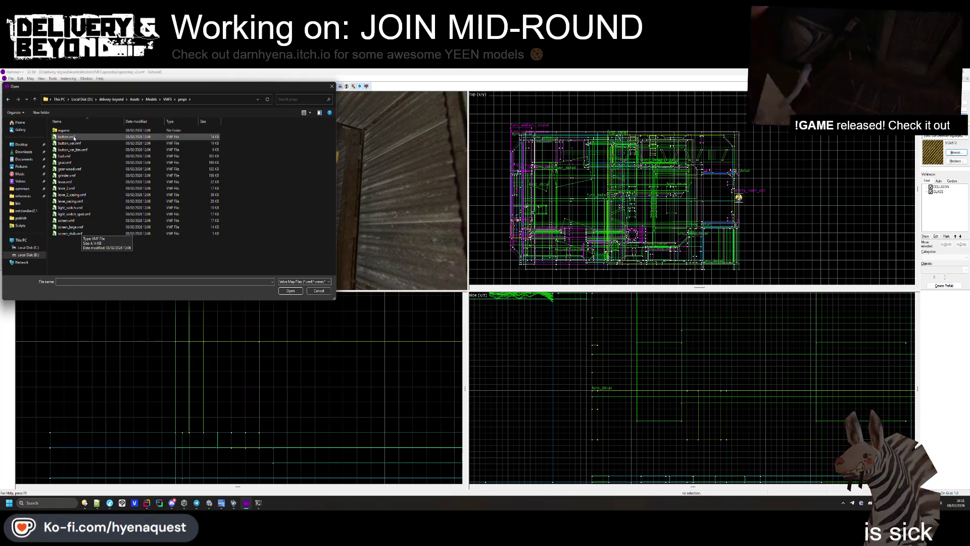
{"action": "left_click", "coordinate": [75, 136]}
{"action": "double_click", "coordinate": [75, 131]}
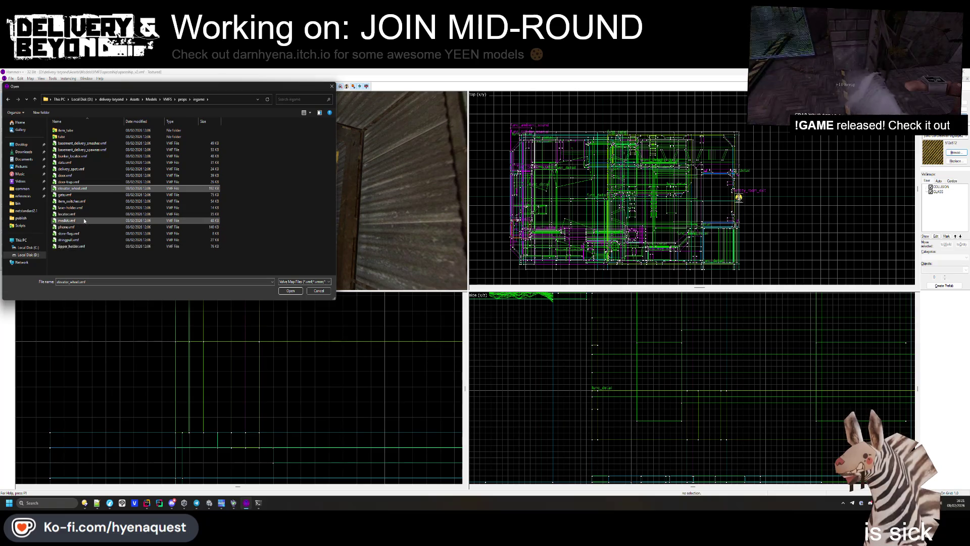
{"action": "double_click", "coordinate": [75, 136]}
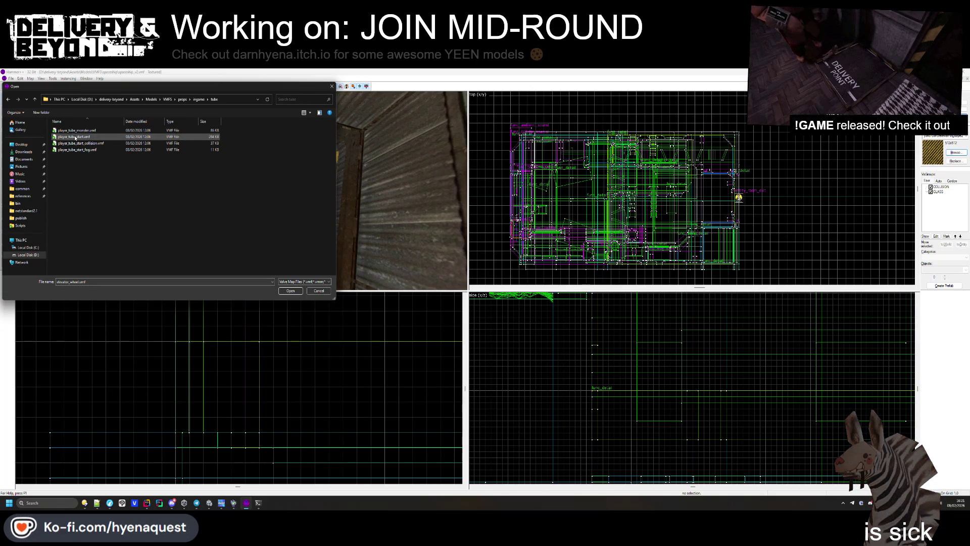
{"action": "key", "text": "alt+Up"}
{"action": "key", "text": "alt+Up"}
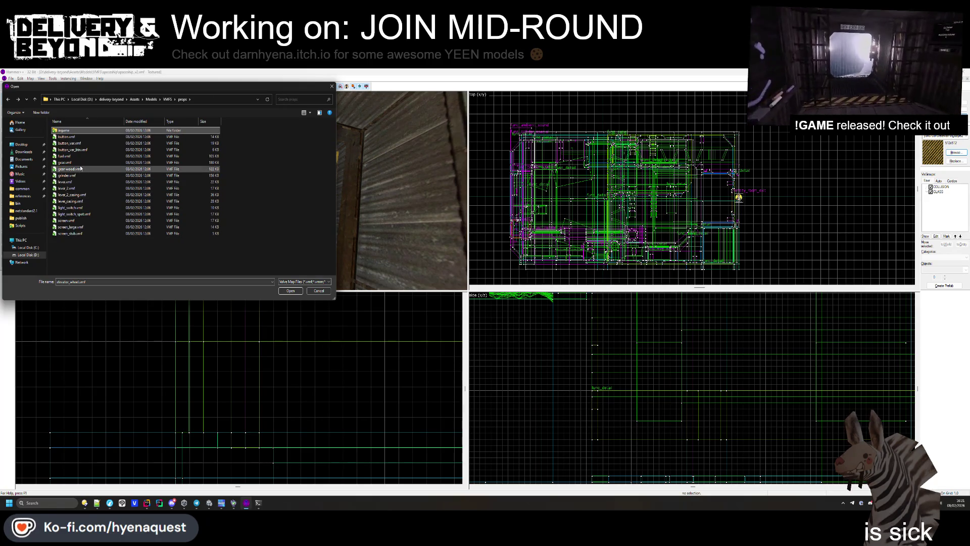
{"action": "key", "text": "alt+Up"}
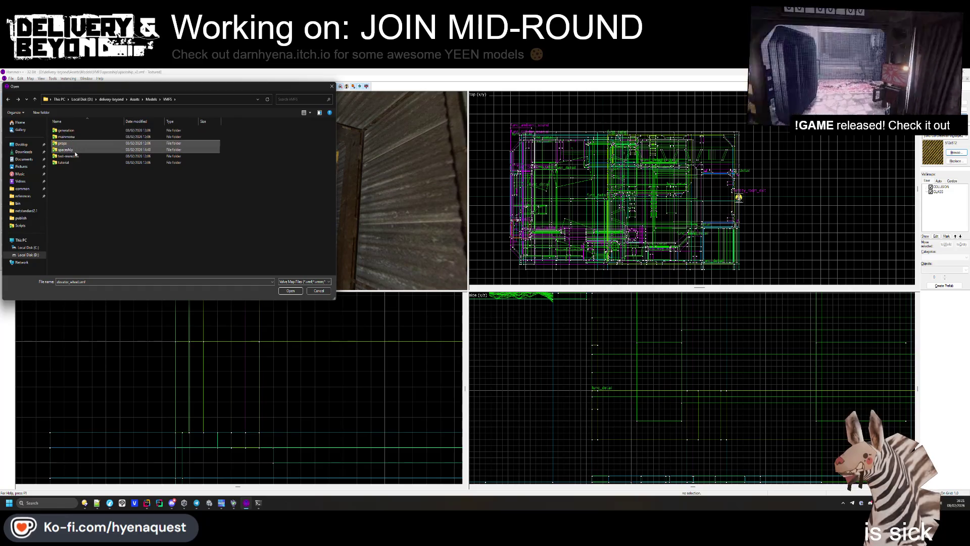
{"action": "double_click", "coordinate": [76, 130]}
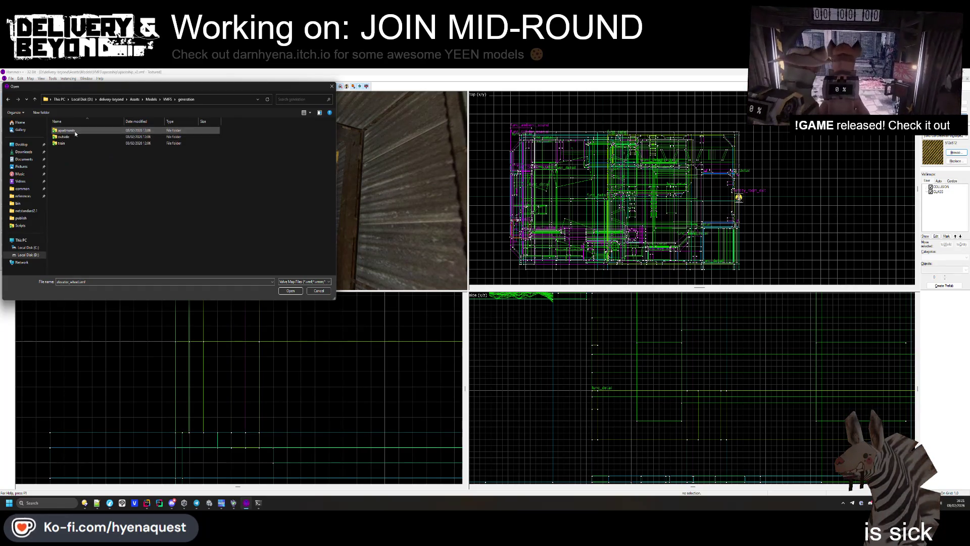
{"action": "double_click", "coordinate": [76, 136]}
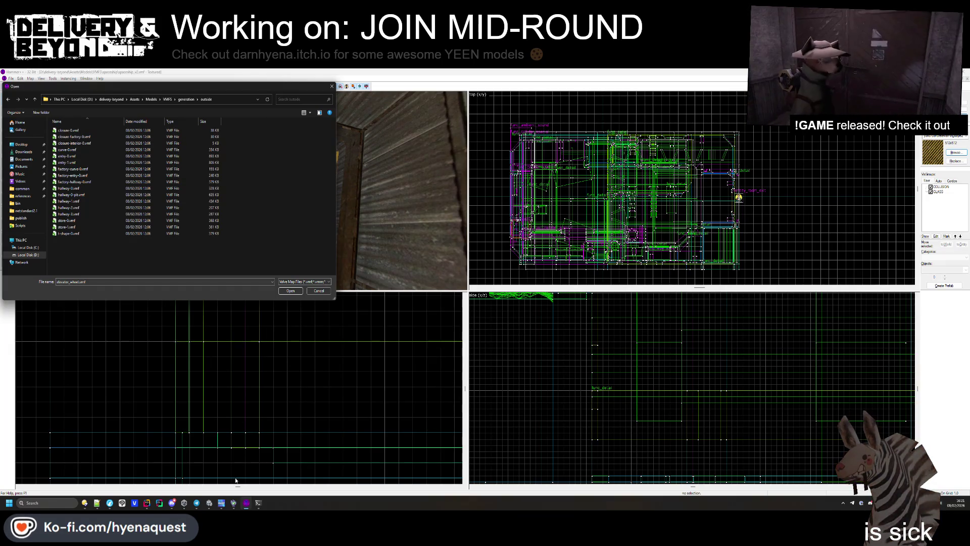
{"action": "left_click", "coordinate": [212, 502]}
- Clear the Project search, open entity_elevator from City/Entities, and ping its mesh's source model
{"action": "left_click", "coordinate": [13, 386]}
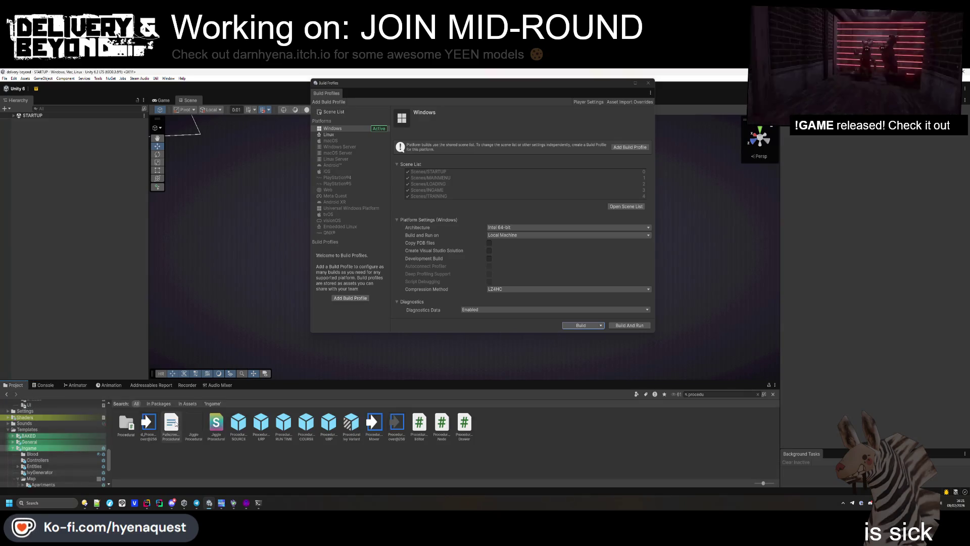
{"action": "key", "text": "Escape"}
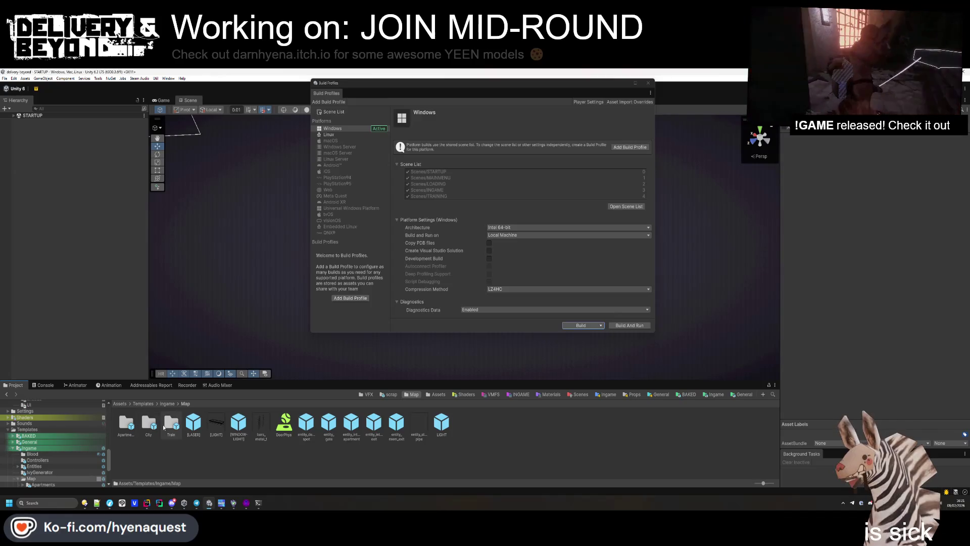
{"action": "double_click", "coordinate": [148, 428]}
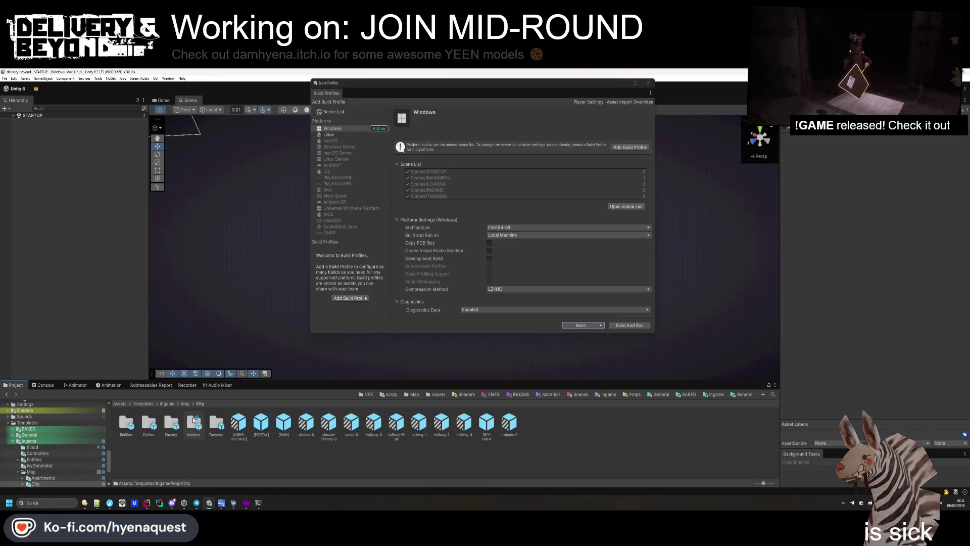
{"action": "double_click", "coordinate": [141, 427]}
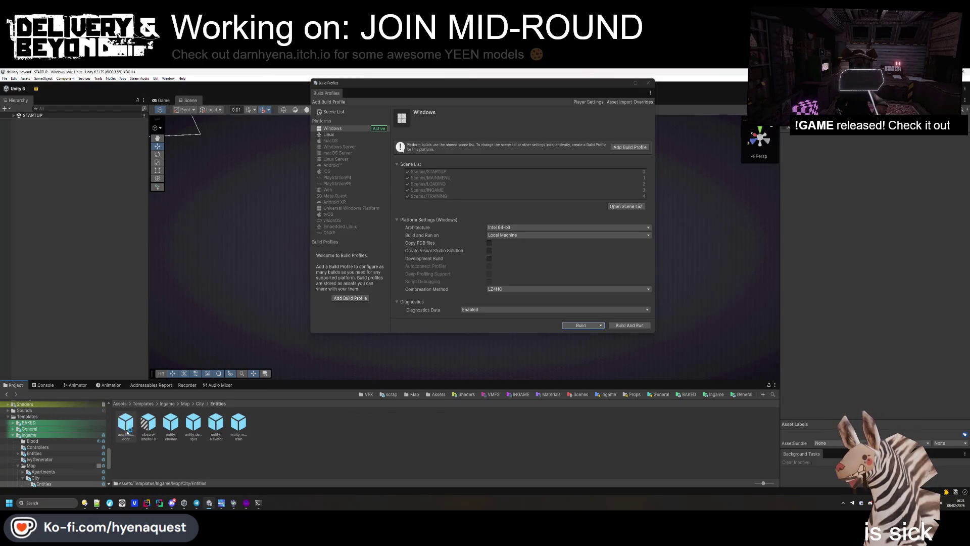
{"action": "double_click", "coordinate": [216, 423]}
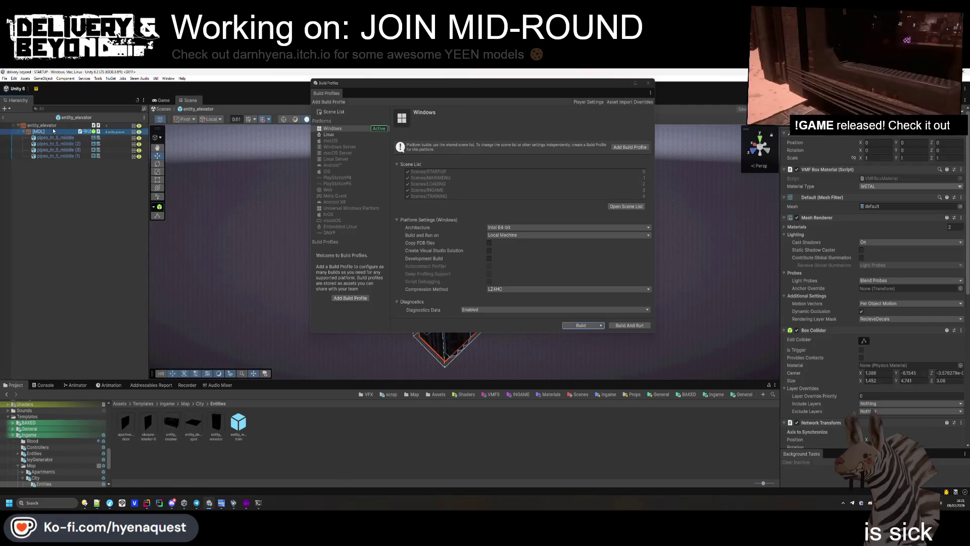
{"action": "left_click", "coordinate": [881, 210]}
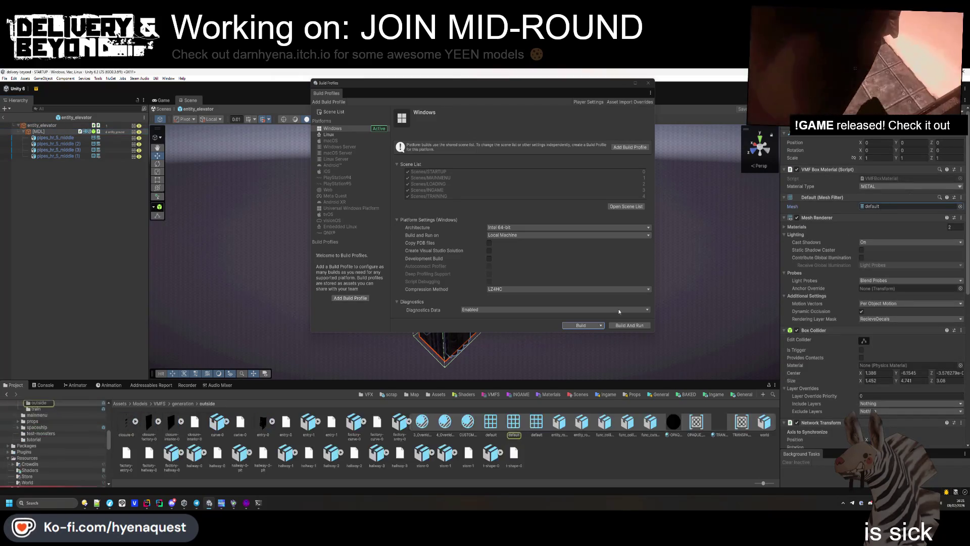
- Expand factory-entry-0, close Build Profiles, fly over the elevator, then return to STARTUP
{"action": "left_click", "coordinate": [406, 424]}
{"action": "left_click", "coordinate": [409, 422]}
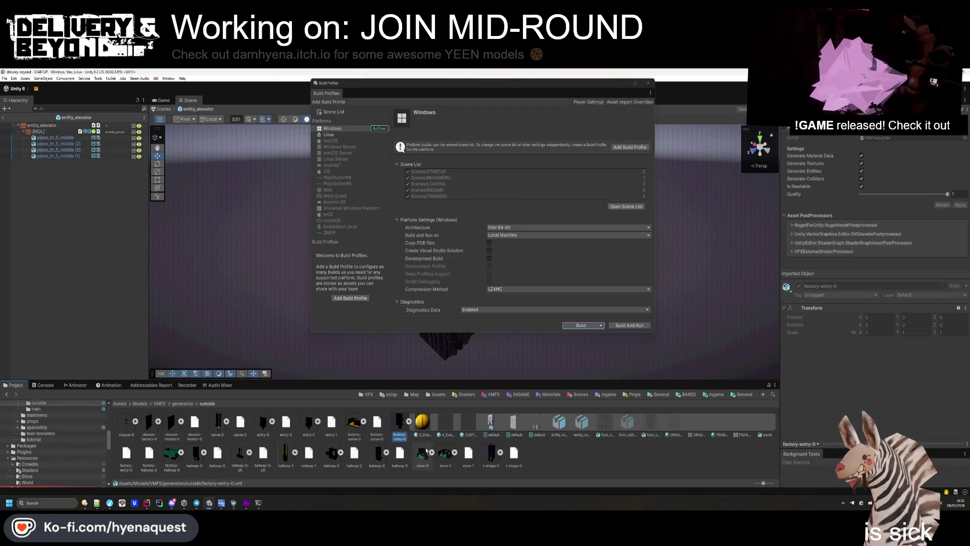
{"action": "left_click", "coordinate": [648, 84]}
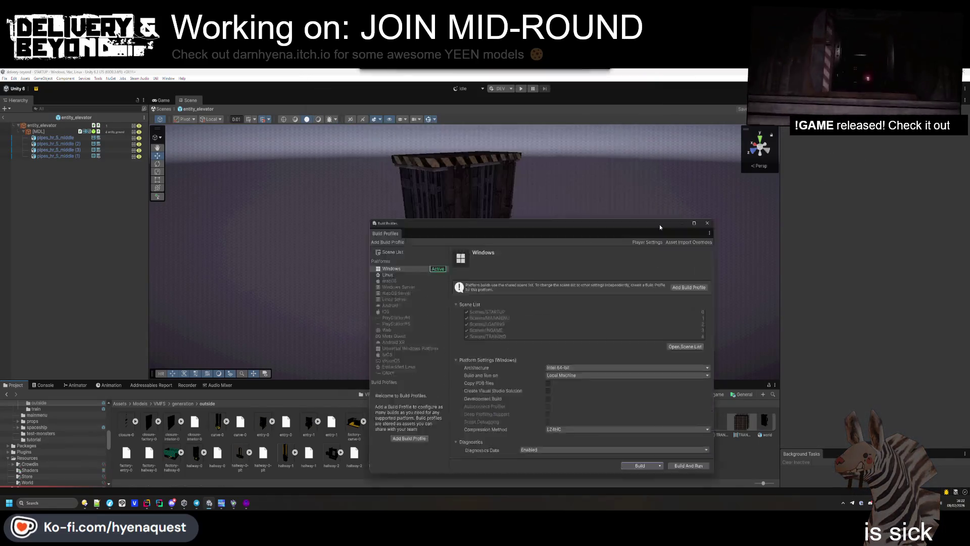
{"action": "mouse_move", "coordinate": [566, 310]}
{"action": "left_mouse_down"}
{"action": "mouse_move", "coordinate": [571, 223]}
{"action": "mouse_move", "coordinate": [558, 232]}
{"action": "mouse_move", "coordinate": [657, 286]}
{"action": "mouse_move", "coordinate": [691, 348]}
{"action": "left_mouse_up"}
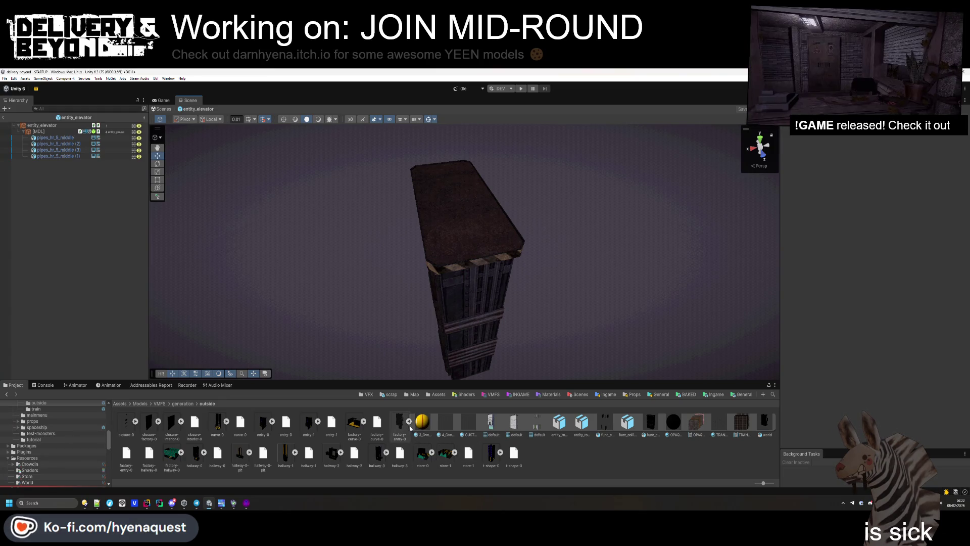
{"action": "left_click", "coordinate": [3, 118]}
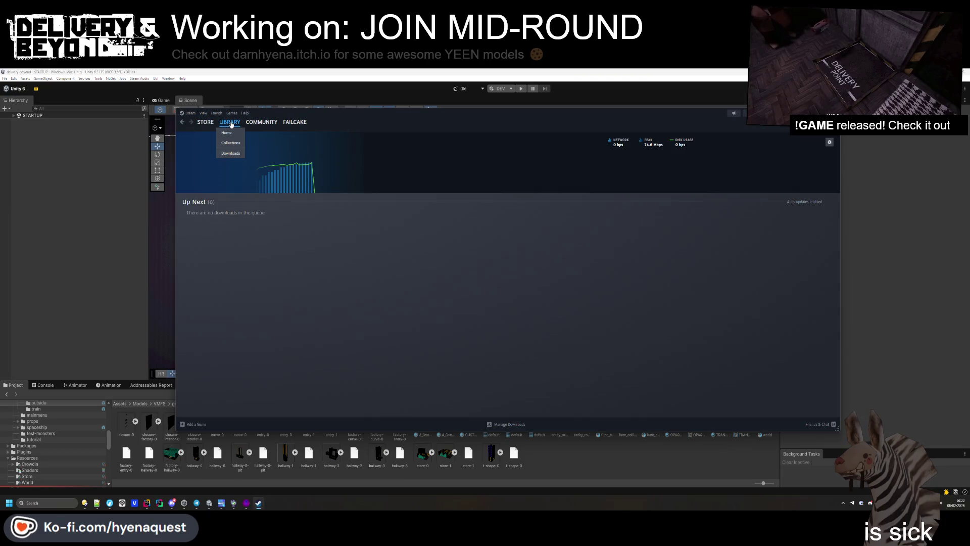
- Verify integrity of Delivery & Beyond's installed files from its Steam Properties
{"action": "left_click", "coordinate": [231, 124]}
{"action": "right_click", "coordinate": [371, 326]}
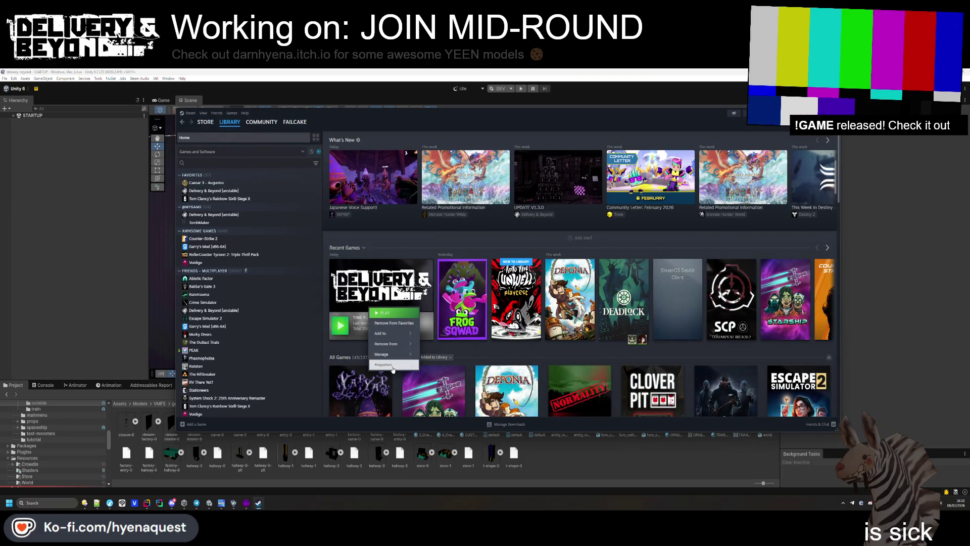
{"action": "left_click", "coordinate": [394, 371]}
{"action": "left_click", "coordinate": [408, 236]}
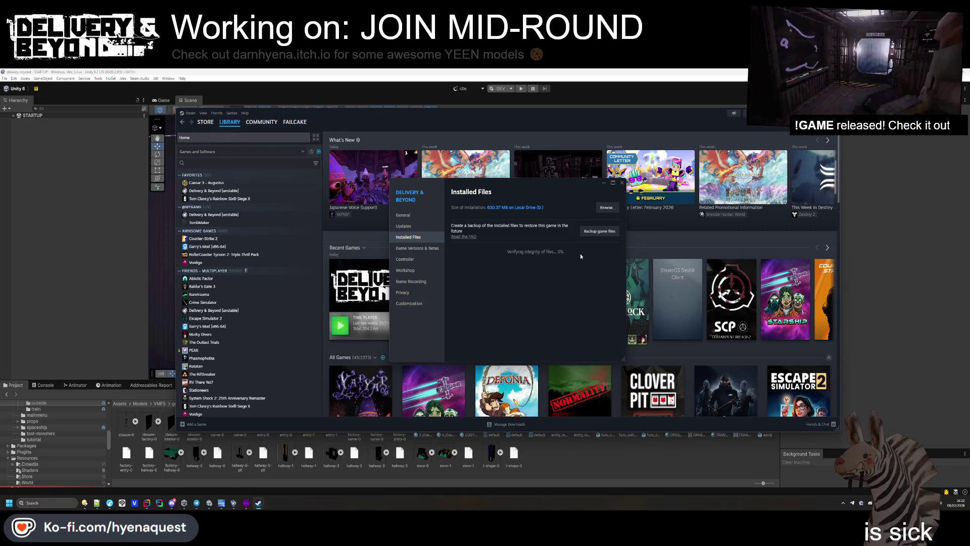
{"action": "left_click", "coordinate": [911, 320]}
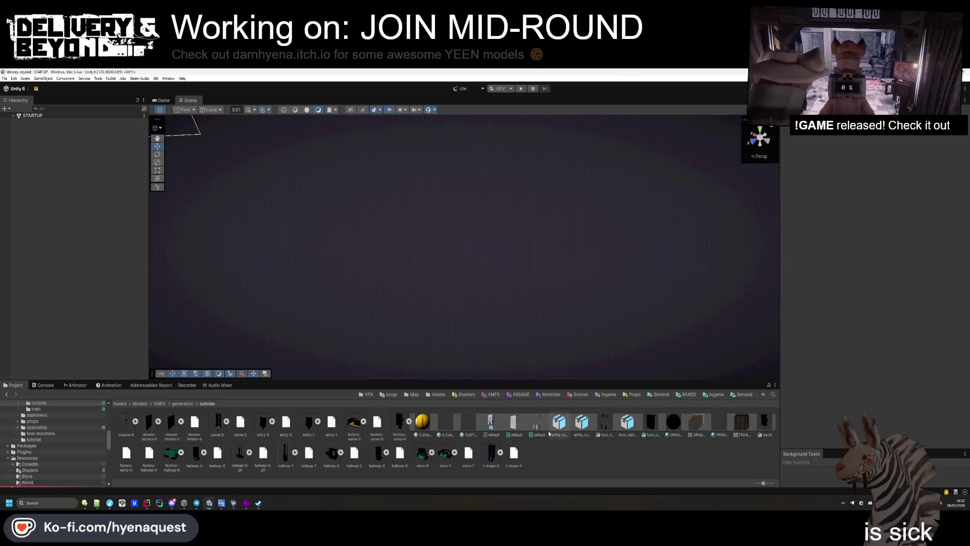
{"action": "left_click", "coordinate": [246, 503]}
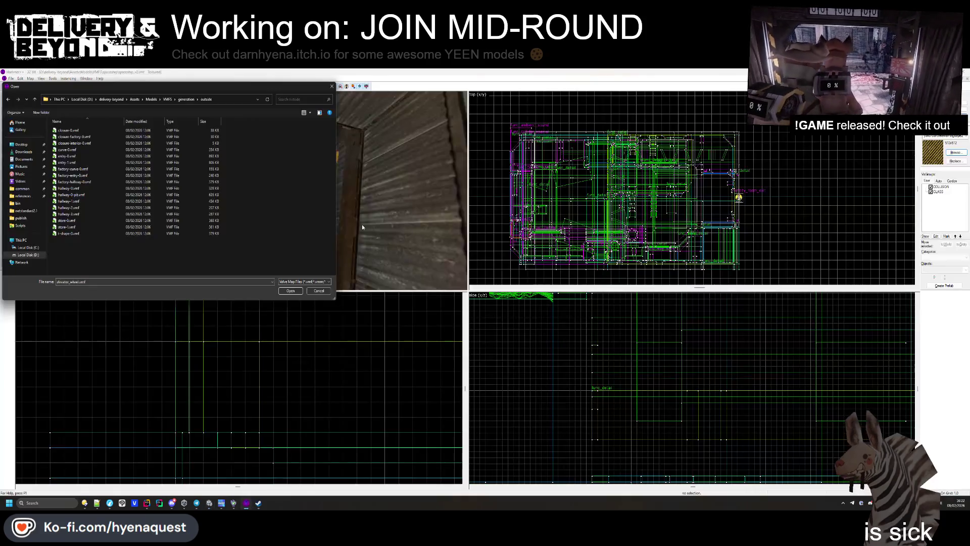
- Open the factory-entry outside map, inspect its walkway and brown slab, then close it
{"action": "double_click", "coordinate": [81, 183]}
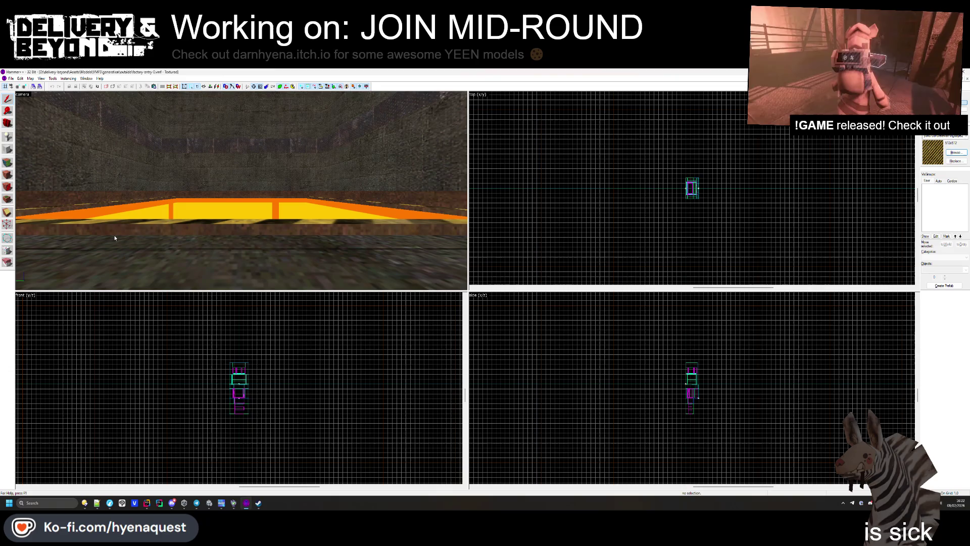
{"action": "left_click_drag", "start_coordinate": [206, 232], "coordinate": [240, 194]}
{"action": "left_click", "coordinate": [238, 196]}
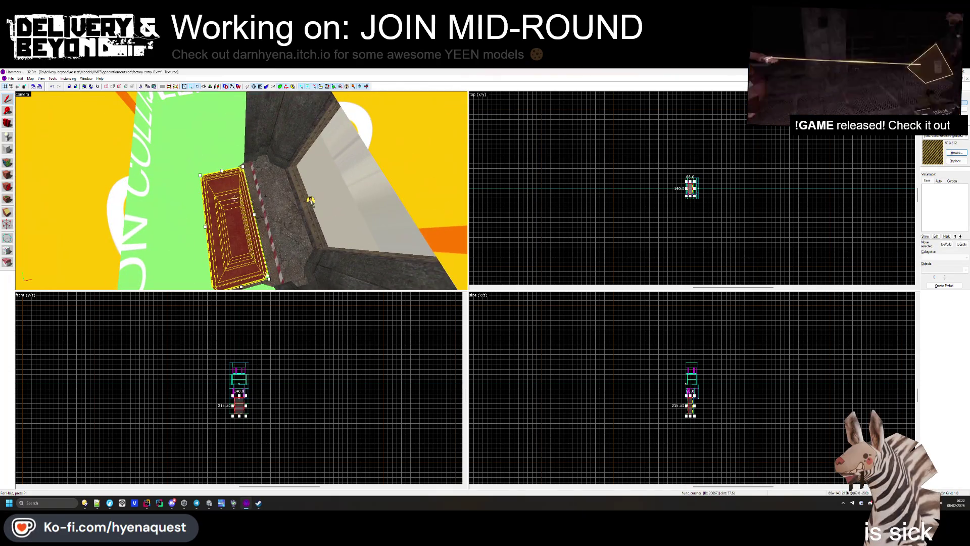
{"action": "key", "text": "Escape"}
{"action": "left_click", "coordinate": [966, 79]}
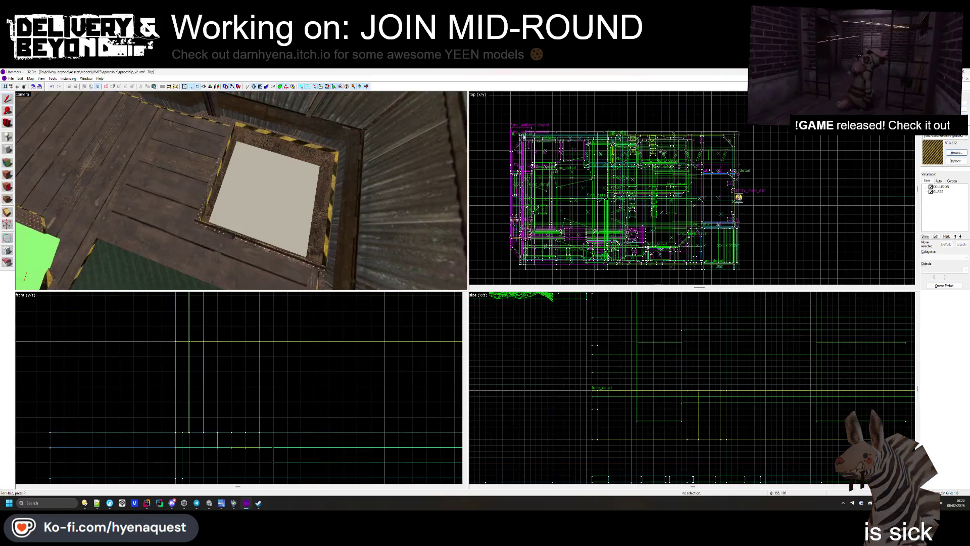
- Paste the copied tower objects with Paste Special
{"action": "scroll", "coordinate": [554, 122], "scroll_direction": "down", "scroll_amount": 5}
{"action": "right_click", "coordinate": [617, 135]}
{"action": "left_click", "coordinate": [631, 146]}
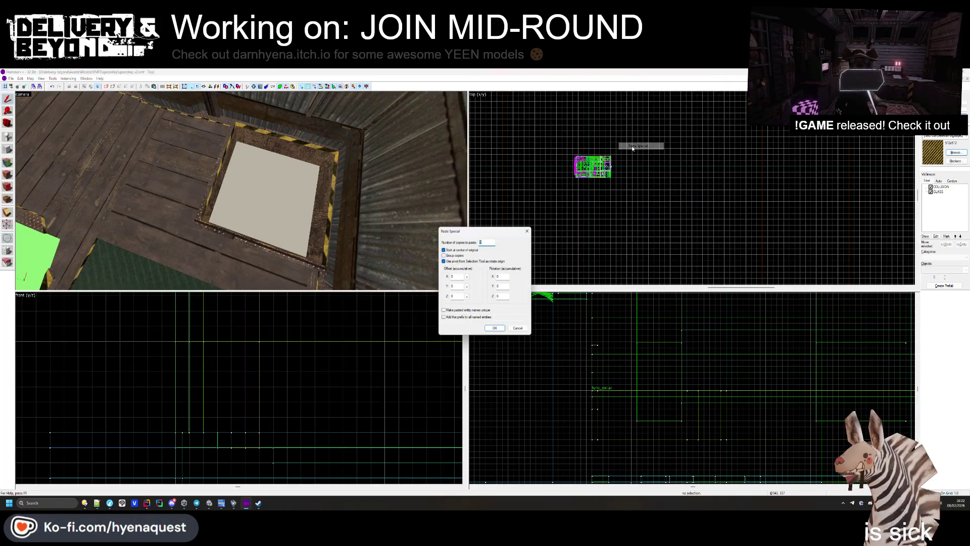
{"action": "key", "text": "Return"}
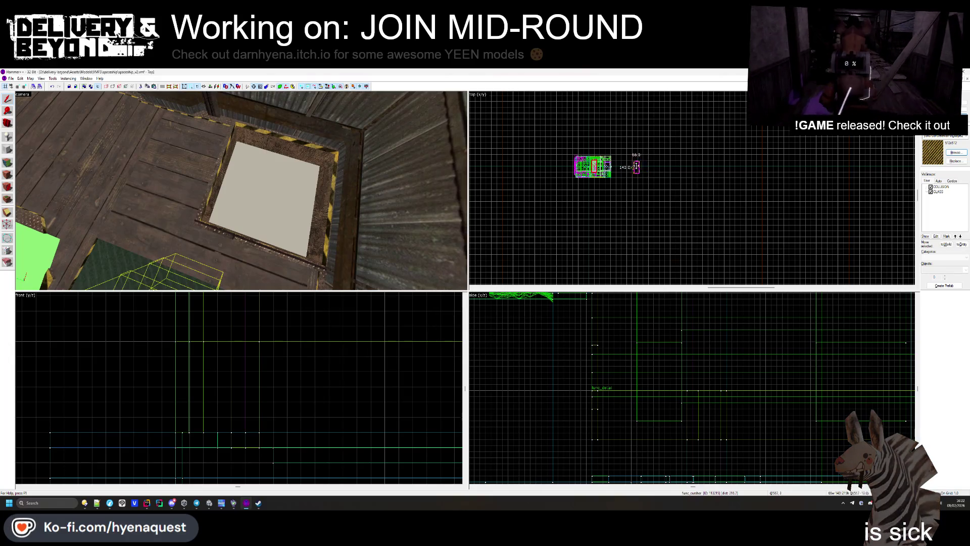
{"action": "scroll", "coordinate": [636, 166], "scroll_direction": "up", "scroll_amount": 5}
{"action": "left_click", "coordinate": [563, 190]}
- Shorten the hazard-striped box to 55.0 units
{"action": "key", "text": "z"}
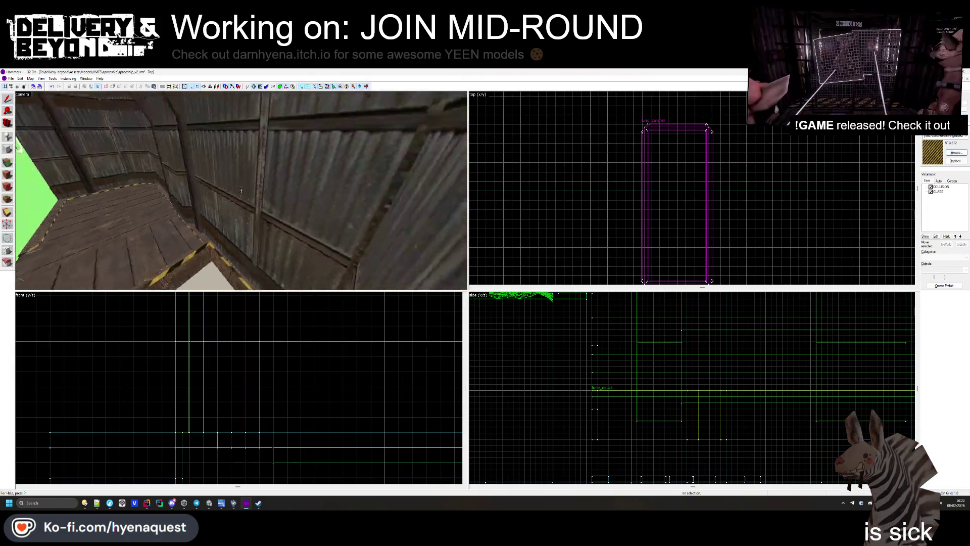
{"action": "key", "text": "w"}
{"action": "key", "text": "z"}
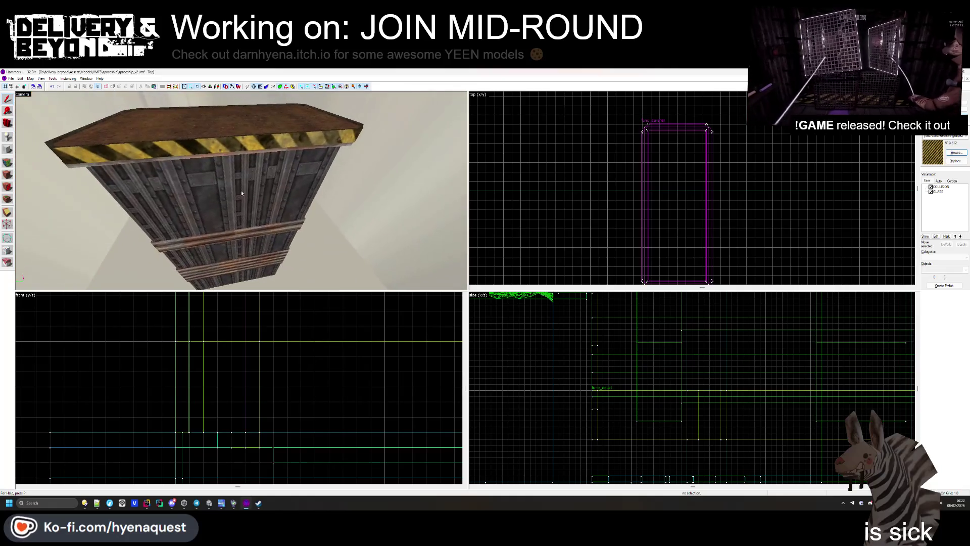
{"action": "left_click", "coordinate": [221, 195]}
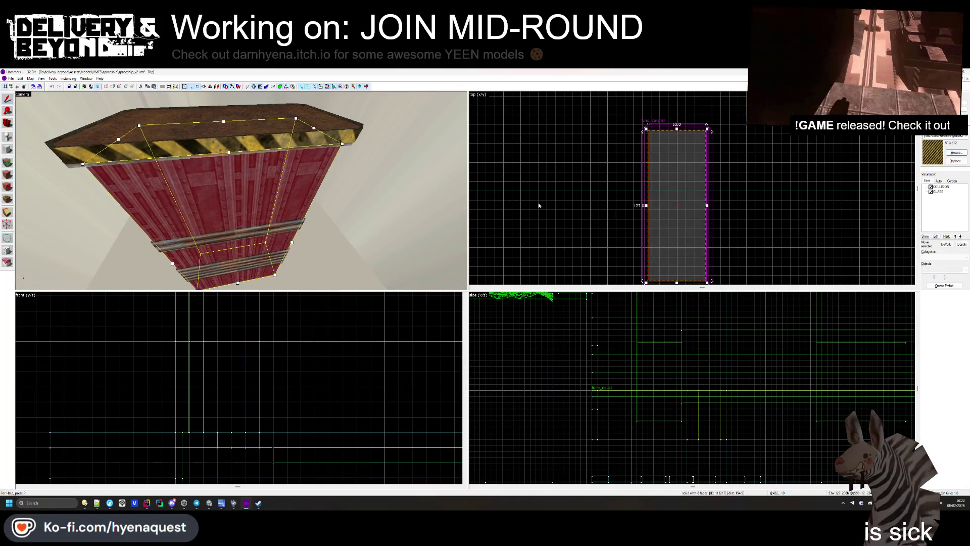
{"action": "left_click", "coordinate": [637, 161]}
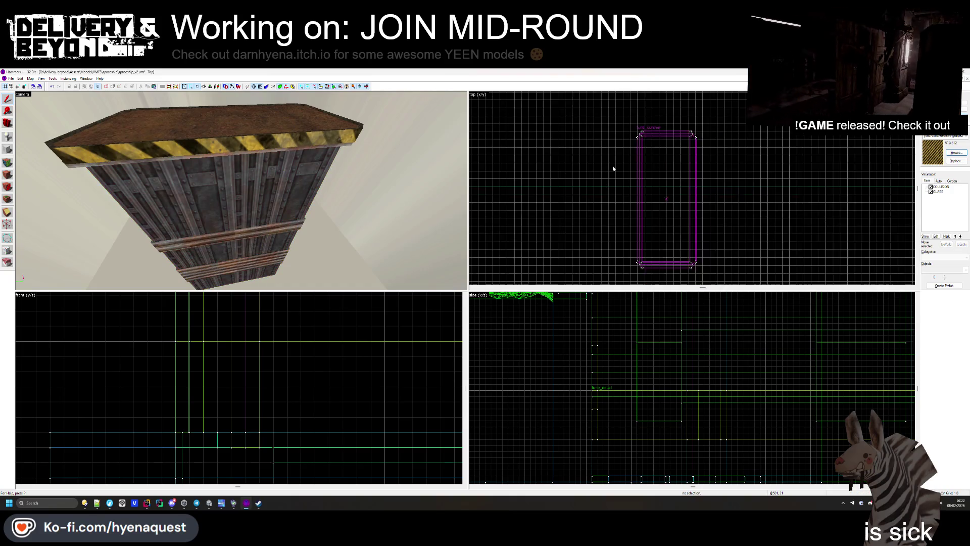
{"action": "scroll", "coordinate": [611, 169], "scroll_direction": "down", "scroll_amount": 1}
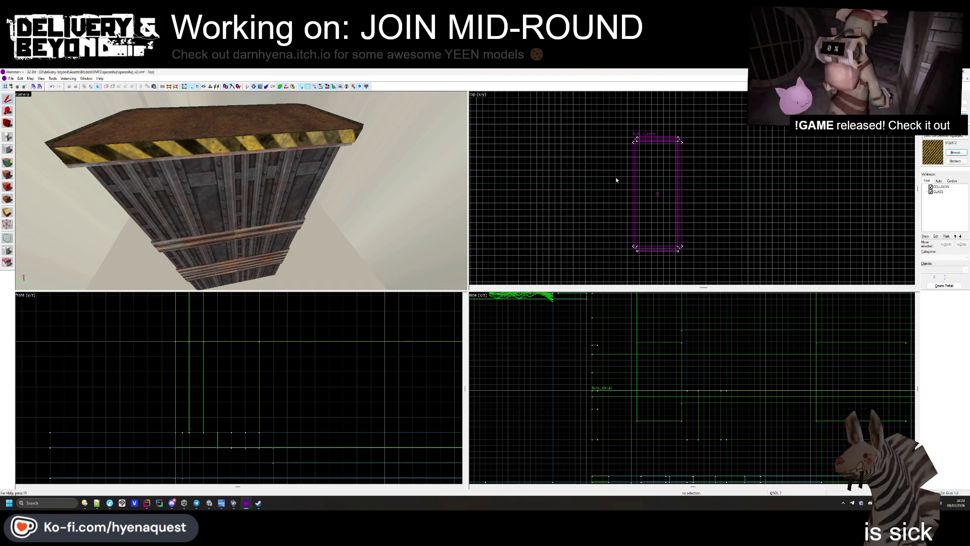
{"action": "left_click", "coordinate": [291, 142]}
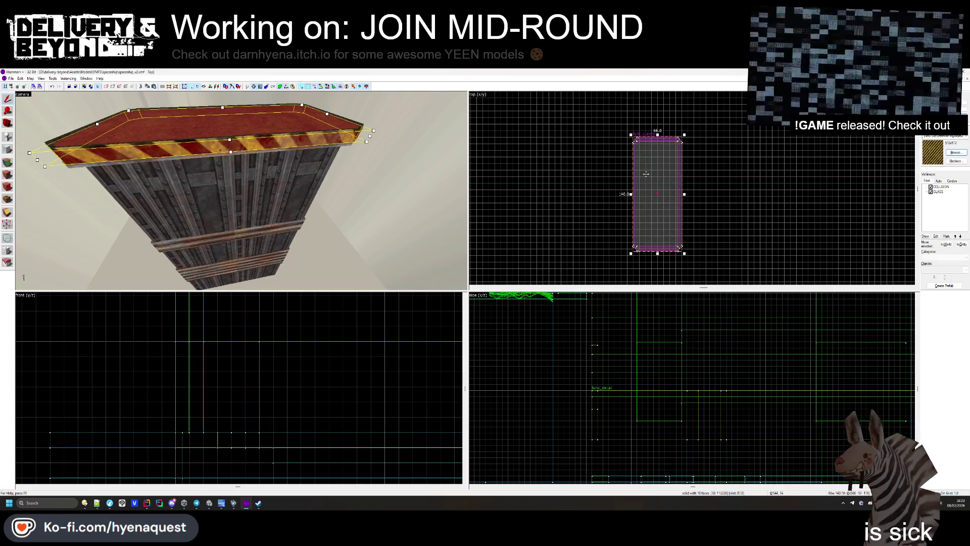
{"action": "left_click_drag", "start_coordinate": [657, 254], "coordinate": [654, 183]}
{"action": "scroll", "coordinate": [654, 181], "scroll_direction": "up", "scroll_amount": 3}
{"action": "left_click", "coordinate": [647, 211]}
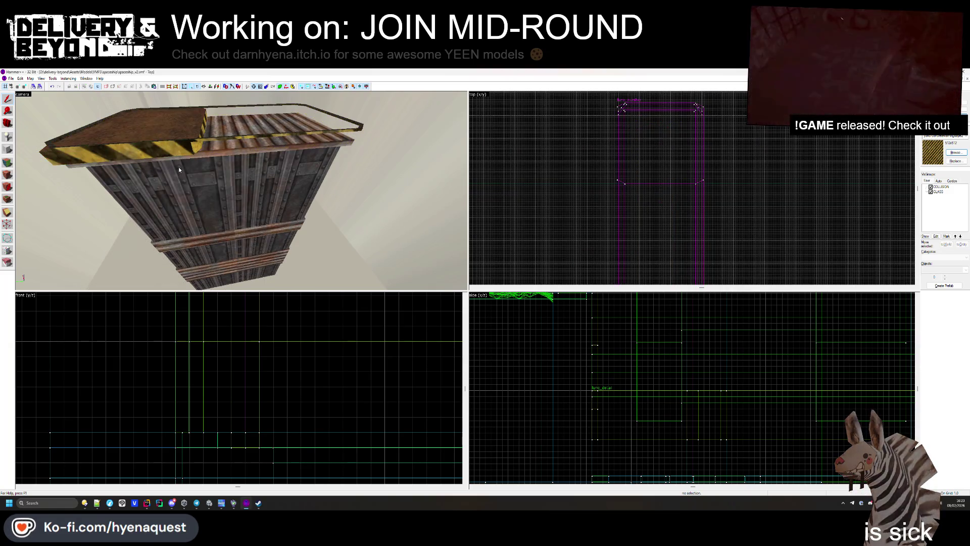
- Cut the roof brush to a shorter length with the Clip tool
{"action": "left_click_drag", "start_coordinate": [178, 167], "coordinate": [255, 193]}
{"action": "left_click", "coordinate": [255, 193]}
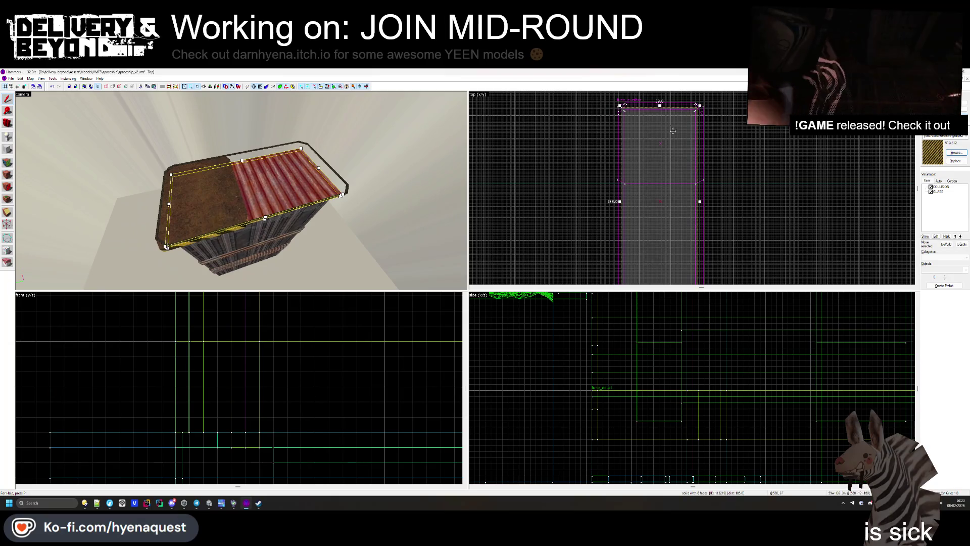
{"action": "key", "text": "shift+x"}
{"action": "left_click_drag", "start_coordinate": [624, 178], "coordinate": [697, 178]}
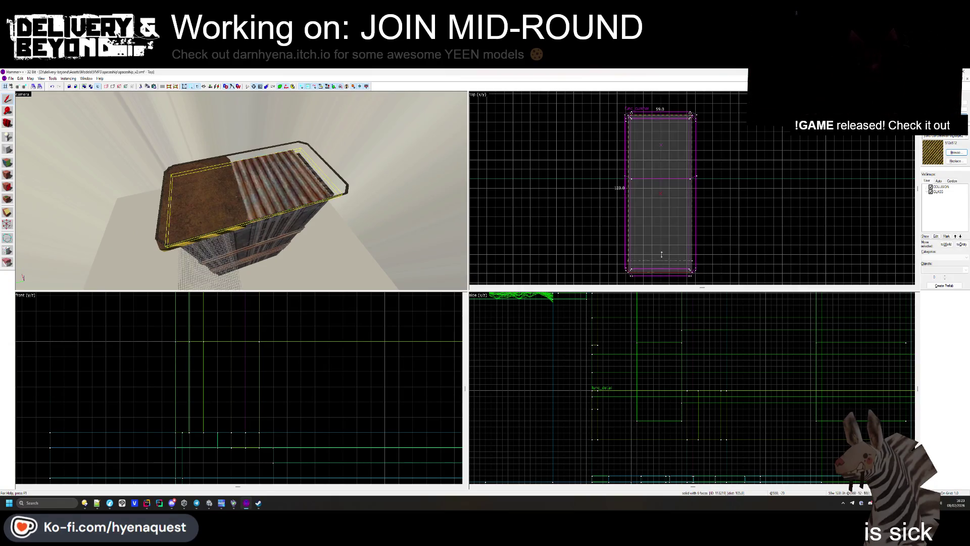
{"action": "scroll", "coordinate": [659, 179], "scroll_direction": "up", "scroll_amount": 1}
{"action": "key", "text": "Return"}
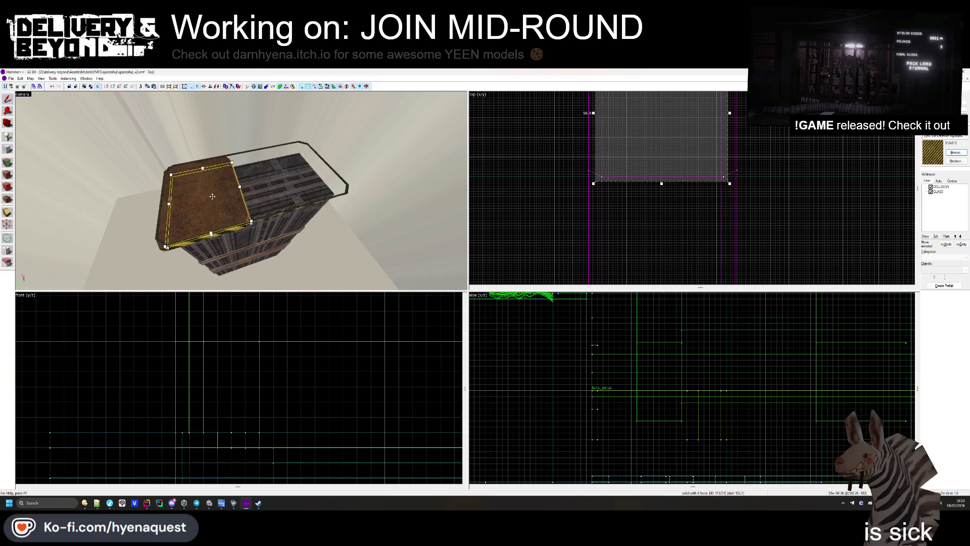
- Clip the tall body brush below to the same shorter length
{"action": "left_click", "coordinate": [212, 196]}
{"action": "scroll", "coordinate": [671, 170], "scroll_direction": "down", "scroll_amount": 2}
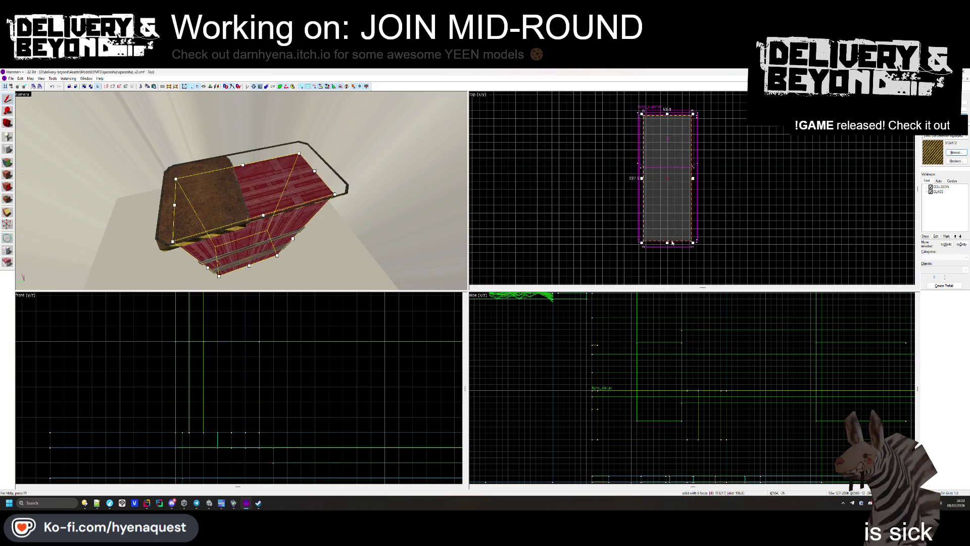
{"action": "left_click_drag", "start_coordinate": [642, 166], "coordinate": [692, 166]}
{"action": "scroll", "coordinate": [662, 155], "scroll_direction": "up", "scroll_amount": 2}
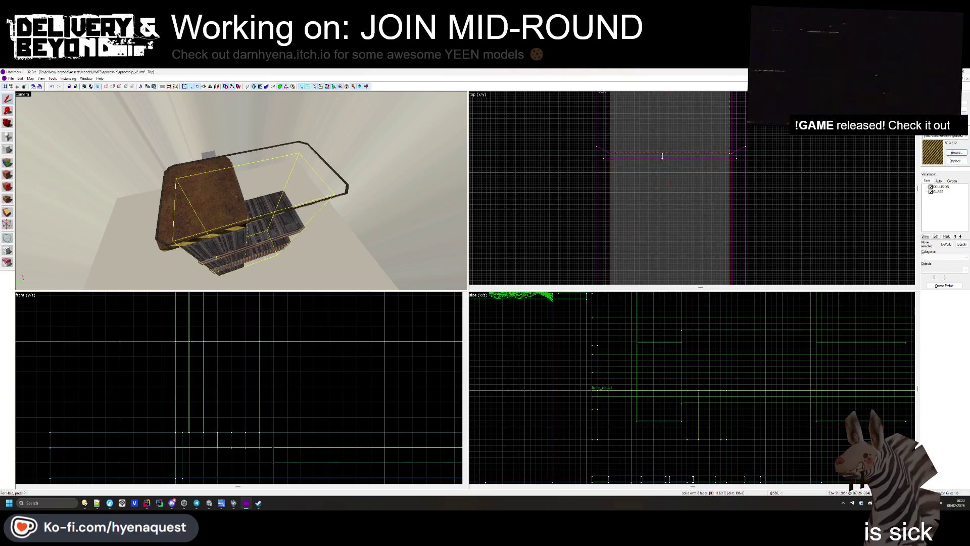
{"action": "key", "text": "Return"}
{"action": "scroll", "coordinate": [662, 156], "scroll_direction": "down", "scroll_amount": 2}
{"action": "scroll", "coordinate": [636, 146], "scroll_direction": "up", "scroll_amount": 3}
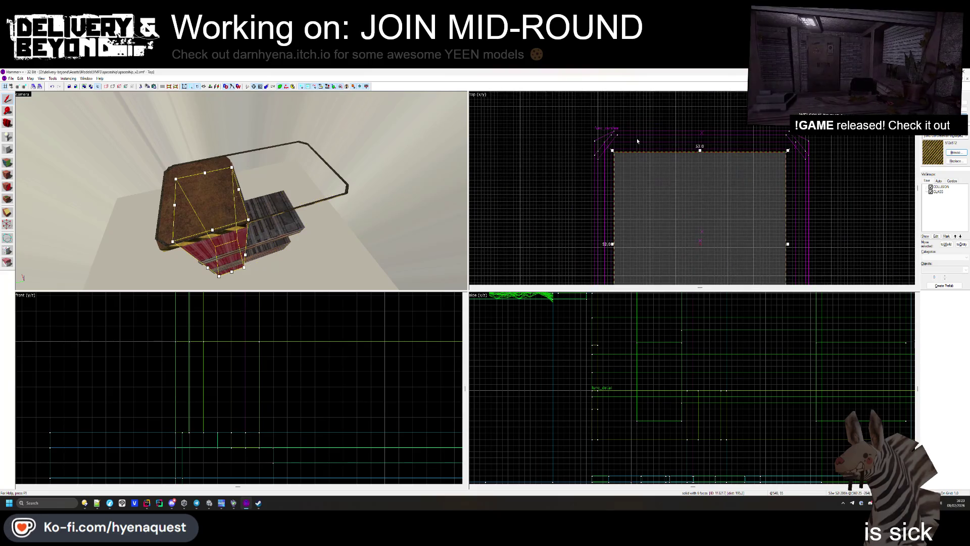
{"action": "left_click", "coordinate": [209, 208]}
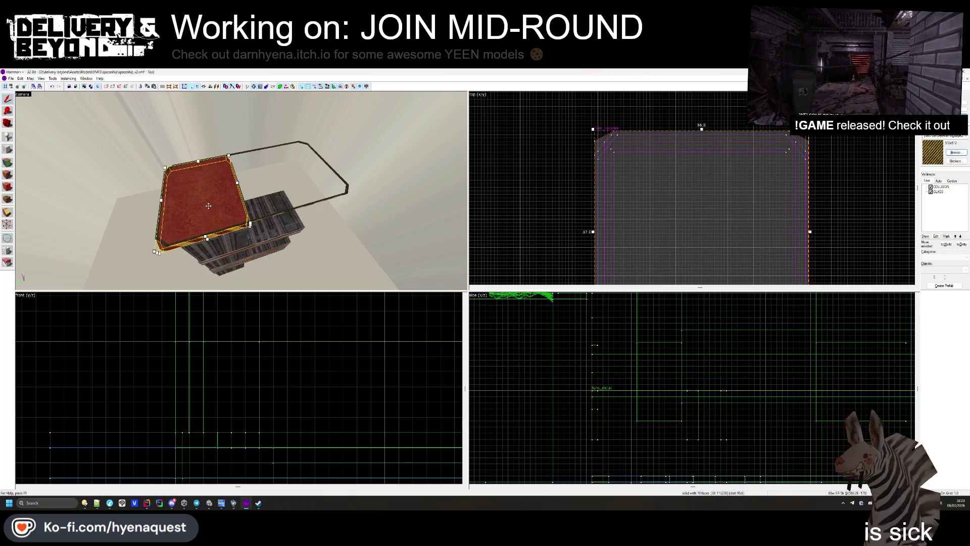
- Shorten the ledge from 56.0 to 51.0 and the wall brush from 52.0 to 46.0
{"action": "left_click", "coordinate": [276, 221]}
{"action": "left_click_drag", "start_coordinate": [271, 221], "coordinate": [241, 191]}
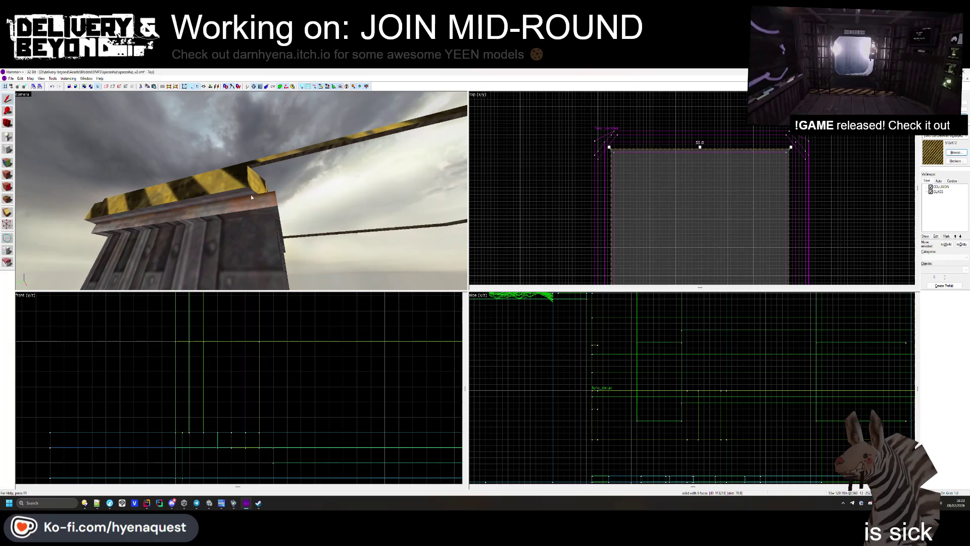
{"action": "left_click", "coordinate": [248, 200]}
{"action": "key", "text": "ctrl+e"}
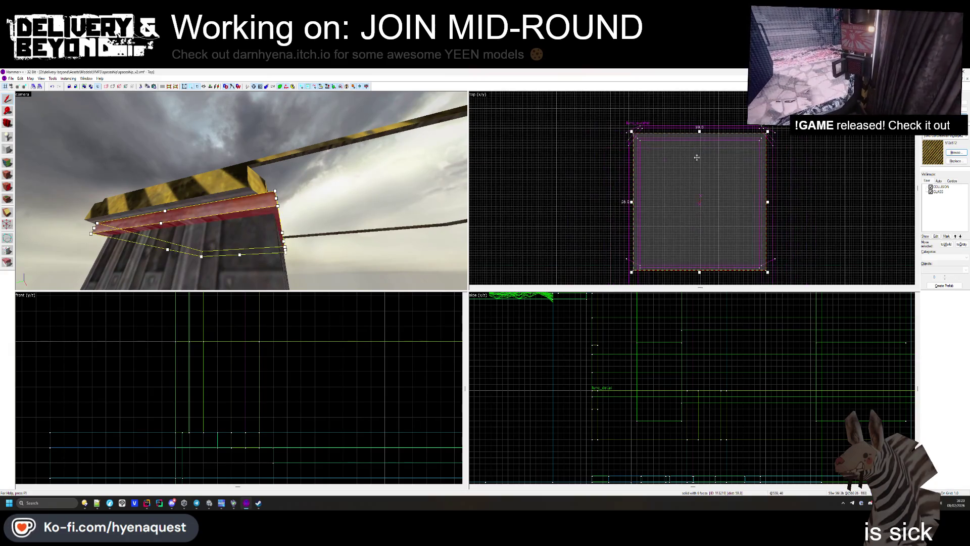
{"action": "left_click_drag", "start_coordinate": [699, 272], "coordinate": [701, 259]}
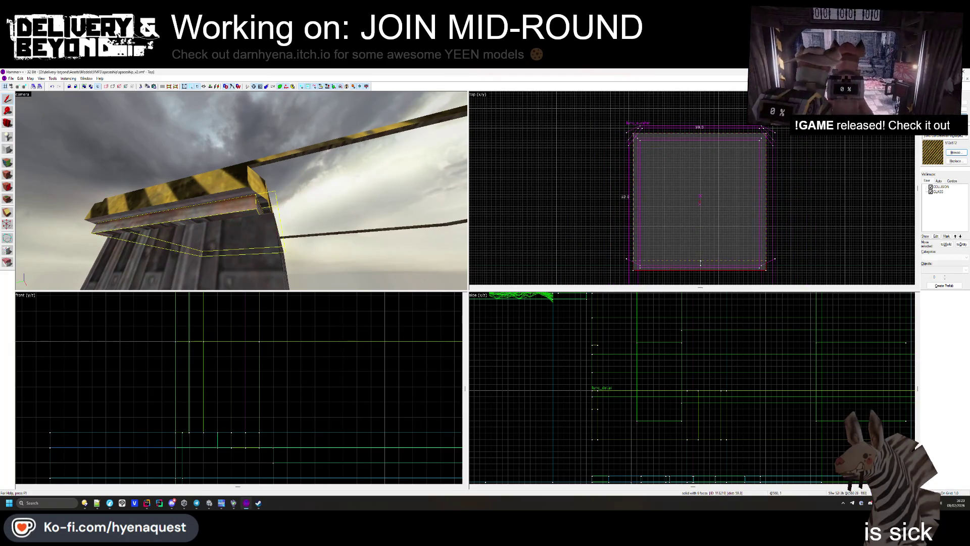
{"action": "left_click", "coordinate": [699, 261]}
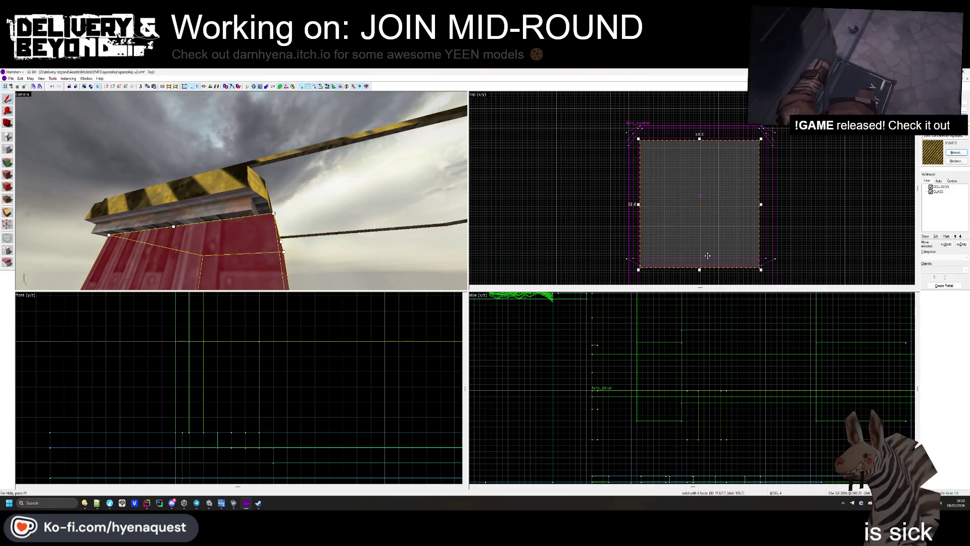
{"action": "left_click_drag", "start_coordinate": [699, 270], "coordinate": [696, 267]}
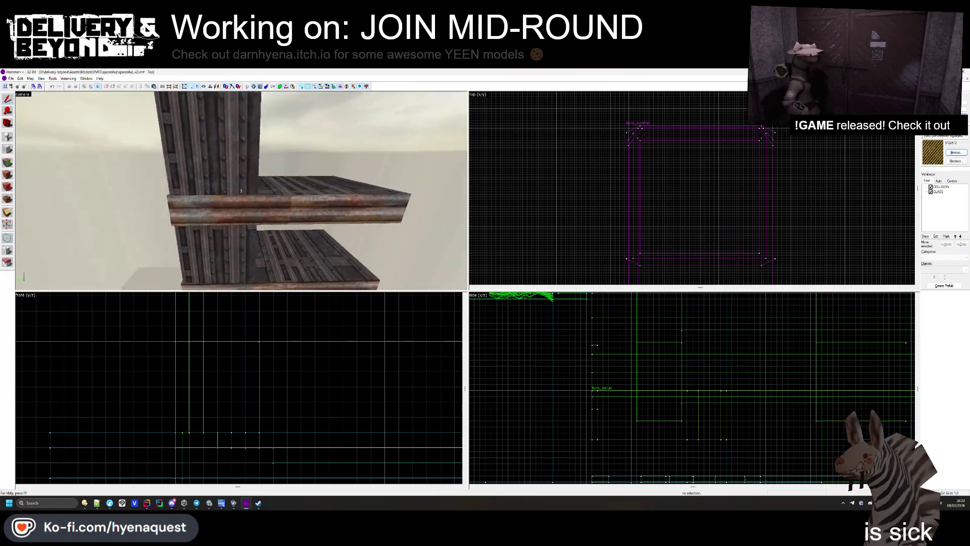
- Shorten the column's red ledge to 55.0 and trim the corner ledge from 49.0 to 48.0
{"action": "left_click", "coordinate": [329, 203]}
{"action": "scroll", "coordinate": [745, 108], "scroll_direction": "down", "scroll_amount": 3}
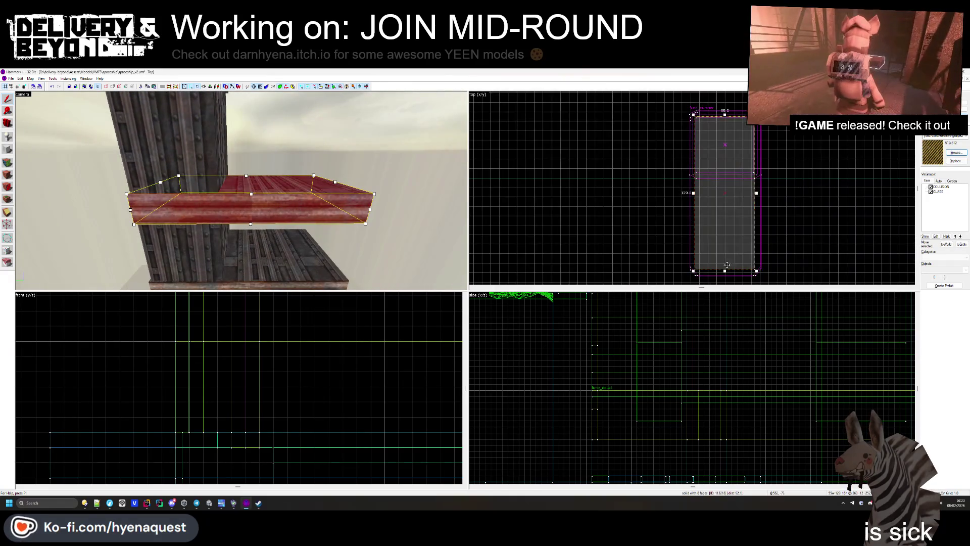
{"action": "left_click_drag", "start_coordinate": [724, 272], "coordinate": [714, 176]}
{"action": "scroll", "coordinate": [719, 183], "scroll_direction": "up", "scroll_amount": 2}
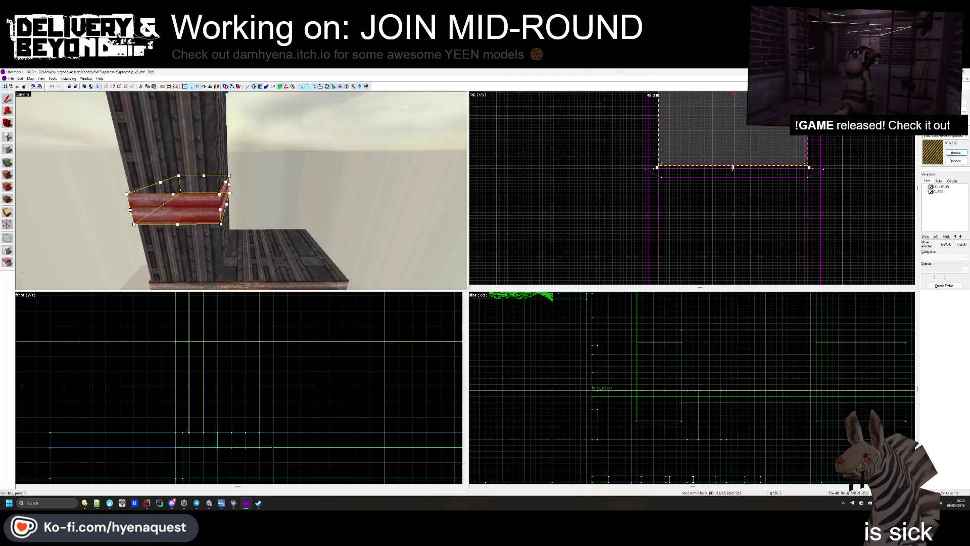
{"action": "key", "text": "Escape"}
{"action": "key", "text": "z"}
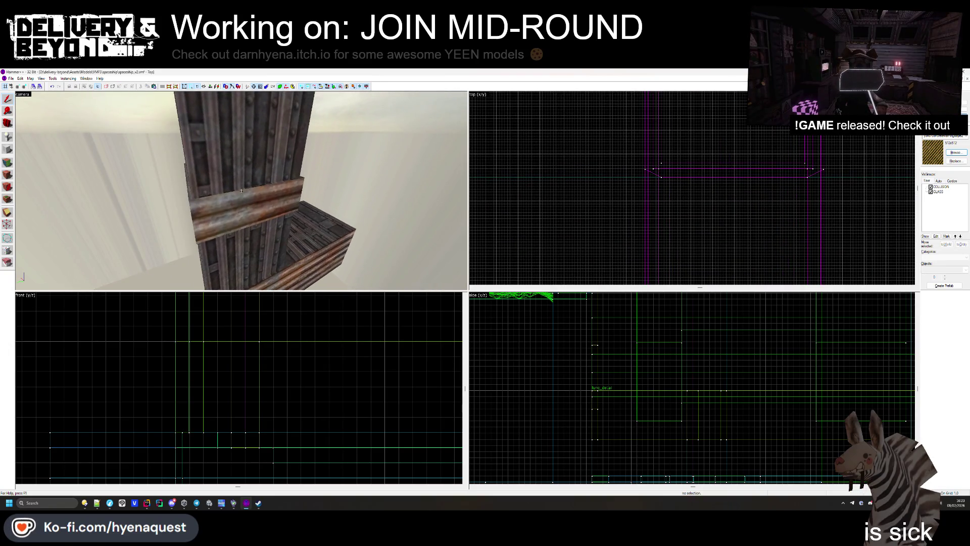
{"action": "key", "text": "z"}
{"action": "left_click", "coordinate": [727, 171]}
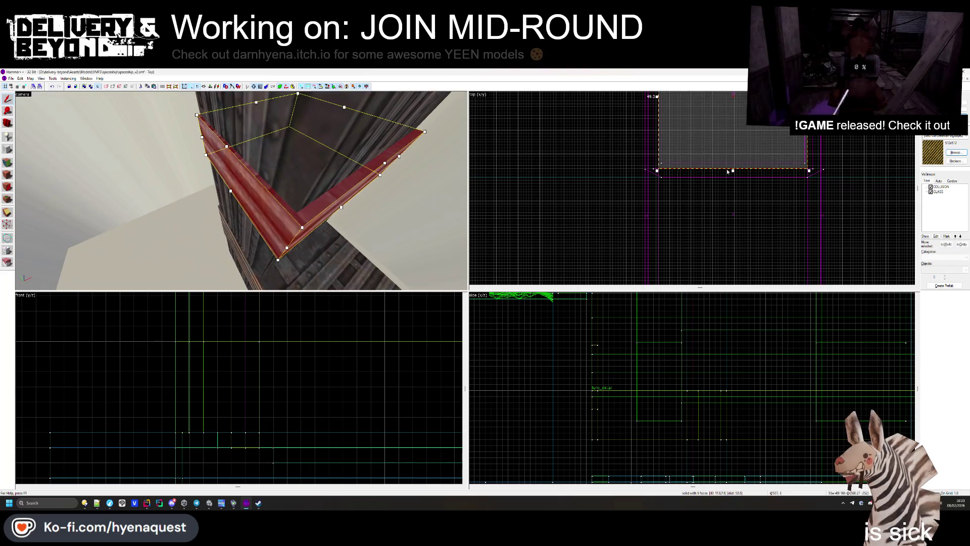
{"action": "left_click_drag", "start_coordinate": [732, 170], "coordinate": [733, 167]}
- Select the solid on the column and raise it higher
{"action": "left_click", "coordinate": [249, 191]}
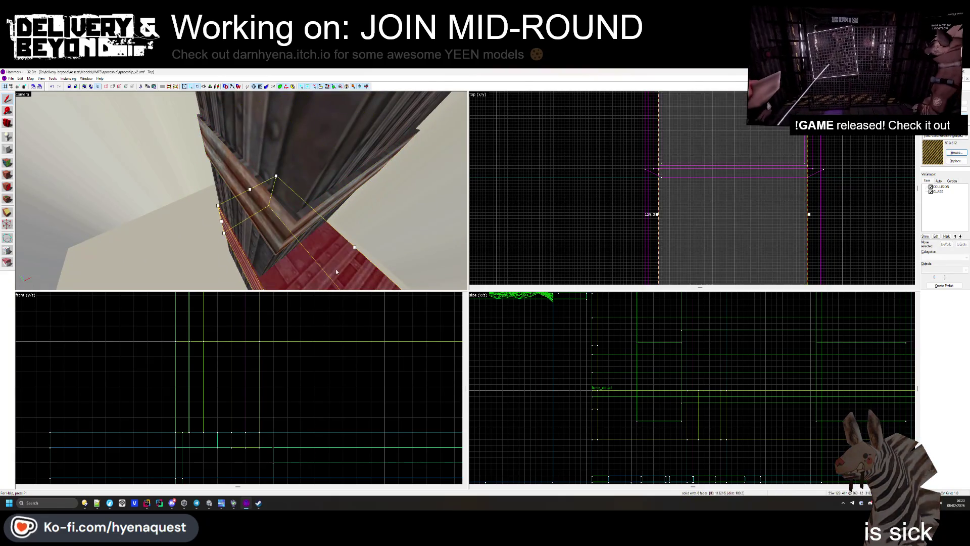
{"action": "scroll", "coordinate": [724, 260], "scroll_direction": "up", "scroll_amount": 3}
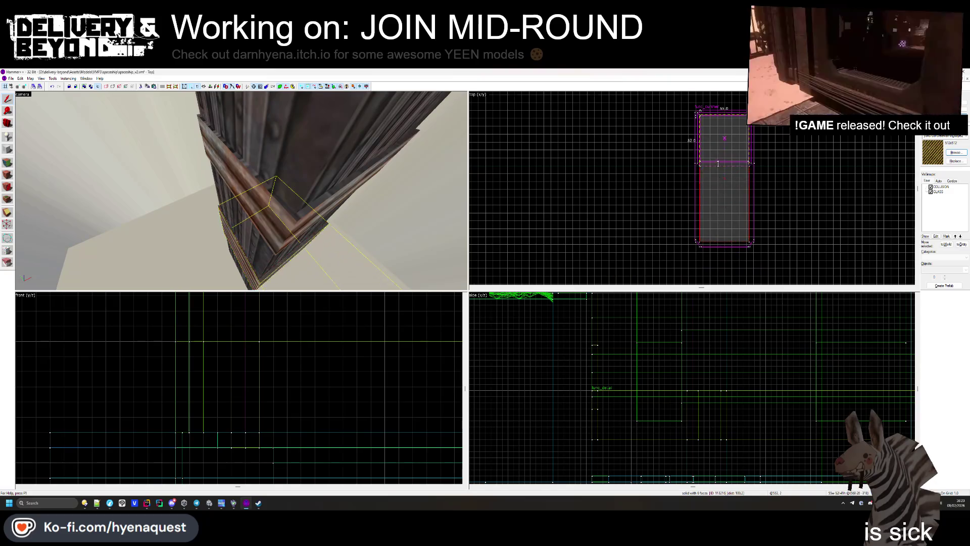
{"action": "key", "text": "ctrl+shift+e"}
{"action": "scroll", "coordinate": [231, 431], "scroll_direction": "down", "scroll_amount": 5}
{"action": "scroll", "coordinate": [252, 404], "scroll_direction": "up", "scroll_amount": 5}
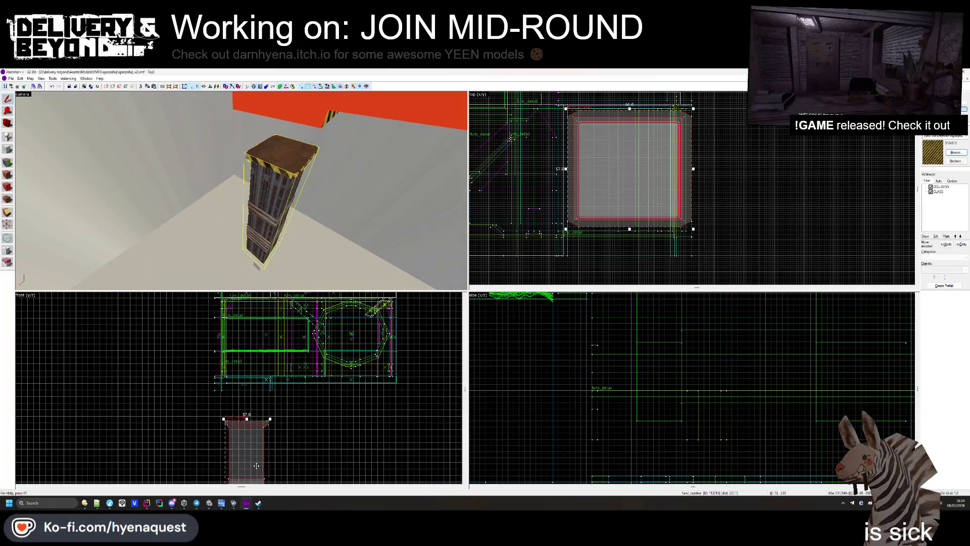
{"action": "left_click_drag", "start_coordinate": [268, 385], "coordinate": [270, 321]}
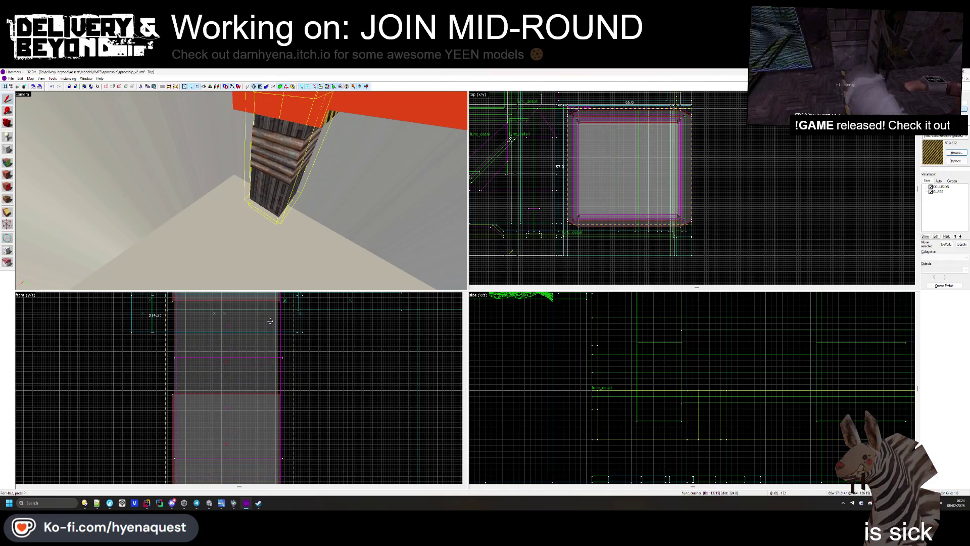
{"action": "key", "text": "Escape"}
- Select the red floor brush covering the shaft and delete it
{"action": "scroll", "coordinate": [241, 191], "scroll_direction": "up", "scroll_amount": 5}
{"action": "left_click_drag", "start_coordinate": [241, 191], "coordinate": [241, 190]}
{"action": "left_click", "coordinate": [241, 190]}
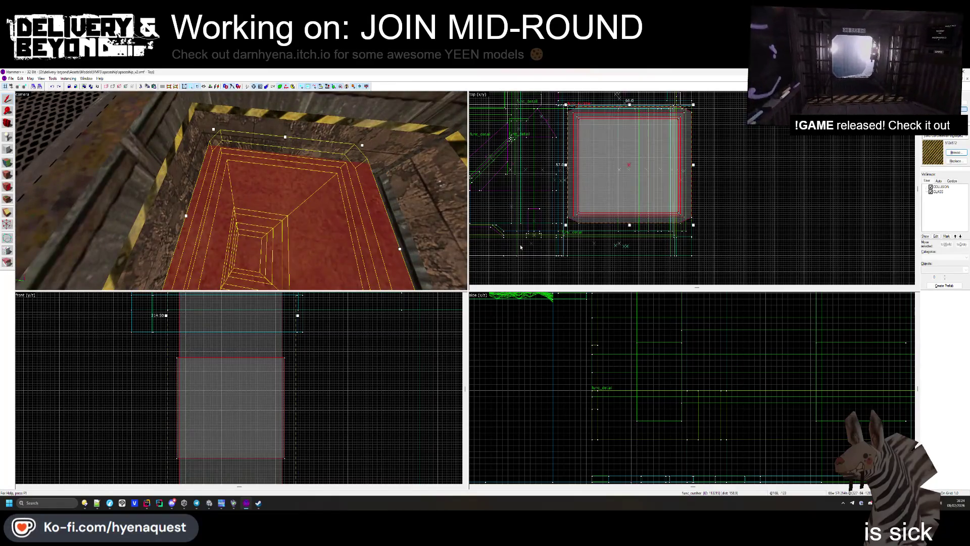
{"action": "scroll", "coordinate": [600, 194], "scroll_direction": "down", "scroll_amount": 2}
{"action": "scroll", "coordinate": [600, 194], "scroll_direction": "up", "scroll_amount": 4}
{"action": "key", "text": "Delete"}
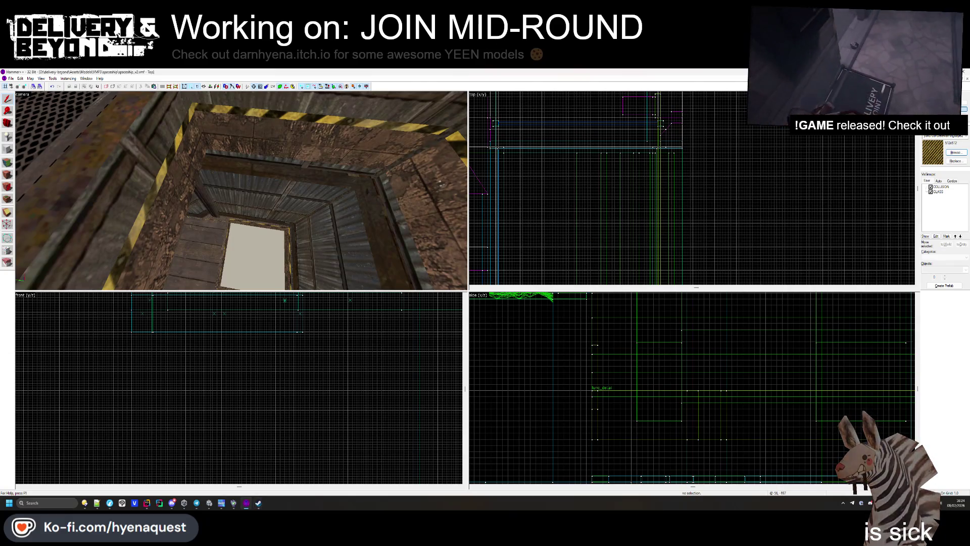
{"action": "mouse_move", "coordinate": [208, 501]}
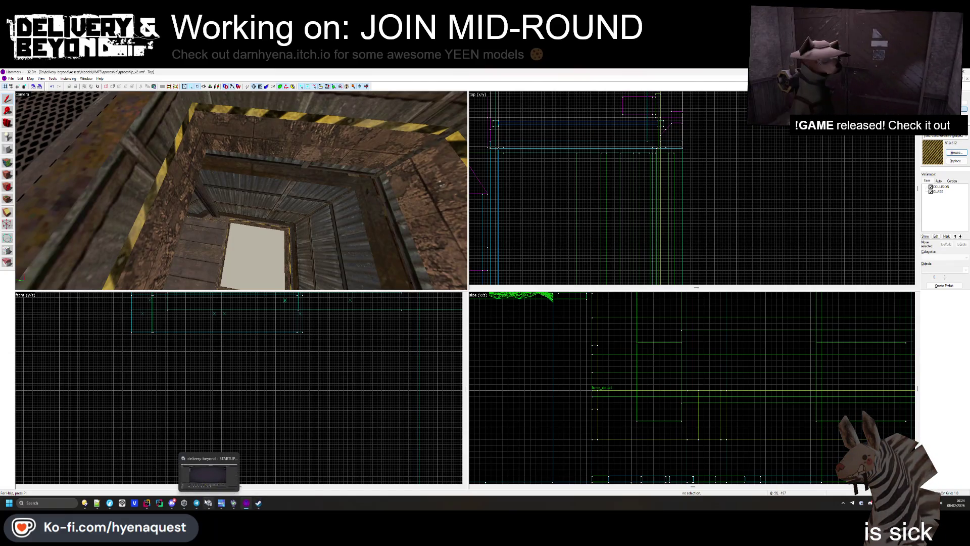
- Open Delivery & Beyond from Steam's recent games and press Play
{"action": "left_click", "coordinate": [257, 503]}
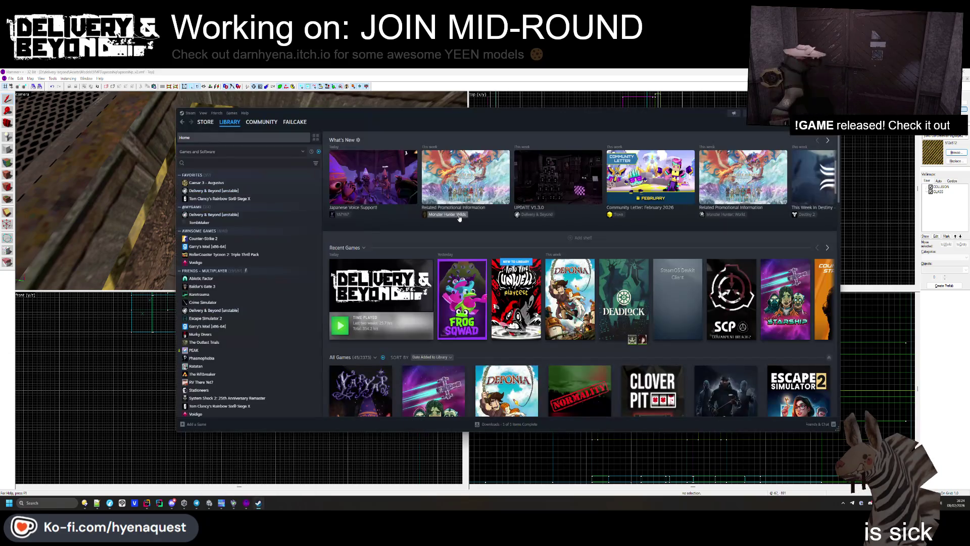
{"action": "left_click", "coordinate": [401, 299]}
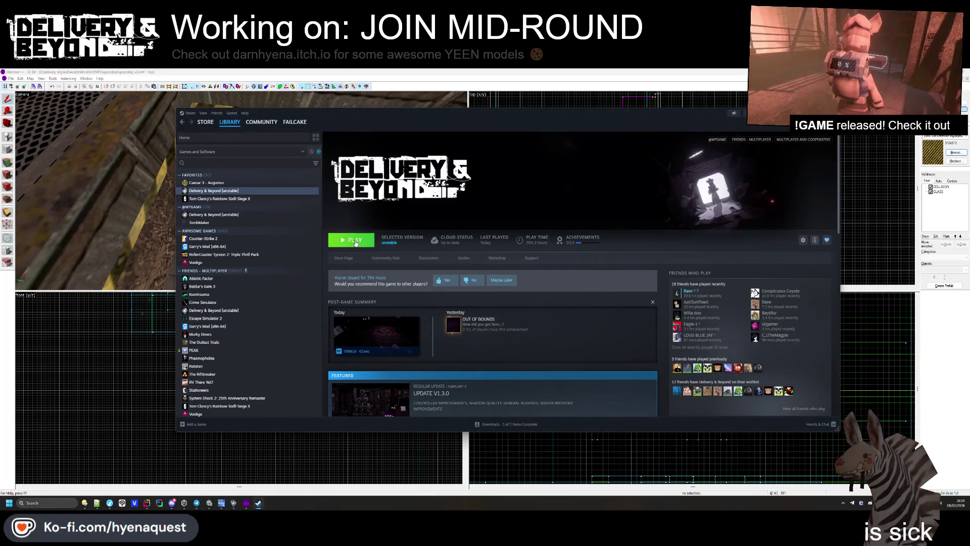
{"action": "left_click", "coordinate": [356, 241]}
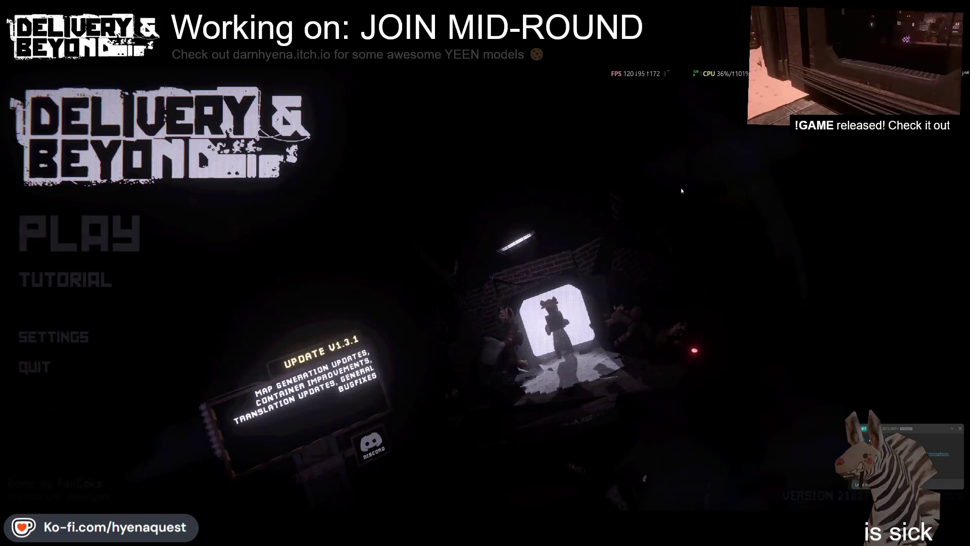
- Host a public game via PLAY > HOST > PUBLIC
{"action": "left_click", "coordinate": [119, 247]}
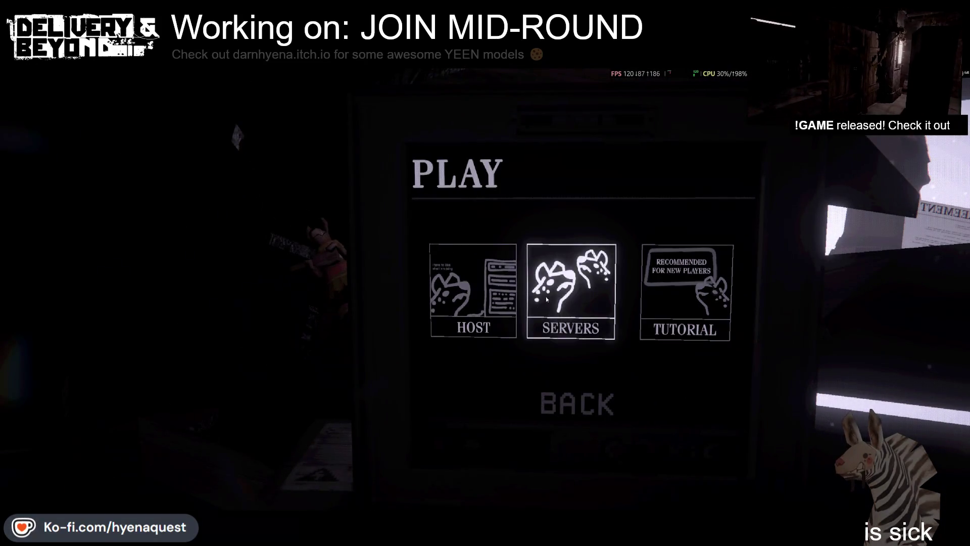
{"action": "left_click", "coordinate": [472, 293]}
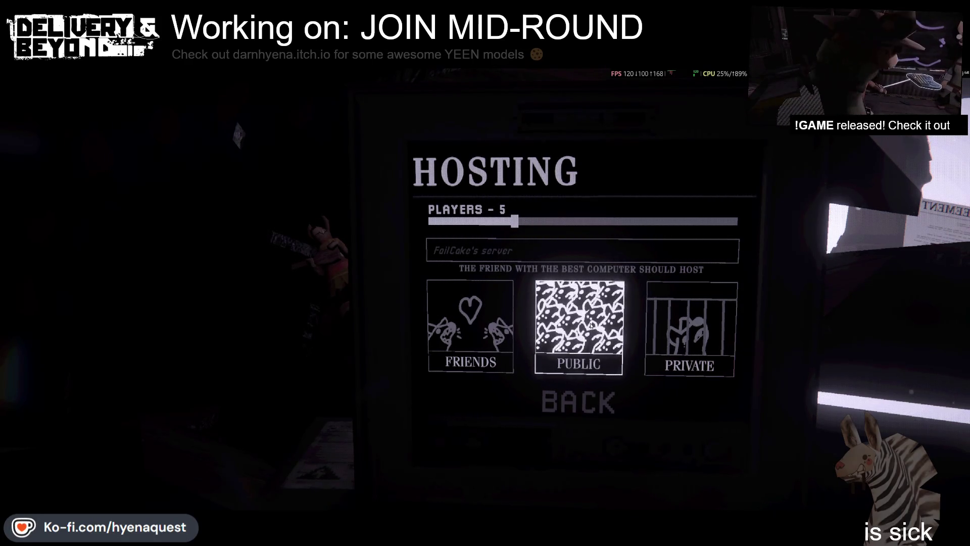
{"action": "left_click", "coordinate": [591, 326]}
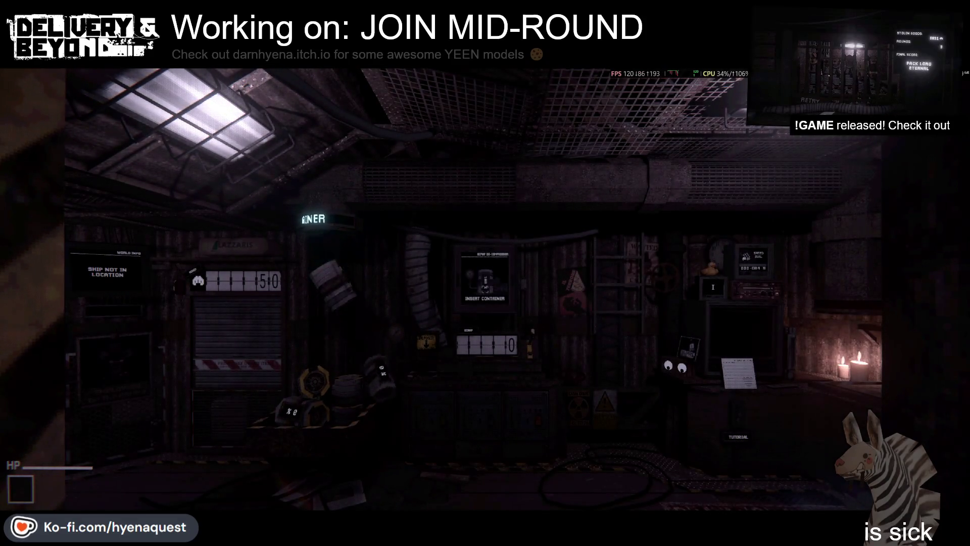
- Walk through the ship to the hallway beside the chalkboard and open the command console
{"action": "key", "text": "w"}
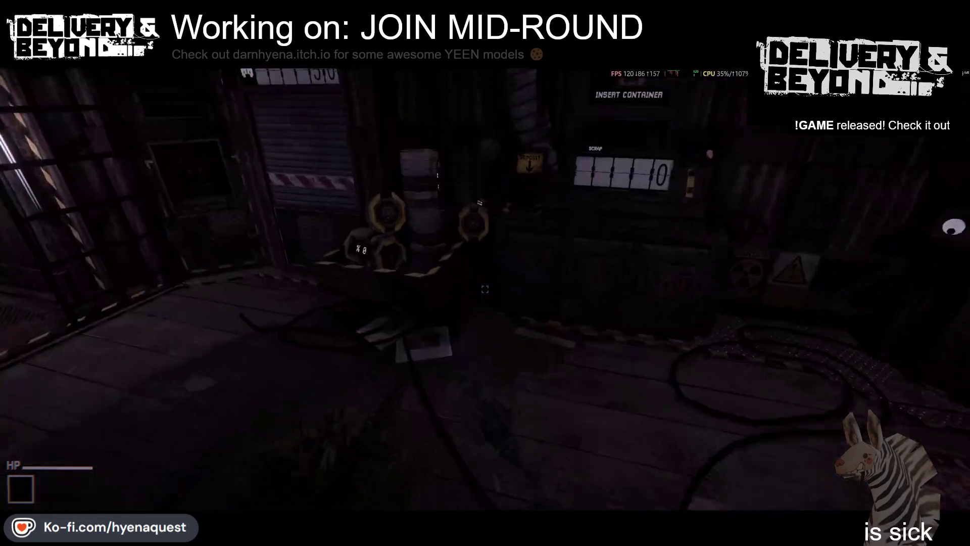
{"action": "key", "text": "s"}
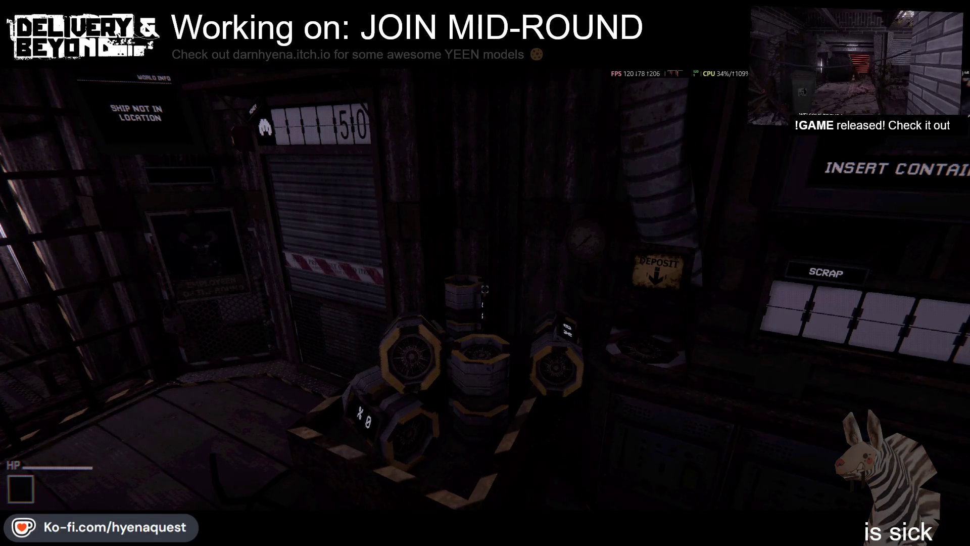
{"action": "mouse_move", "coordinate": [485, 289]}
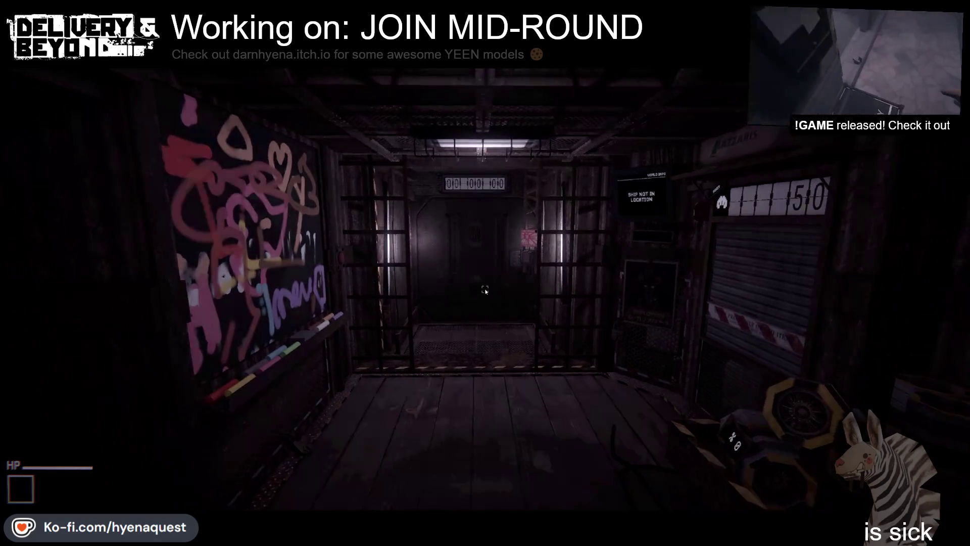
{"action": "key", "text": "shift+Tab"}
{"action": "key", "text": "shift+Tab"}
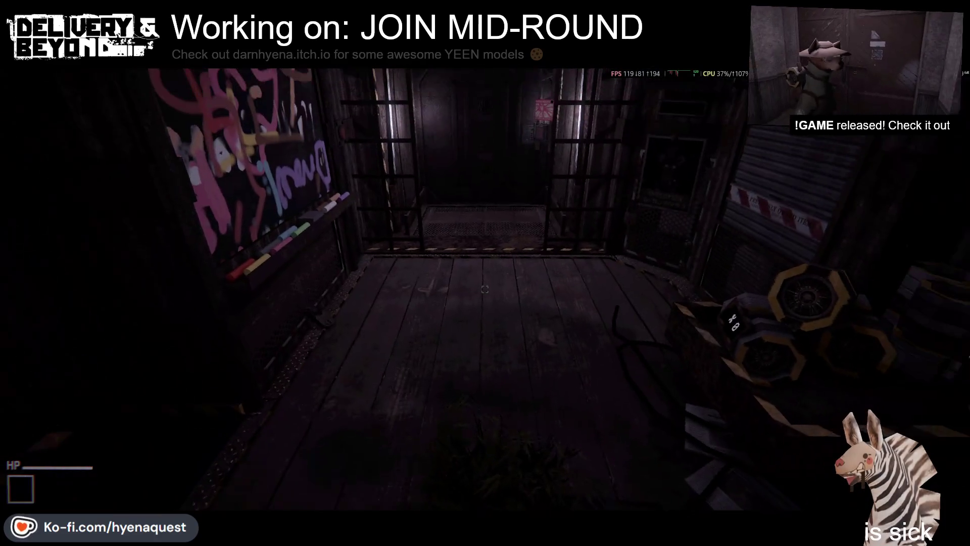
{"action": "key", "text": "grave"}
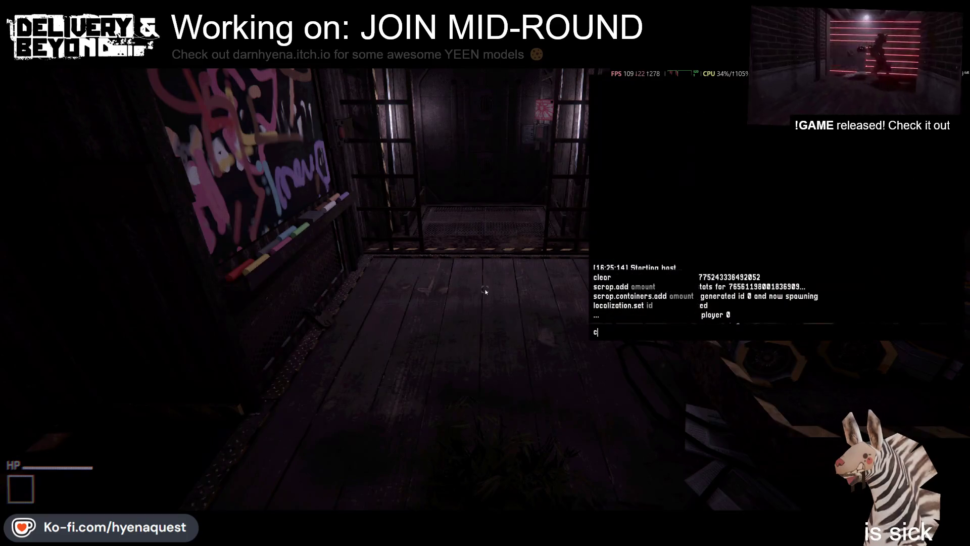
- Run server.cheats 1 and game.start to enable cheats and start a 14-room round
{"action": "type", "text": "server.cheats1"}
{"action": "key", "text": "Return"}
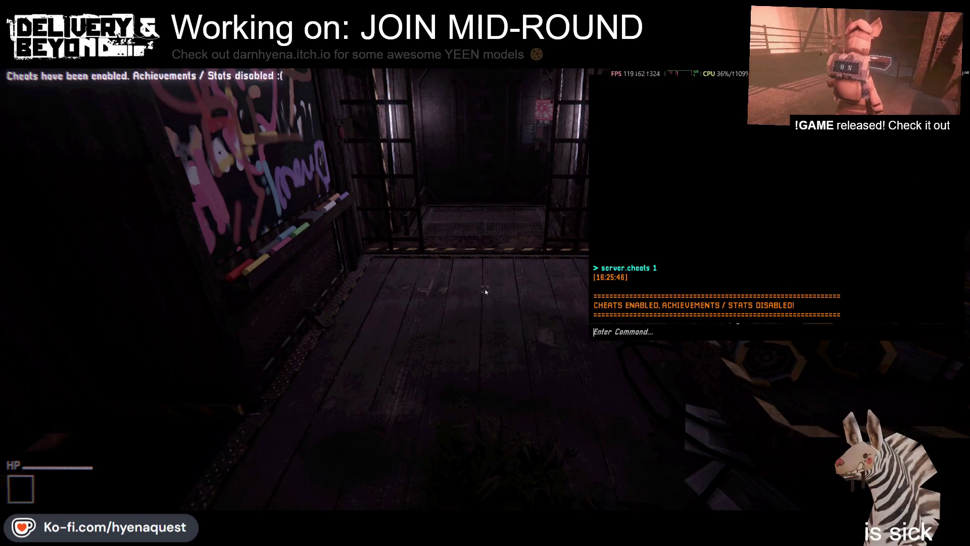
{"action": "type", "text": "game.start"}
{"action": "key", "text": "Return"}
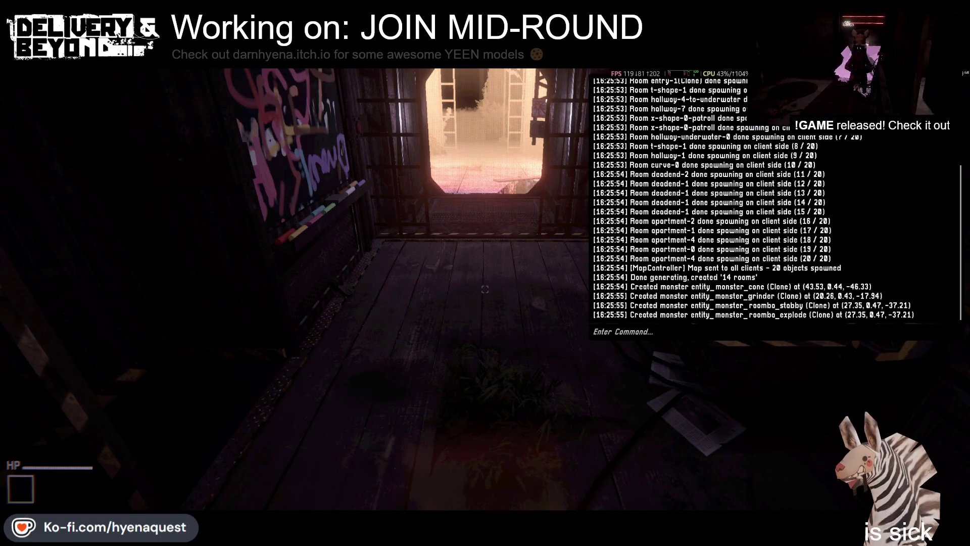
{"action": "key", "text": "alt+Tab"}
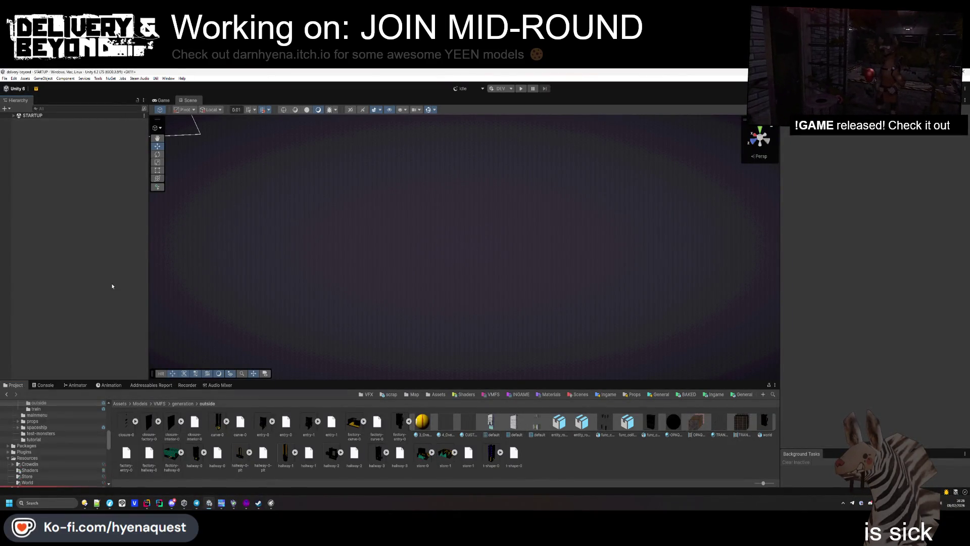
- Briefly bring Unity's Build Profiles window forward, then return to the running game
{"action": "mouse_move", "coordinate": [209, 503]}
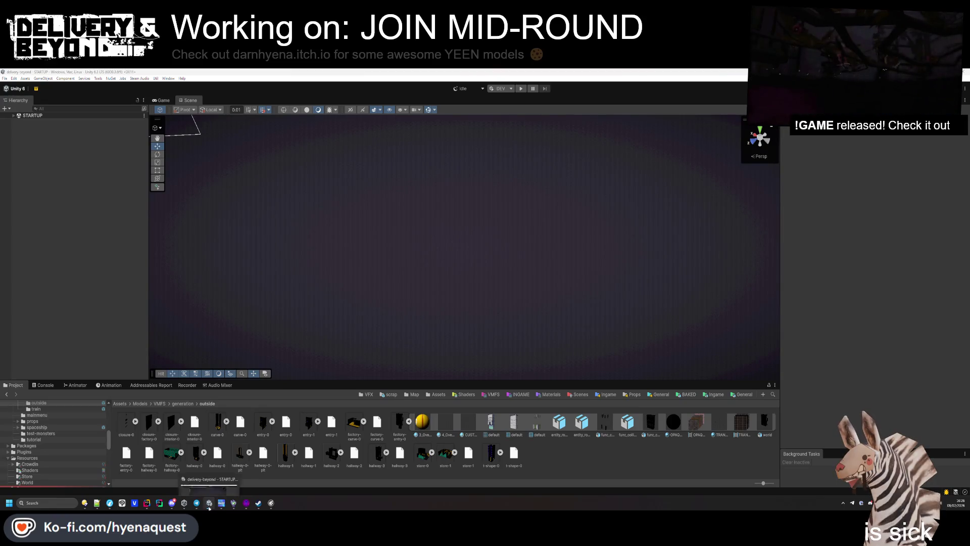
{"action": "left_click", "coordinate": [209, 474]}
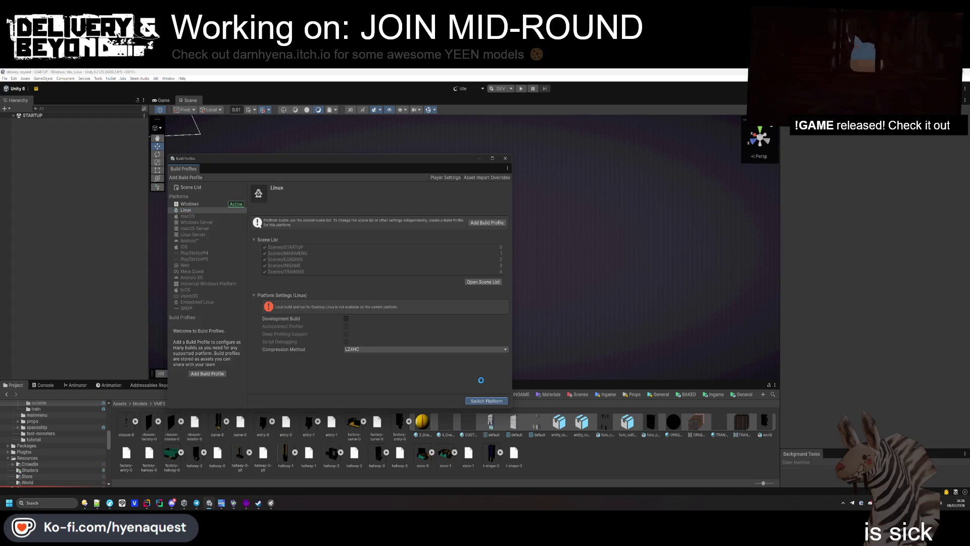
{"action": "key", "text": "alt+Tab"}
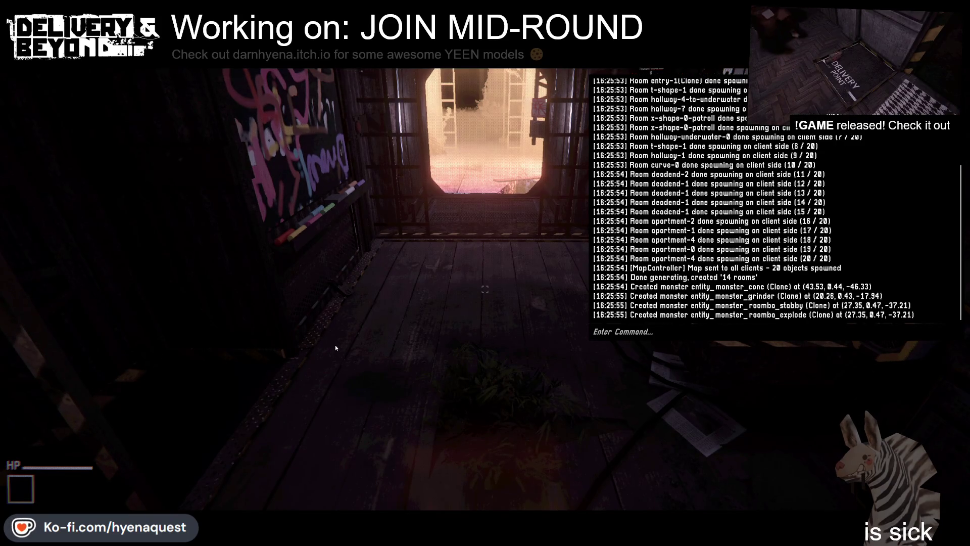
- Toggle the Steam overlay open and closed, then close the command console
{"action": "key", "text": "shift+Tab"}
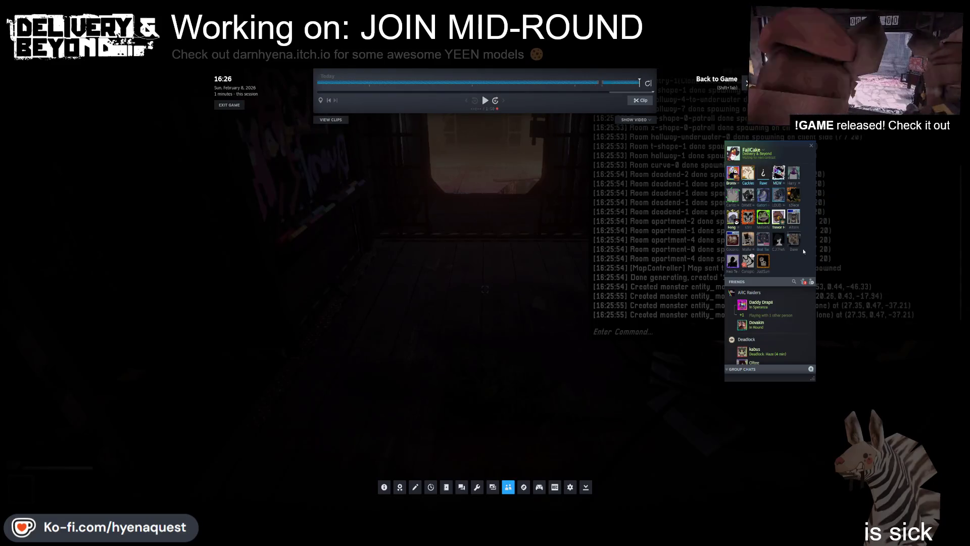
{"action": "key", "text": "shift+Tab"}
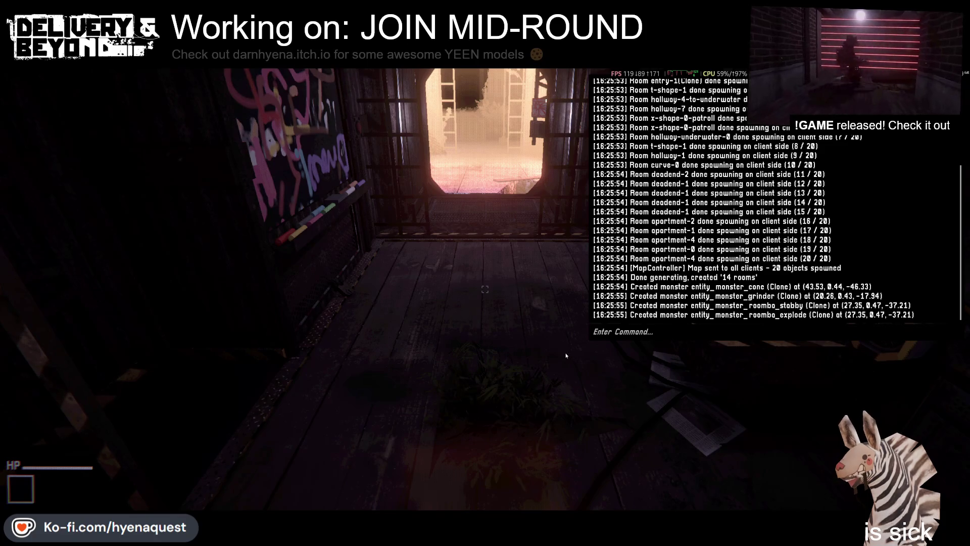
{"action": "key", "text": "grave"}
- Walk up to the hallway chalkboard, pick up chalk and draw a red squiggle
{"action": "key", "text": "w"}
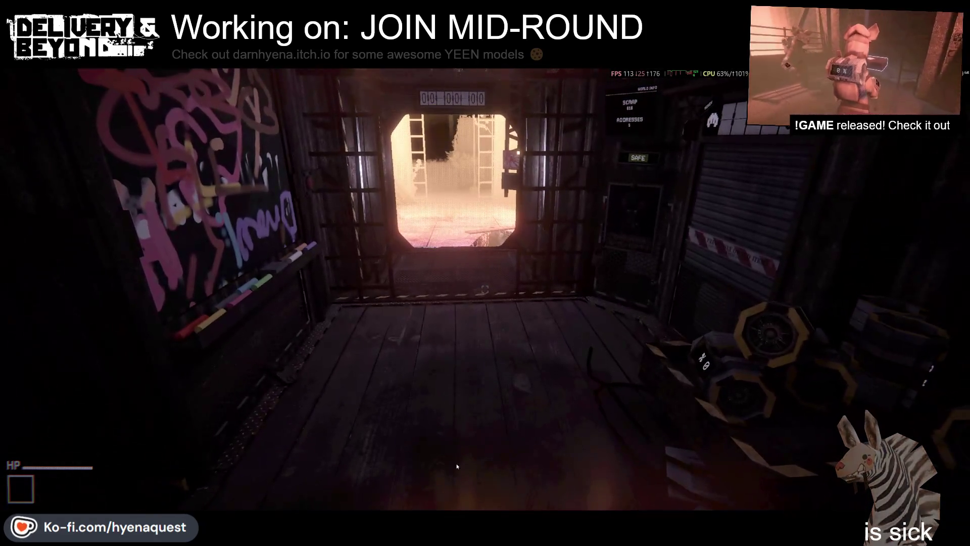
{"action": "key", "text": "w"}
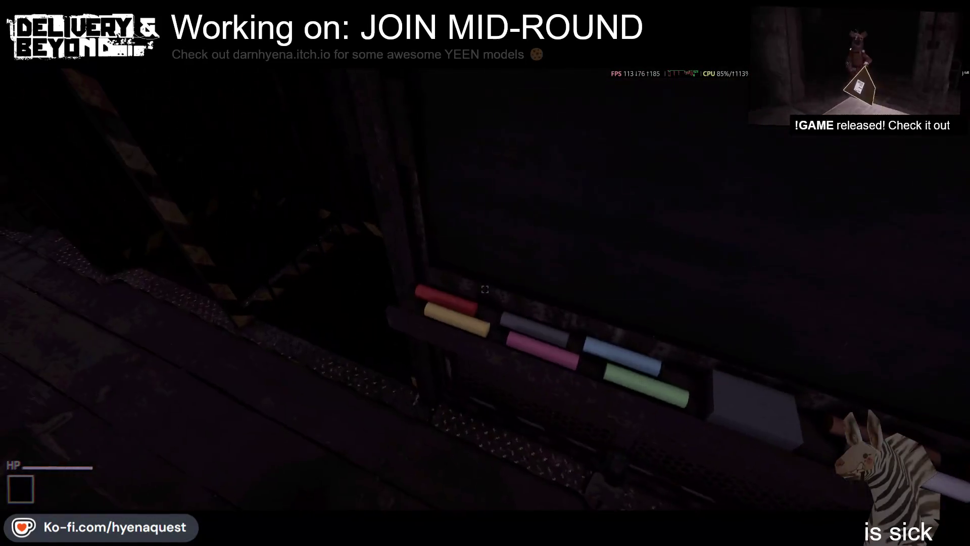
{"action": "left_click", "coordinate": [484, 289]}
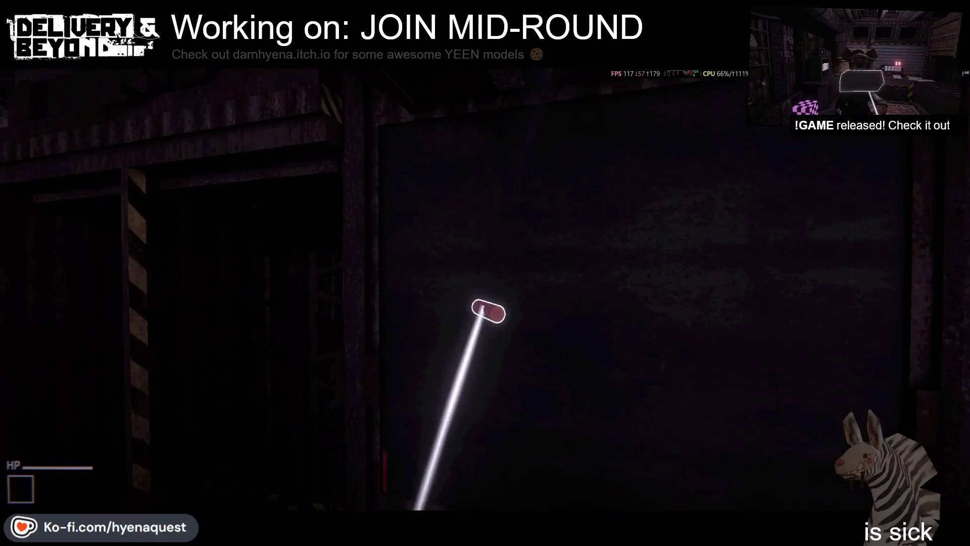
{"action": "mouse_move", "coordinate": [487, 310]}
{"action": "left_mouse_down"}
{"action": "mouse_move", "coordinate": [444, 335]}
{"action": "mouse_move", "coordinate": [537, 205]}
{"action": "mouse_move", "coordinate": [568, 260]}
{"action": "mouse_move", "coordinate": [410, 273]}
{"action": "mouse_move", "coordinate": [554, 245]}
{"action": "mouse_move", "coordinate": [433, 369]}
{"action": "mouse_move", "coordinate": [489, 217]}
{"action": "mouse_move", "coordinate": [502, 277]}
{"action": "mouse_move", "coordinate": [484, 289]}
{"action": "left_mouse_up"}
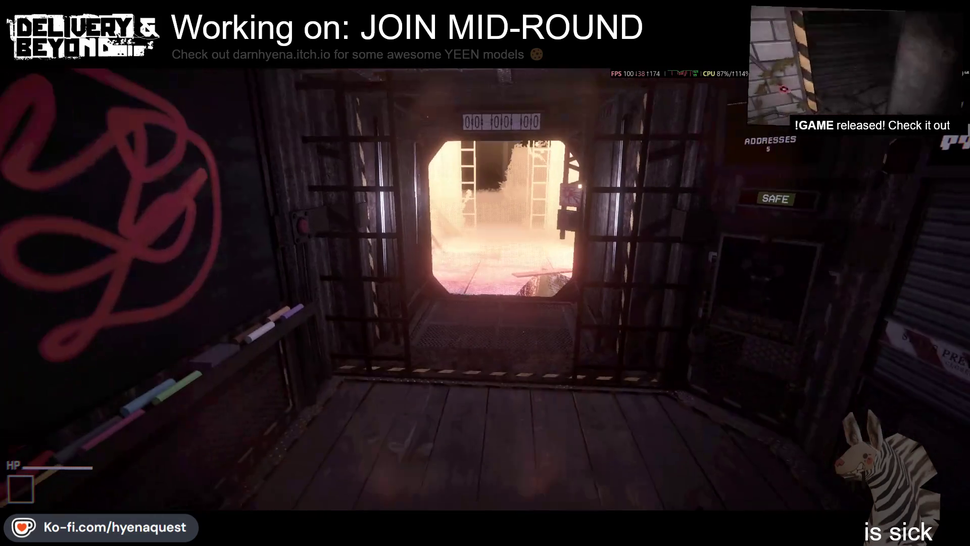
{"action": "key", "text": "alt+Tab"}
{"action": "key", "text": "Tab"}
{"action": "key", "text": "Tab"}
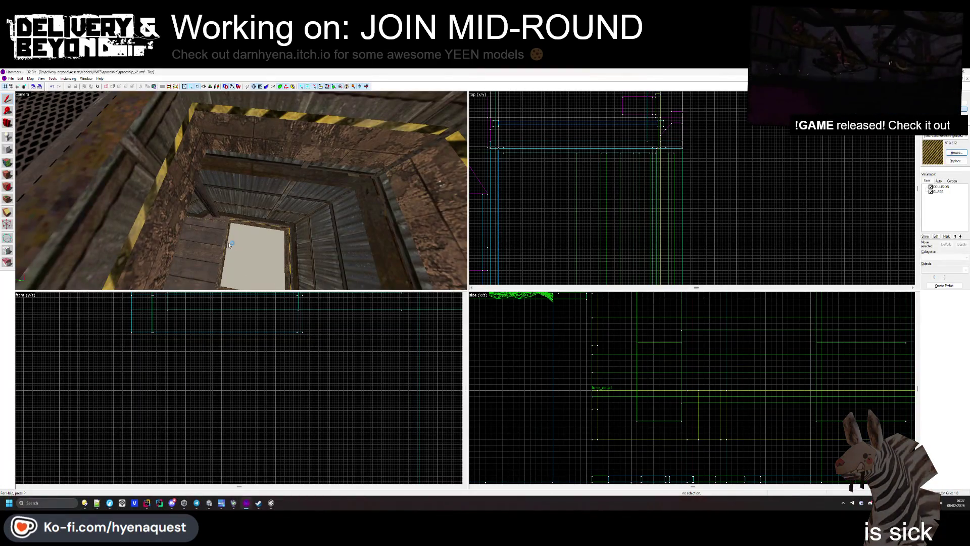
- Draw a block over the shaft, texture it OUTSIDE, stretch it across and create the solid brush
{"action": "left_click", "coordinate": [228, 232]}
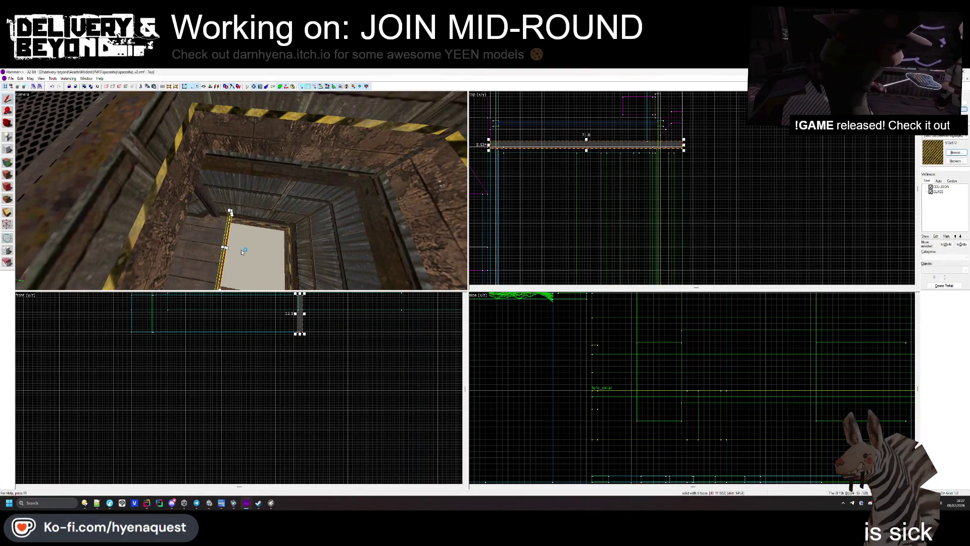
{"action": "scroll", "coordinate": [605, 192], "scroll_direction": "up", "scroll_amount": 2}
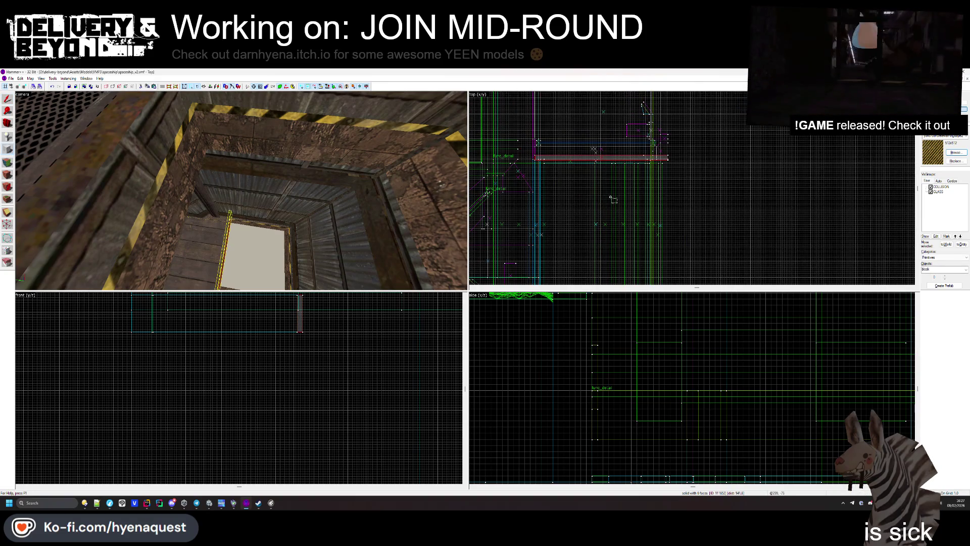
{"action": "scroll", "coordinate": [546, 152], "scroll_direction": "up", "scroll_amount": 2}
{"action": "left_click_drag", "start_coordinate": [541, 143], "coordinate": [611, 219]}
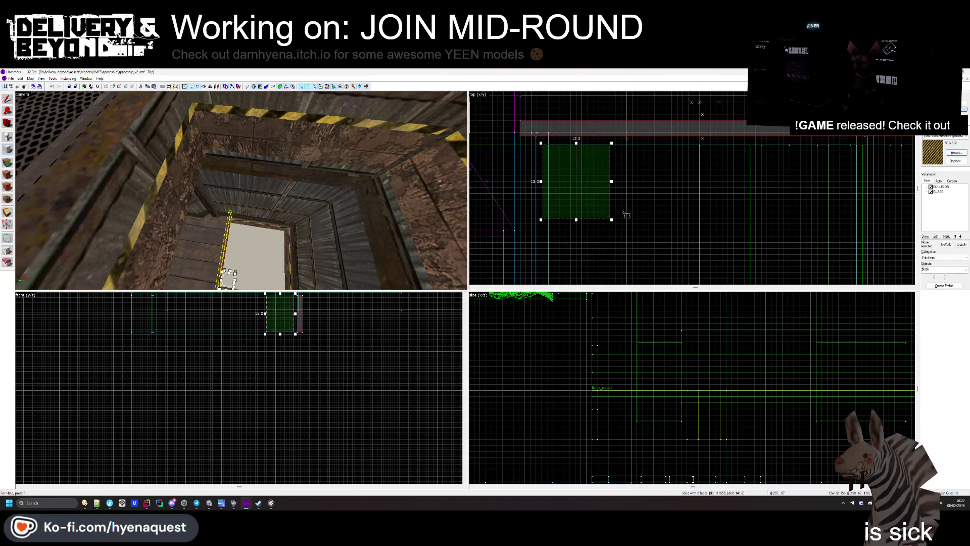
{"action": "key", "text": "shift+b"}
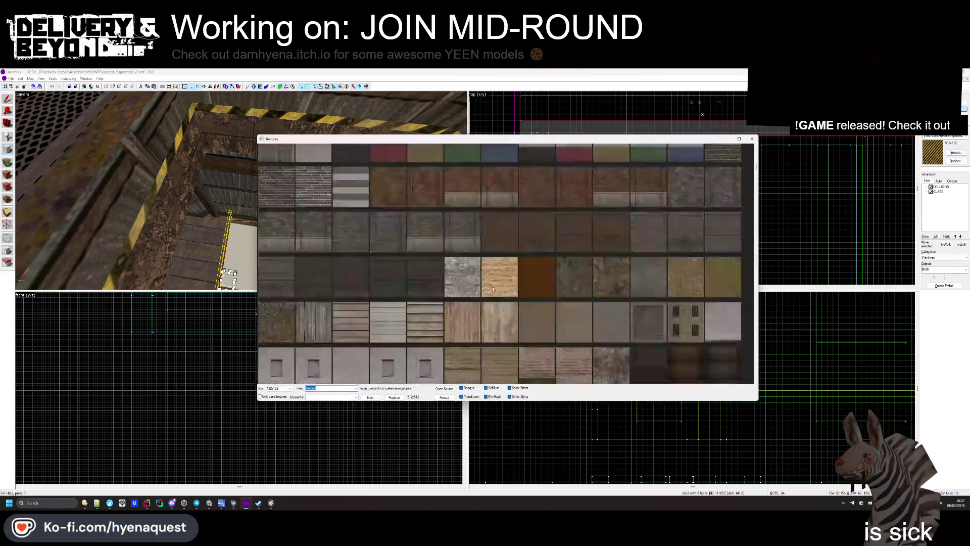
{"action": "double_click", "coordinate": [537, 164]}
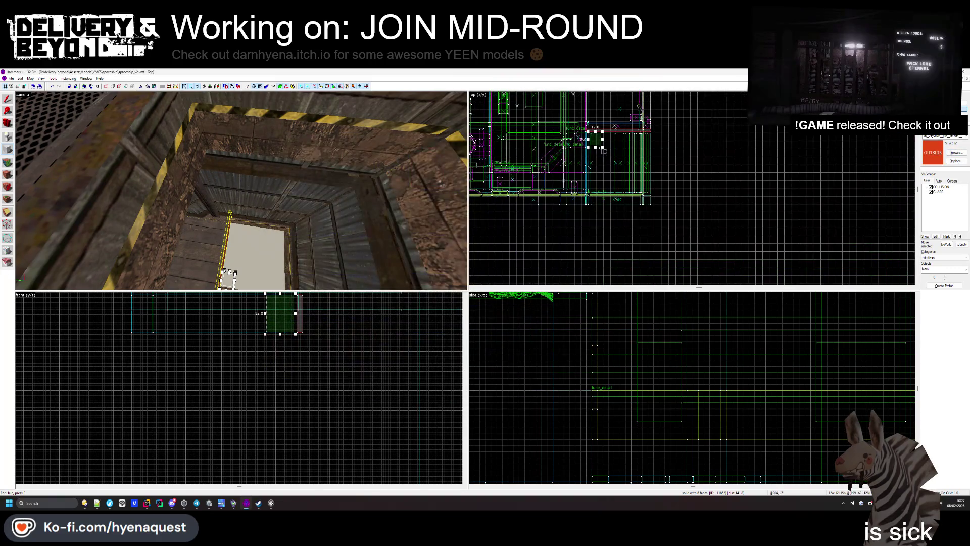
{"action": "scroll", "coordinate": [656, 212], "scroll_direction": "up", "scroll_amount": 5}
{"action": "left_click_drag", "start_coordinate": [608, 153], "coordinate": [701, 257]}
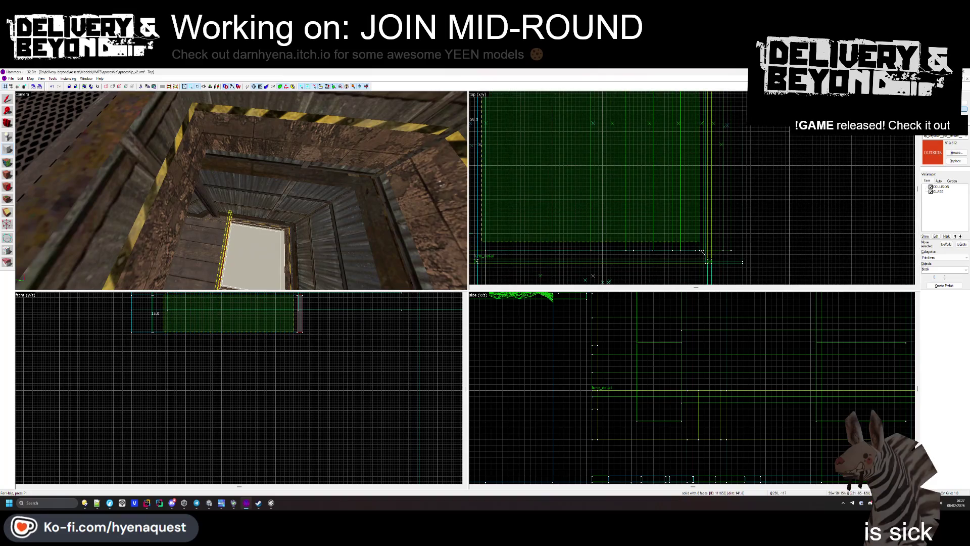
{"action": "key", "text": "Return"}
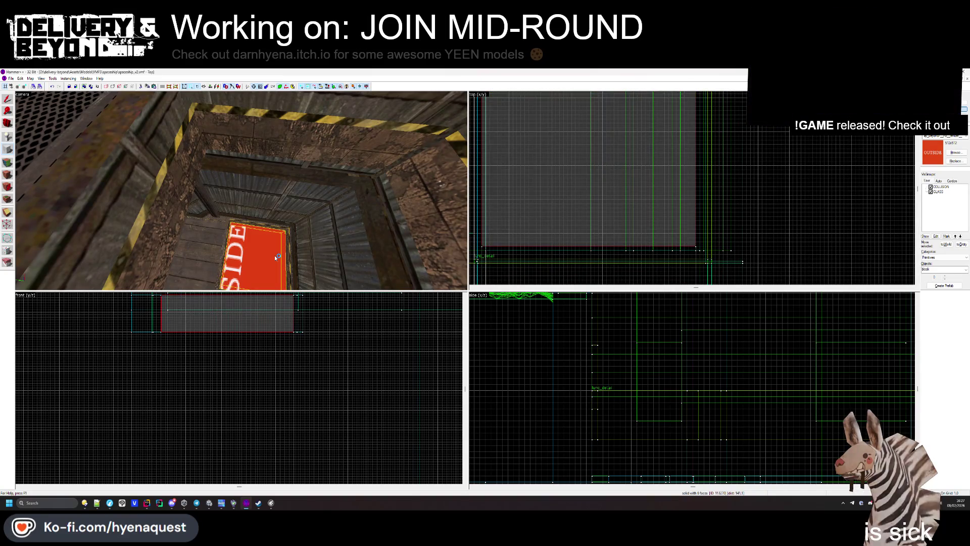
{"action": "left_click_drag", "start_coordinate": [53, 120], "coordinate": [286, 208]}
{"action": "key", "text": "alt+Tab"}
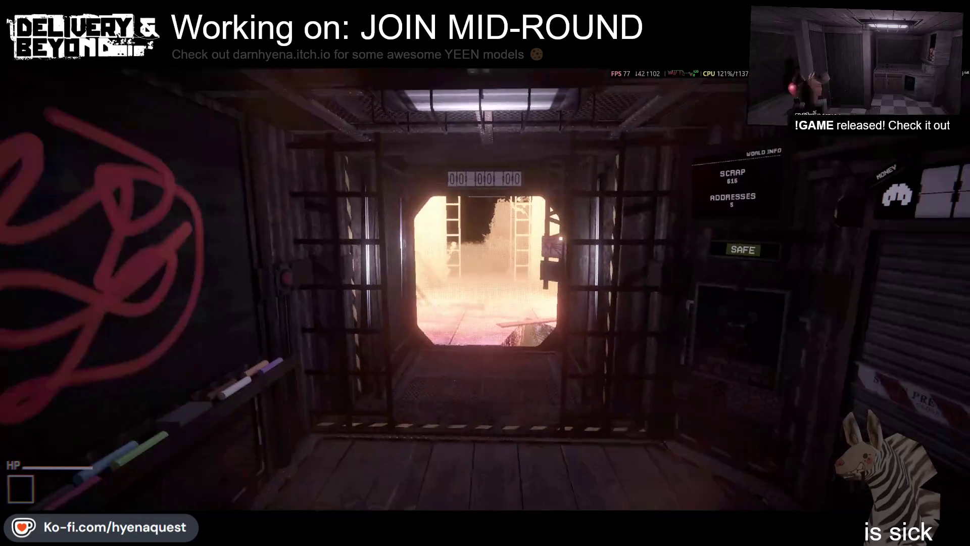
- Review the game's developer console log, closing and reopening it before returning to Hammer++
{"action": "key", "text": "grave"}
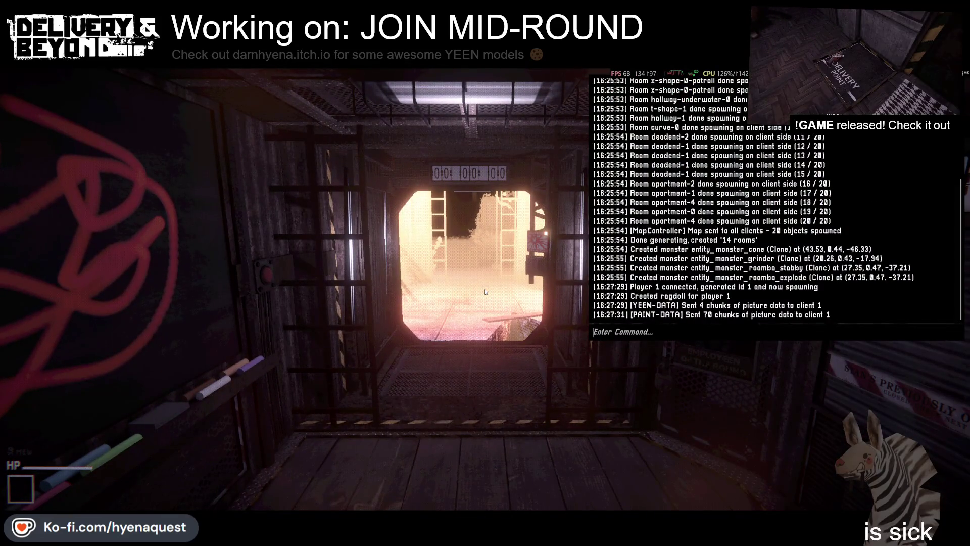
{"action": "type", "text": "clea"}
{"action": "key", "text": "grave"}
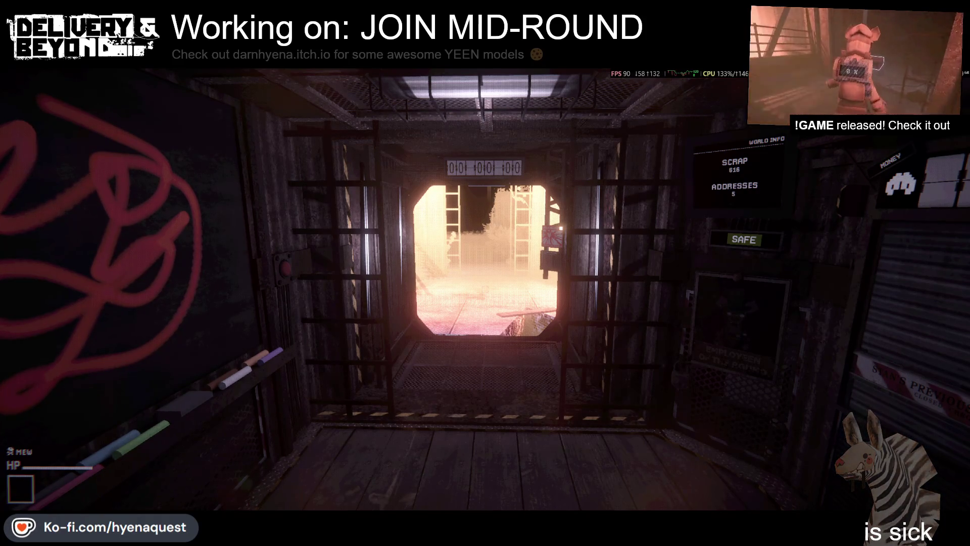
{"action": "key", "text": "grave"}
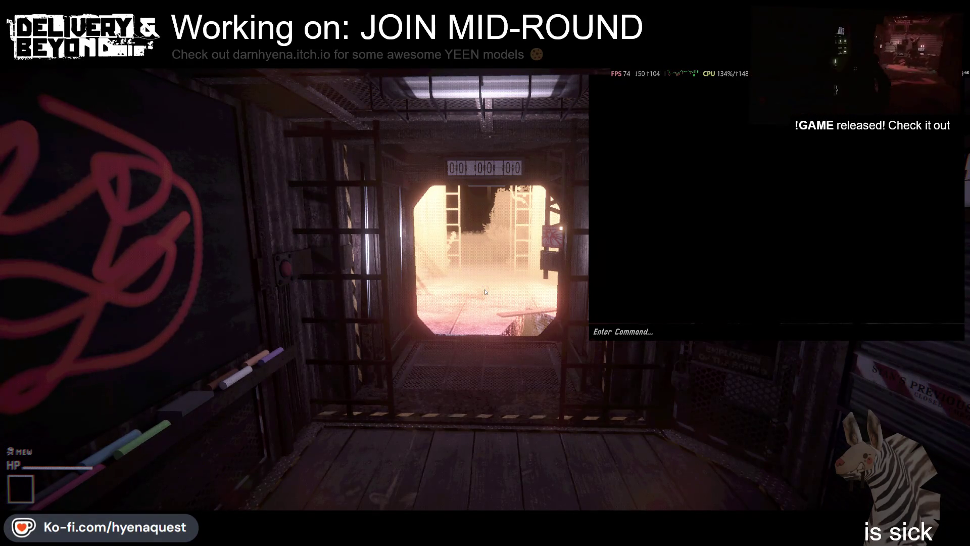
{"action": "key", "text": "alt+Tab"}
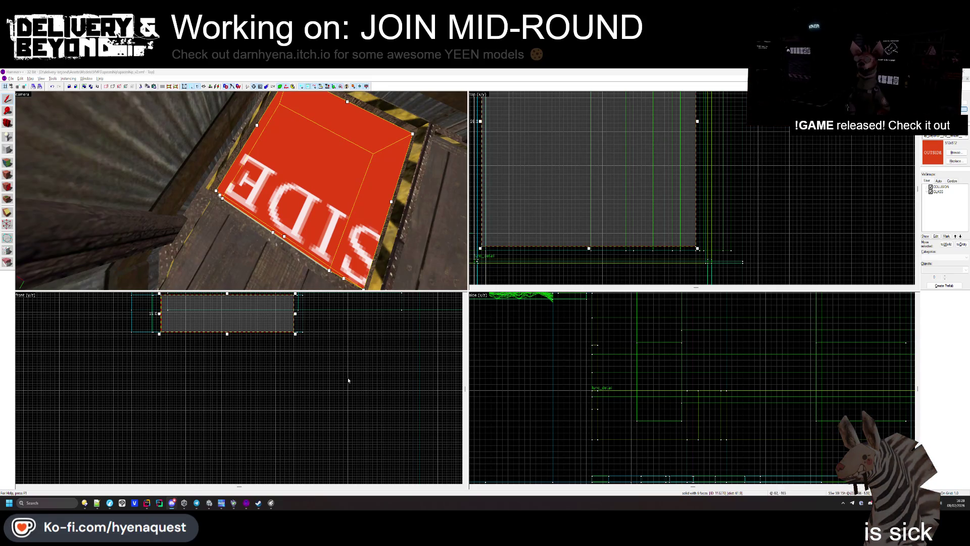
- In Unity's Player settings, set Resolution and Presentation Fullscreen Mode to Fullscreen Window
{"action": "left_click", "coordinate": [222, 504]}
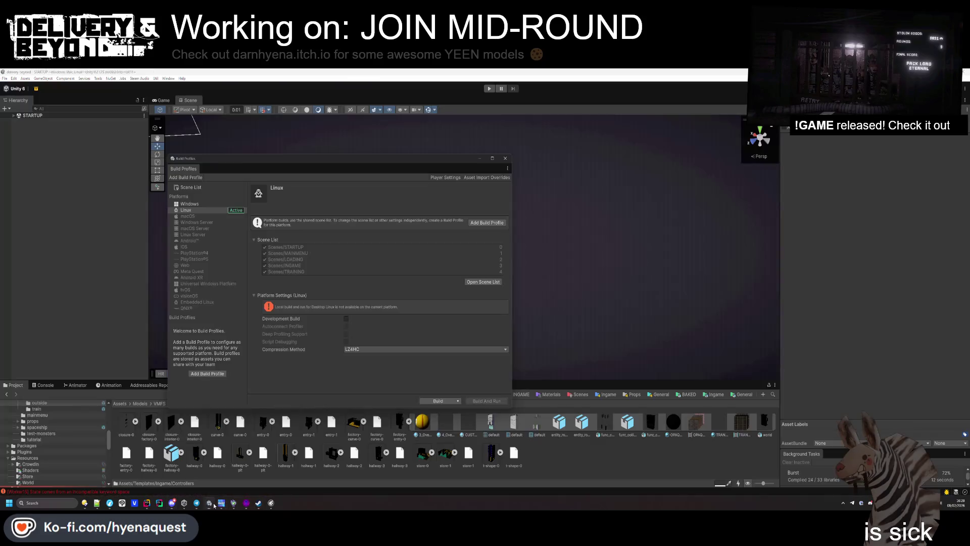
{"action": "left_click", "coordinate": [446, 178]}
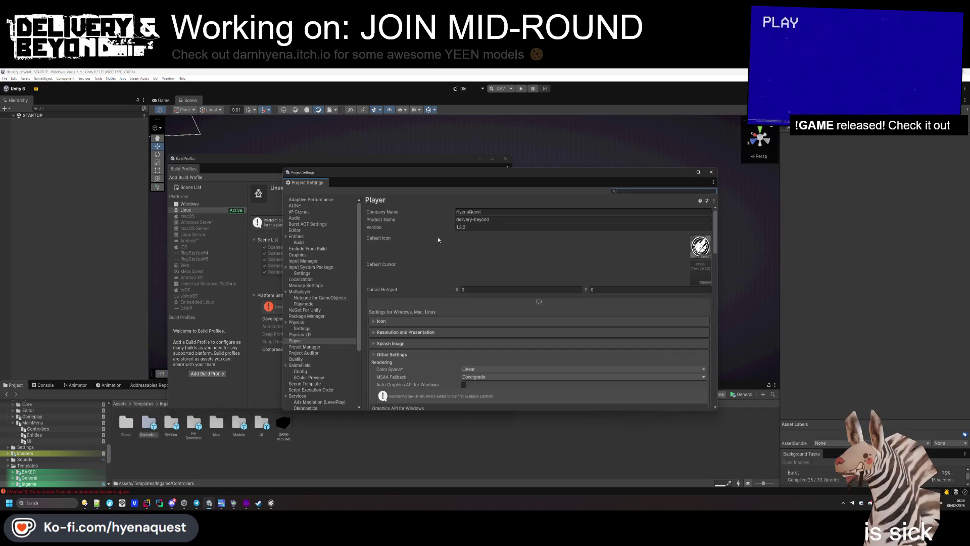
{"action": "left_click", "coordinate": [407, 324]}
{"action": "left_click", "coordinate": [408, 322]}
{"action": "left_click", "coordinate": [405, 332]}
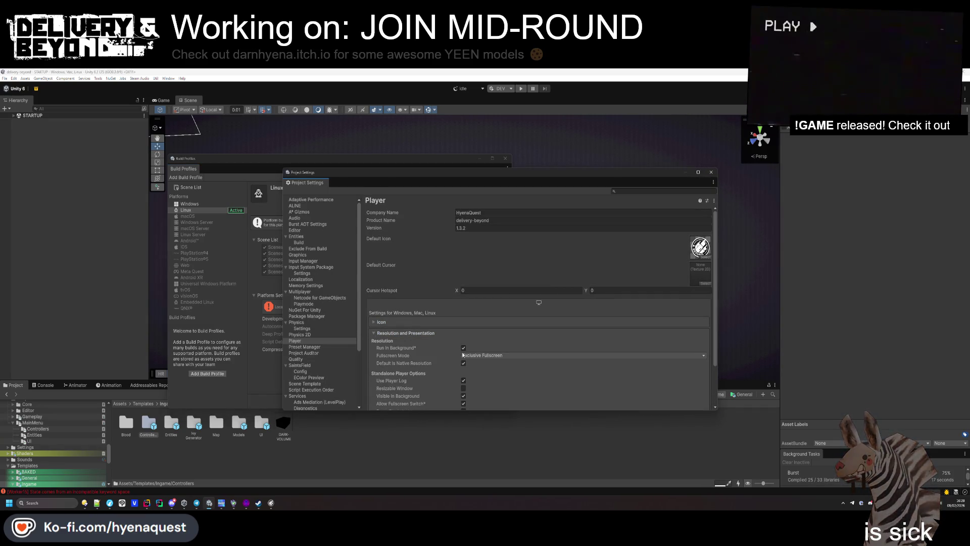
{"action": "left_click", "coordinate": [475, 355]}
{"action": "left_click", "coordinate": [479, 364]}
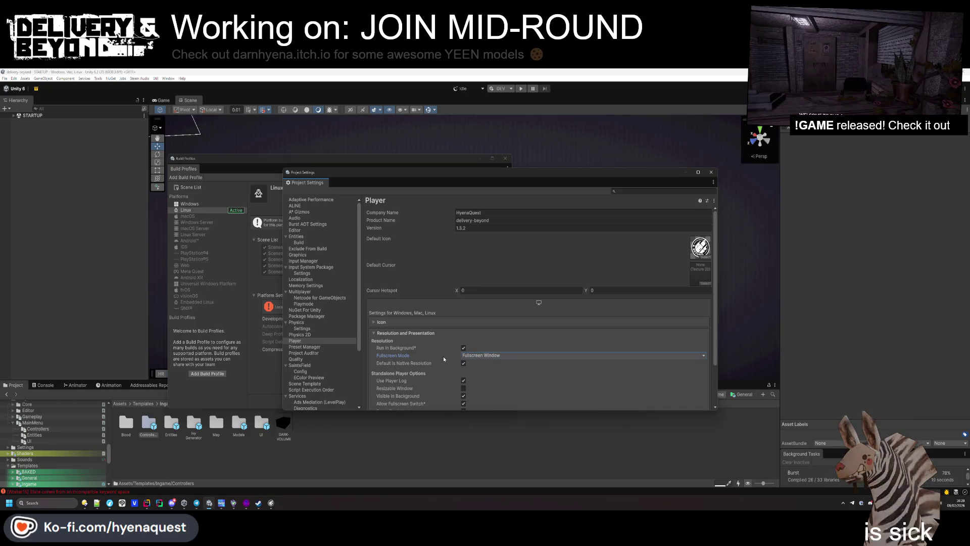
{"action": "scroll", "coordinate": [447, 363], "scroll_direction": "down", "scroll_amount": 1}
{"action": "scroll", "coordinate": [447, 363], "scroll_direction": "up", "scroll_amount": 1}
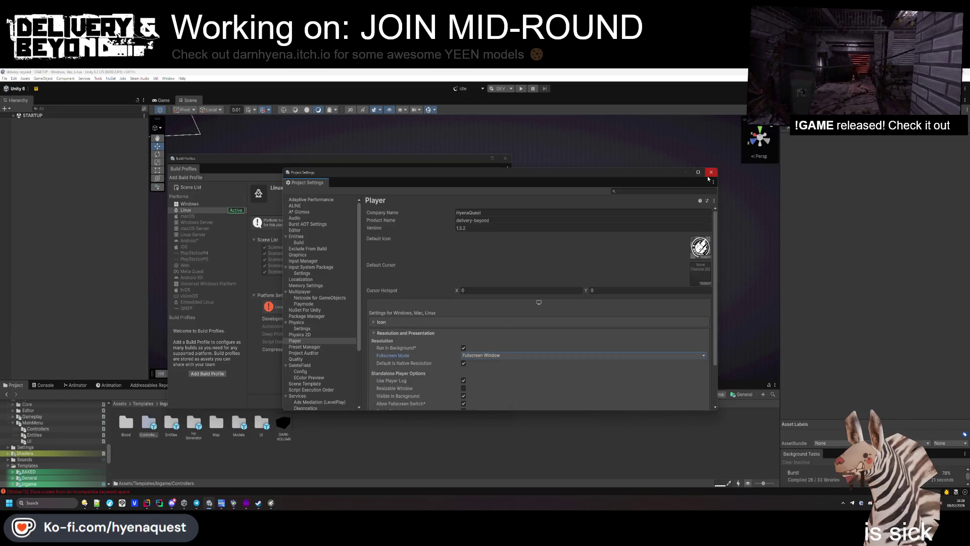
- Close the Project Settings and Build Profiles windows and switch to Rider
{"action": "left_click", "coordinate": [711, 172]}
{"action": "left_click", "coordinate": [505, 158]}
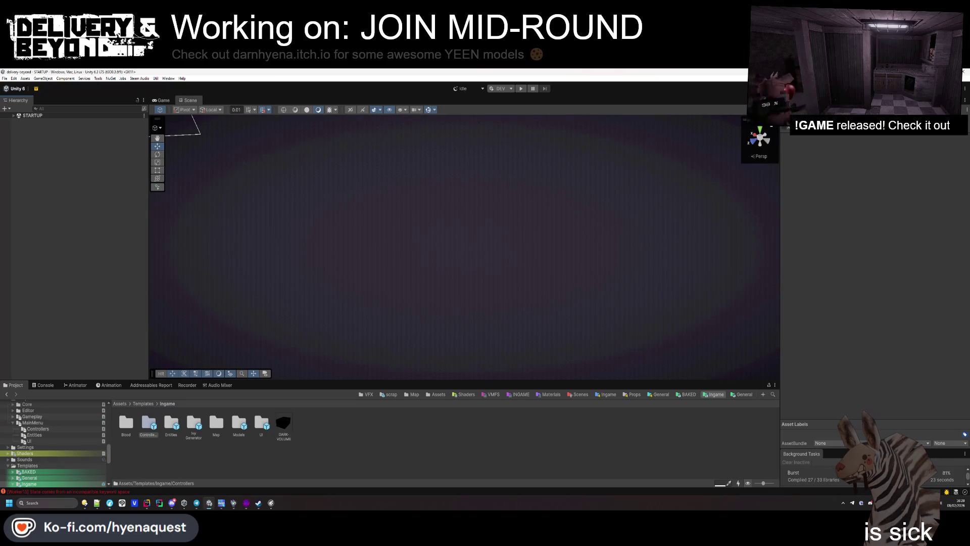
{"action": "left_click", "coordinate": [152, 504]}
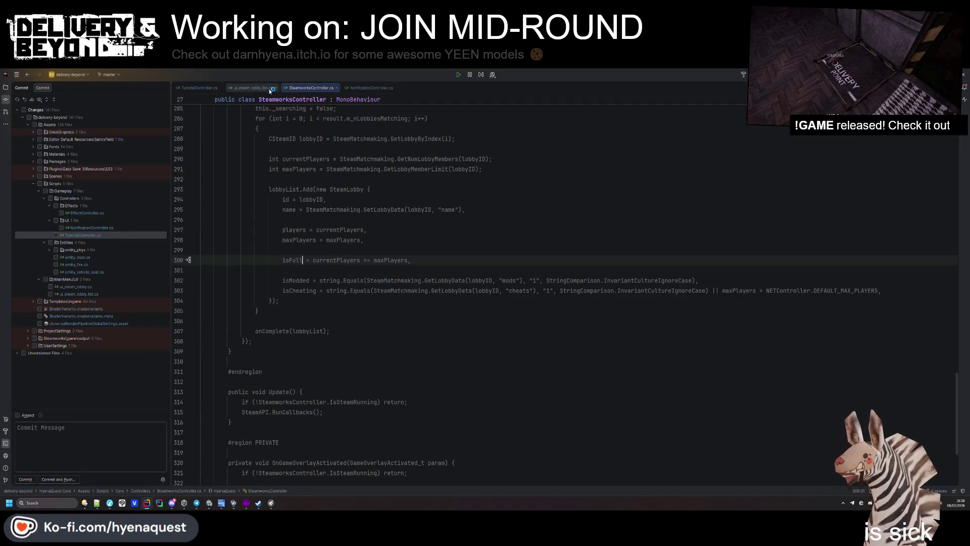
- Open IngameController.cs in Rider via Search Everywhere
{"action": "left_click", "coordinate": [339, 190]}
{"action": "key", "text": "shift"}
{"action": "key", "text": "shift"}
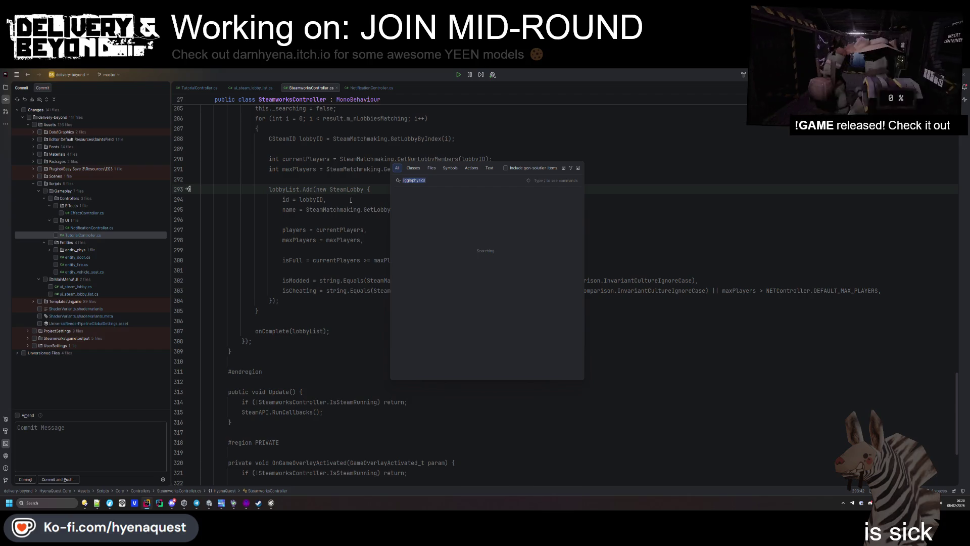
{"action": "type", "text": "ingamecontrol"}
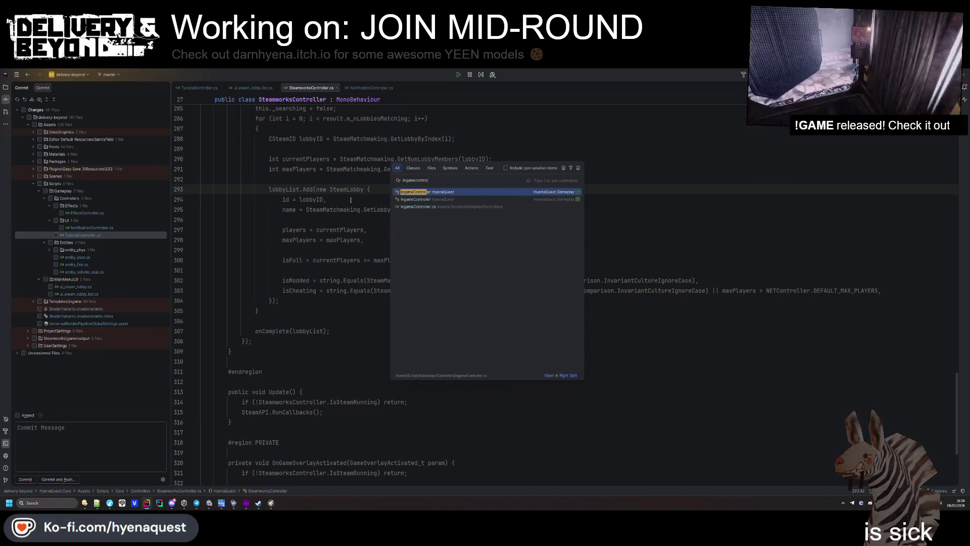
{"action": "key", "text": "Return"}
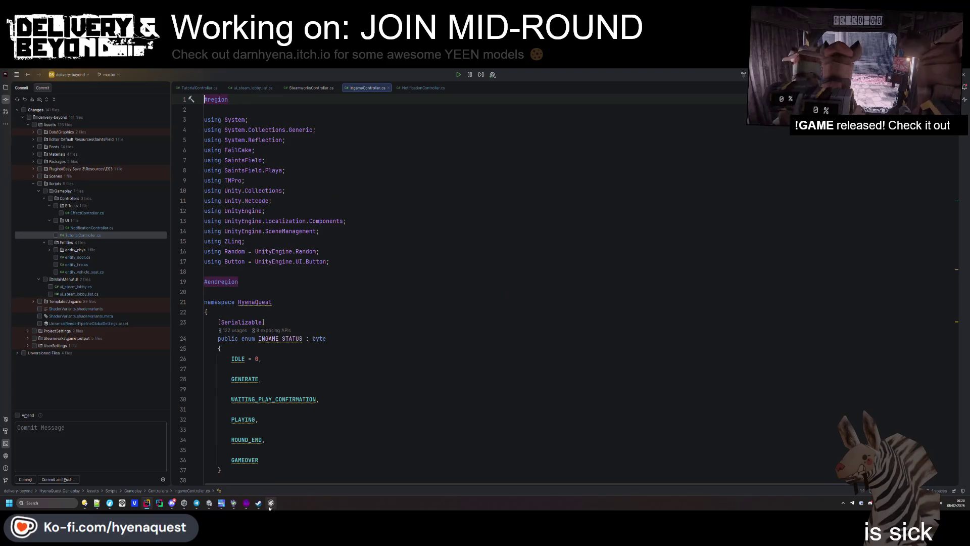
- Search the file for "kill" and select the OnPlayerCreated method that kills new players
{"action": "left_click", "coordinate": [343, 350]}
{"action": "scroll", "coordinate": [343, 350], "scroll_direction": "down", "scroll_amount": 5}
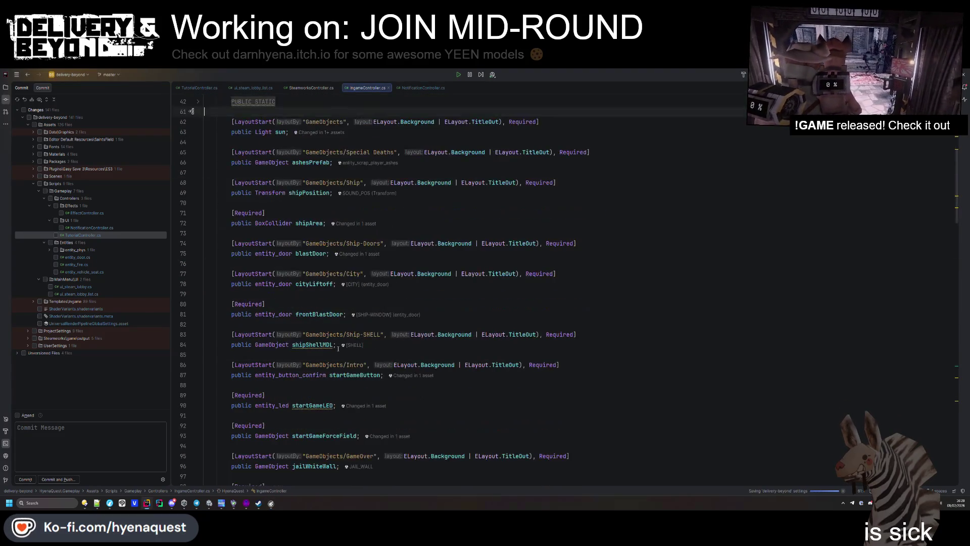
{"action": "key", "text": "ctrl+f"}
{"action": "type", "text": "kill"}
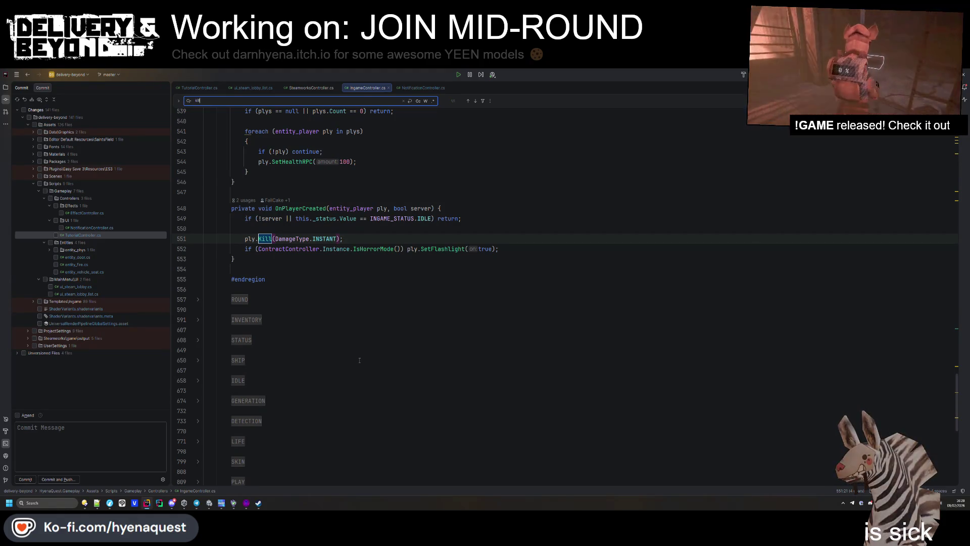
{"action": "key", "text": "ctrl+w"}
{"action": "key", "text": "ctrl+w"}
{"action": "key", "text": "ctrl+w"}
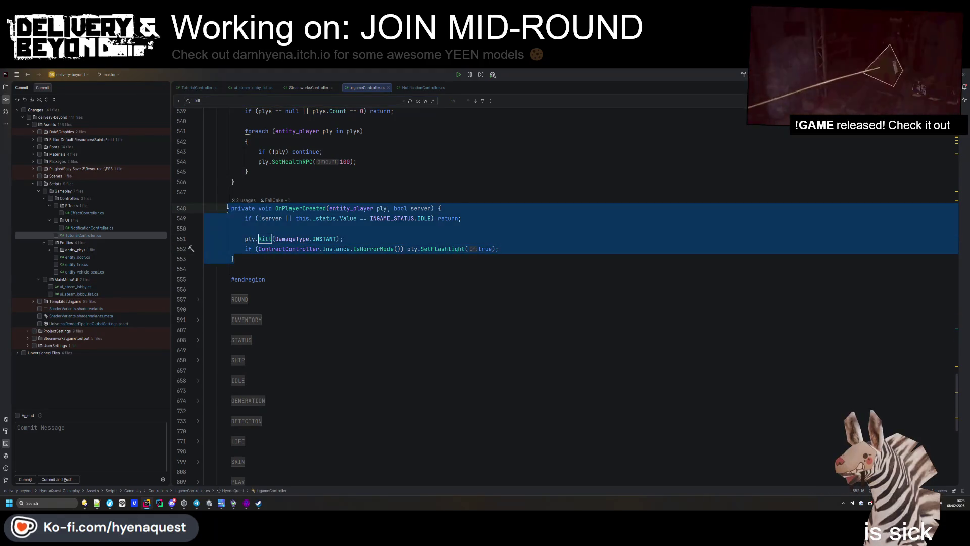
{"action": "key", "text": "Escape"}
{"action": "left_click", "coordinate": [394, 241]}
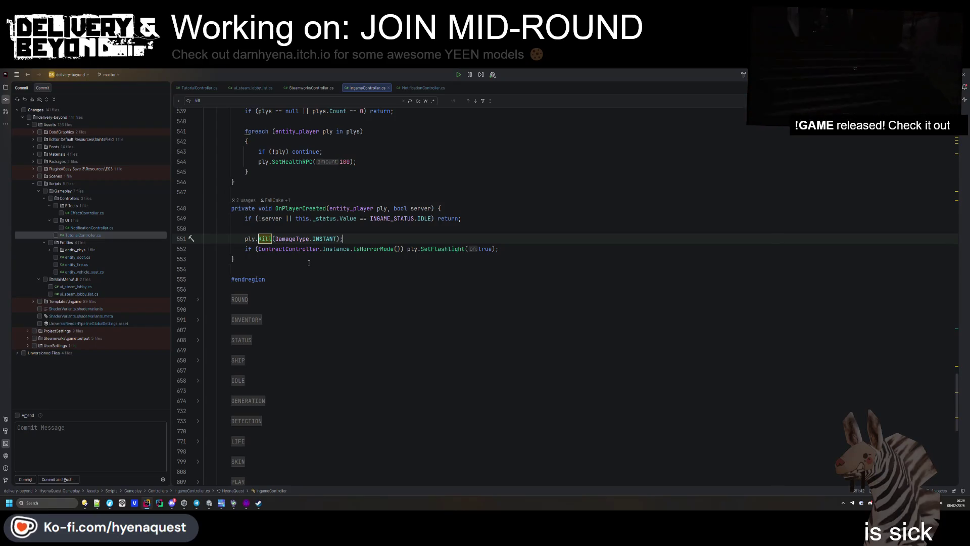
{"action": "scroll", "coordinate": [309, 263], "scroll_direction": "up", "scroll_amount": 2}
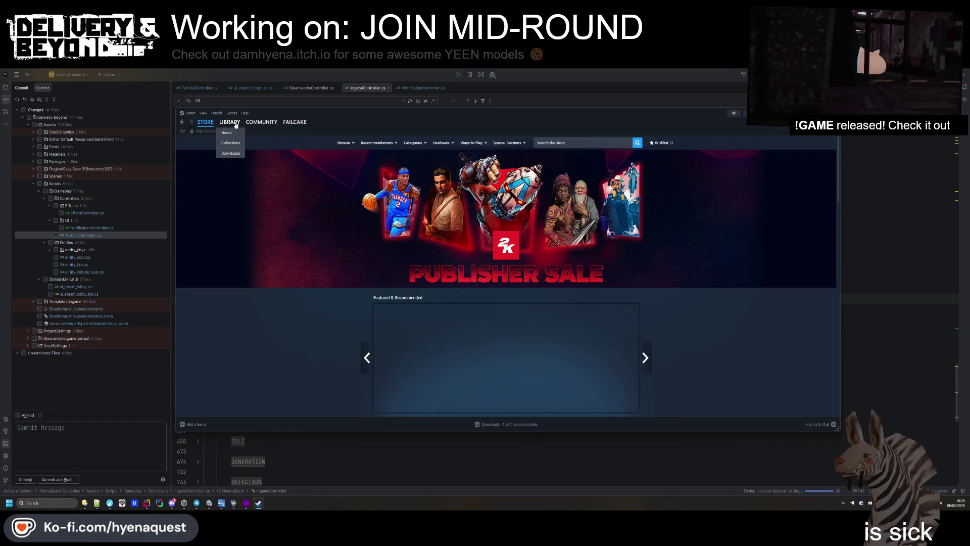
- Verify the integrity of Delivery & Beyond's installed files from its Steam Properties, then minimise Steam
{"action": "left_click", "coordinate": [229, 121]}
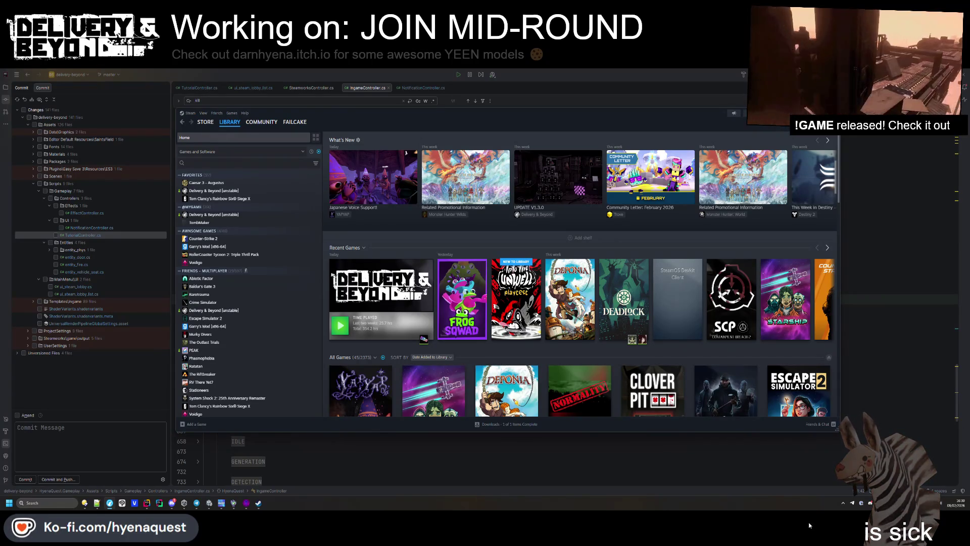
{"action": "right_click", "coordinate": [374, 312]}
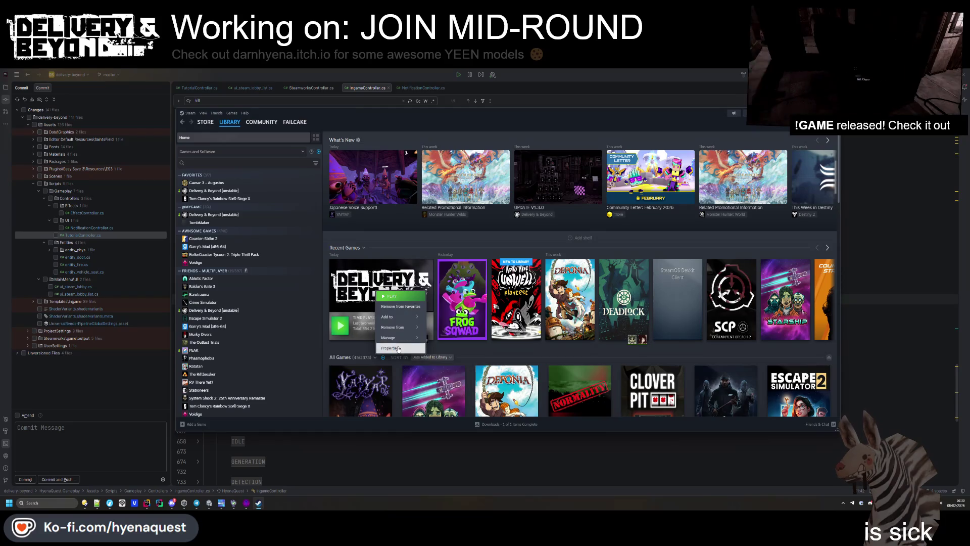
{"action": "left_click", "coordinate": [447, 406]}
{"action": "left_click", "coordinate": [417, 248]}
{"action": "left_click", "coordinate": [408, 237]}
{"action": "left_click", "coordinate": [591, 254]}
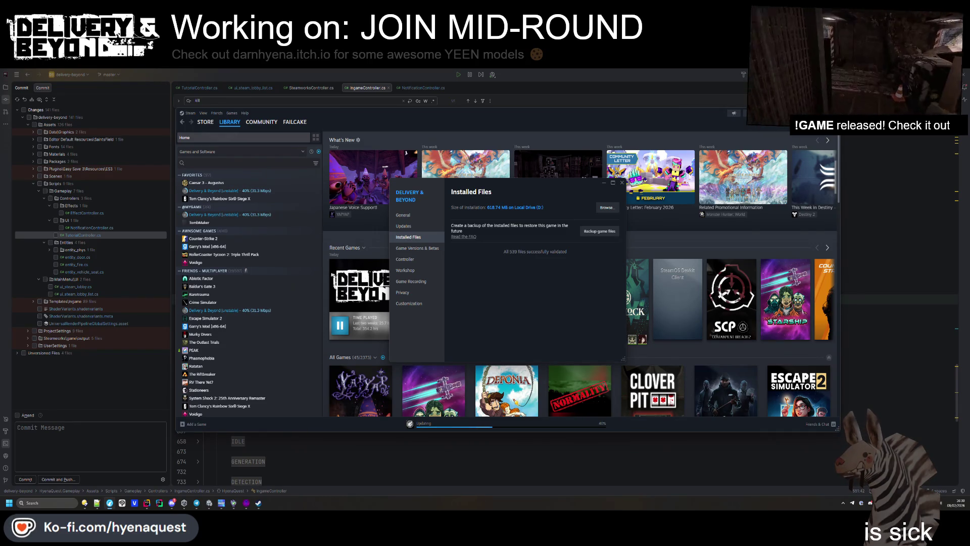
{"action": "left_click", "coordinate": [258, 502]}
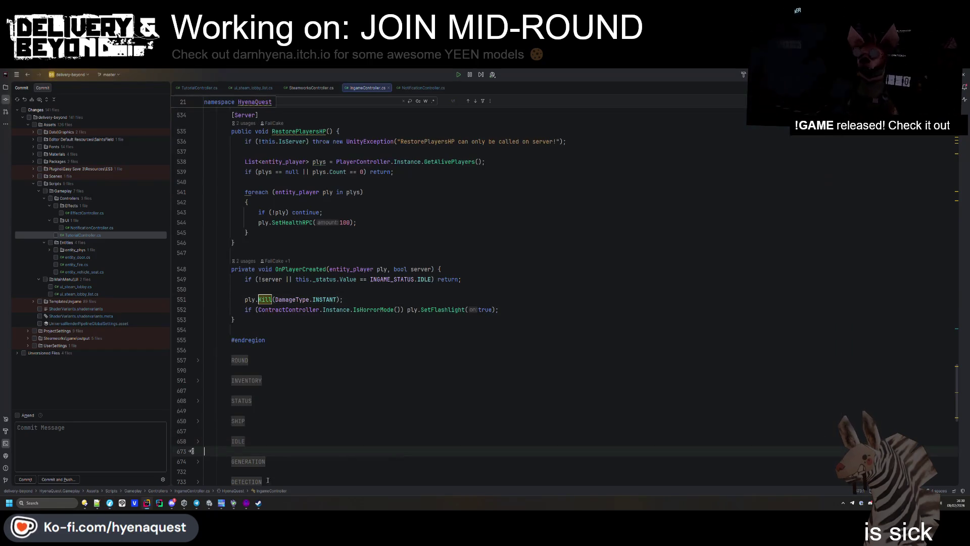
{"action": "left_click", "coordinate": [246, 505]}
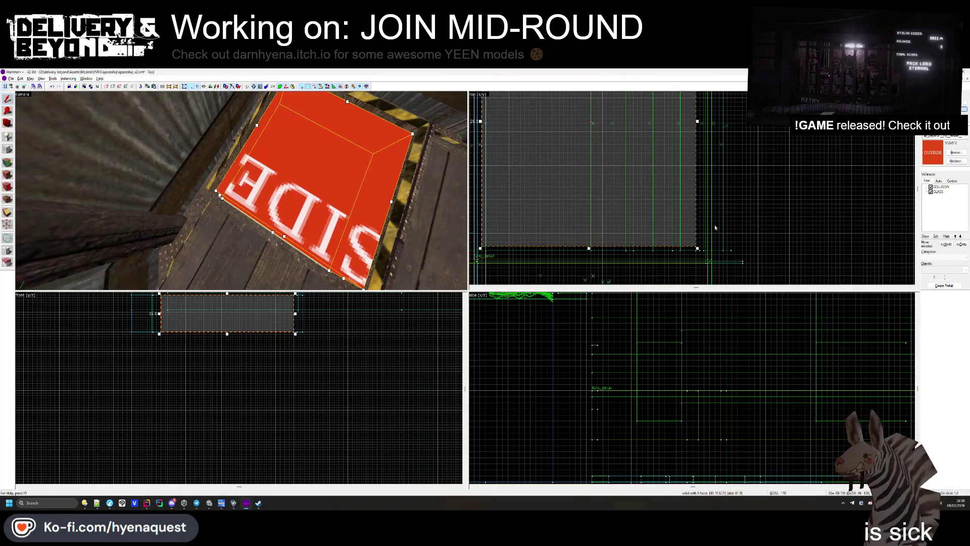
- Stretch the OUTSIDE sign brush up to 151 units tall in the Front view
{"action": "mouse_move", "coordinate": [344, 216]}
{"action": "left_mouse_down"}
{"action": "mouse_move", "coordinate": [323, 202]}
{"action": "mouse_move", "coordinate": [241, 190]}
{"action": "mouse_move", "coordinate": [323, 213]}
{"action": "left_mouse_up"}
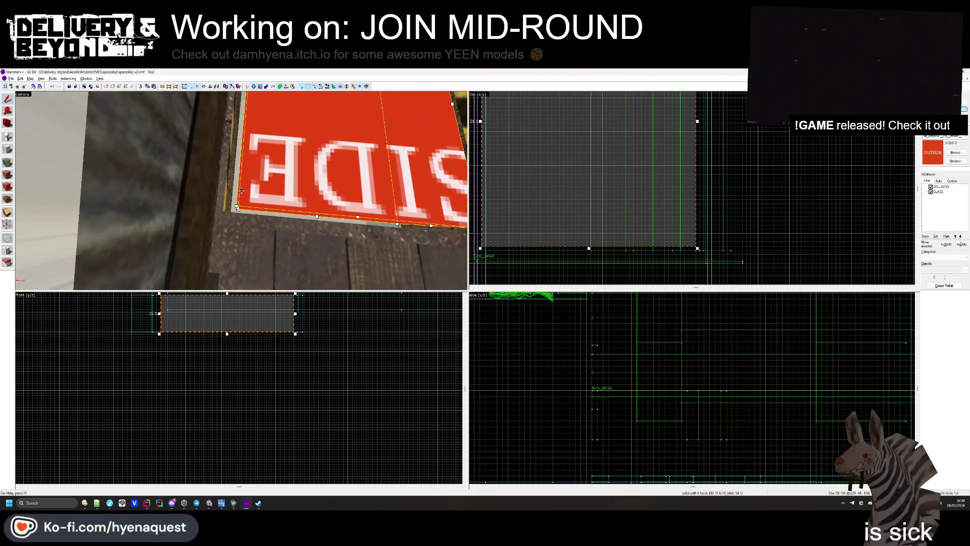
{"action": "scroll", "coordinate": [628, 241], "scroll_direction": "down", "scroll_amount": 3}
{"action": "scroll", "coordinate": [629, 241], "scroll_direction": "up", "scroll_amount": 4}
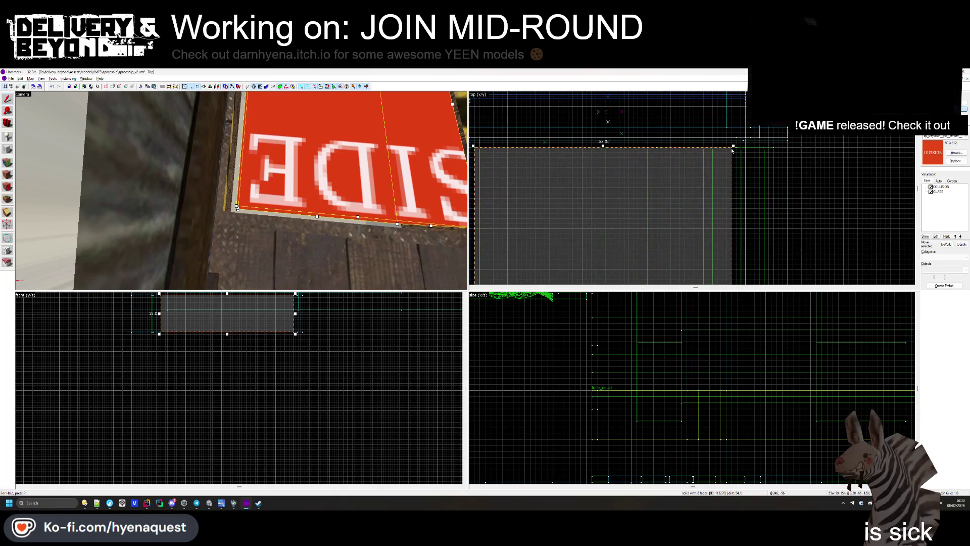
{"action": "scroll", "coordinate": [271, 402], "scroll_direction": "down", "scroll_amount": 3}
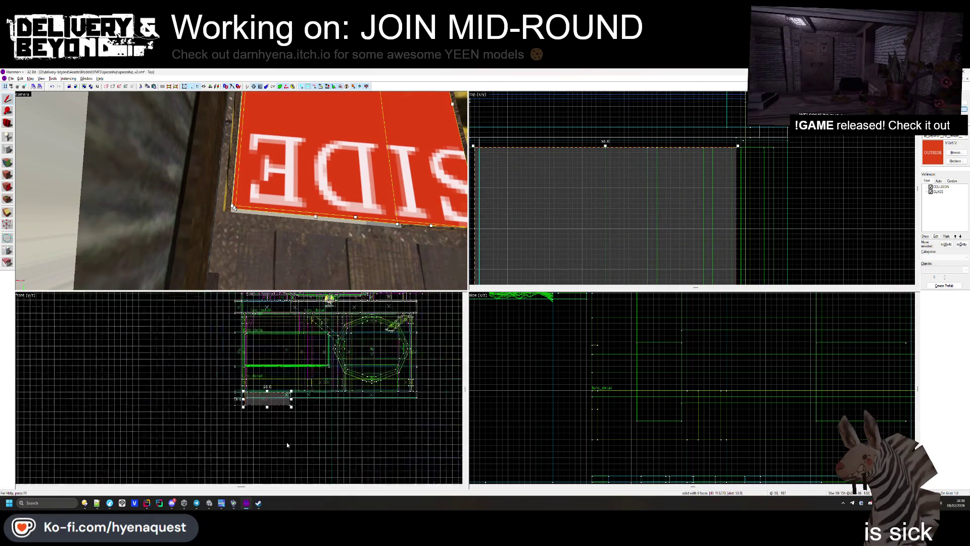
{"action": "left_click_drag", "start_coordinate": [270, 399], "coordinate": [270, 305]}
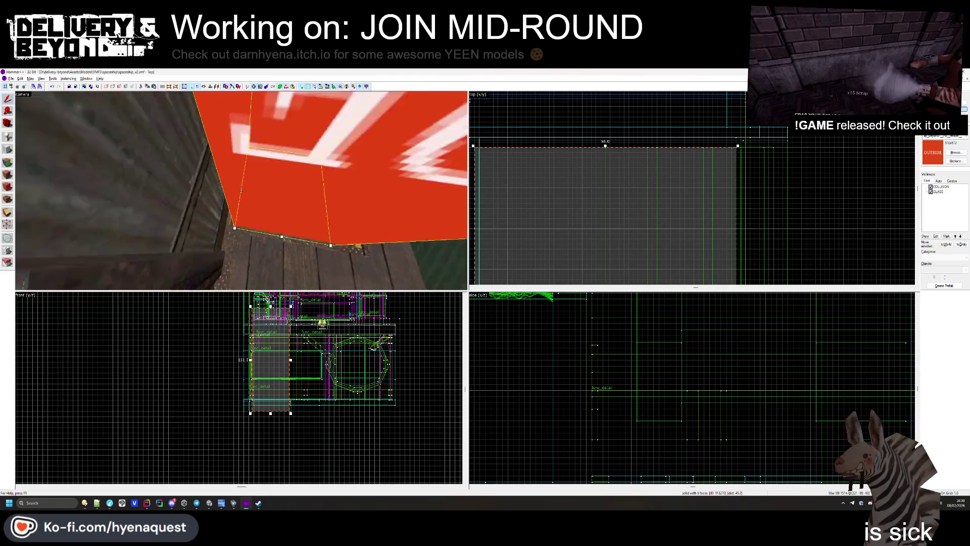
- Widen the sign brush from 56 to 58 units, then undo back to 57
{"action": "key", "text": "w"}
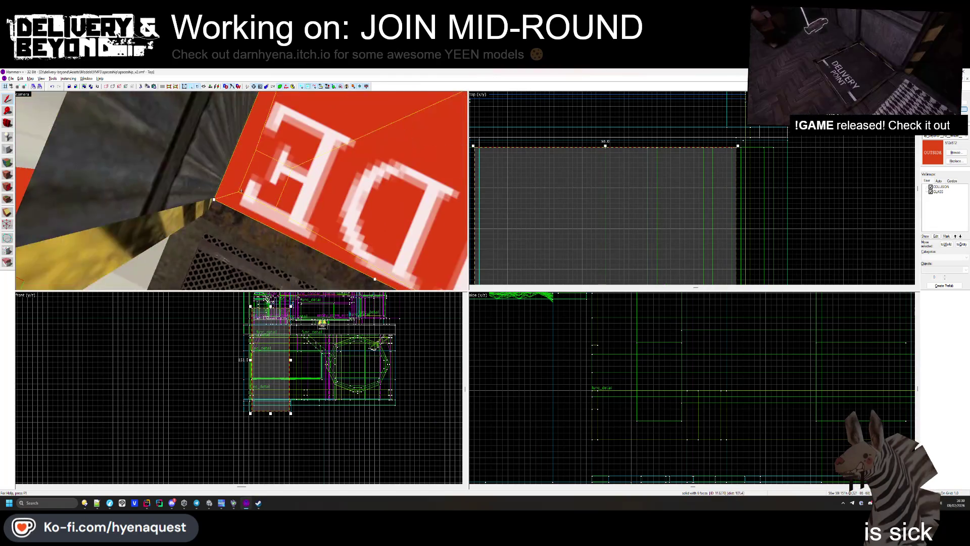
{"action": "key", "text": "w"}
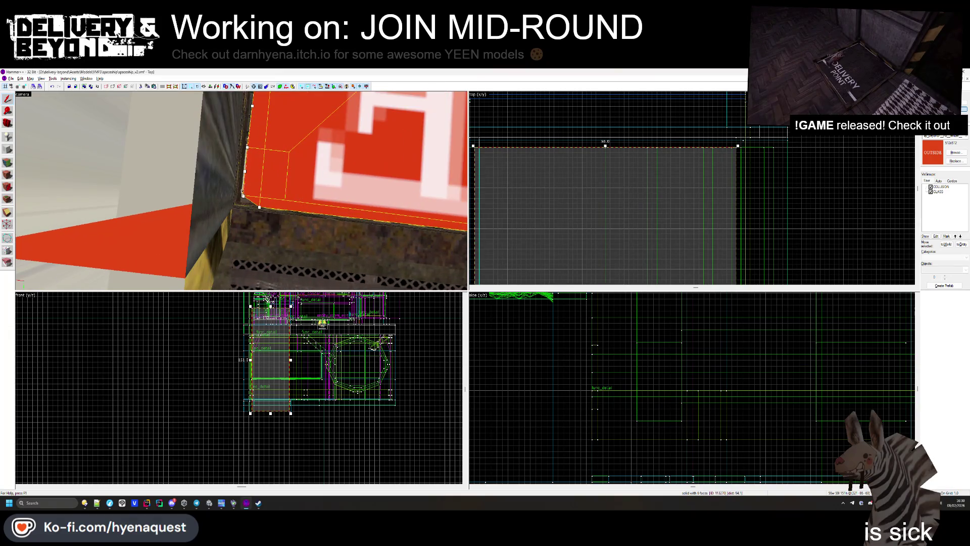
{"action": "scroll", "coordinate": [610, 153], "scroll_direction": "up", "scroll_amount": 3}
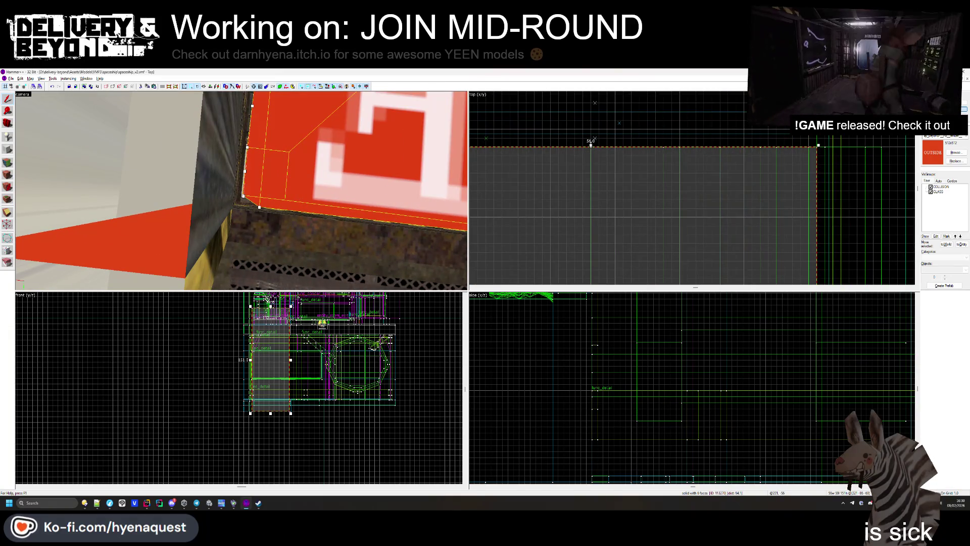
{"action": "scroll", "coordinate": [655, 102], "scroll_direction": "down", "scroll_amount": 2}
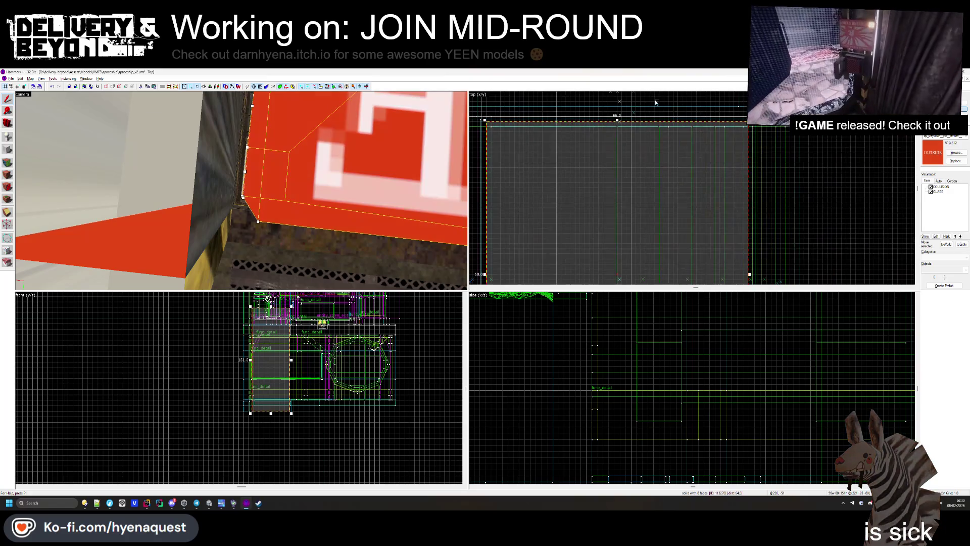
{"action": "scroll", "coordinate": [560, 117], "scroll_direction": "up", "scroll_amount": 2}
{"action": "left_click_drag", "start_coordinate": [526, 123], "coordinate": [530, 123]}
{"action": "key", "text": "s"}
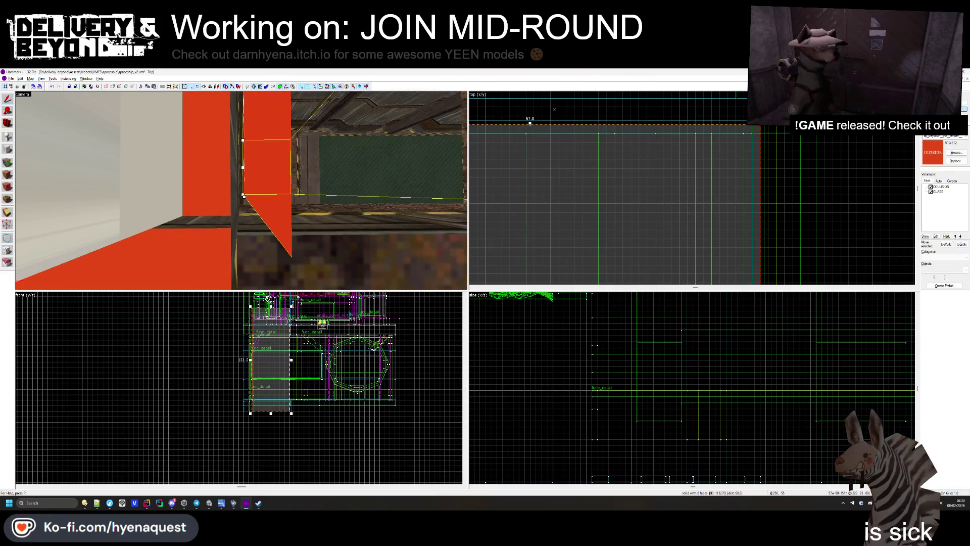
{"action": "left_click_drag", "start_coordinate": [529, 123], "coordinate": [533, 123]}
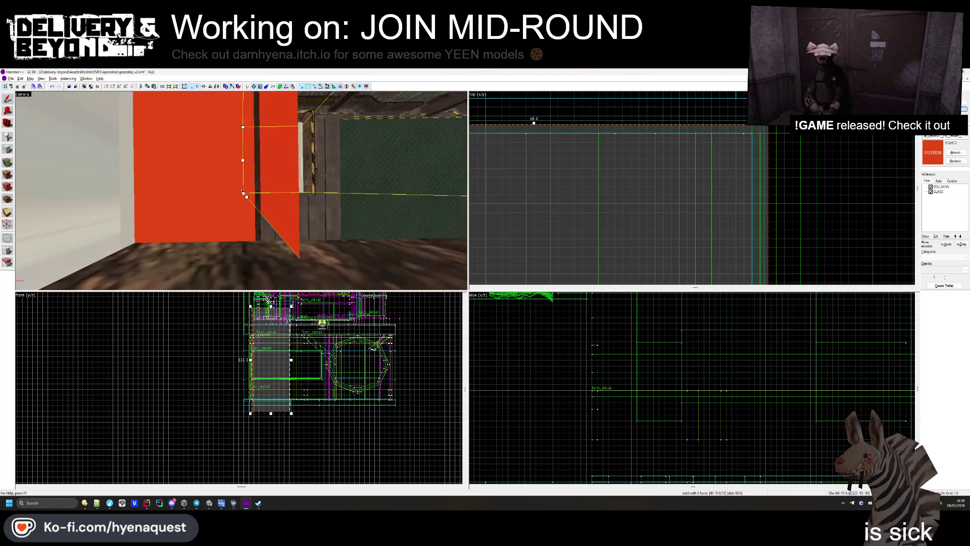
{"action": "key", "text": "w"}
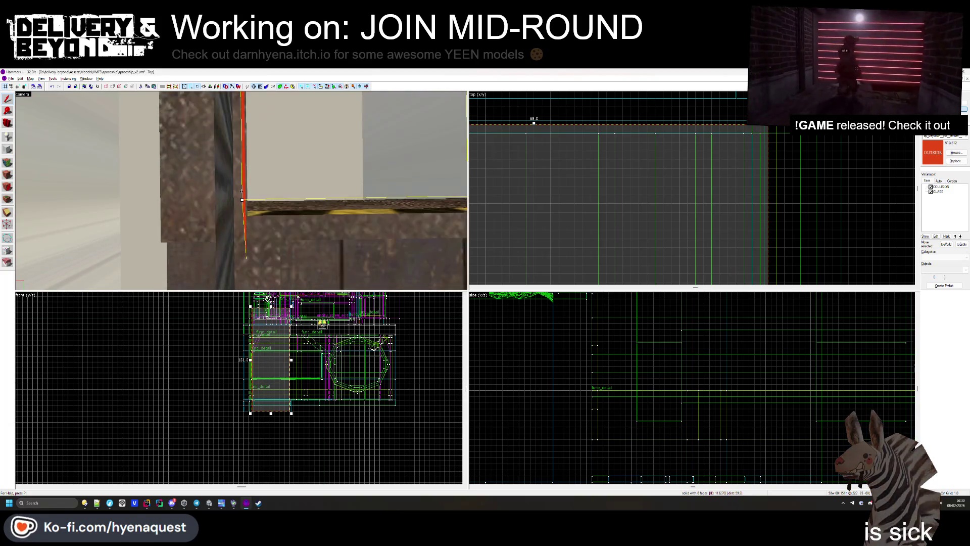
{"action": "key", "text": "ctrl+z"}
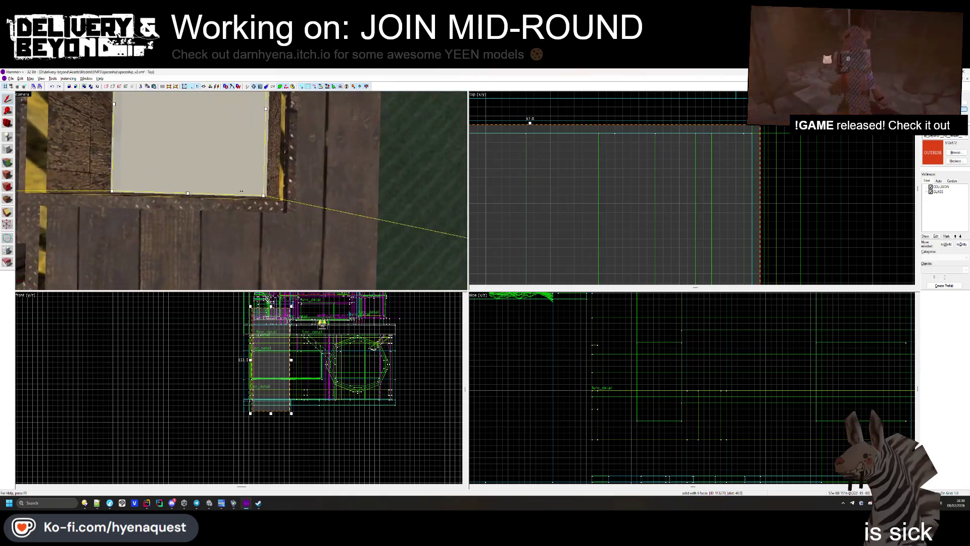
- Extend the sign brush's left edge to 58 wide and adjust its lower edge
{"action": "left_click_drag", "start_coordinate": [241, 191], "coordinate": [410, 182]}
{"action": "scroll", "coordinate": [625, 148], "scroll_direction": "up", "scroll_amount": 5}
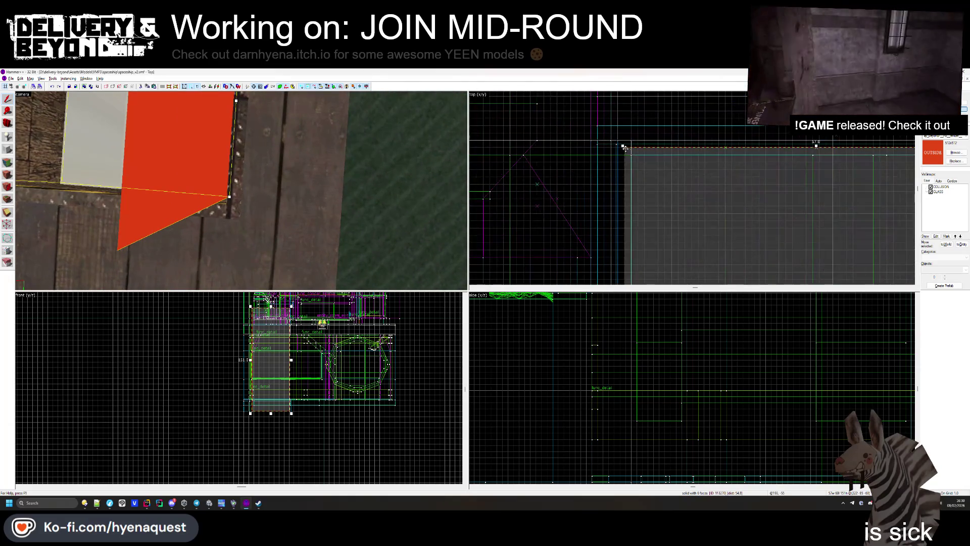
{"action": "left_click_drag", "start_coordinate": [622, 145], "coordinate": [616, 145]}
{"action": "scroll", "coordinate": [620, 144], "scroll_direction": "up", "scroll_amount": 3}
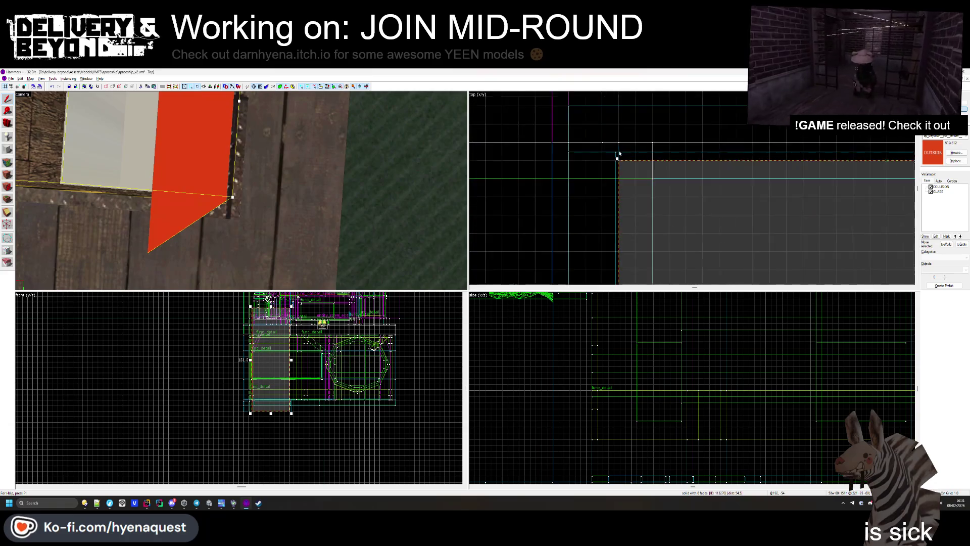
{"action": "left_click_drag", "start_coordinate": [171, 194], "coordinate": [253, 193]}
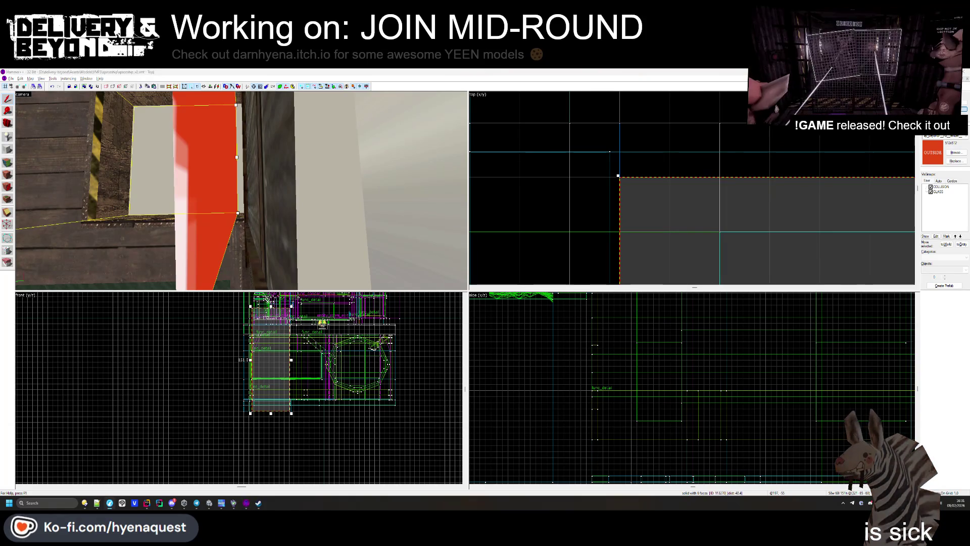
{"action": "scroll", "coordinate": [596, 149], "scroll_direction": "down", "scroll_amount": 4}
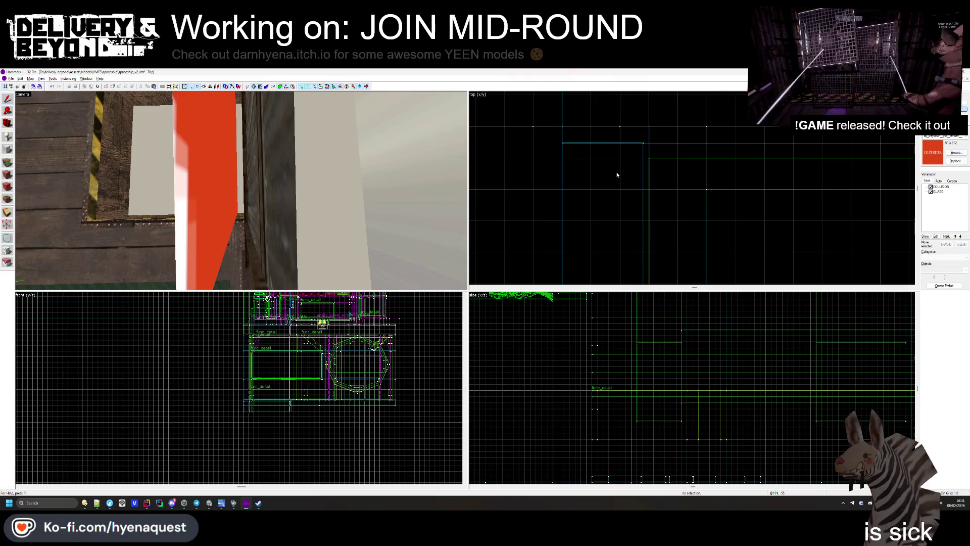
{"action": "scroll", "coordinate": [614, 222], "scroll_direction": "up", "scroll_amount": 5}
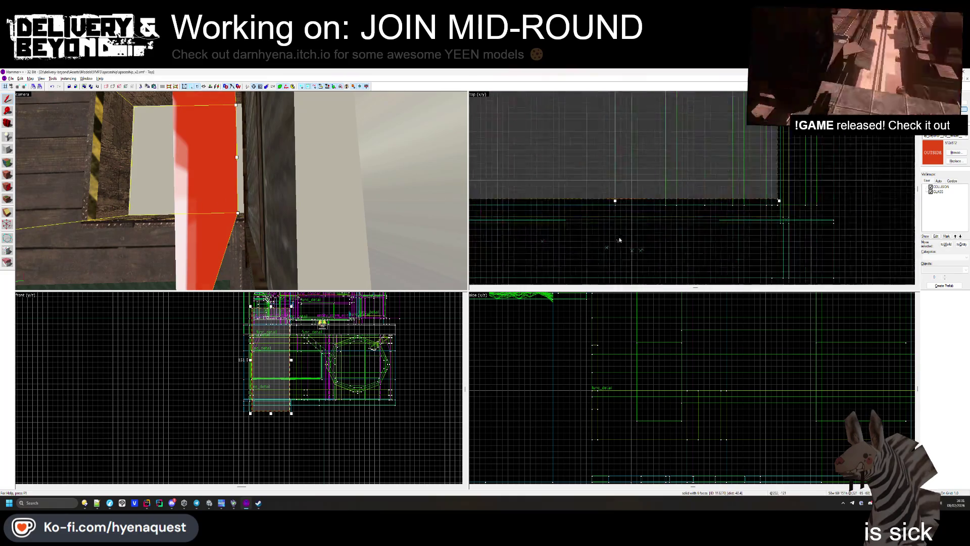
{"action": "left_click_drag", "start_coordinate": [613, 177], "coordinate": [613, 214]}
{"action": "scroll", "coordinate": [614, 214], "scroll_direction": "down", "scroll_amount": 4}
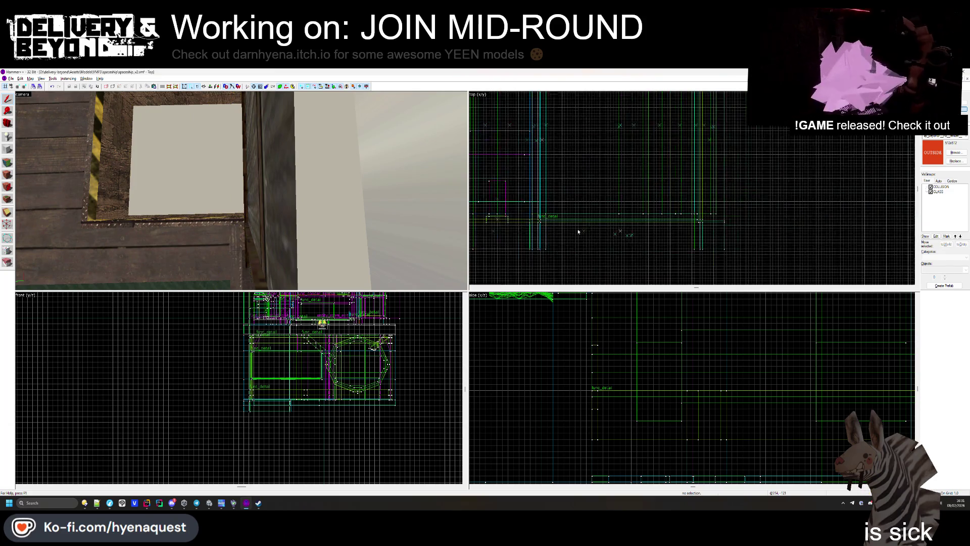
- Select the OUTSIDE sign brush and drag its edges in the Front view into a thin slab
{"action": "key", "text": "z"}
{"action": "left_click", "coordinate": [241, 190]}
{"action": "scroll", "coordinate": [262, 463], "scroll_direction": "up", "scroll_amount": 3}
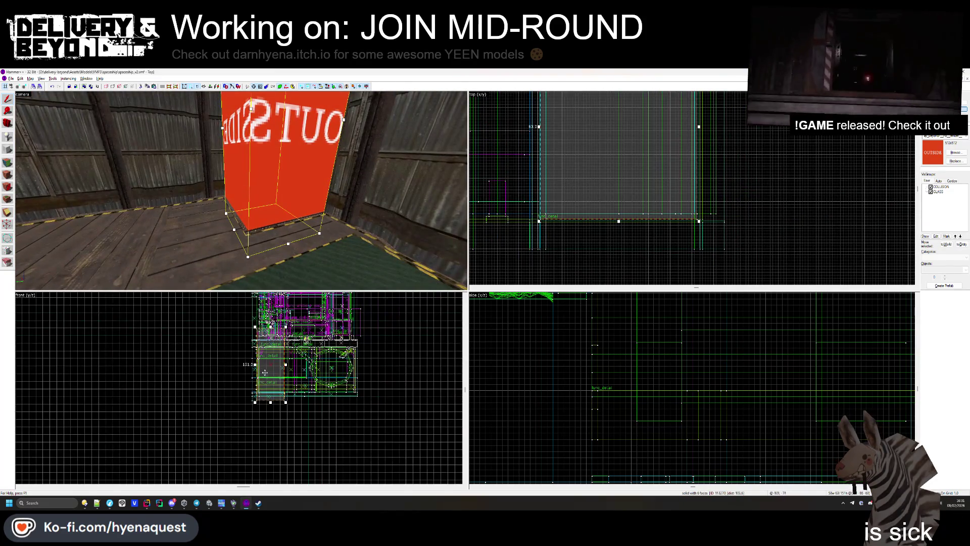
{"action": "scroll", "coordinate": [262, 463], "scroll_direction": "down", "scroll_amount": 2}
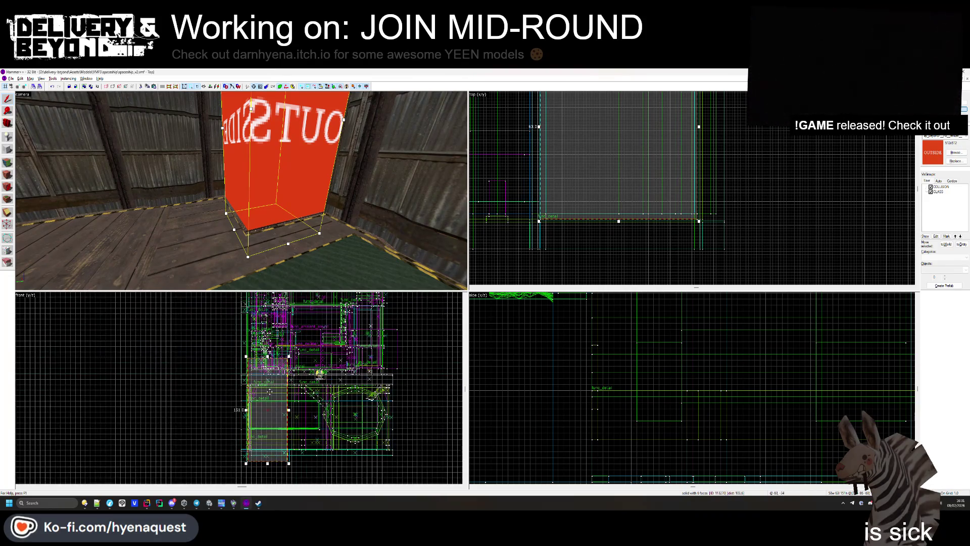
{"action": "scroll", "coordinate": [268, 394], "scroll_direction": "up", "scroll_amount": 2}
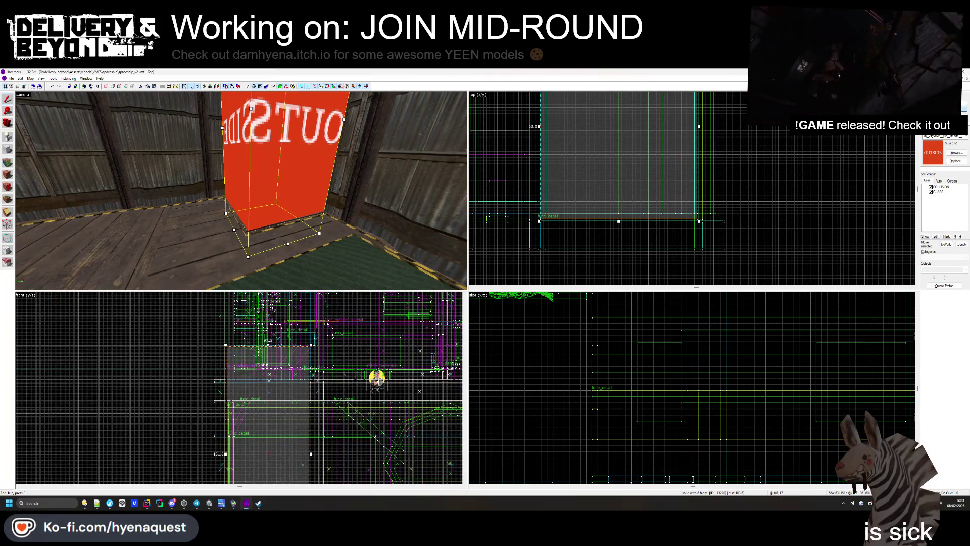
{"action": "scroll", "coordinate": [268, 389], "scroll_direction": "down", "scroll_amount": 3}
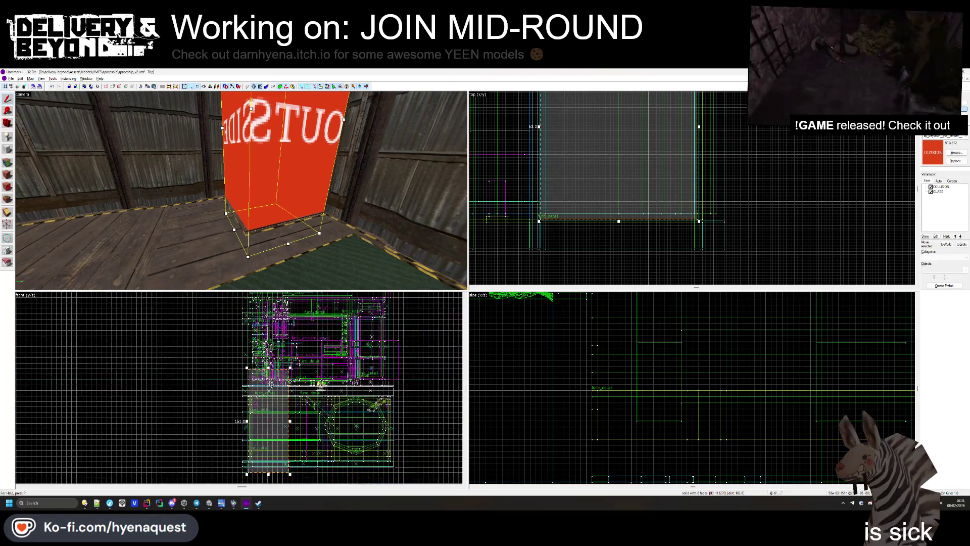
{"action": "left_click_drag", "start_coordinate": [267, 476], "coordinate": [268, 375]}
{"action": "scroll", "coordinate": [244, 376], "scroll_direction": "up", "scroll_amount": 5}
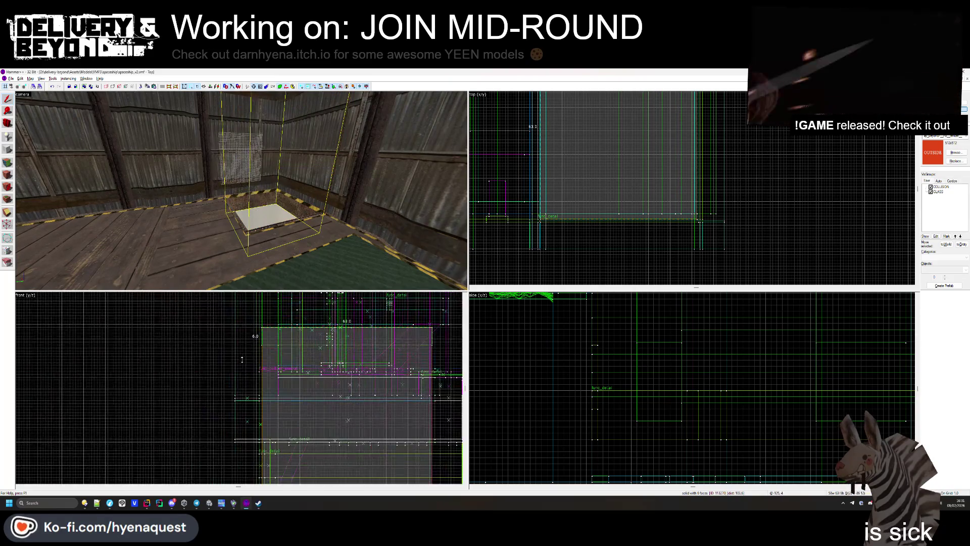
{"action": "key", "text": "z"}
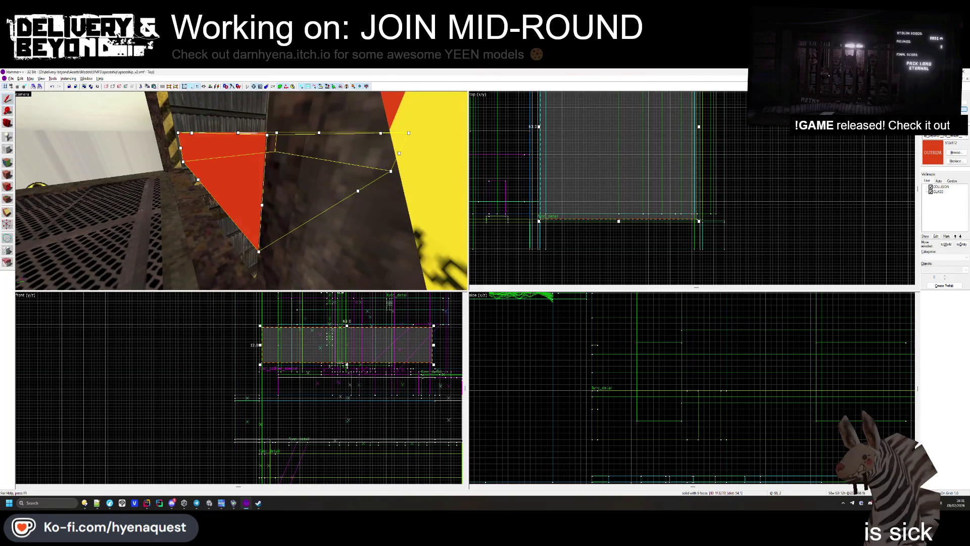
{"action": "left_click_drag", "start_coordinate": [346, 363], "coordinate": [347, 437]}
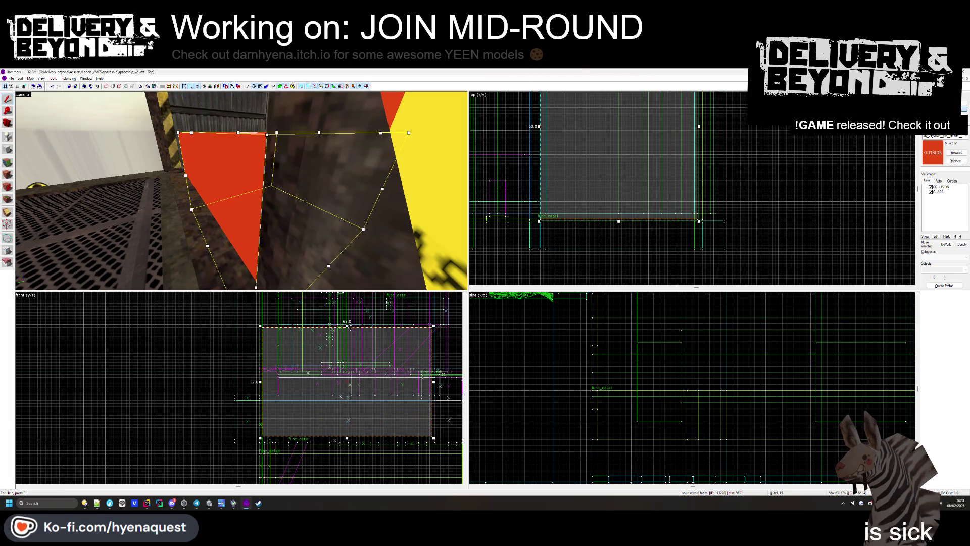
{"action": "left_click_drag", "start_coordinate": [346, 327], "coordinate": [327, 404]}
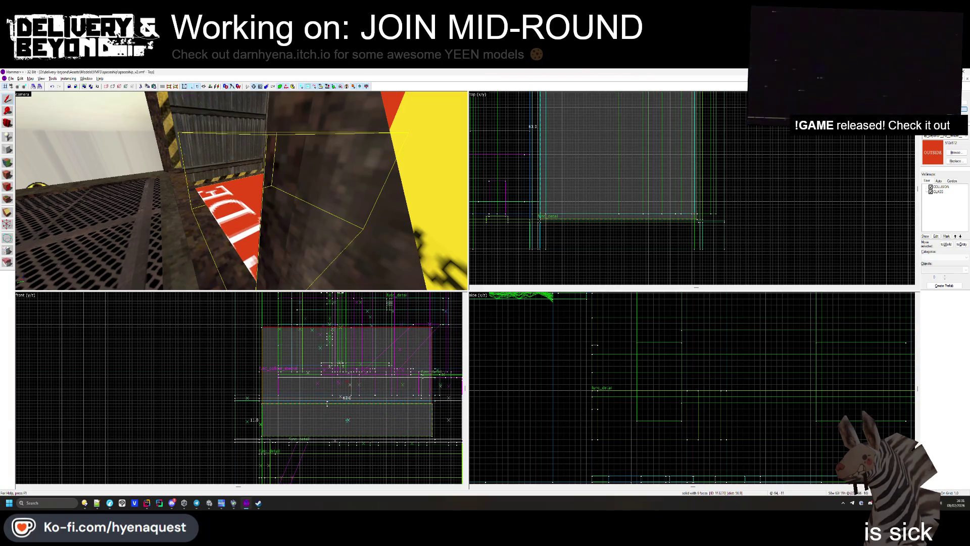
{"action": "key", "text": "Escape"}
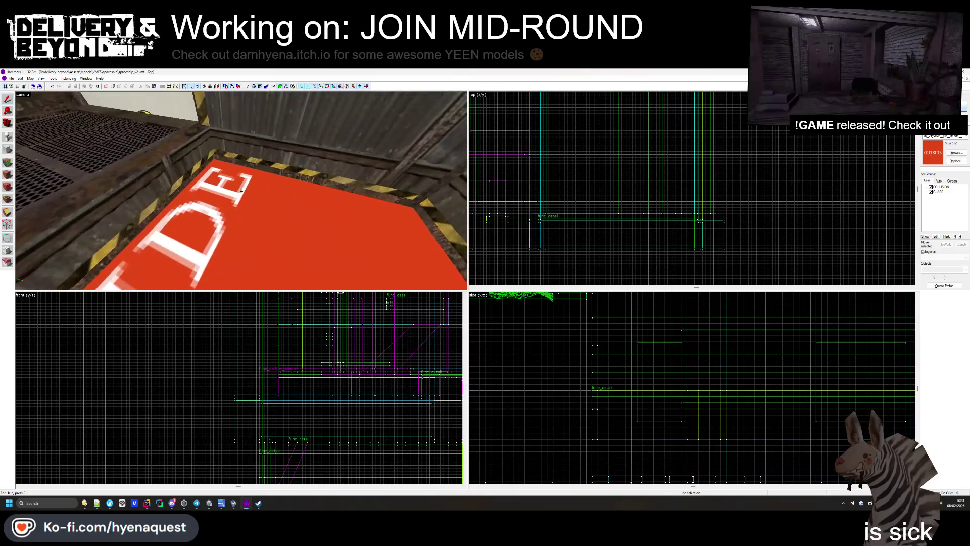
- Thicken the red floor slab from 11 to 21 units, deselect it, and check it in 3D
{"action": "left_click", "coordinate": [241, 191]}
{"action": "mouse_move", "coordinate": [347, 402]}
{"action": "left_mouse_down"}
{"action": "mouse_move", "coordinate": [347, 371]}
{"action": "mouse_move", "coordinate": [339, 404]}
{"action": "left_mouse_up"}
{"action": "key", "text": "Escape"}
{"action": "left_click_drag", "start_coordinate": [217, 192], "coordinate": [242, 192]}
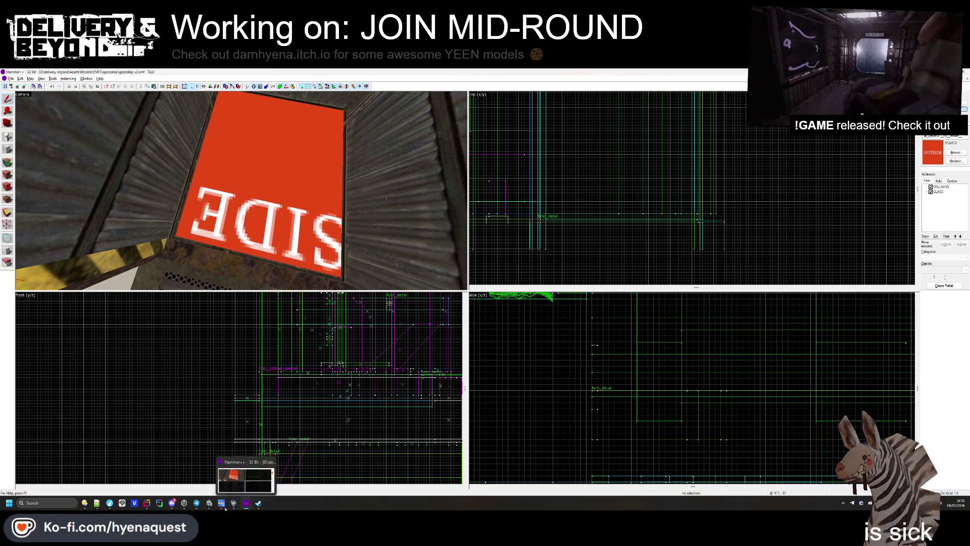
- Reload Delivery & Beyond's Installed Files page after validation, then close its Properties window
{"action": "mouse_move", "coordinate": [209, 505]}
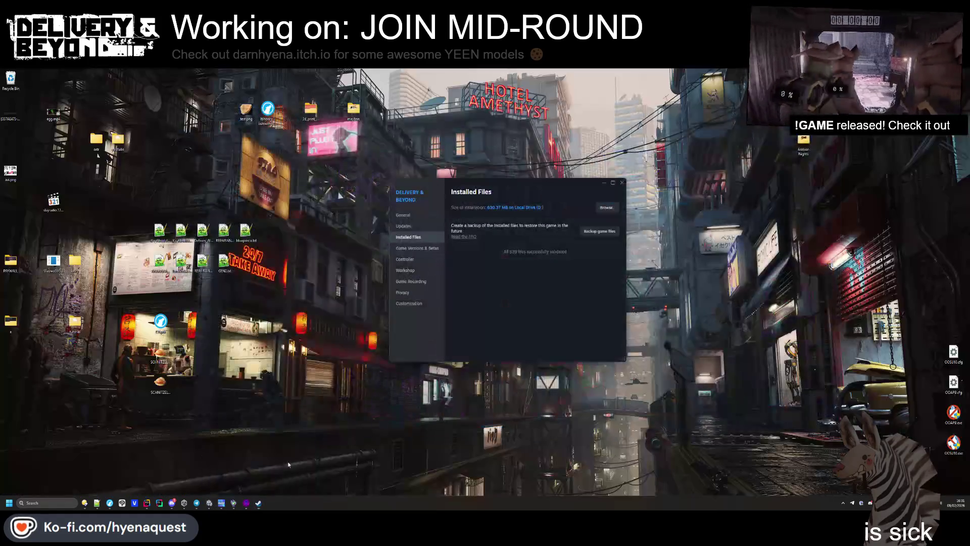
{"action": "left_click", "coordinate": [208, 472]}
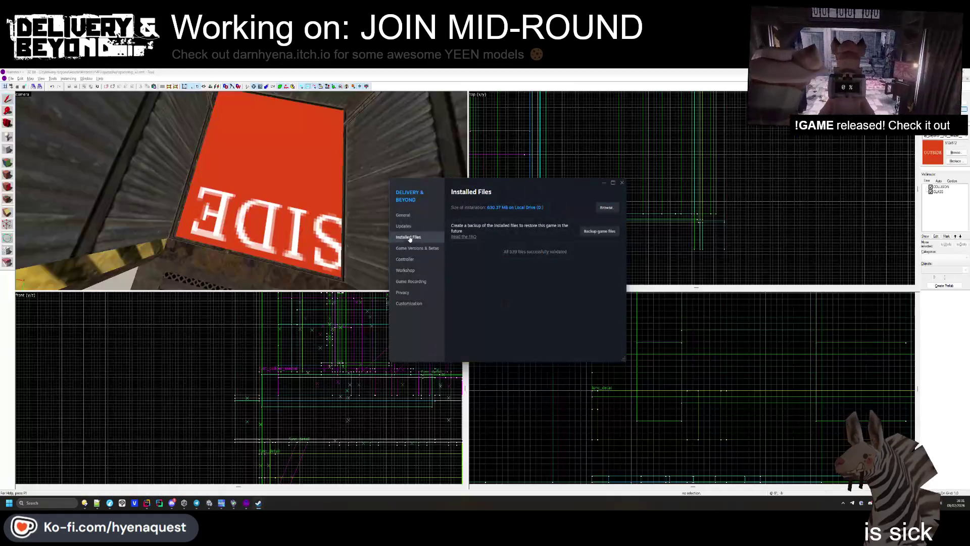
{"action": "left_click", "coordinate": [410, 237]}
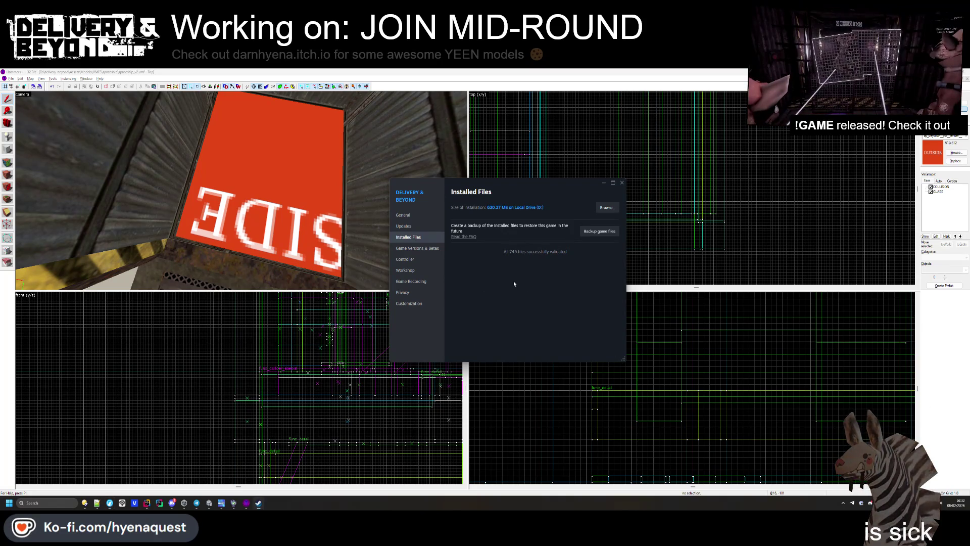
{"action": "left_click", "coordinate": [622, 182]}
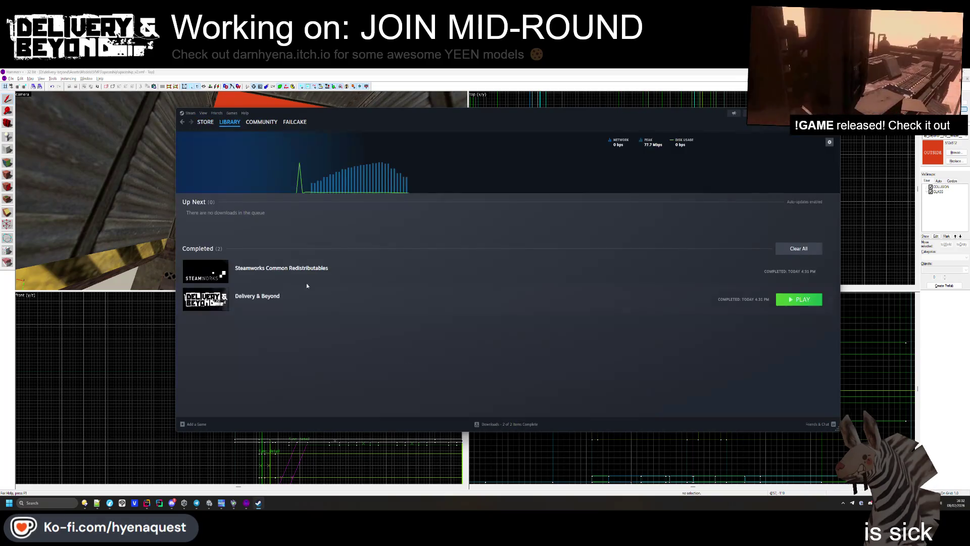
- Browse to Delivery & Beyond's install folder via Properties > Installed Files in Downloads
{"action": "right_click", "coordinate": [208, 296]}
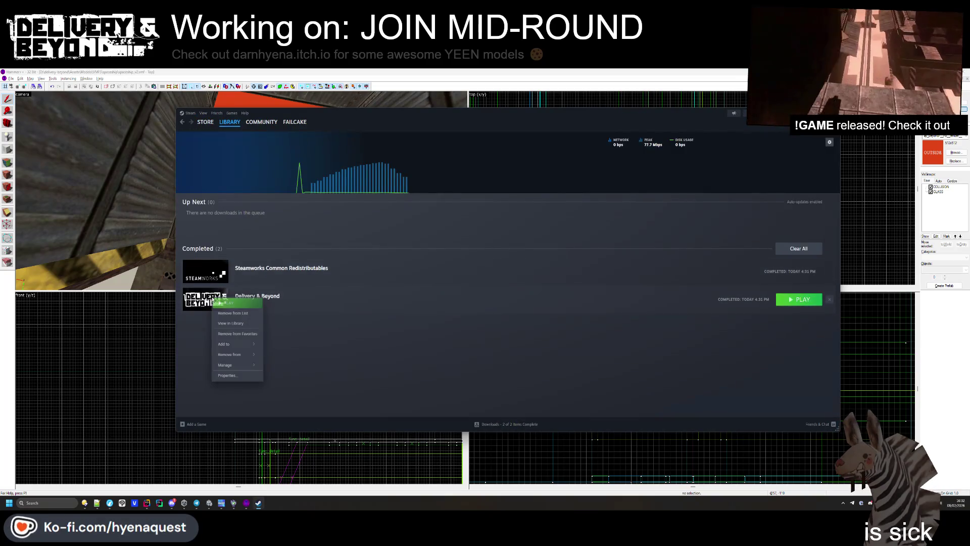
{"action": "left_click", "coordinate": [220, 375]}
{"action": "left_click", "coordinate": [403, 226]}
{"action": "left_click", "coordinate": [408, 237]}
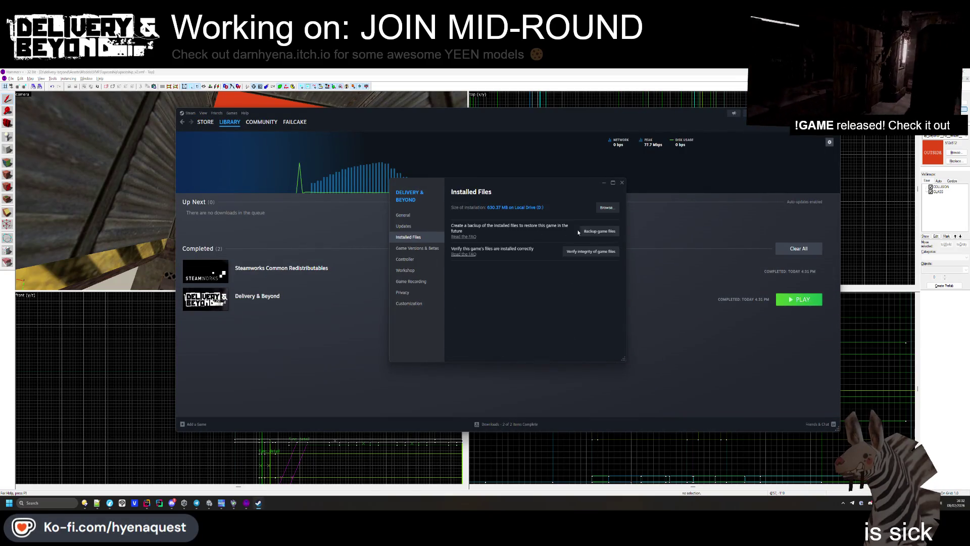
{"action": "left_click", "coordinate": [607, 209]}
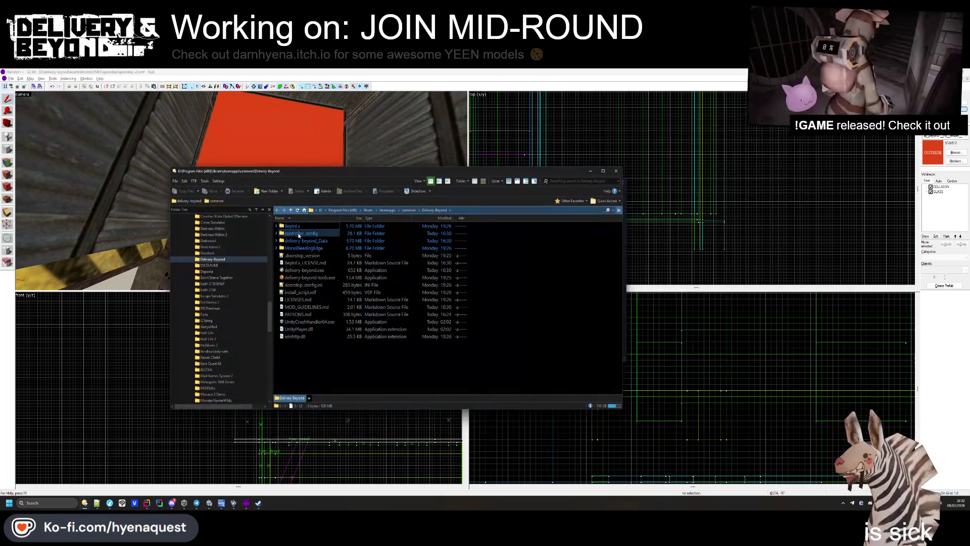
- Go into delivery-beyond_Data > Managed and filter for 'hyena' to find HyenaQuest.Gameplay.dll
{"action": "double_click", "coordinate": [302, 241]}
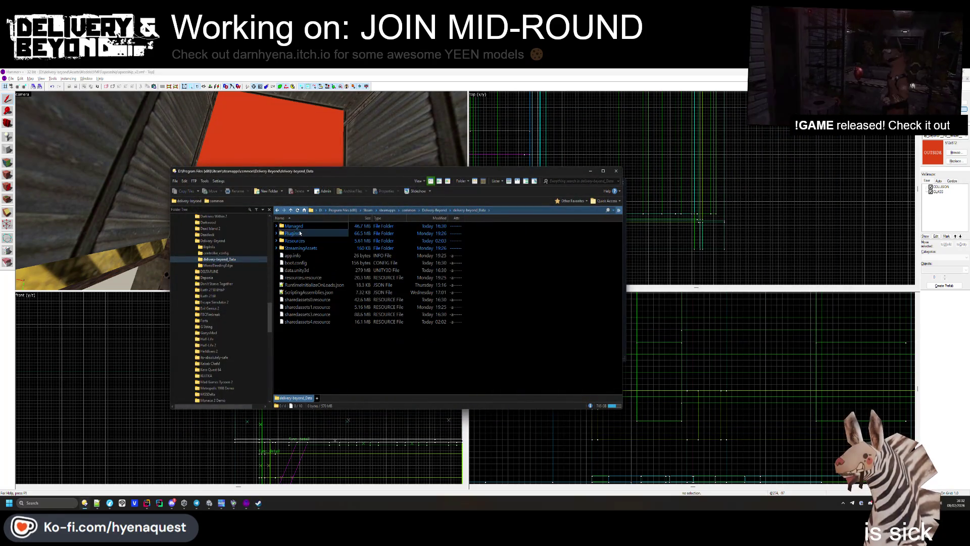
{"action": "double_click", "coordinate": [293, 226]}
{"action": "scroll", "coordinate": [315, 272], "scroll_direction": "up", "scroll_amount": 5}
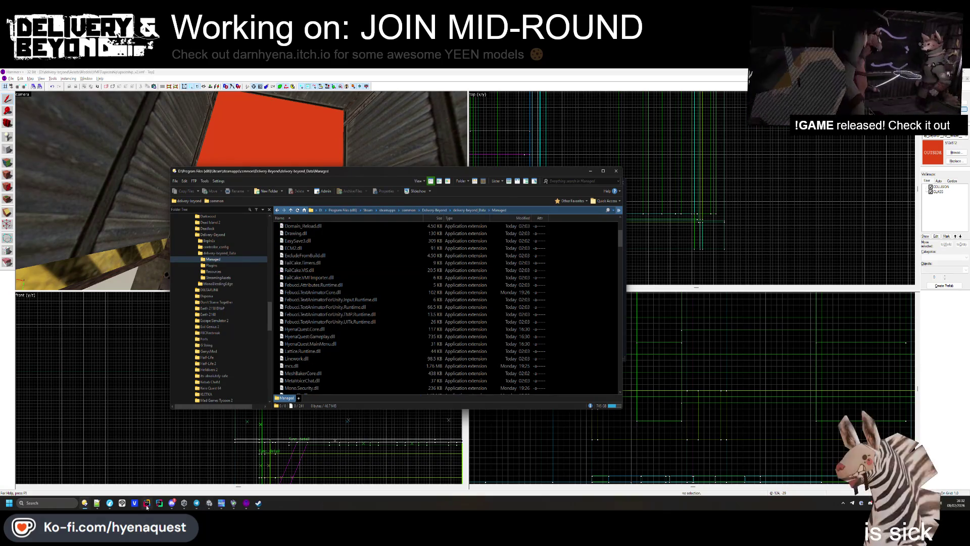
{"action": "key", "text": "alt+Tab"}
{"action": "key", "text": "alt+Tab"}
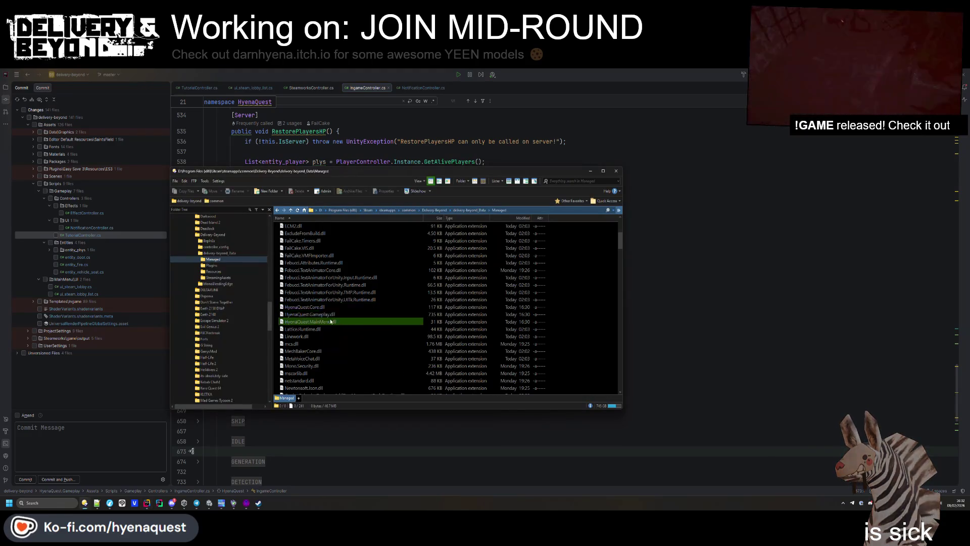
{"action": "type", "text": "fa"}
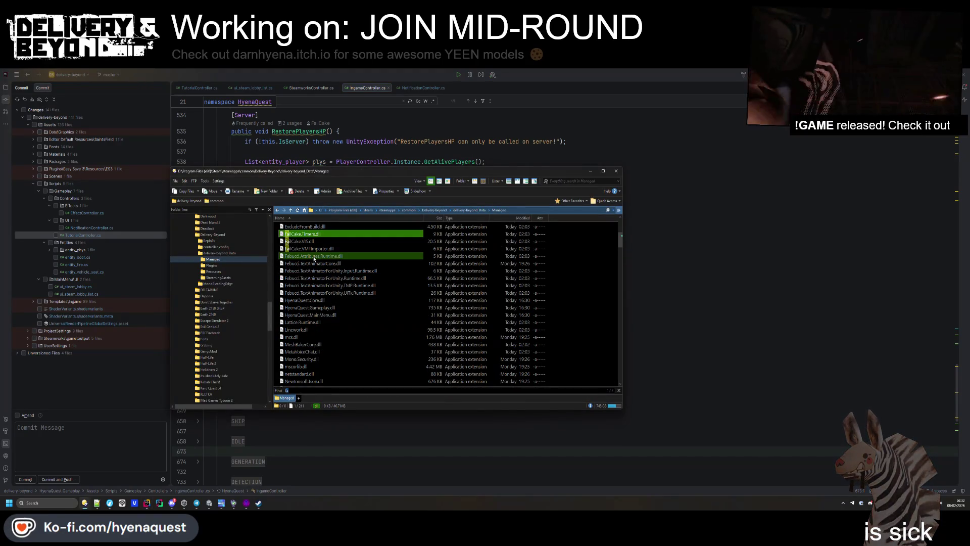
{"action": "key", "text": "BackSpace"}
{"action": "key", "text": "BackSpace"}
{"action": "type", "text": "hyena"}
{"action": "left_click_drag", "start_coordinate": [308, 308], "coordinate": [649, 296]}
- Expand the Packages and Assets folders in Rider's project tree
{"action": "key", "text": "alt+Tab"}
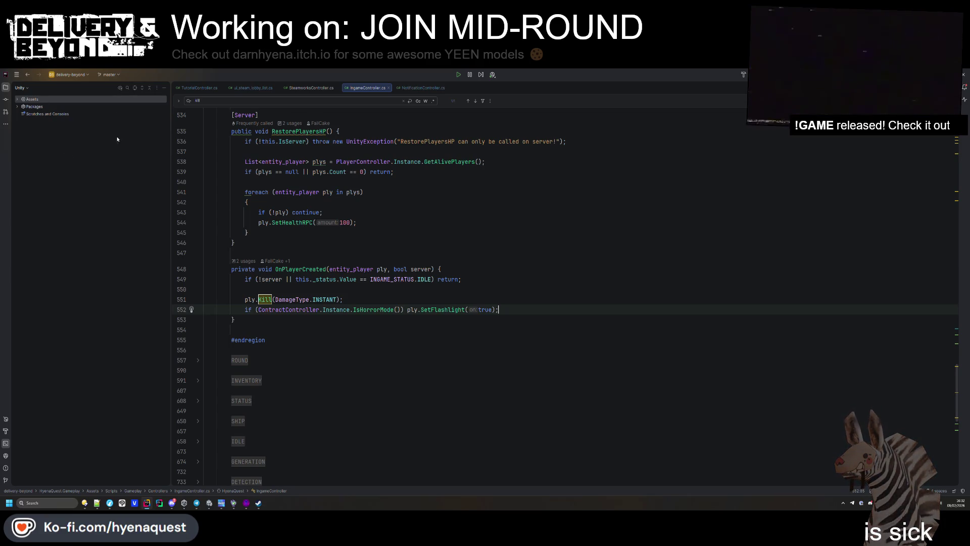
{"action": "left_click", "coordinate": [18, 107]}
{"action": "left_click", "coordinate": [17, 99]}
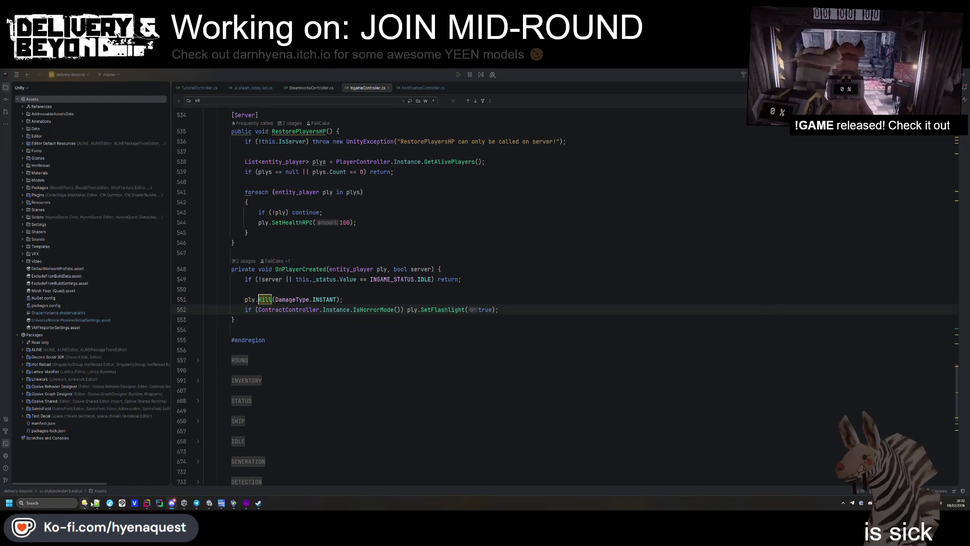
- Open HyenaQuest.Gameplay.dll from the Managed folder with JetBrains Rider
{"action": "left_click", "coordinate": [147, 503]}
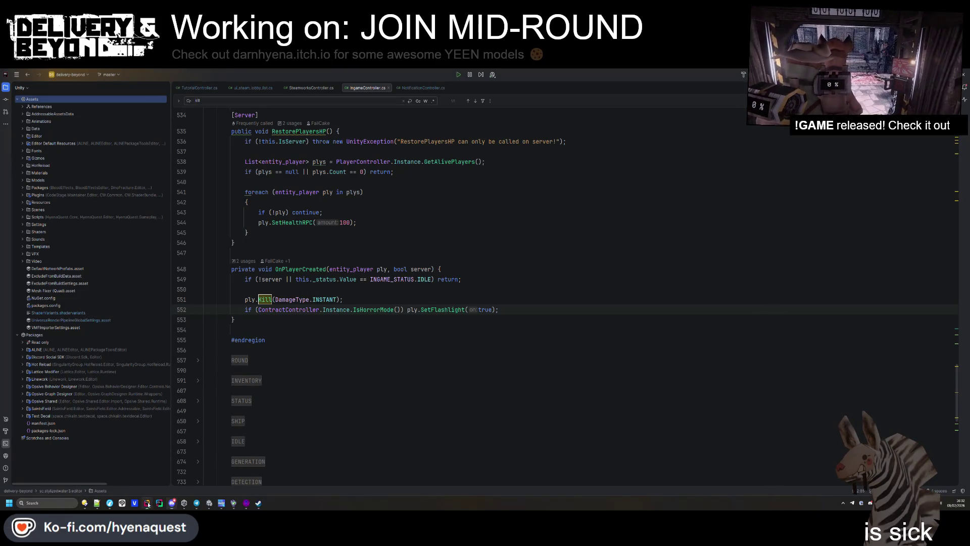
{"action": "left_click", "coordinate": [82, 504]}
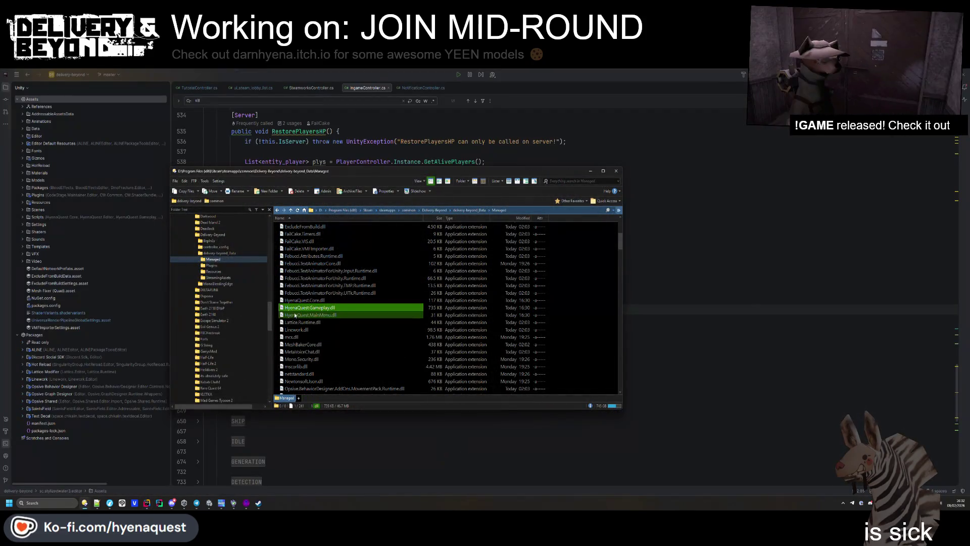
{"action": "double_click", "coordinate": [296, 310]}
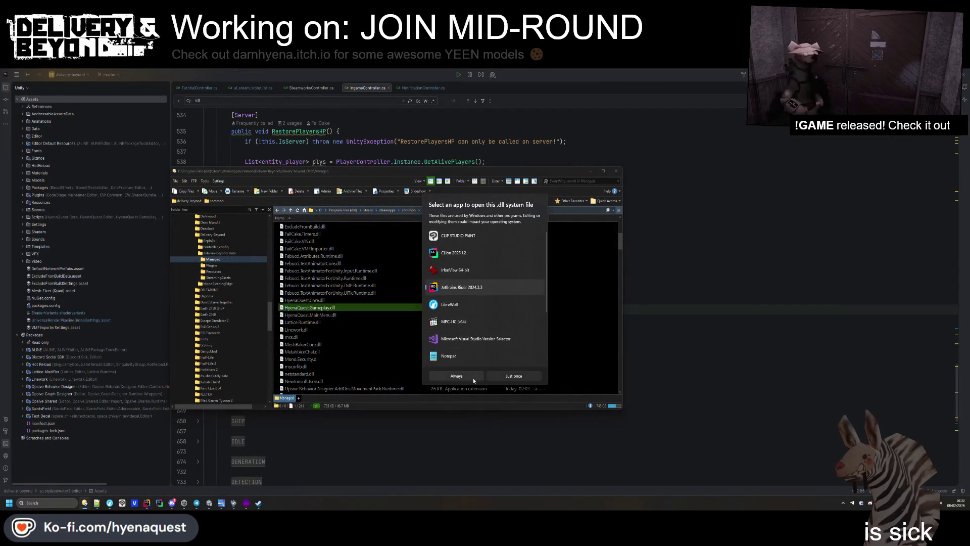
{"action": "left_click", "coordinate": [472, 378]}
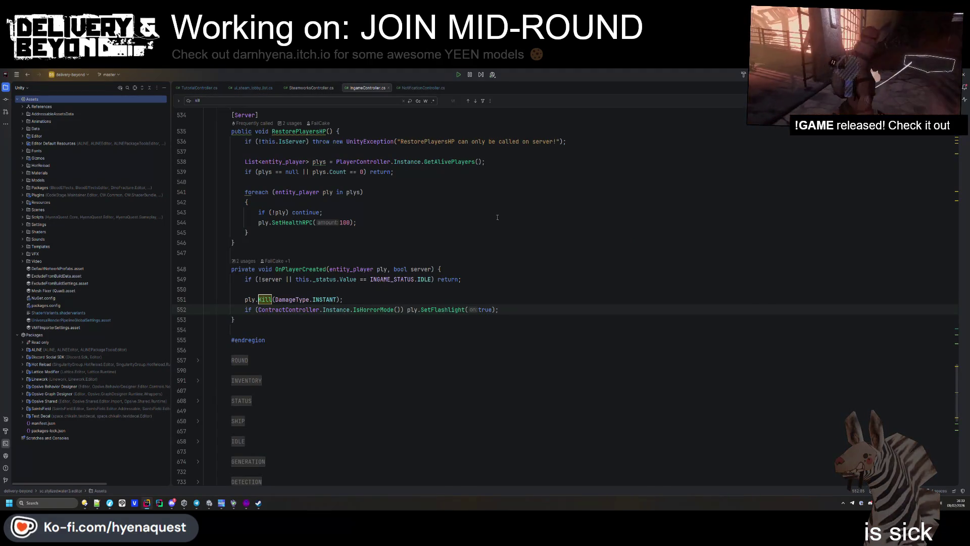
- Open the com.hyena-quest.mod-template solution and add a new line after OnSceneLoaded's LogInfo call
{"action": "left_click", "coordinate": [68, 77]}
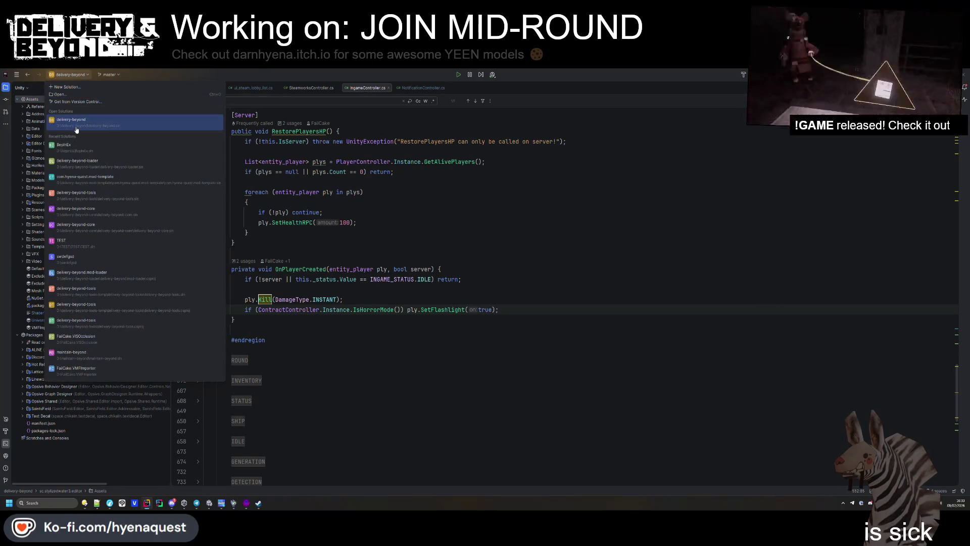
{"action": "left_click", "coordinate": [88, 178]}
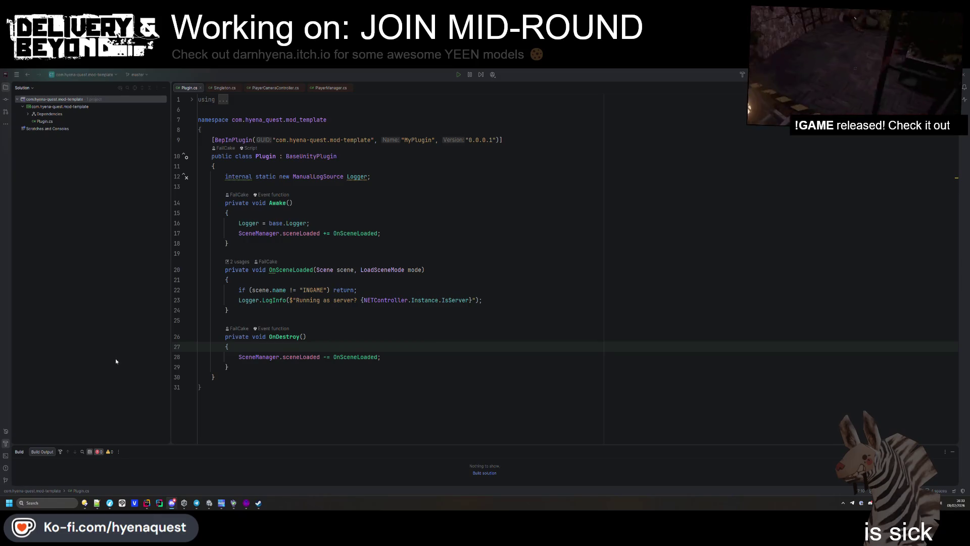
{"action": "left_click", "coordinate": [500, 300]}
{"action": "key", "text": "Return"}
- Write IngameController.Instance; on that line and go to IngameController's decompiled declaration
{"action": "type", "text": "eController.in"}
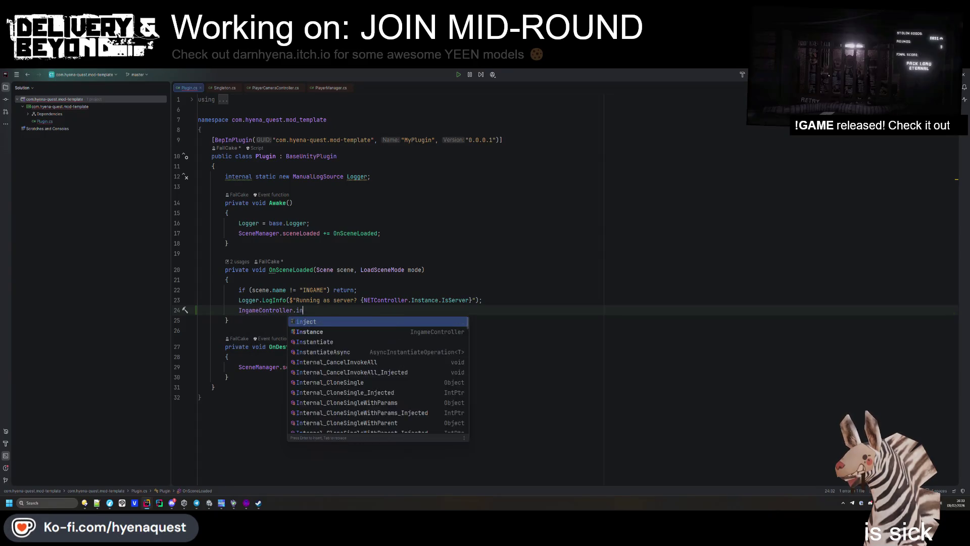
{"action": "key", "text": "Return"}
{"action": "key", "text": "ctrl+z"}
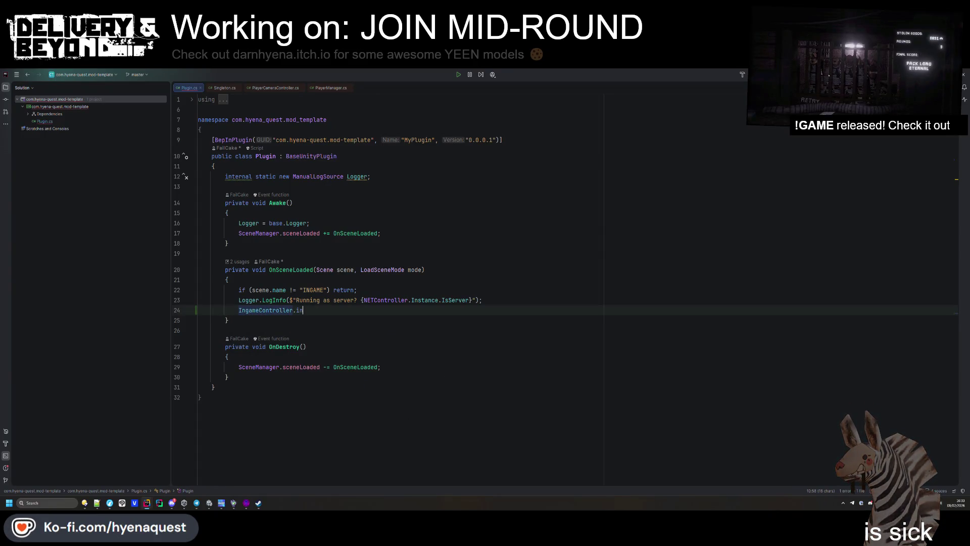
{"action": "type", "text": ".insta"}
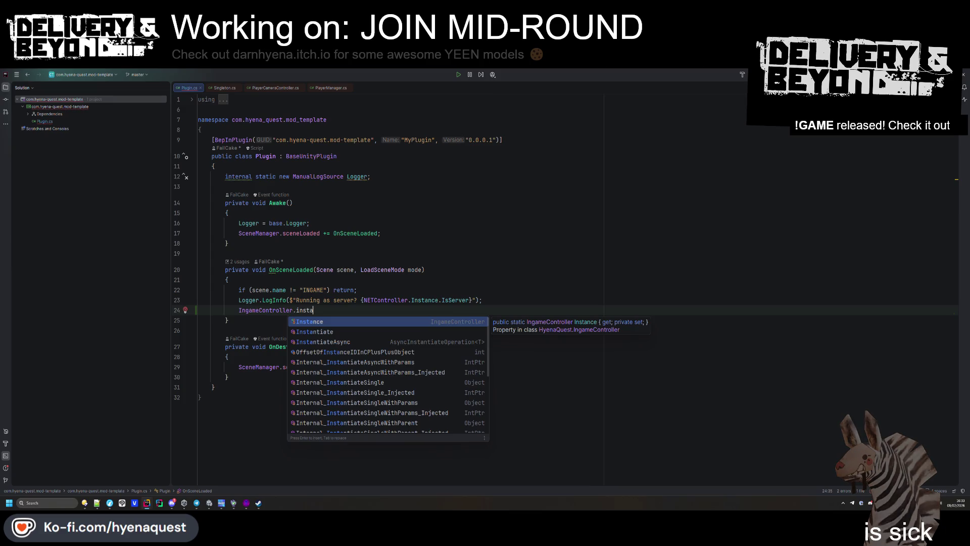
{"action": "key", "text": "Return"}
{"action": "type", "text": ";"}
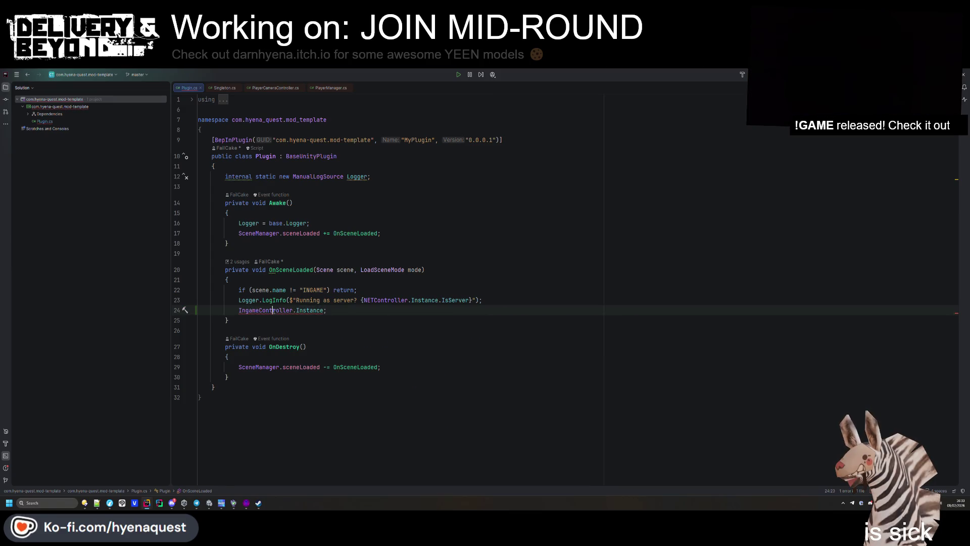
{"action": "left_click", "coordinate": [280, 309], "text": "ctrl"}
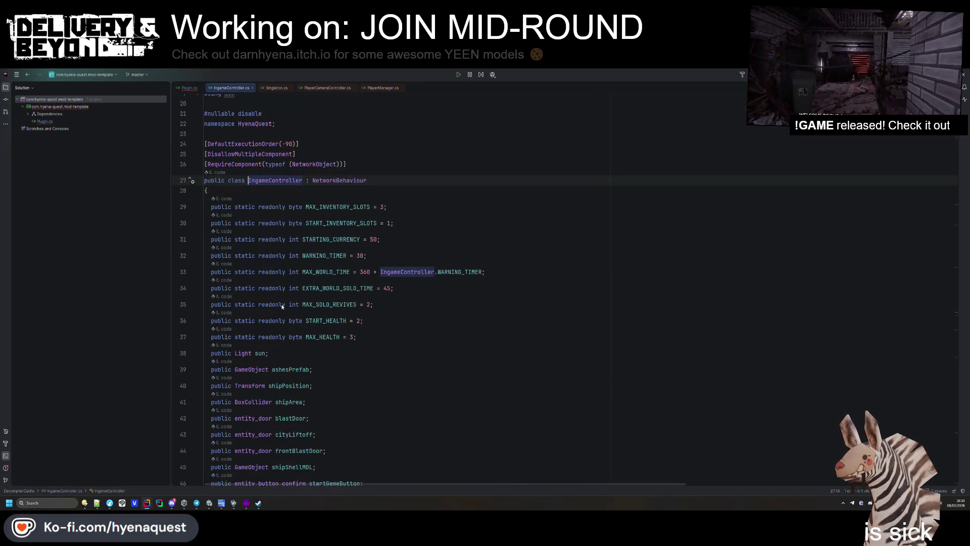
- Find OnPlayerCreated in the decompiled IngameController and select its body
{"action": "scroll", "coordinate": [272, 306], "scroll_direction": "down", "scroll_amount": 20}
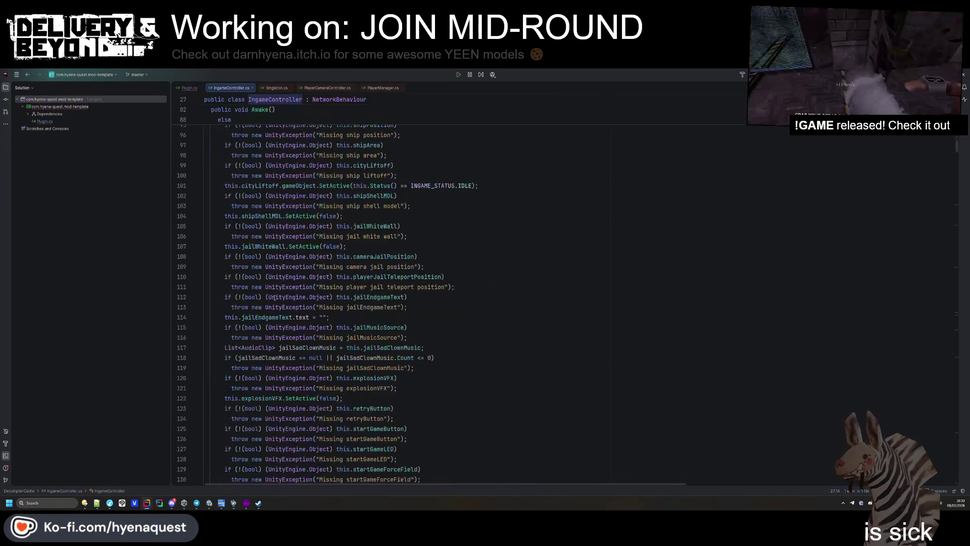
{"action": "key", "text": "alt+Tab"}
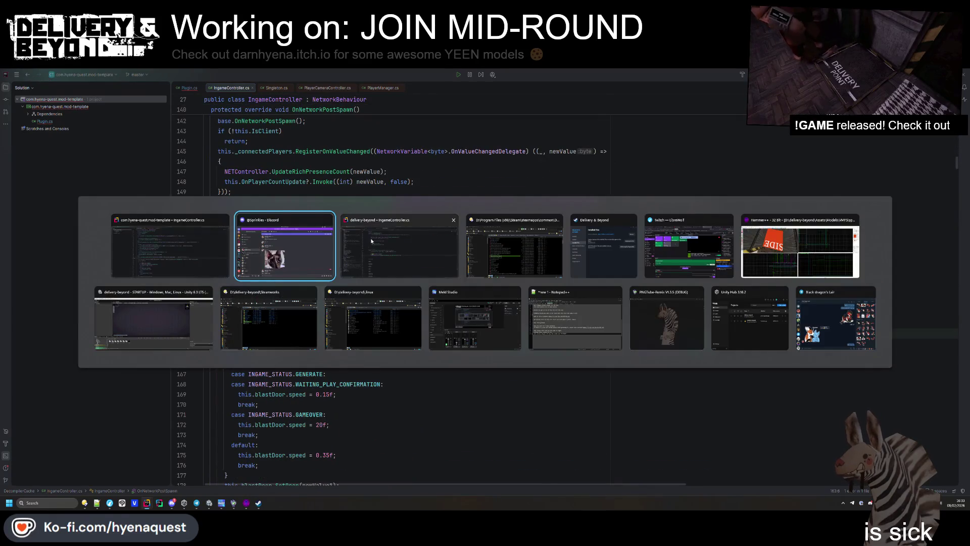
{"action": "key", "text": "ctrl+f"}
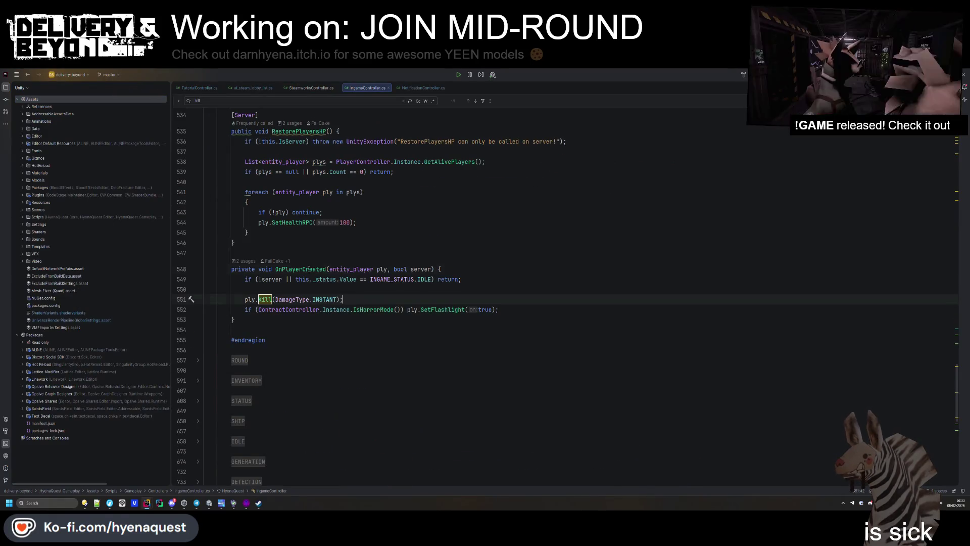
{"action": "type", "text": "OnPlayerCreated"}
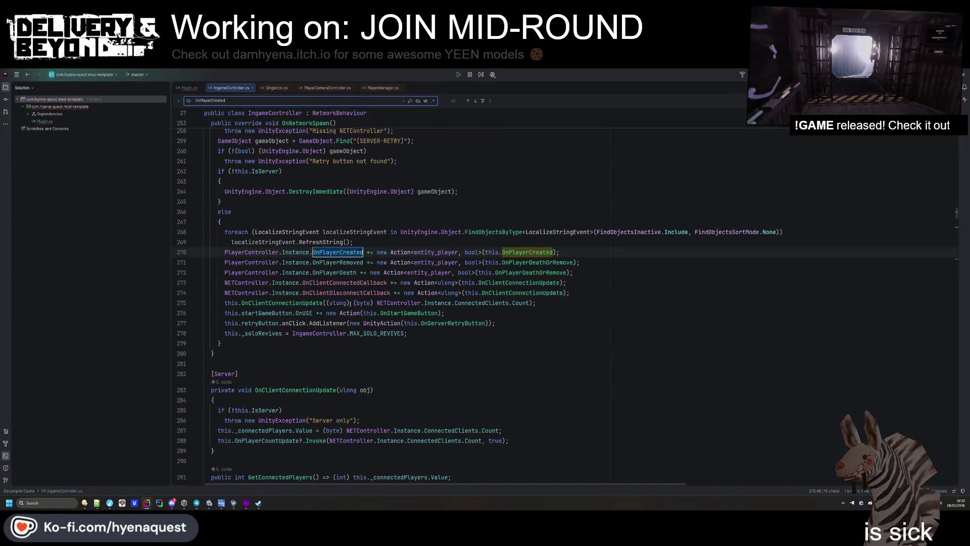
{"action": "key", "text": "Return"}
{"action": "key", "text": "Return"}
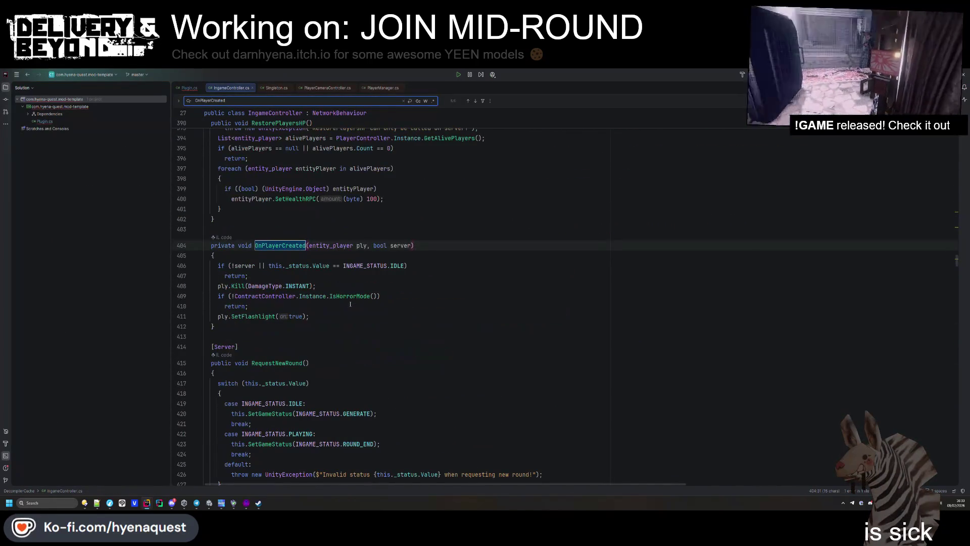
{"action": "left_click_drag", "start_coordinate": [309, 316], "coordinate": [220, 267]}
{"action": "key", "text": "ctrl+c"}
- Paste the decompiled body over the game source's OnPlayerCreated and run code cleanup
{"action": "key", "text": "alt+Tab"}
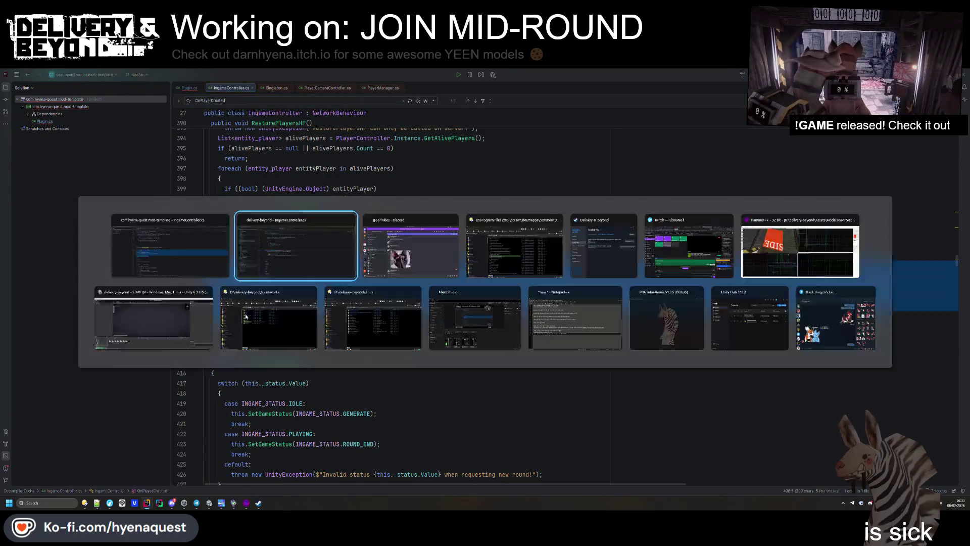
{"action": "left_click_drag", "start_coordinate": [484, 310], "coordinate": [232, 278]}
{"action": "key", "text": "ctrl+v"}
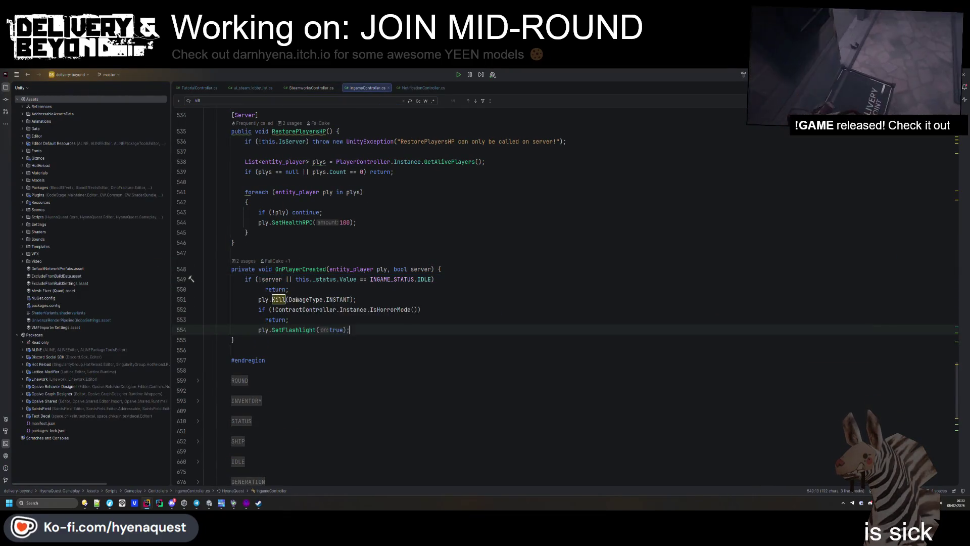
{"action": "key", "text": "ctrl+alt+l"}
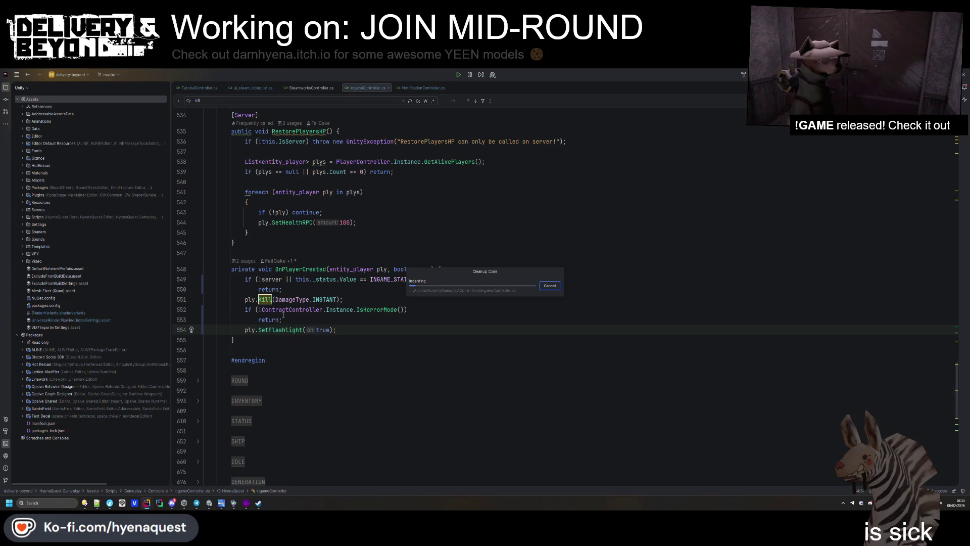
- Move the ply.Kill line up above the blank line to match the decompiled order
{"action": "left_click", "coordinate": [462, 332]}
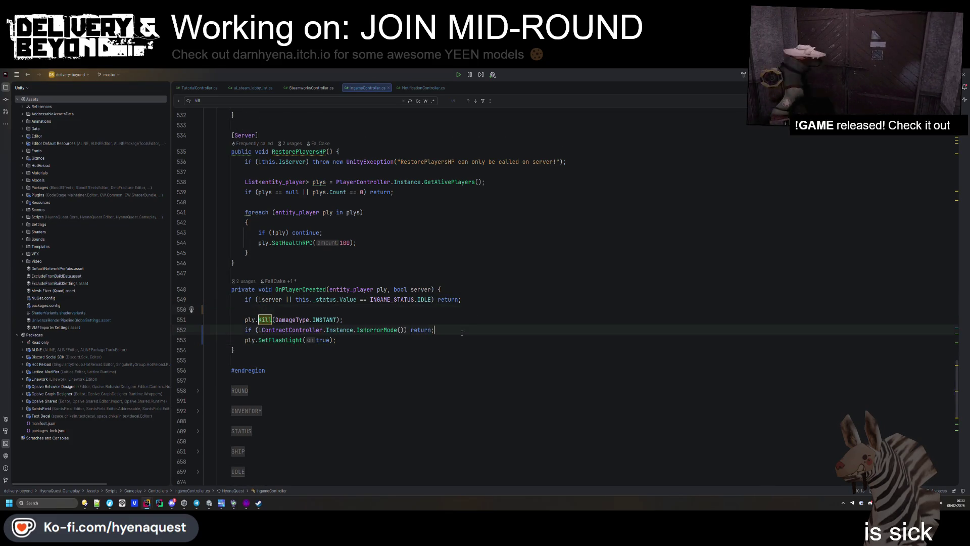
{"action": "key", "text": "Return"}
{"action": "key", "text": "BackSpace"}
{"action": "left_click", "coordinate": [417, 321]}
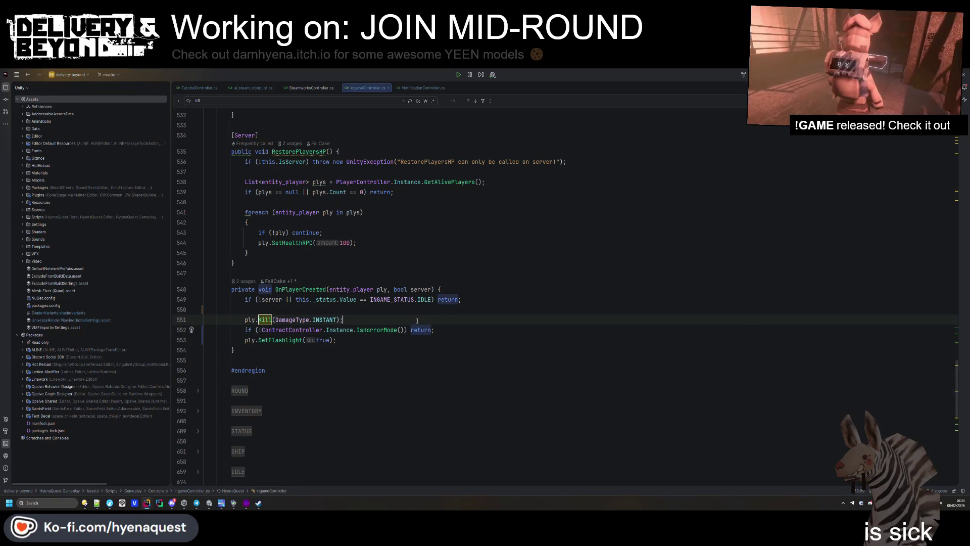
{"action": "key", "text": "alt+shift+Up"}
{"action": "key", "text": "Up"}
{"action": "key", "text": "End"}
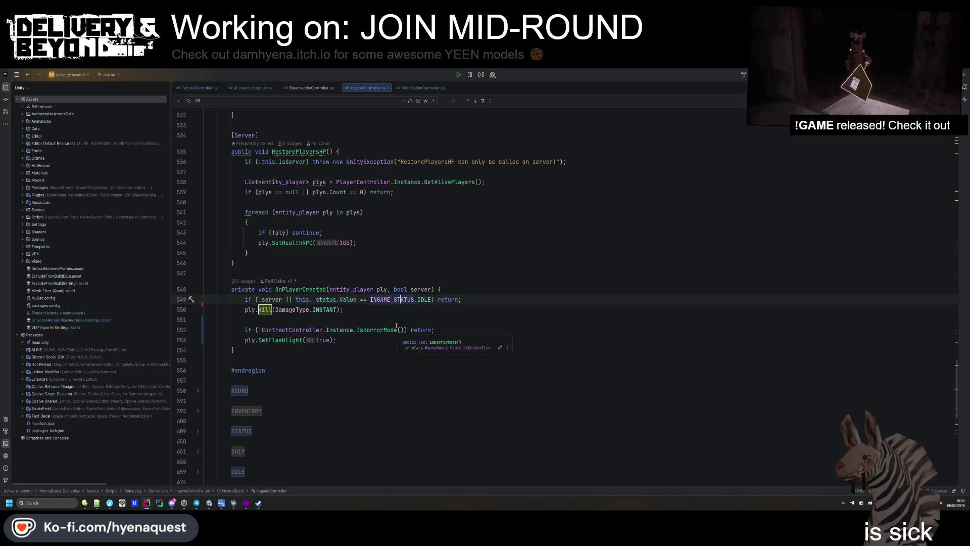
{"action": "key", "text": "alt+Tab"}
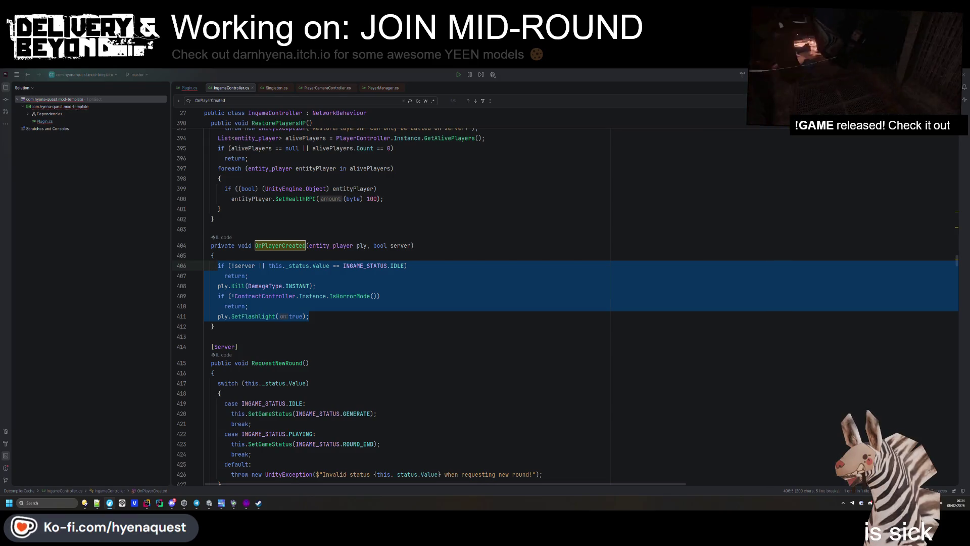
- Review Delivery & Beyond's Steam properties pages from Downloads and the Library, then close them
{"action": "left_click", "coordinate": [508, 346]}
{"action": "left_click", "coordinate": [255, 504]}
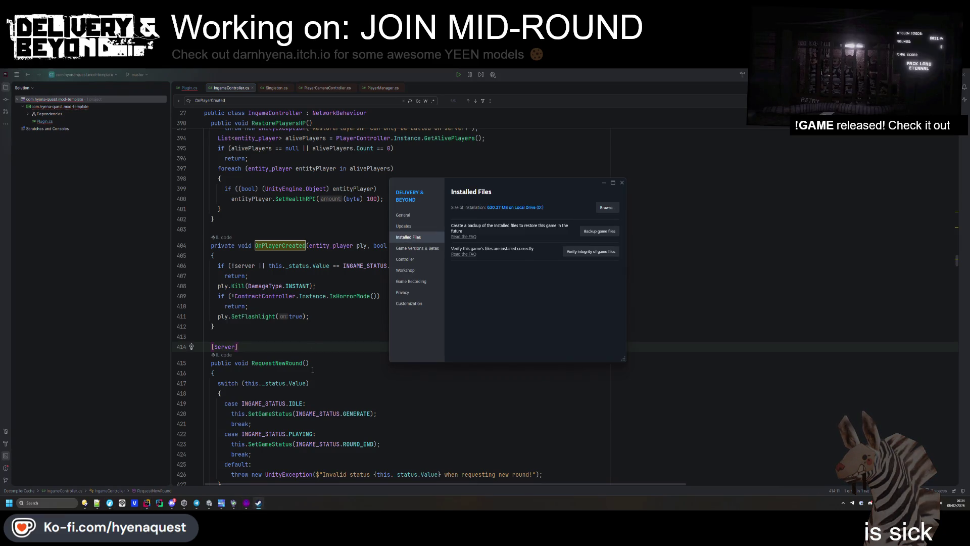
{"action": "left_click", "coordinate": [404, 225]}
{"action": "left_click", "coordinate": [418, 219]}
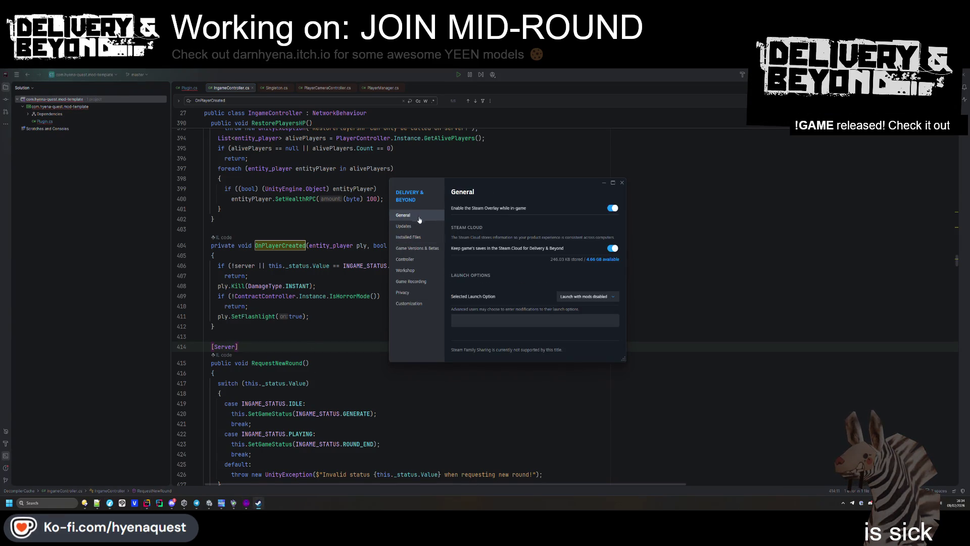
{"action": "left_click", "coordinate": [622, 183]}
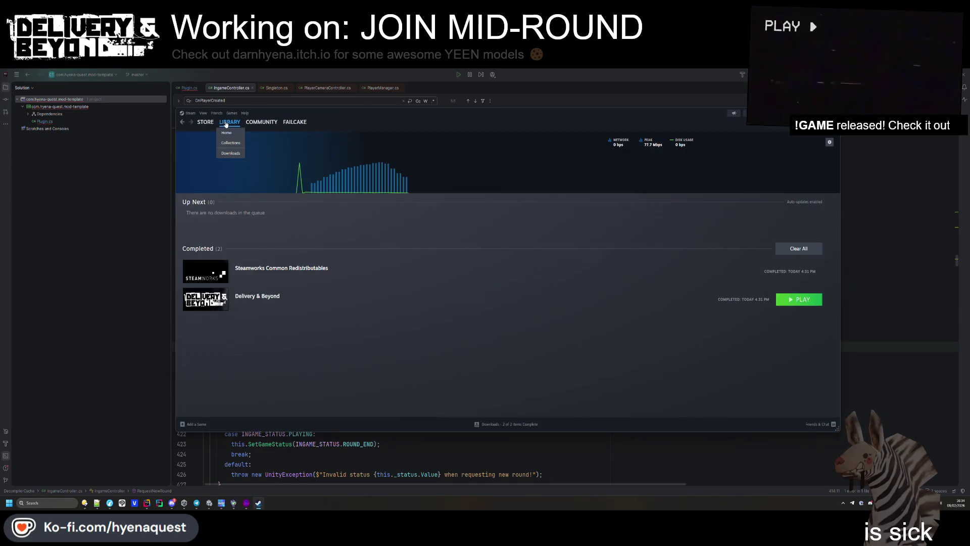
{"action": "left_click", "coordinate": [219, 124]}
{"action": "right_click", "coordinate": [352, 310]}
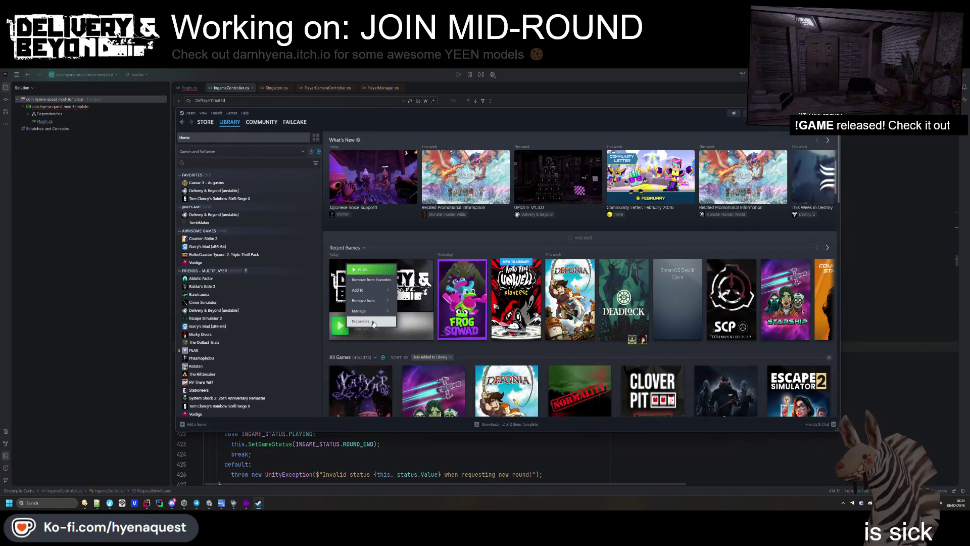
{"action": "left_click", "coordinate": [369, 336]}
{"action": "left_click", "coordinate": [408, 236]}
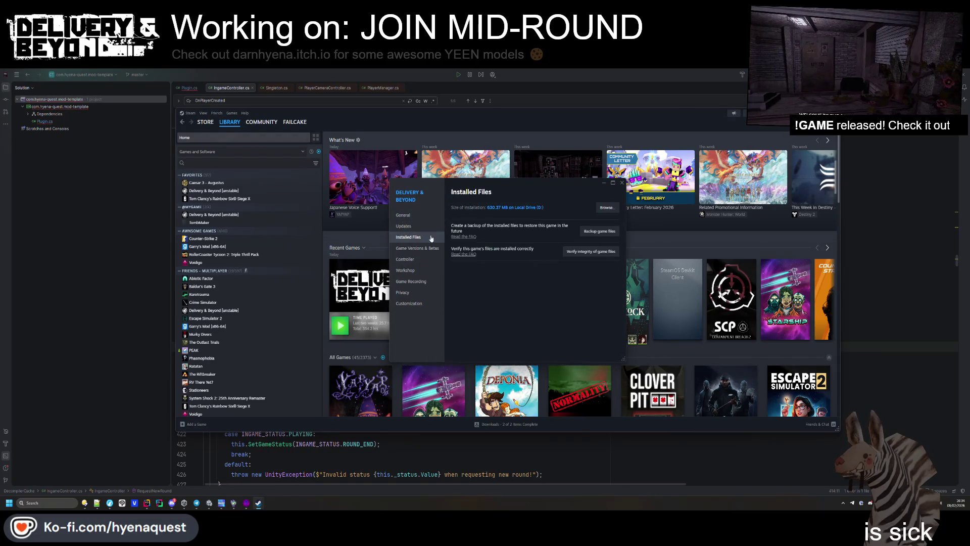
{"action": "left_click", "coordinate": [622, 182]}
- Uninstall Delivery & Beyond via Manage > Uninstall, confirm, and check the Downloads page
{"action": "right_click", "coordinate": [371, 285]}
{"action": "mouse_move", "coordinate": [389, 328]}
{"action": "left_click", "coordinate": [440, 378]}
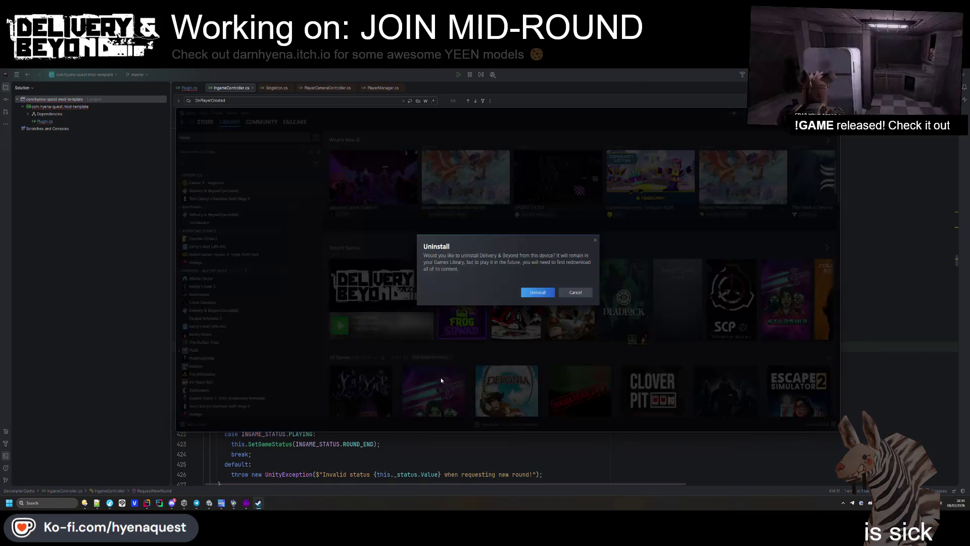
{"action": "left_click", "coordinate": [538, 293]}
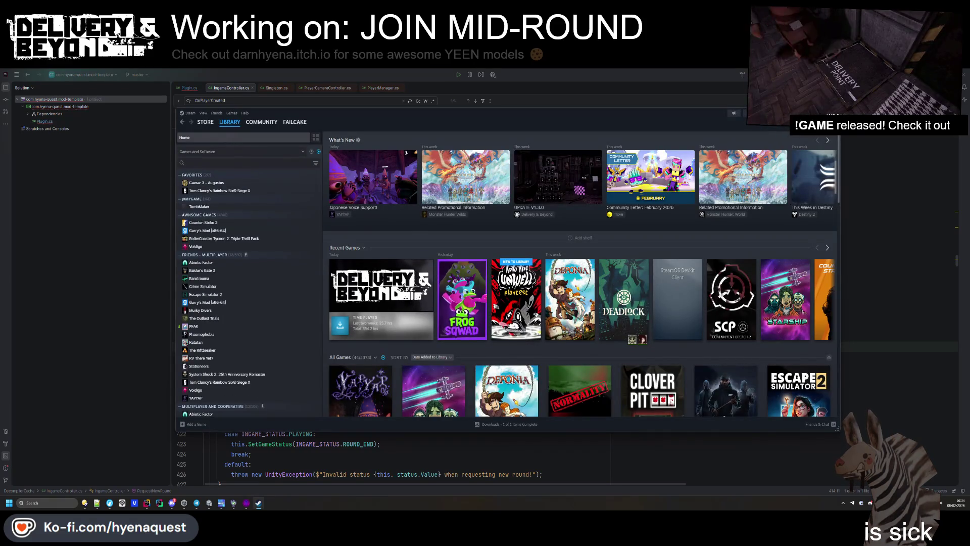
{"action": "left_click", "coordinate": [505, 424]}
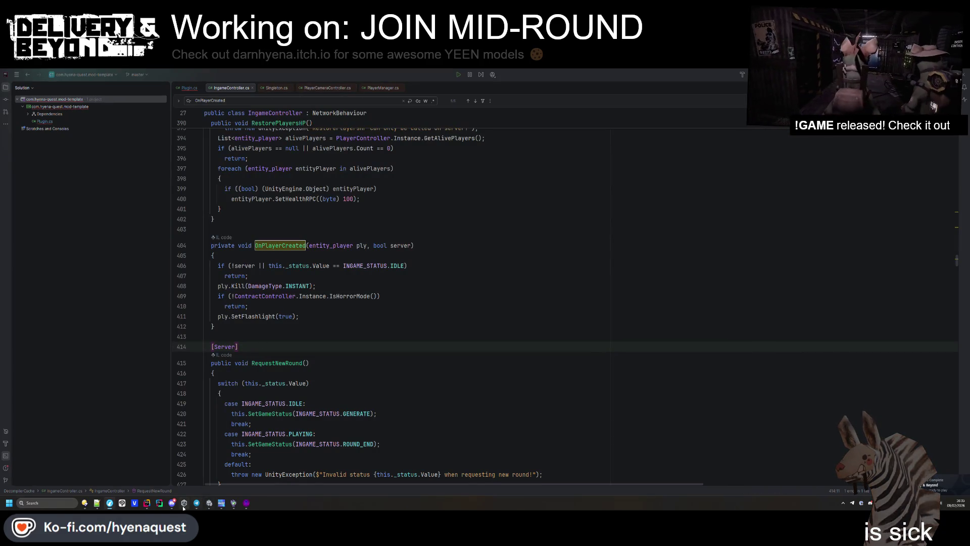
- Search the decompiled IngameController for the pasted OnPlayerCreated snippet, then close the file
{"action": "scroll", "coordinate": [262, 303], "scroll_direction": "down", "scroll_amount": 3}
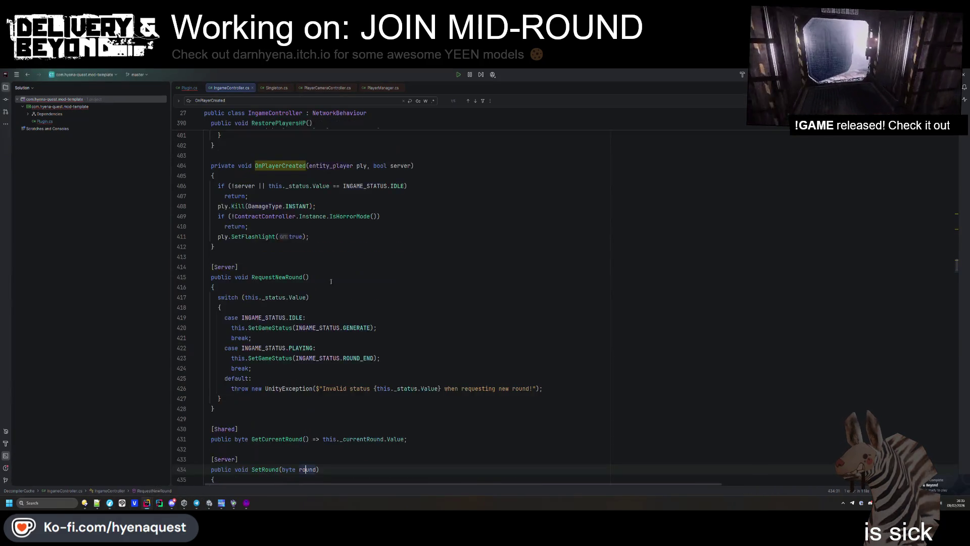
{"action": "left_click", "coordinate": [213, 274]}
{"action": "key", "text": "ctrl+F4"}
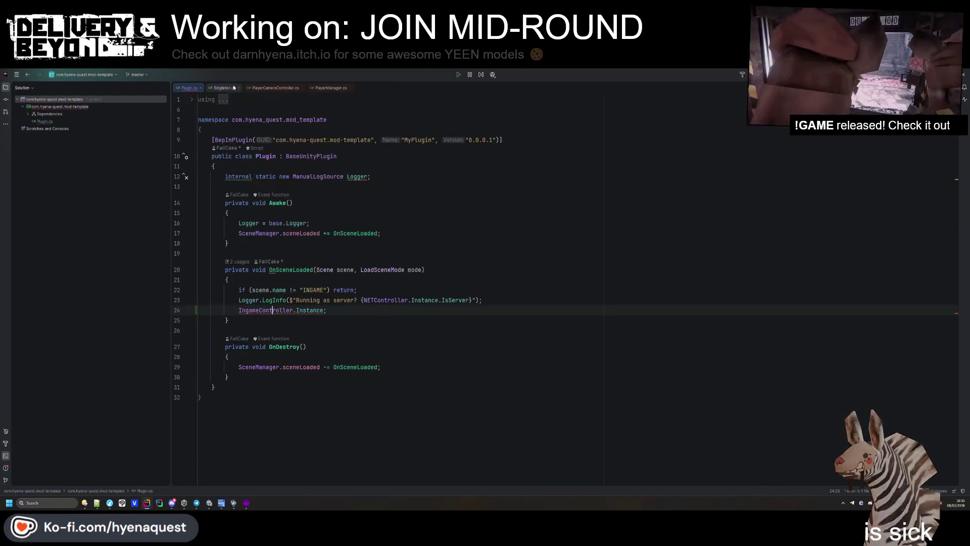
{"action": "left_click", "coordinate": [285, 310], "text": "ctrl"}
{"action": "scroll", "coordinate": [292, 280], "scroll_direction": "down", "scroll_amount": 15}
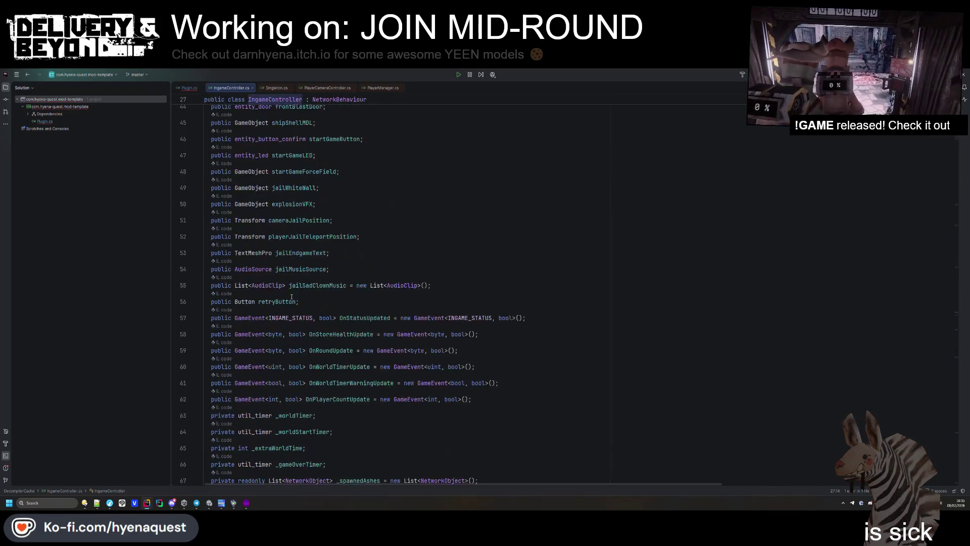
{"action": "key", "text": "ctrl+f"}
{"action": "key", "text": "ctrl+v"}
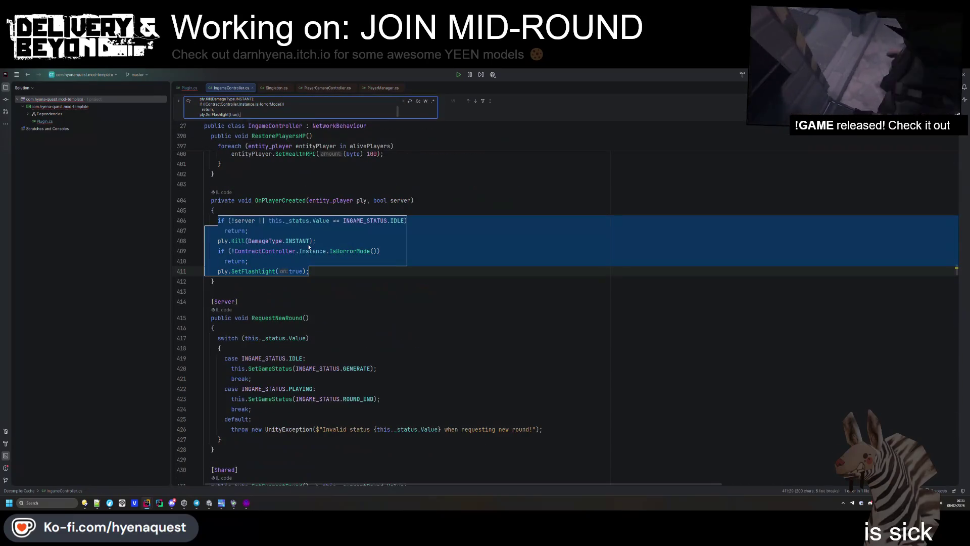
{"action": "middle_click", "coordinate": [223, 90]}
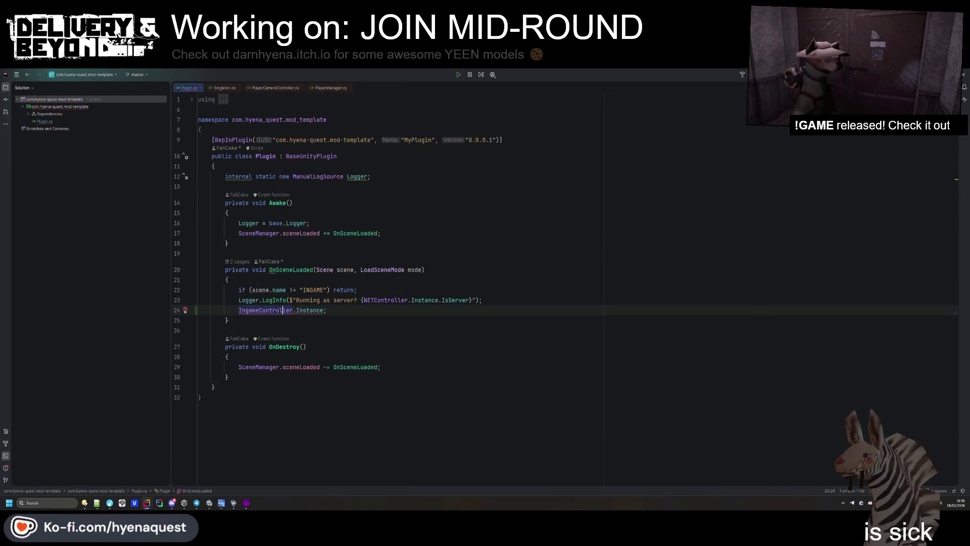
- Reopen the mod-template project's Plugin.cs and launch Delivery & Beyond from Steam's tray menu
{"action": "key", "text": "alt+Tab"}
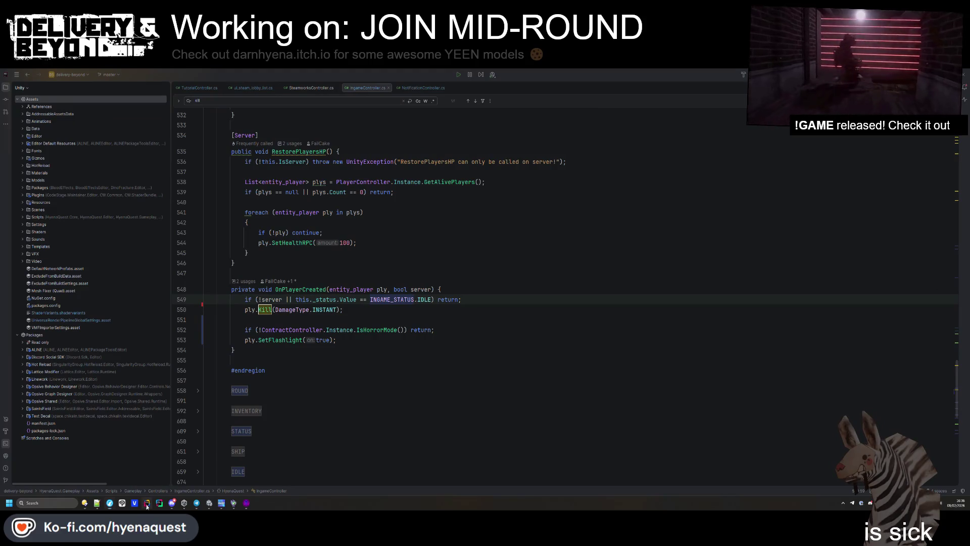
{"action": "left_click", "coordinate": [78, 72]}
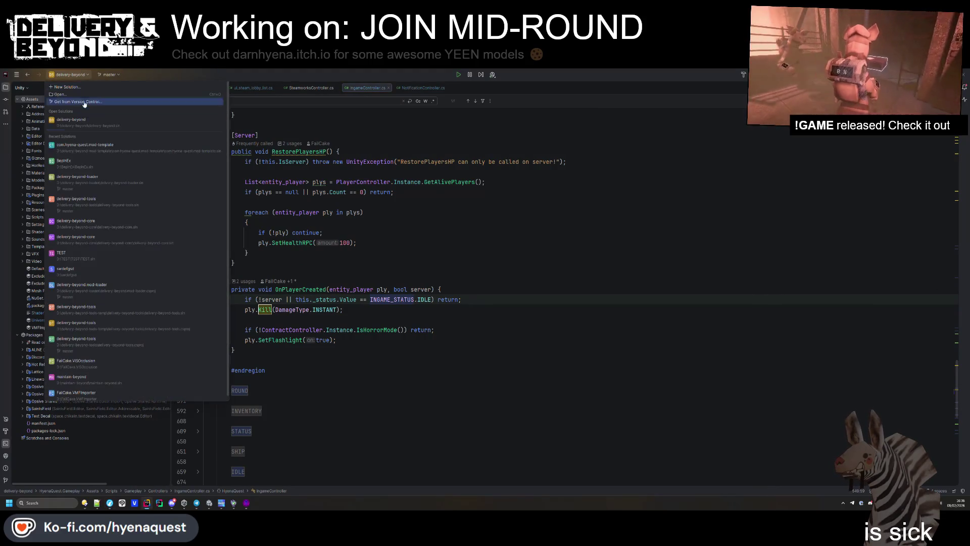
{"action": "left_click", "coordinate": [109, 157]}
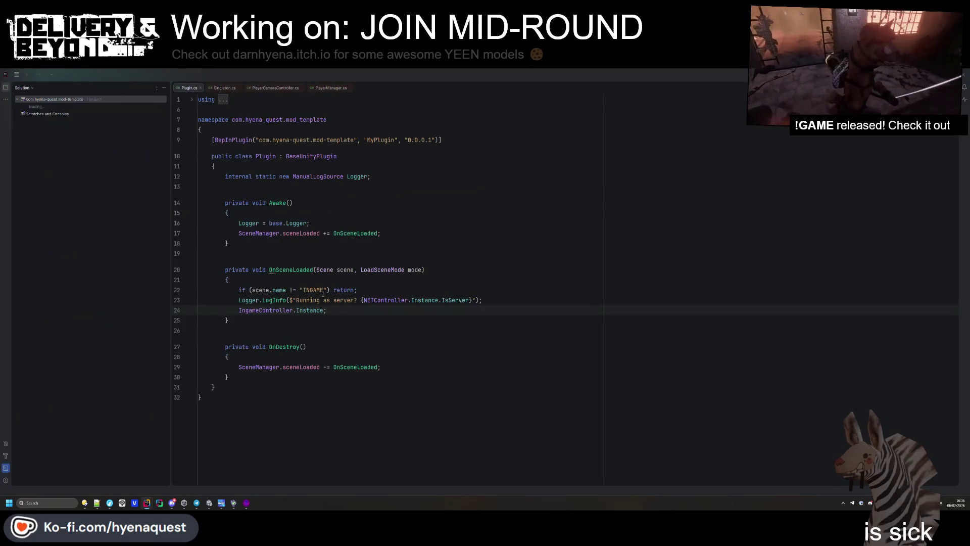
{"action": "left_click", "coordinate": [273, 324]}
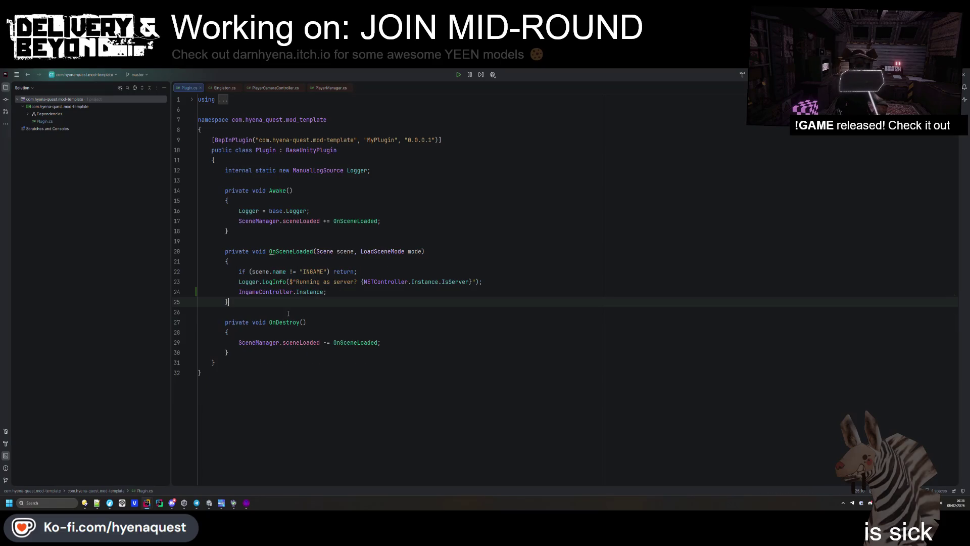
{"action": "left_click", "coordinate": [324, 331]}
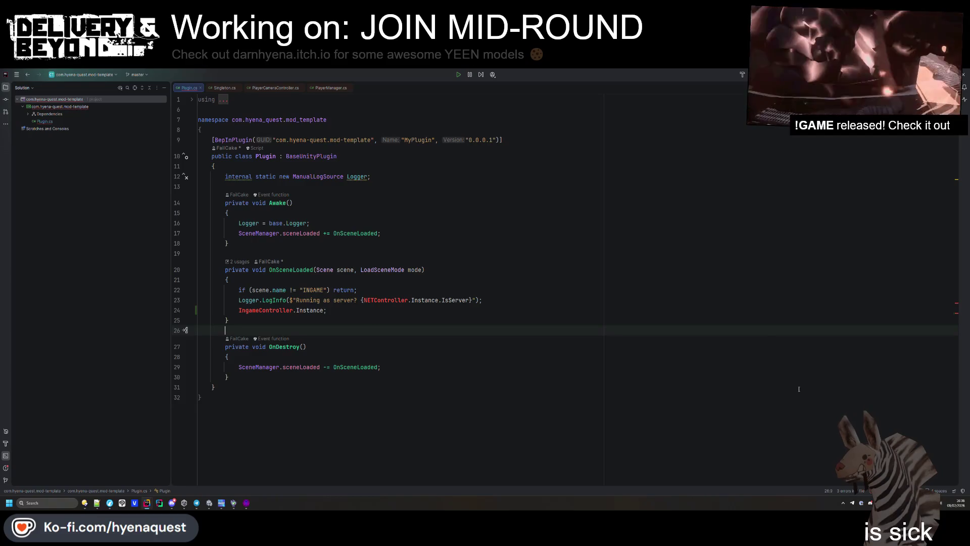
{"action": "right_click", "coordinate": [870, 503]}
{"action": "left_click", "coordinate": [899, 373]}
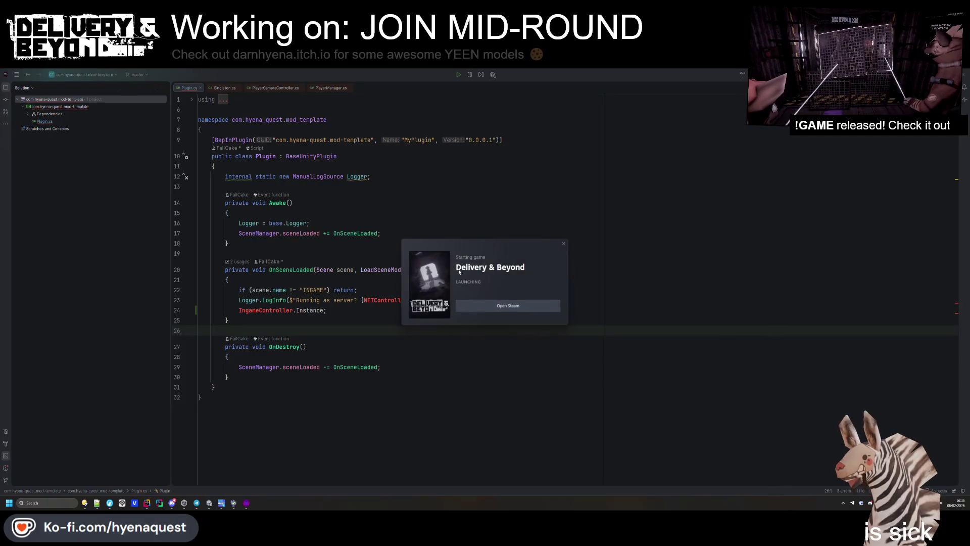
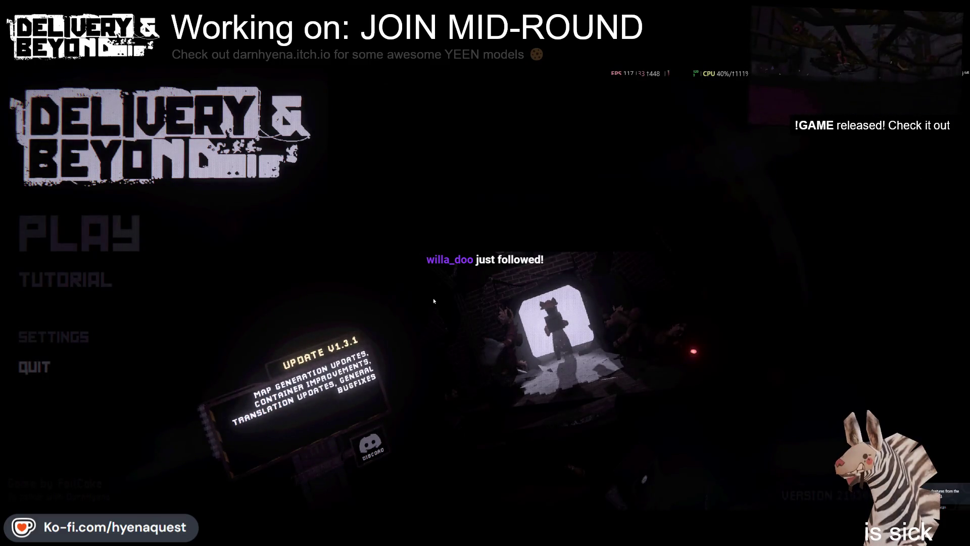
- Return to Rider and open the mod-template solution from the recent solutions list
{"action": "key", "text": "alt+Tab"}
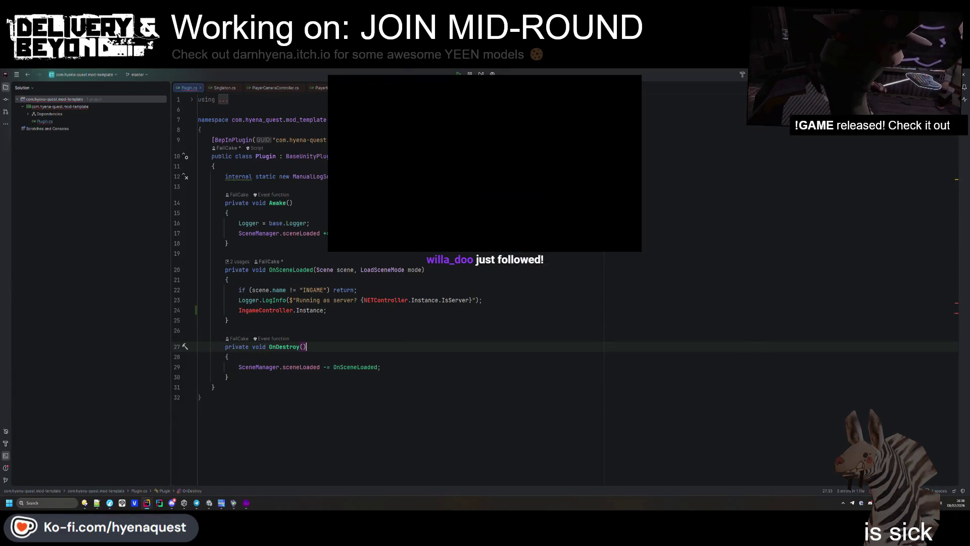
{"action": "key", "text": "alt+Tab"}
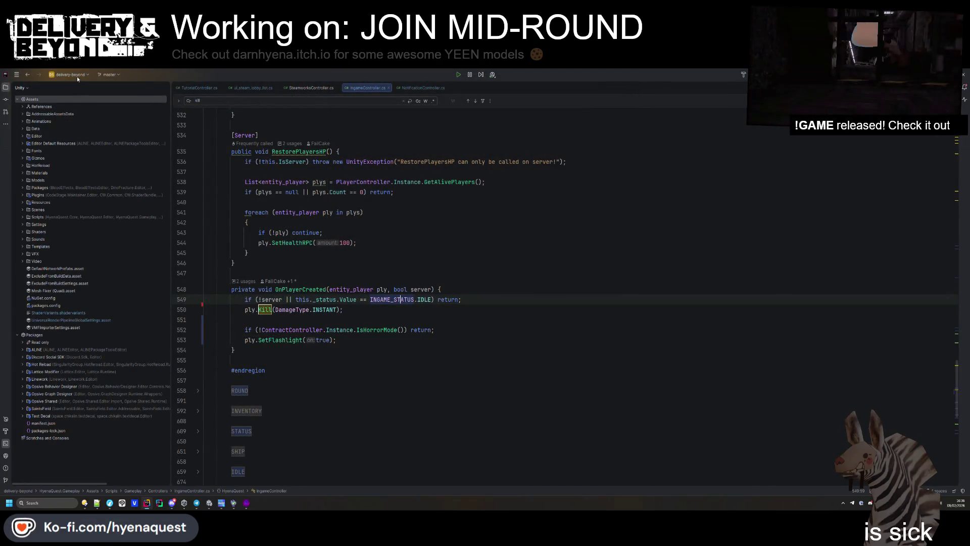
{"action": "left_click", "coordinate": [67, 75]}
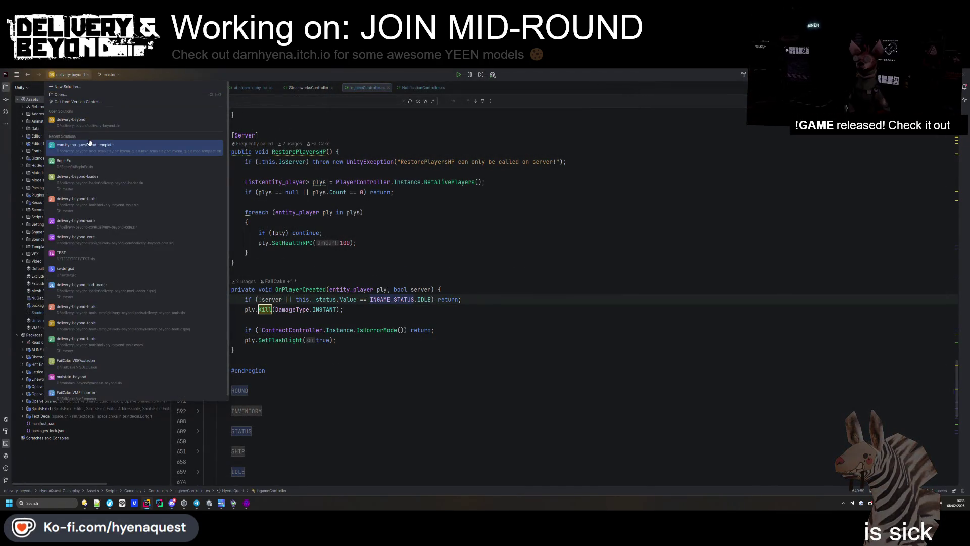
{"action": "left_click", "coordinate": [89, 144]}
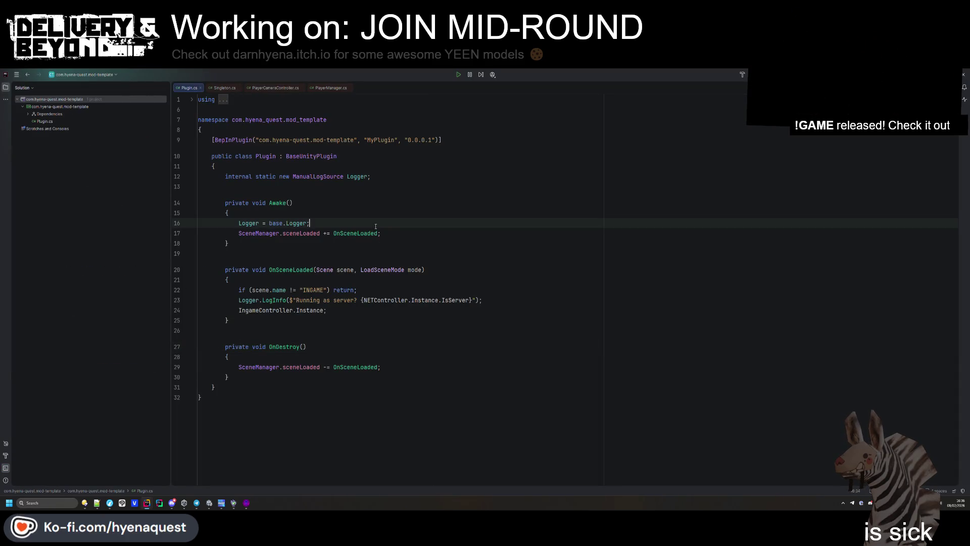
- Decompile IngameController from its Instance reference in the Plugin code and start a search there
{"action": "left_click", "coordinate": [293, 253]}
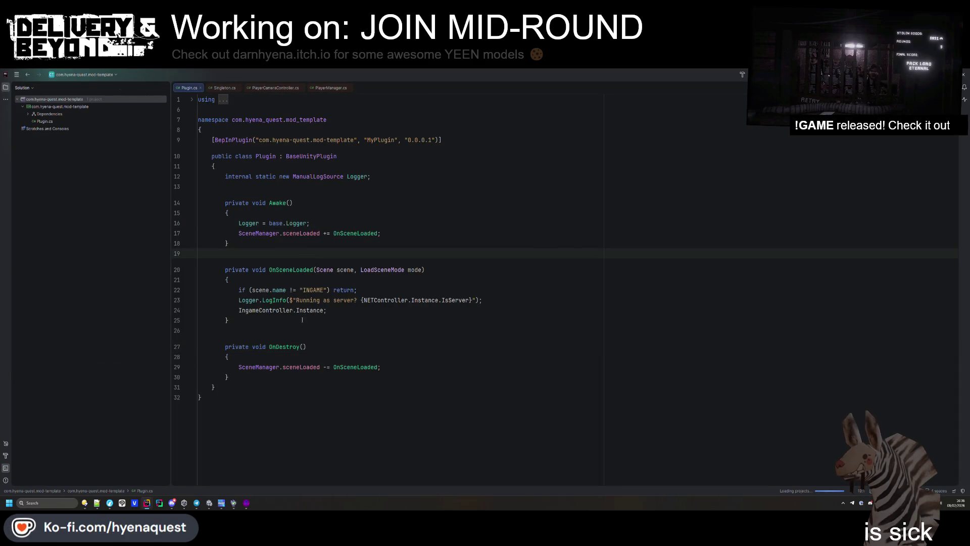
{"action": "left_click", "coordinate": [282, 309]}
{"action": "left_click", "coordinate": [283, 309], "text": "ctrl"}
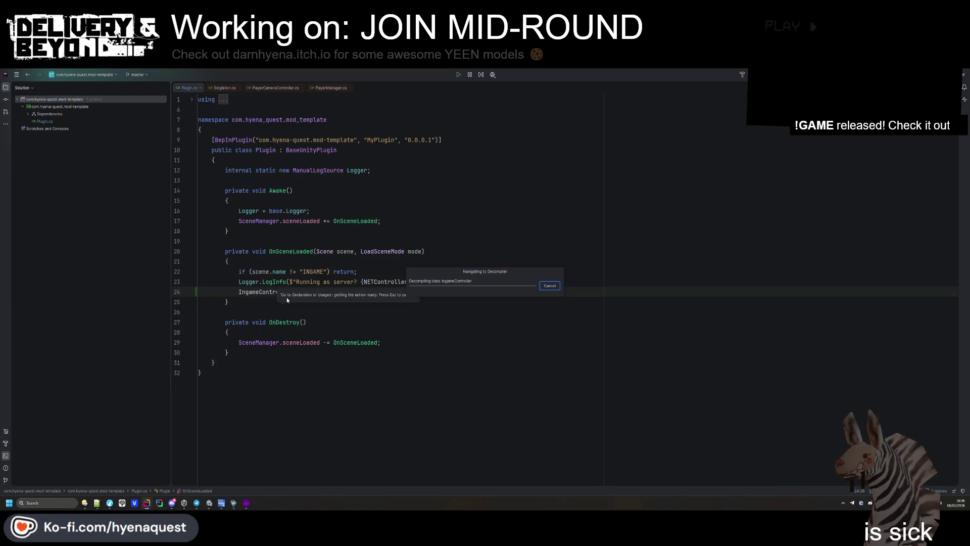
{"action": "key", "text": "ctrl+f"}
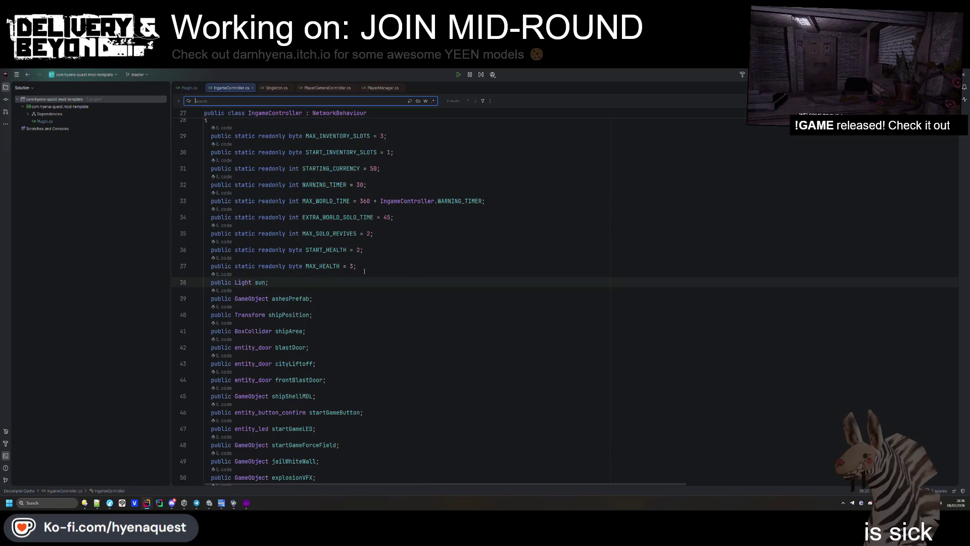
- Find the OnPlayerCreated block, copy its idle-status condition, and return to delivery-beyond's IngameController.cs
{"action": "key", "text": "ctrl+v"}
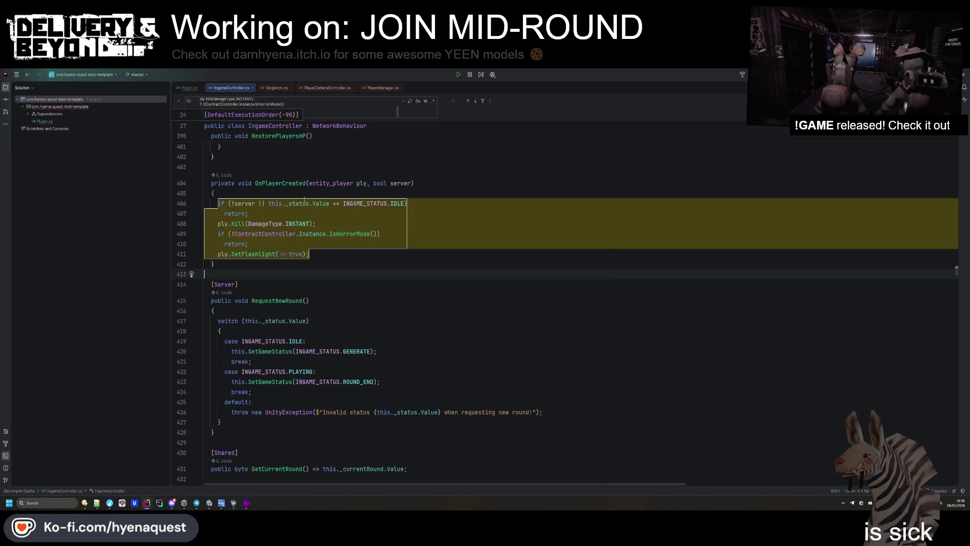
{"action": "left_click_drag", "start_coordinate": [268, 203], "coordinate": [404, 203]}
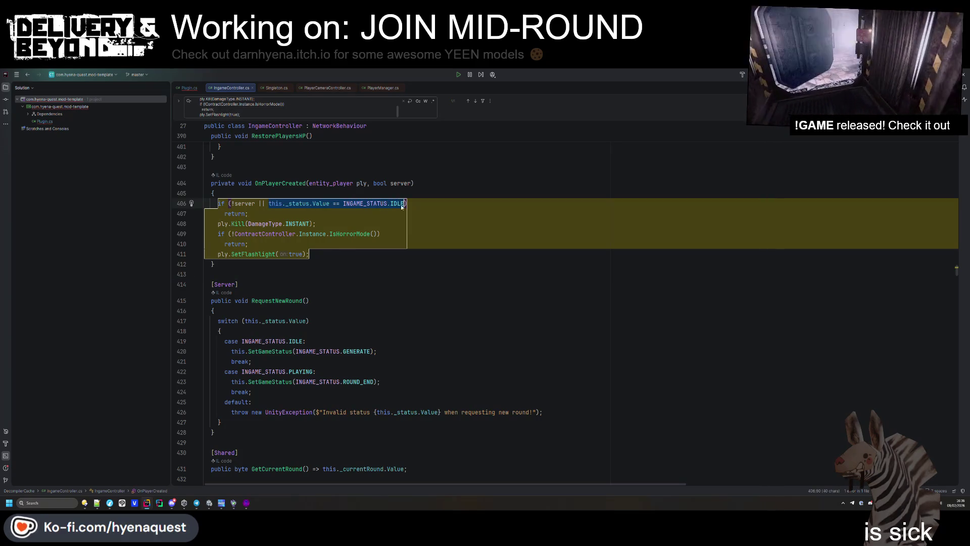
{"action": "key", "text": "alt+Tab"}
{"action": "key", "text": "Down"}
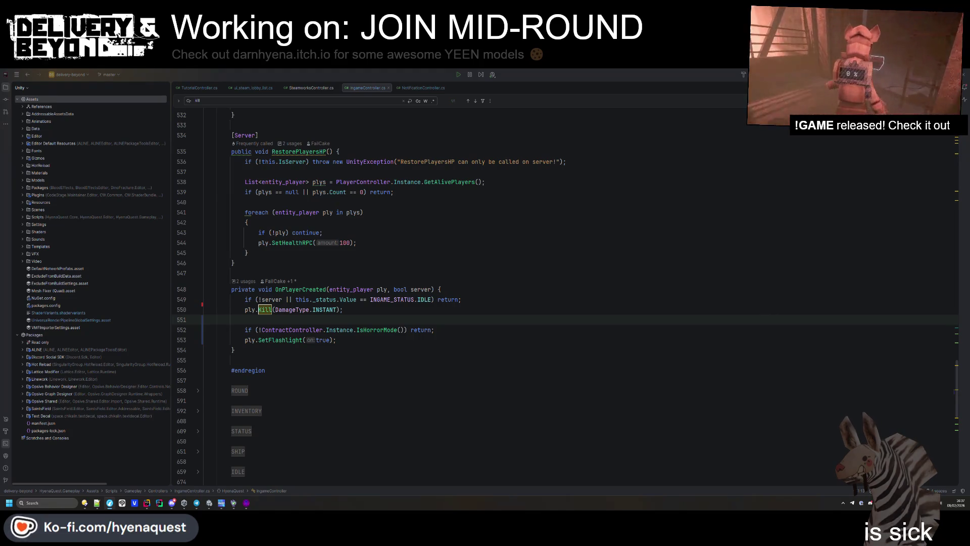
{"action": "left_click", "coordinate": [631, 316]}
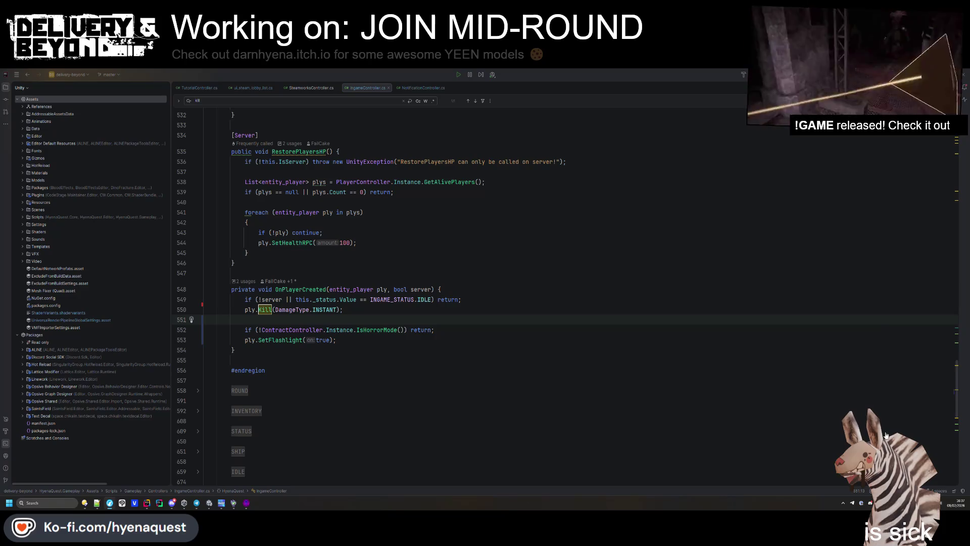
{"action": "left_click", "coordinate": [335, 253]}
{"action": "left_click", "coordinate": [319, 320]}
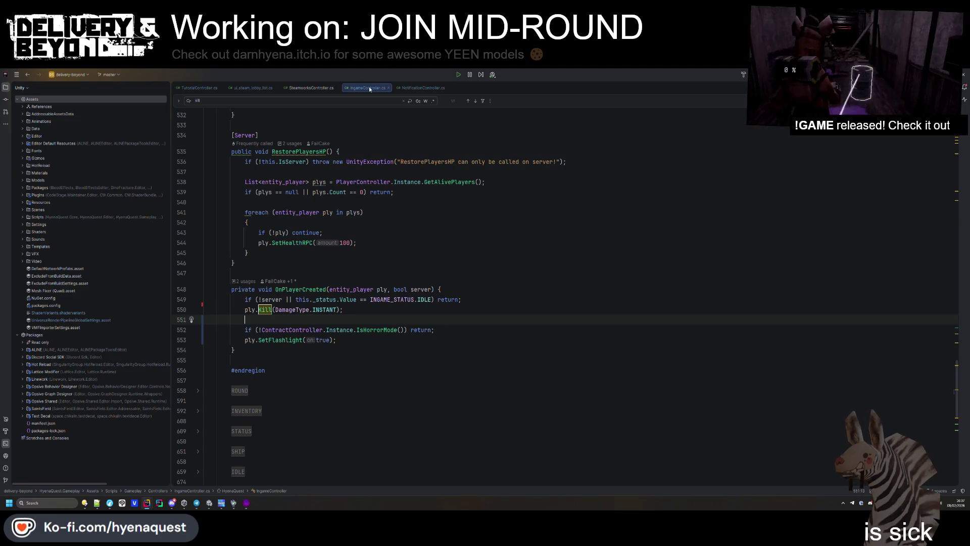
{"action": "left_click", "coordinate": [356, 299]}
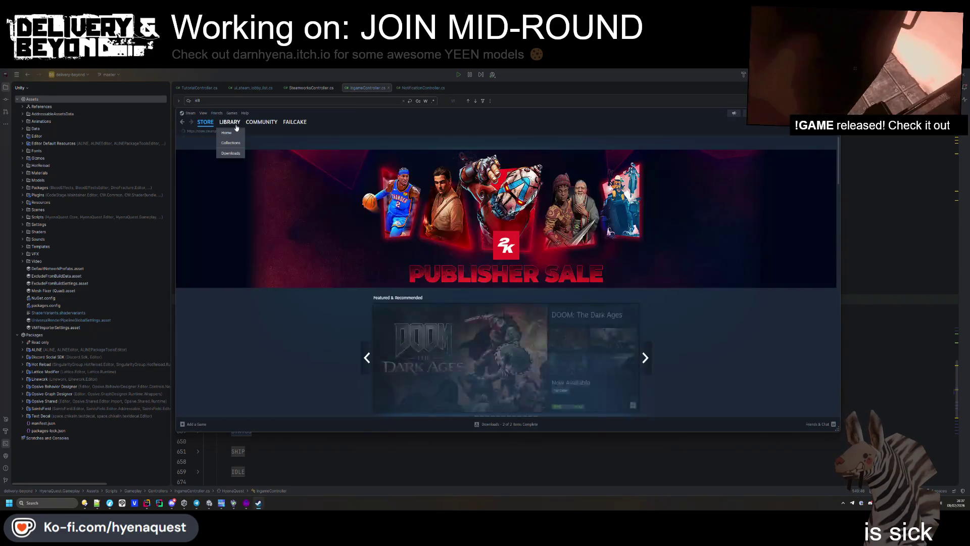
{"action": "left_click", "coordinate": [229, 122]}
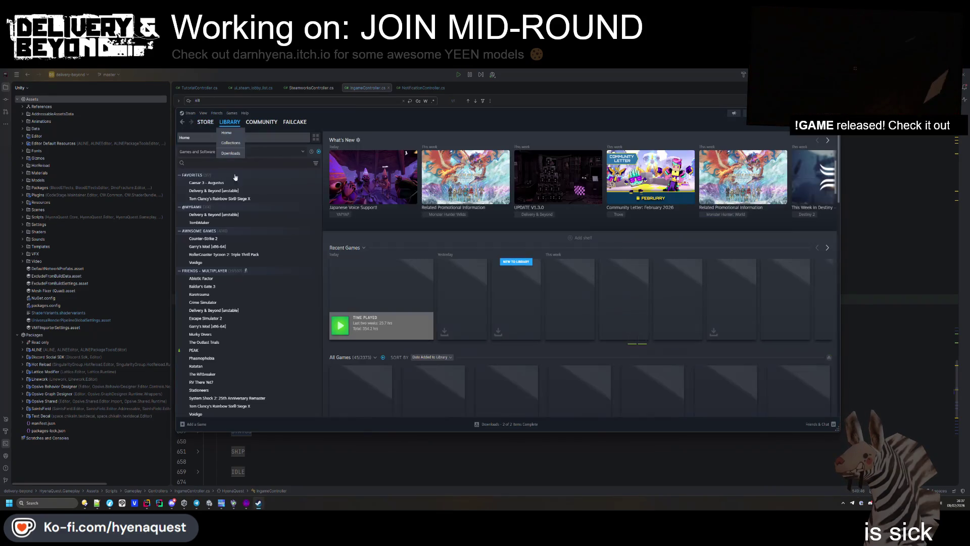
- Verify Delivery & Beyond's installed files in Properties, check its update download, then return to Rider
{"action": "right_click", "coordinate": [384, 309]}
{"action": "left_click", "coordinate": [411, 363]}
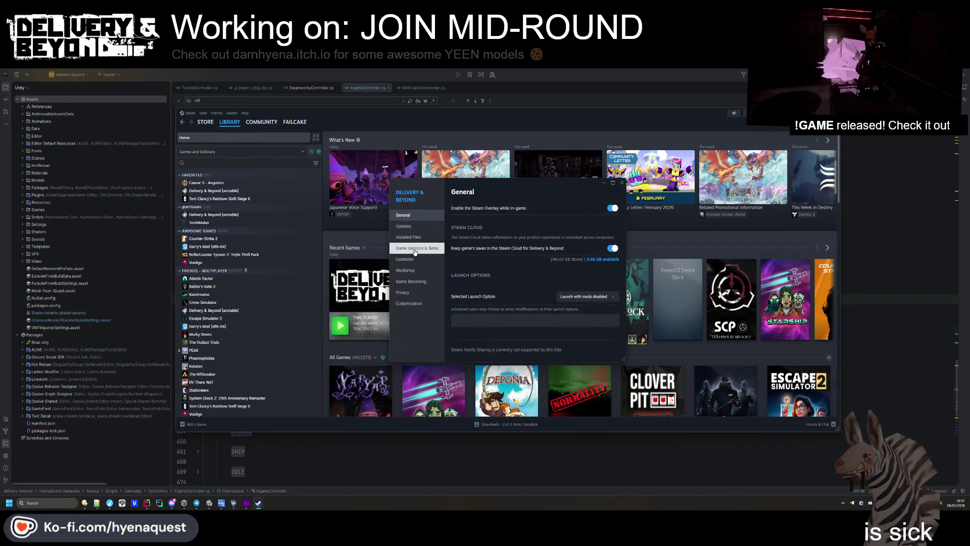
{"action": "left_click", "coordinate": [417, 248]}
{"action": "left_click", "coordinate": [408, 237]}
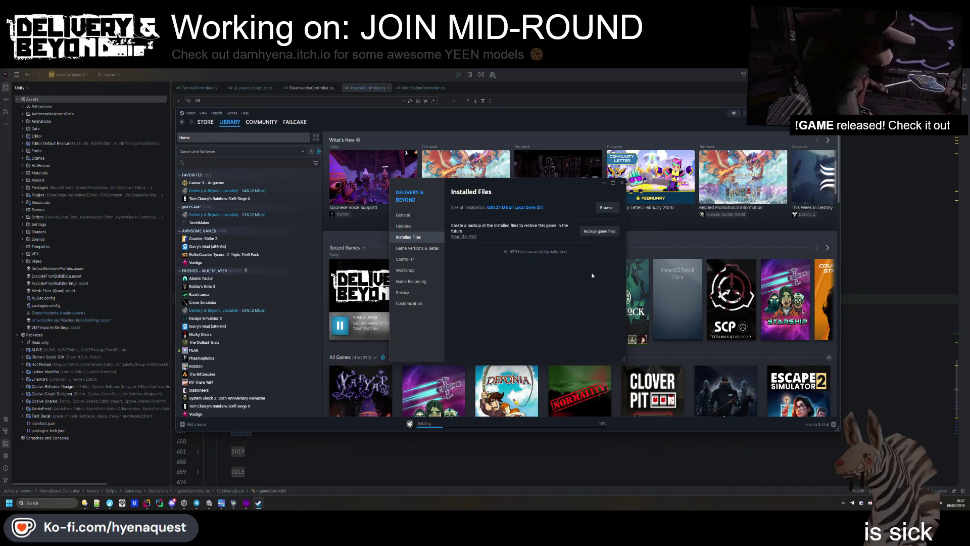
{"action": "left_click", "coordinate": [482, 414]}
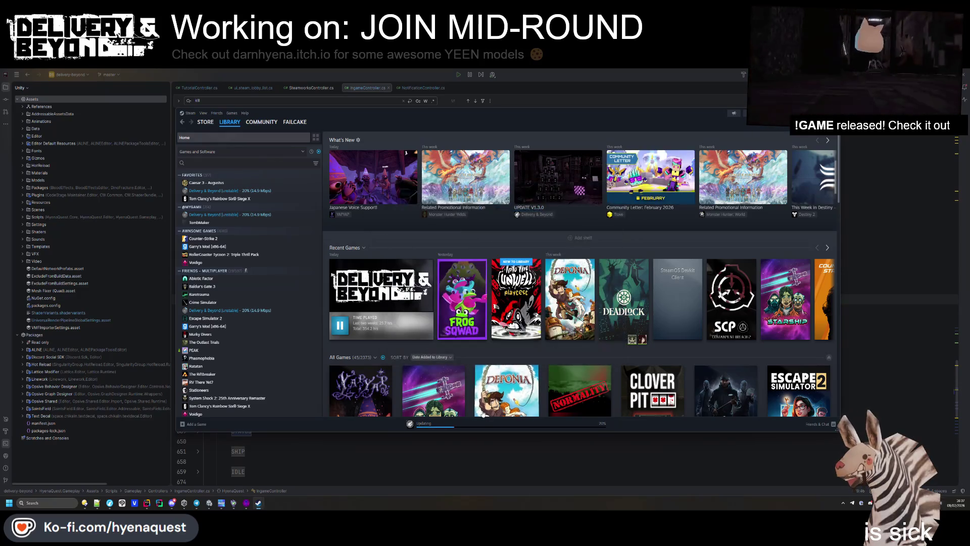
{"action": "left_click", "coordinate": [454, 425]}
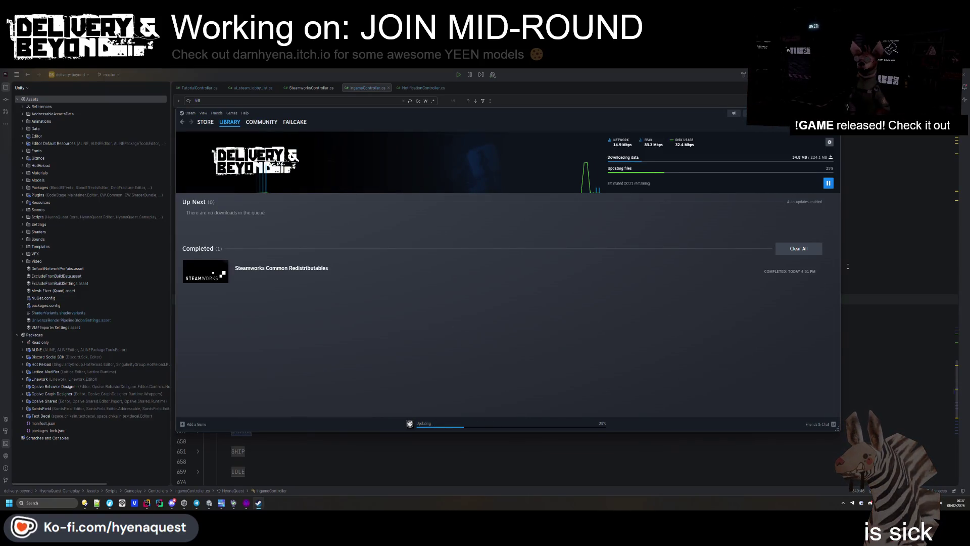
{"action": "left_click", "coordinate": [847, 266]}
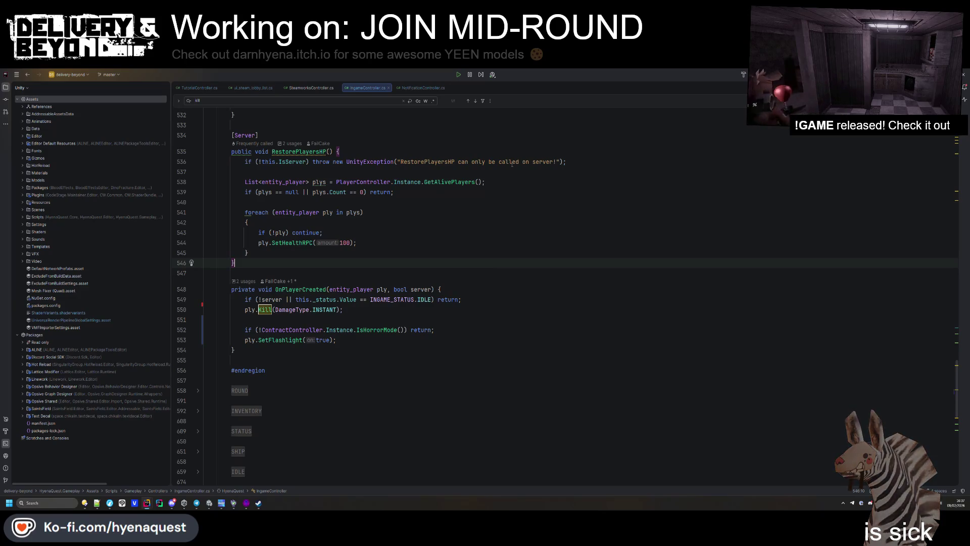
- Find OnIngameStatusUpdated in files, open the MonsterController.cs usage and go to its declaration
{"action": "key", "text": "ctrl+shift+f"}
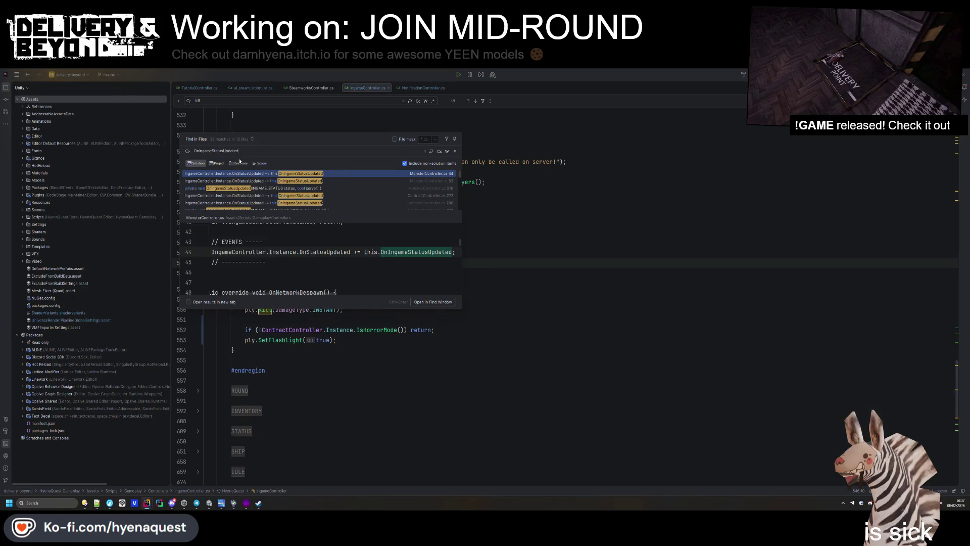
{"action": "key", "text": "Return"}
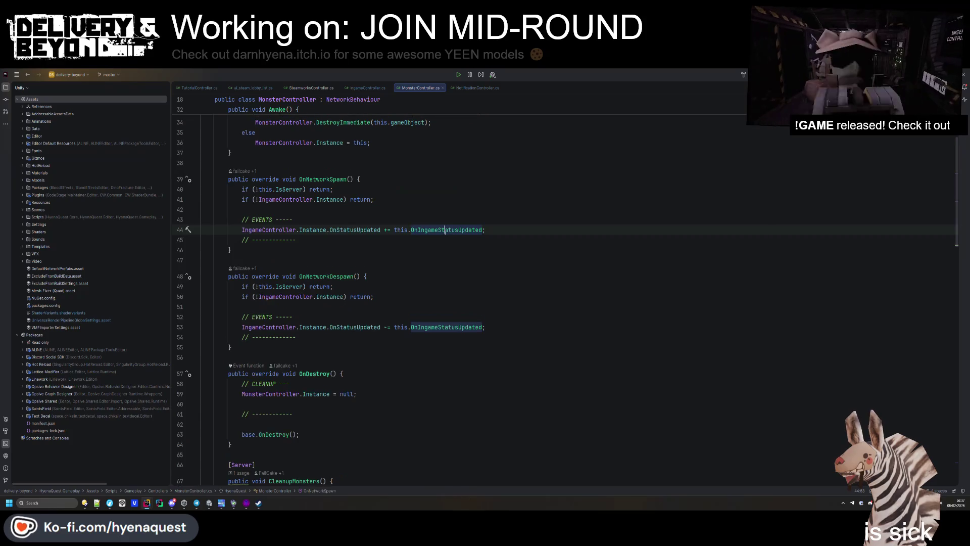
{"action": "left_click", "coordinate": [444, 230], "text": "ctrl"}
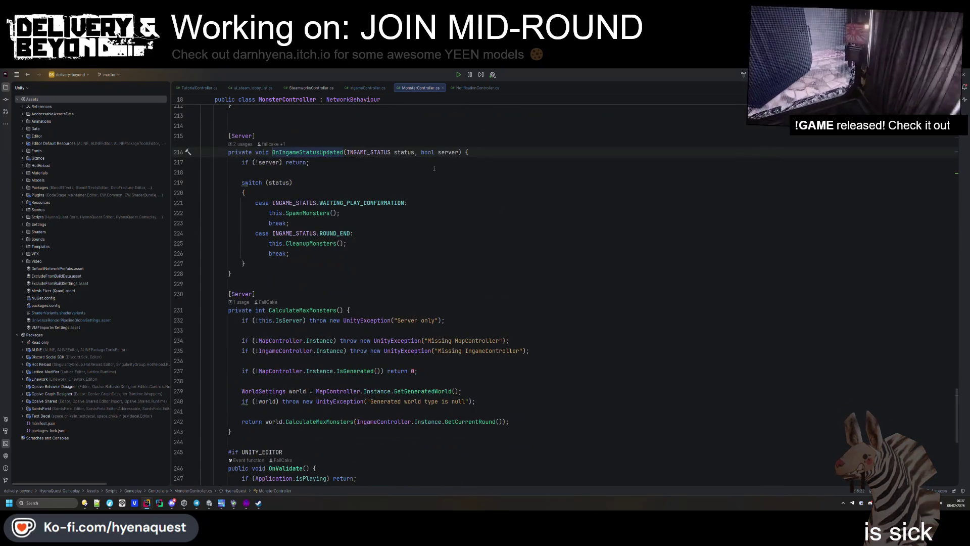
{"action": "left_click", "coordinate": [433, 284]}
- Open ContractController.cs through Search Everywhere
{"action": "key", "text": "shift"}
{"action": "key", "text": "shift"}
{"action": "type", "text": "ingamecontrol"}
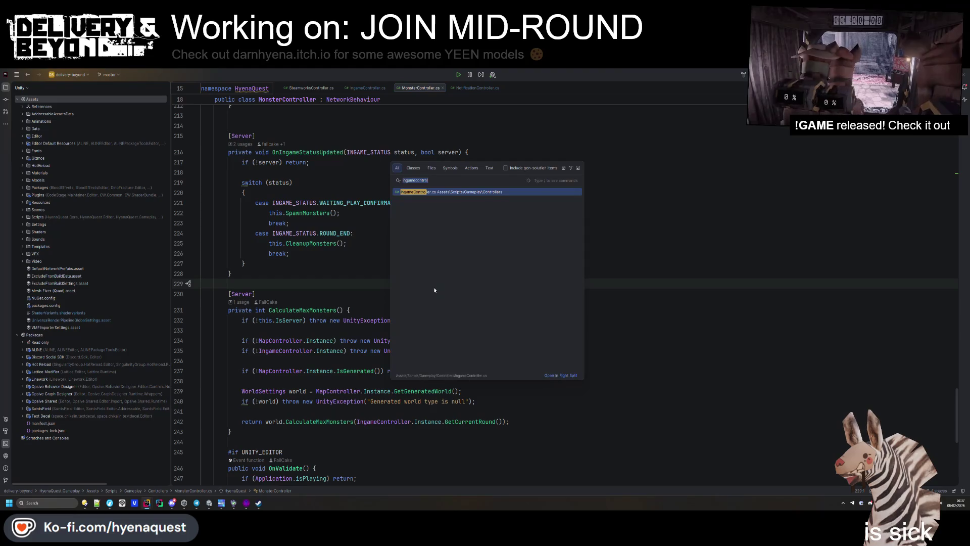
{"action": "type", "text": "cont"}
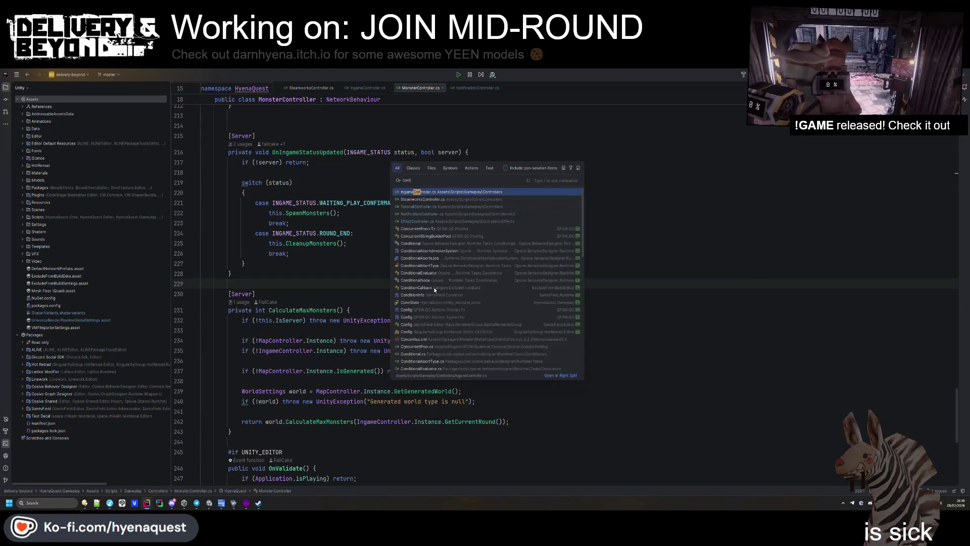
{"action": "type", "text": "ractcontroller"}
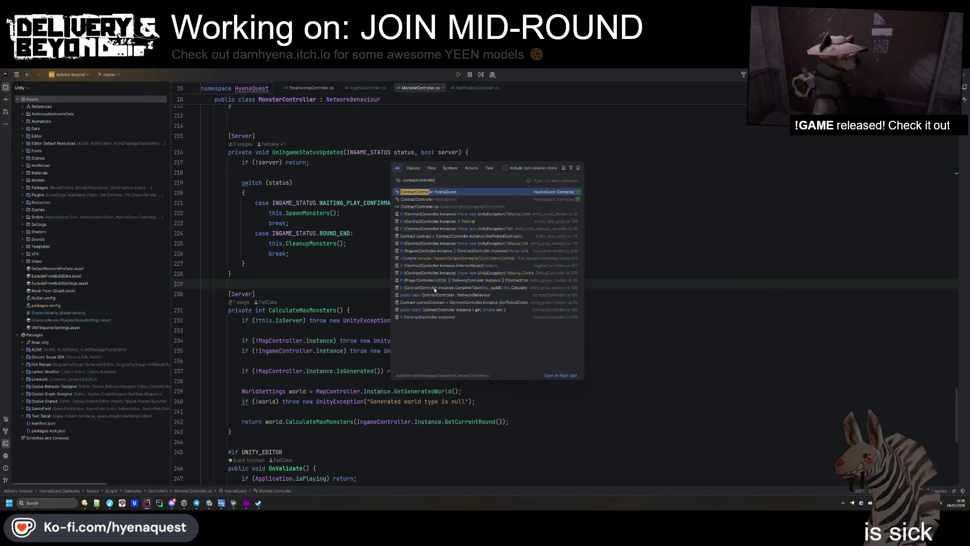
{"action": "key", "text": "Down"}
{"action": "key", "text": "Down"}
{"action": "key", "text": "Return"}
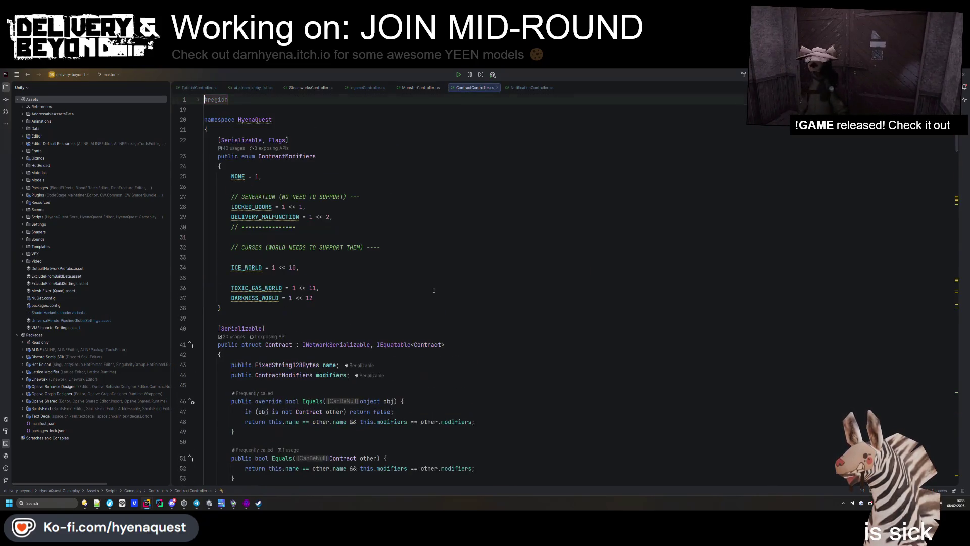
- Search ContractController.cs for OnIngameStatusUpdated
{"action": "scroll", "coordinate": [434, 290], "scroll_direction": "down", "scroll_amount": 20}
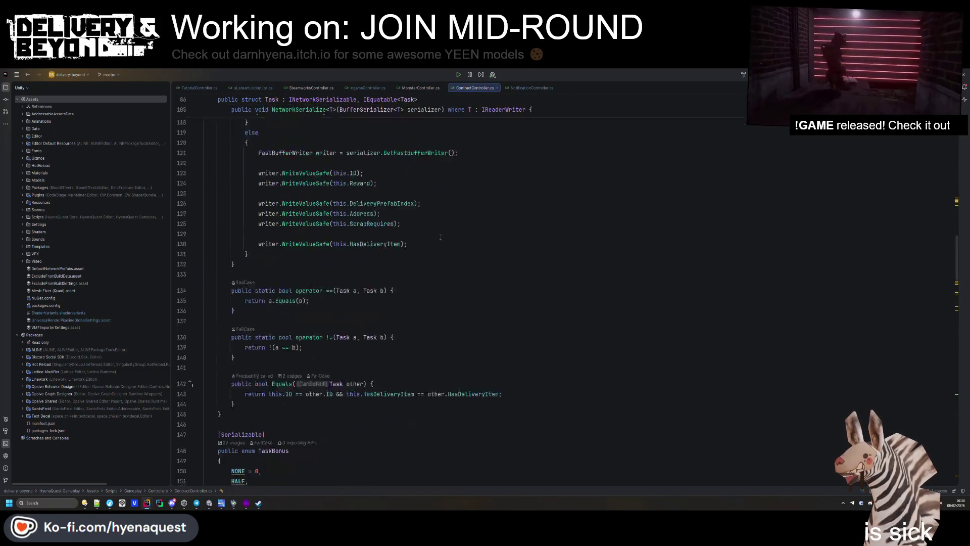
{"action": "scroll", "coordinate": [440, 237], "scroll_direction": "down", "scroll_amount": 20}
{"action": "scroll", "coordinate": [443, 212], "scroll_direction": "up", "scroll_amount": 5}
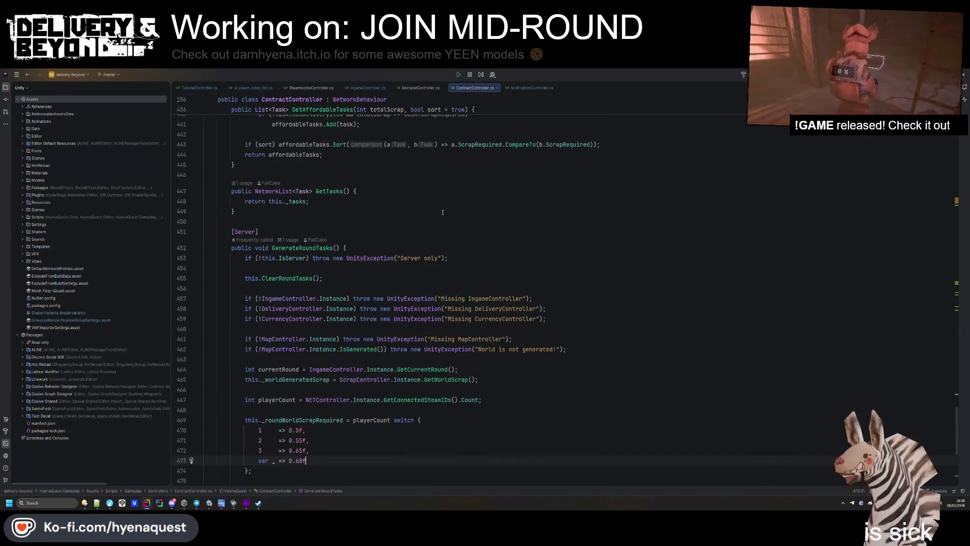
{"action": "scroll", "coordinate": [442, 212], "scroll_direction": "up", "scroll_amount": 8}
{"action": "left_click", "coordinate": [442, 213]}
{"action": "key", "text": "ctrl+f"}
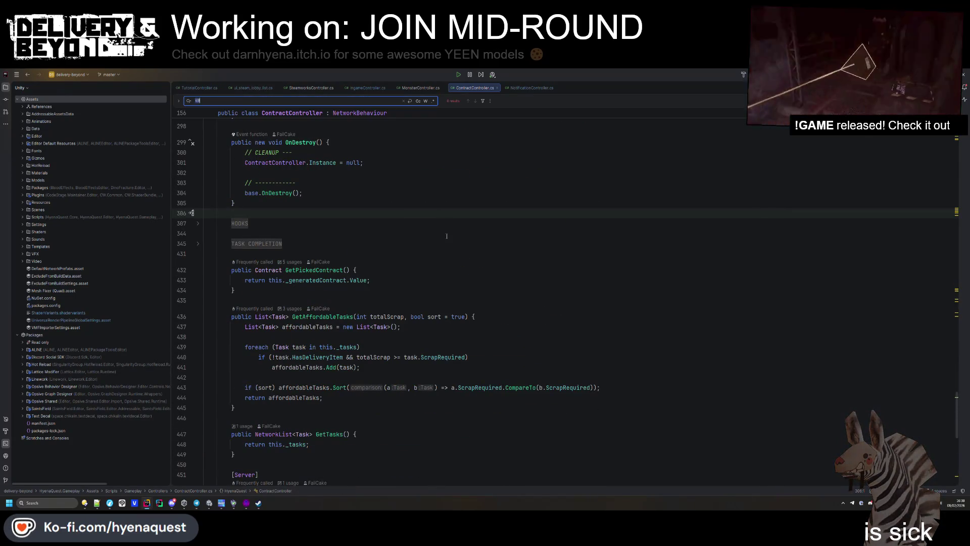
{"action": "type", "text": "OnIngameStatusUpdated"}
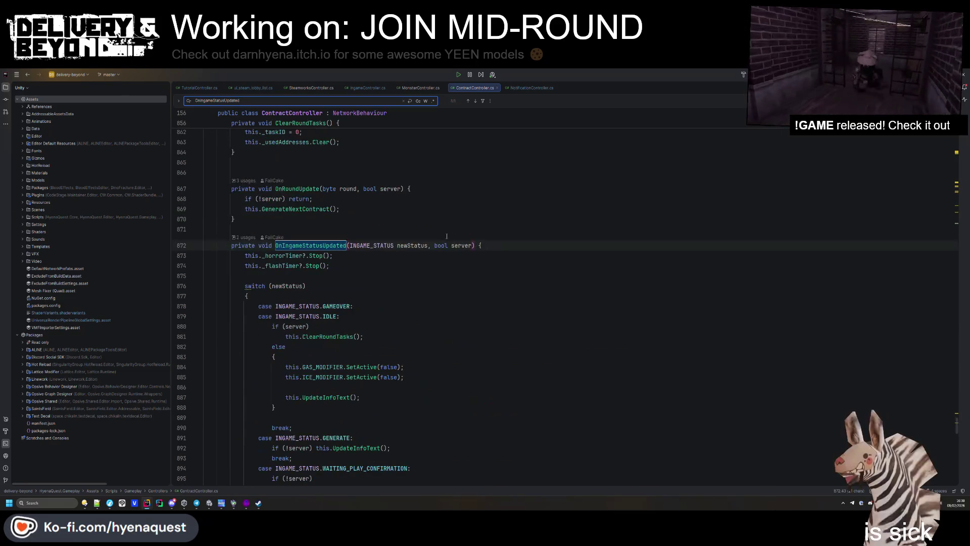
- Review the IDLE else block and the confirmation case's GetGeneratedWorld gas and ice logic
{"action": "scroll", "coordinate": [351, 330], "scroll_direction": "down", "scroll_amount": 1}
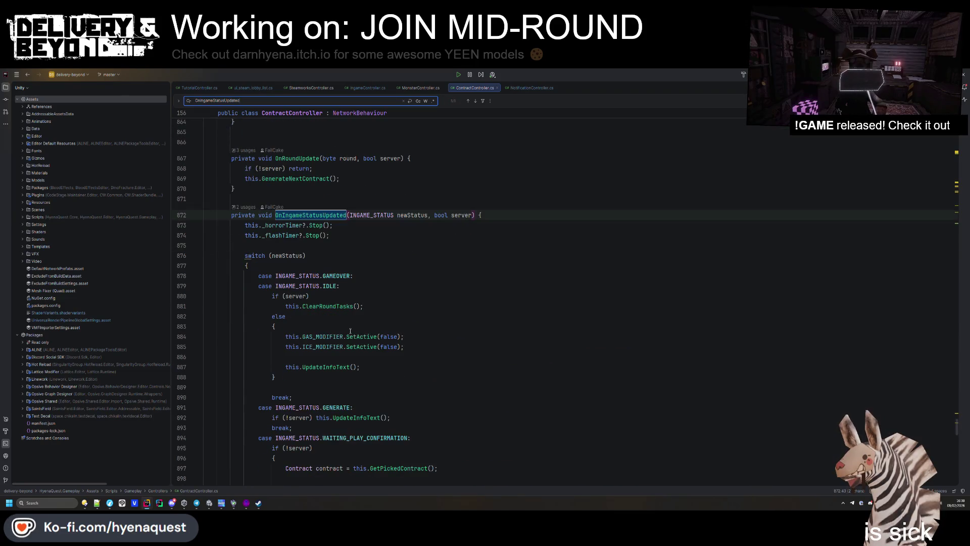
{"action": "left_click_drag", "start_coordinate": [372, 359], "coordinate": [291, 325]}
{"action": "left_click_drag", "start_coordinate": [360, 368], "coordinate": [278, 329]}
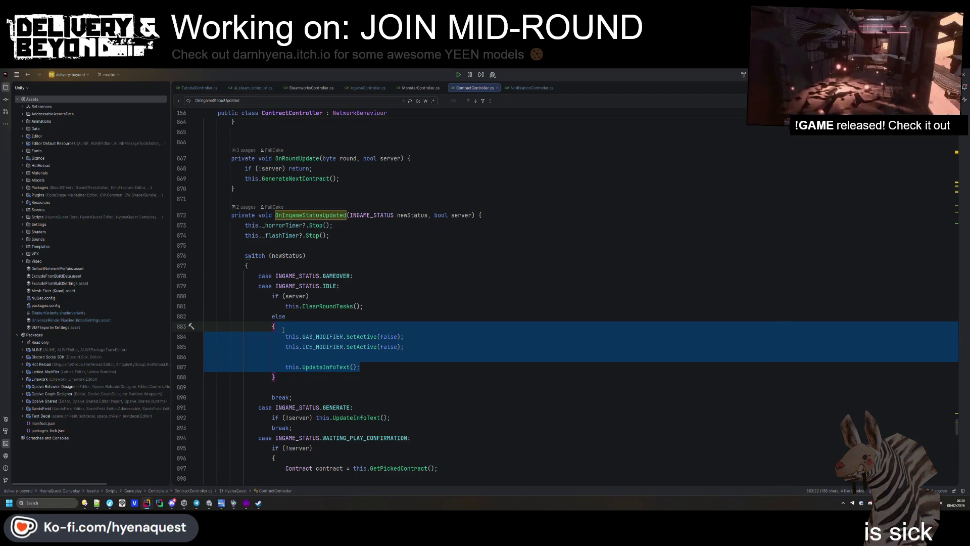
{"action": "scroll", "coordinate": [297, 304], "scroll_direction": "down", "scroll_amount": 4}
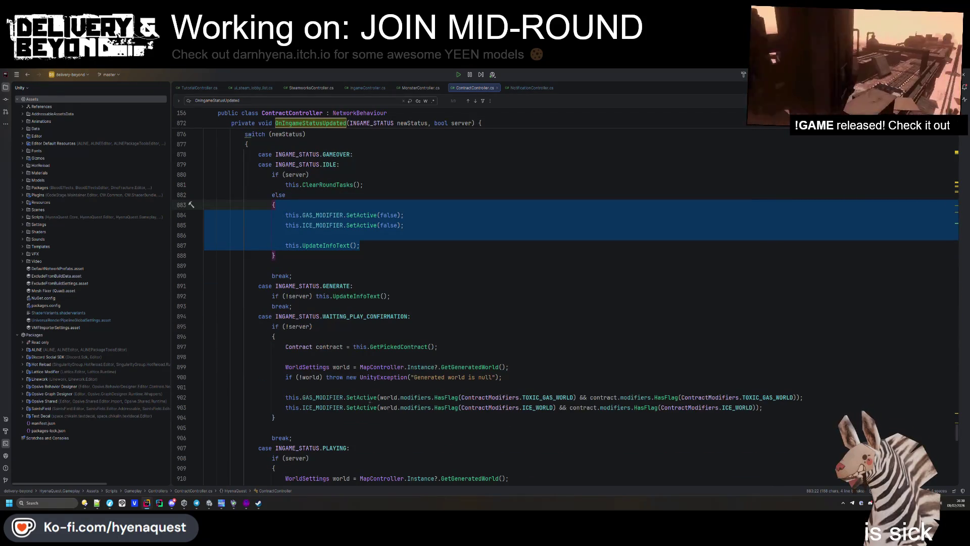
{"action": "left_click_drag", "start_coordinate": [275, 418], "coordinate": [276, 329]}
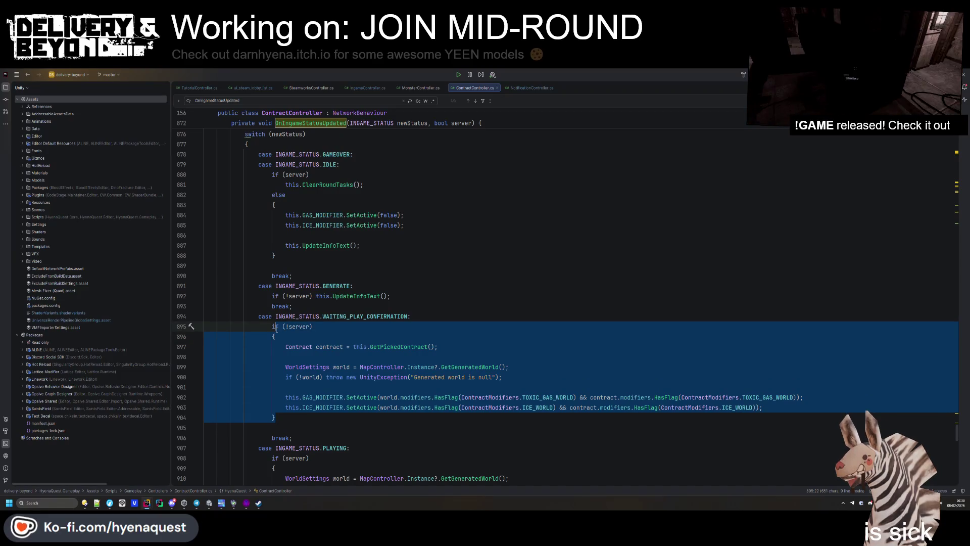
{"action": "left_click", "coordinate": [454, 366]}
{"action": "scroll", "coordinate": [491, 367], "scroll_direction": "down", "scroll_amount": 1}
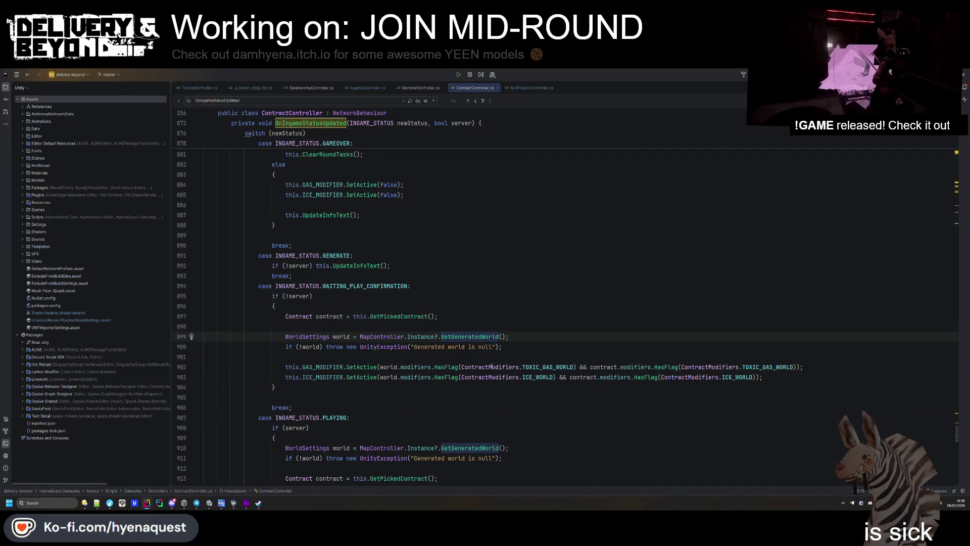
{"action": "scroll", "coordinate": [415, 399], "scroll_direction": "down", "scroll_amount": 2}
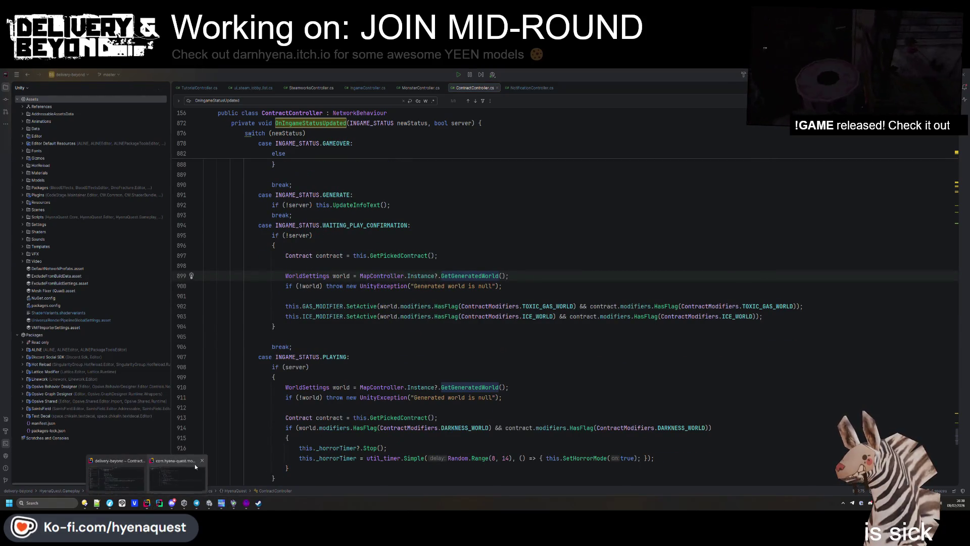
{"action": "key", "text": "Down"}
{"action": "key", "text": "Down"}
{"action": "key", "text": "Down"}
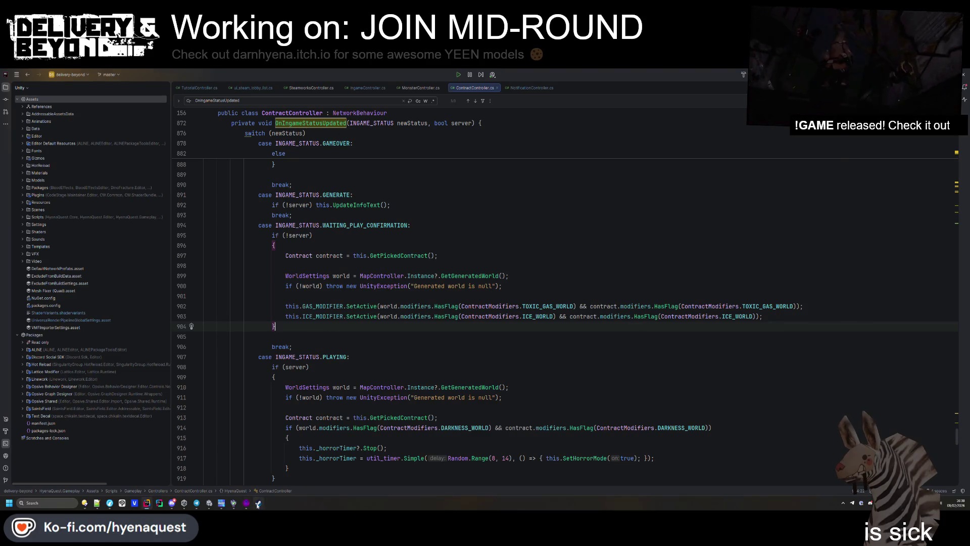
- Open the recent solutions list
{"action": "left_click", "coordinate": [258, 503]}
{"action": "left_click", "coordinate": [288, 467]}
{"action": "left_click", "coordinate": [65, 77]}
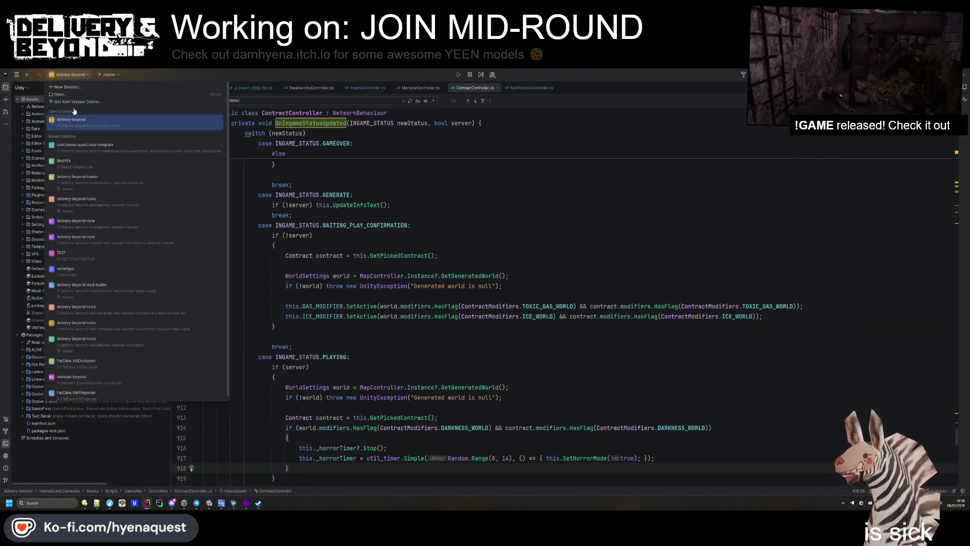
- Switch to the mod-template solution and open the decompiled IngameController source
{"action": "left_click", "coordinate": [85, 145]}
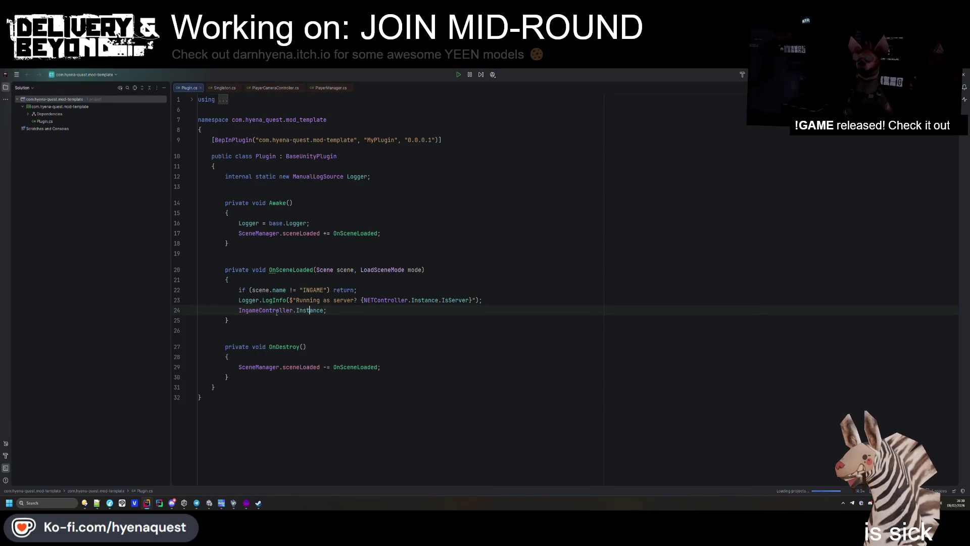
{"action": "left_click", "coordinate": [279, 310]}
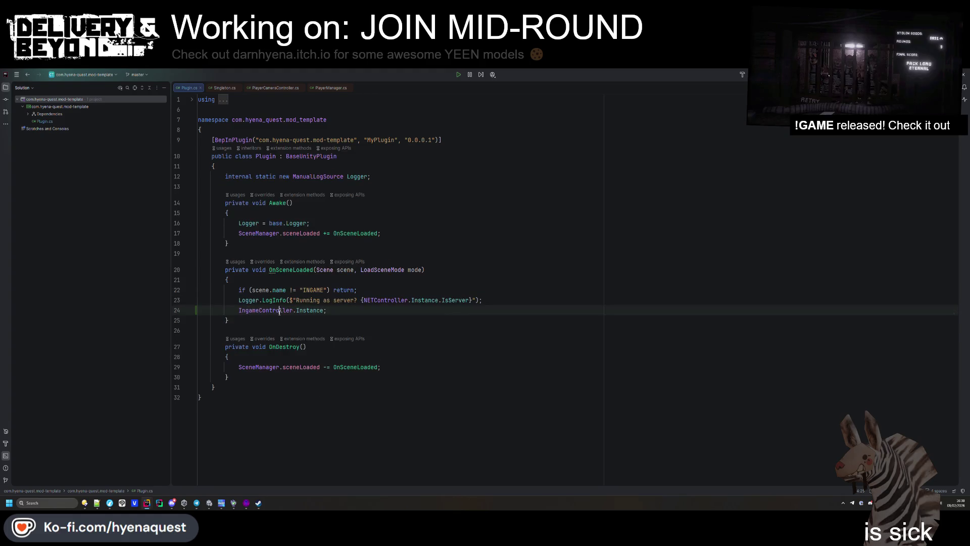
{"action": "left_click", "coordinate": [277, 310], "text": "ctrl"}
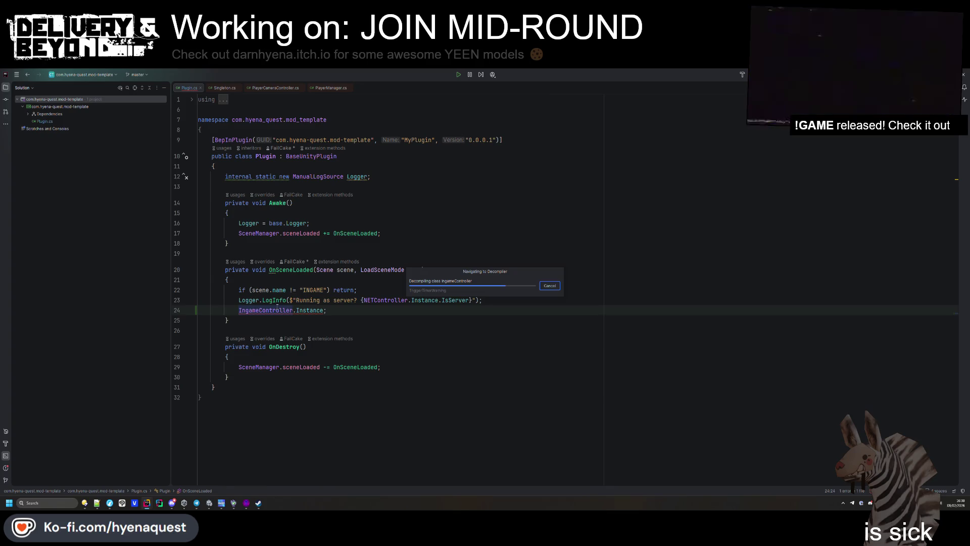
{"action": "key", "text": "ctrl+f"}
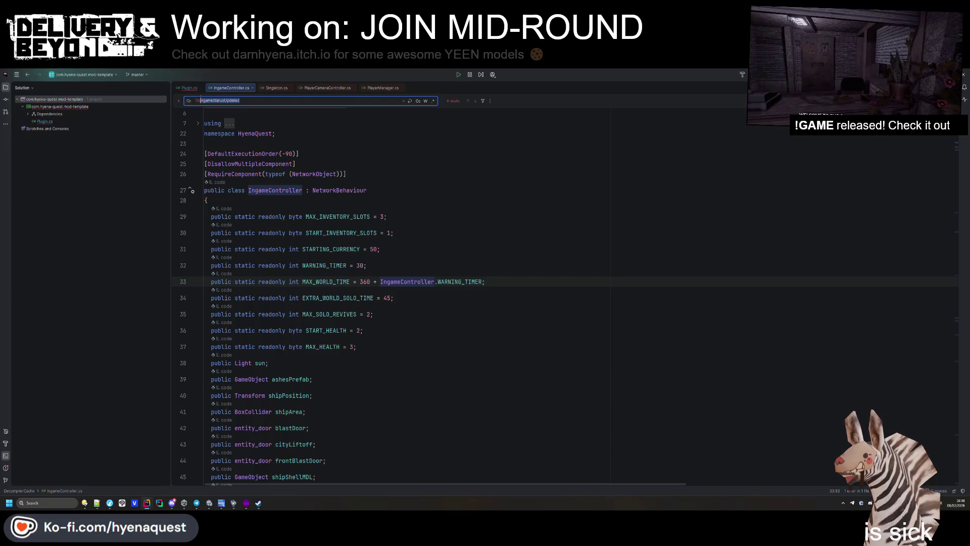
- Check delivery-beyond's IngameController.cs tab, then return to the decompiled window
{"action": "key", "text": "alt+Tab"}
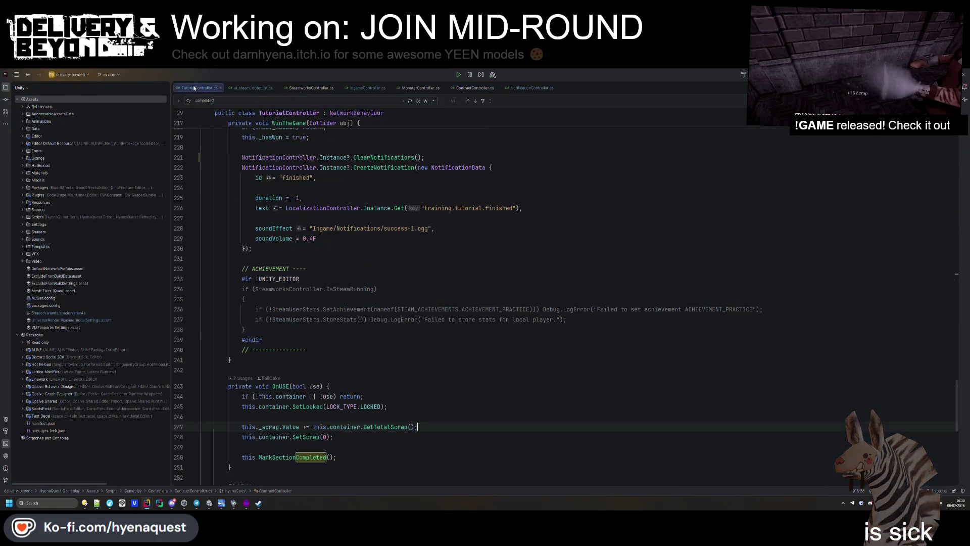
{"action": "left_click", "coordinate": [311, 87]}
{"action": "left_click", "coordinate": [367, 88]}
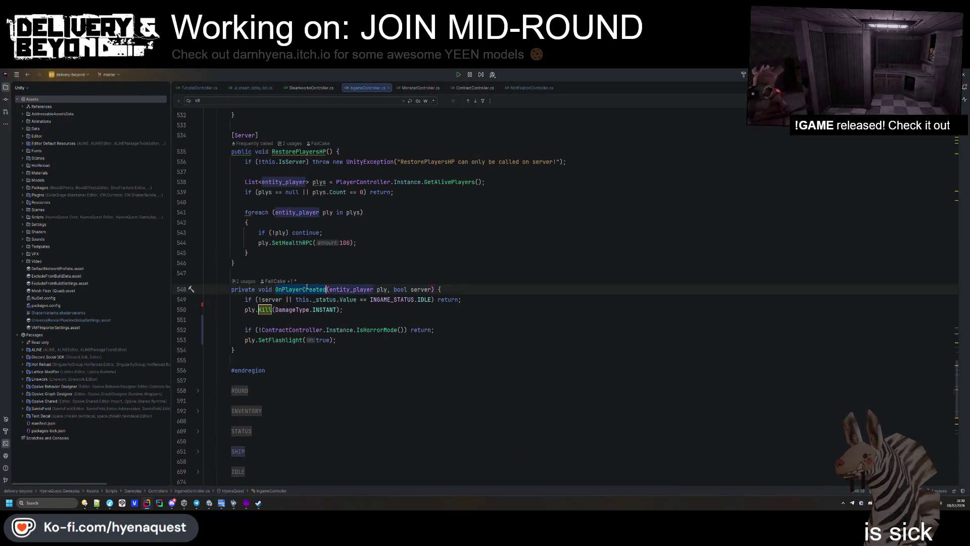
{"action": "key", "text": "alt+Tab"}
- Find OnPlayerCreated in the decompiled class and copy its method body
{"action": "type", "text": "OnPlayerCreated"}
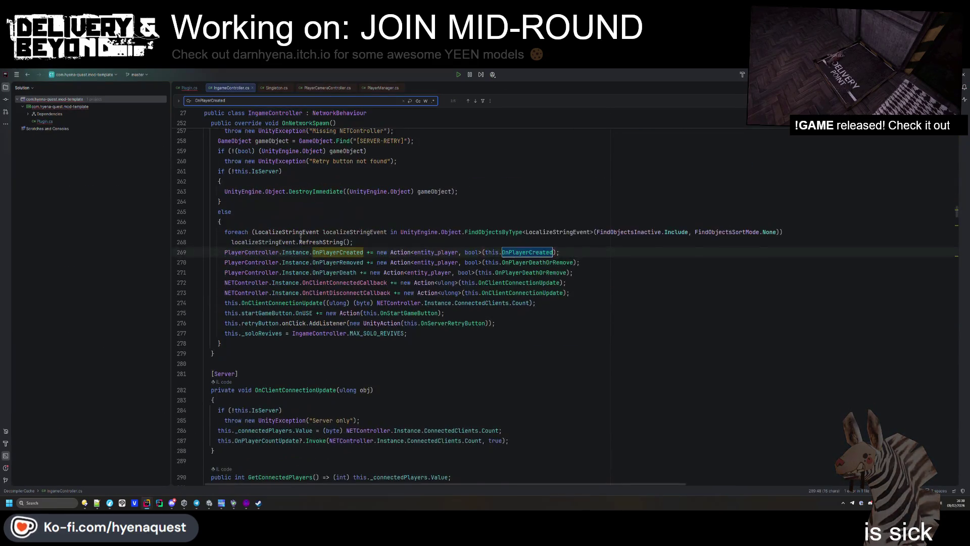
{"action": "key", "text": "Return"}
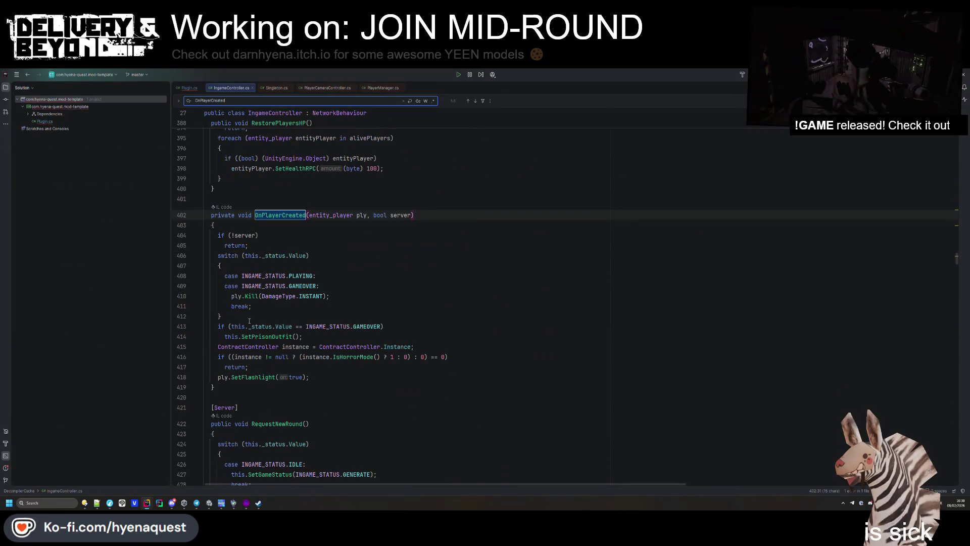
{"action": "mouse_move", "coordinate": [309, 377]}
{"action": "left_mouse_down"}
{"action": "mouse_move", "coordinate": [222, 367]}
{"action": "mouse_move", "coordinate": [215, 235]}
{"action": "left_mouse_up"}
{"action": "key", "text": "ctrl+c"}
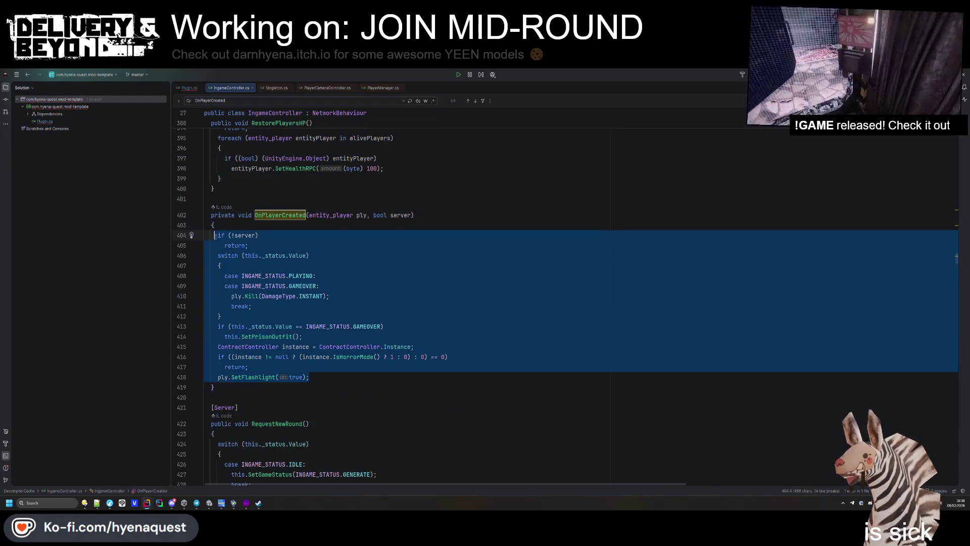
{"action": "key", "text": "alt+Tab"}
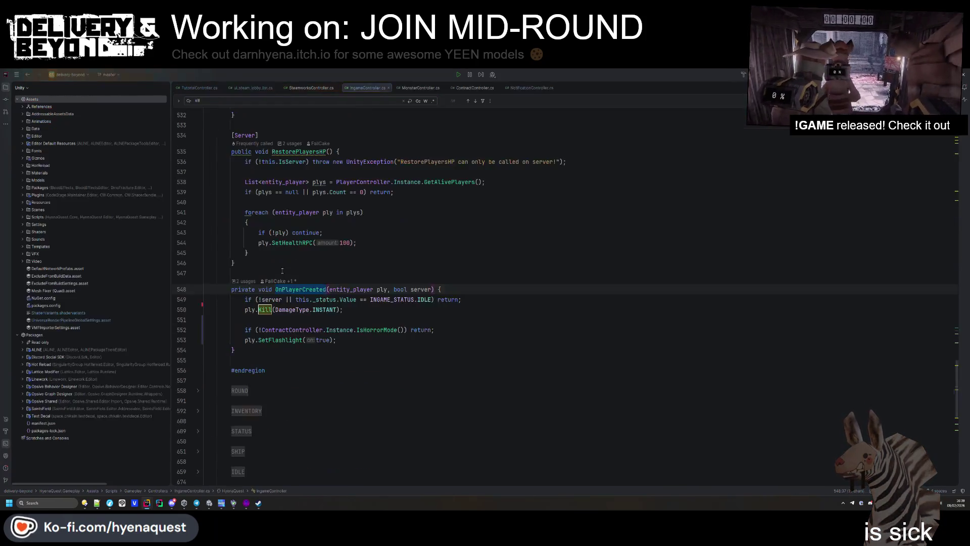
- Replace the old OnPlayerCreated body with the copied switch-based body and reformat it
{"action": "left_click_drag", "start_coordinate": [204, 298], "coordinate": [339, 343]}
{"action": "key", "text": "ctrl+v"}
{"action": "left_click", "coordinate": [298, 267]}
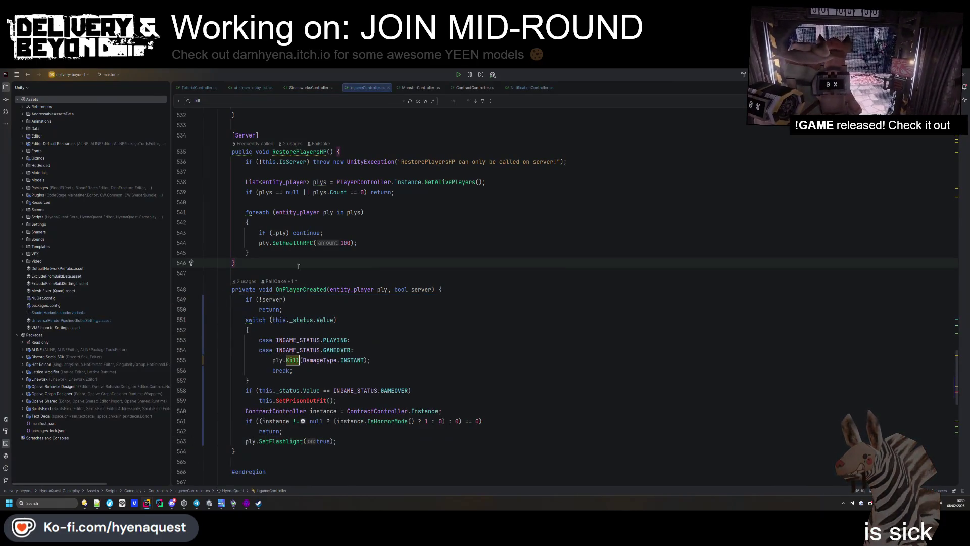
{"action": "key", "text": "ctrl+alt+l"}
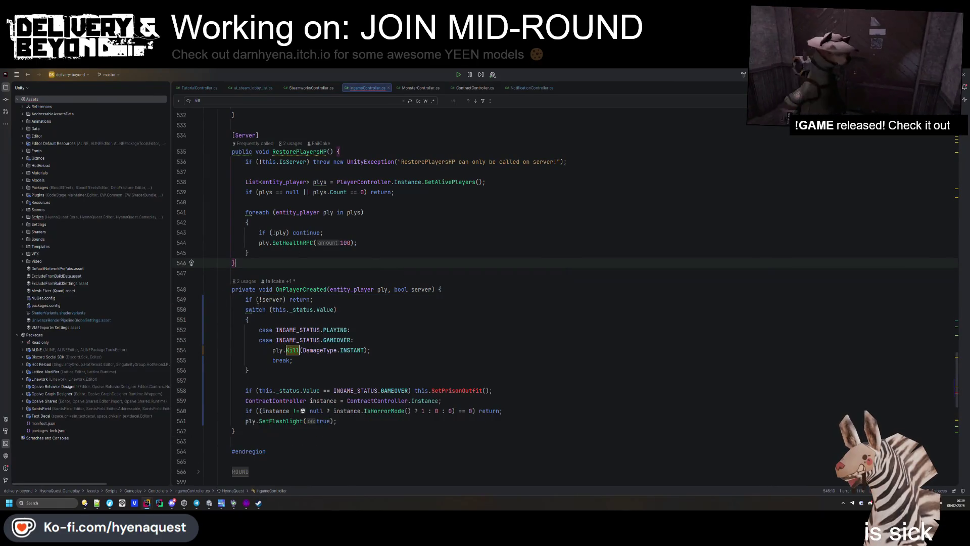
- Add blank lines around the switch, prison outfit and IsHorrorMode checks, then run cleanup
{"action": "left_click", "coordinate": [316, 299]}
{"action": "key", "text": "Return"}
{"action": "left_click", "coordinate": [249, 380]}
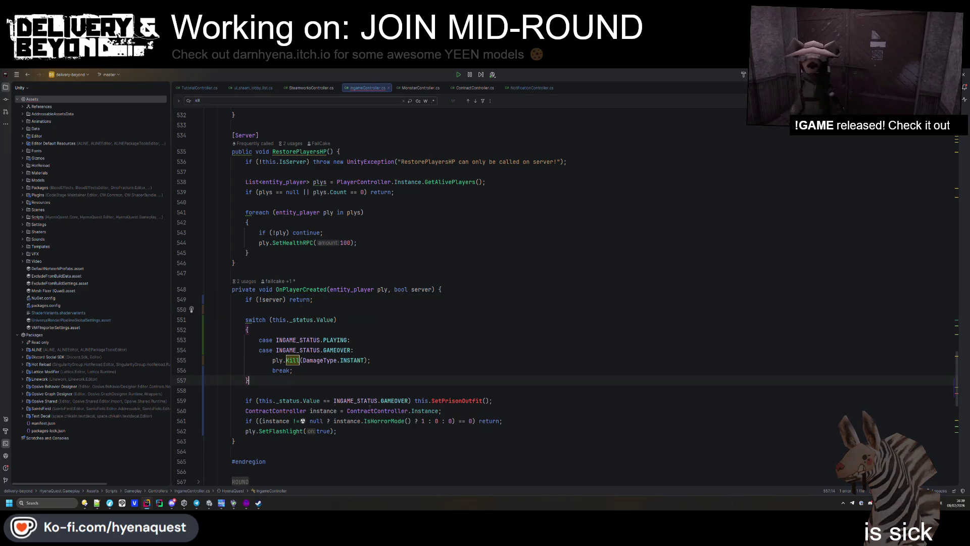
{"action": "left_click", "coordinate": [496, 400]}
{"action": "key", "text": "Return"}
{"action": "left_click", "coordinate": [504, 431]}
{"action": "key", "text": "Return"}
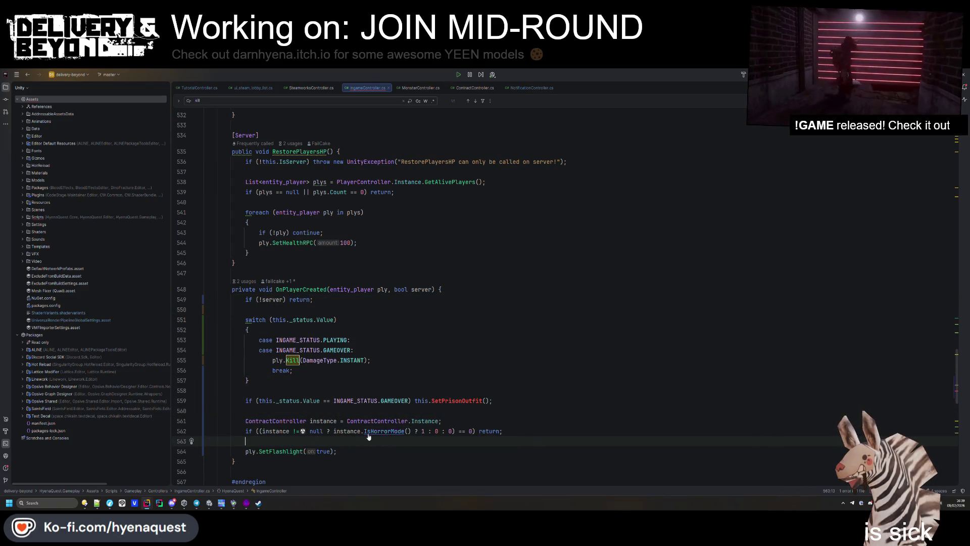
{"action": "key", "text": "BackSpace"}
{"action": "key", "text": "ctrl+alt+l"}
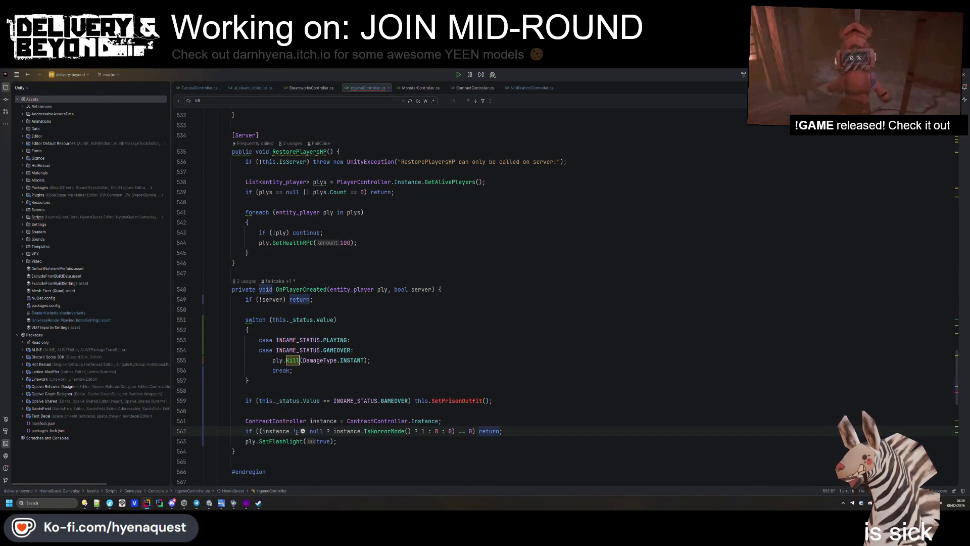
- Try simplifying the horror-mode condition, then undo the changes
{"action": "key", "text": "ctrl+z"}
{"action": "key", "text": "BackSpace"}
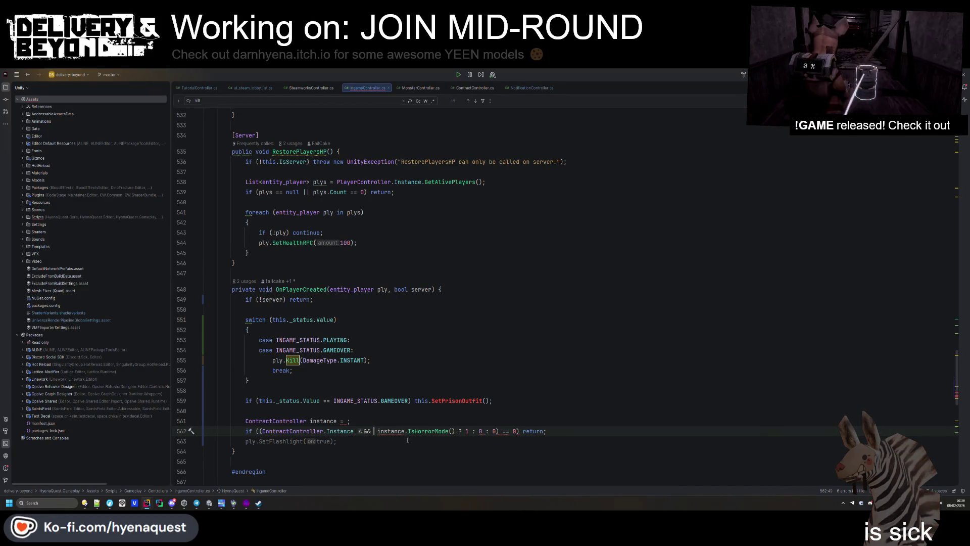
{"action": "key", "text": "ctrl+z"}
{"action": "key", "text": "ctrl+z"}
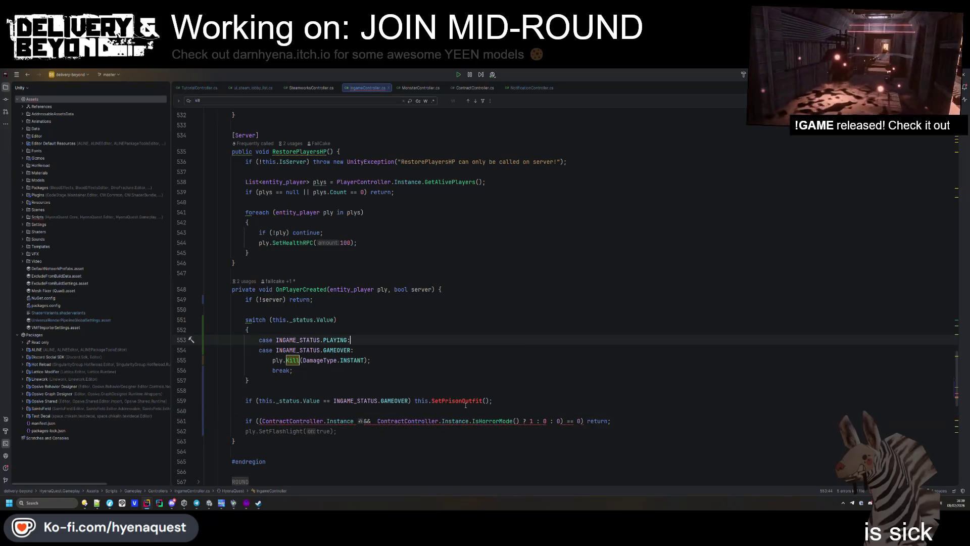
{"action": "key", "text": "ctrl+z"}
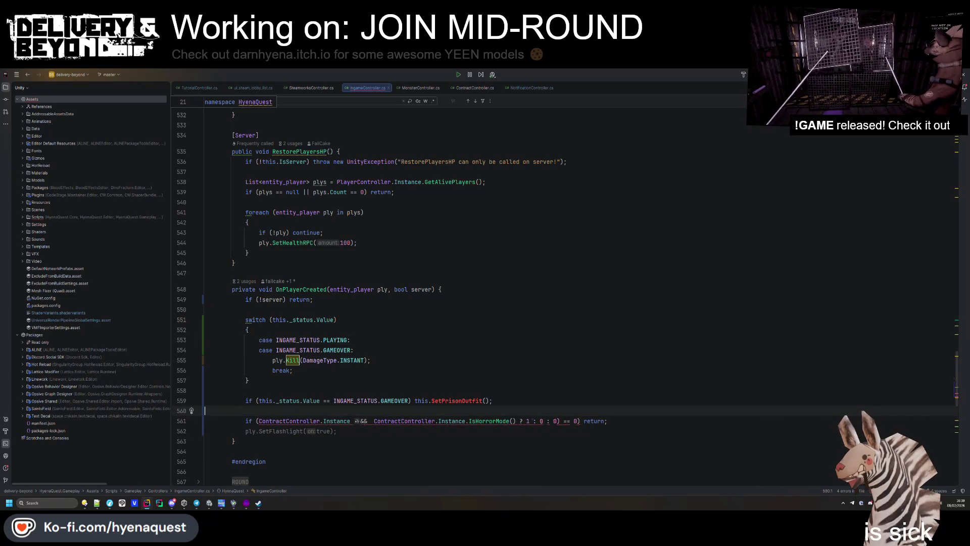
- Make line 560 'IsHorrorMode() ?? false' calling ply.SetFlashlight(on:true) directly, without return, and clean up
{"action": "mouse_move", "coordinate": [557, 421]}
{"action": "left_mouse_down"}
{"action": "mouse_move", "coordinate": [499, 420]}
{"action": "mouse_move", "coordinate": [520, 421]}
{"action": "left_mouse_up"}
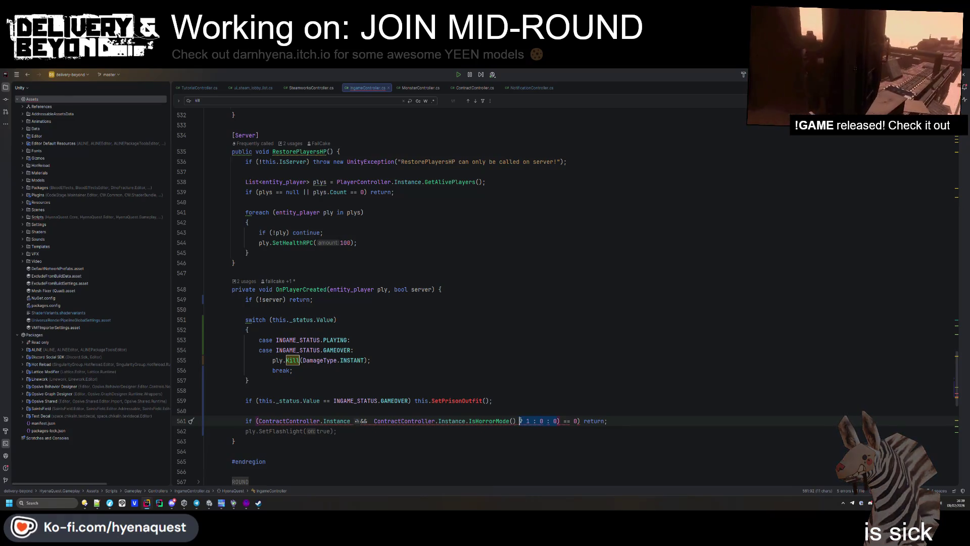
{"action": "key", "text": "ctrl+z"}
{"action": "key", "text": "ctrl+z"}
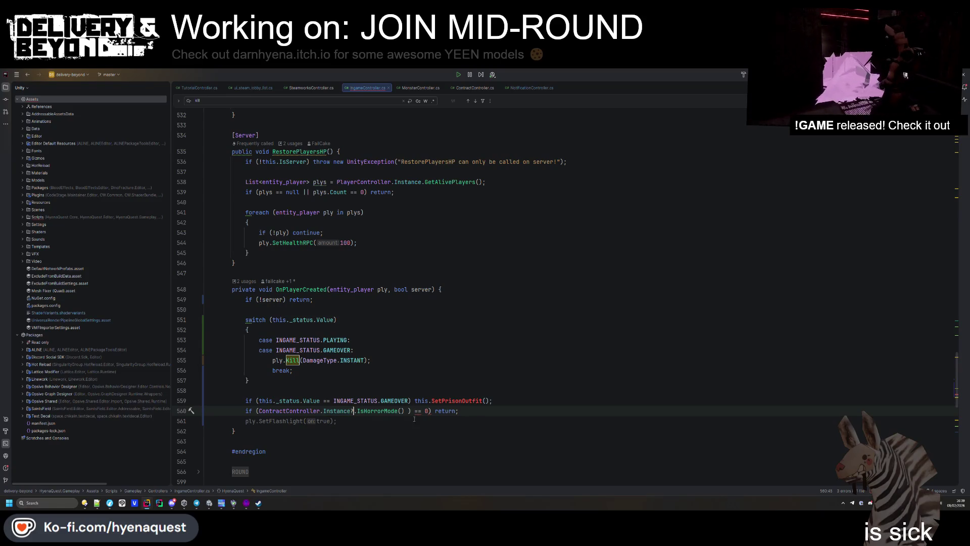
{"action": "type", "text": "??false"}
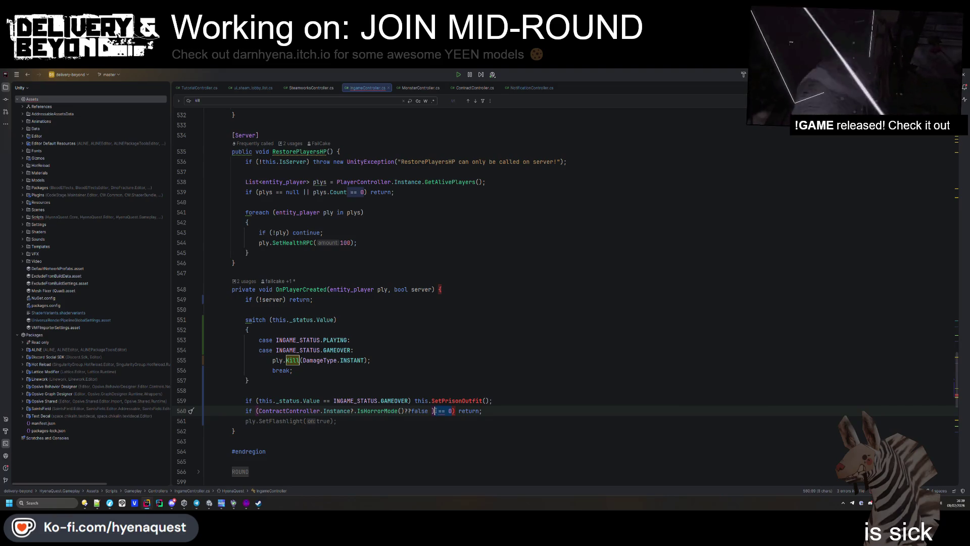
{"action": "key", "text": "Delete"}
{"action": "left_click_drag", "start_coordinate": [436, 410], "coordinate": [344, 416]}
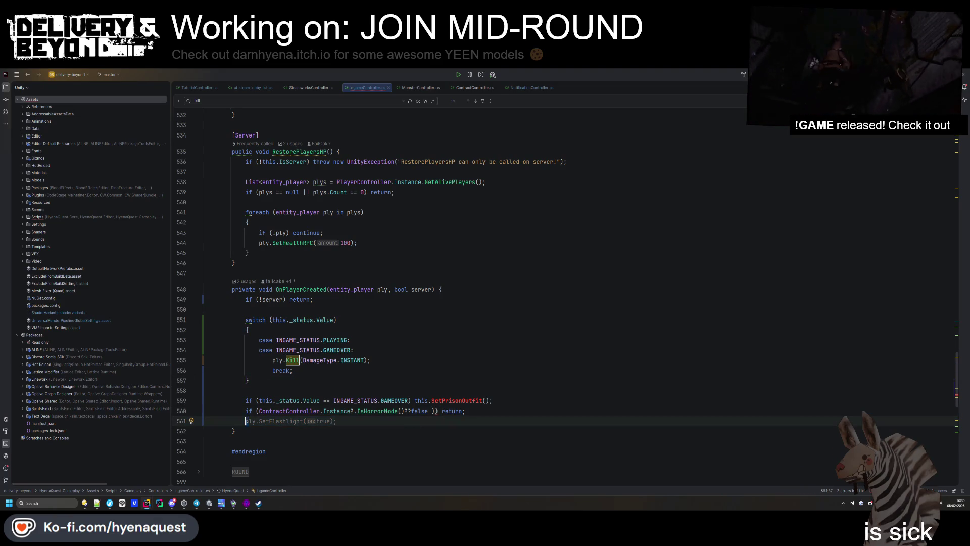
{"action": "key", "text": "Delete"}
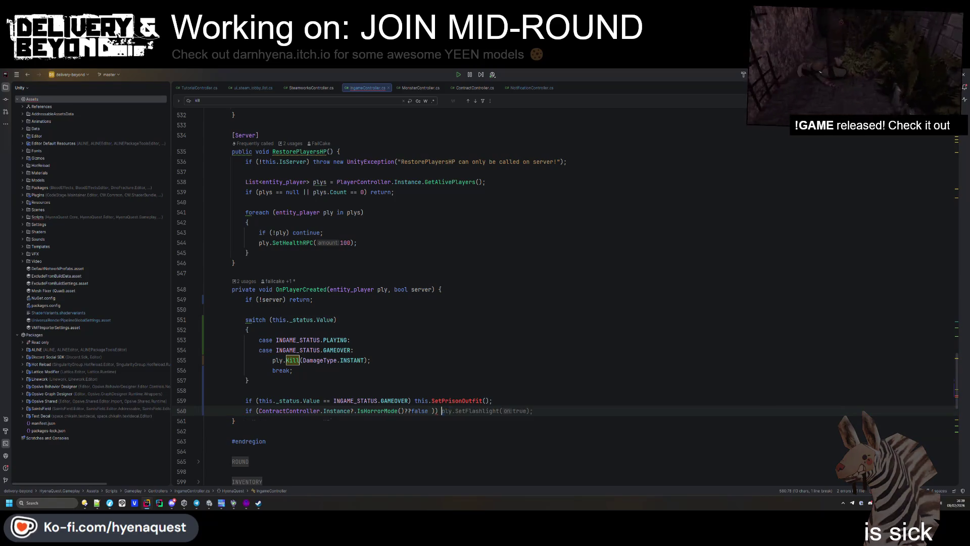
{"action": "left_click", "coordinate": [421, 372]}
{"action": "key", "text": "ctrl+alt+l"}
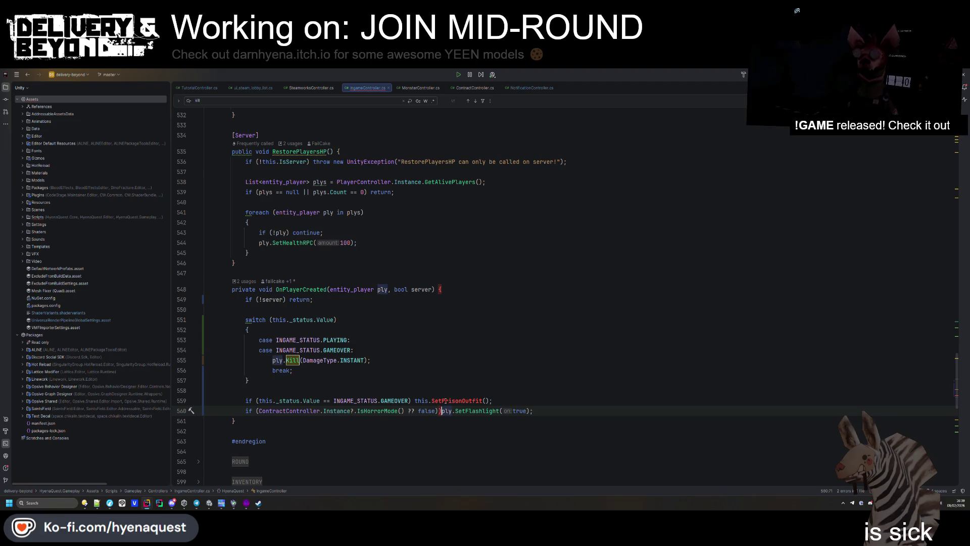
{"action": "key", "text": "Up"}
{"action": "key", "text": "Up"}
{"action": "key", "text": "Up"}
- Search the file for SetPrisonOutfit
{"action": "double_click", "coordinate": [456, 401]}
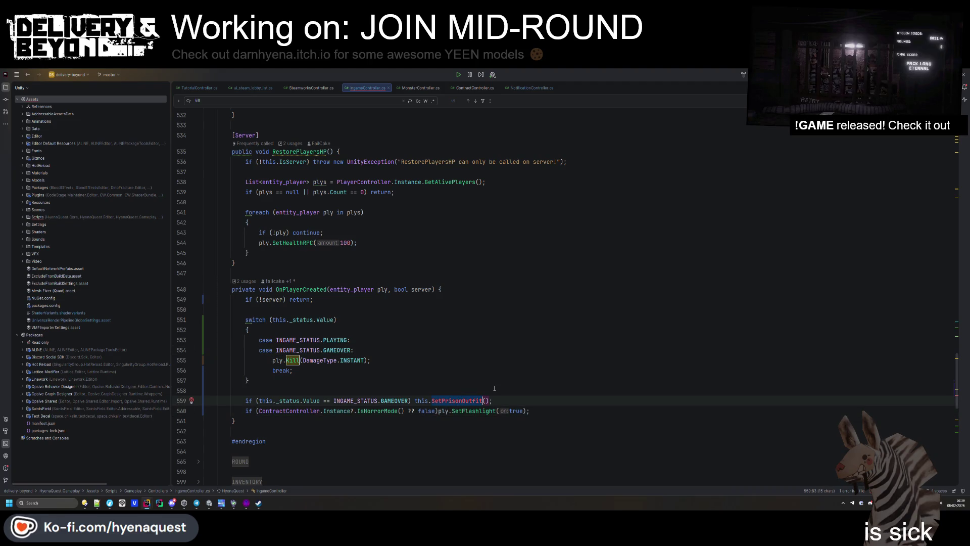
{"action": "key", "text": "ctrl+f"}
{"action": "scroll", "coordinate": [494, 388], "scroll_direction": "down", "scroll_amount": 5}
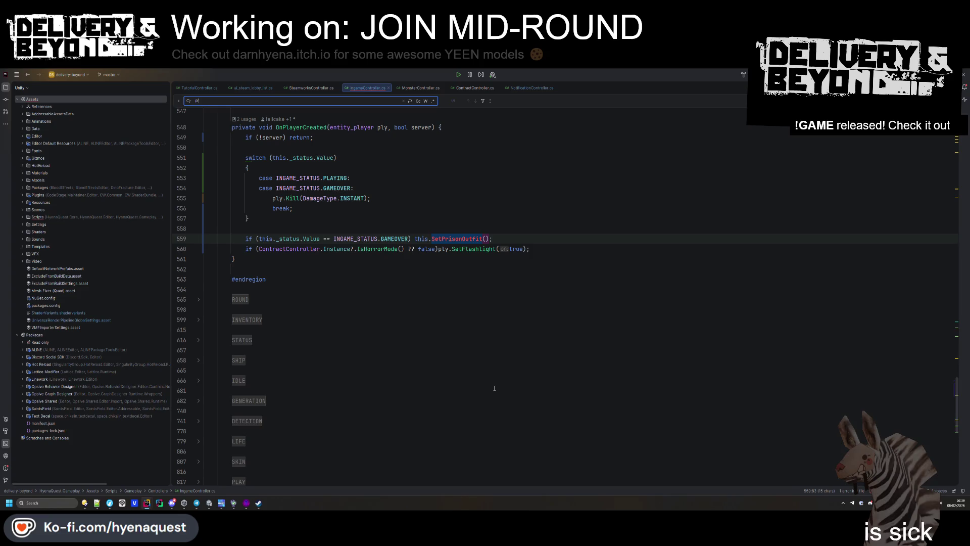
- Rename the ApplyPrisonSkin method to SetPrisonOutfit
{"action": "type", "text": "prison out"}
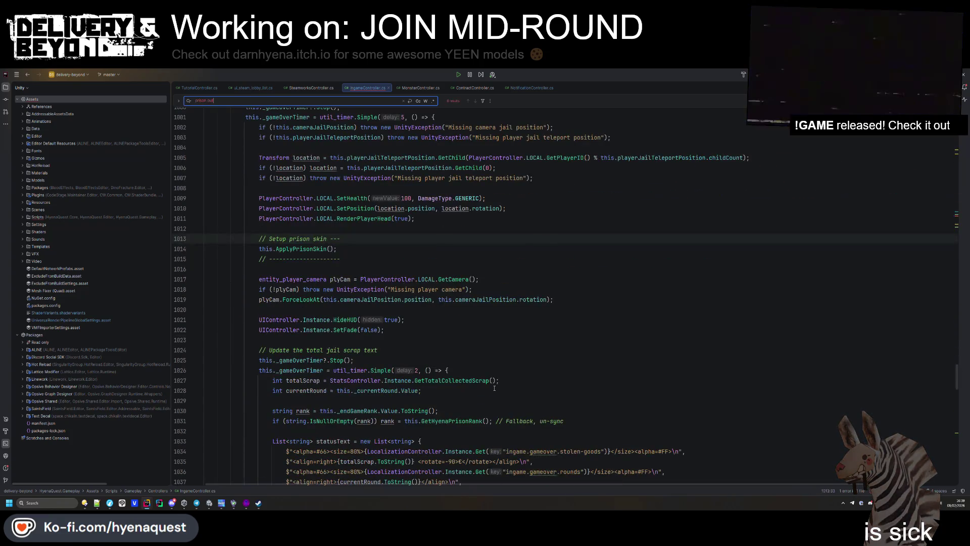
{"action": "left_click", "coordinate": [302, 249]}
{"action": "key", "text": "shift+F6"}
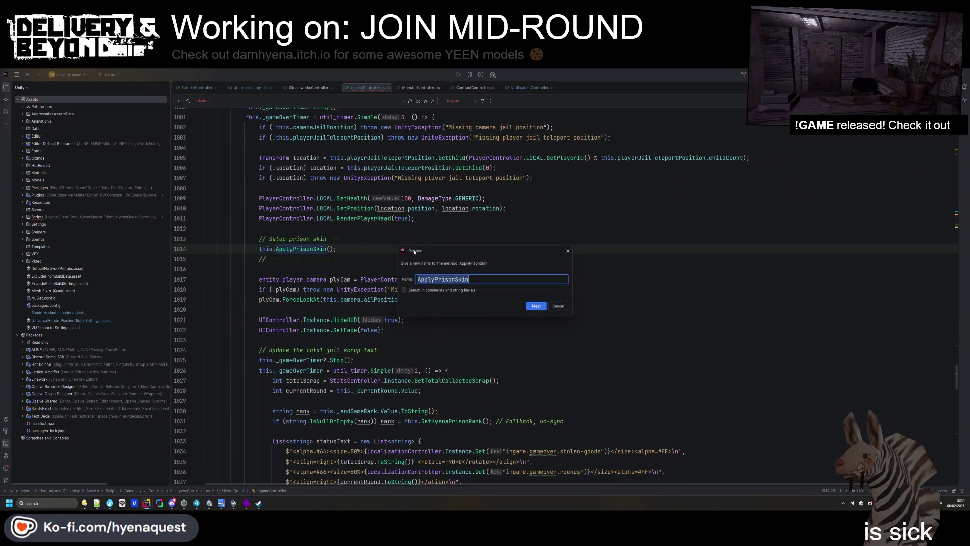
{"action": "type", "text": "SetPrisonOutfit"}
{"action": "key", "text": "Return"}
{"action": "key", "text": "ctrl+f"}
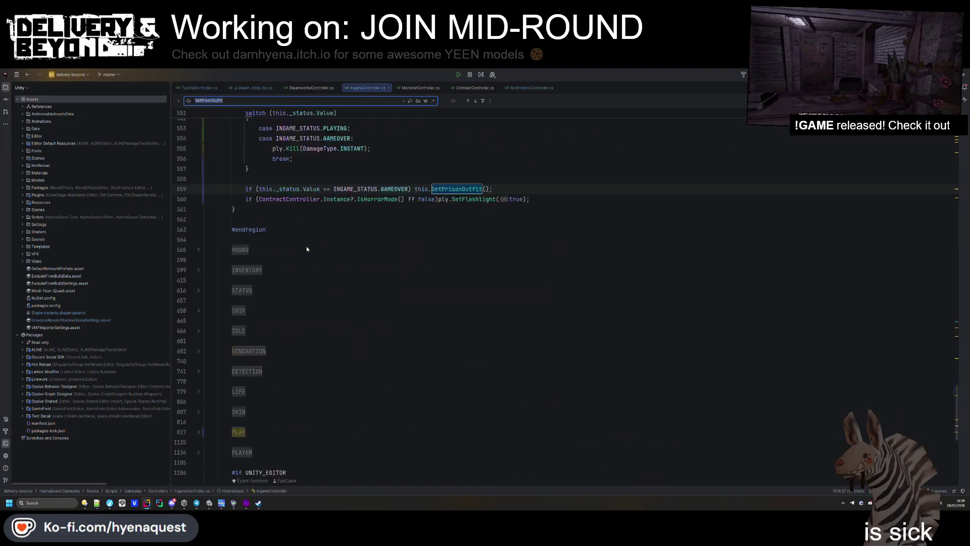
{"action": "key", "text": "Return"}
{"action": "key", "text": "Return"}
{"action": "key", "text": "Return"}
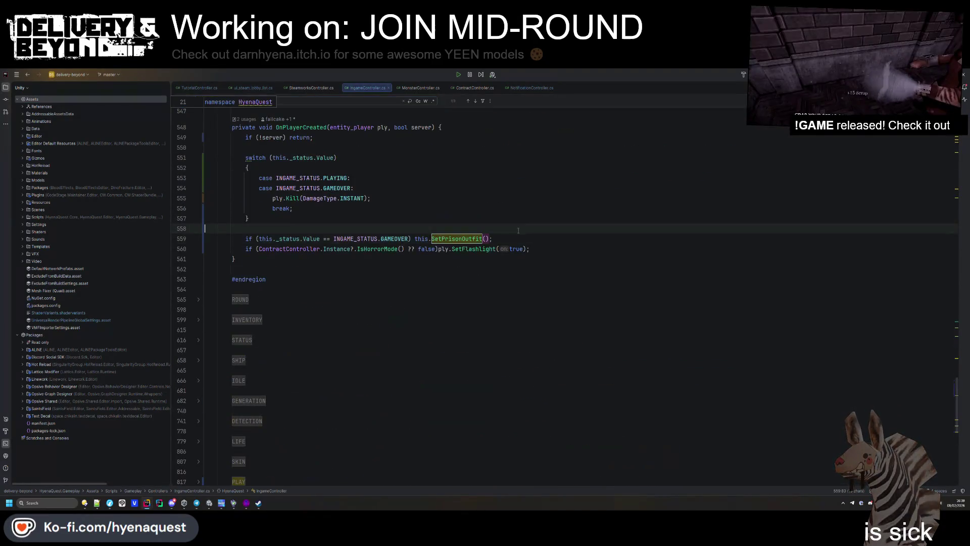
- Reformat the OnPlayerCreated switch code with code cleanup
{"action": "scroll", "coordinate": [324, 252], "scroll_direction": "up", "scroll_amount": 3}
{"action": "left_click", "coordinate": [388, 265]}
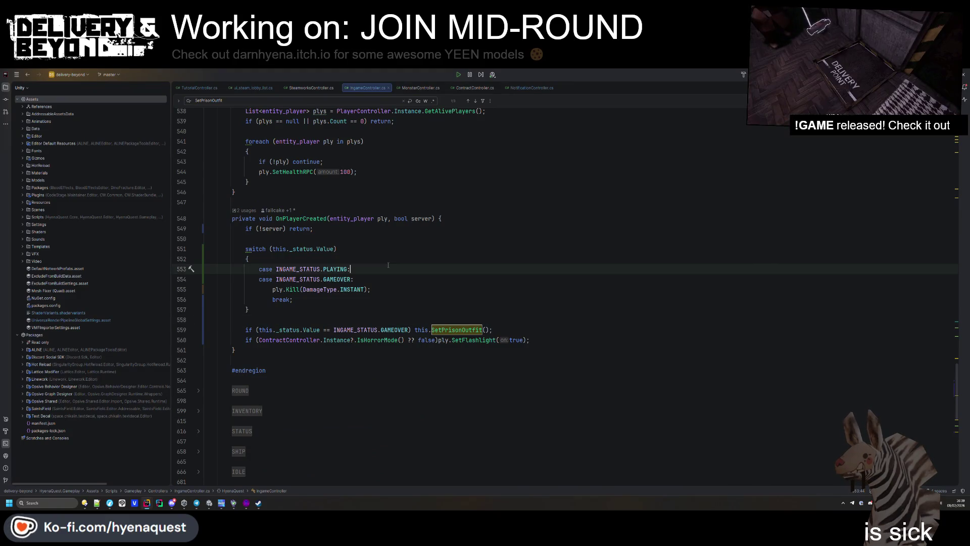
{"action": "key", "text": "ctrl+alt+Return"}
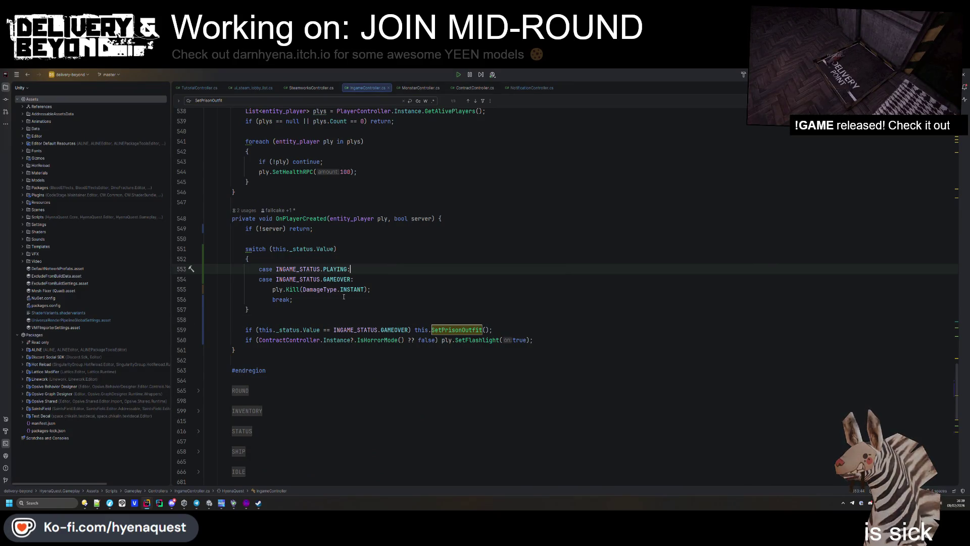
{"action": "scroll", "coordinate": [348, 323], "scroll_direction": "up", "scroll_amount": 1}
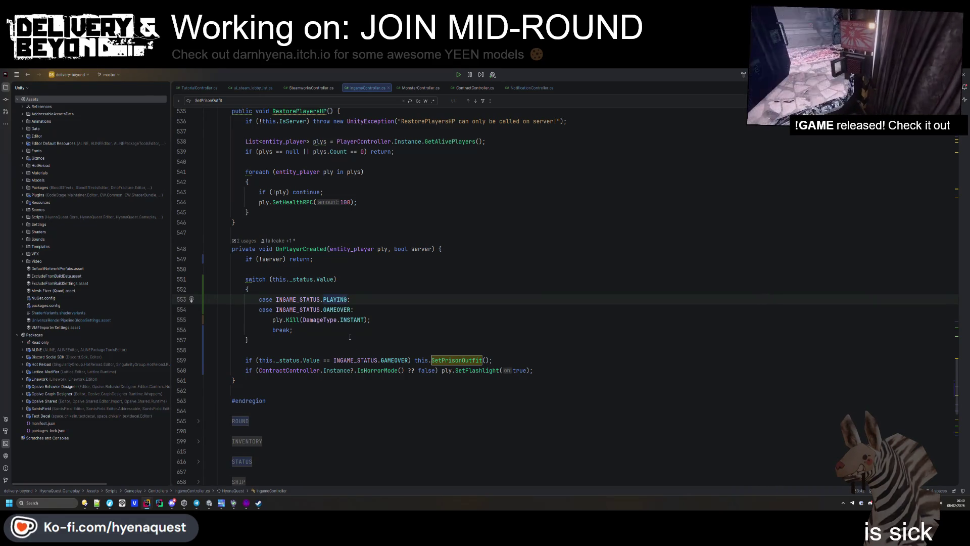
- Change the line 549 guard to 'if (!ply || !server) return;'
{"action": "mouse_move", "coordinate": [361, 372]}
{"action": "left_click", "coordinate": [353, 400]}
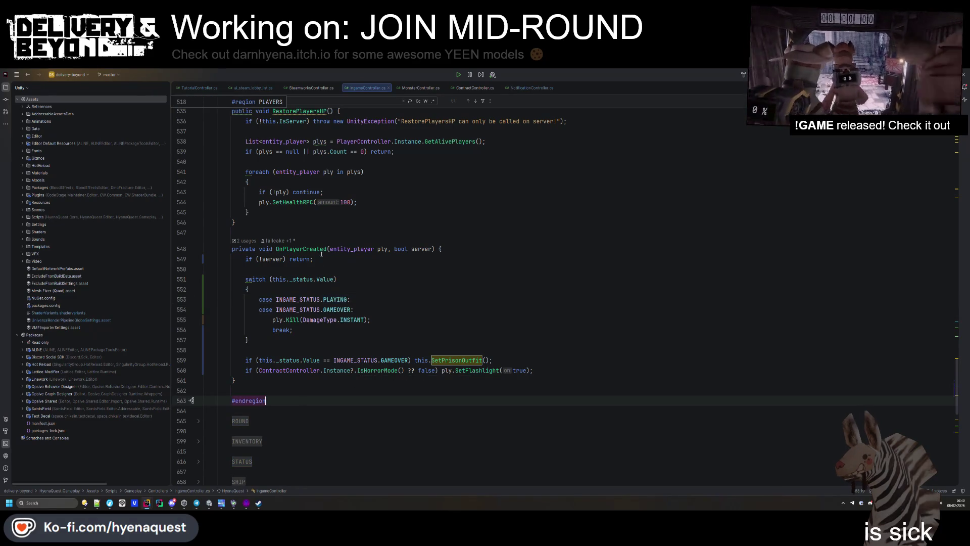
{"action": "left_click", "coordinate": [259, 259]}
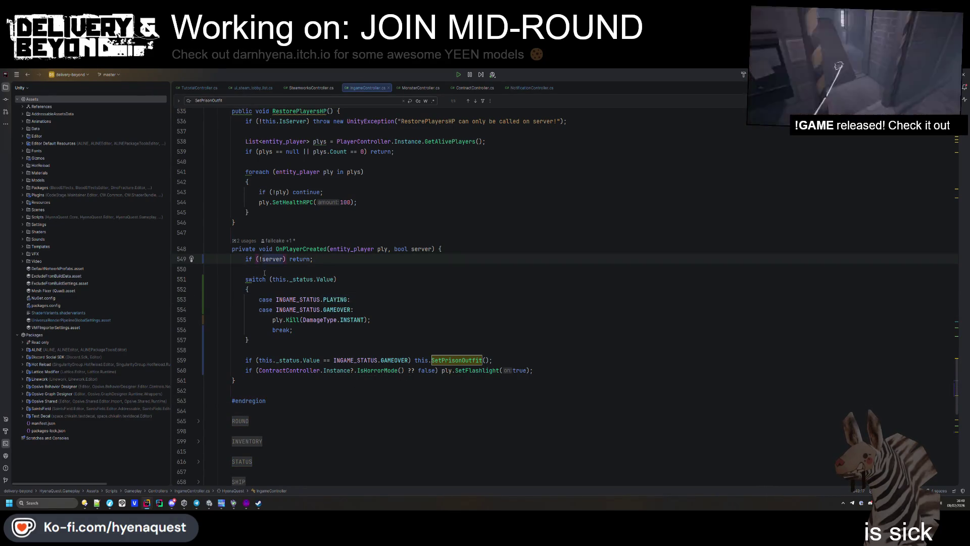
{"action": "type", "text": "ply ||"}
{"action": "key", "text": "ctrl+s"}
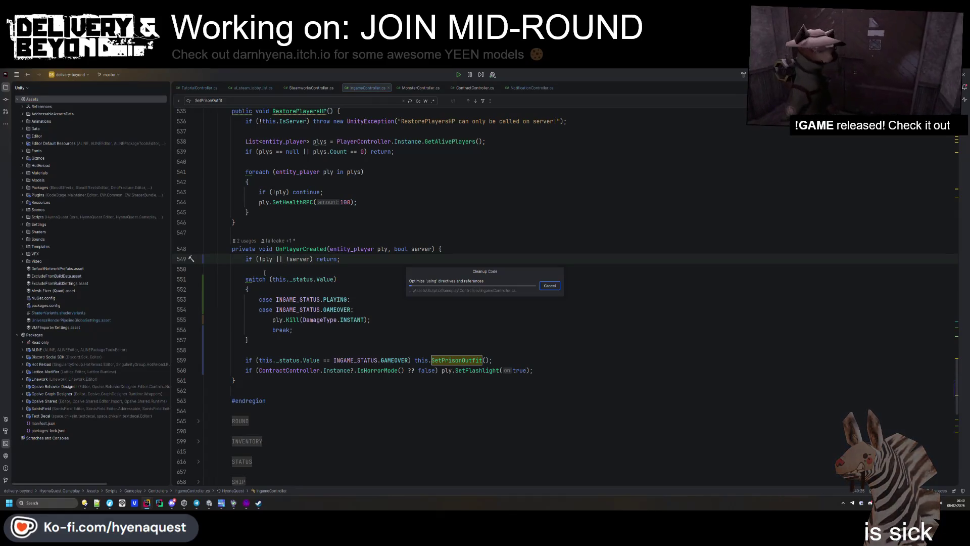
{"action": "left_click", "coordinate": [231, 279]}
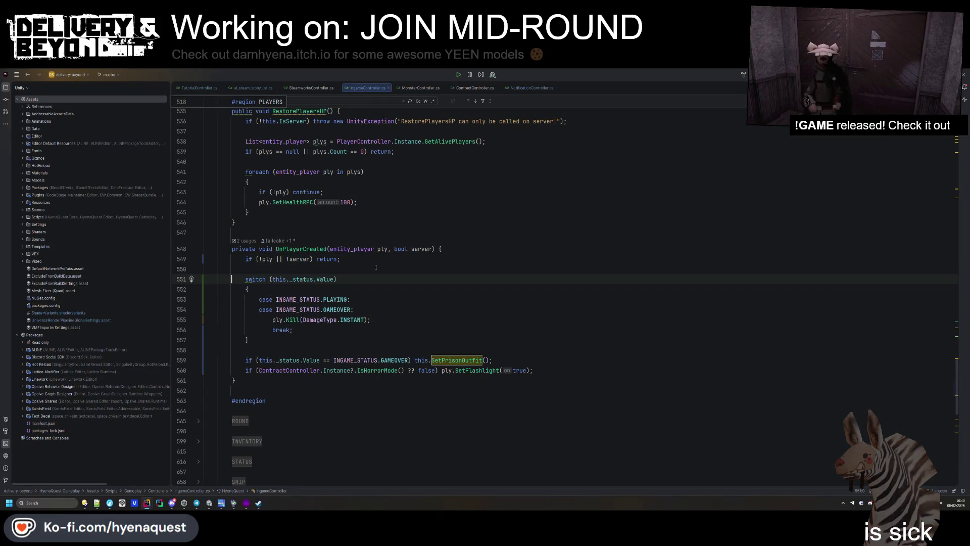
{"action": "left_click", "coordinate": [377, 309]}
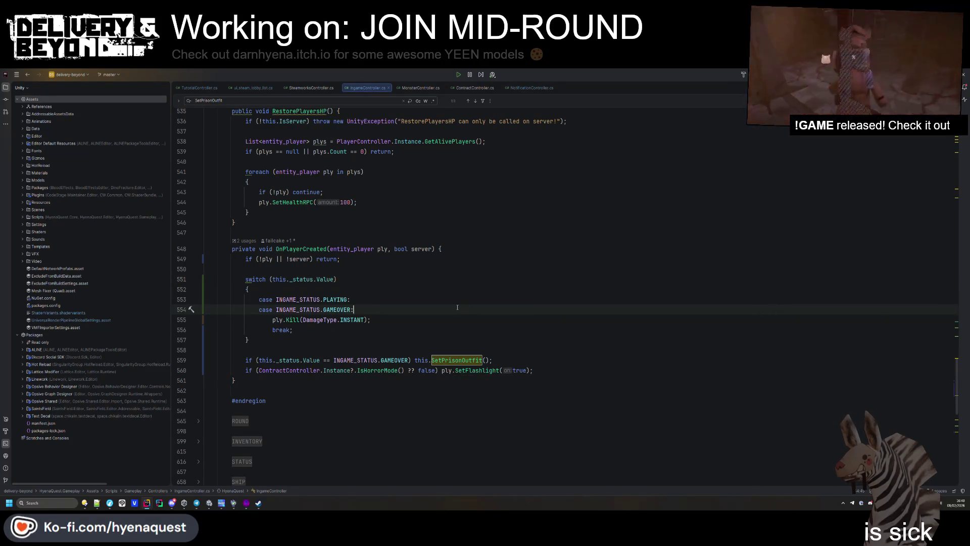
{"action": "left_click", "coordinate": [387, 249]}
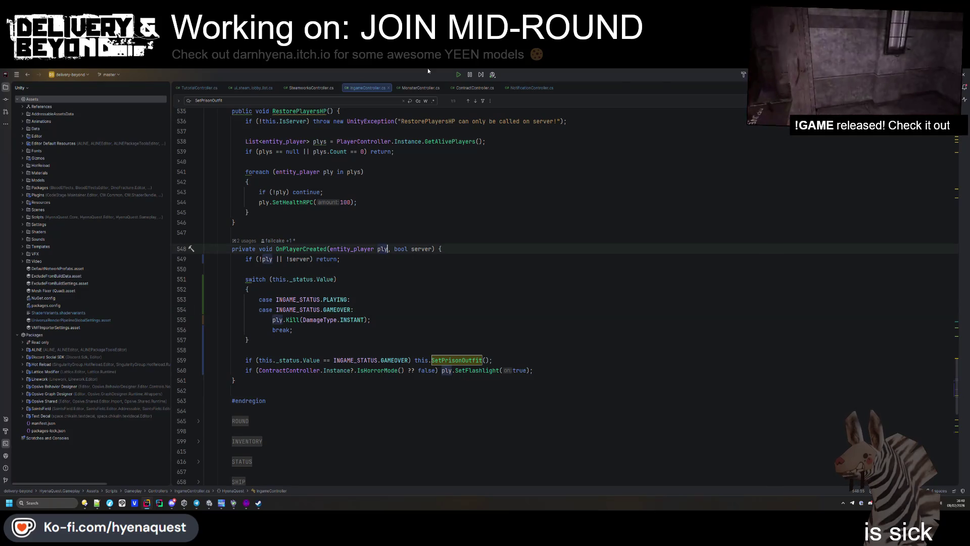
- Close the extra script tabs, leaving only IngameController.cs open
{"action": "middle_click", "coordinate": [415, 87]}
{"action": "middle_click", "coordinate": [415, 86]}
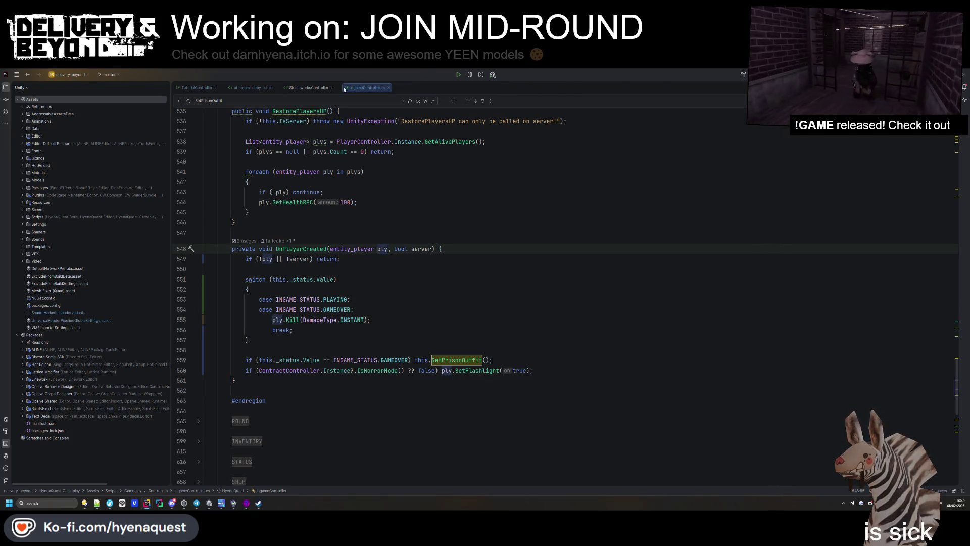
{"action": "middle_click", "coordinate": [199, 83]}
{"action": "middle_click", "coordinate": [199, 84]}
{"action": "middle_click", "coordinate": [199, 83]}
{"action": "left_click", "coordinate": [400, 209]}
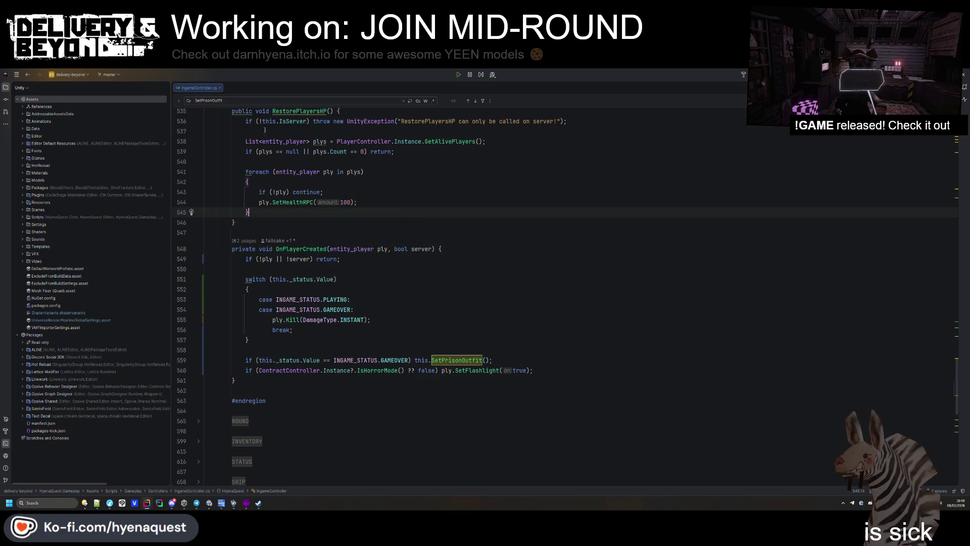
- In mod-template, close the decompiled tabs and change Plugin.cs line 24 to ContractController.Instance
{"action": "key", "text": "alt+Tab"}
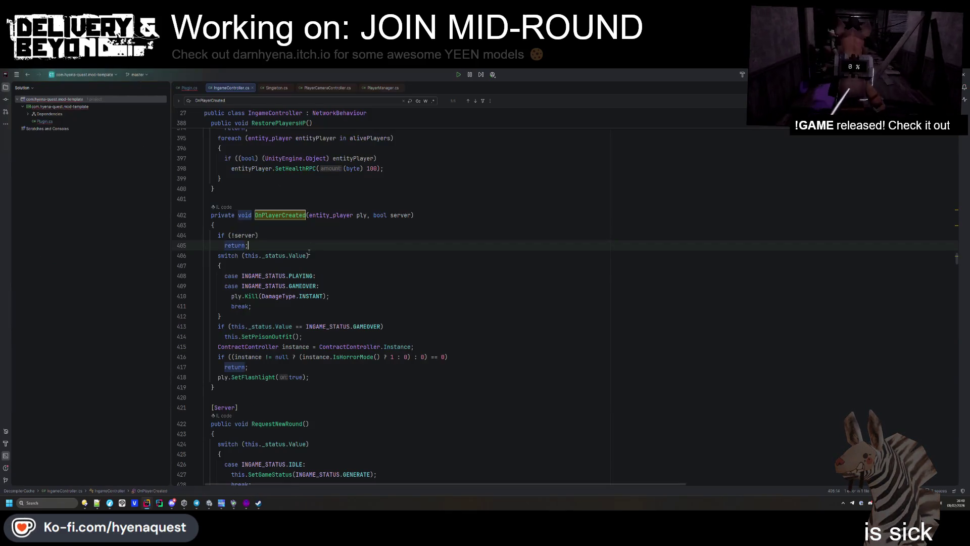
{"action": "middle_click", "coordinate": [228, 88]}
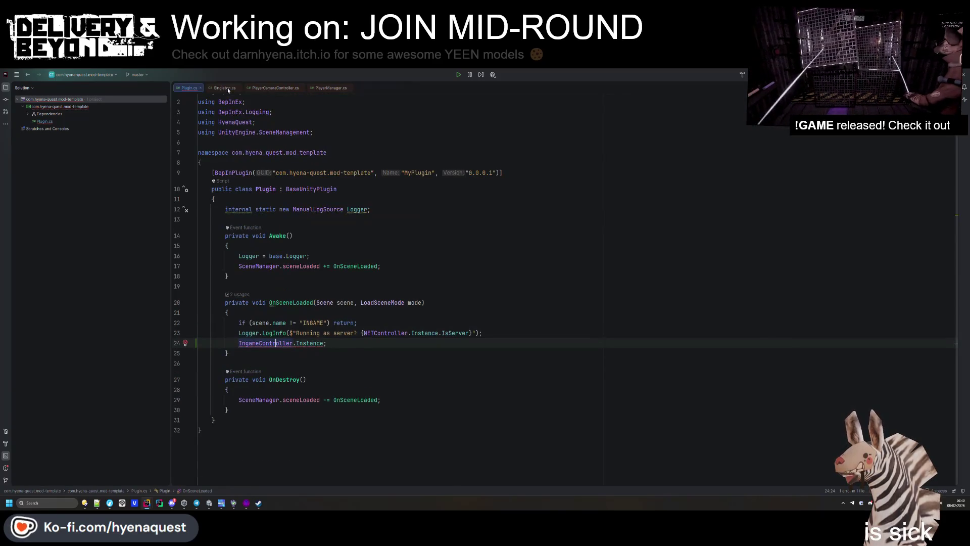
{"action": "middle_click", "coordinate": [228, 88]}
{"action": "middle_click", "coordinate": [227, 88]}
{"action": "left_click", "coordinate": [272, 343]}
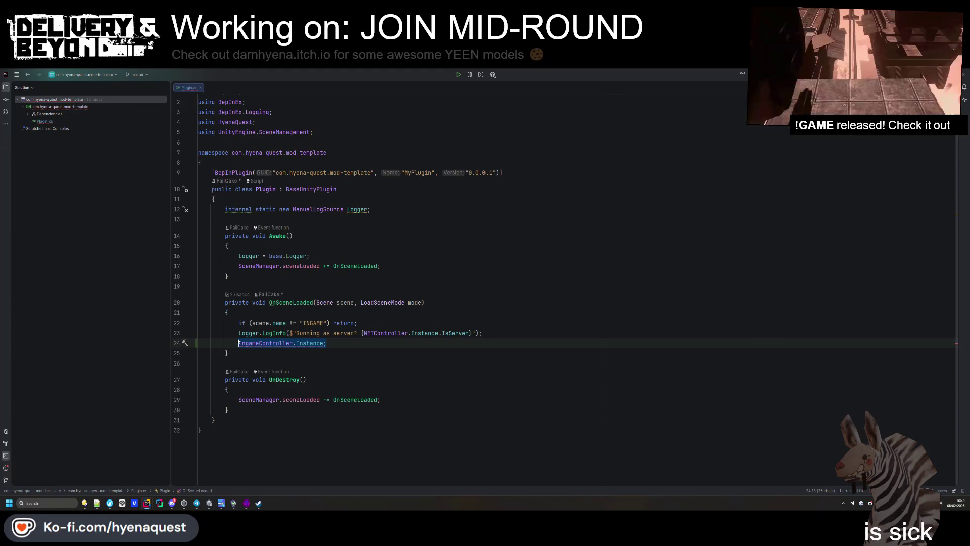
{"action": "type", "text": "ContractController"}
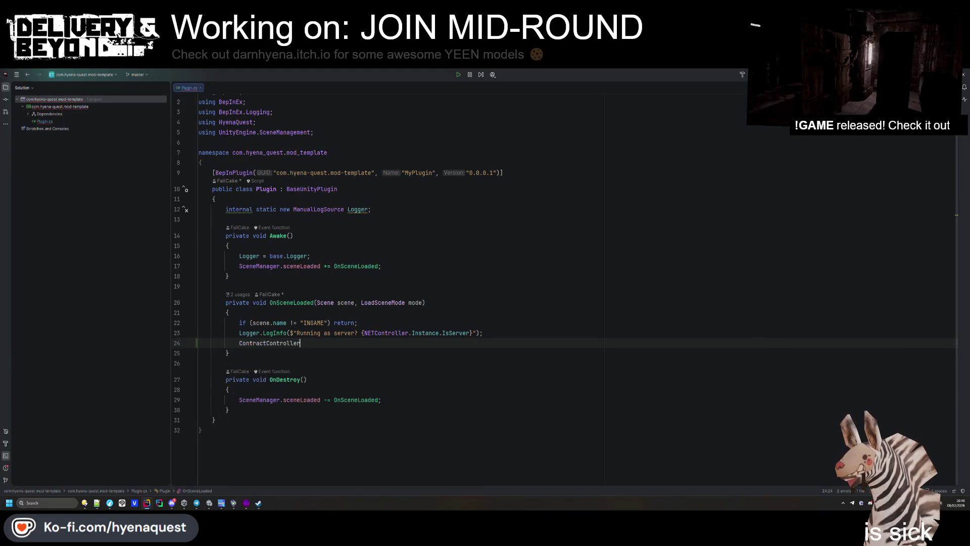
{"action": "type", "text": ".Instance"}
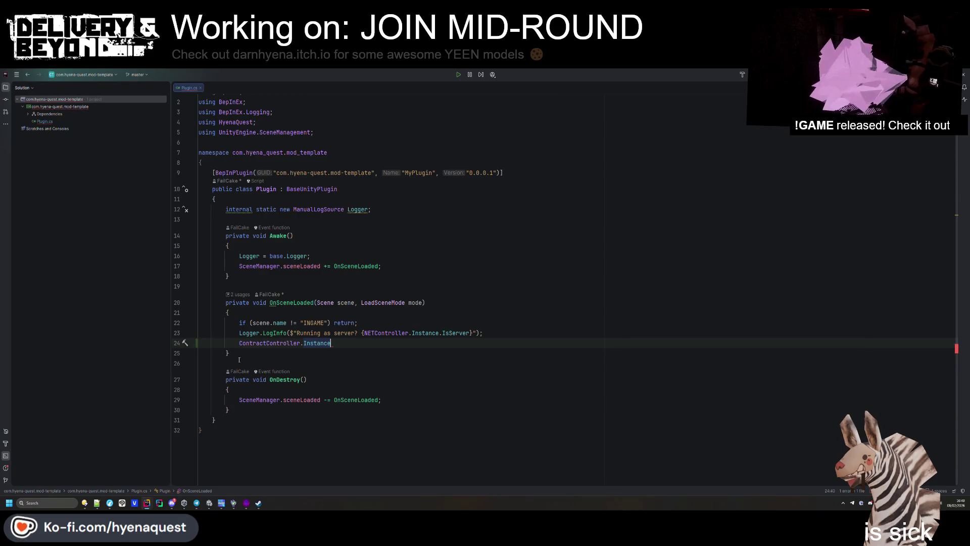
{"action": "left_click", "coordinate": [267, 343], "text": "ctrl"}
{"action": "scroll", "coordinate": [298, 318], "scroll_direction": "down", "scroll_amount": 15}
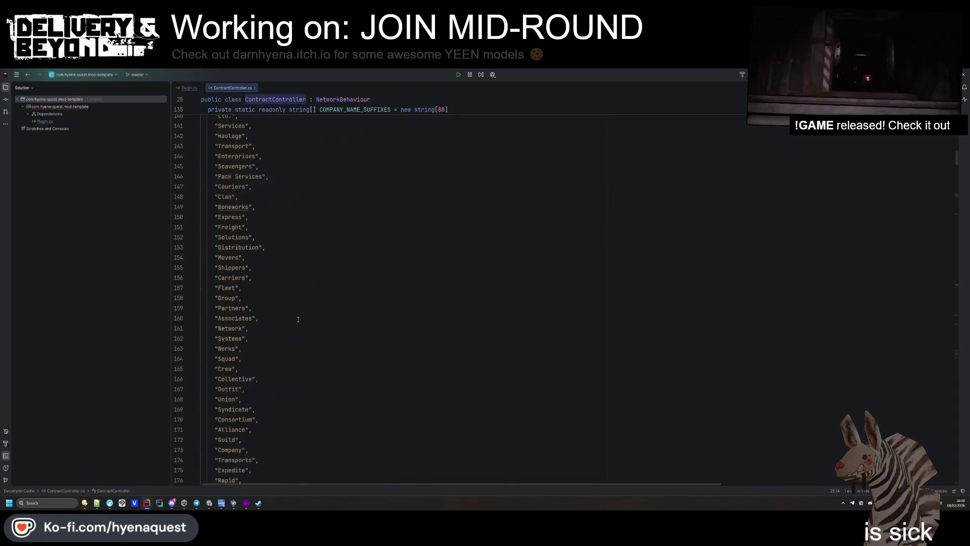
{"action": "scroll", "coordinate": [298, 319], "scroll_direction": "down", "scroll_amount": 15}
{"action": "key", "text": "ctrl+f"}
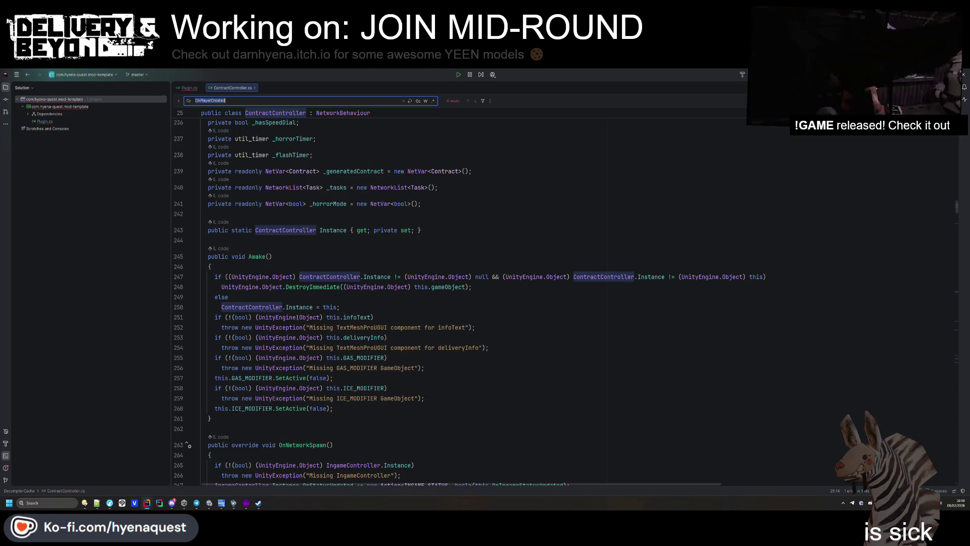
{"action": "type", "text": "getgenerate"}
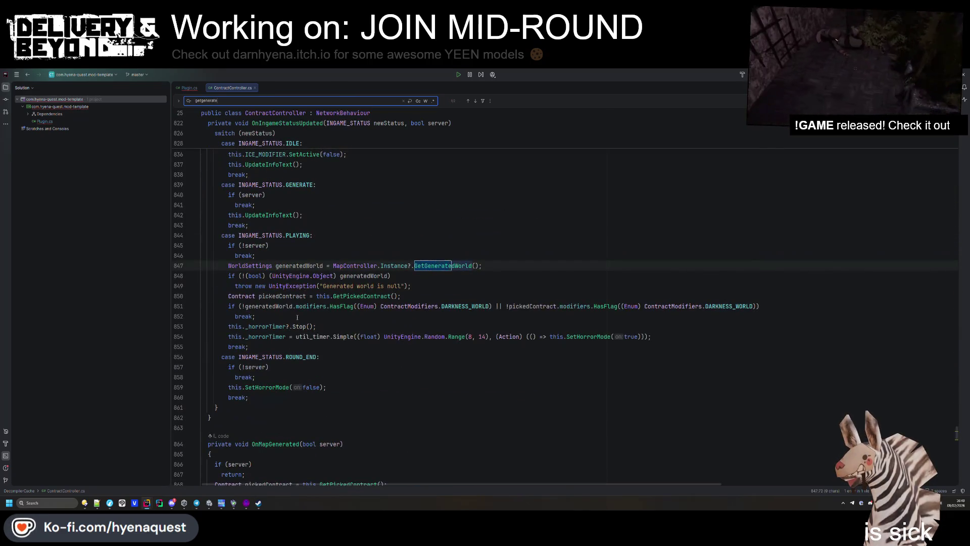
{"action": "type", "text": "dworld"}
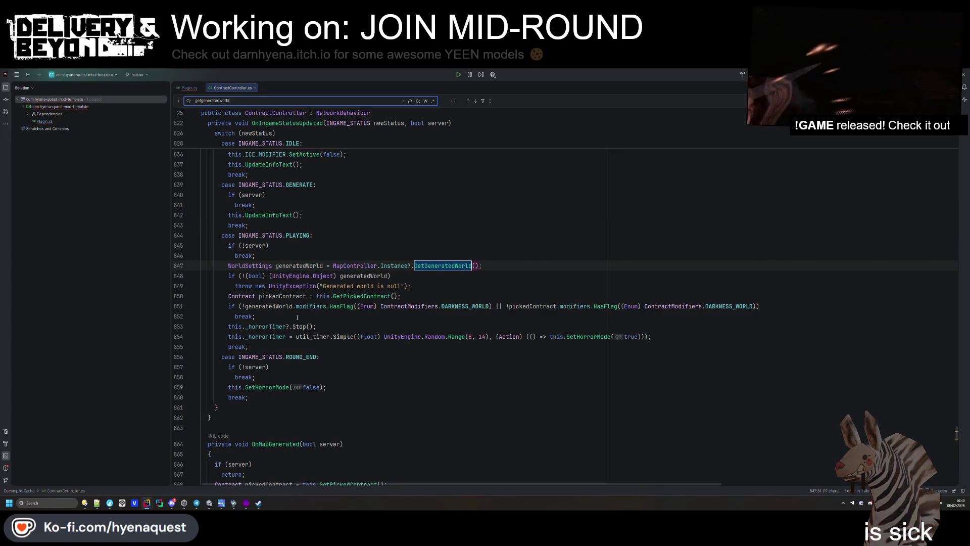
{"action": "scroll", "coordinate": [366, 329], "scroll_direction": "up", "scroll_amount": 1}
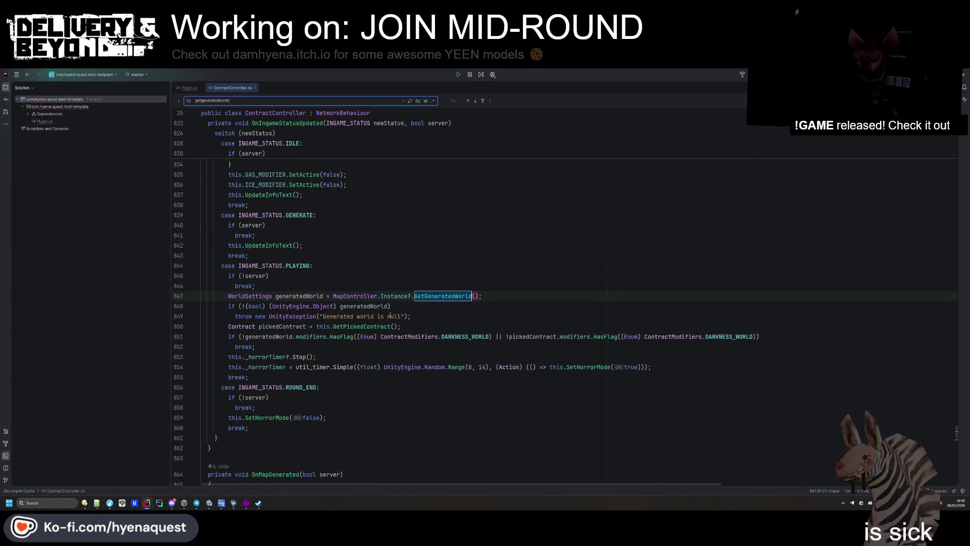
{"action": "double_click", "coordinate": [375, 327]}
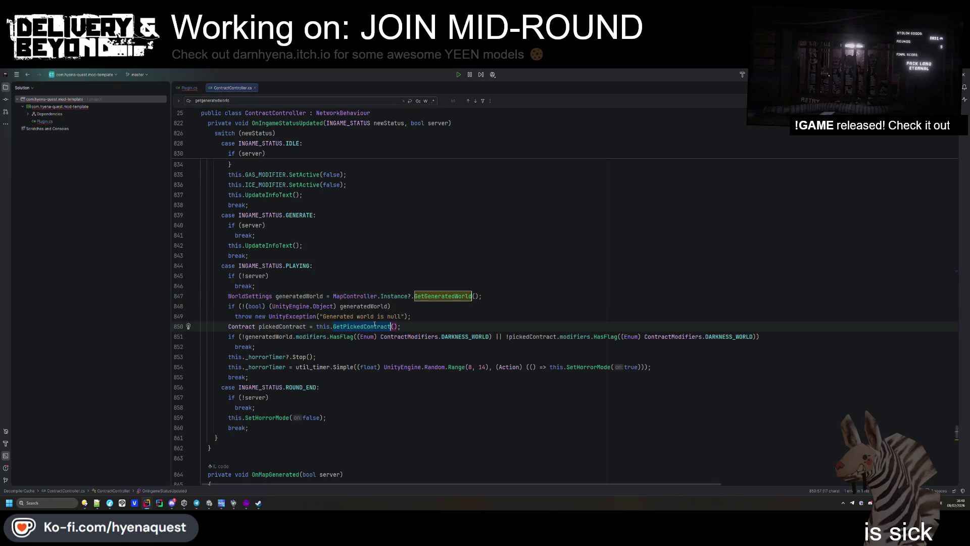
{"action": "left_click", "coordinate": [455, 284]}
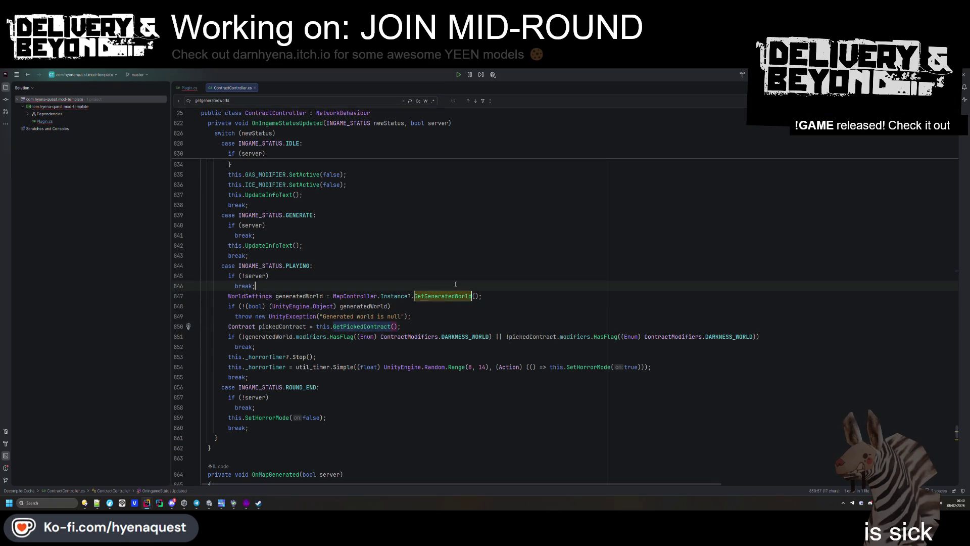
{"action": "left_click_drag", "start_coordinate": [228, 296], "coordinate": [346, 328]}
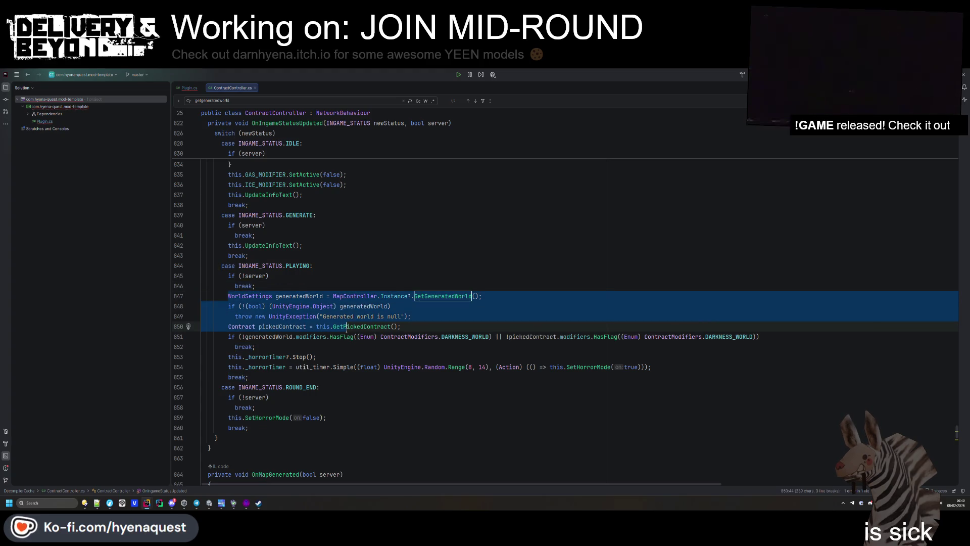
{"action": "scroll", "coordinate": [346, 331], "scroll_direction": "up", "scroll_amount": 2}
{"action": "scroll", "coordinate": [346, 331], "scroll_direction": "up", "scroll_amount": 2}
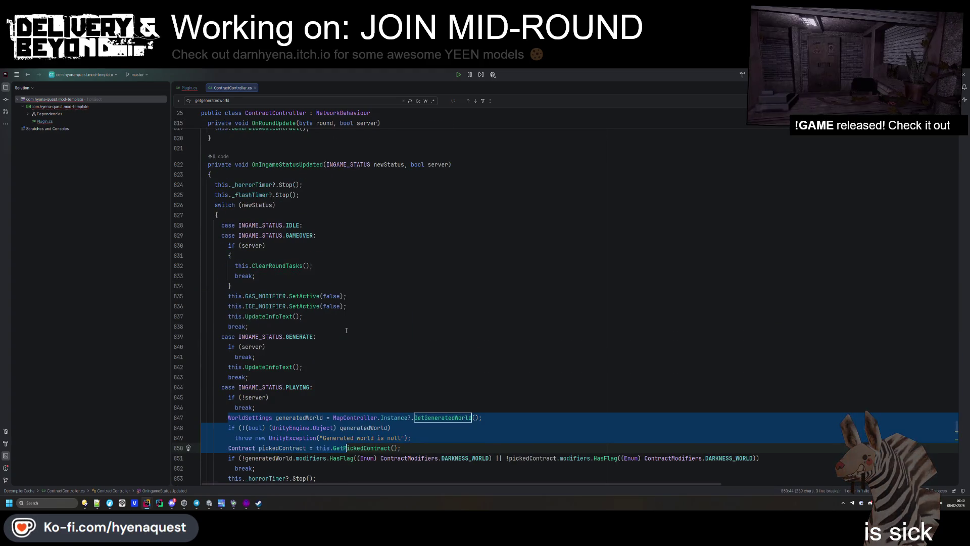
{"action": "scroll", "coordinate": [346, 330], "scroll_direction": "down", "scroll_amount": 7}
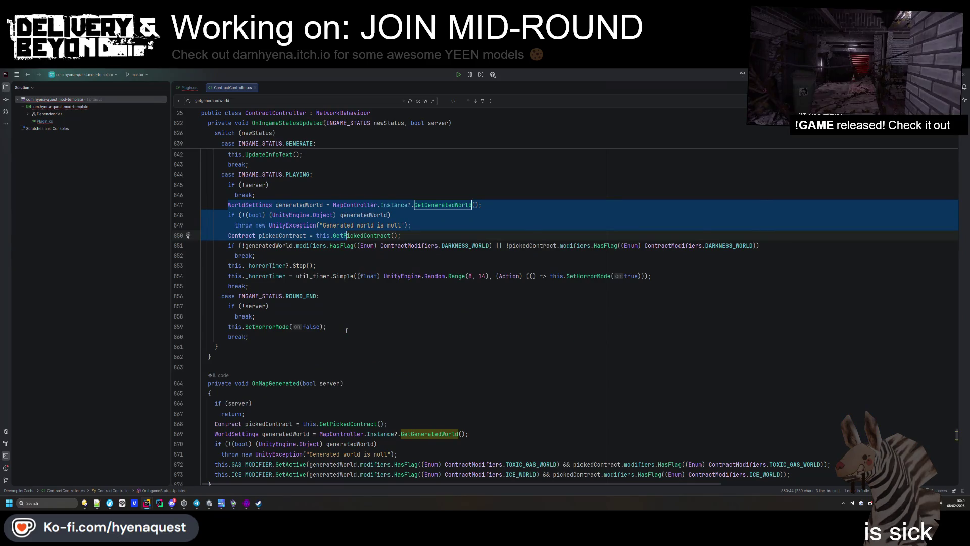
{"action": "scroll", "coordinate": [346, 331], "scroll_direction": "down", "scroll_amount": 2}
{"action": "left_click", "coordinate": [265, 331]}
{"action": "left_click_drag", "start_coordinate": [217, 427], "coordinate": [207, 318]}
{"action": "key", "text": "ctrl+c"}
{"action": "left_click", "coordinate": [326, 295]}
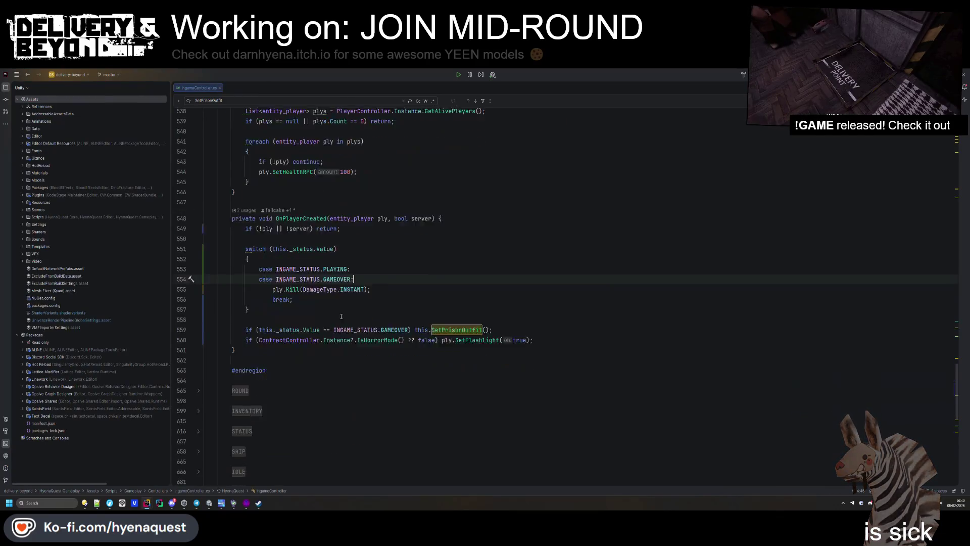
- Paste the OnMapGenerated method at line 871 of delivery-beyond's ContractController.cs
{"action": "key", "text": "alt+Tab"}
{"action": "key", "text": "ctrl+Tab"}
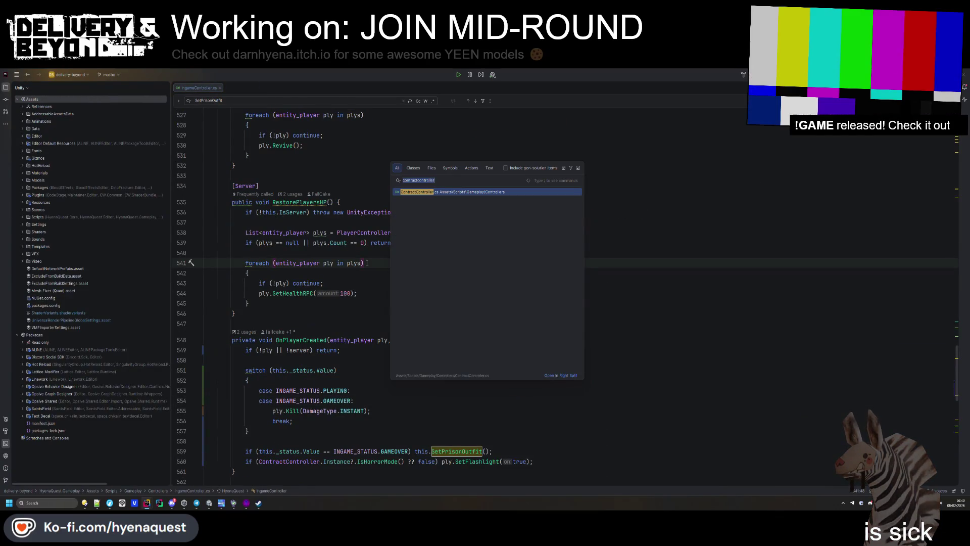
{"action": "scroll", "coordinate": [367, 264], "scroll_direction": "down", "scroll_amount": 5}
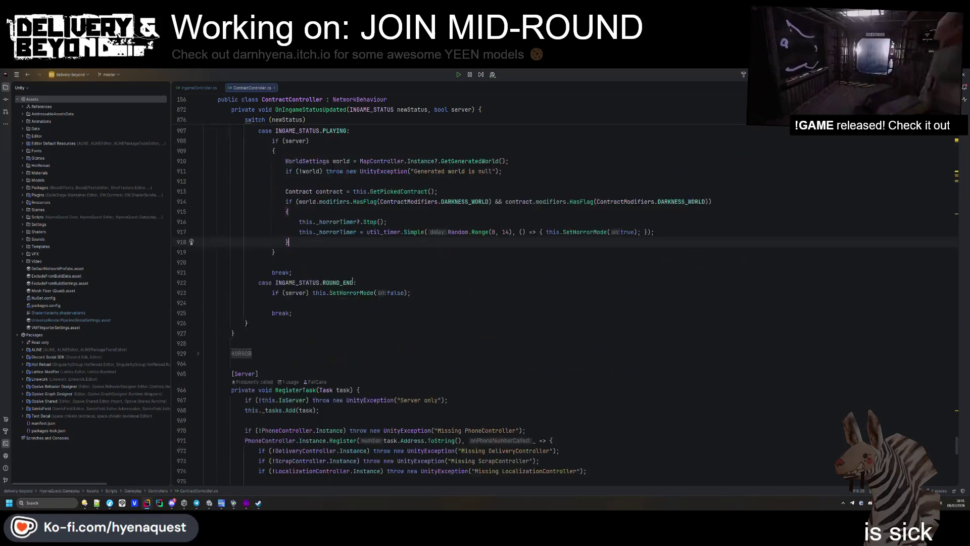
{"action": "scroll", "coordinate": [308, 313], "scroll_direction": "up", "scroll_amount": 15}
{"action": "left_click", "coordinate": [310, 248]}
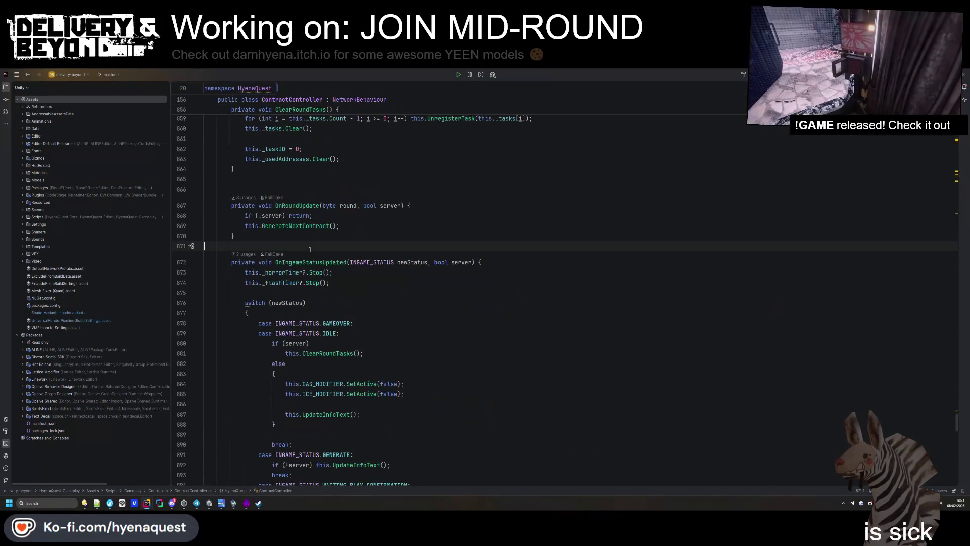
{"action": "key", "text": "ctrl+v"}
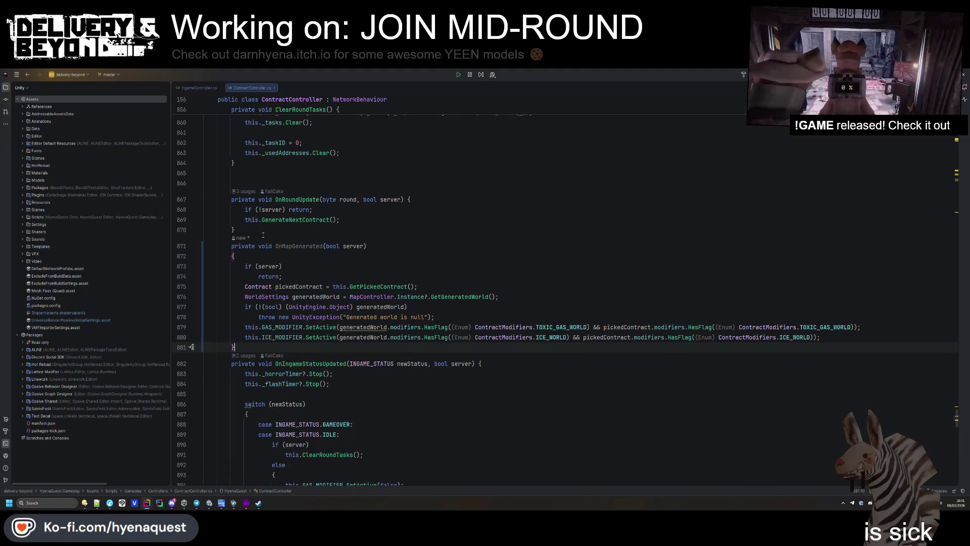
- Run Cleanup Code on OnMapGenerated and add blank lines after its early return and null check
{"action": "left_click", "coordinate": [263, 235]}
{"action": "key", "text": "ctrl+alt+l"}
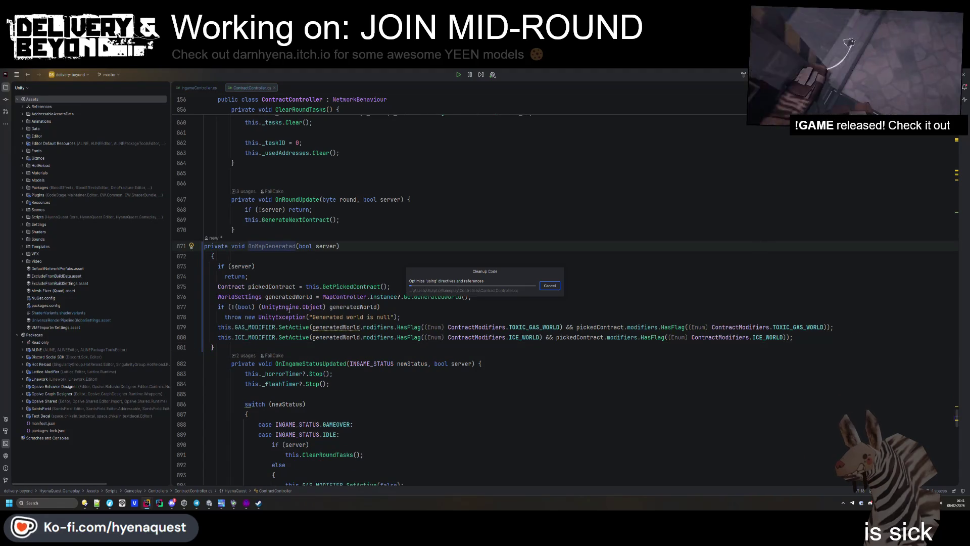
{"action": "left_click", "coordinate": [259, 324]}
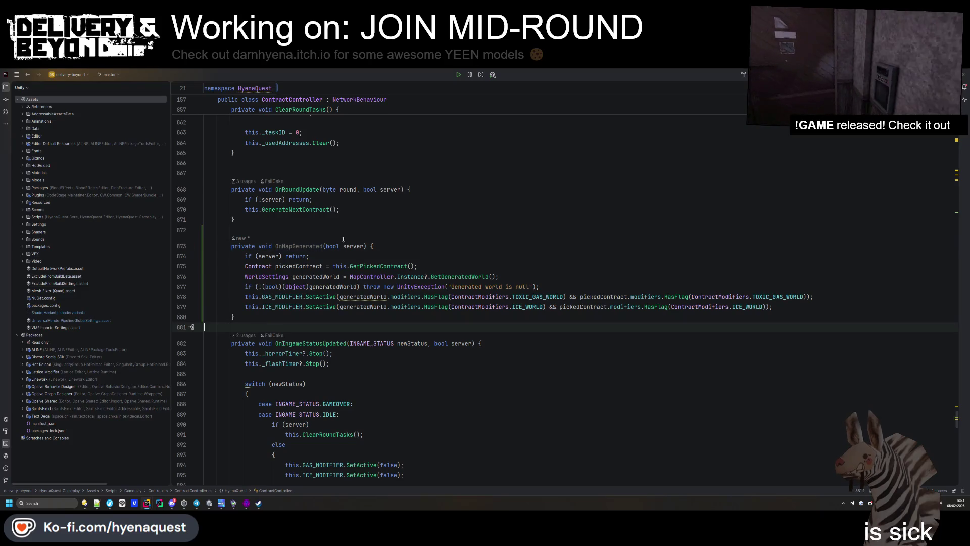
{"action": "left_click", "coordinate": [333, 256]}
{"action": "key", "text": "Return"}
{"action": "left_click", "coordinate": [324, 286]}
{"action": "key", "text": "End"}
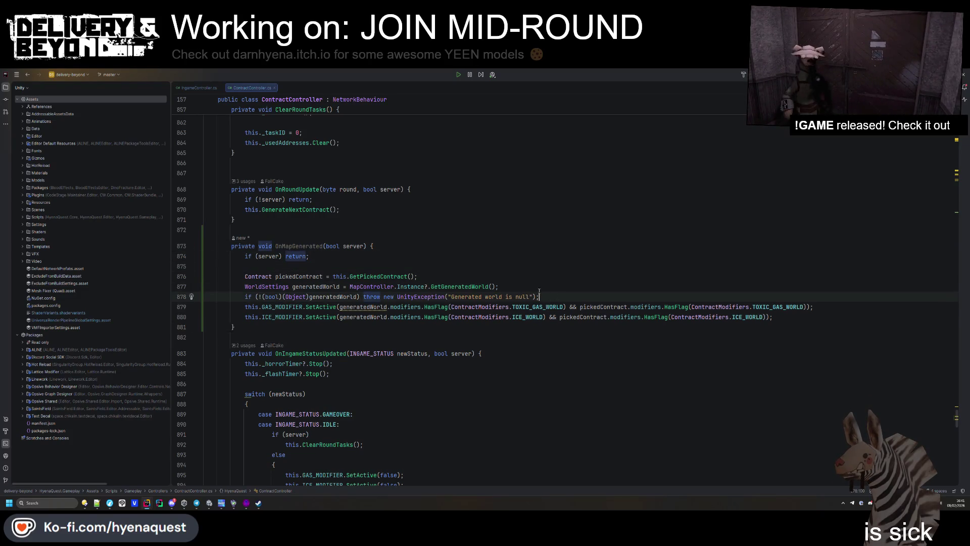
{"action": "key", "text": "Down"}
{"action": "key", "text": "End"}
{"action": "key", "text": "Return"}
- Rewrite the cast-based null check as 'if (!generatedWorld)' and save
{"action": "left_click_drag", "start_coordinate": [357, 297], "coordinate": [259, 296]}
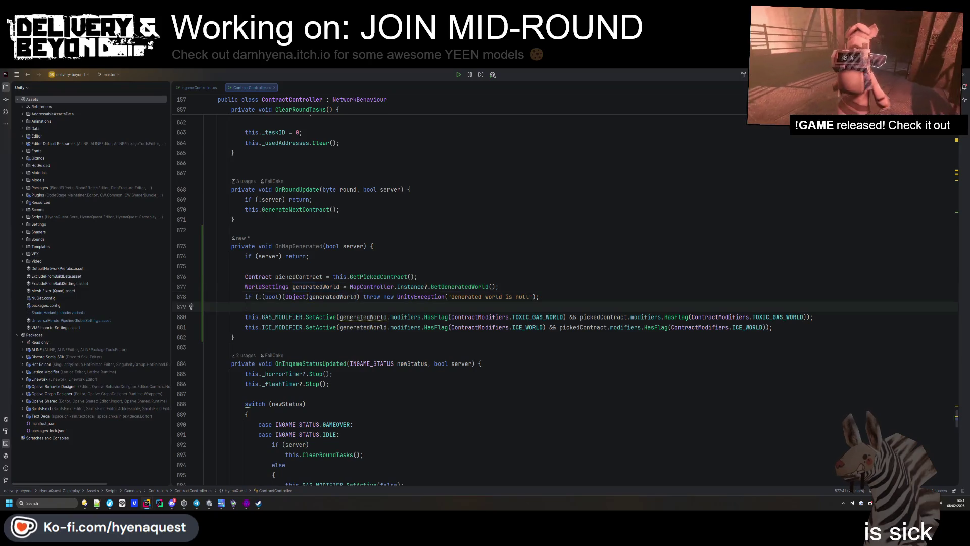
{"action": "type", "text": "generatedWorld"}
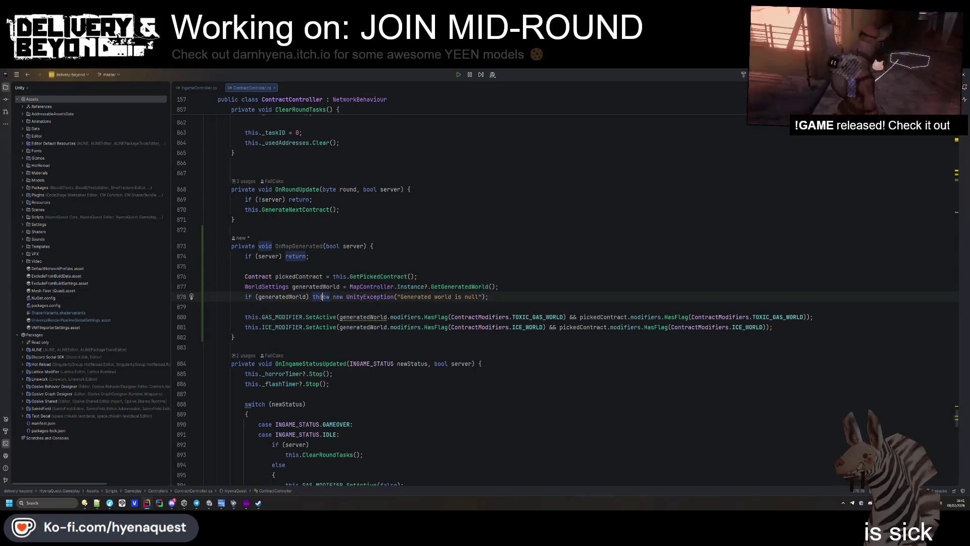
{"action": "type", "text": "!"}
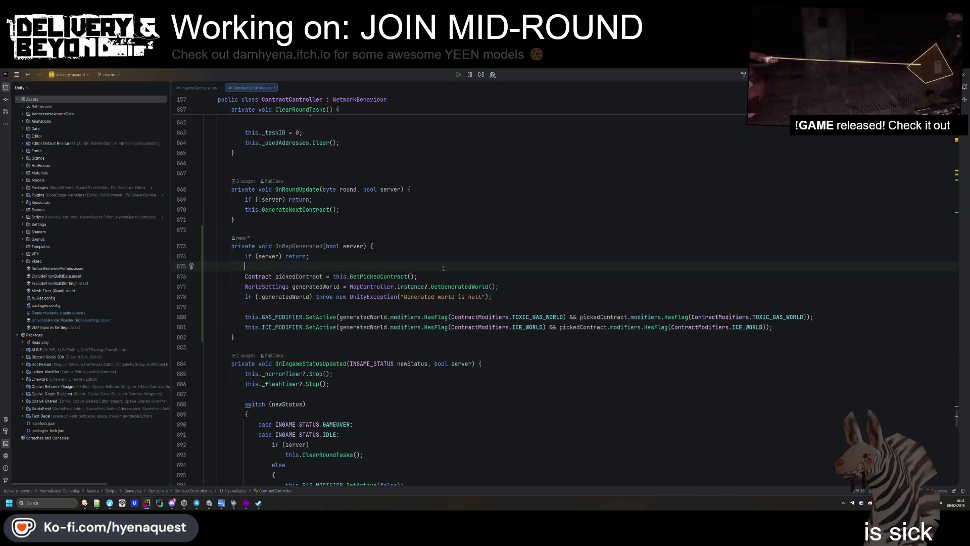
{"action": "left_click", "coordinate": [364, 307]}
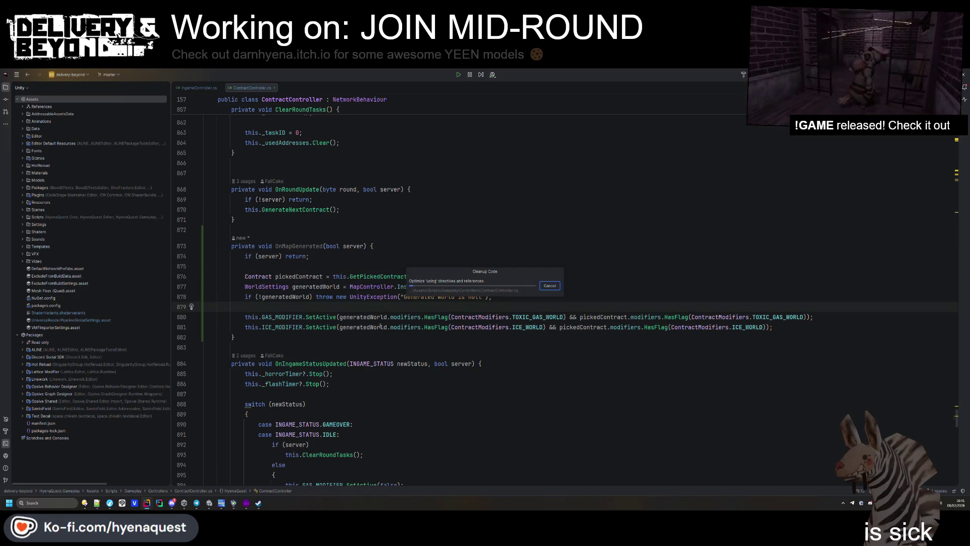
{"action": "key", "text": "ctrl+s"}
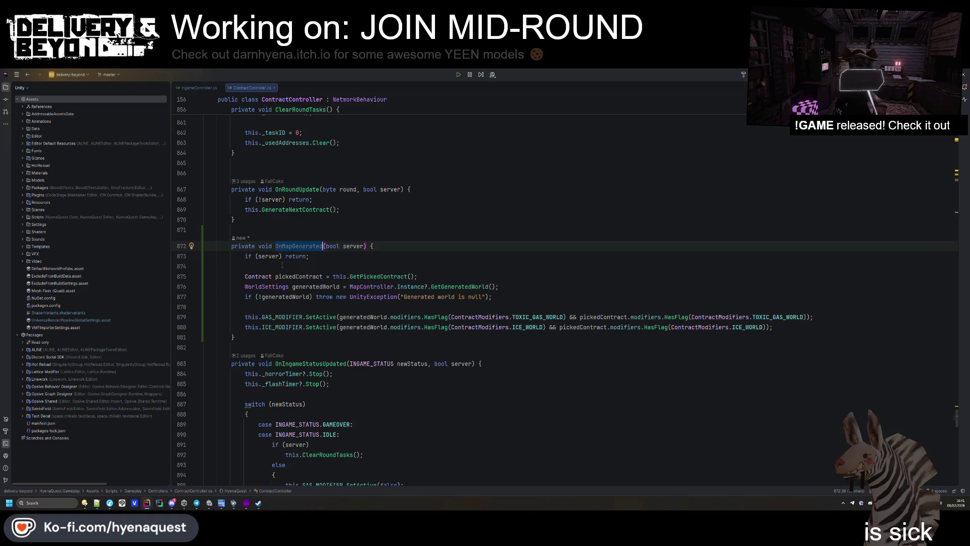
{"action": "left_click", "coordinate": [282, 265]}
- Review IngameController.cs and the mod template's Plugin.cs for reference
{"action": "left_click", "coordinate": [198, 88]}
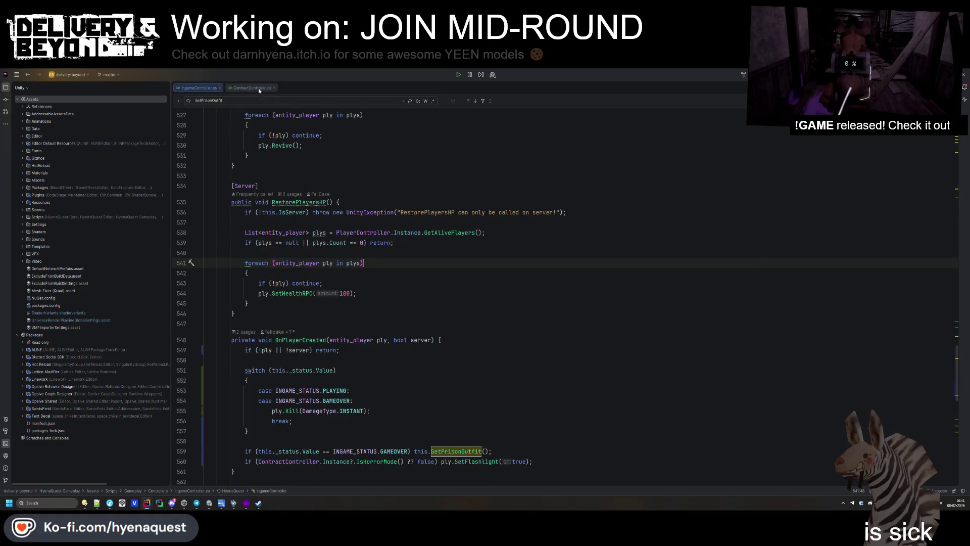
{"action": "left_click", "coordinate": [258, 88]}
{"action": "key", "text": "alt+Tab"}
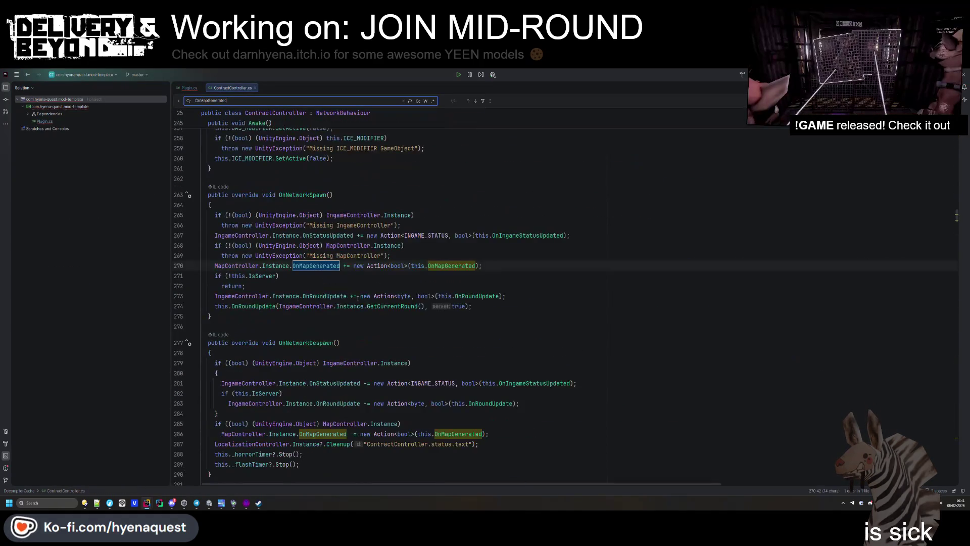
{"action": "left_click", "coordinate": [189, 88]}
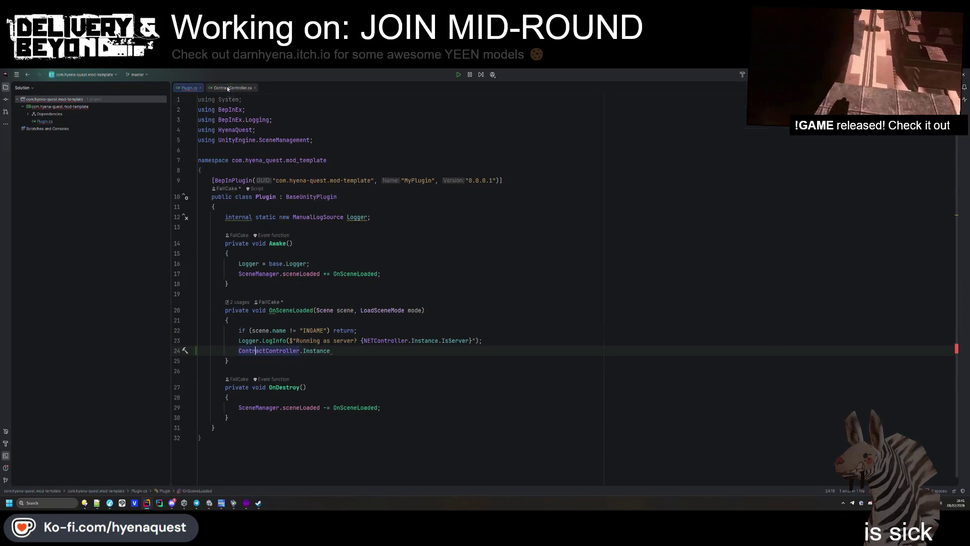
{"action": "key", "text": "alt+Tab"}
- In OnNetworkSpawn, copy the IngameController null check and retarget it and its error message to MapController
{"action": "double_click", "coordinate": [286, 245]}
{"action": "key", "text": "ctrl+c"}
{"action": "scroll", "coordinate": [357, 310], "scroll_direction": "up", "scroll_amount": 15}
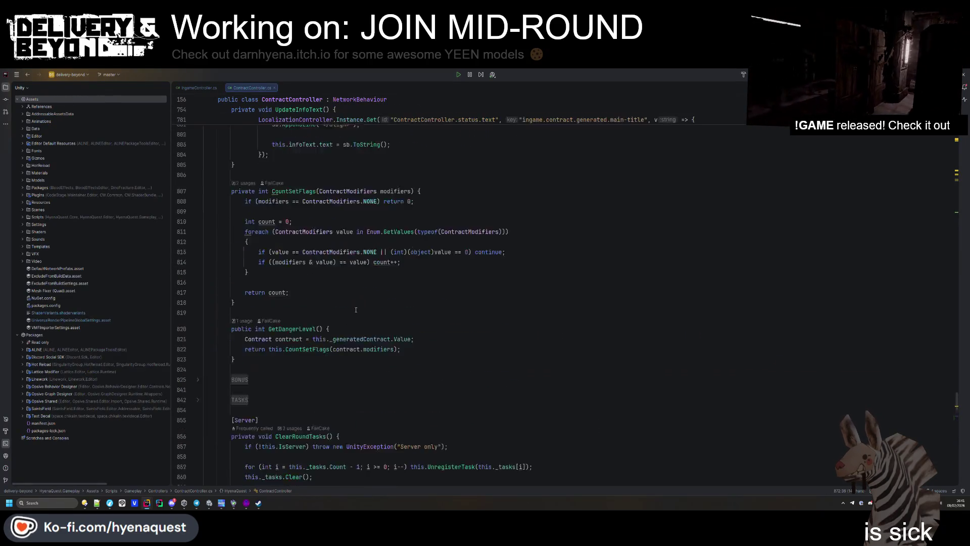
{"action": "key", "text": "ctrl+f"}
{"action": "type", "text": "onstatusupd"}
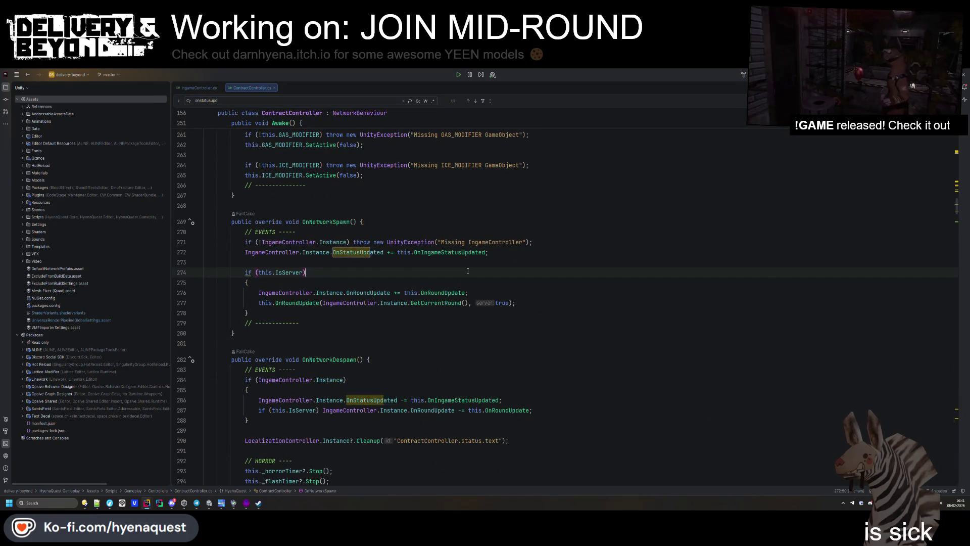
{"action": "left_click", "coordinate": [530, 252]}
{"action": "key", "text": "Return"}
{"action": "key", "text": "ctrl+v"}
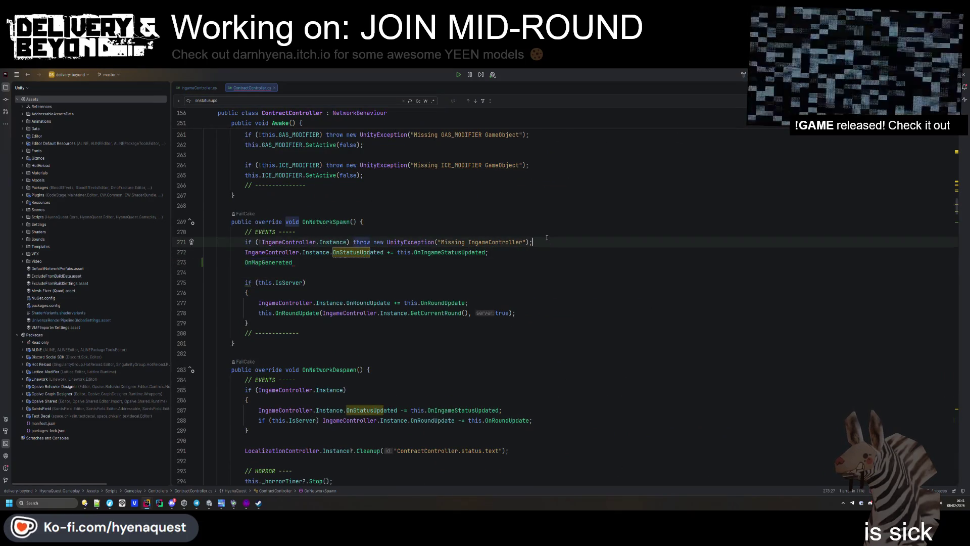
{"action": "type", "text": "if (!IngameController.Instance) throw new UnityException(\"Missing IngameController\");"}
{"action": "left_click", "coordinate": [525, 252]}
{"action": "key", "text": "Return"}
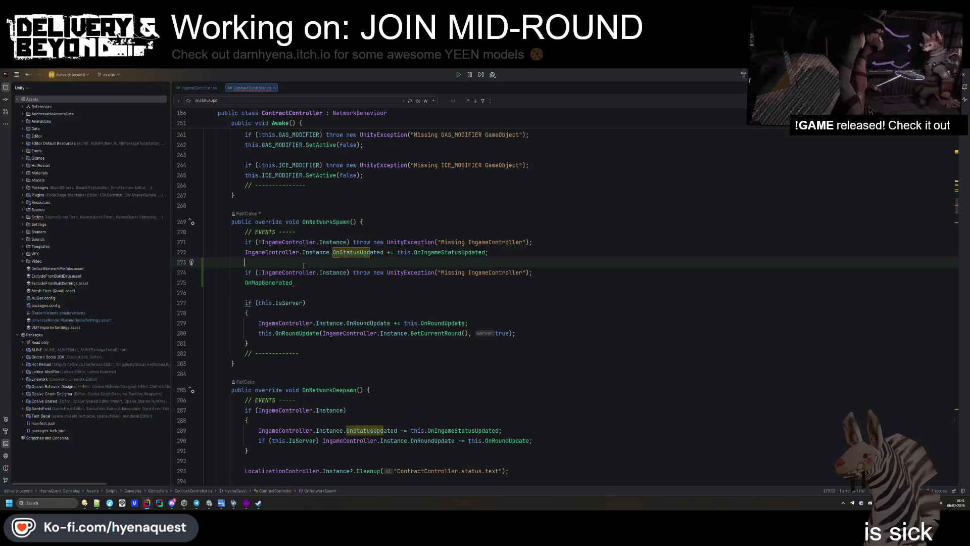
{"action": "double_click", "coordinate": [283, 272]}
{"action": "type", "text": "MapController"}
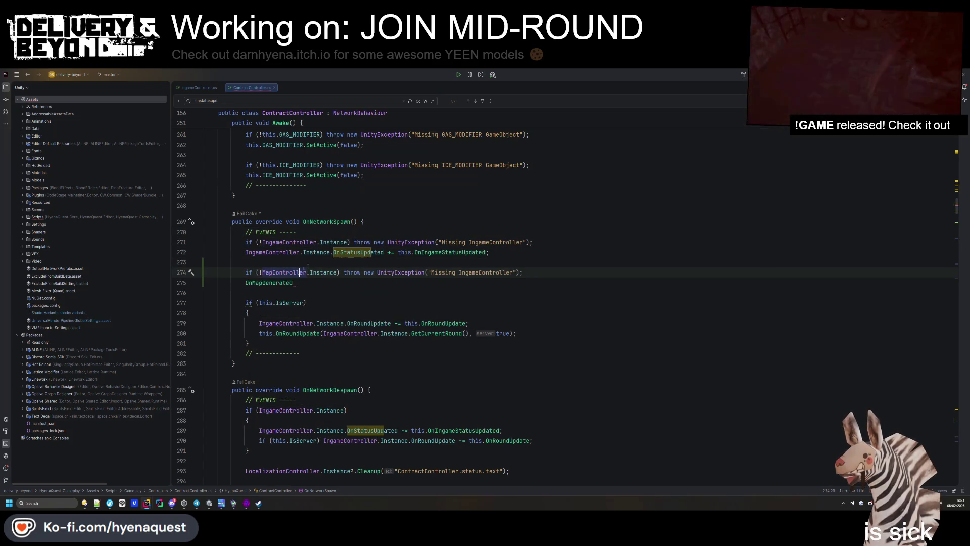
{"action": "double_click", "coordinate": [485, 272]}
{"action": "type", "text": "MapController"}
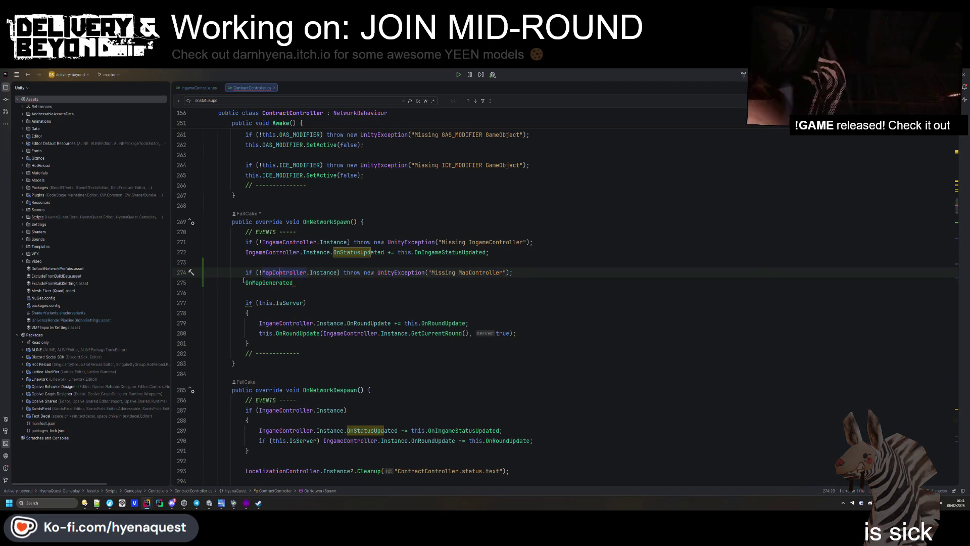
- Subscribe OnMapGenerated to MapController.Instance.OnMapGenerated below the new check
{"action": "left_click", "coordinate": [244, 282]}
{"action": "type", "text": ".Instance.onmap"}
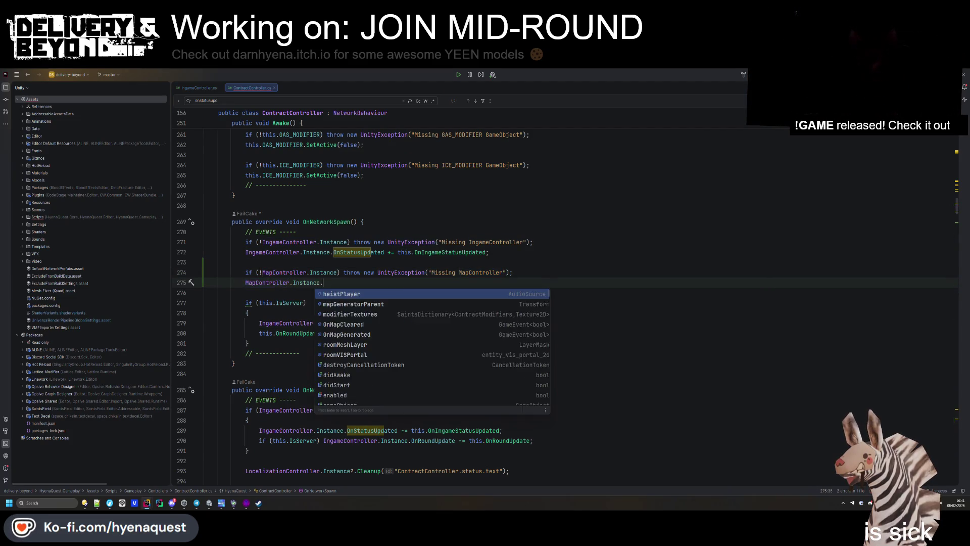
{"action": "key", "text": "Down"}
{"action": "key", "text": "Return"}
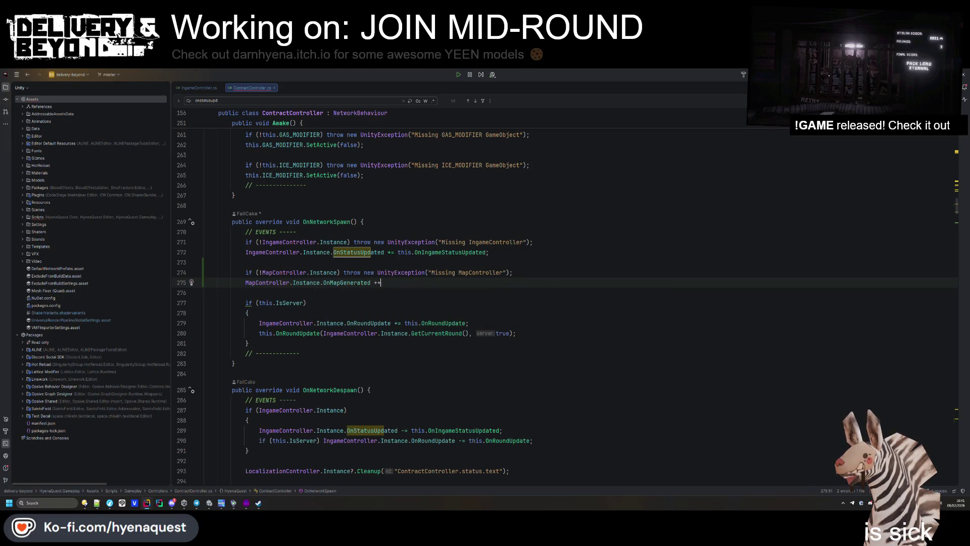
{"action": "type", "text": " this.onmap"}
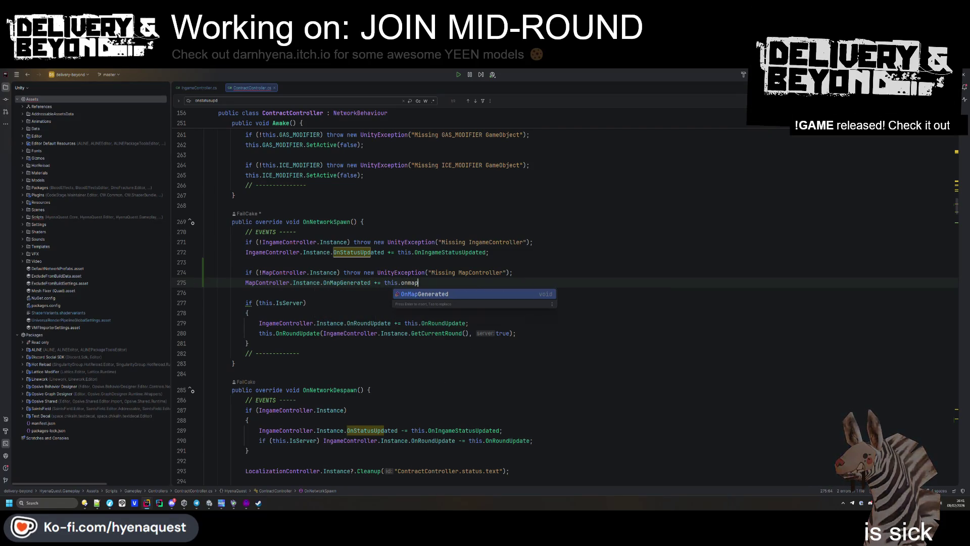
{"action": "key", "text": "Return"}
{"action": "type", "text": ";"}
- Reformat and copy the new MapController check and subscription lines, undoing a stray separator line
{"action": "scroll", "coordinate": [363, 297], "scroll_direction": "up", "scroll_amount": 1}
{"action": "left_click", "coordinate": [551, 303], "text": "shift"}
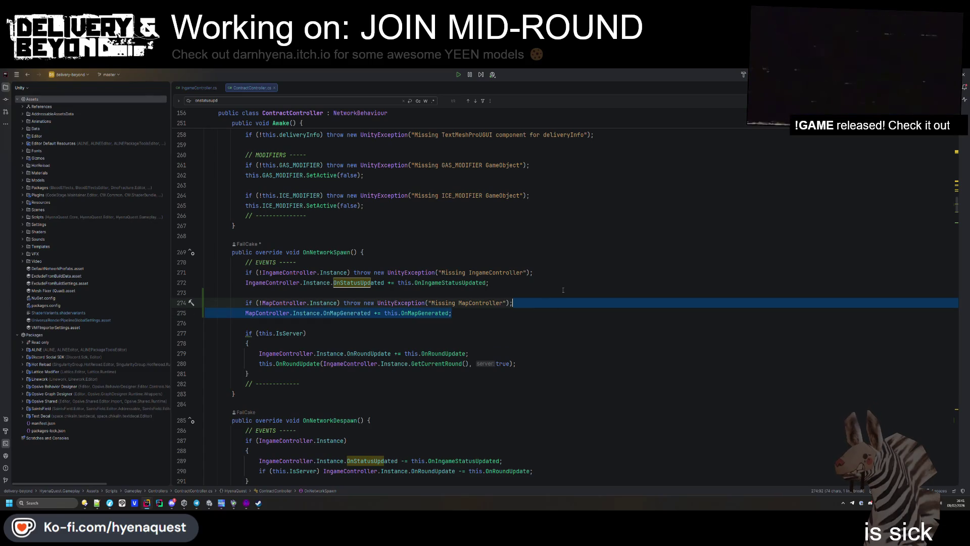
{"action": "key", "text": "ctrl+alt+l"}
{"action": "left_click", "coordinate": [317, 383]}
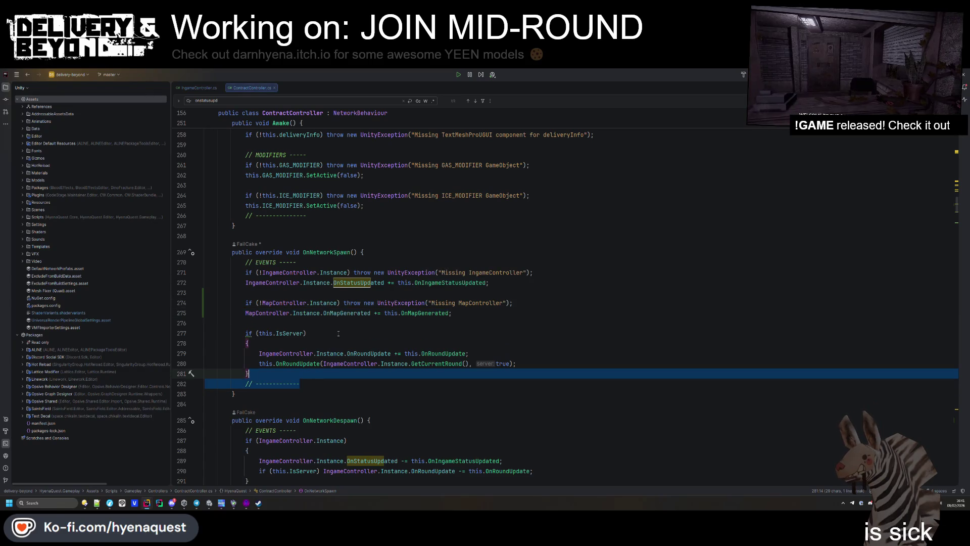
{"action": "key", "text": "ctrl+c"}
{"action": "left_click", "coordinate": [480, 323]}
{"action": "key", "text": "ctrl+v"}
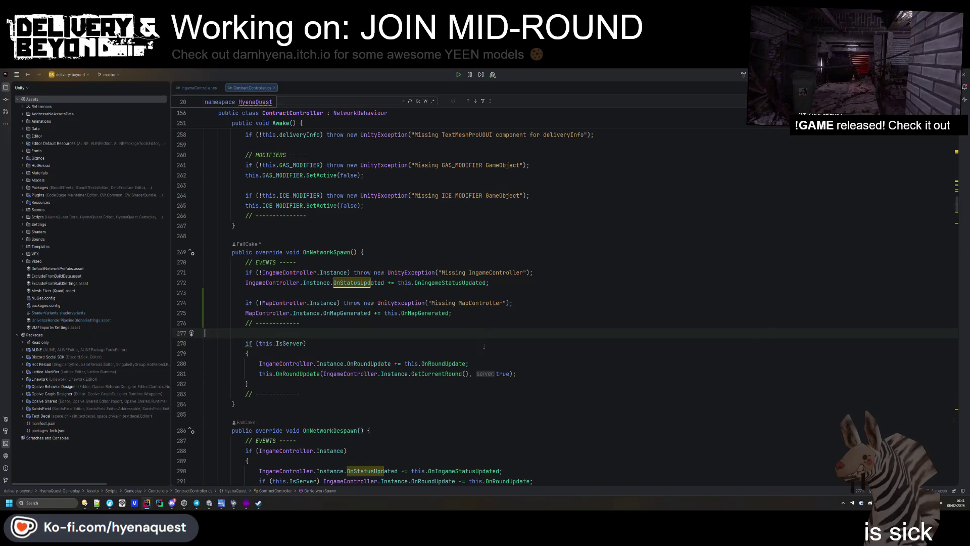
{"action": "key", "text": "ctrl+z"}
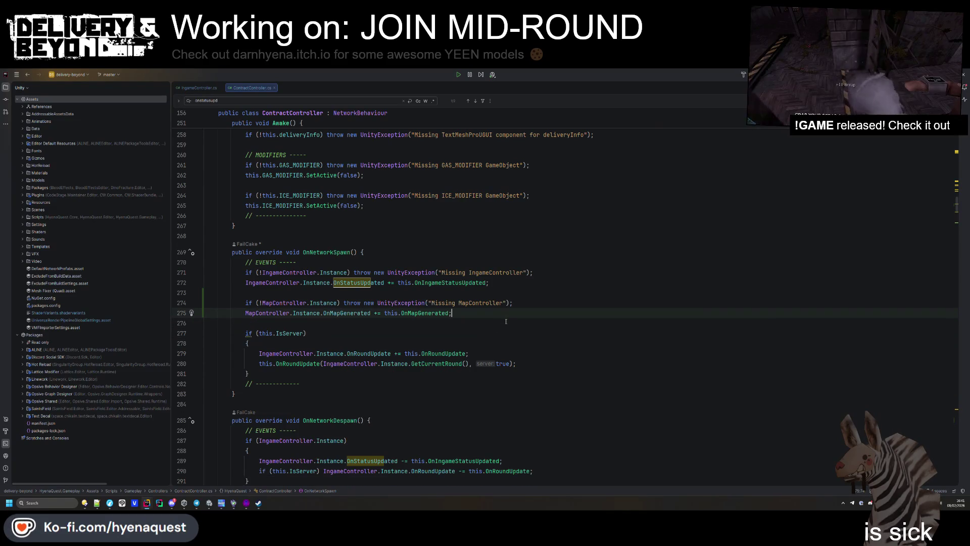
- Paste the MapController lines into OnNetworkDespawn, dropping the throw and negation so it unsubscribes only when present
{"action": "double_click", "coordinate": [447, 283]}
{"action": "key", "text": "ctrl+f"}
{"action": "key", "text": "Return"}
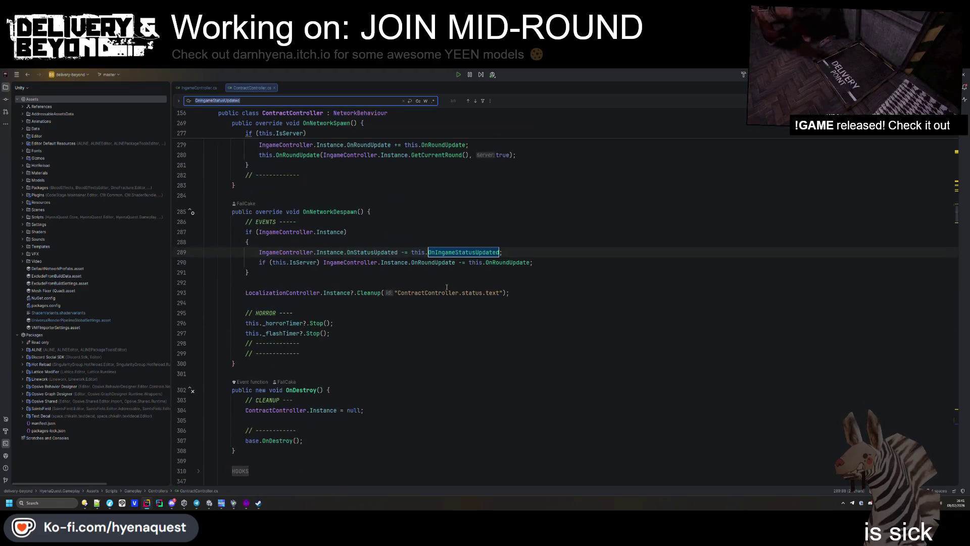
{"action": "left_click", "coordinate": [509, 275]}
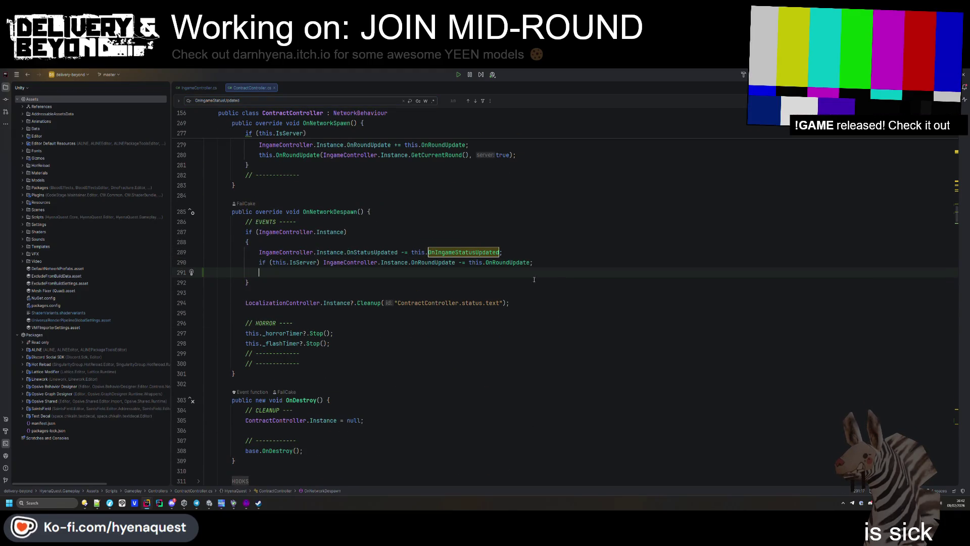
{"action": "key", "text": "ctrl+v"}
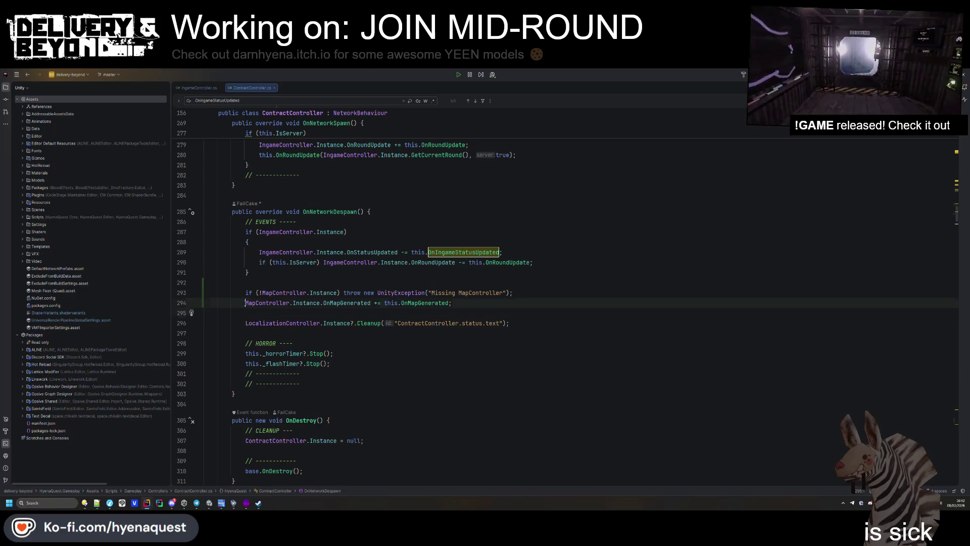
{"action": "left_click_drag", "start_coordinate": [246, 303], "coordinate": [339, 292]}
{"action": "key", "text": "BackSpace"}
{"action": "key", "text": "BackSpace"}
{"action": "key", "text": "Down"}
{"action": "key", "text": "BackSpace"}
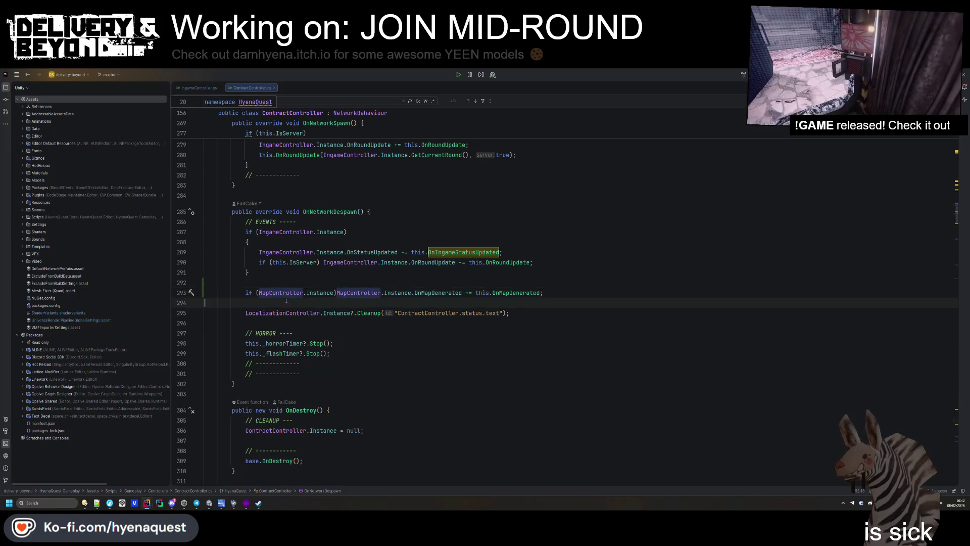
{"action": "left_click", "coordinate": [542, 280]}
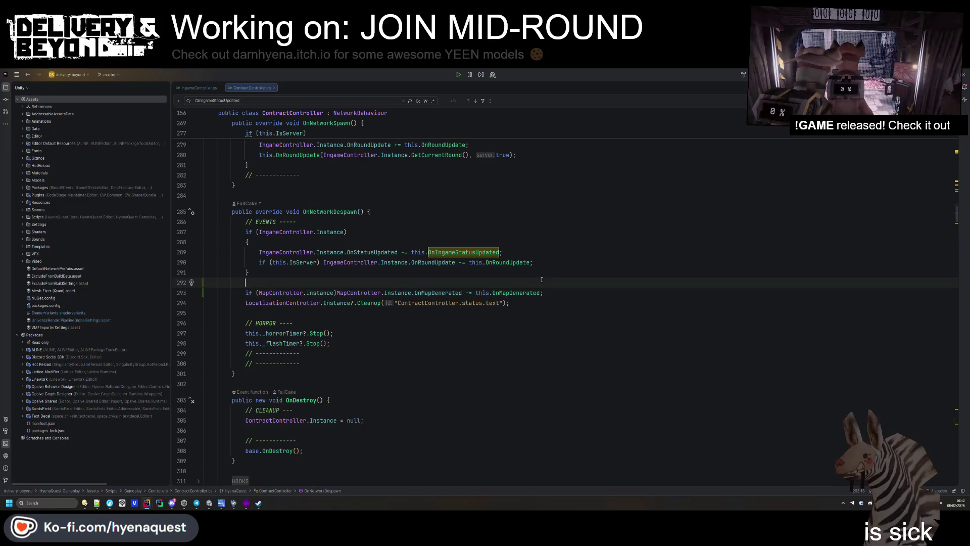
- Check the OnRoundUpdate unsubscription, then jump to the OnMapGenerated method declaration
{"action": "scroll", "coordinate": [534, 283], "scroll_direction": "up", "scroll_amount": 1}
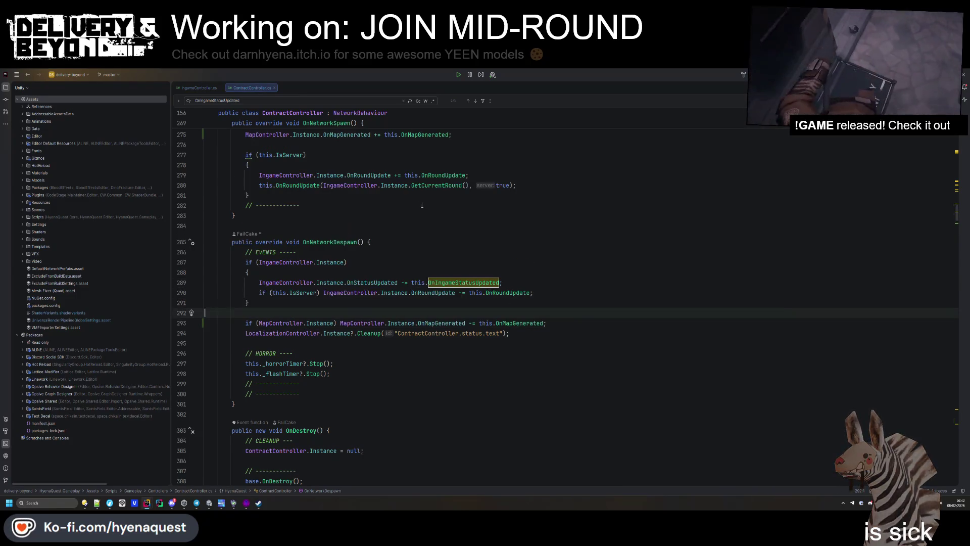
{"action": "left_click", "coordinate": [465, 175]}
{"action": "scroll", "coordinate": [421, 289], "scroll_direction": "up", "scroll_amount": 2}
{"action": "left_click", "coordinate": [483, 353]}
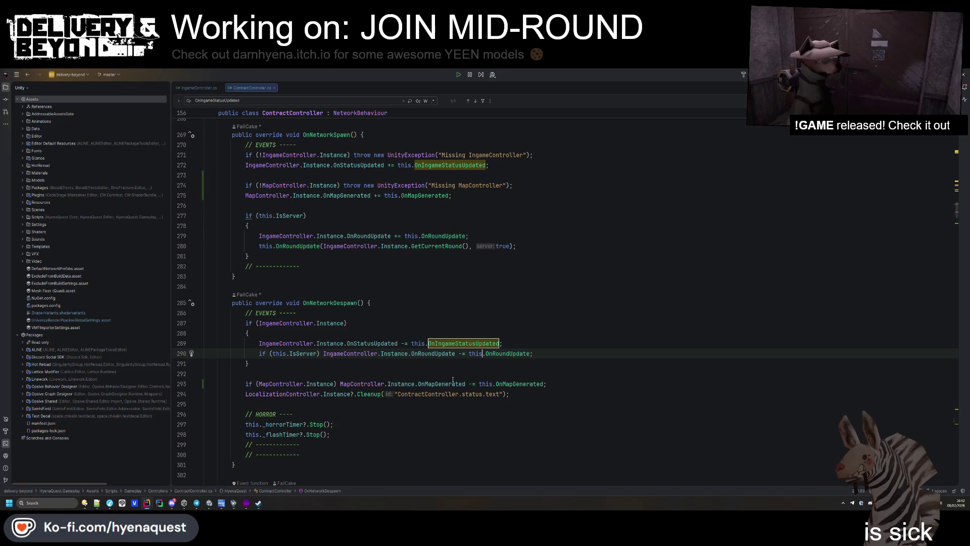
{"action": "left_click", "coordinate": [483, 287]}
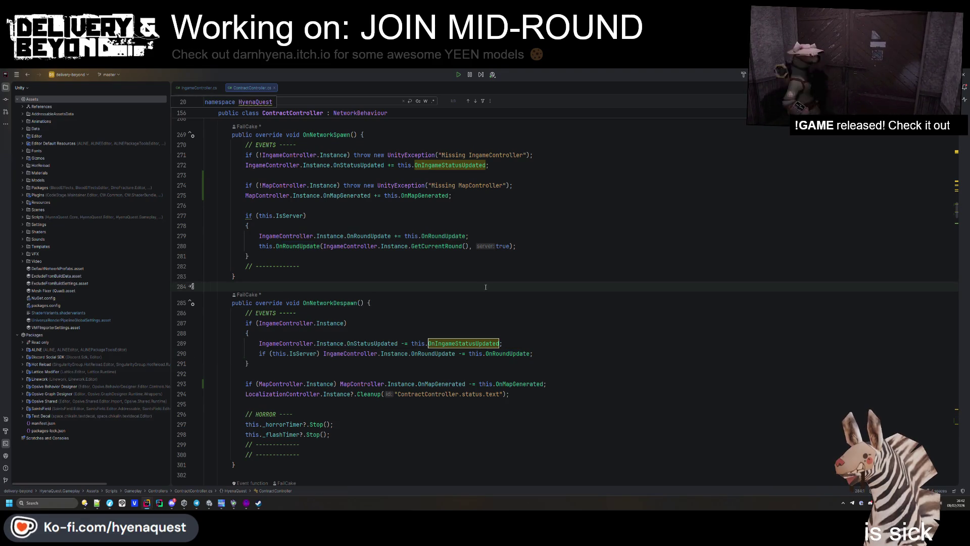
{"action": "scroll", "coordinate": [460, 303], "scroll_direction": "down", "scroll_amount": 2}
{"action": "left_click", "coordinate": [436, 313]}
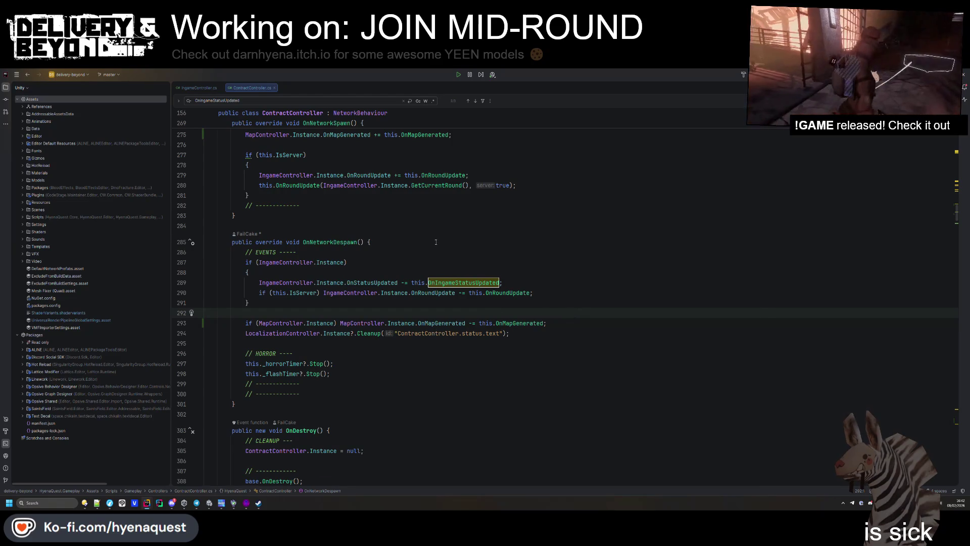
{"action": "left_click", "coordinate": [513, 322]}
{"action": "key", "text": "ctrl+f"}
{"action": "key", "text": "Return"}
{"action": "key", "text": "Return"}
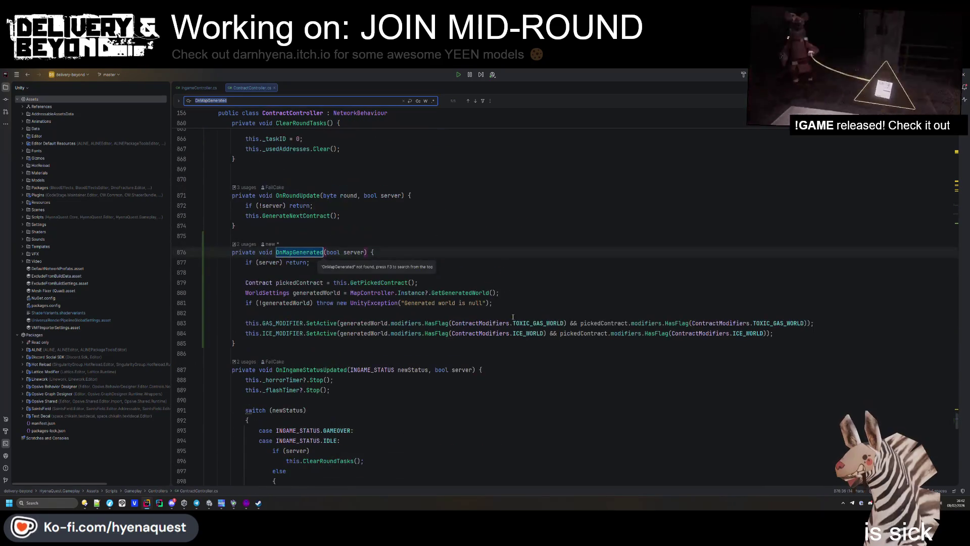
- Delete the WAITING_PLAY_CONFIRMATION case from the status handler and save the file
{"action": "scroll", "coordinate": [463, 303], "scroll_direction": "down", "scroll_amount": 2}
{"action": "double_click", "coordinate": [282, 251]}
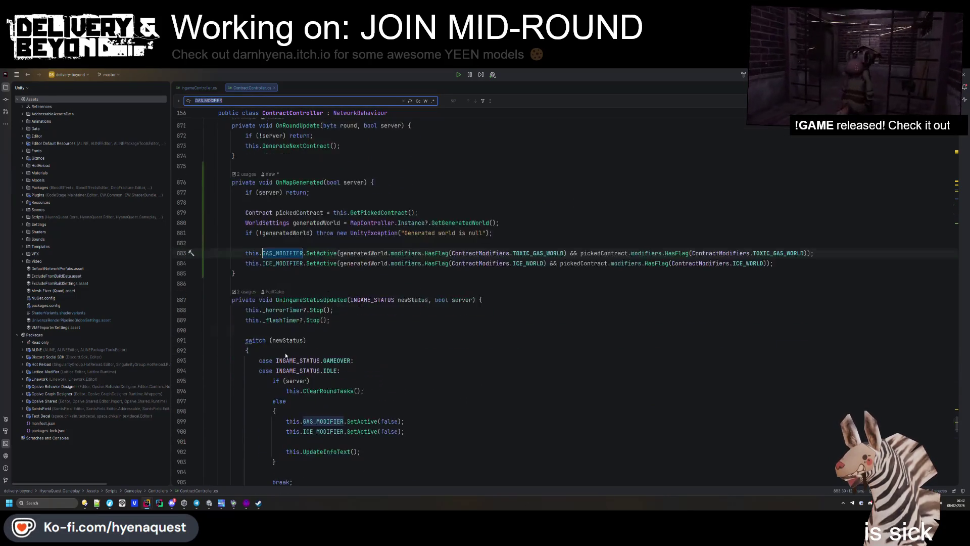
{"action": "key", "text": "ctrl+f"}
{"action": "key", "text": "Return"}
{"action": "scroll", "coordinate": [295, 437], "scroll_direction": "down", "scroll_amount": 1}
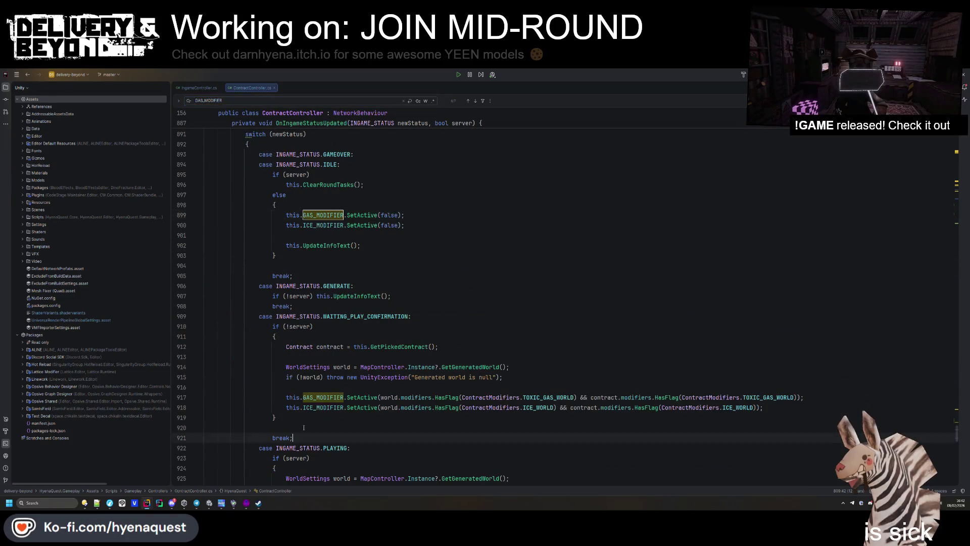
{"action": "left_click_drag", "start_coordinate": [293, 437], "coordinate": [399, 310]}
{"action": "key", "text": "Delete"}
{"action": "scroll", "coordinate": [429, 283], "scroll_direction": "up", "scroll_amount": 2}
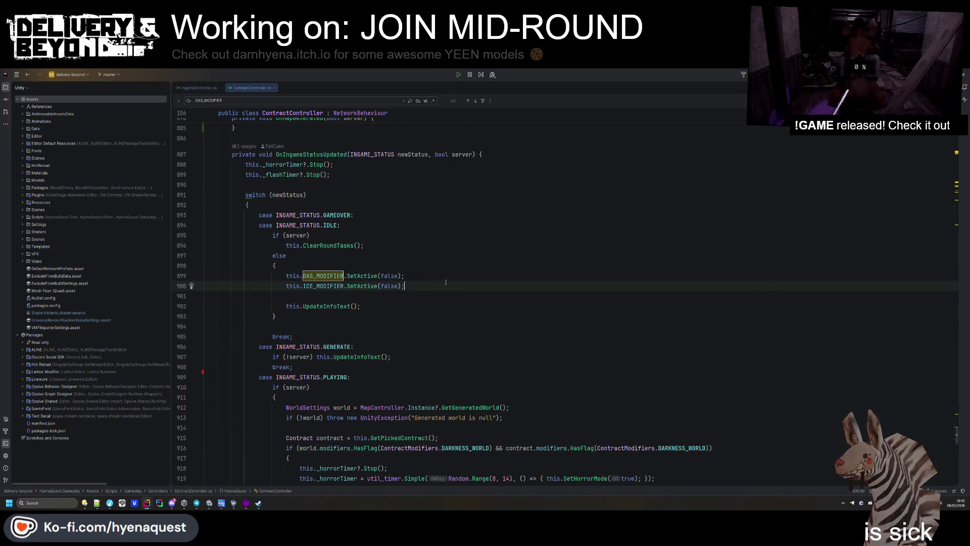
{"action": "key", "text": "ctrl+s"}
- Search the decompiled mod-template ContractController for the _horrorTimer field
{"action": "scroll", "coordinate": [444, 264], "scroll_direction": "up", "scroll_amount": 3}
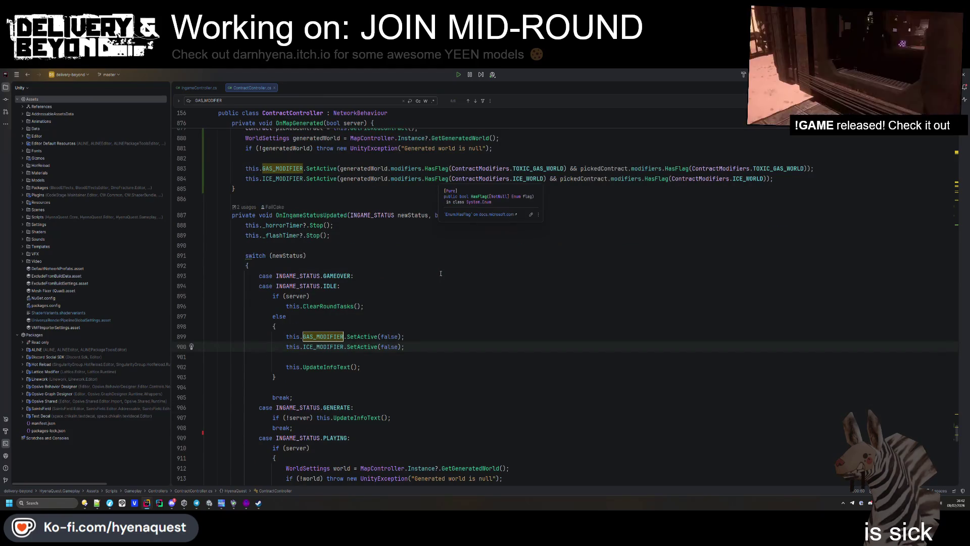
{"action": "key", "text": "alt+Tab"}
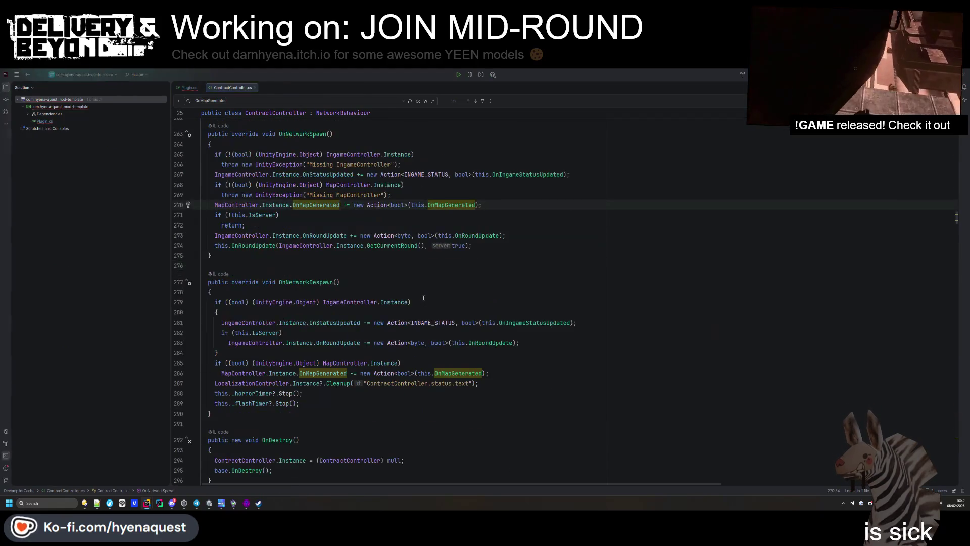
{"action": "key", "text": "alt+Tab"}
{"action": "double_click", "coordinate": [285, 225]}
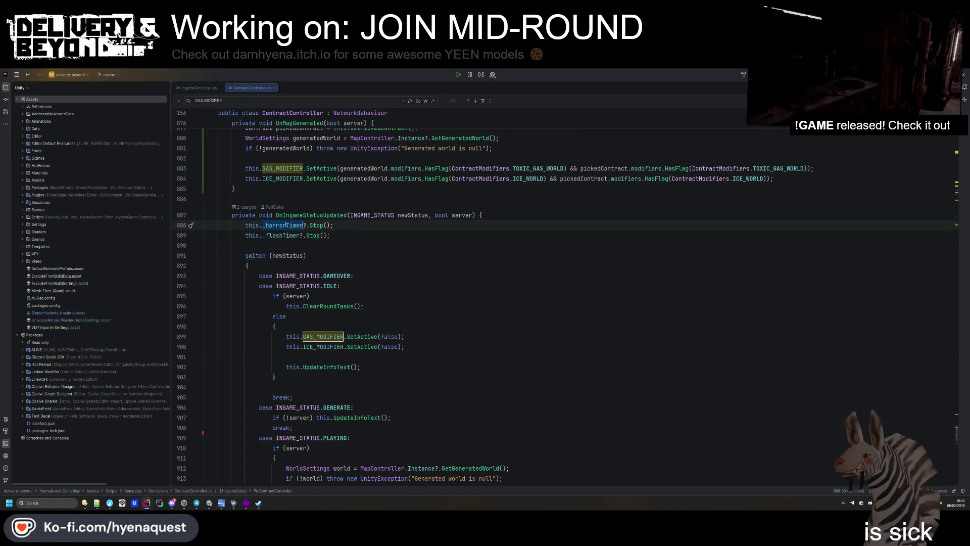
{"action": "key", "text": "ctrl+c"}
{"action": "key", "text": "alt+Tab"}
{"action": "key", "text": "ctrl+f"}
{"action": "key", "text": "ctrl+v"}
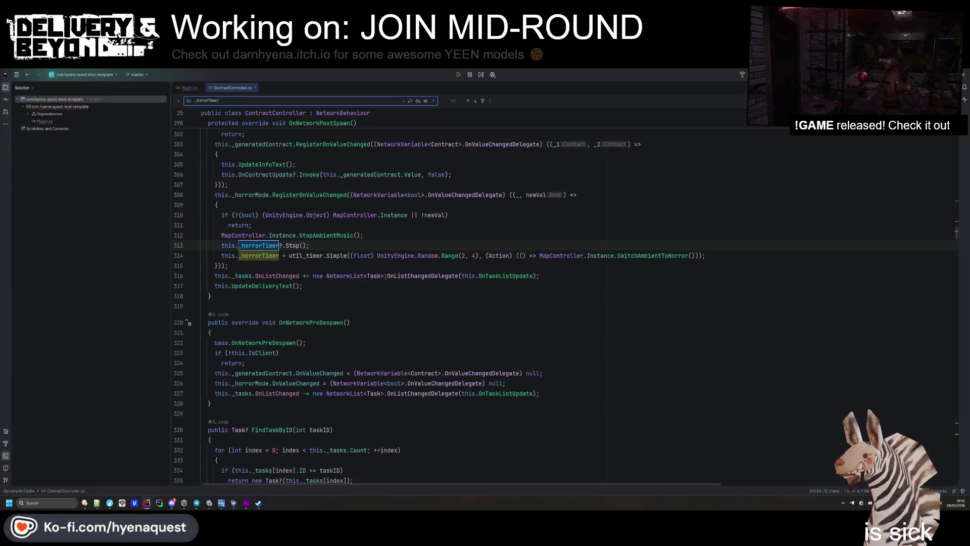
- Step through the _horrorTimer matches in the source file and go to the client check on line 337
{"action": "key", "text": "alt+Tab"}
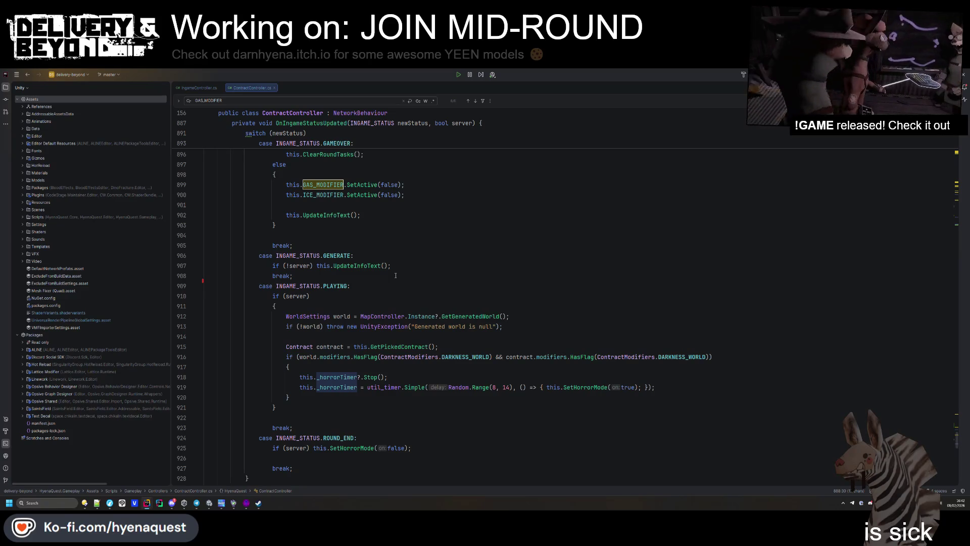
{"action": "key", "text": "ctrl+f"}
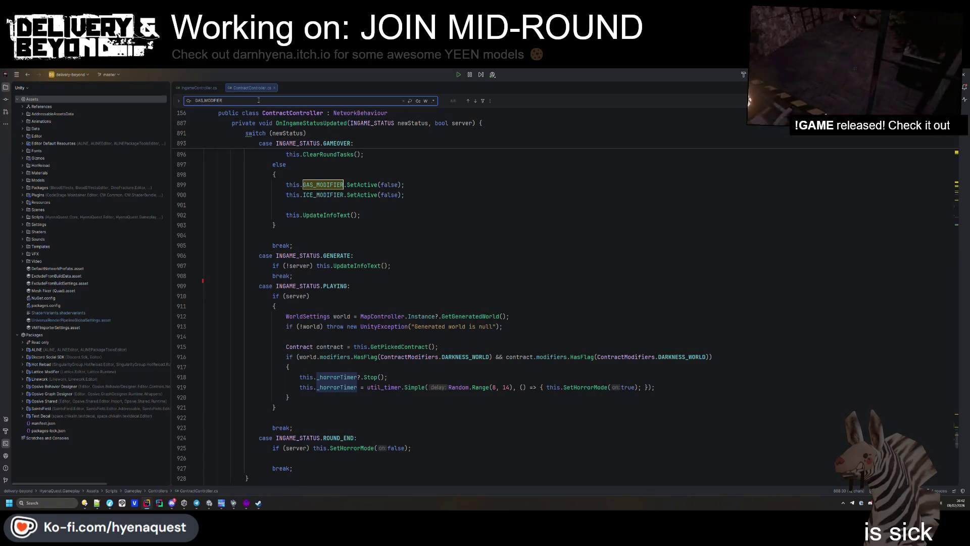
{"action": "type", "text": "_horrorTimer"}
{"action": "key", "text": "Return"}
{"action": "key", "text": "Return"}
{"action": "key", "text": "Return"}
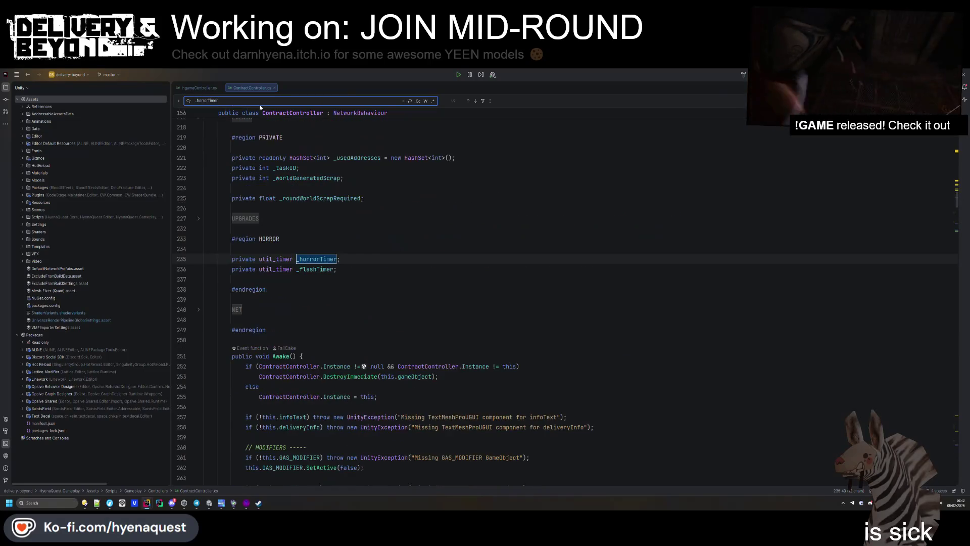
{"action": "key", "text": "alt+Tab"}
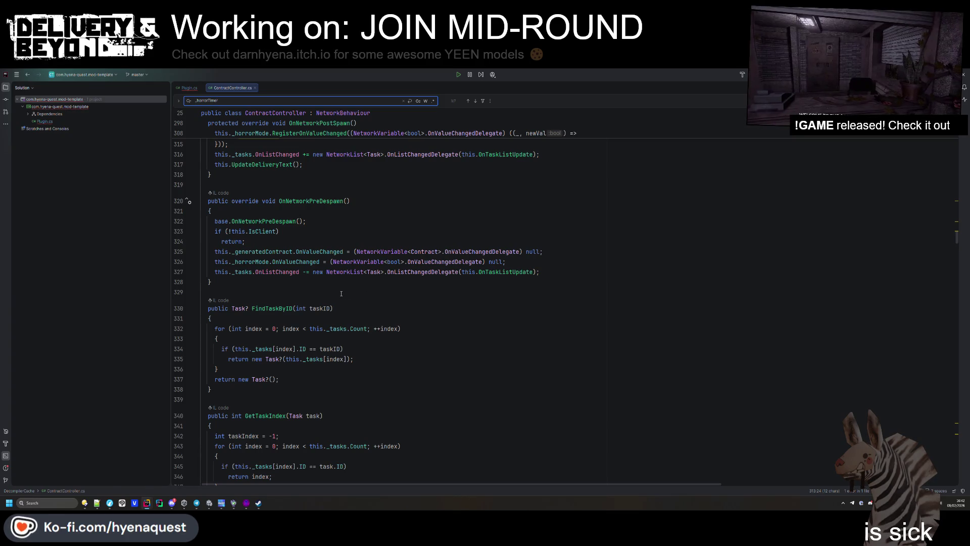
{"action": "key", "text": "alt+Tab"}
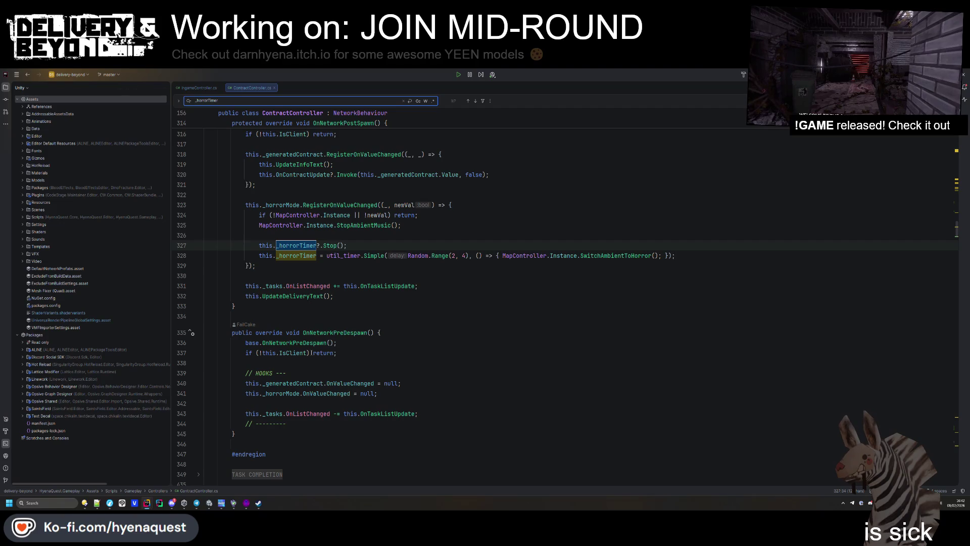
{"action": "left_click", "coordinate": [308, 353]}
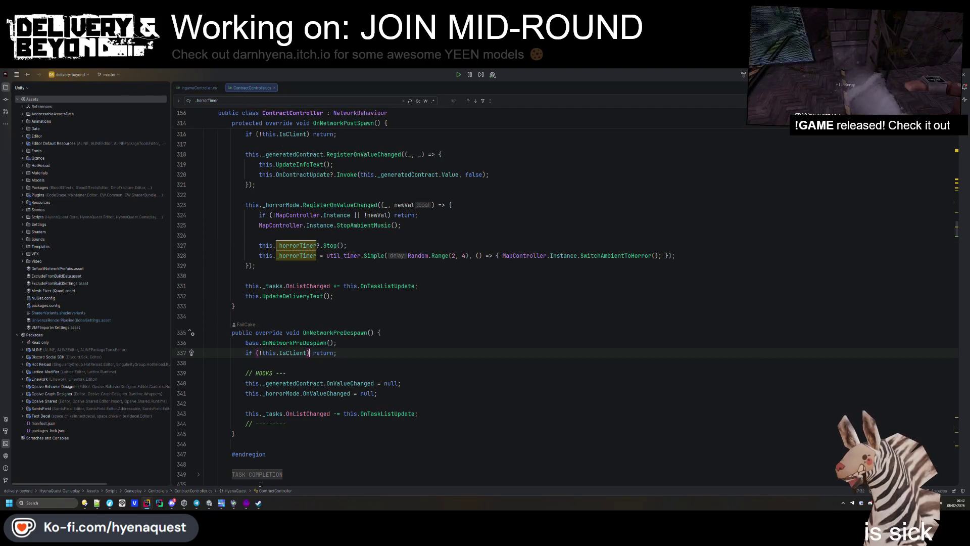
{"action": "left_click", "coordinate": [210, 503]}
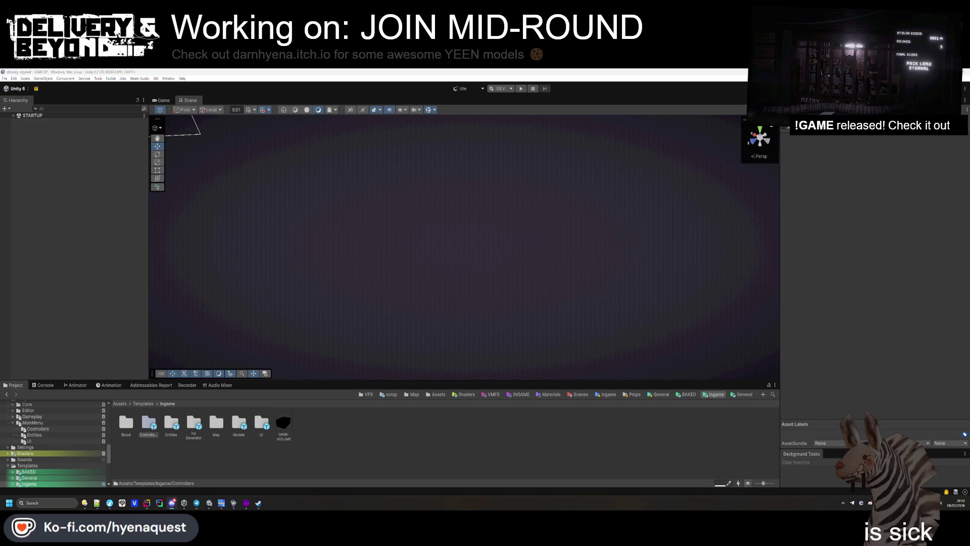
- Clear the Controllers folder selection in Unity's Project window and head back to Rider
{"action": "left_click", "coordinate": [373, 424]}
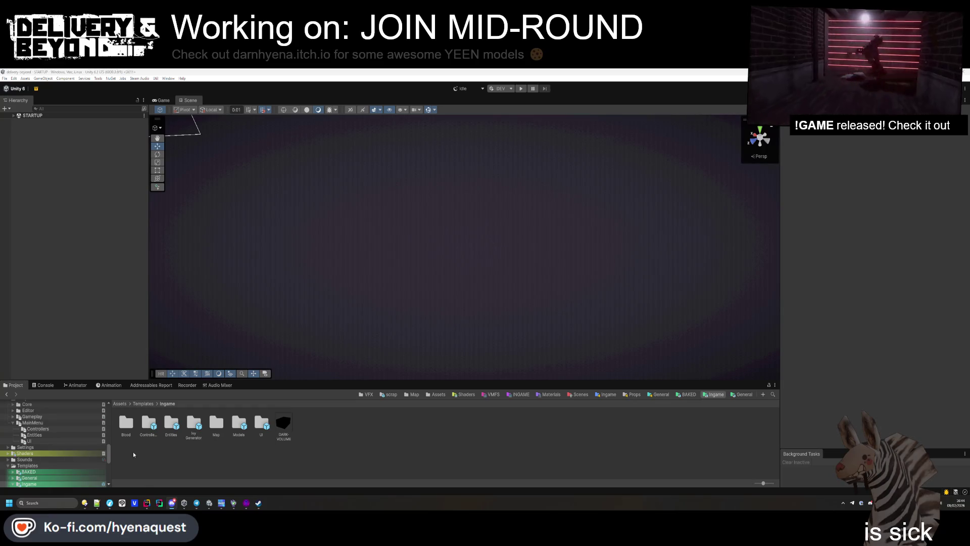
{"action": "mouse_move", "coordinate": [144, 504]}
{"action": "left_click", "coordinate": [161, 481]}
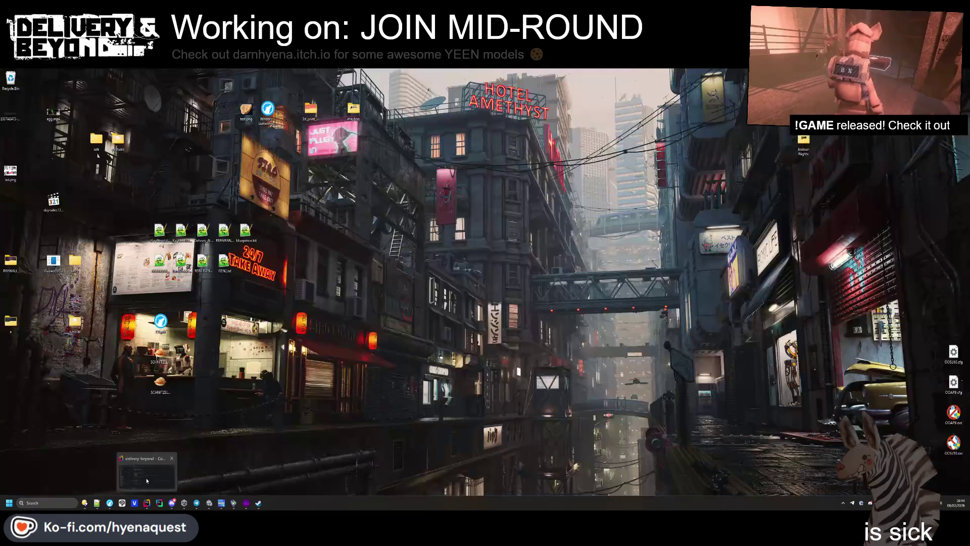
- Close ContractController.cs and add a new line after the flashlight call in OnPlayerCreated
{"action": "middle_click", "coordinate": [226, 87]}
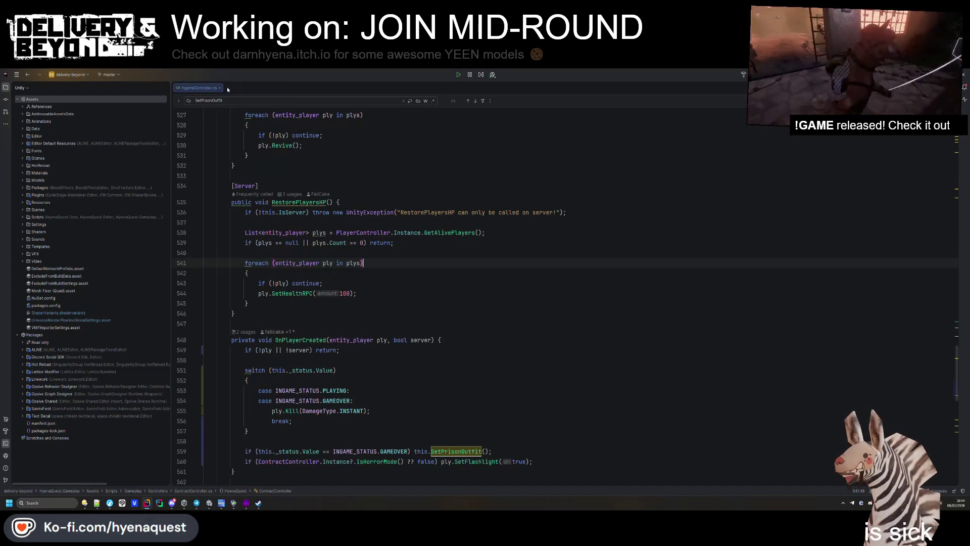
{"action": "scroll", "coordinate": [400, 292], "scroll_direction": "up", "scroll_amount": 3}
{"action": "left_click", "coordinate": [400, 292]}
{"action": "key", "text": "ctrl+f"}
{"action": "type", "text": "onplayer"}
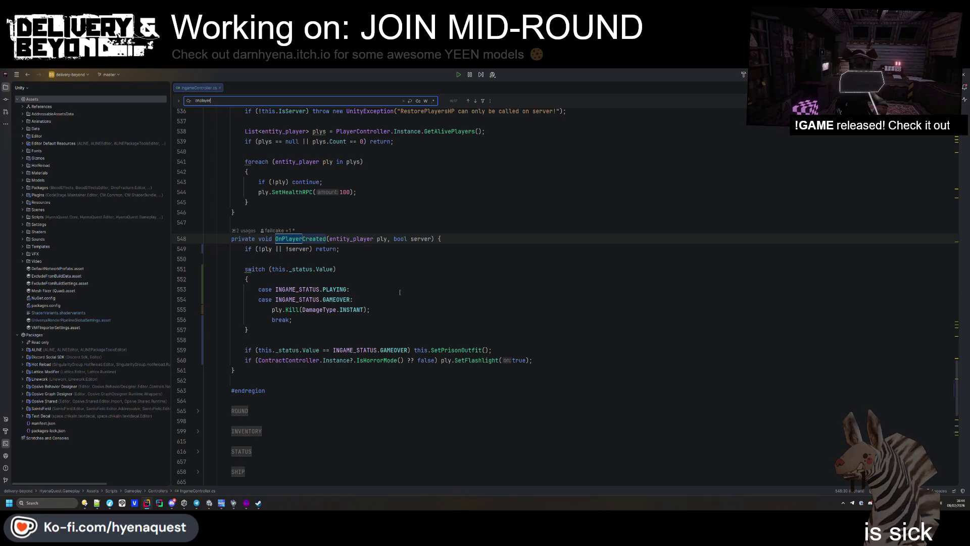
{"action": "left_click", "coordinate": [541, 358]}
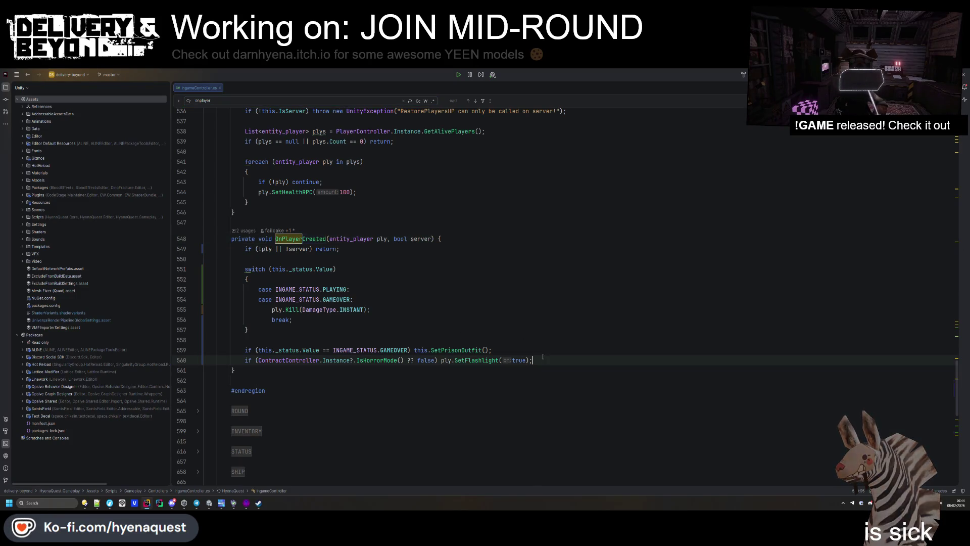
{"action": "key", "text": "Return"}
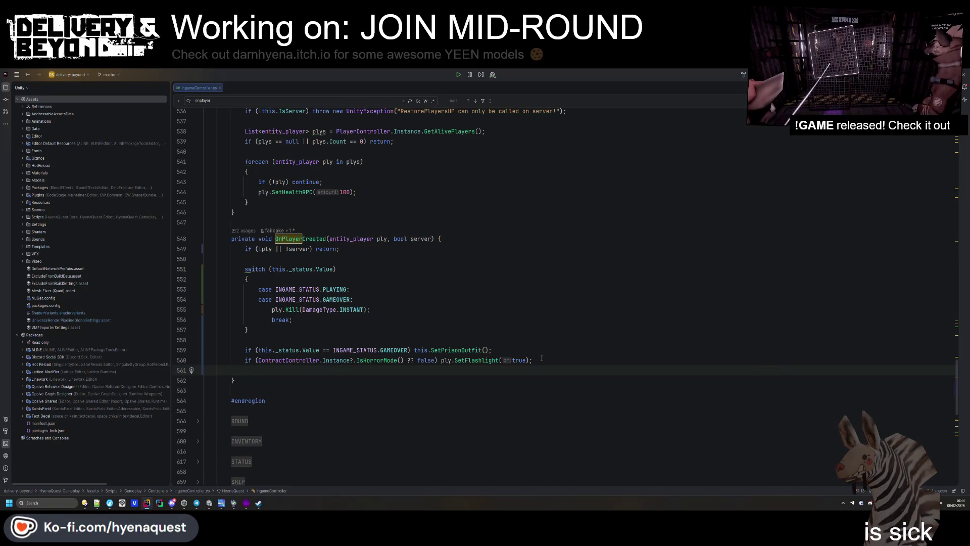
- Start a NotificationController.Instance.BroadcastAllRPC call with a new NotificationData initializer
{"action": "type", "text": "NotificationController.ins"}
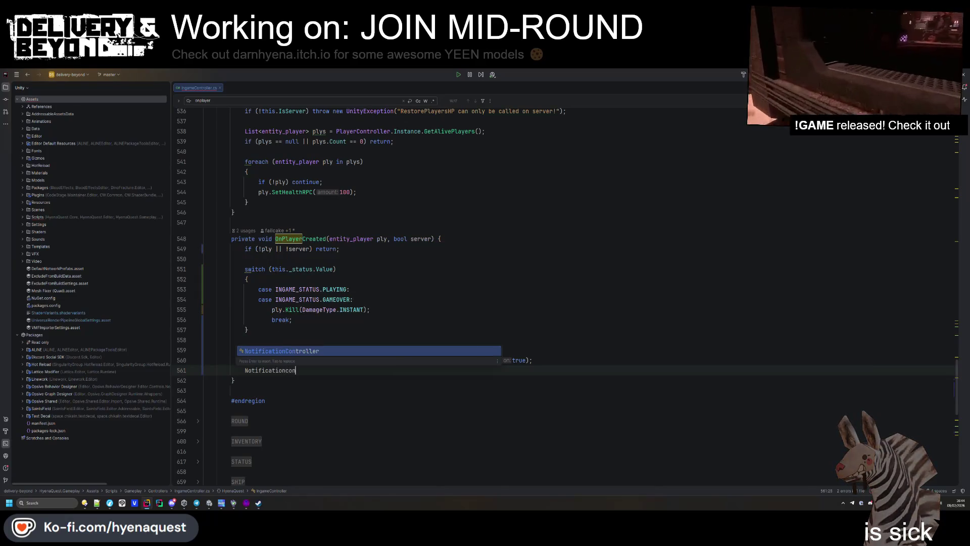
{"action": "key", "text": "Return"}
{"action": "type", "text": ".Instance."}
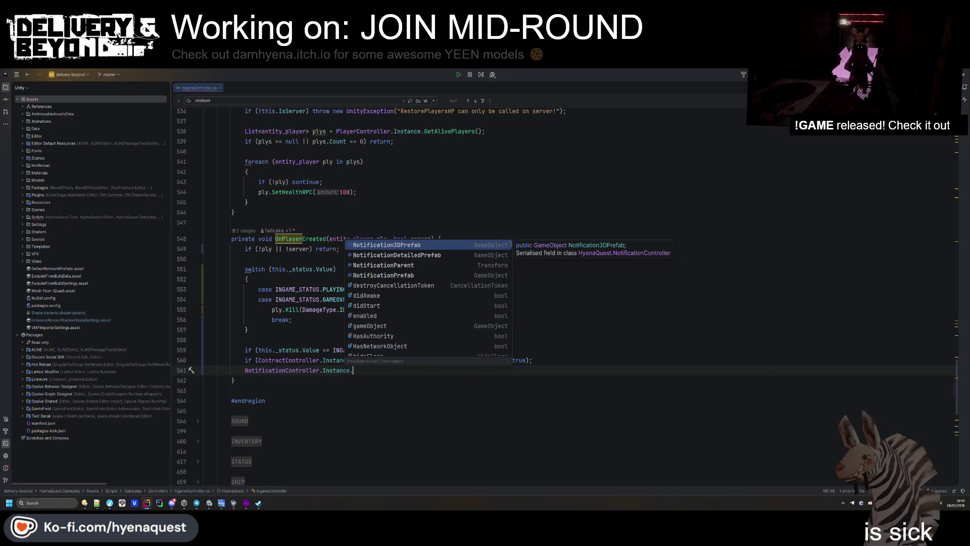
{"action": "type", "text": "broad"}
{"action": "key", "text": "Down"}
{"action": "key", "text": "Down"}
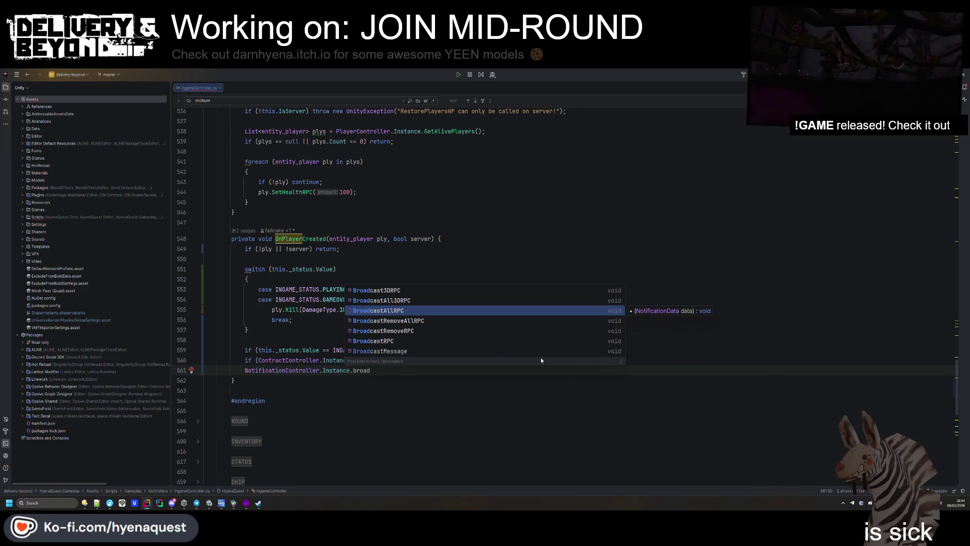
{"action": "key", "text": "Return"}
{"action": "type", "text": "new Noti"}
{"action": "key", "text": "Return"}
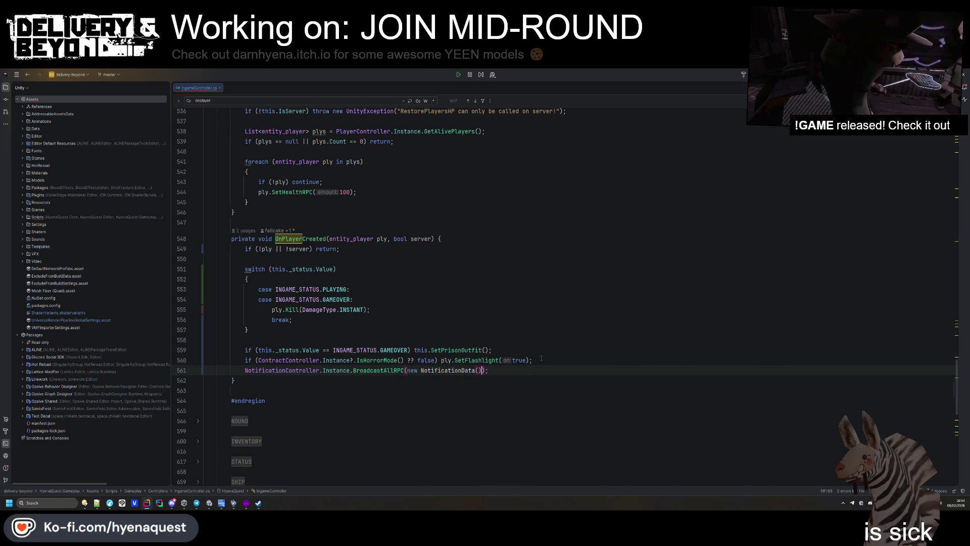
{"action": "type", "text": "{"}
{"action": "key", "text": "Return"}
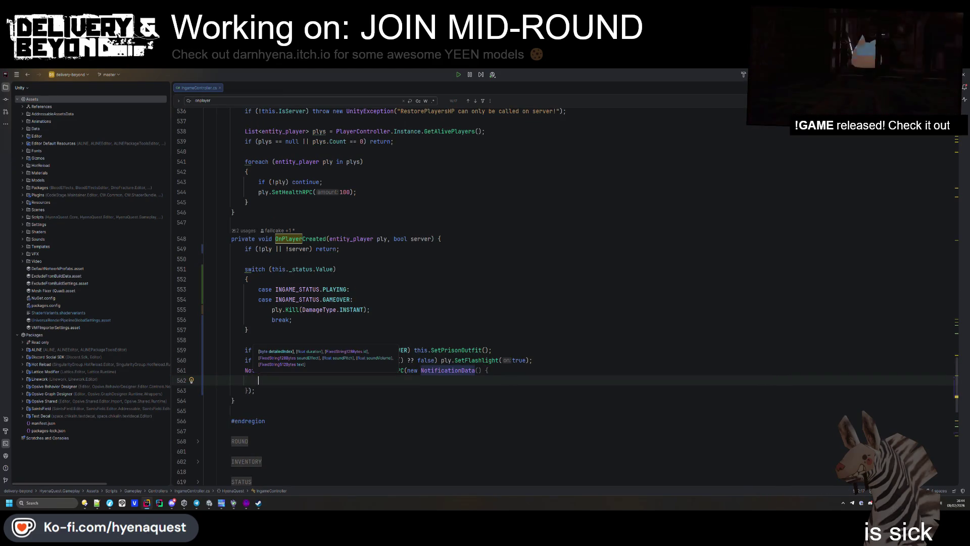
- Add duration = 5 and the interpolated id $"player-join-{ply.GetConnectionID()}" to the initializer
{"action": "type", "text": "du"}
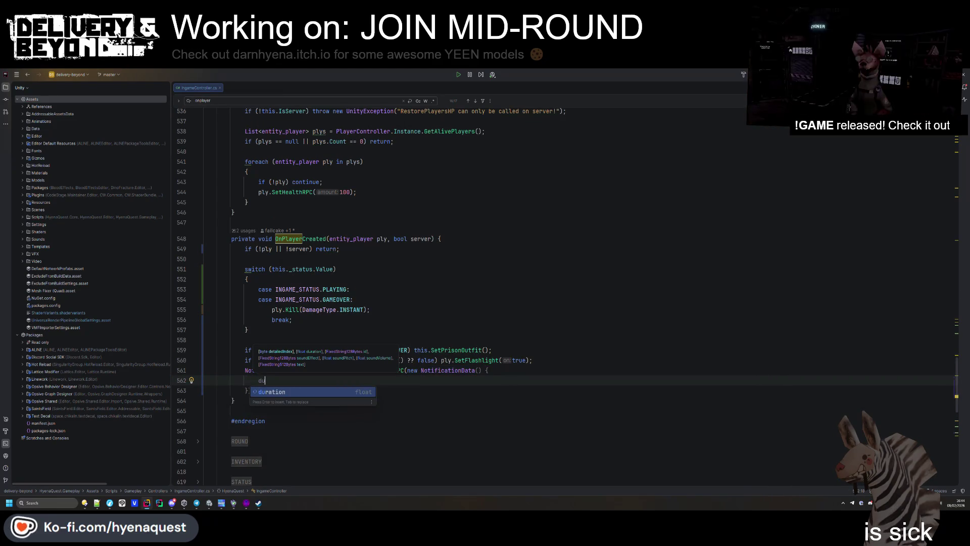
{"action": "type", "text": "ration = 5,"}
{"action": "key", "text": "Return"}
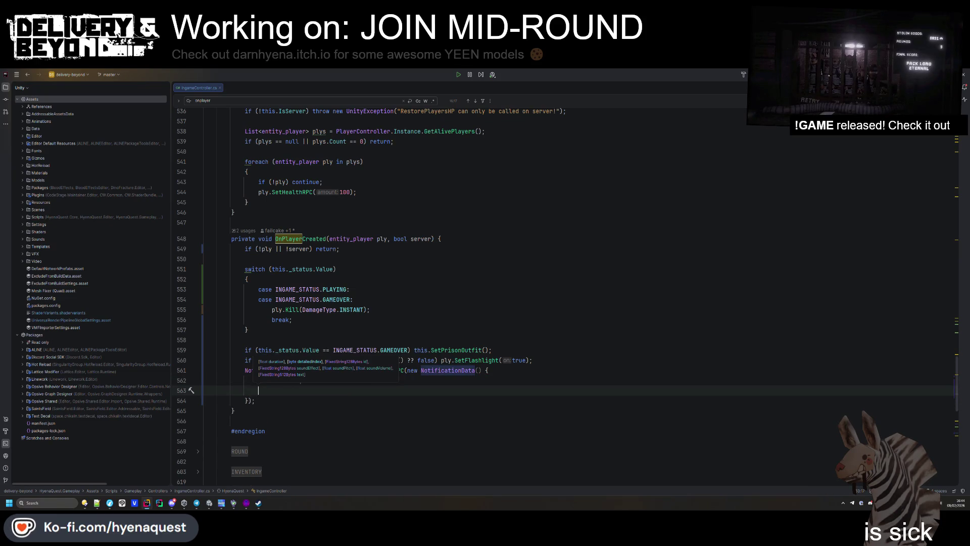
{"action": "type", "text": "id = \"playe"}
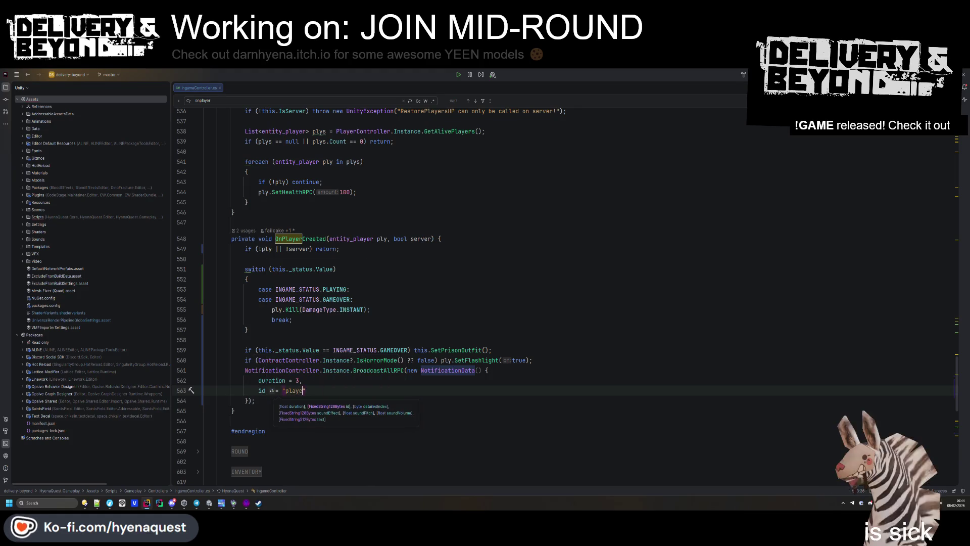
{"action": "type", "text": "r-join"}
{"action": "key", "text": "alt+shift+Up"}
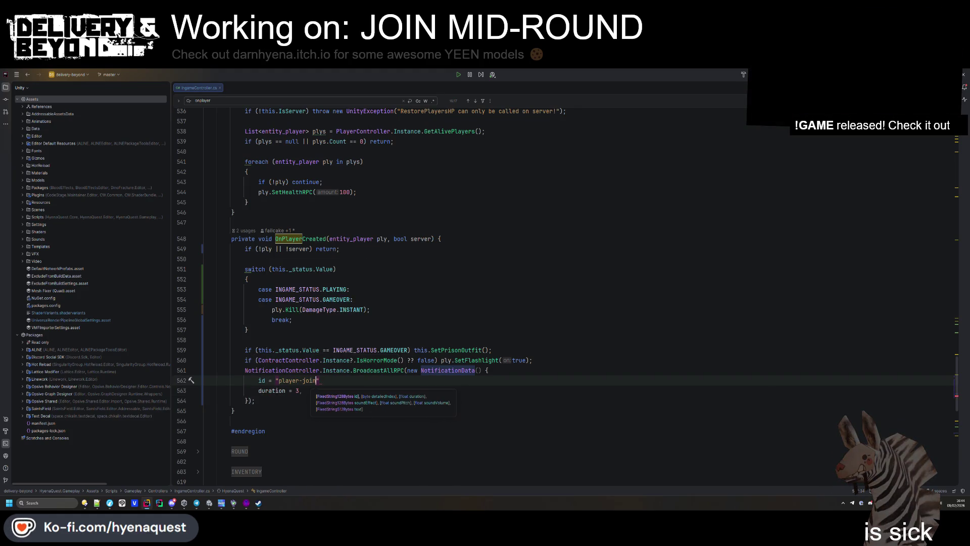
{"action": "type", "text": "-{}\""}
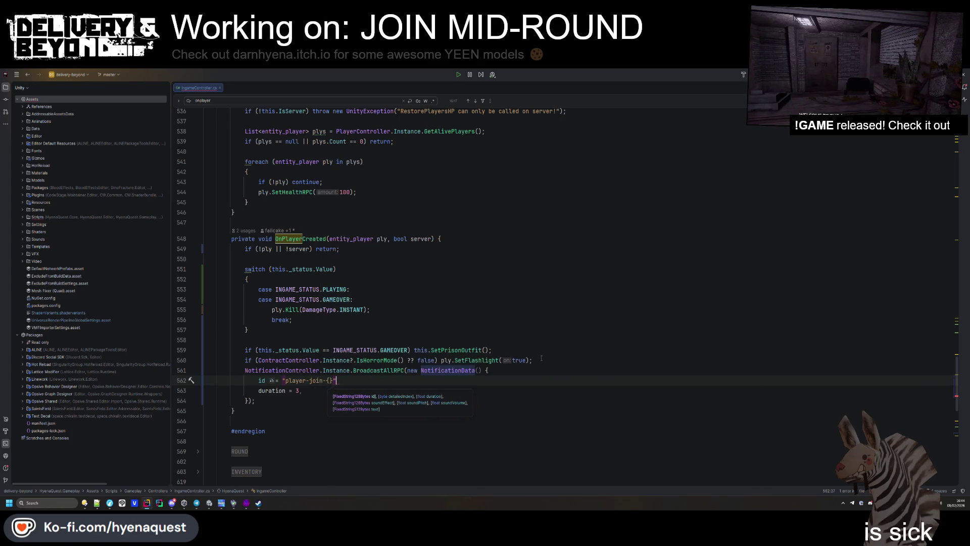
{"action": "type", "text": ","}
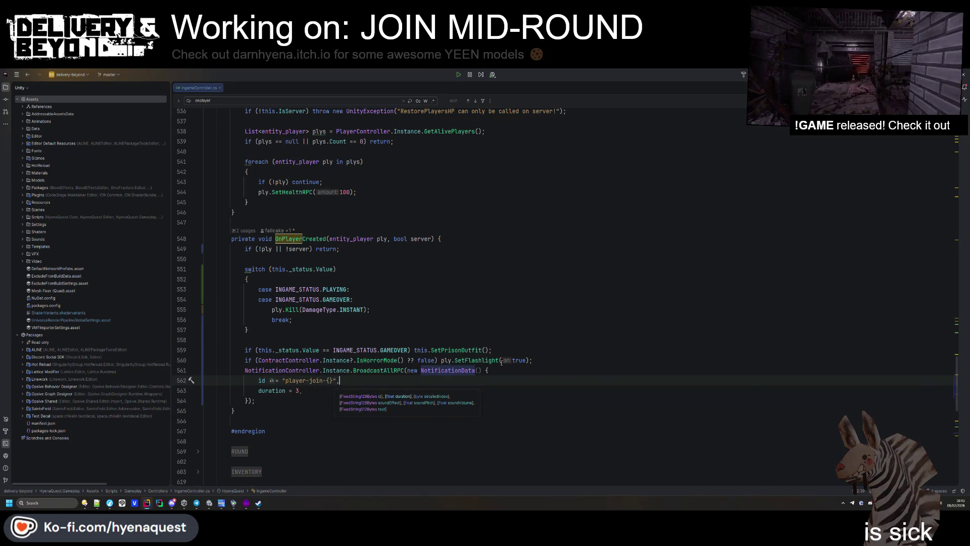
{"action": "key", "text": "Left"}
{"action": "key", "text": "Left"}
{"action": "key", "text": "Left"}
{"action": "key", "text": "alt+Return"}
{"action": "key", "text": "Return"}
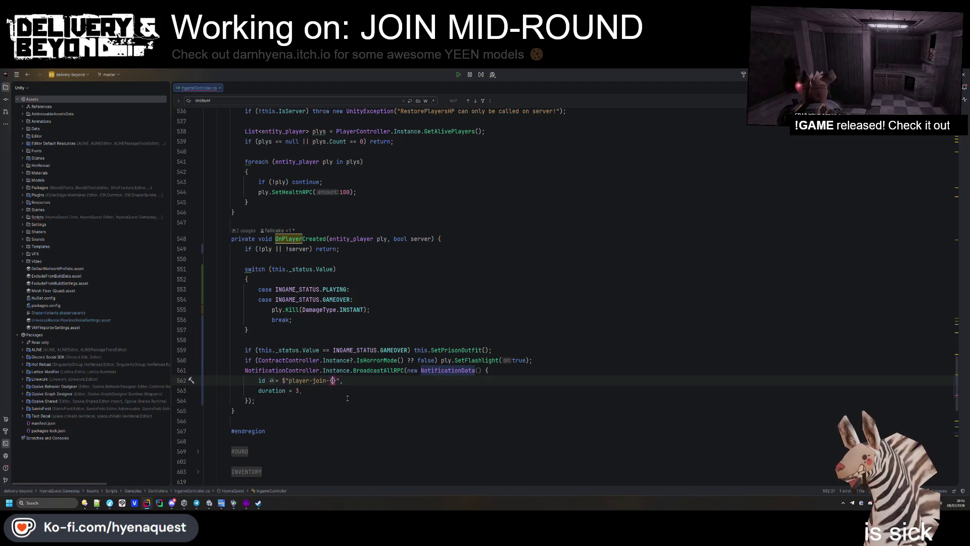
{"action": "type", "text": "ply.getid"}
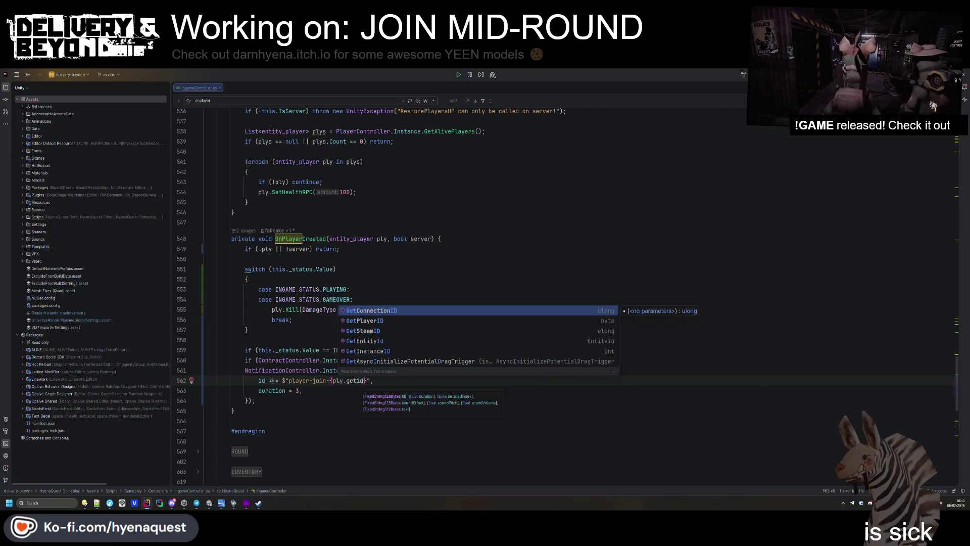
{"action": "key", "text": "Return"}
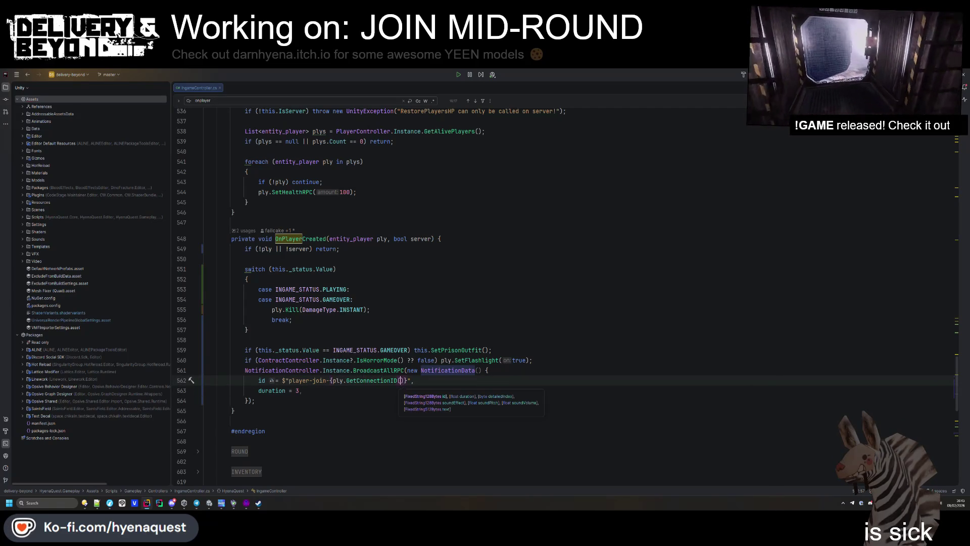
- Add the text field $"##{ply.GetPlayerName()}" to the notification data
{"action": "key", "text": "Down"}
{"action": "key", "text": "End"}
{"action": "key", "text": "Return"}
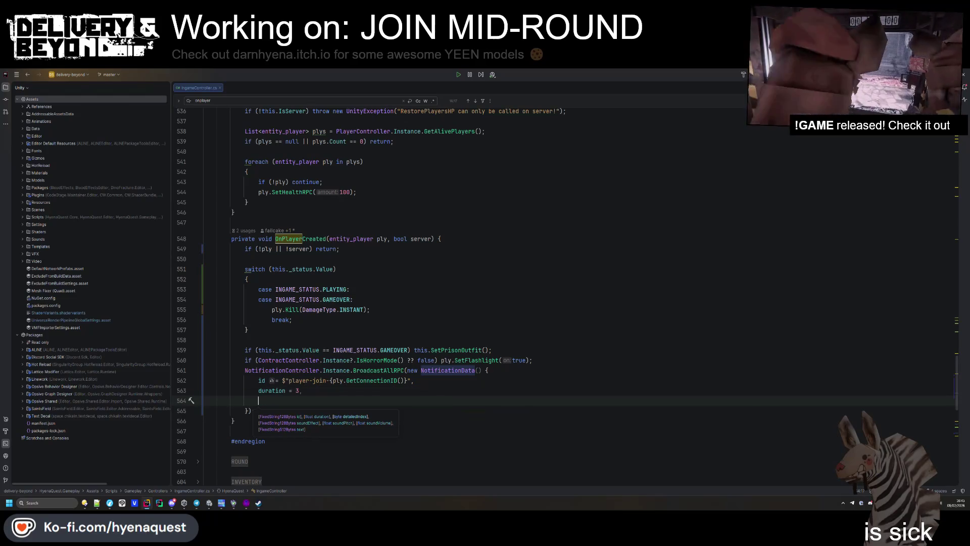
{"action": "type", "text": "text = "}
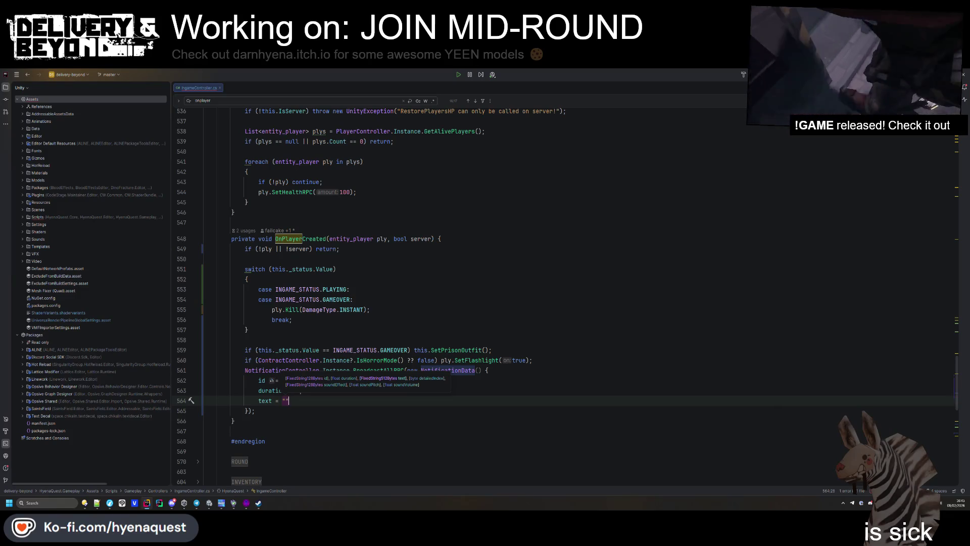
{"action": "type", "text": "\""}
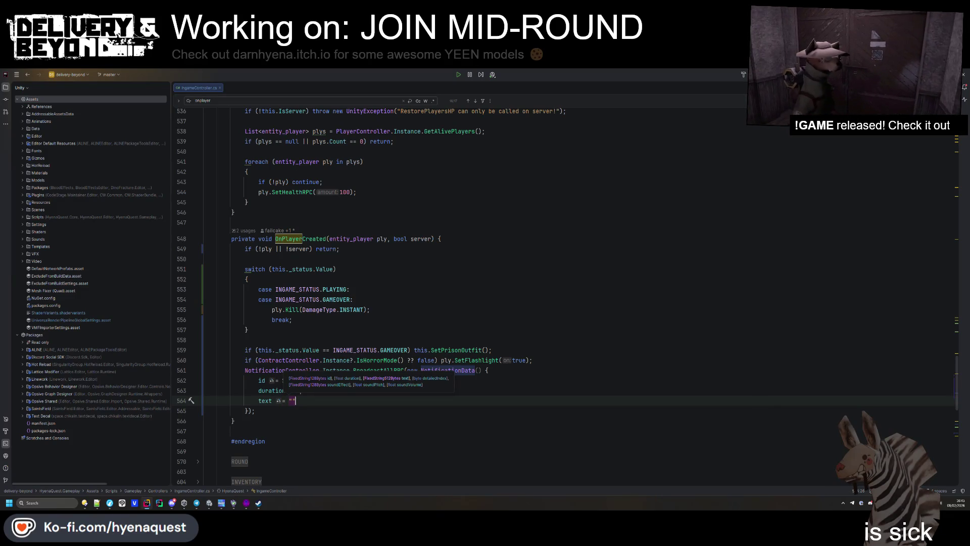
{"action": "key", "text": "Left"}
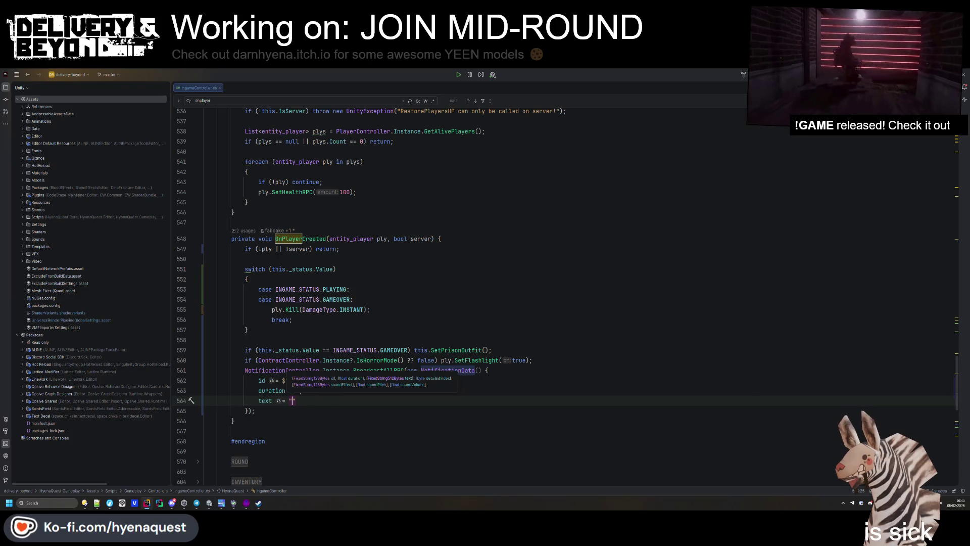
{"action": "type", "text": "$${"}
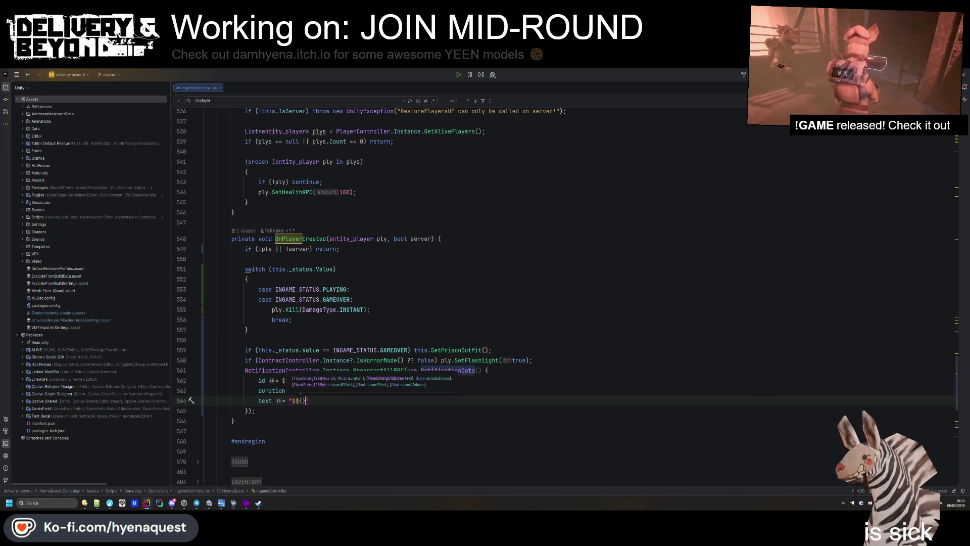
{"action": "key", "text": "BackSpace"}
{"action": "type", "text": "$"}
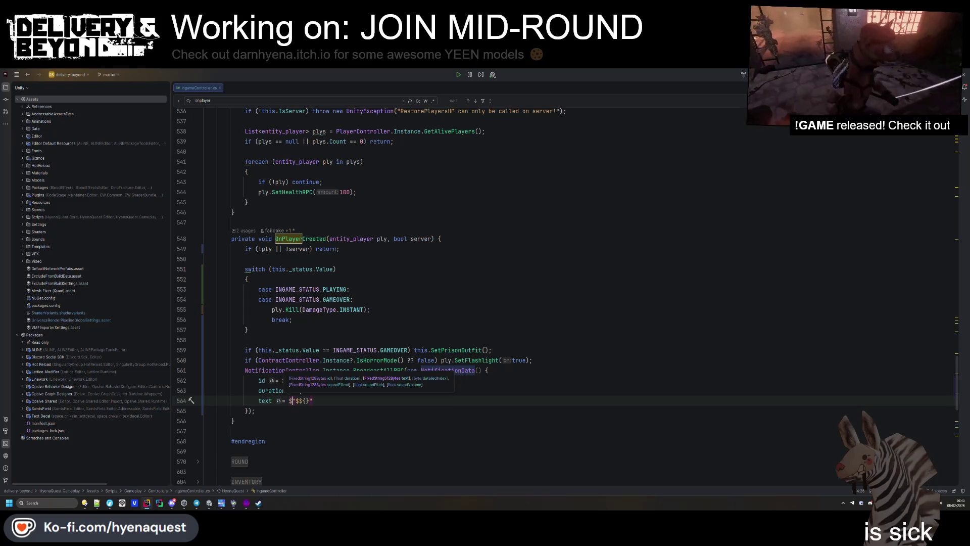
{"action": "key", "text": "Right"}
{"action": "key", "text": "Delete"}
{"action": "type", "text": "\""}
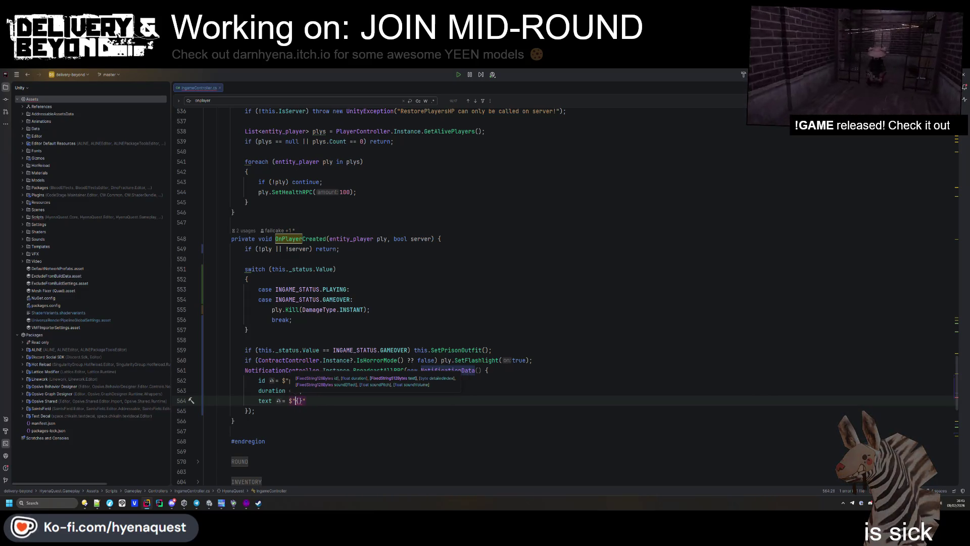
{"action": "type", "text": "##{"}
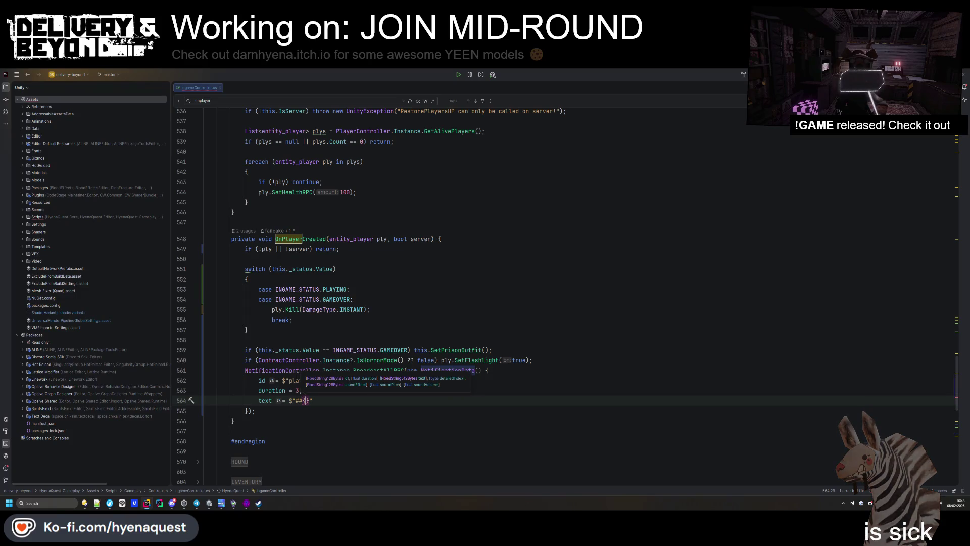
{"action": "type", "text": "ply.getname"}
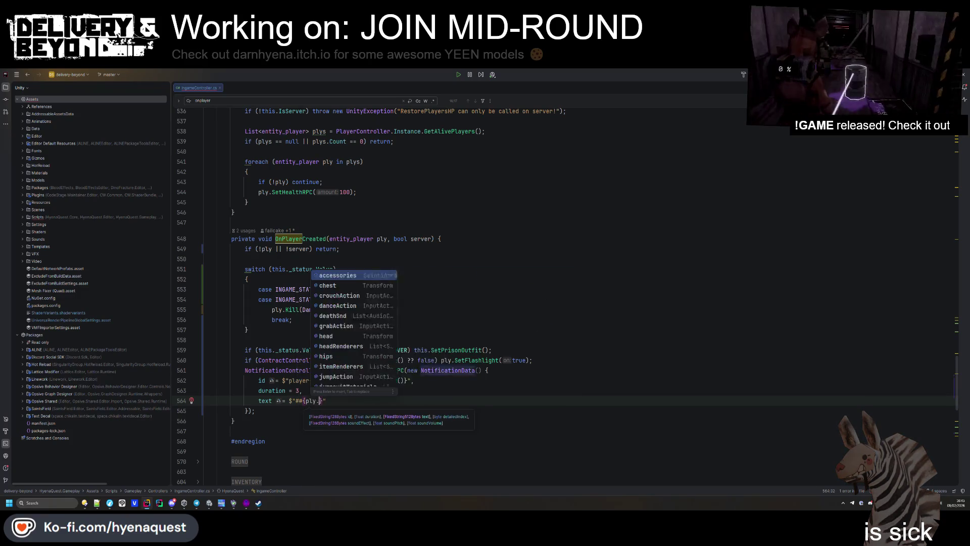
{"action": "key", "text": "Return"}
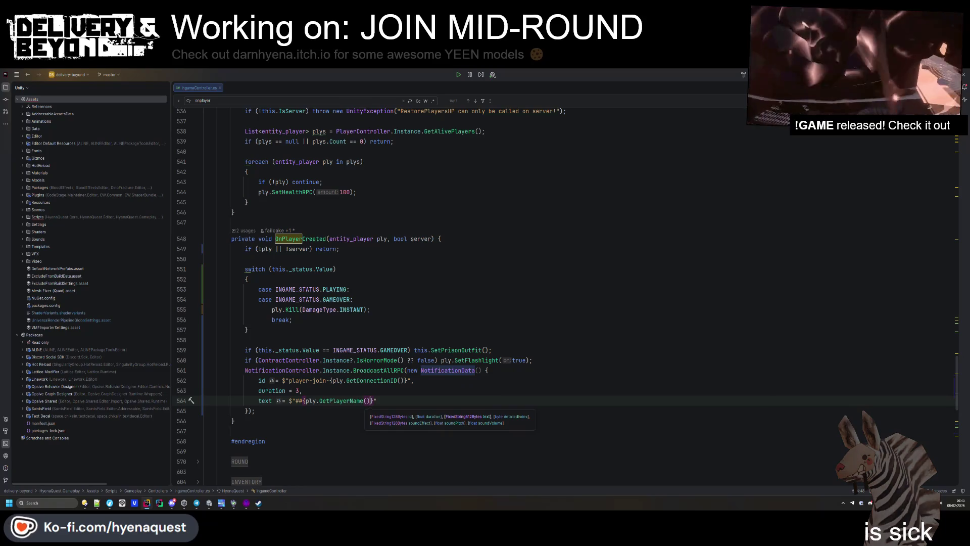
- Look over the OnPlayerCreated method and the finished BroadcastAllRPC call
{"action": "left_click", "coordinate": [315, 238]}
{"action": "double_click", "coordinate": [316, 238]}
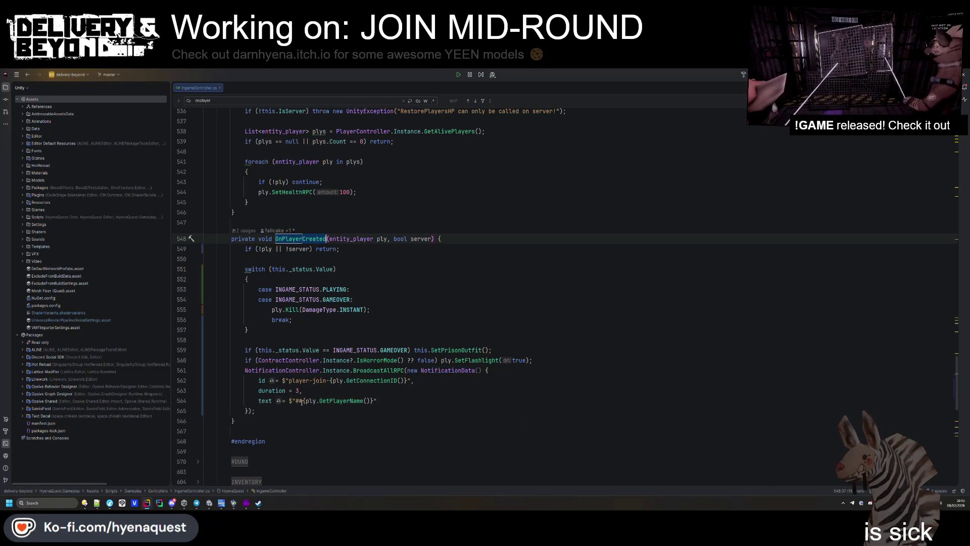
{"action": "left_click", "coordinate": [287, 413]}
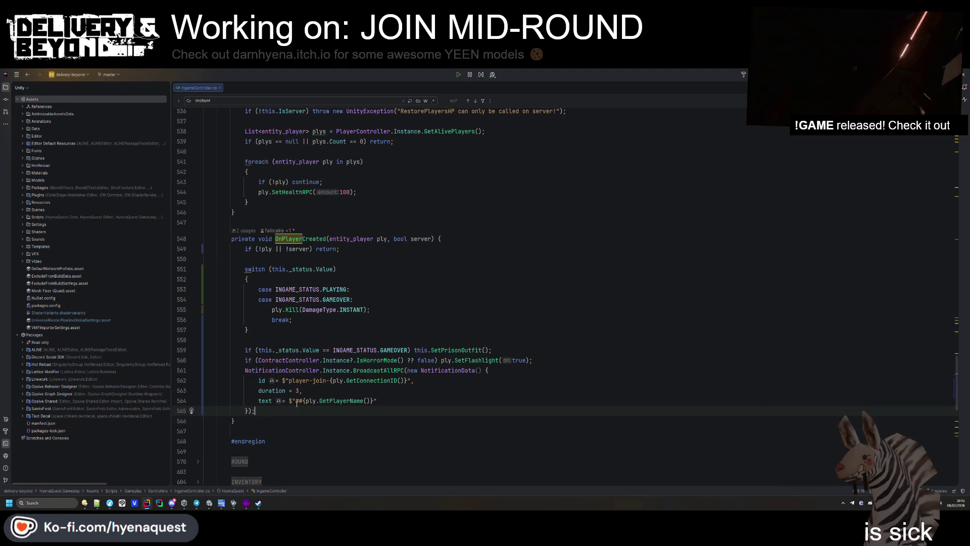
{"action": "left_click", "coordinate": [296, 401]}
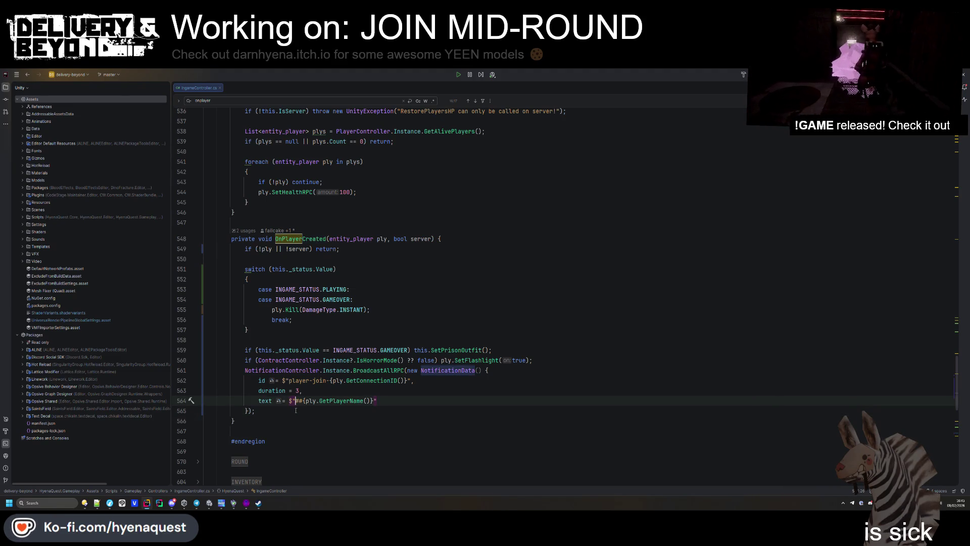
{"action": "left_click", "coordinate": [350, 370]}
{"action": "type", "text": "?"}
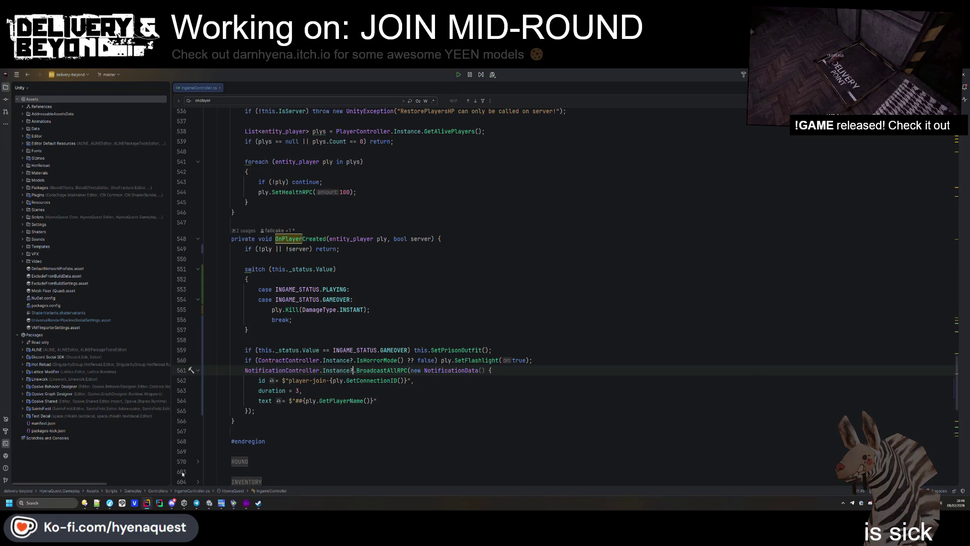
{"action": "mouse_move", "coordinate": [97, 502]}
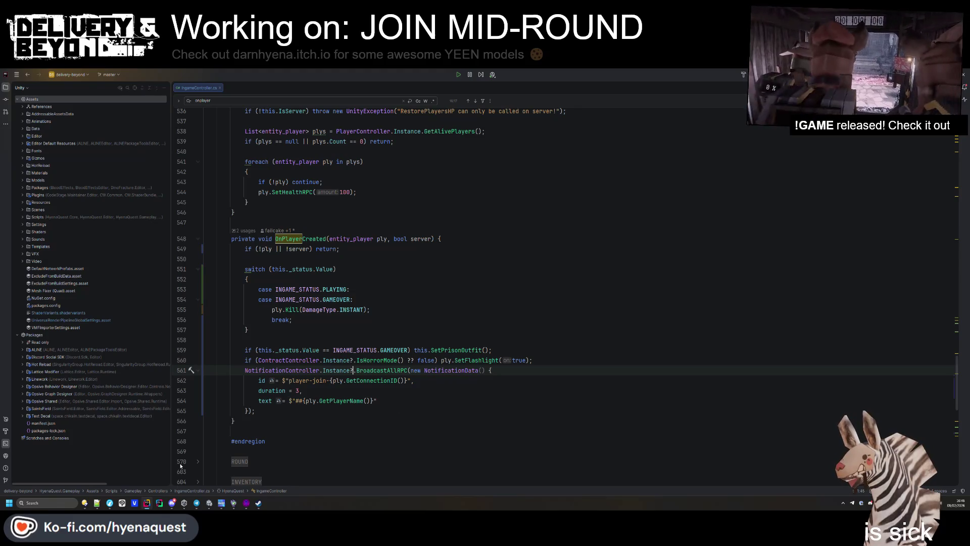
{"action": "key", "text": "alt+Tab"}
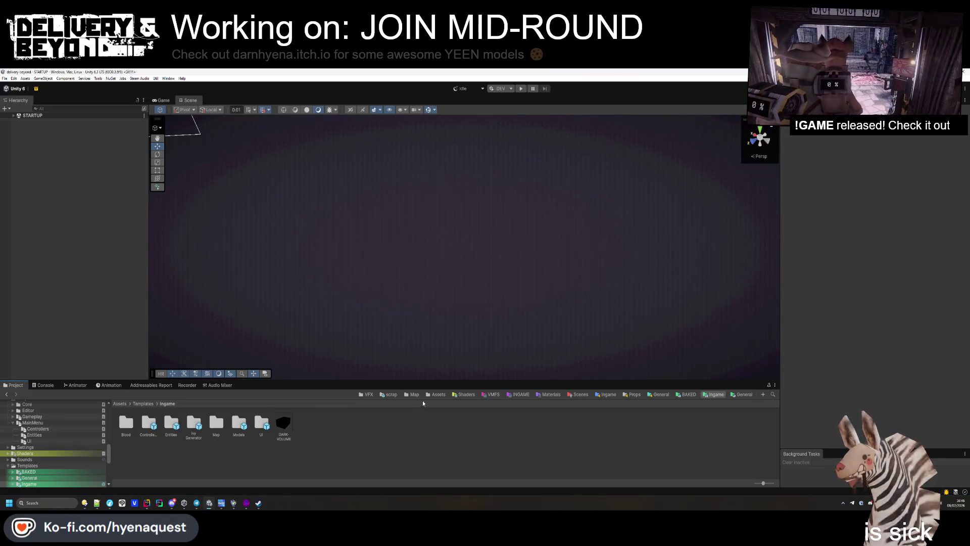
- Browse to Assets/Data/Localization and open the LOCALE-STRING table in the Table Editor
{"action": "left_click", "coordinate": [436, 394]}
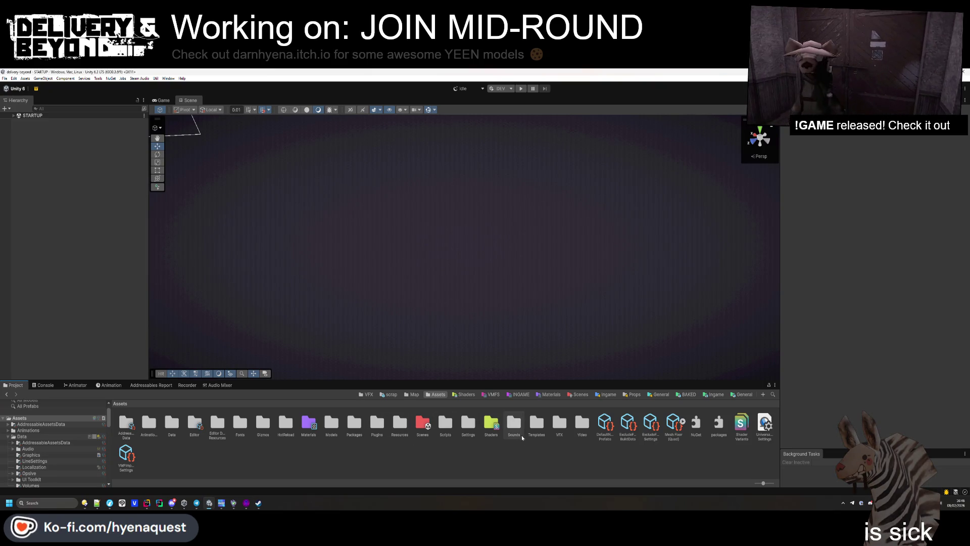
{"action": "double_click", "coordinate": [172, 423]}
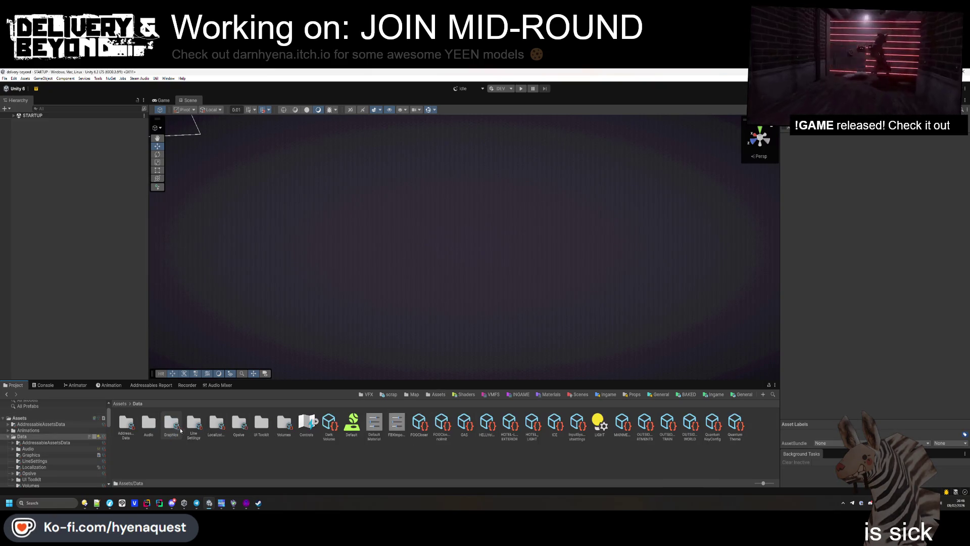
{"action": "double_click", "coordinate": [221, 433]}
{"action": "left_click", "coordinate": [327, 427]}
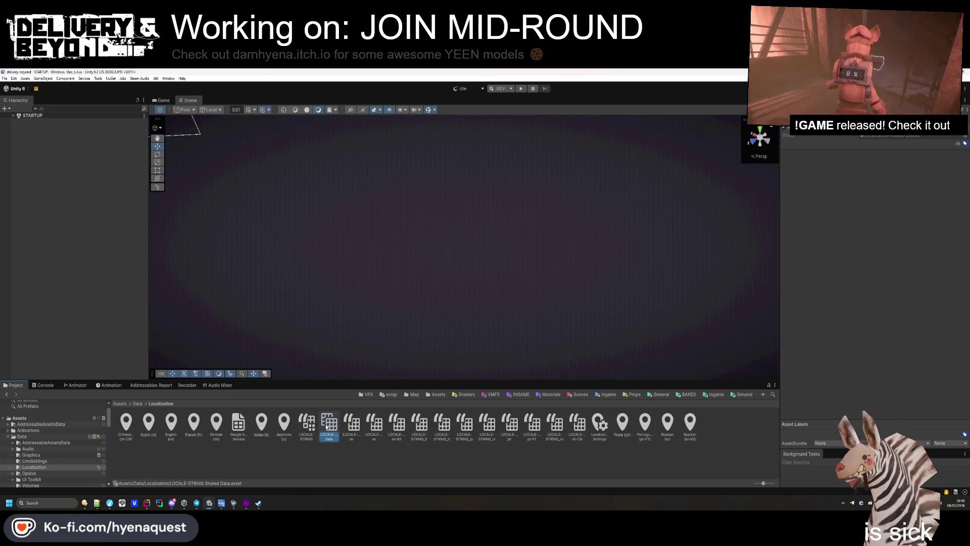
{"action": "left_click", "coordinate": [306, 423]}
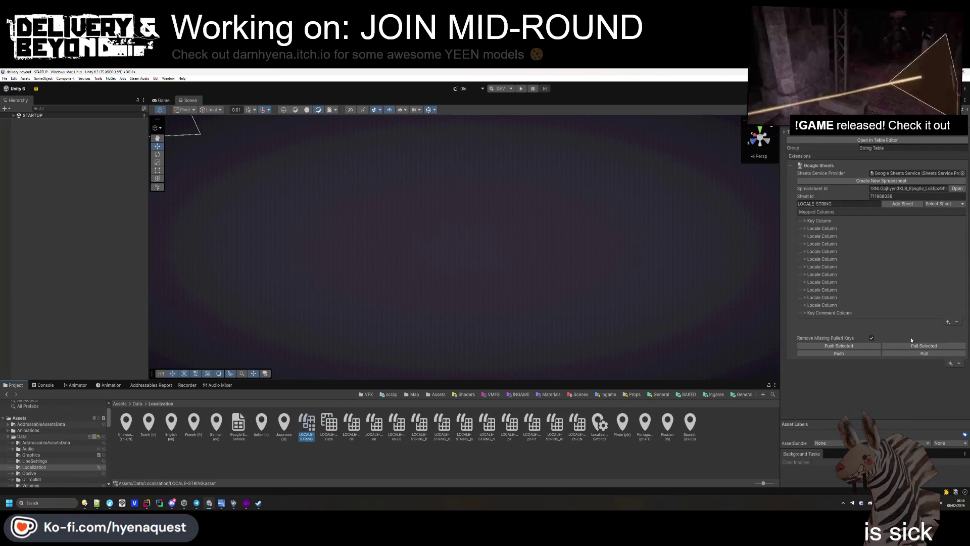
{"action": "left_click", "coordinate": [877, 140]}
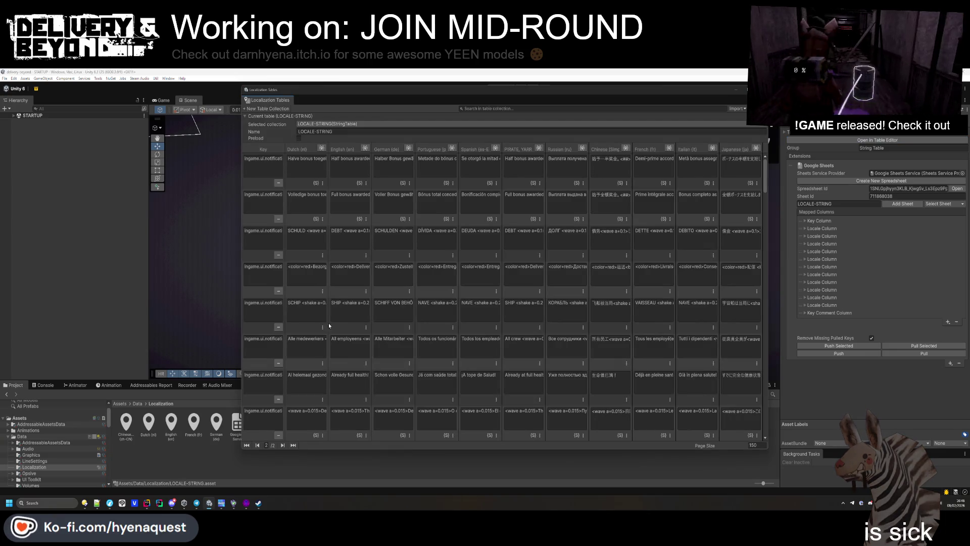
- Add a new entry at the bottom of LOCALE-STRING and rename its key to end in player-join
{"action": "scroll", "coordinate": [265, 349], "scroll_direction": "down", "scroll_amount": 5}
{"action": "scroll", "coordinate": [268, 356], "scroll_direction": "down", "scroll_amount": 10}
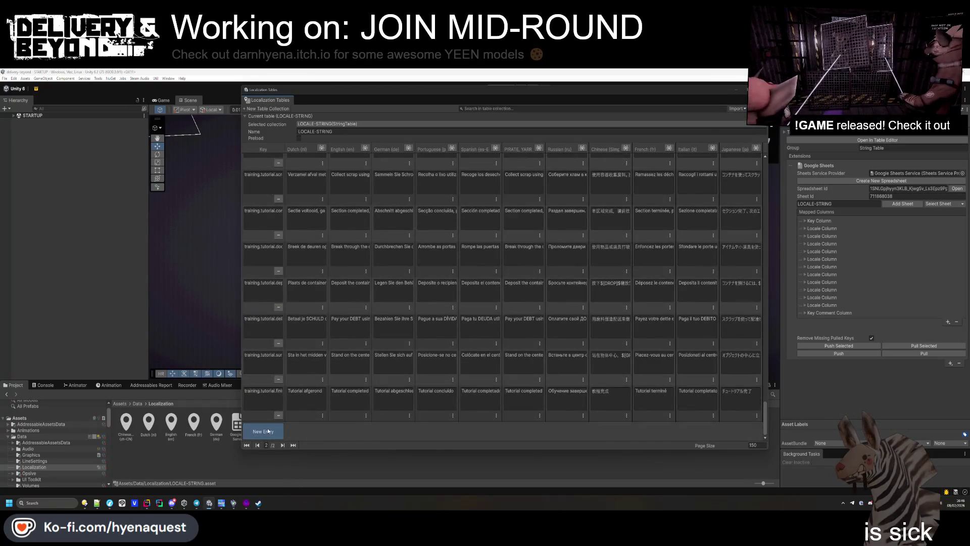
{"action": "left_click", "coordinate": [262, 431]}
{"action": "key", "text": "ctrl+v"}
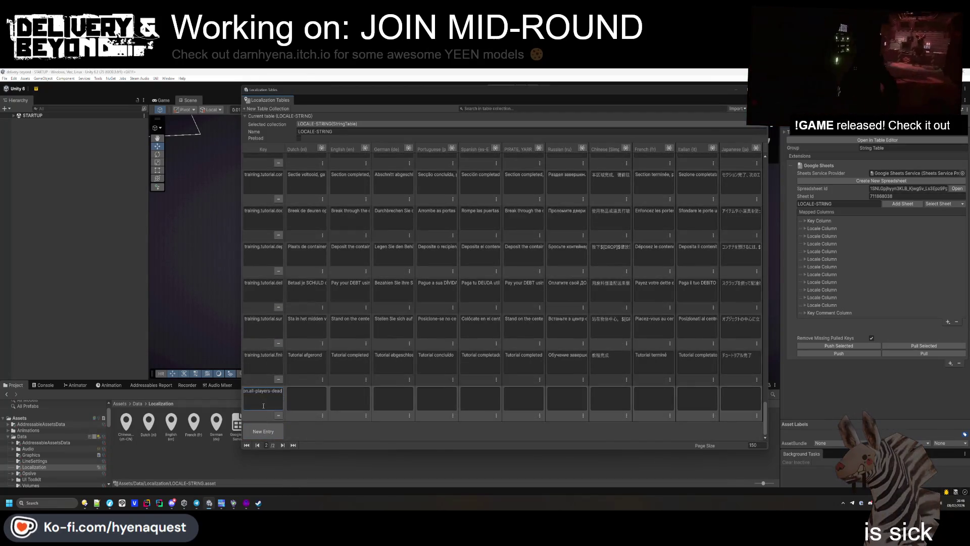
{"action": "key", "text": "ctrl+a"}
{"action": "type", "text": "player-join"}
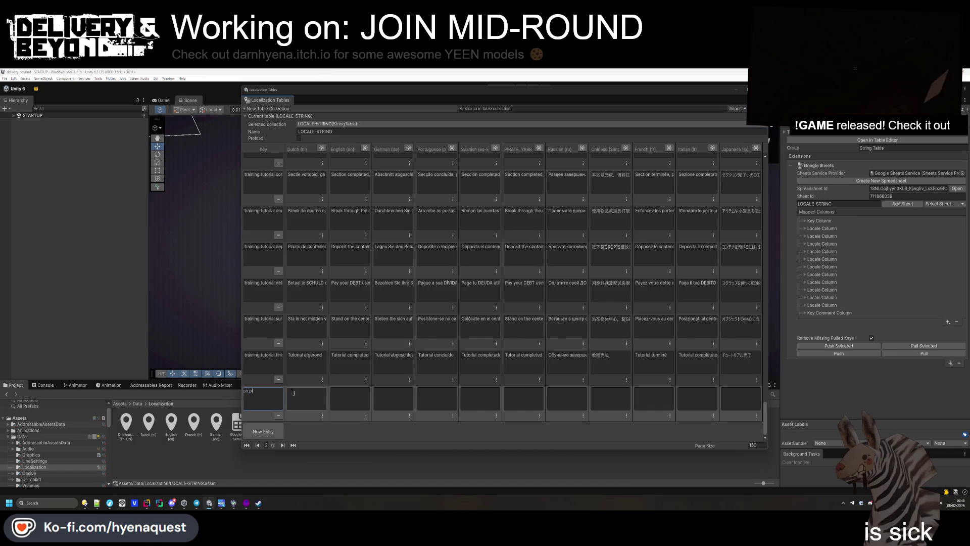
{"action": "left_click", "coordinate": [294, 392]}
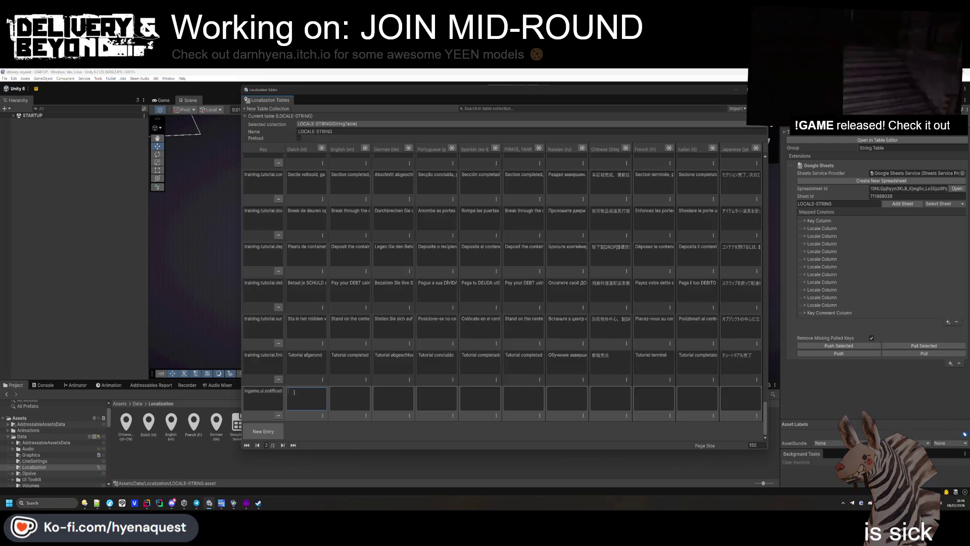
- Enter '{name} joined the company' as the entry's English text and copy it
{"action": "left_click", "coordinate": [356, 398]}
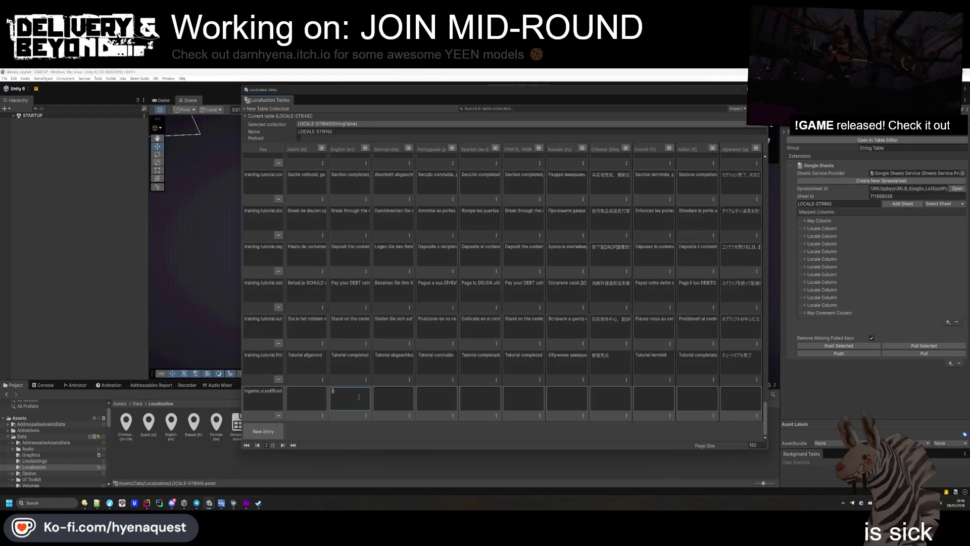
{"action": "type", "text": "name}"}
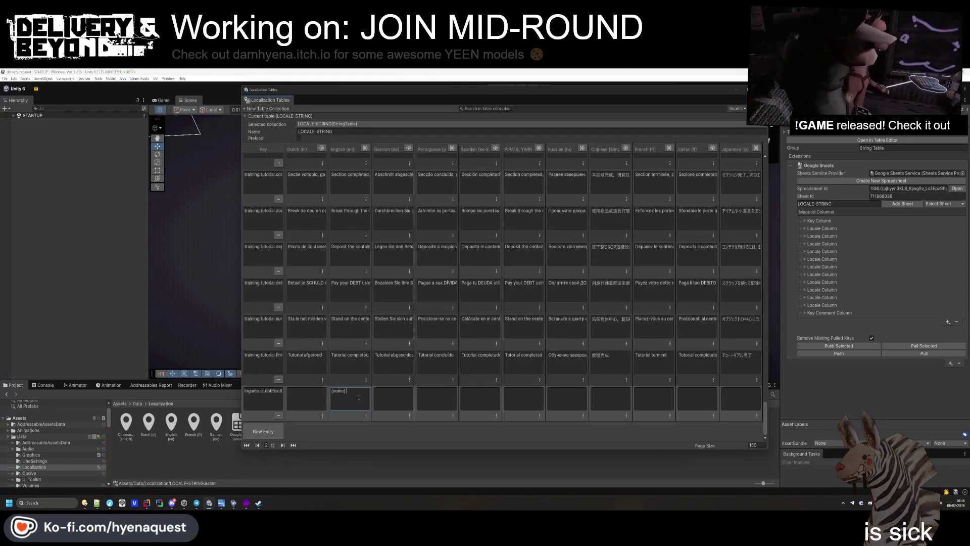
{"action": "type", "text": " joined the"}
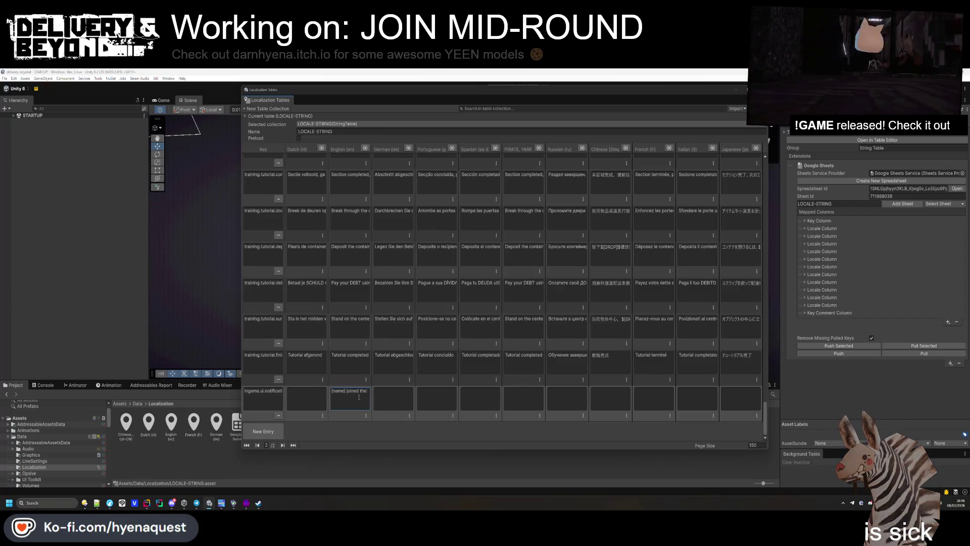
{"action": "type", "text": " gang"}
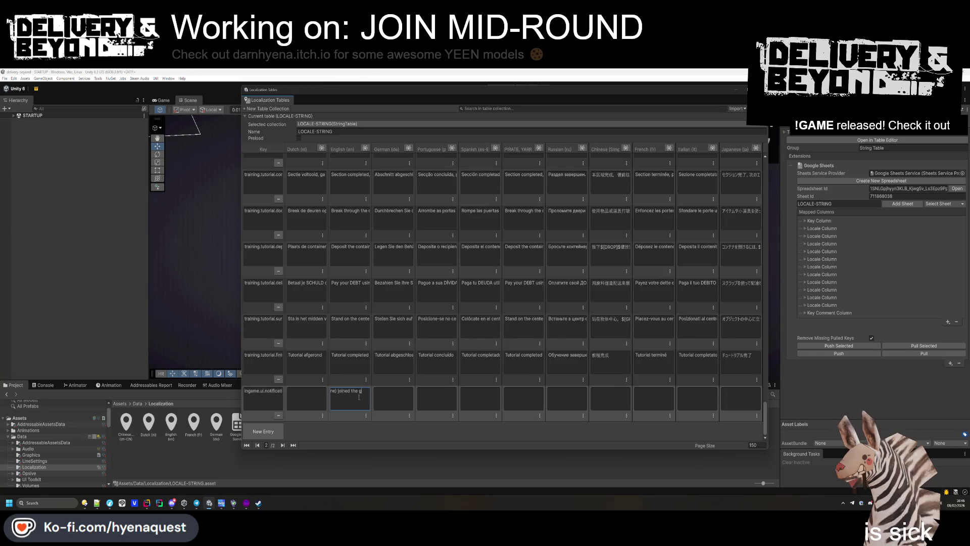
{"action": "key", "text": "Home"}
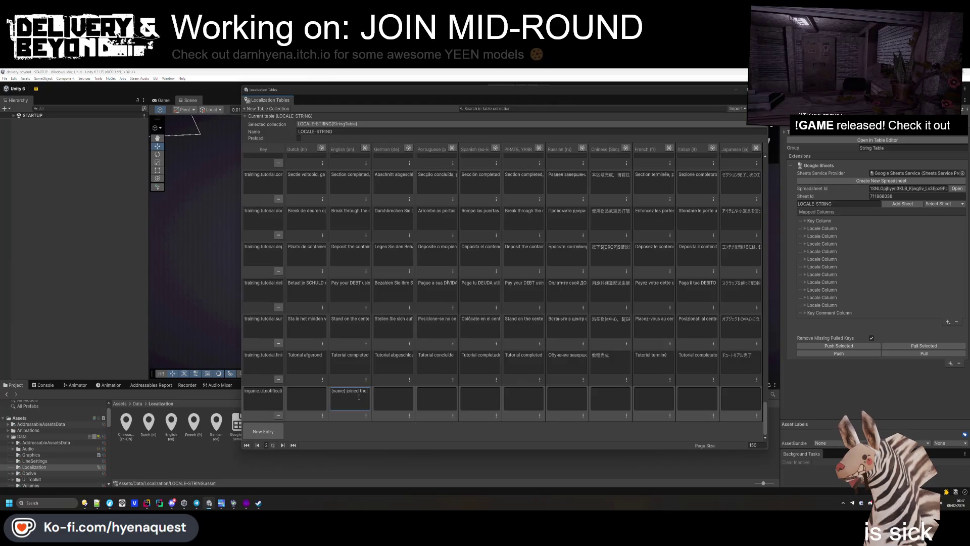
{"action": "type", "text": "mpany"}
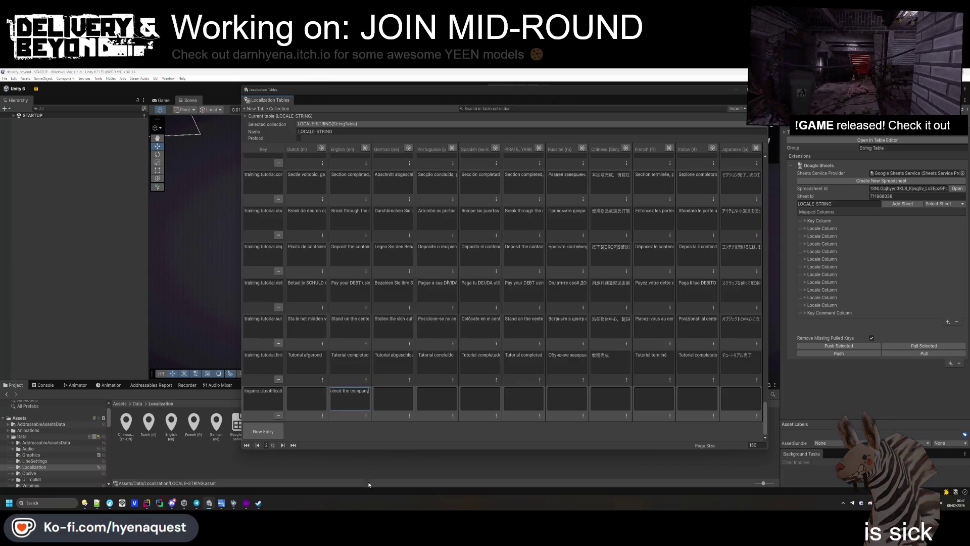
{"action": "left_click", "coordinate": [402, 404]}
{"action": "key", "text": "shift+Tab"}
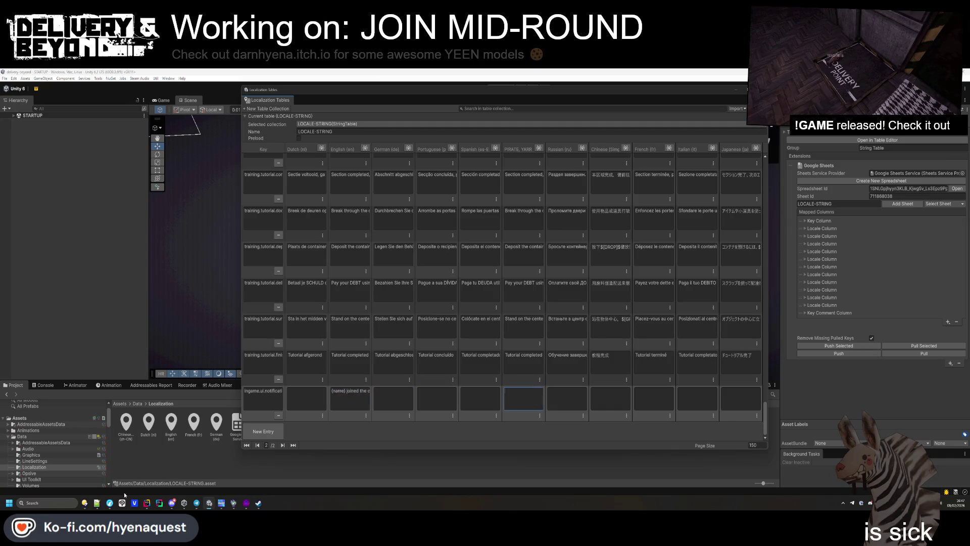
{"action": "left_click", "coordinate": [110, 467]}
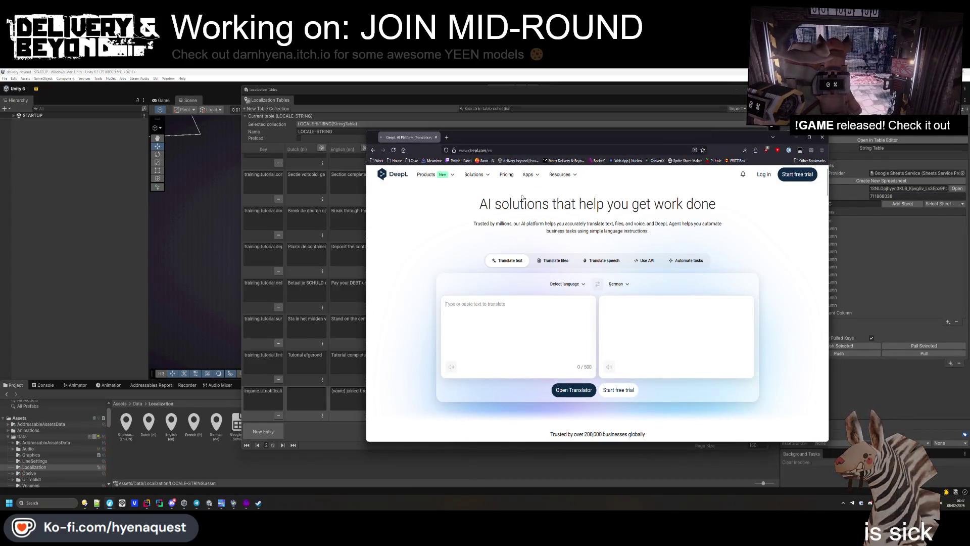
- Translate the pasted sentence into Russian with DeepL's Classic model and copy the result
{"action": "mouse_move", "coordinate": [440, 186]}
{"action": "left_click", "coordinate": [573, 389]}
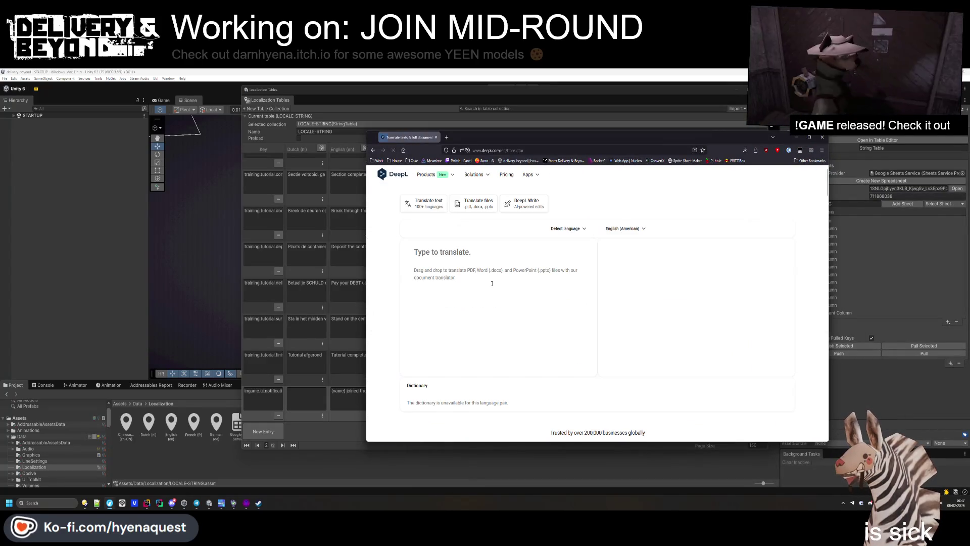
{"action": "type", "text": "{name} joined the company"}
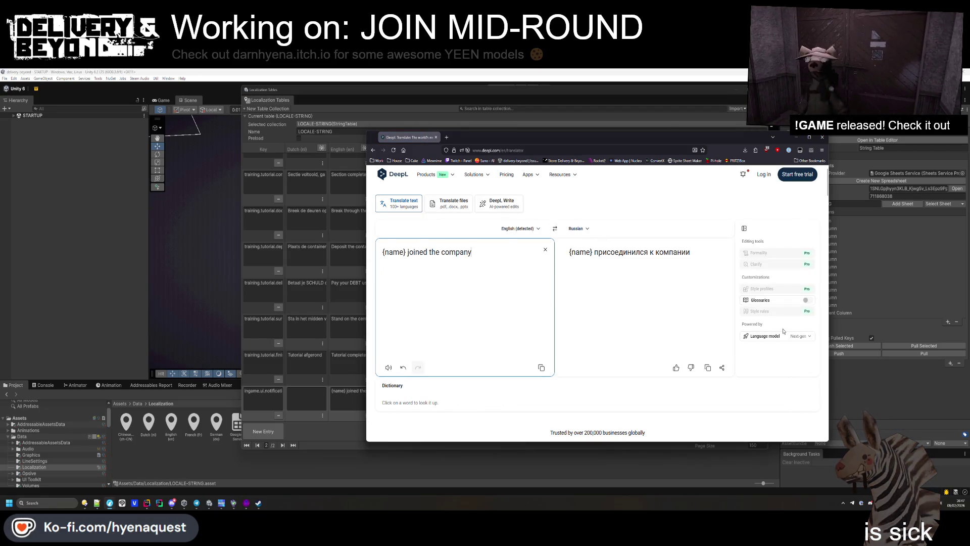
{"action": "left_click", "coordinate": [801, 336]}
{"action": "left_click", "coordinate": [778, 359]}
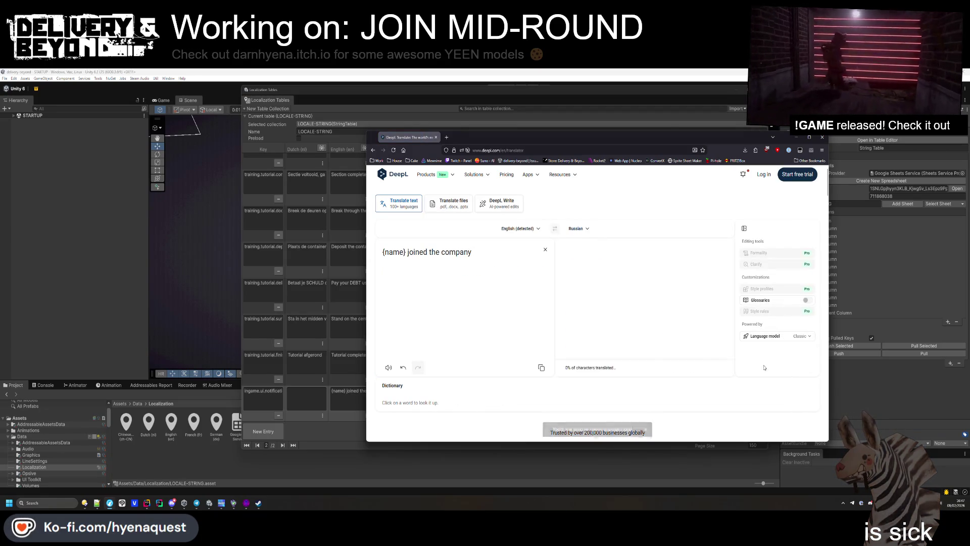
{"action": "left_click", "coordinate": [611, 251]}
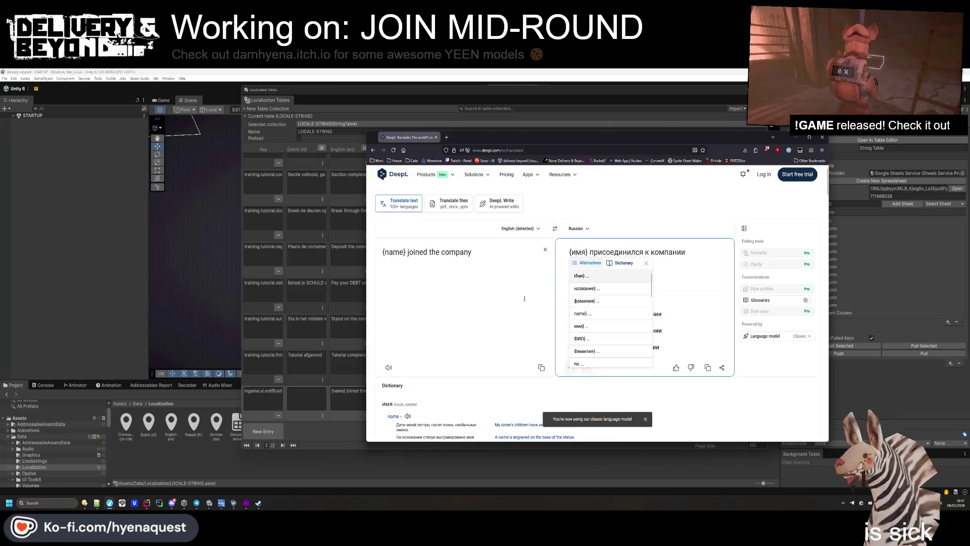
{"action": "left_click", "coordinate": [471, 297]}
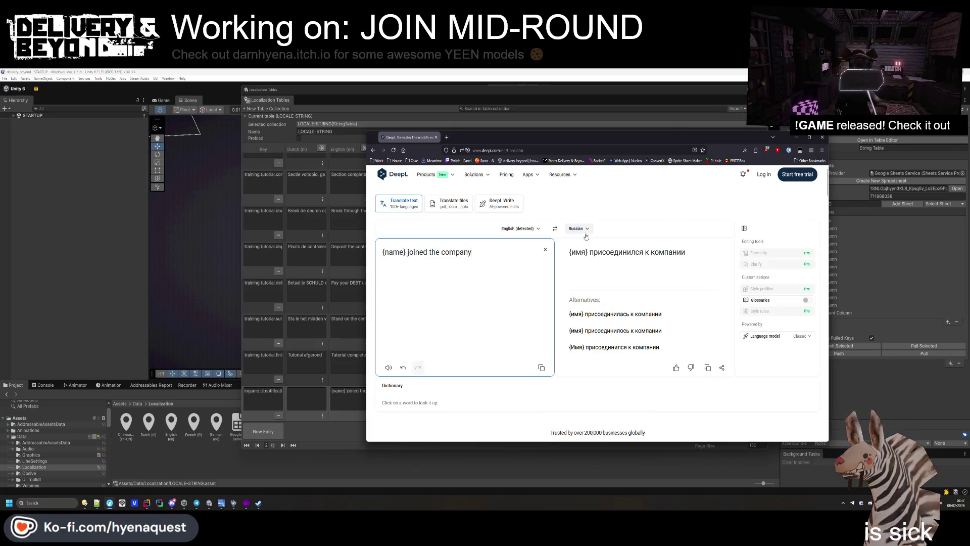
{"action": "left_click_drag", "start_coordinate": [705, 259], "coordinate": [567, 252]}
{"action": "key", "text": "ctrl+c"}
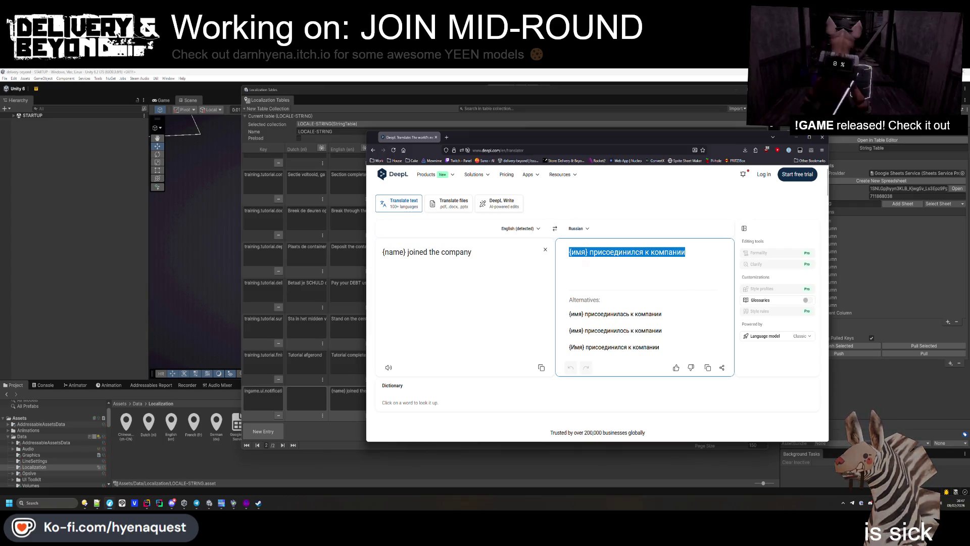
{"action": "left_click", "coordinate": [338, 417]}
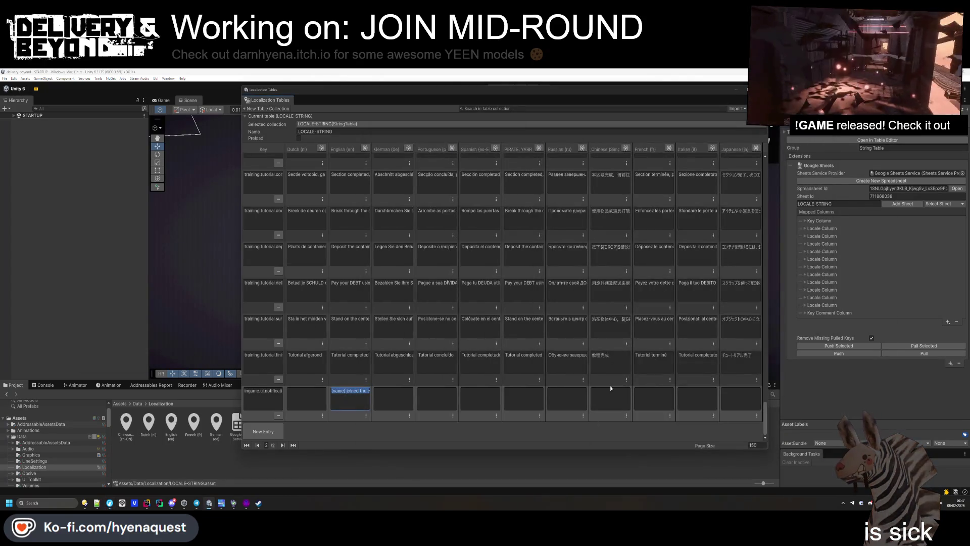
- Paste the Russian translation into the new row and copy DeepL's Japanese translation
{"action": "left_click", "coordinate": [697, 399]}
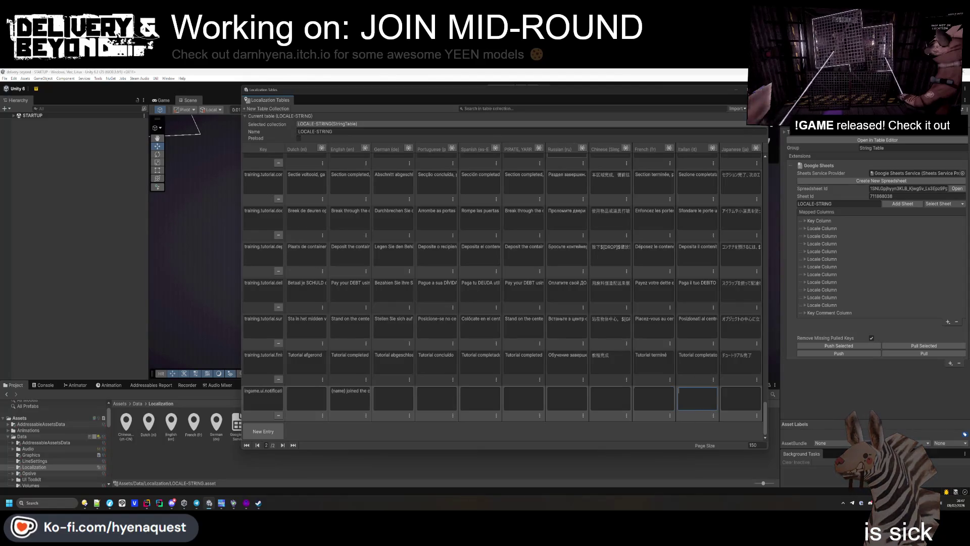
{"action": "left_click", "coordinate": [566, 399]}
{"action": "key", "text": "ctrl+v"}
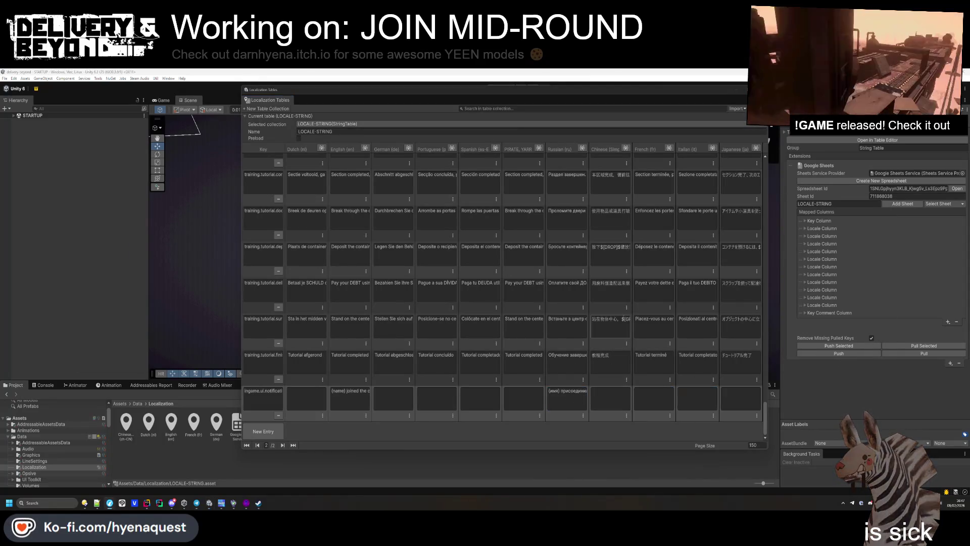
{"action": "key", "text": "alt+Tab"}
{"action": "left_click", "coordinate": [588, 228]}
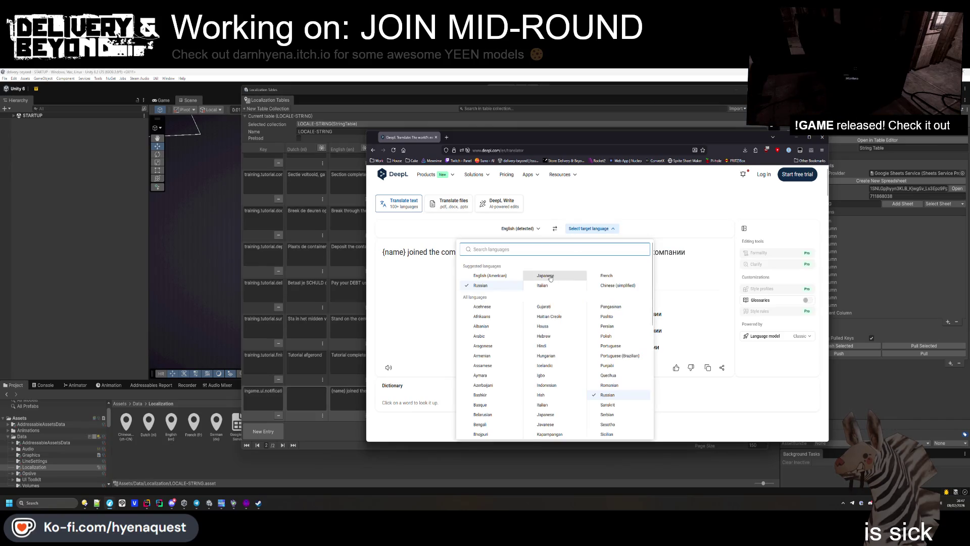
{"action": "left_click", "coordinate": [550, 278]}
{"action": "left_click", "coordinate": [628, 282]}
{"action": "key", "text": "ctrl+a"}
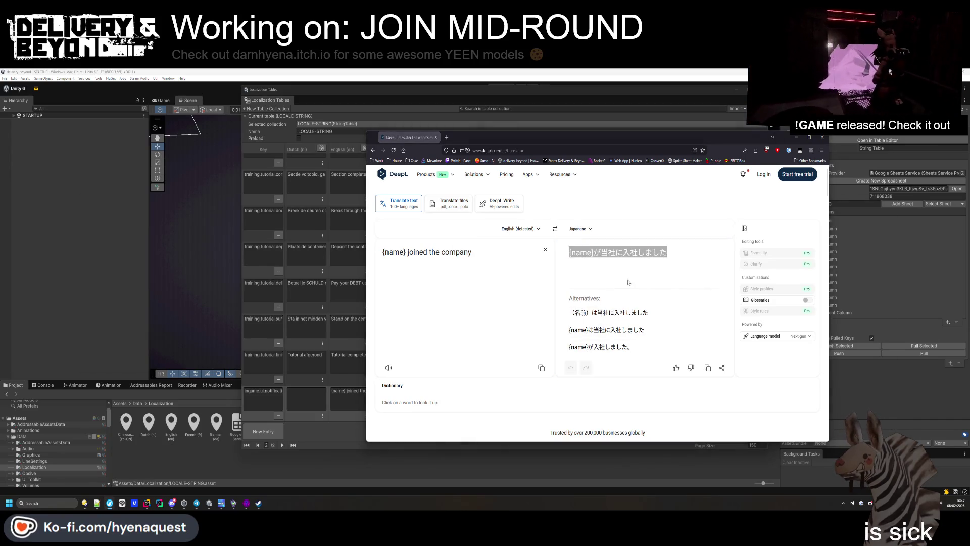
{"action": "key", "text": "alt+Tab"}
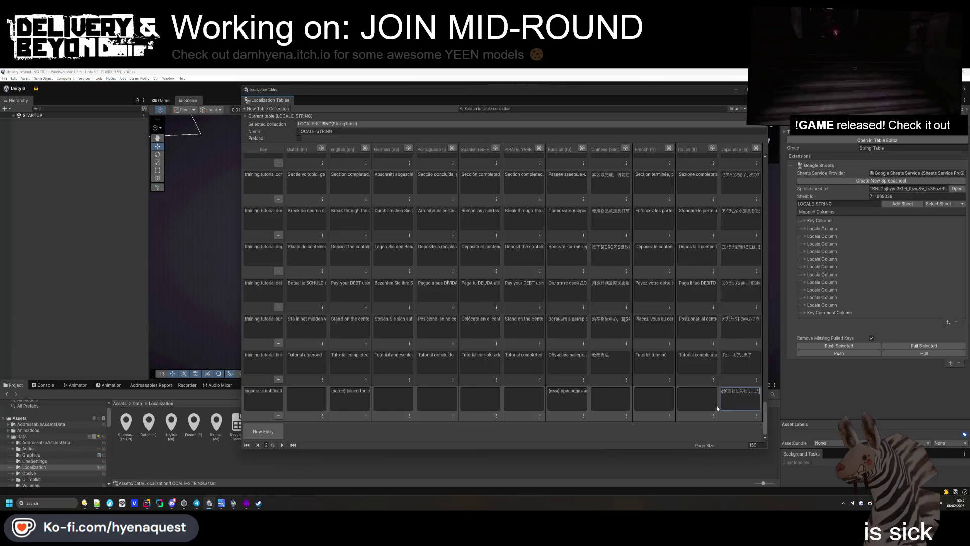
- Mark the player-join entry as a Smart String from the Japanese cell's options menu
{"action": "left_click", "coordinate": [756, 415]}
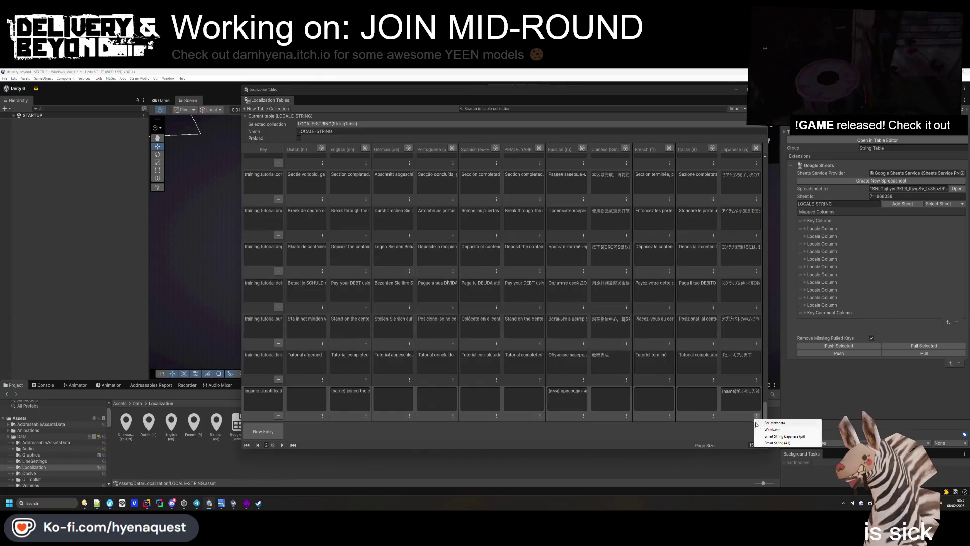
{"action": "left_click", "coordinate": [778, 422]}
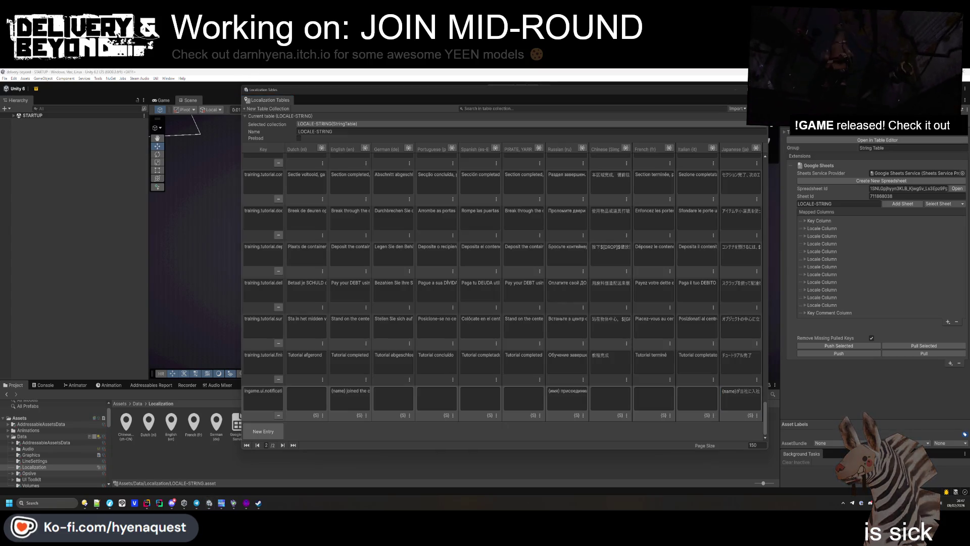
{"action": "key", "text": "alt+Tab"}
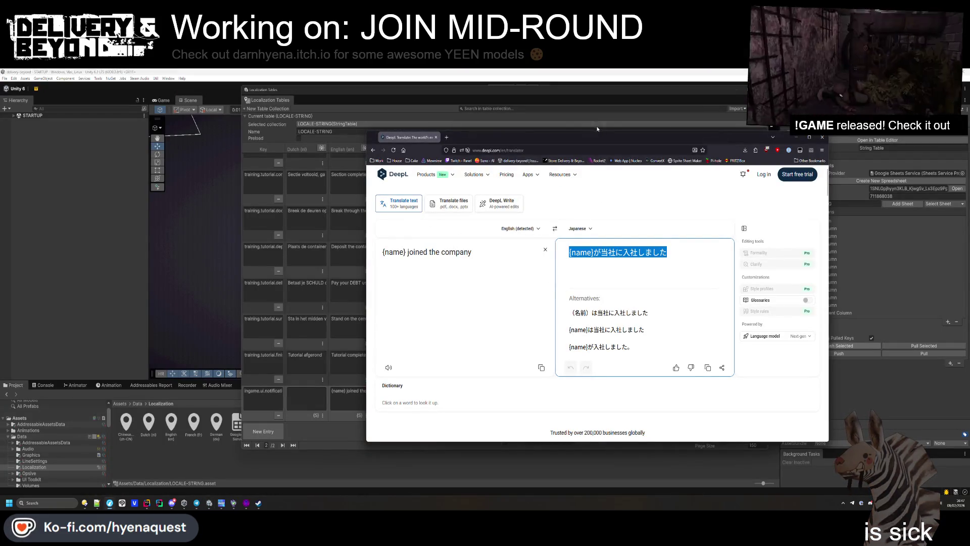
{"action": "key", "text": "alt+Tab"}
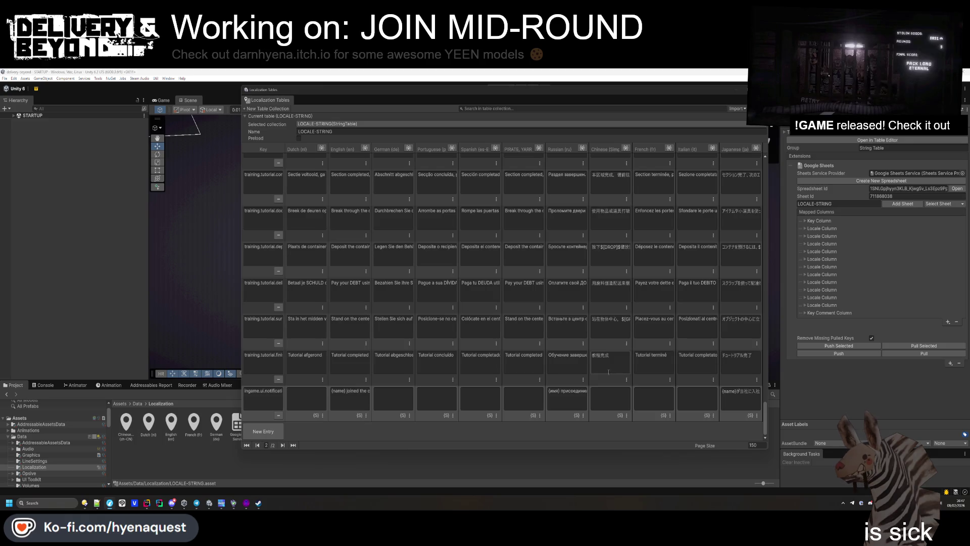
- Commit the Italian translation and paste the French and Chinese translations
{"action": "key", "text": "Return"}
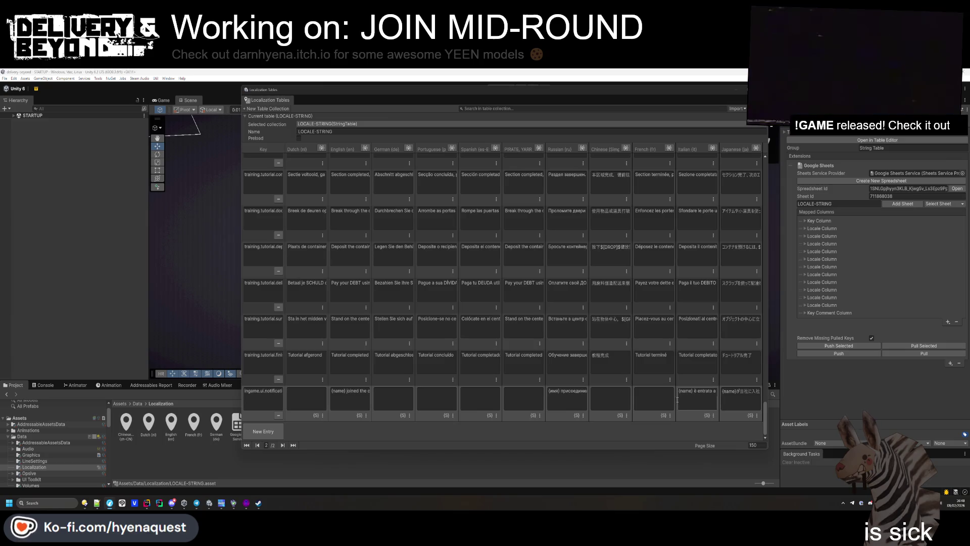
{"action": "left_click", "coordinate": [654, 398]}
{"action": "key", "text": "ctrl+v"}
{"action": "key", "text": "Return"}
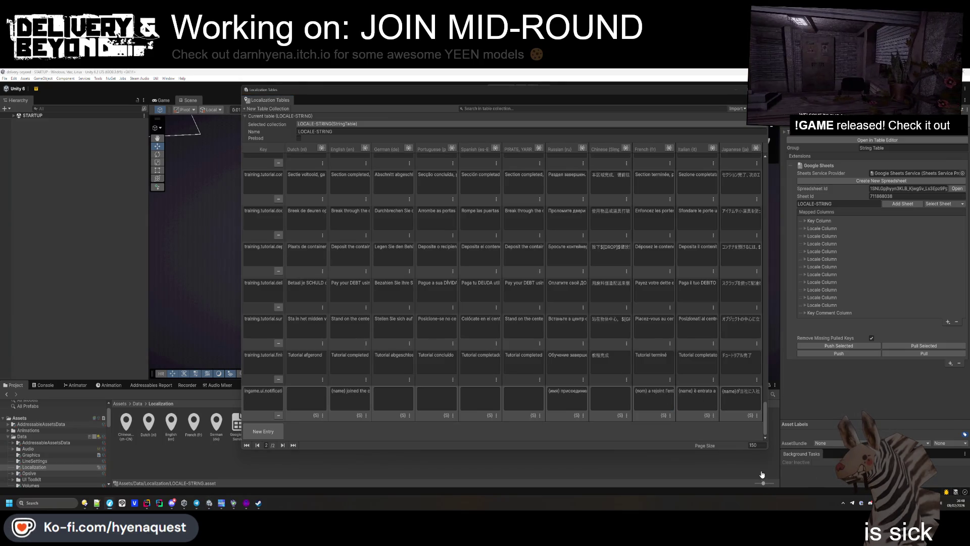
{"action": "left_click", "coordinate": [610, 399]}
{"action": "key", "text": "ctrl+v"}
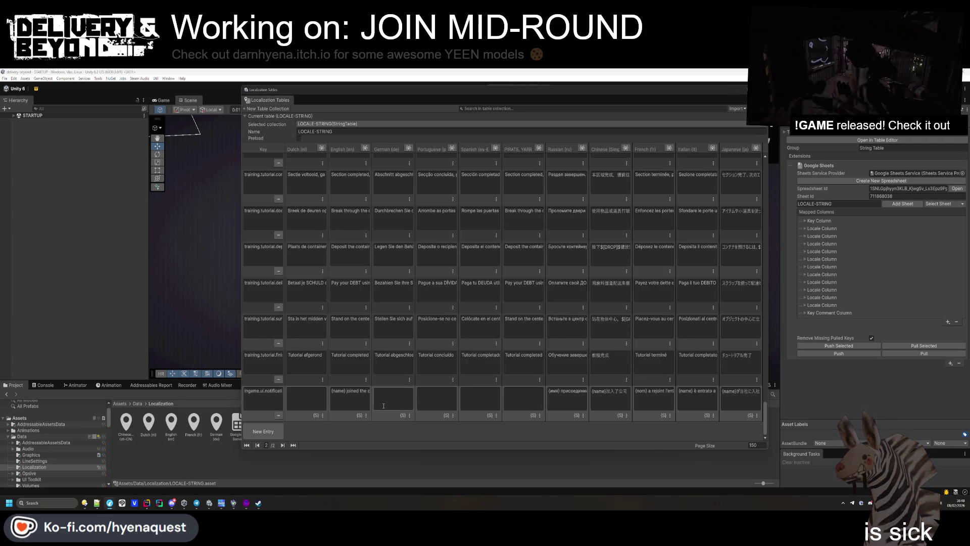
- Tidy the Portuguese translation by deleting the words 'para a'
{"action": "left_click", "coordinate": [476, 395]}
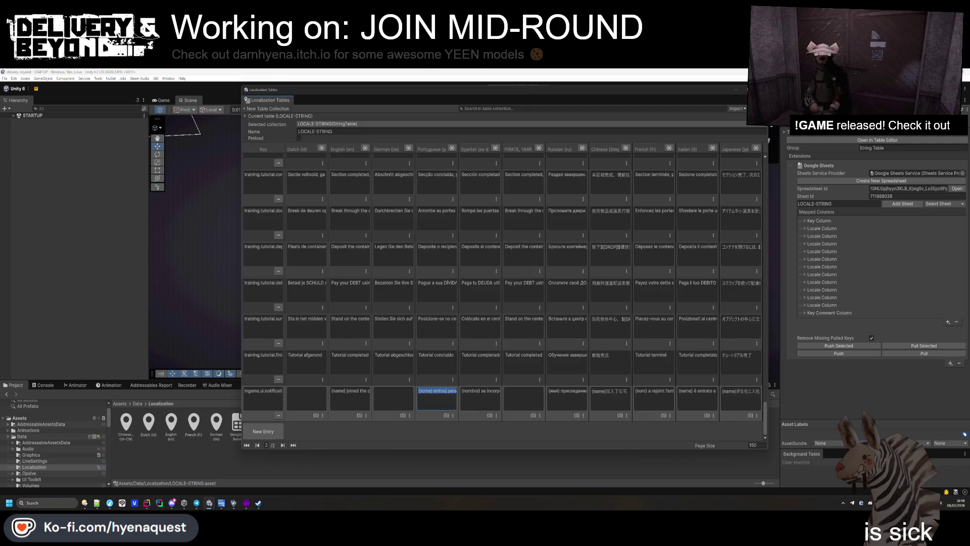
{"action": "left_click_drag", "start_coordinate": [462, 394], "coordinate": [440, 395]}
{"action": "key", "text": "BackSpace"}
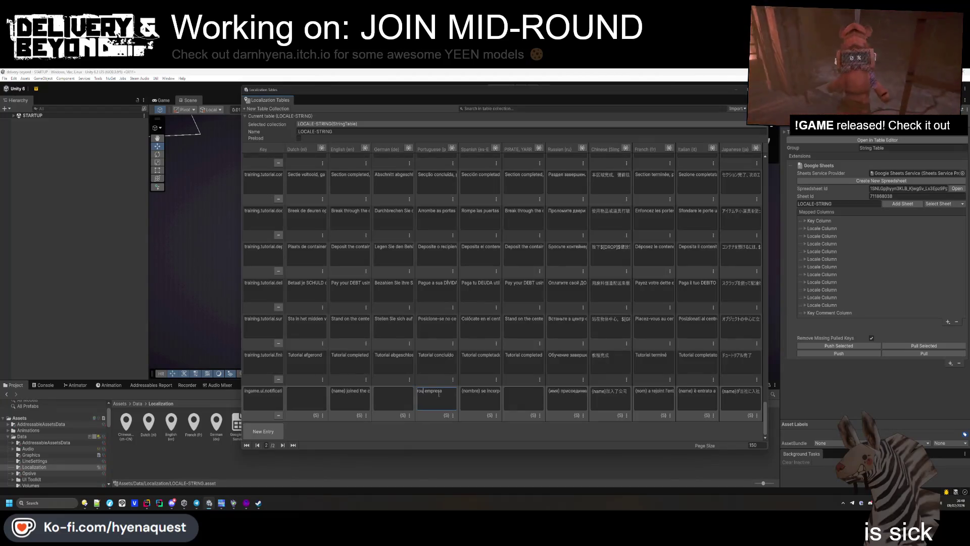
{"action": "left_click", "coordinate": [884, 338]}
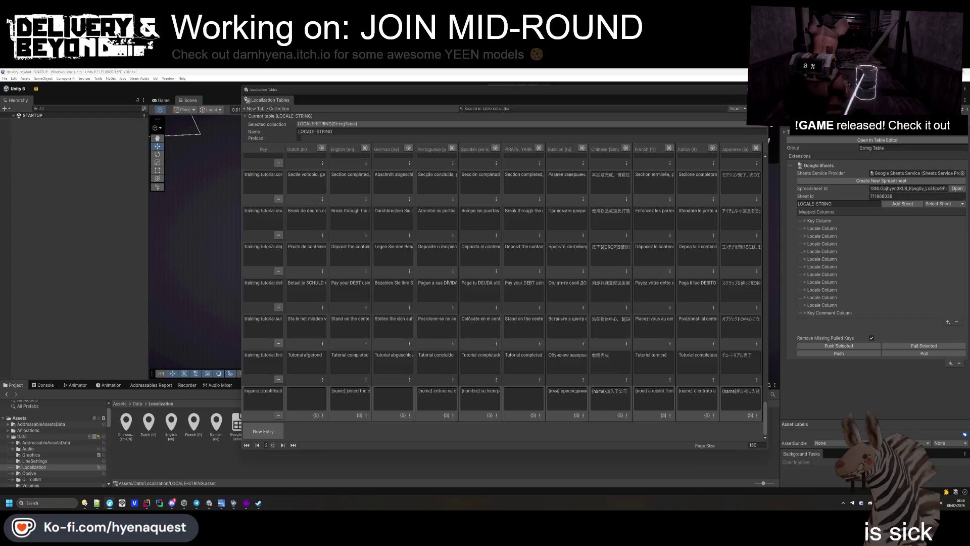
- Paste the German and Dutch translations, then select the entry's key text
{"action": "left_click", "coordinate": [389, 394]}
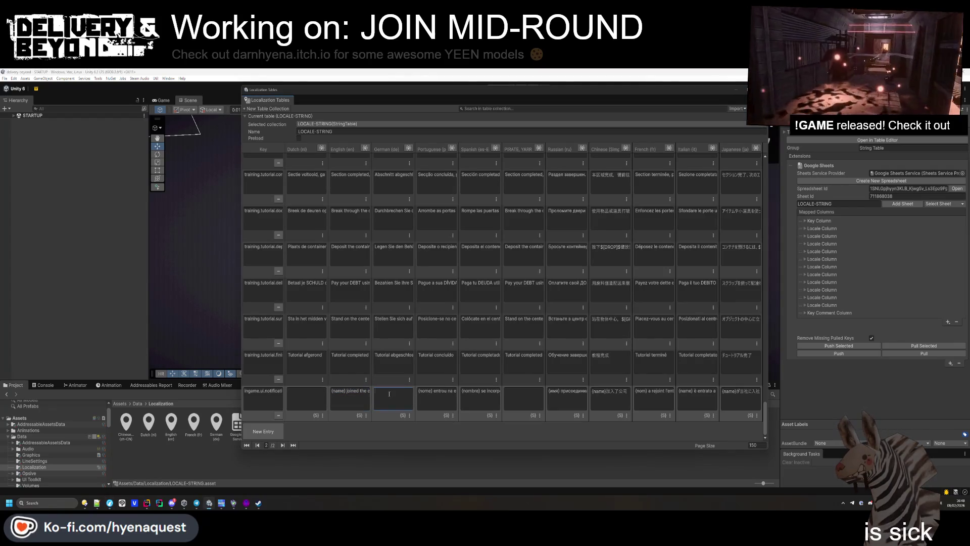
{"action": "key", "text": "ctrl+v"}
{"action": "left_click", "coordinate": [854, 442]}
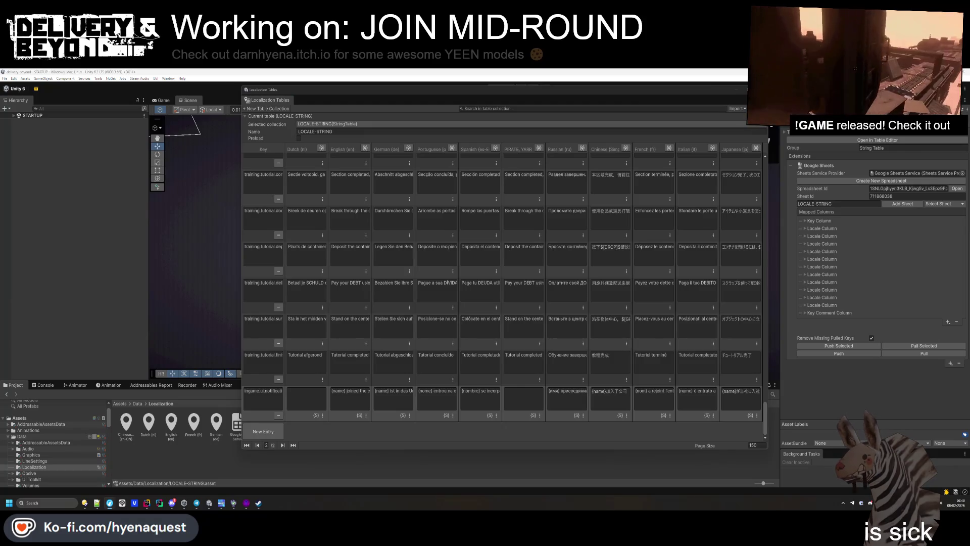
{"action": "key", "text": "ctrl+v"}
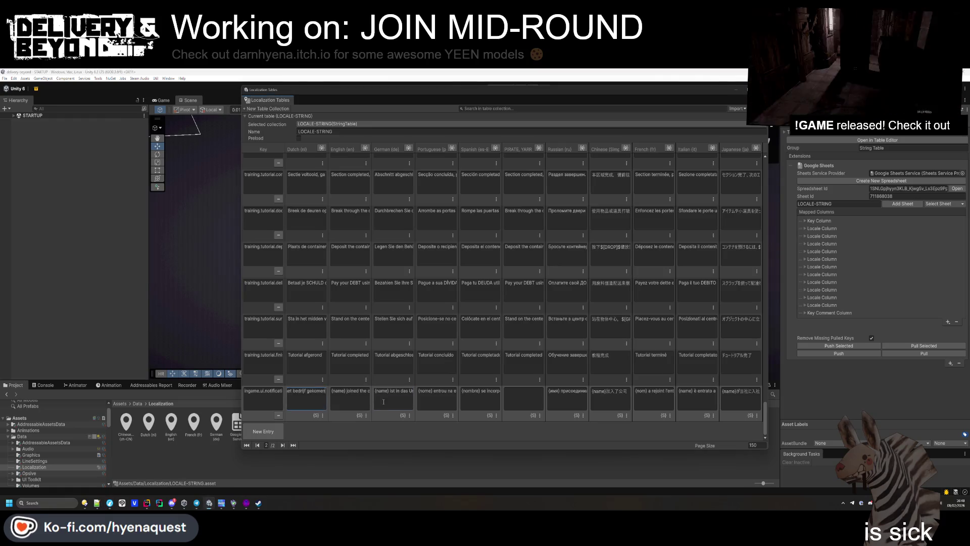
{"action": "left_click", "coordinate": [354, 391]}
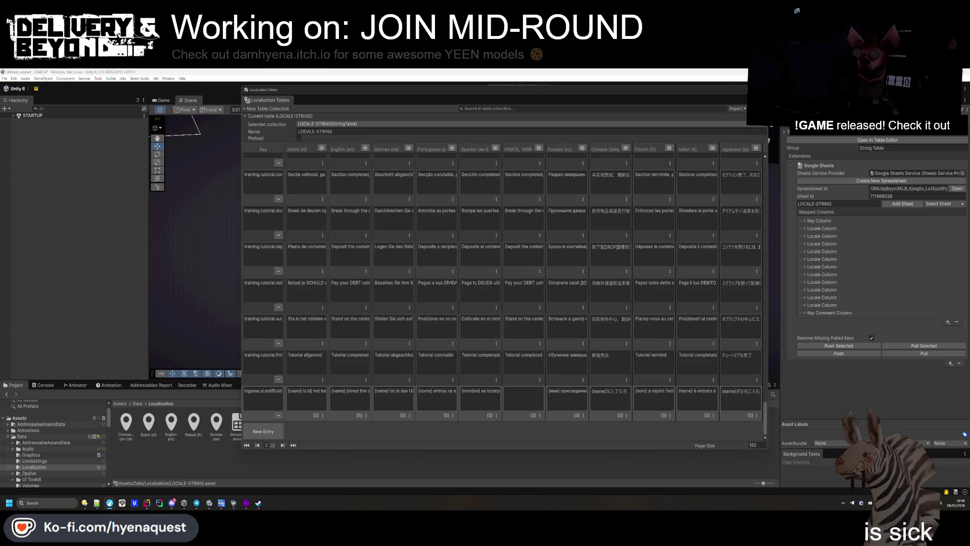
{"action": "left_click", "coordinate": [264, 399]}
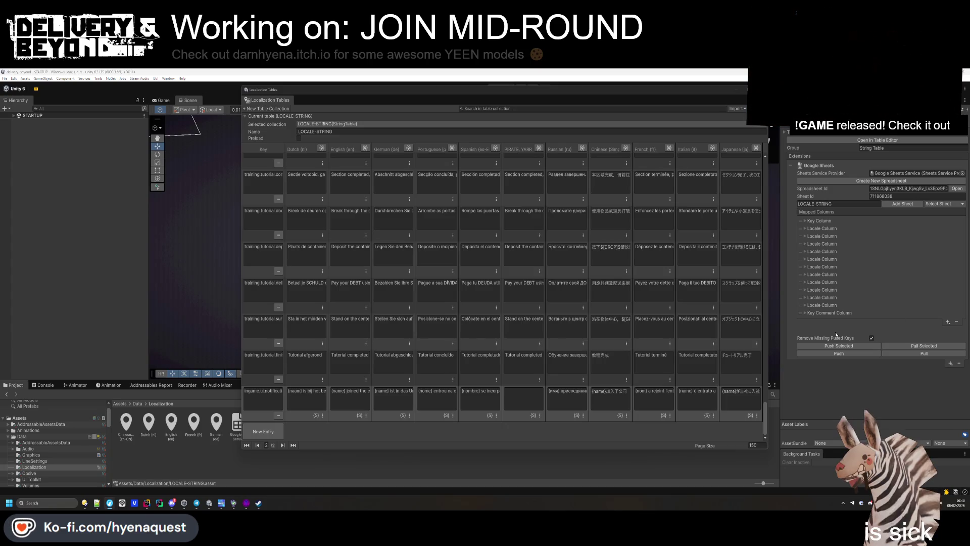
- Add another new entry and give it the copied key name for the fired notification
{"action": "key", "text": "ctrl+c"}
{"action": "left_click", "coordinate": [263, 431]}
{"action": "left_click", "coordinate": [272, 398]}
{"action": "key", "text": "ctrl+v"}
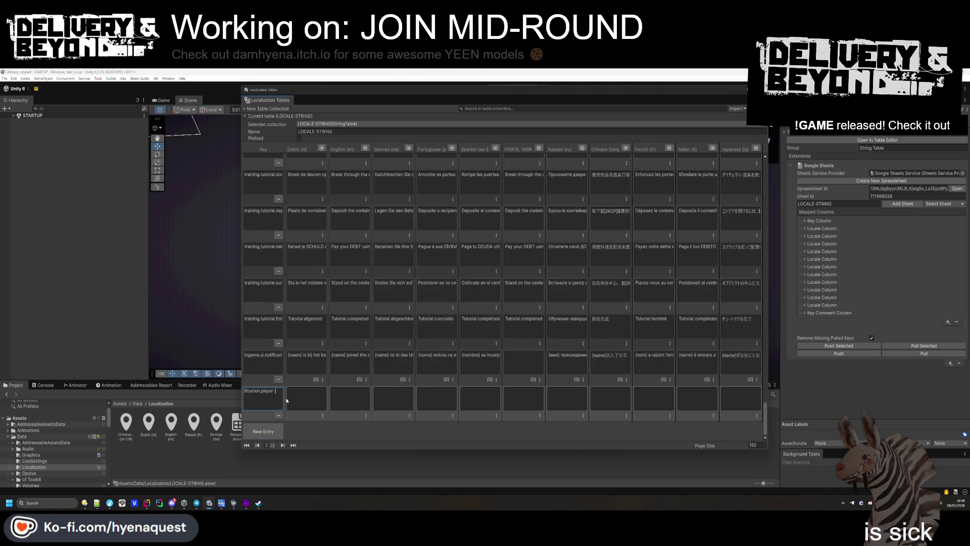
- Set the new entry's English text to '{name} has been fired' and select it
{"action": "left_click", "coordinate": [363, 394]}
{"action": "type", "text": "{} left te"}
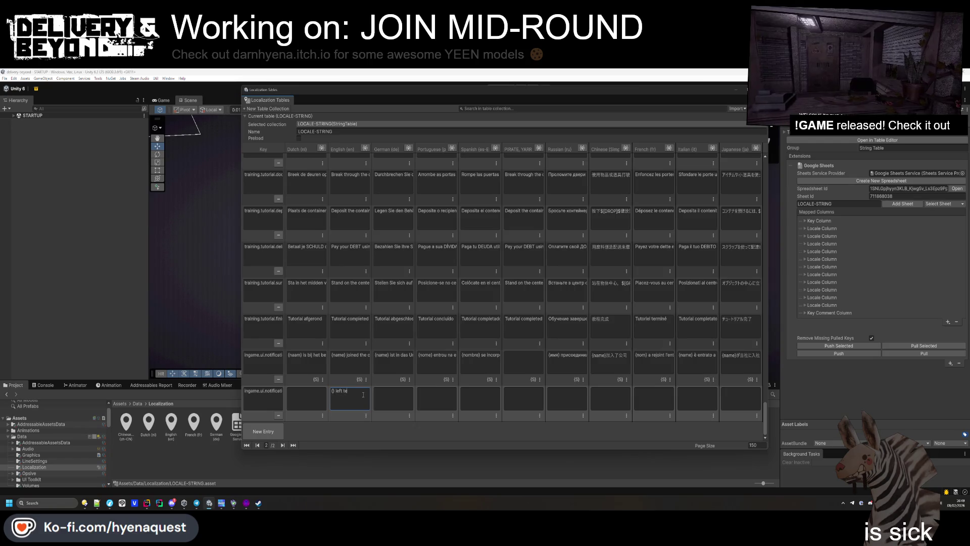
{"action": "key", "text": "BackSpace"}
{"action": "key", "text": "BackSpace"}
{"action": "key", "text": "BackSpace"}
{"action": "key", "text": "BackSpace"}
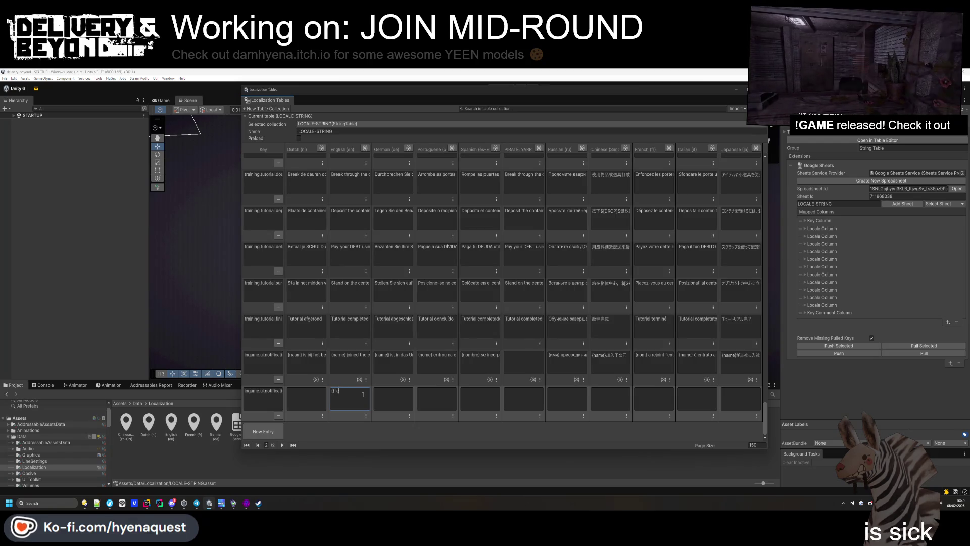
{"action": "type", "text": "got fired"}
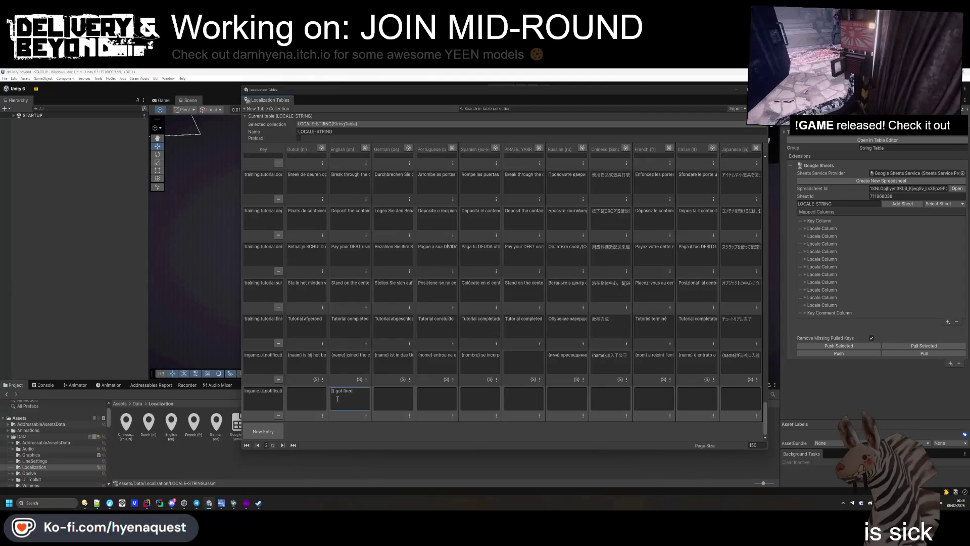
{"action": "type", "text": "name"}
{"action": "key", "text": "ctrl+a"}
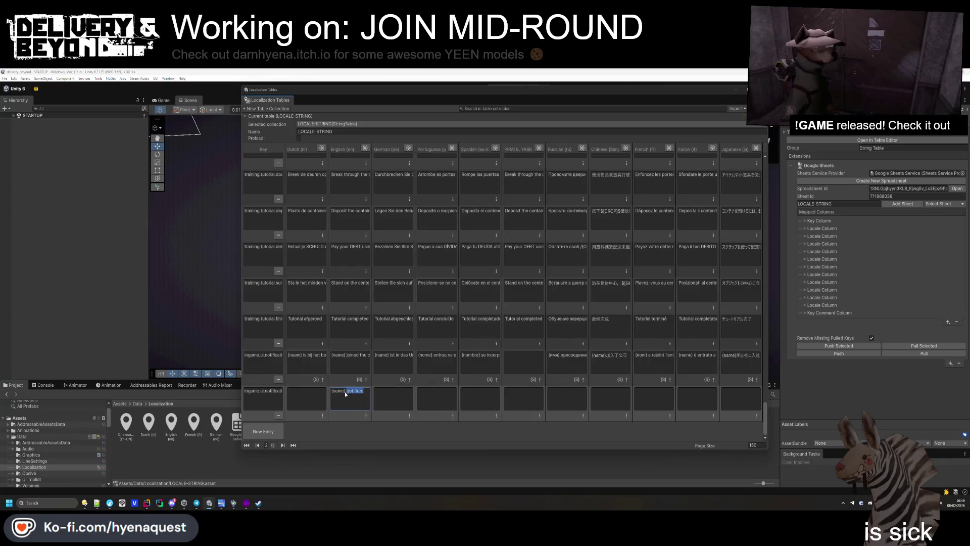
{"action": "type", "text": "has been"}
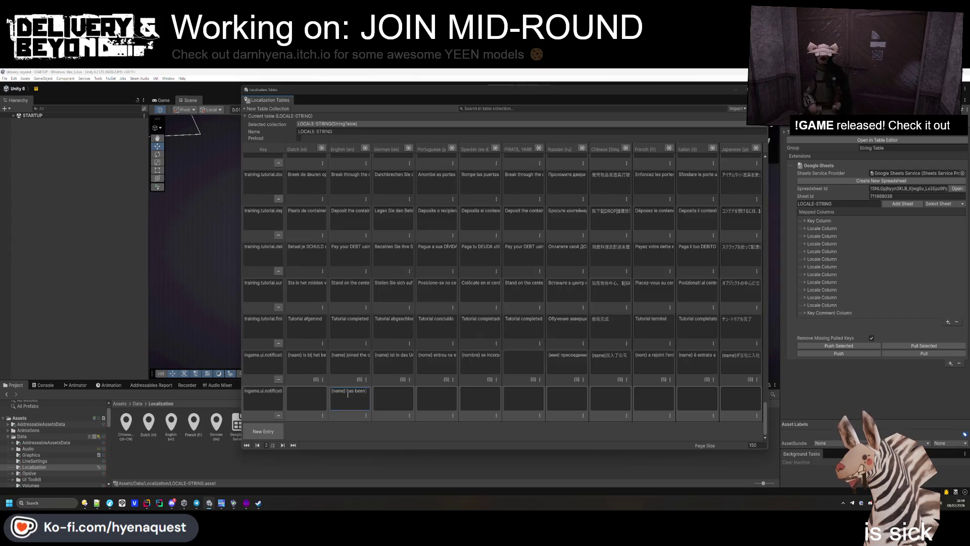
{"action": "type", "text": " fired"}
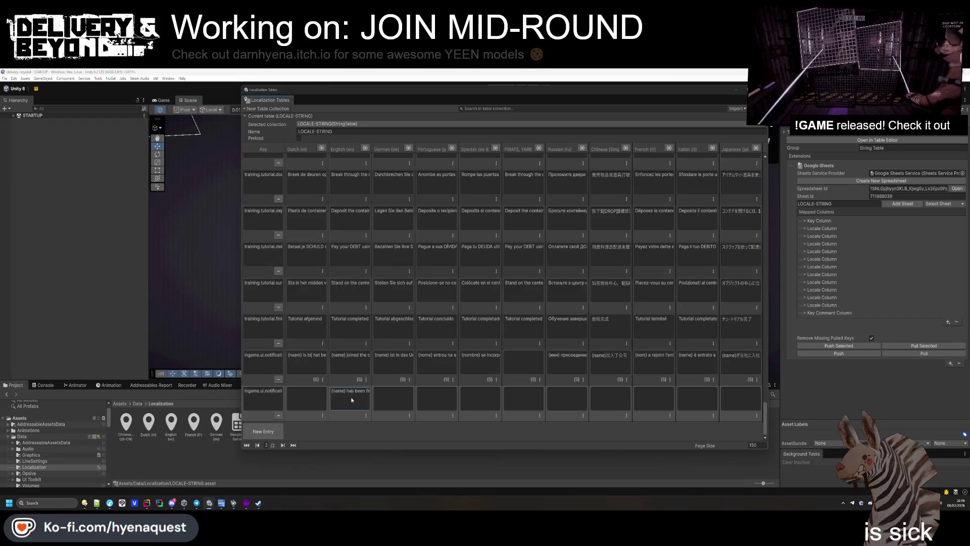
{"action": "key", "text": "End"}
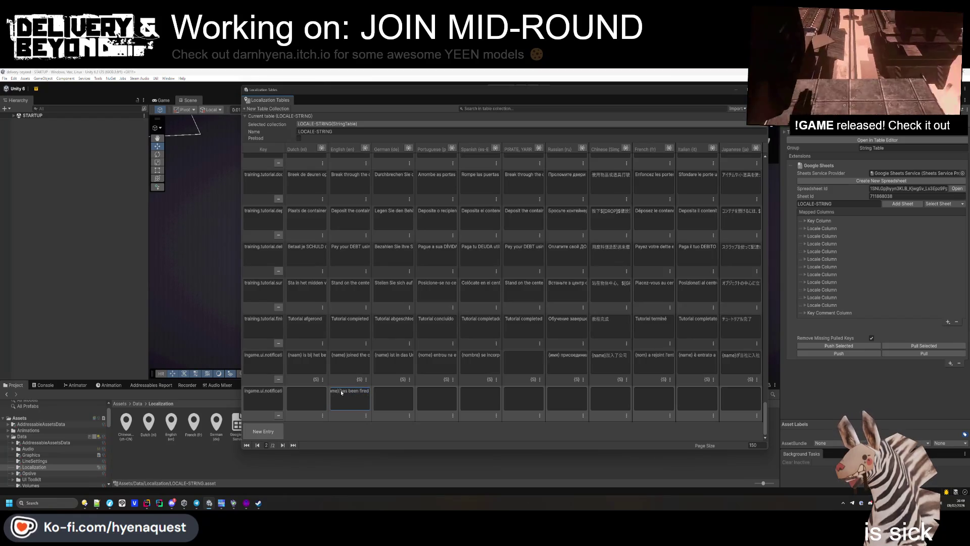
{"action": "key", "text": "shift+Home"}
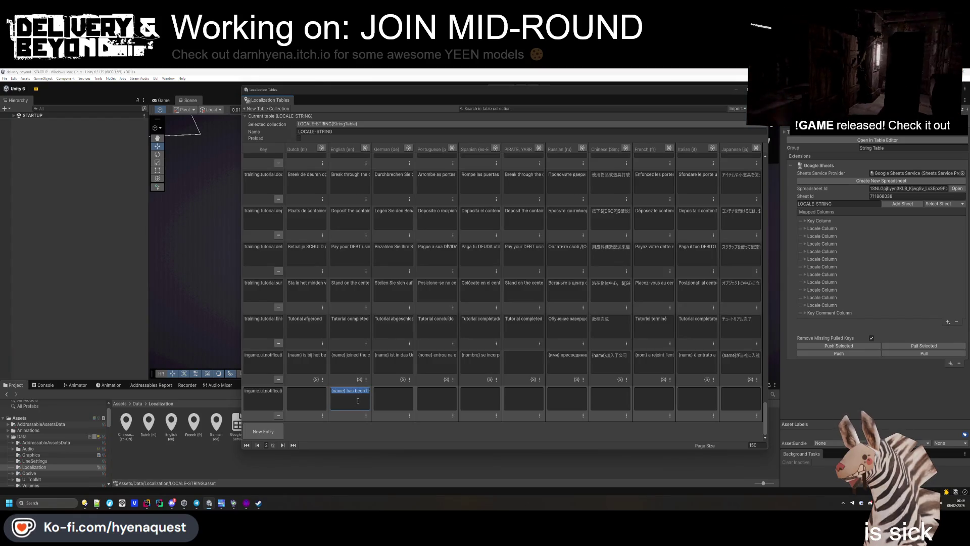
{"action": "key", "text": "alt+Tab"}
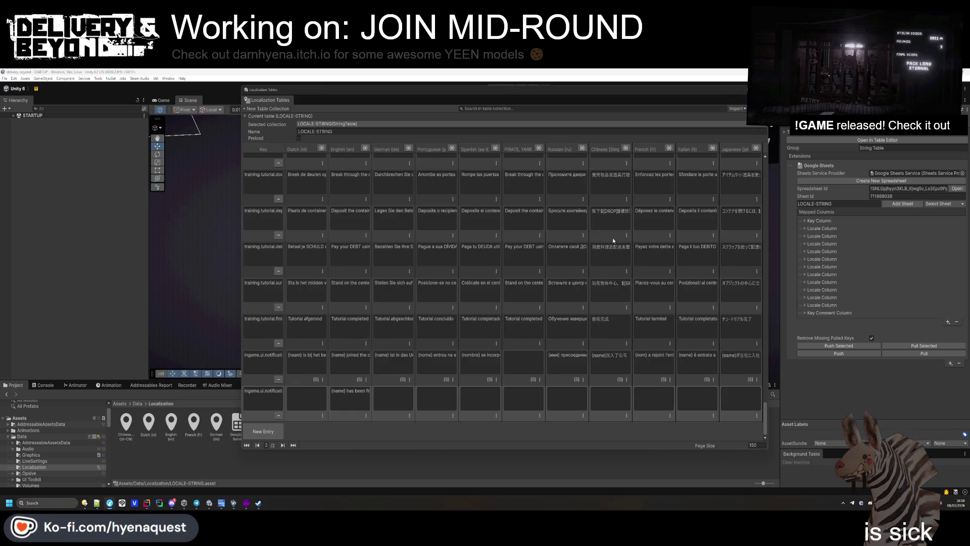
- Commit the pirate join text and fill in the Dutch and German fired translations
{"action": "left_click", "coordinate": [511, 404]}
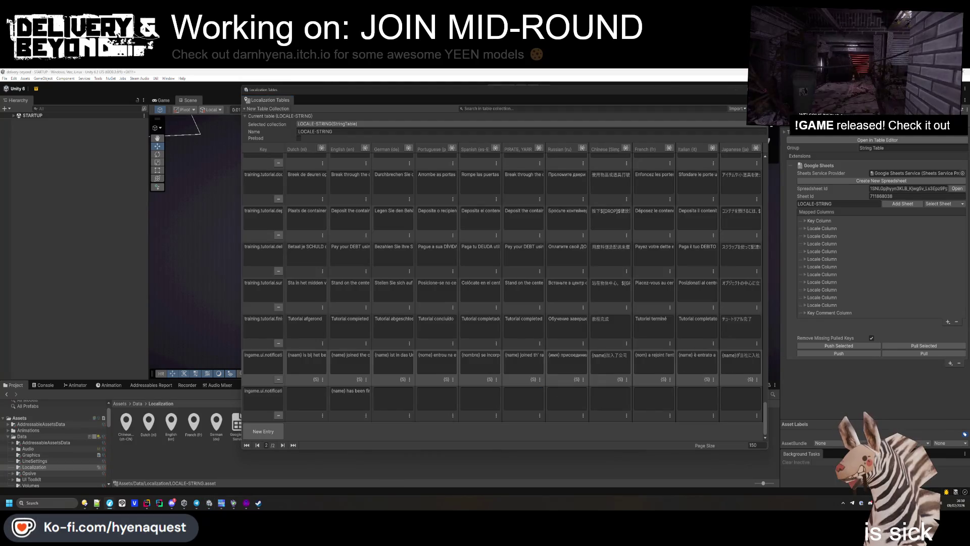
{"action": "left_click", "coordinate": [349, 399]}
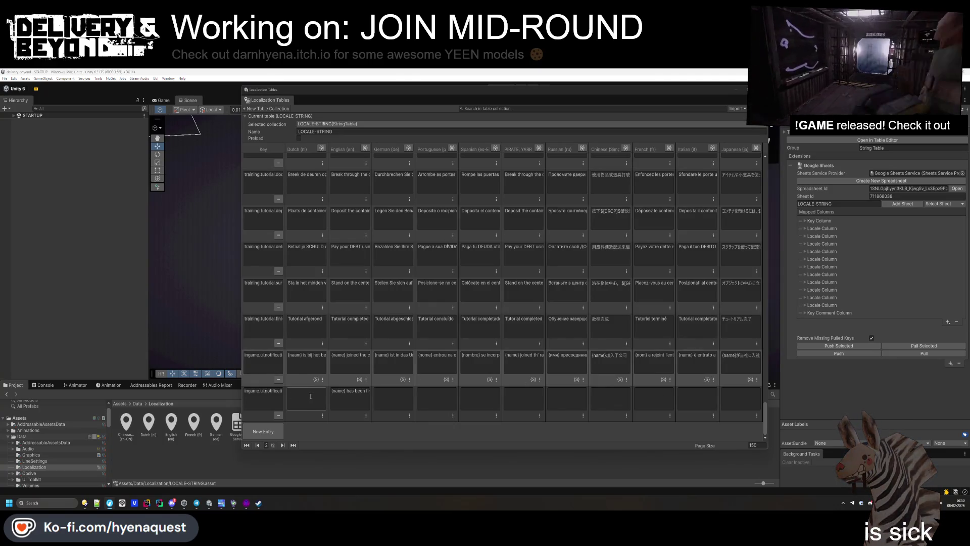
{"action": "type", "text": "naam} is ontsloge"}
{"action": "left_click", "coordinate": [821, 455]}
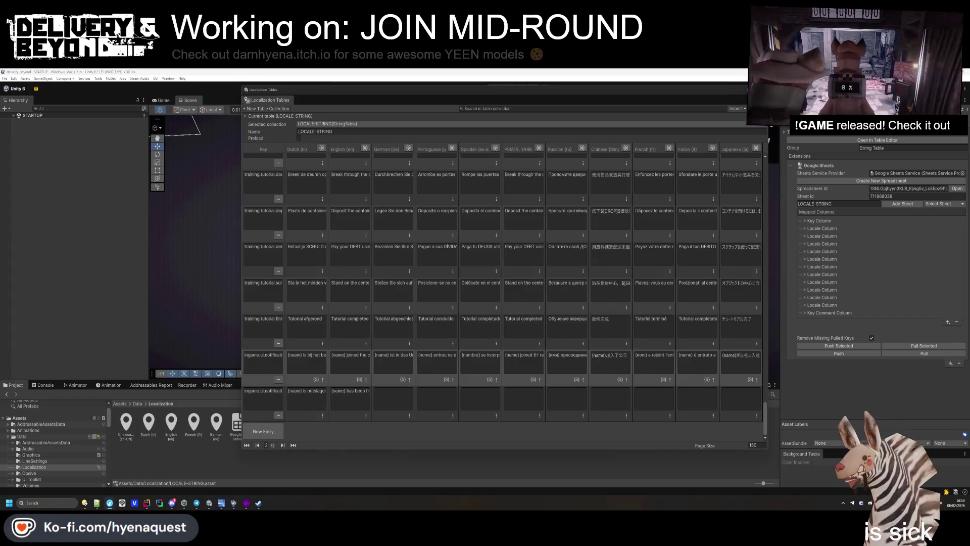
{"action": "left_click", "coordinate": [393, 399]}
{"action": "key", "text": "ctrl+v"}
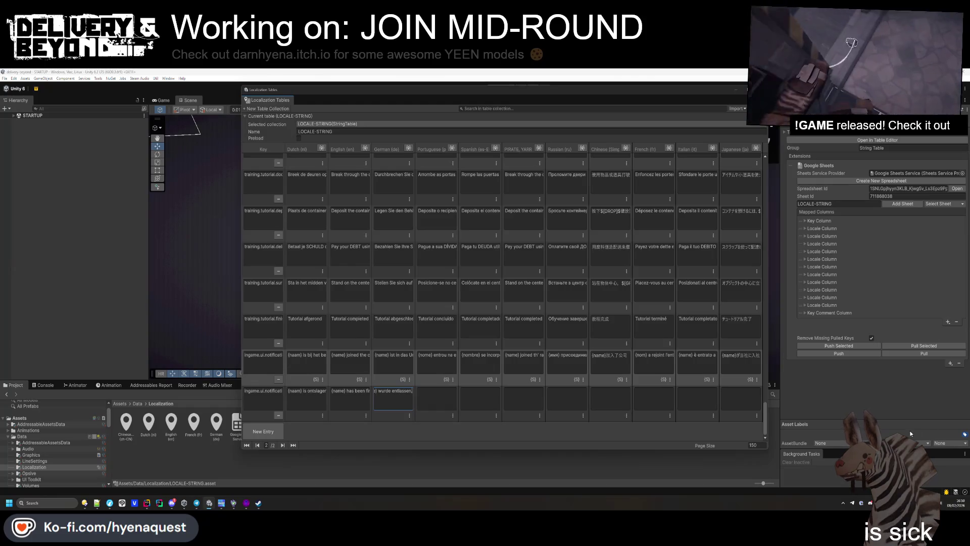
{"action": "left_click", "coordinate": [910, 433]}
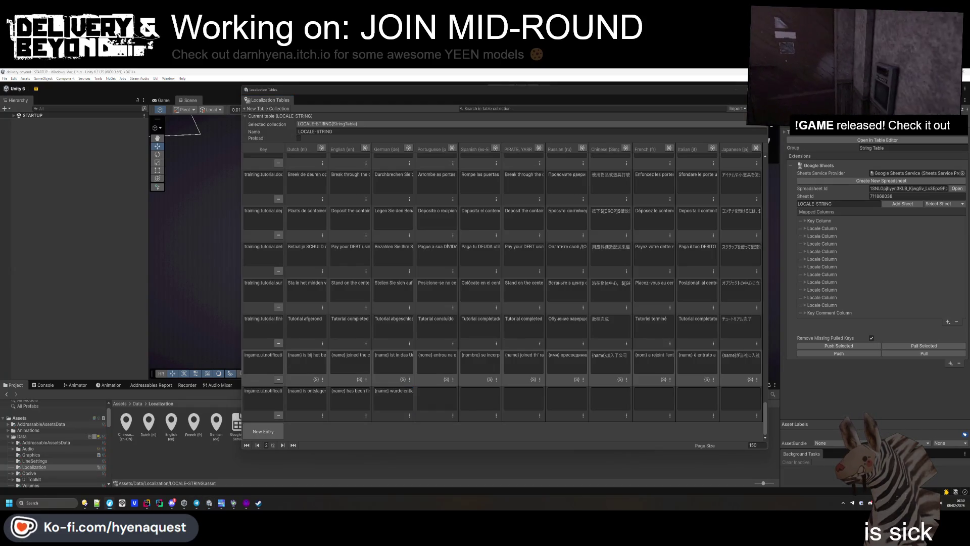
- Paste the Portuguese and Spanish fired translations into their cells
{"action": "left_click", "coordinate": [437, 399]}
{"action": "key", "text": "ctrl+v"}
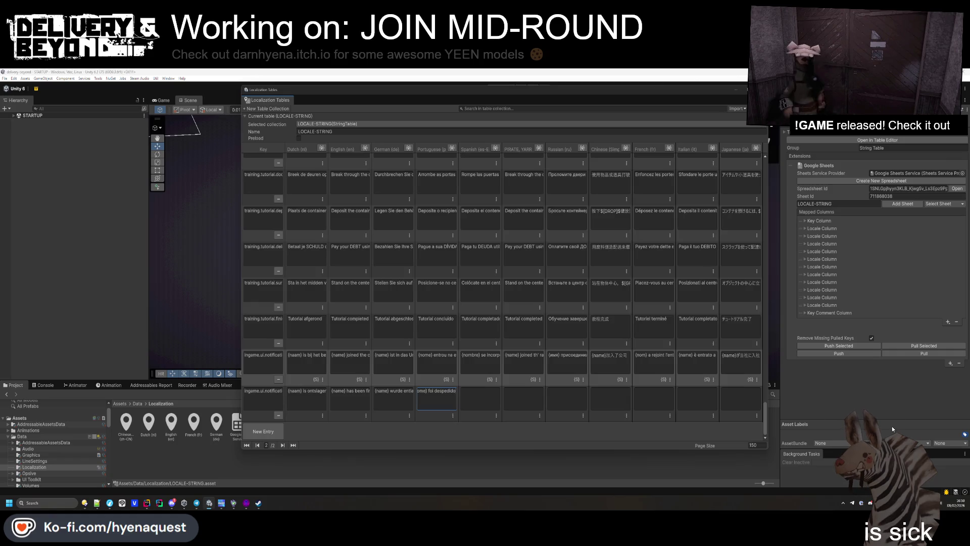
{"action": "left_click", "coordinate": [875, 457]}
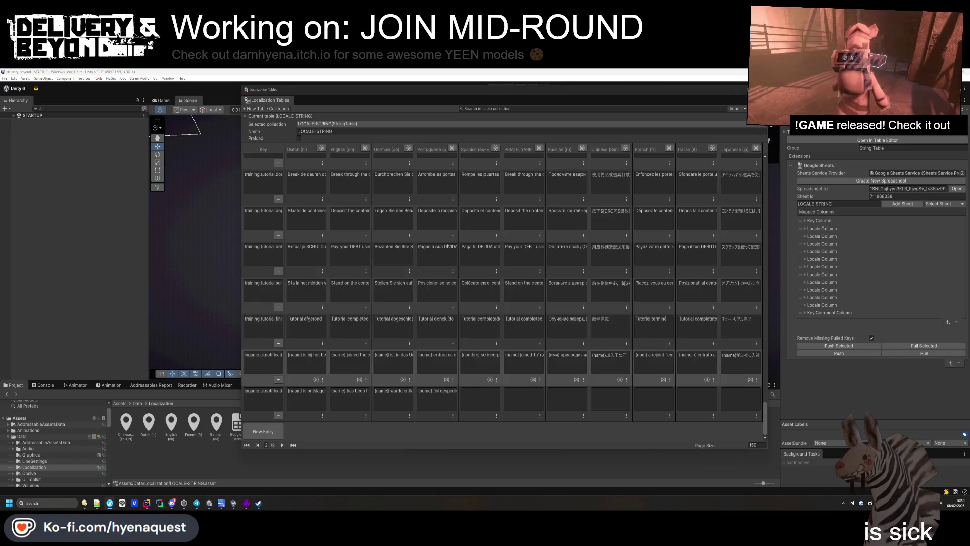
{"action": "left_click", "coordinate": [480, 399]}
{"action": "key", "text": "ctrl+v"}
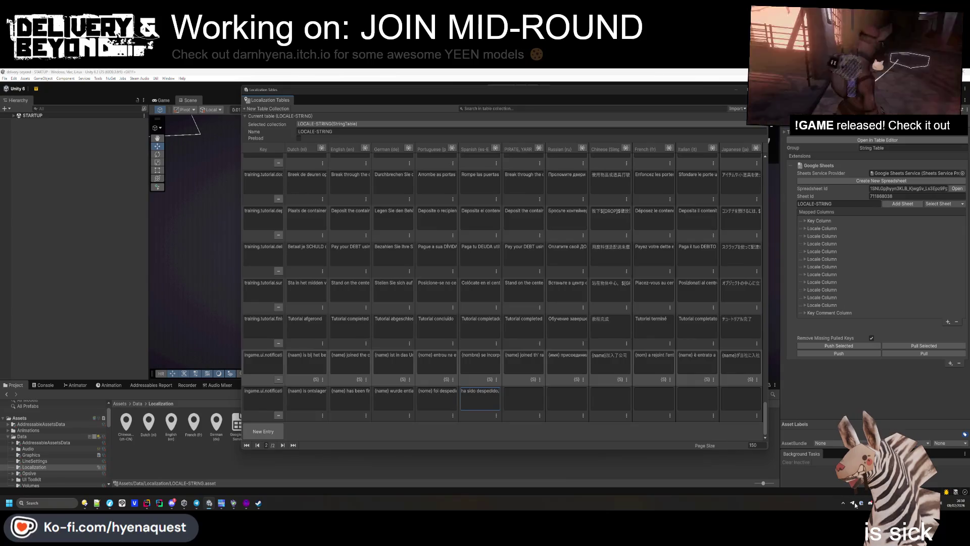
{"action": "left_click", "coordinate": [873, 460]}
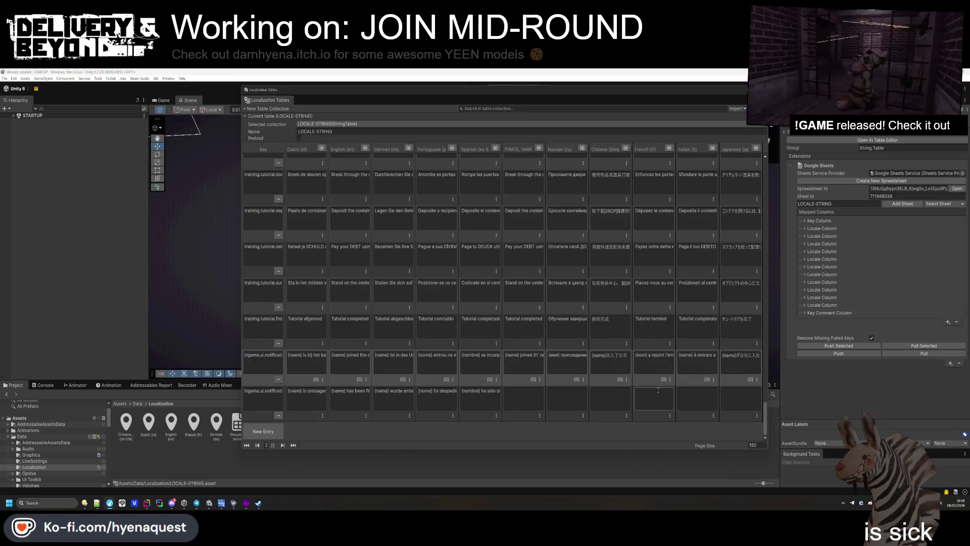
- Fill in the Chinese, French, Italian and Japanese fired translations
{"action": "key", "text": "shift+Tab"}
{"action": "key", "text": "ctrl+v"}
{"action": "key", "text": "Return"}
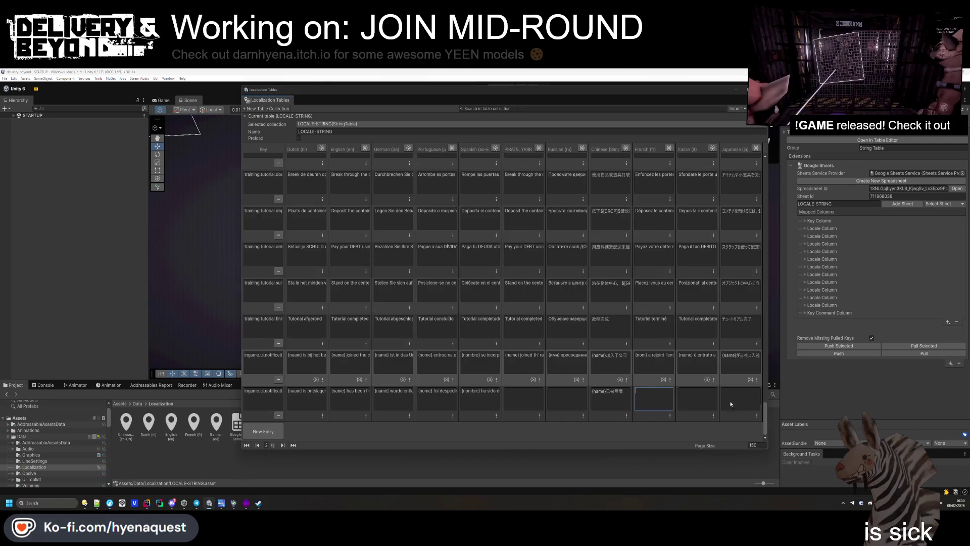
{"action": "type", "text": "{nom} a été licenci"}
{"action": "key", "text": "Return"}
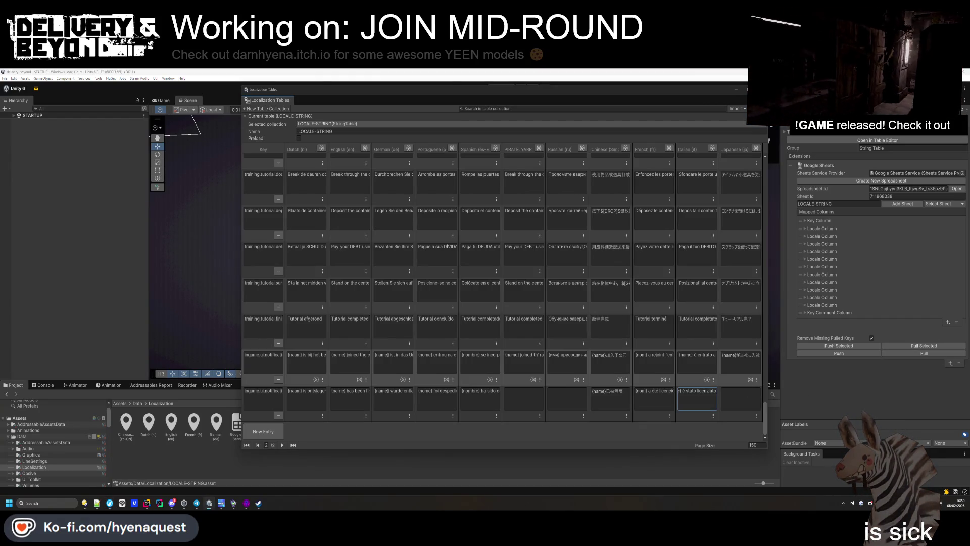
{"action": "key", "text": "Return"}
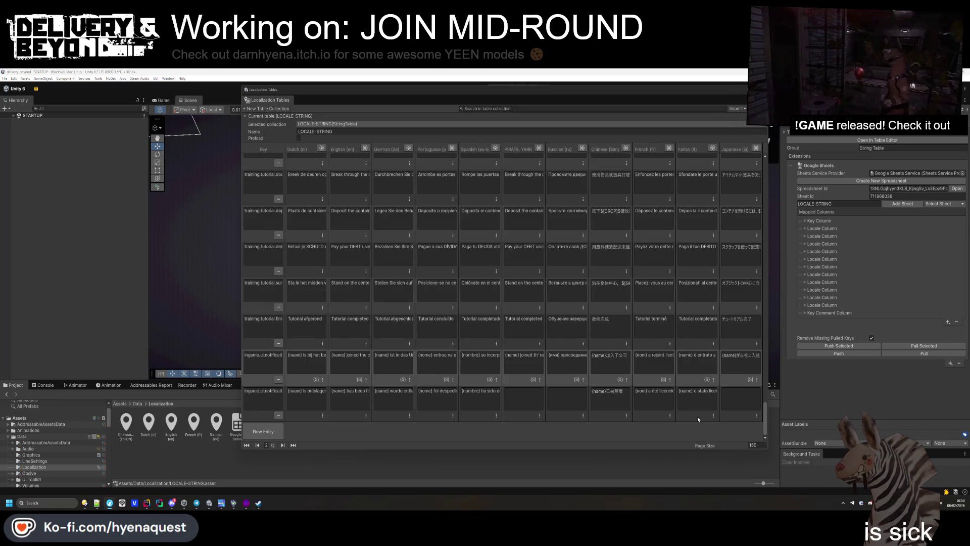
{"action": "key", "text": "Tab"}
{"action": "key", "text": "ctrl+v"}
- Replace {nom} and {nombre} with {name} in the fired texts and make the row a Smart String
{"action": "left_click", "coordinate": [644, 401]}
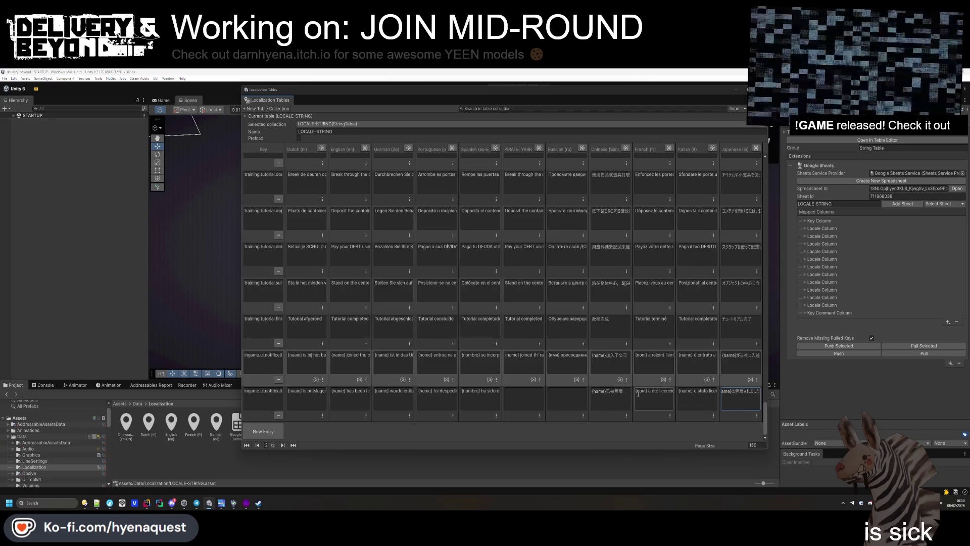
{"action": "type", "text": "name"}
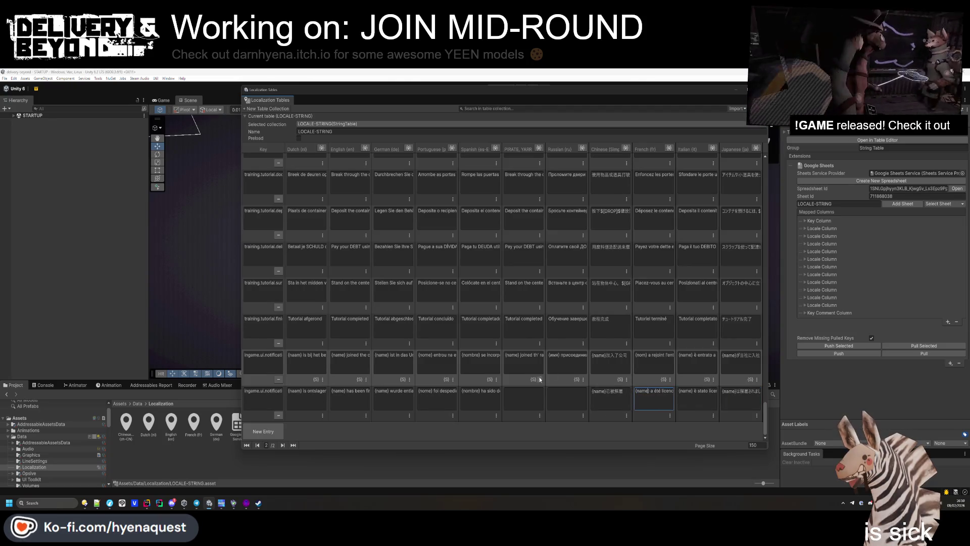
{"action": "left_click", "coordinate": [484, 406]}
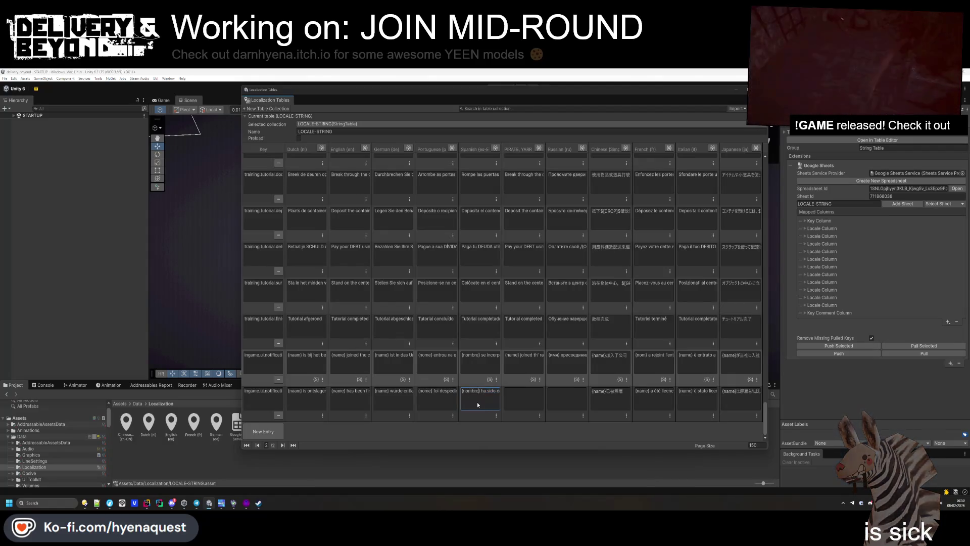
{"action": "double_click", "coordinate": [471, 391]}
{"action": "type", "text": "name"}
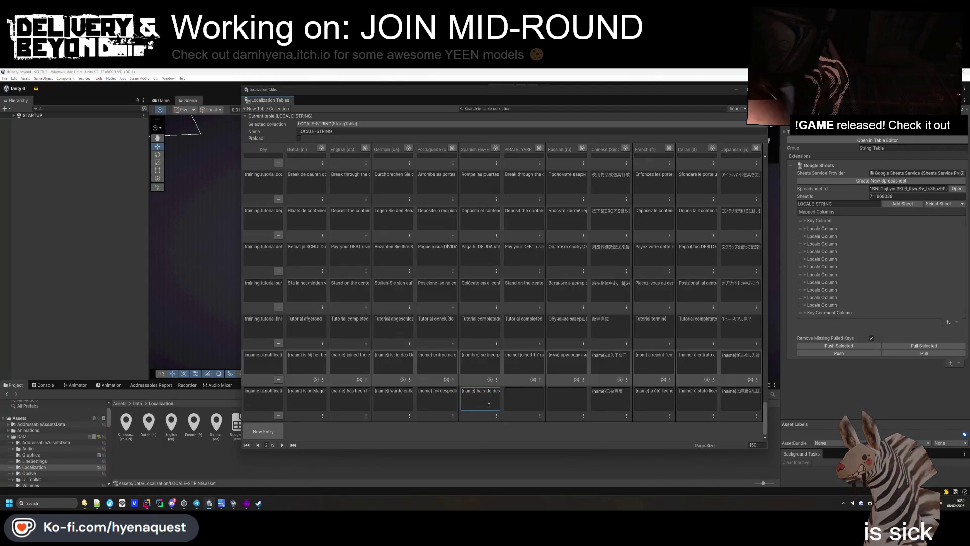
{"action": "left_click", "coordinate": [496, 416]}
{"action": "left_click", "coordinate": [514, 443]}
- Change {nombre} to {name} in the Spanish join message and check the other placeholders
{"action": "left_click", "coordinate": [474, 358]}
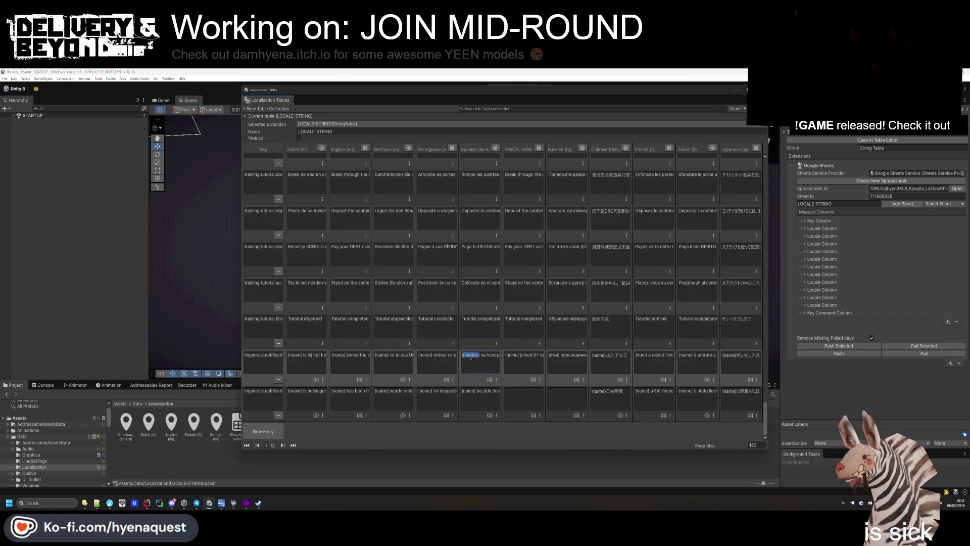
{"action": "double_click", "coordinate": [470, 355]}
{"action": "type", "text": "name"}
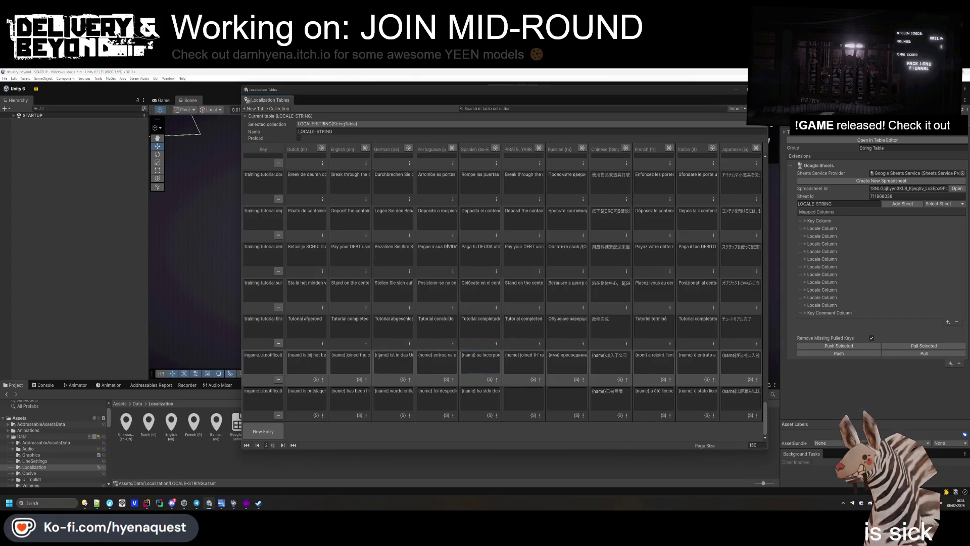
{"action": "left_click", "coordinate": [309, 361]}
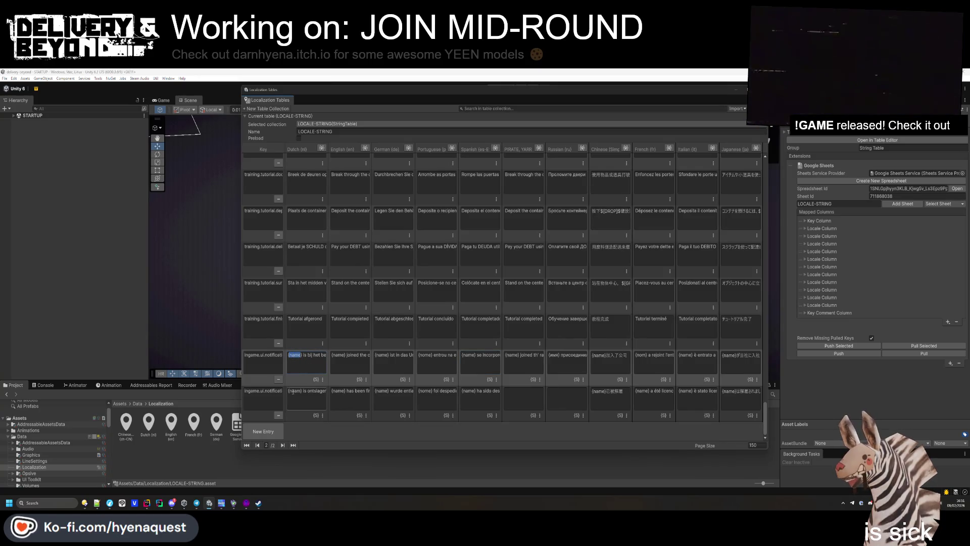
{"action": "left_click", "coordinate": [349, 393]}
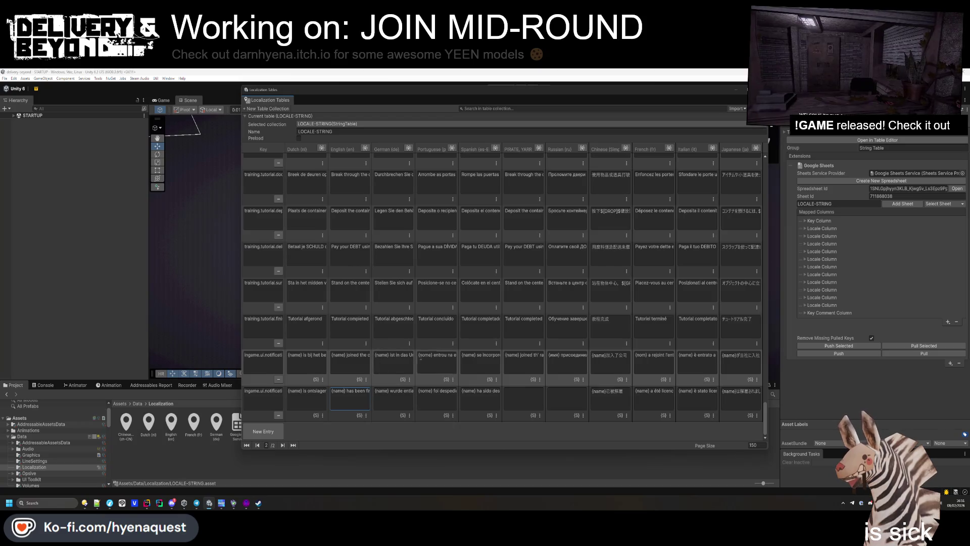
{"action": "double_click", "coordinate": [426, 392]}
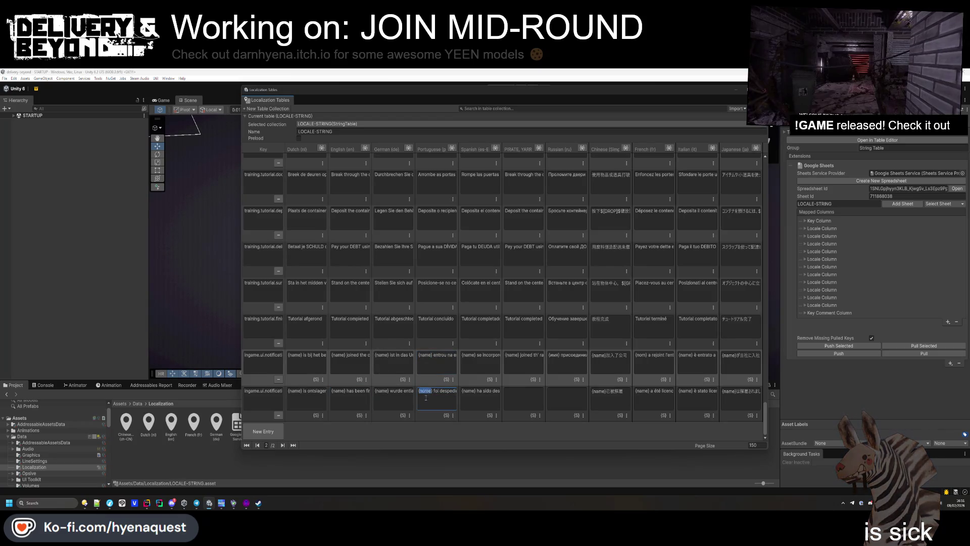
{"action": "left_click", "coordinate": [426, 397]}
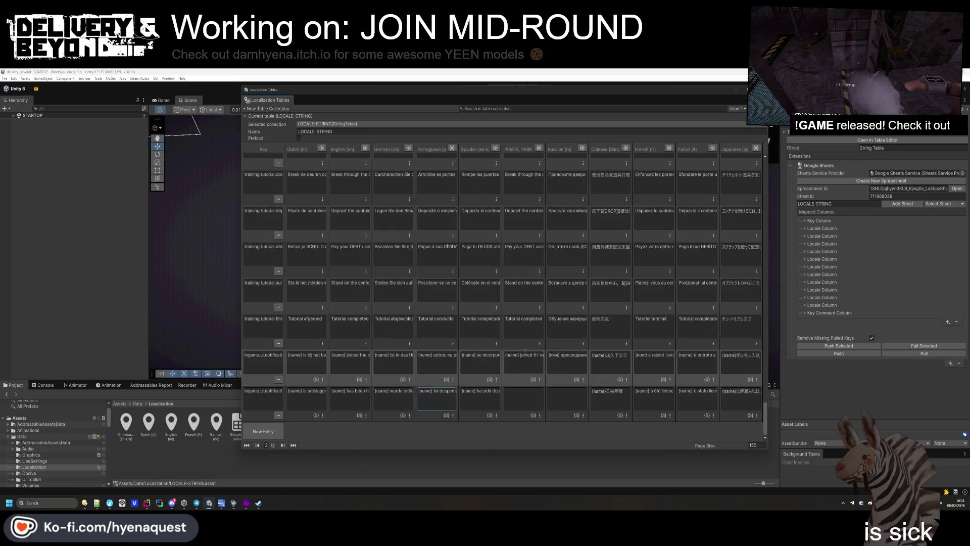
{"action": "double_click", "coordinate": [557, 369]}
{"action": "double_click", "coordinate": [601, 355]}
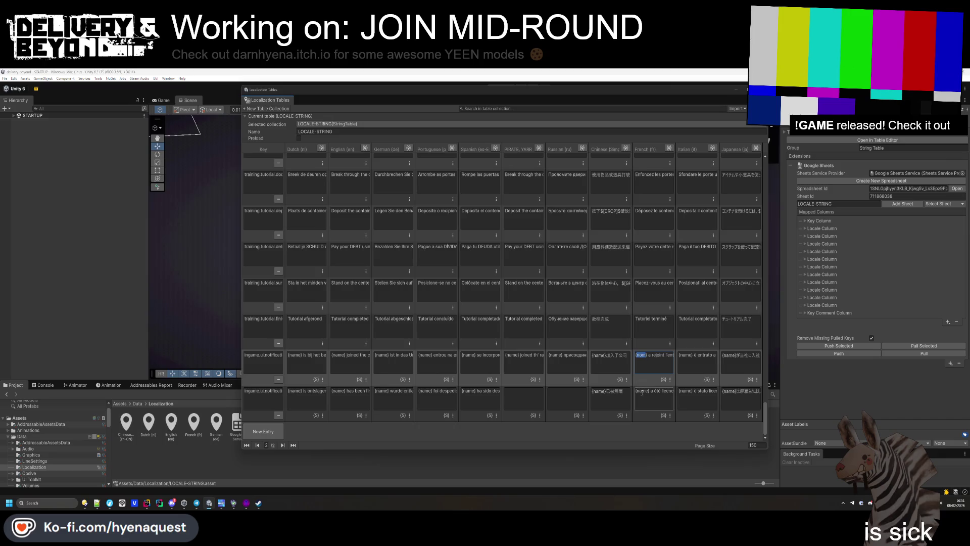
{"action": "left_click", "coordinate": [654, 355]}
{"action": "type", "text": "ame"}
{"action": "double_click", "coordinate": [686, 392]}
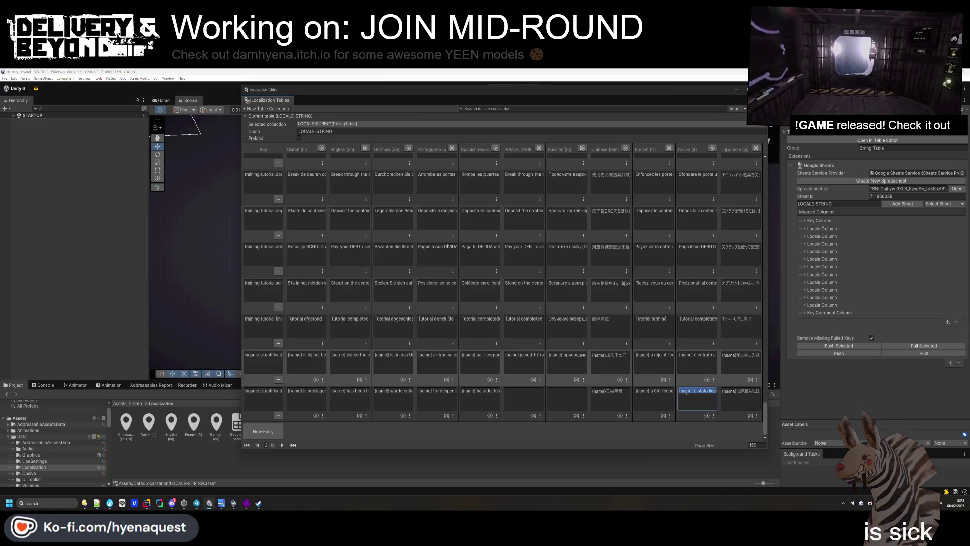
{"action": "double_click", "coordinate": [729, 355]}
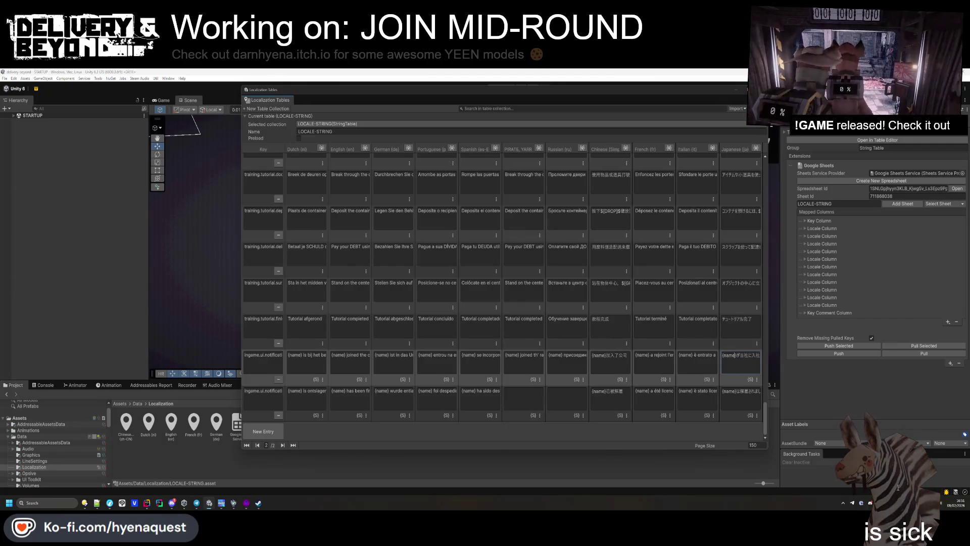
{"action": "key", "text": "Return"}
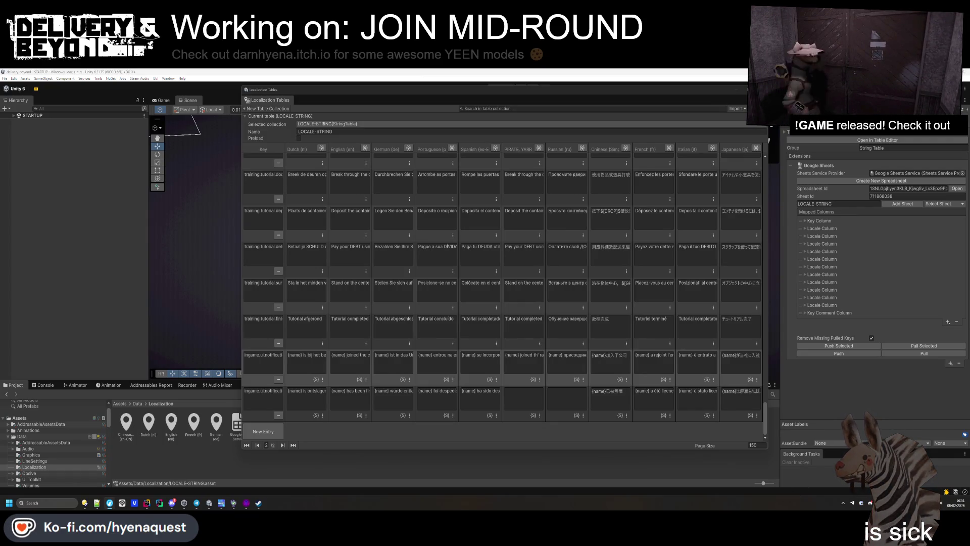
- Paste the Russian fired translation with {имя} replaced by {name} and fill the Pirate cell
{"action": "left_click", "coordinate": [558, 395]}
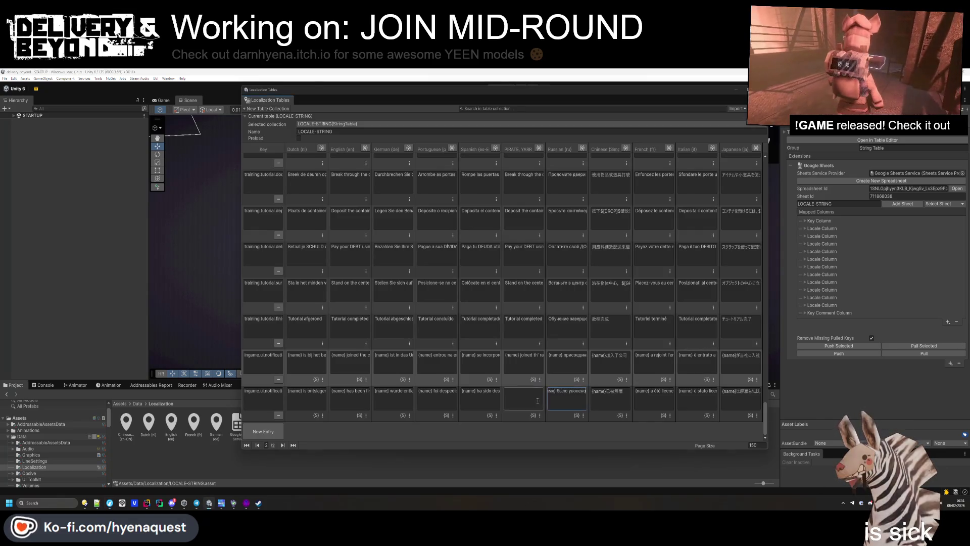
{"action": "key", "text": "ctrl+v"}
{"action": "double_click", "coordinate": [554, 391]}
{"action": "type", "text": "{name}"}
{"action": "left_click", "coordinate": [510, 399]}
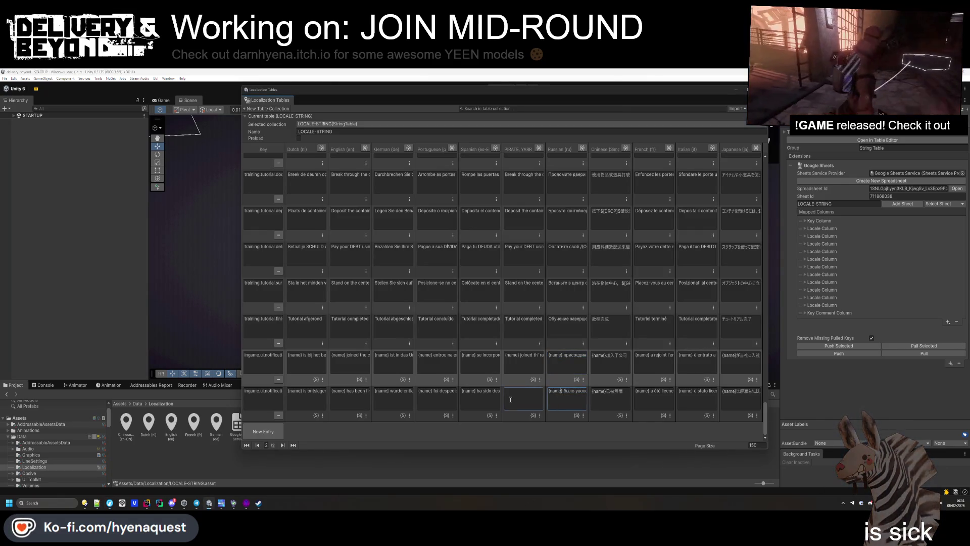
{"action": "key", "text": "alt+Tab"}
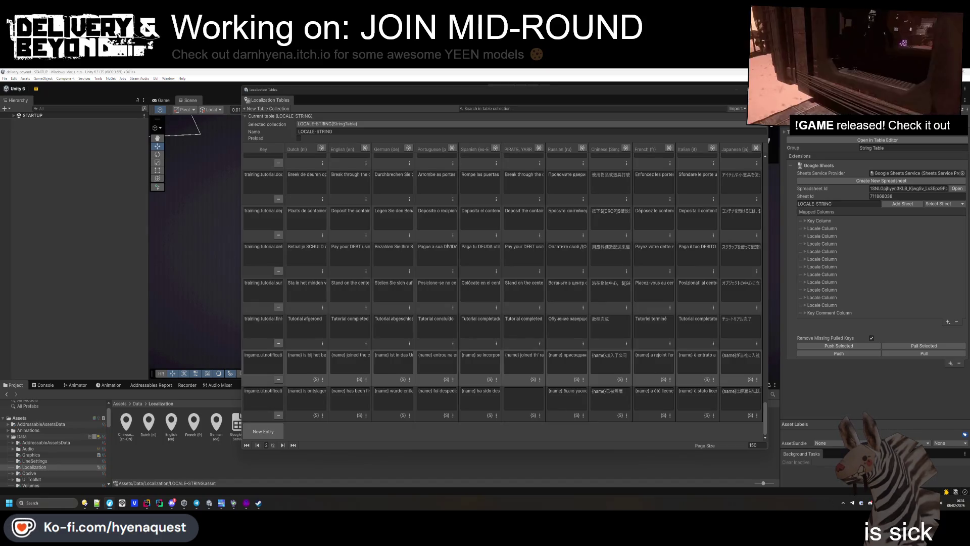
{"action": "left_click", "coordinate": [520, 396]}
{"action": "type", "text": "(name) be thrown ("}
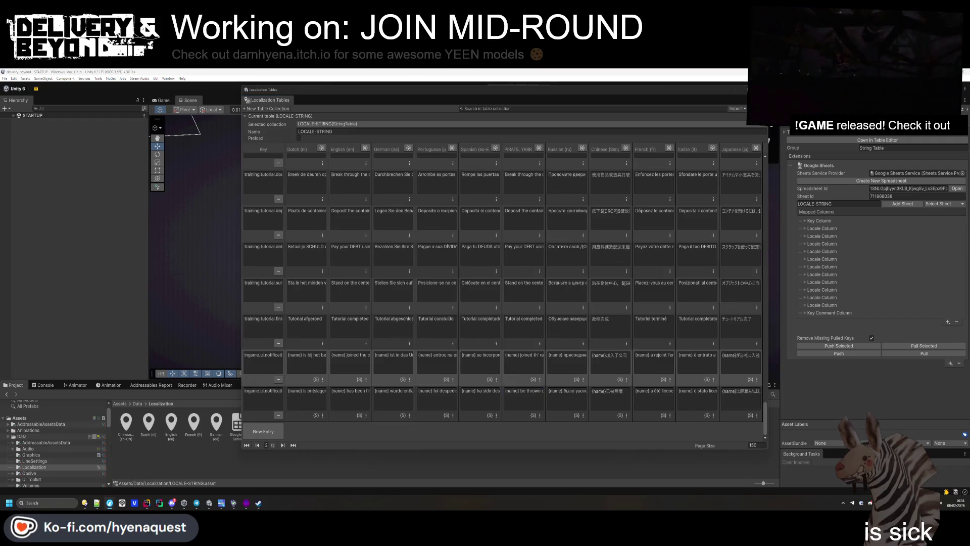
{"action": "left_click", "coordinate": [281, 371]}
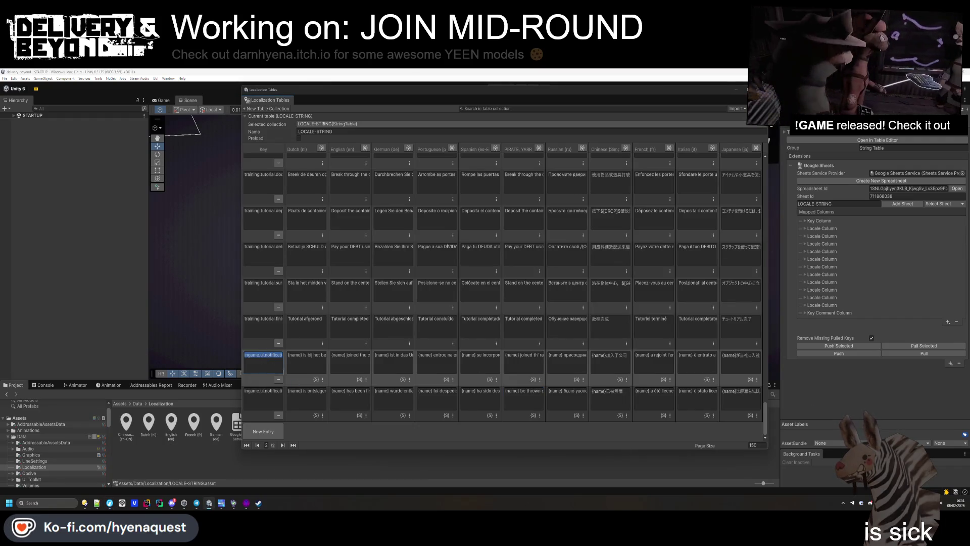
{"action": "key", "text": "alt+Tab"}
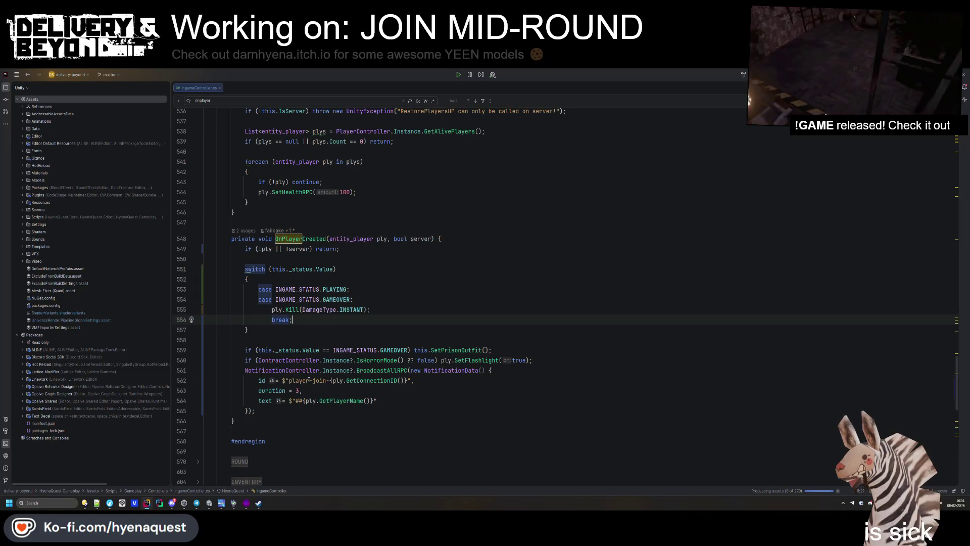
- Paste the player-join key into the notification text and search the project for 'text ='
{"action": "left_click", "coordinate": [292, 400]}
{"action": "type", "text": "ingame.ui.notification.player-join"}
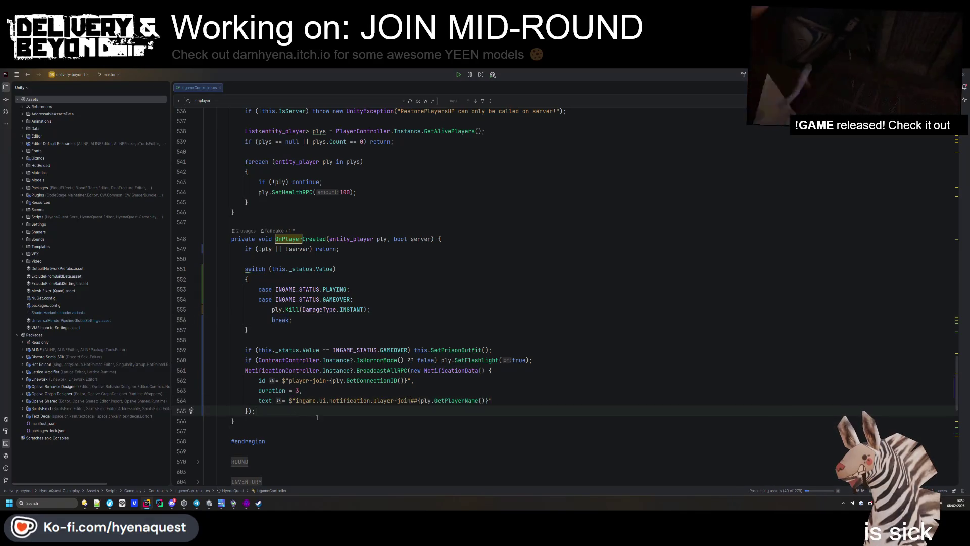
{"action": "key", "text": "ctrl+shift+f"}
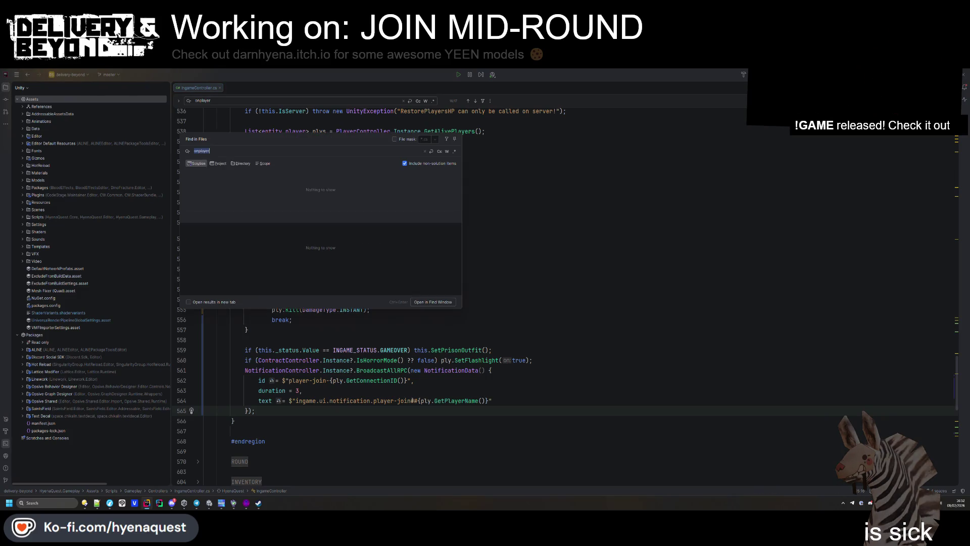
{"action": "type", "text": "text ="}
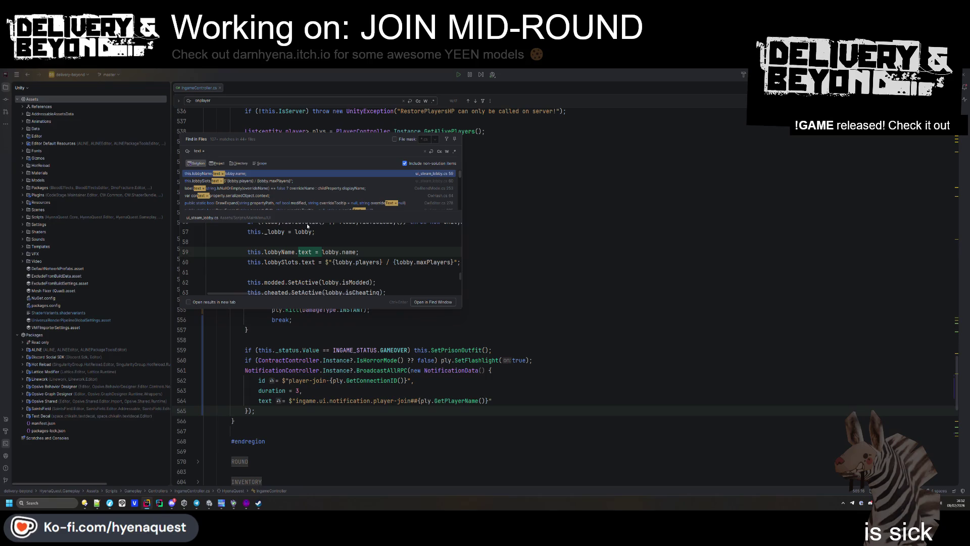
{"action": "left_click", "coordinate": [365, 195]}
{"action": "scroll", "coordinate": [365, 194], "scroll_direction": "down", "scroll_amount": 1}
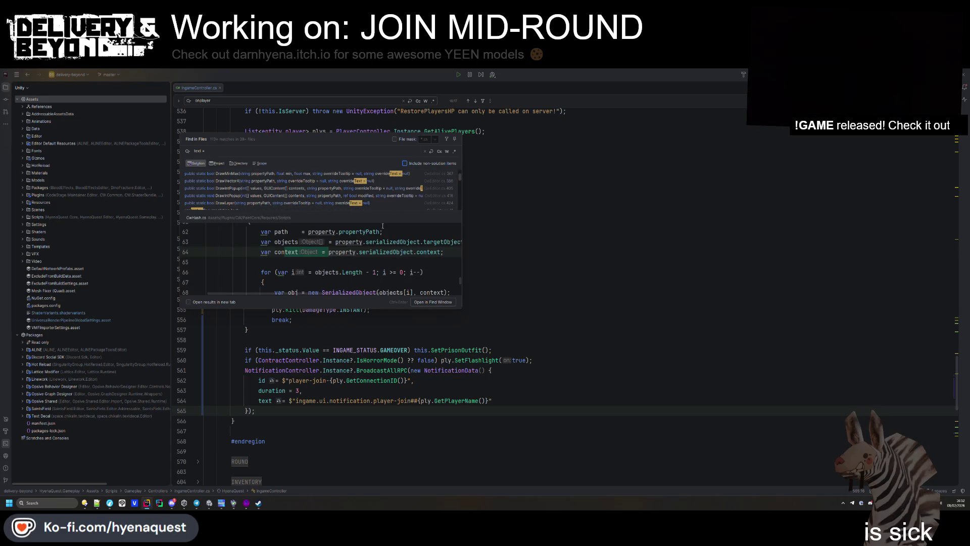
{"action": "left_click_drag", "start_coordinate": [461, 310], "coordinate": [793, 404]}
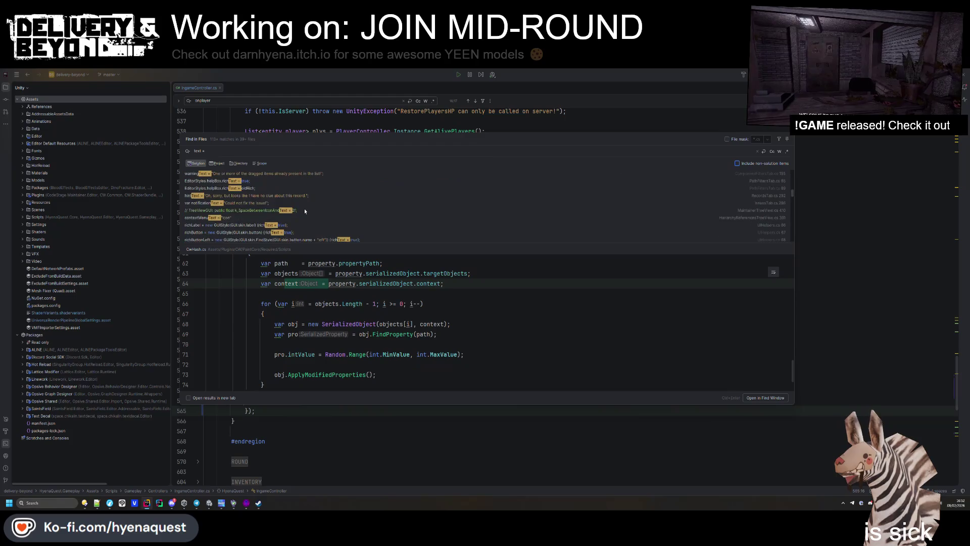
{"action": "scroll", "coordinate": [285, 202], "scroll_direction": "down", "scroll_amount": 5}
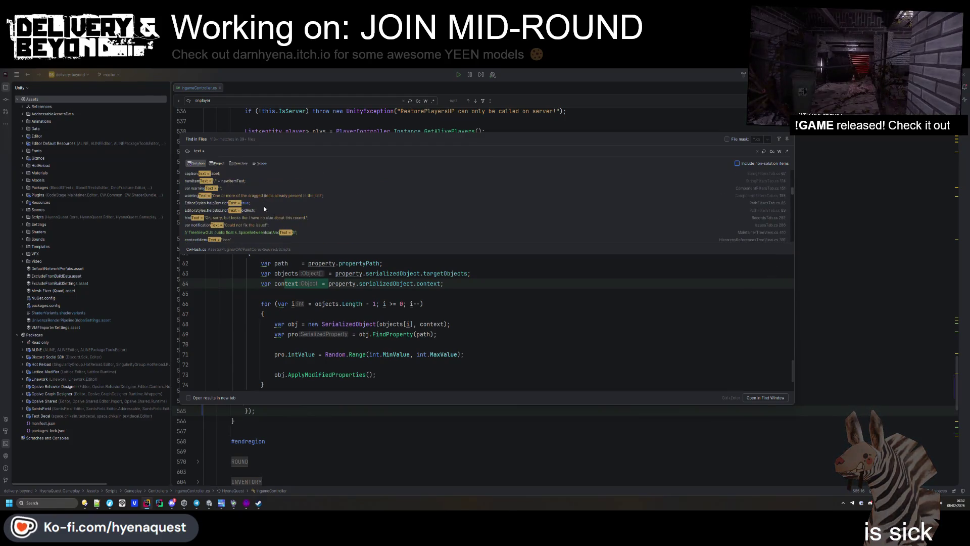
{"action": "scroll", "coordinate": [264, 207], "scroll_direction": "down", "scroll_amount": 5}
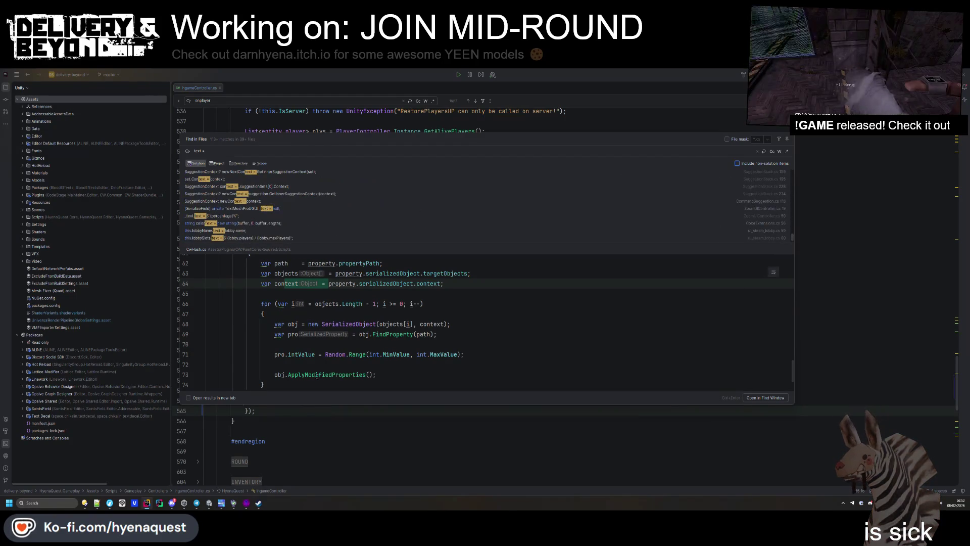
{"action": "key", "text": "Escape"}
- Search the project for BroadcastAllRPC and review how other notification calls pass their values
{"action": "double_click", "coordinate": [394, 370]}
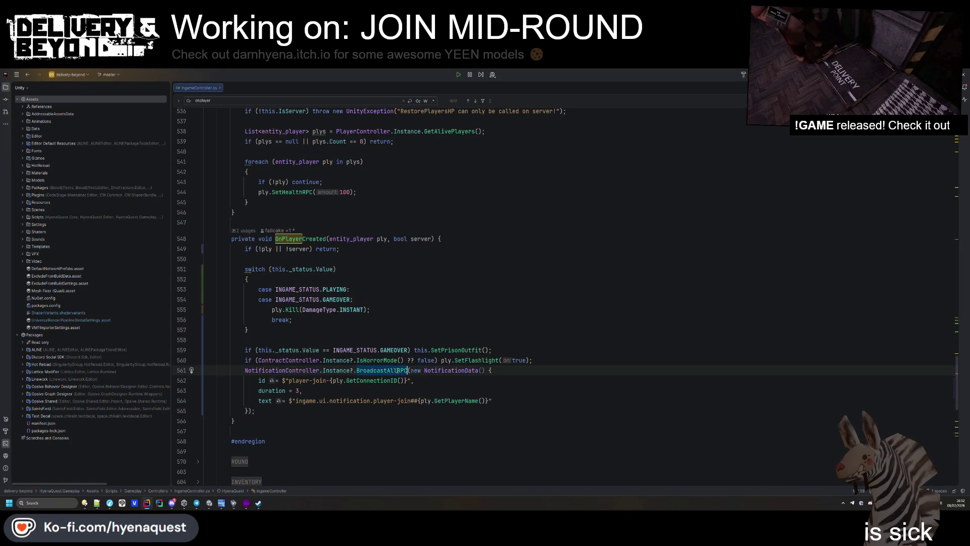
{"action": "key", "text": "ctrl+shift+f"}
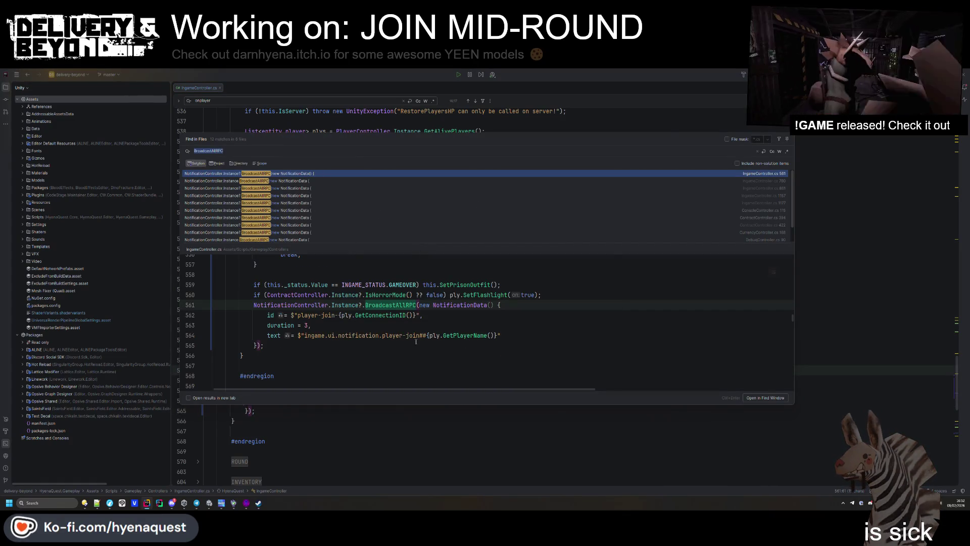
{"action": "left_click", "coordinate": [309, 189]}
{"action": "left_click", "coordinate": [310, 203]}
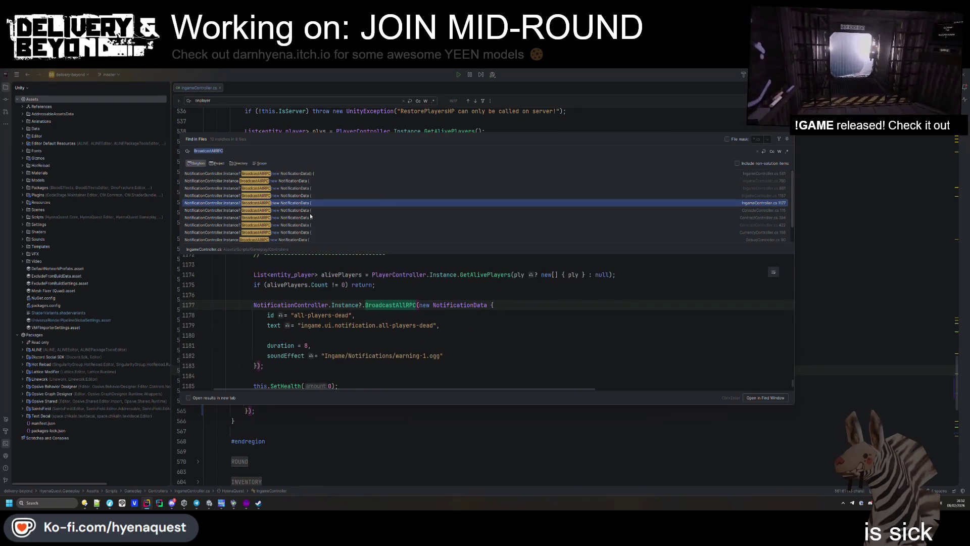
{"action": "left_click", "coordinate": [309, 209]}
{"action": "scroll", "coordinate": [310, 212], "scroll_direction": "down", "scroll_amount": 1}
{"action": "left_click", "coordinate": [311, 216]}
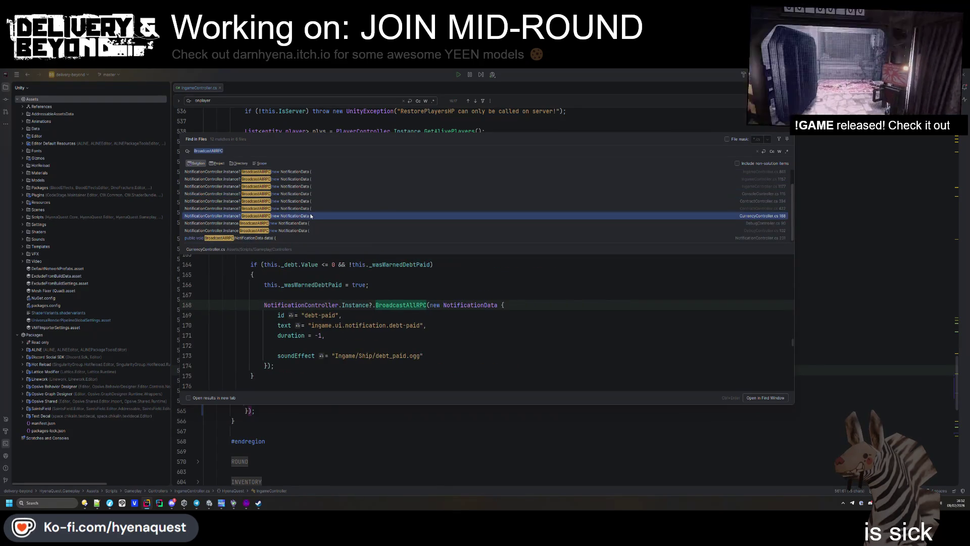
{"action": "left_click", "coordinate": [303, 230]}
{"action": "left_click", "coordinate": [312, 202]}
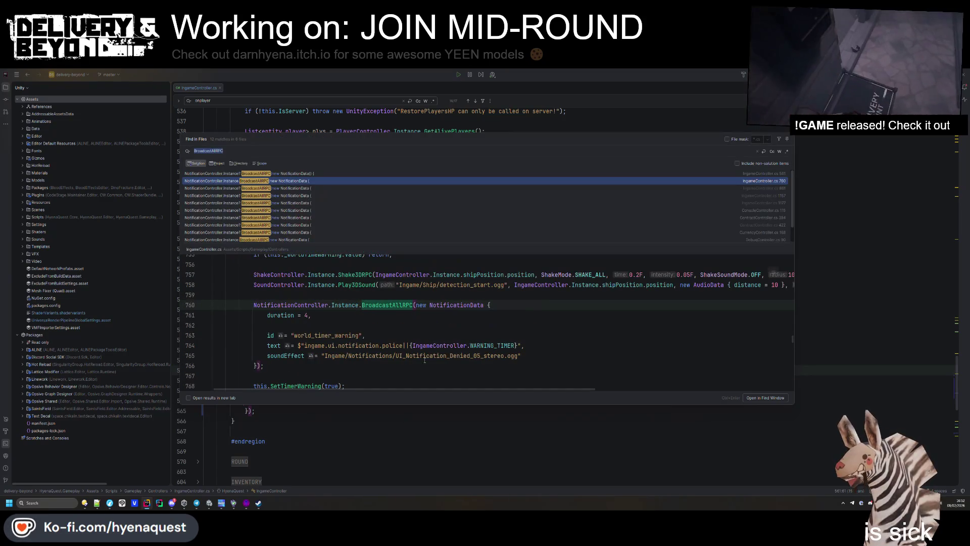
{"action": "left_click", "coordinate": [406, 345]}
{"action": "key", "text": "Escape"}
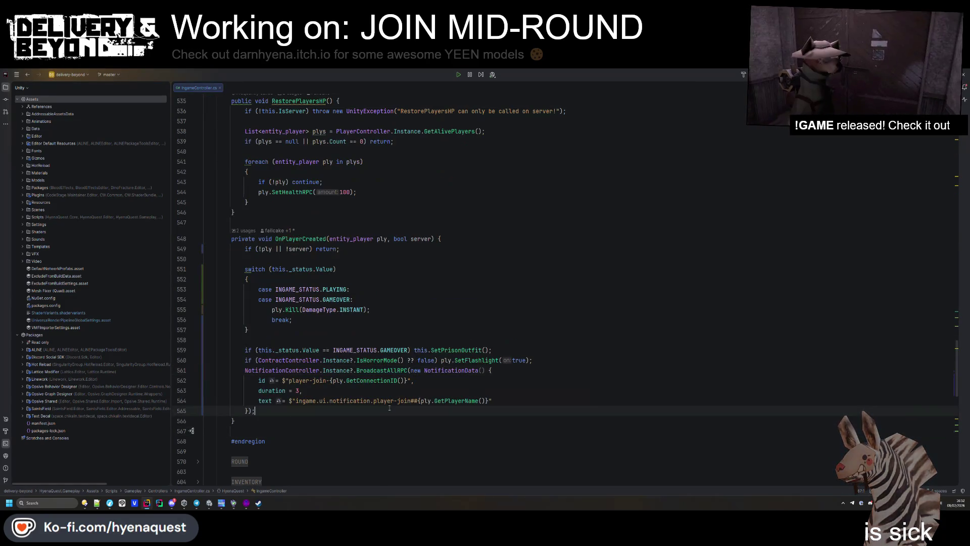
{"action": "left_click", "coordinate": [413, 400]}
{"action": "key", "text": "Down"}
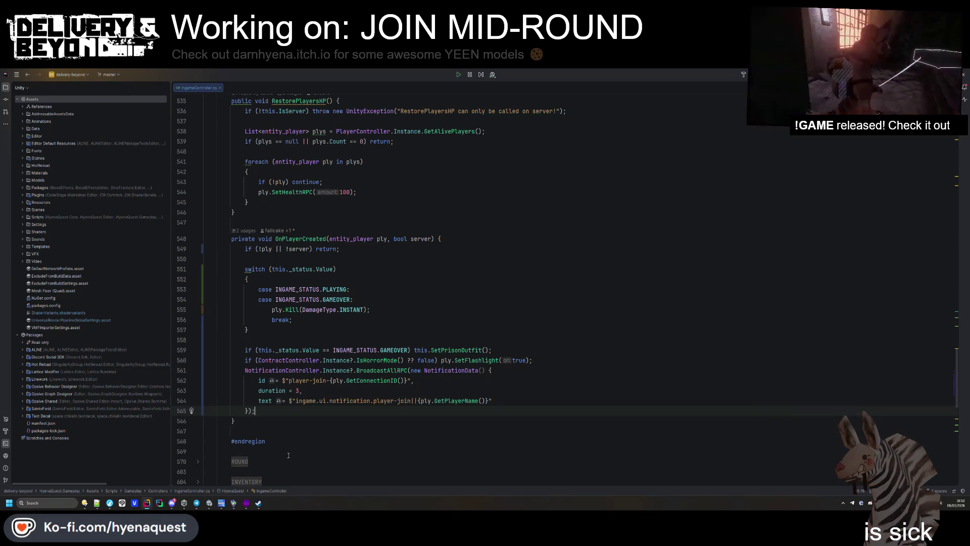
{"action": "key", "text": "alt+Tab"}
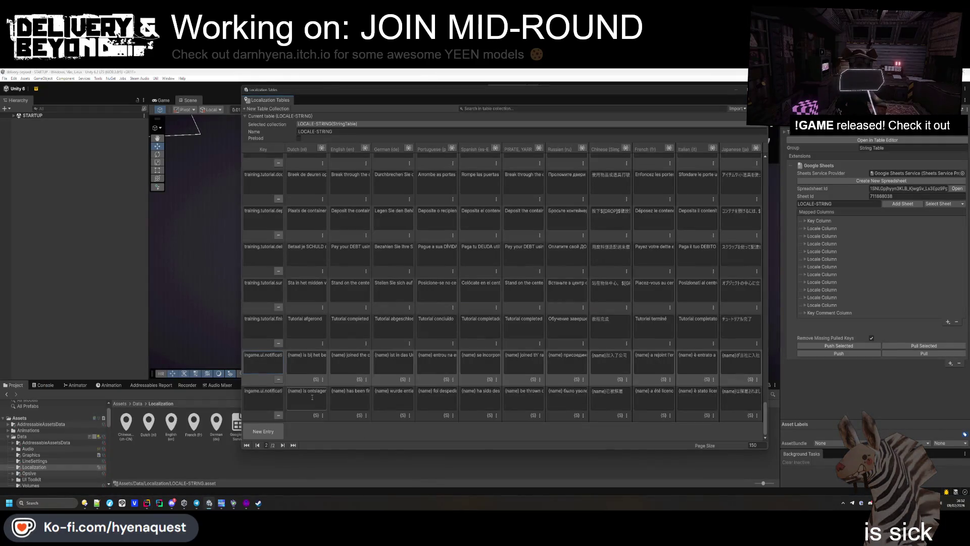
- Replace {name} with {0} in the Dutch join and fired translations and the Italian join translation
{"action": "double_click", "coordinate": [298, 363]}
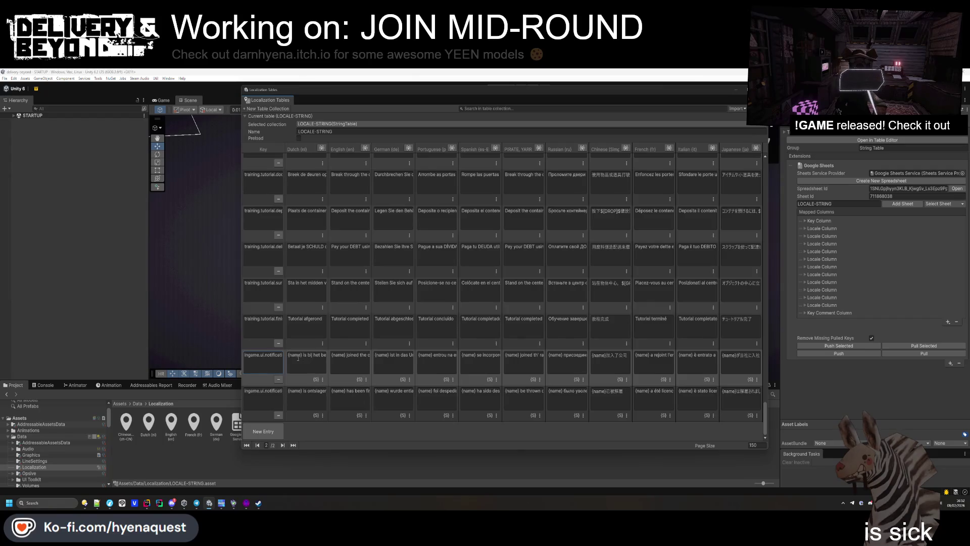
{"action": "type", "text": "{0}"}
{"action": "double_click", "coordinate": [294, 391]}
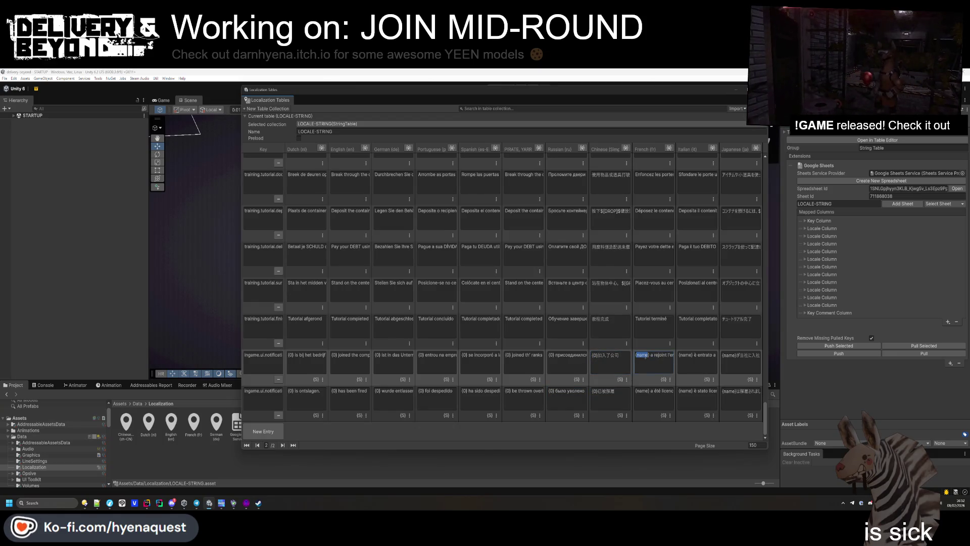
{"action": "double_click", "coordinate": [685, 355]}
{"action": "type", "text": "0"}
- Change the Italian and Japanese fired translations to {0} and push the table to Google Sheets
{"action": "left_click", "coordinate": [685, 390]}
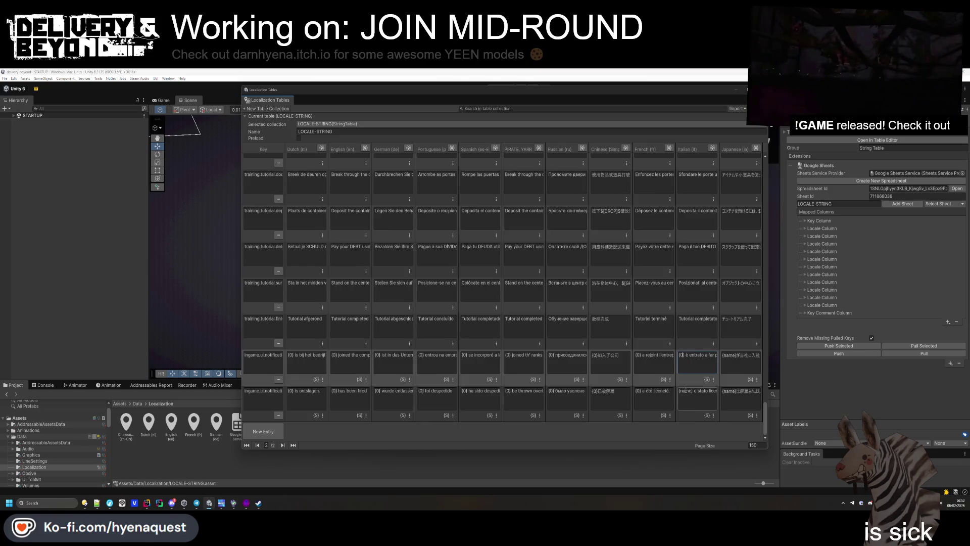
{"action": "type", "text": "0"}
{"action": "double_click", "coordinate": [727, 391]}
{"action": "type", "text": "0"}
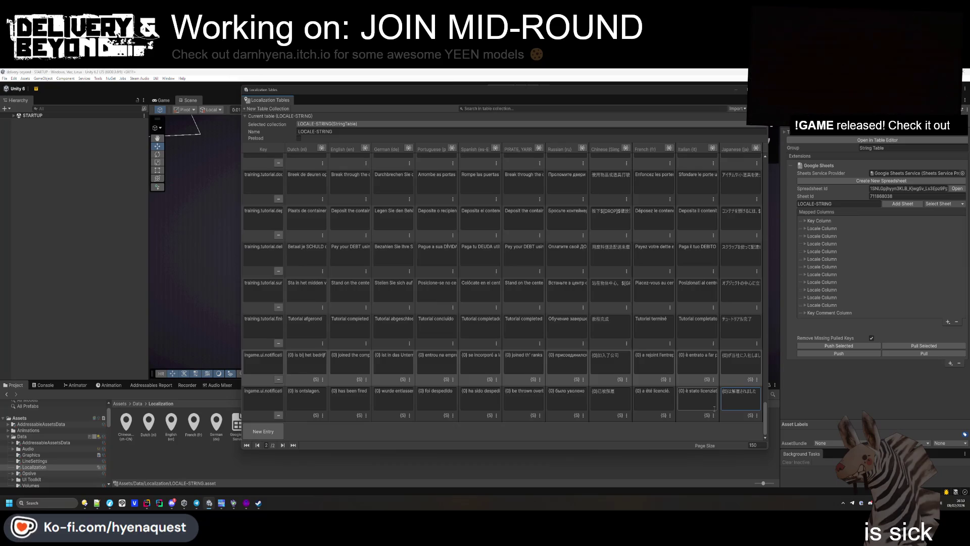
{"action": "left_click", "coordinate": [847, 354]}
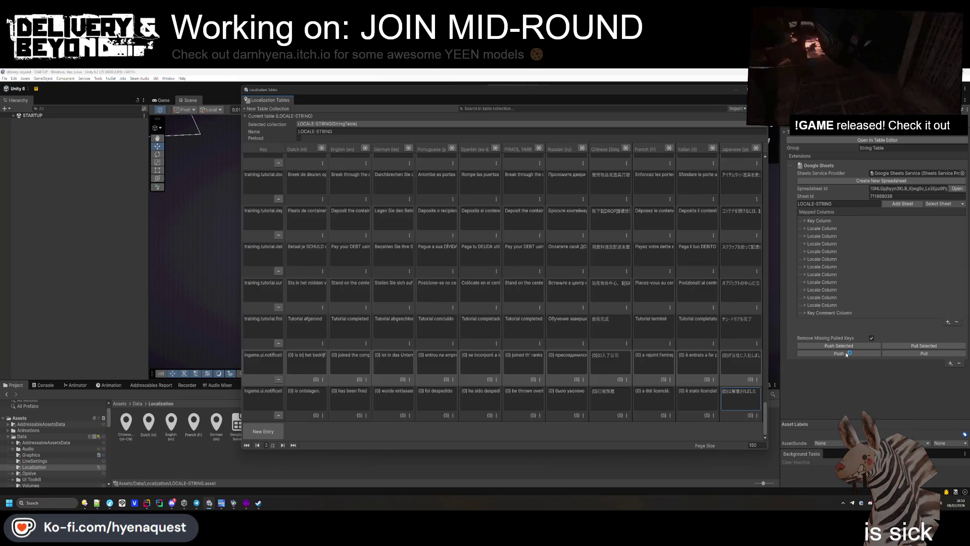
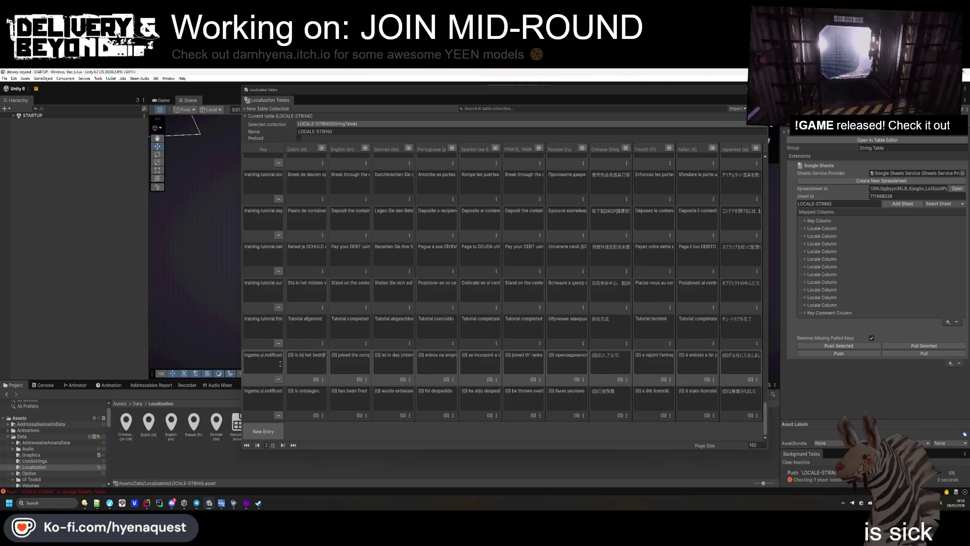
- Select the notification key in the Unity localization table, then switch to IngameController.cs in Rider
{"action": "left_click", "coordinate": [280, 391]}
{"action": "key", "text": "alt+Tab"}
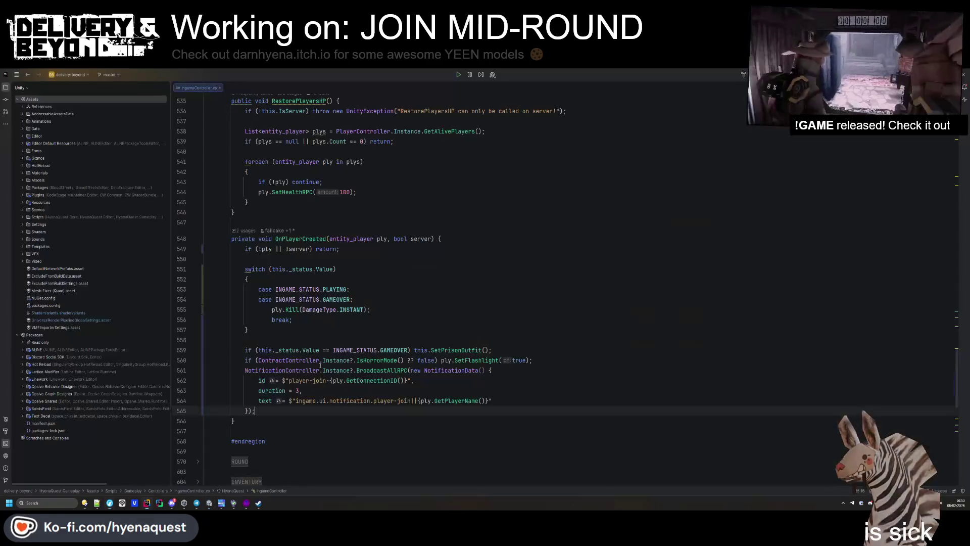
- Search for OnPlayerCreated and browse to the event subscriptions where it is registered
{"action": "scroll", "coordinate": [303, 237], "scroll_direction": "down", "scroll_amount": 3}
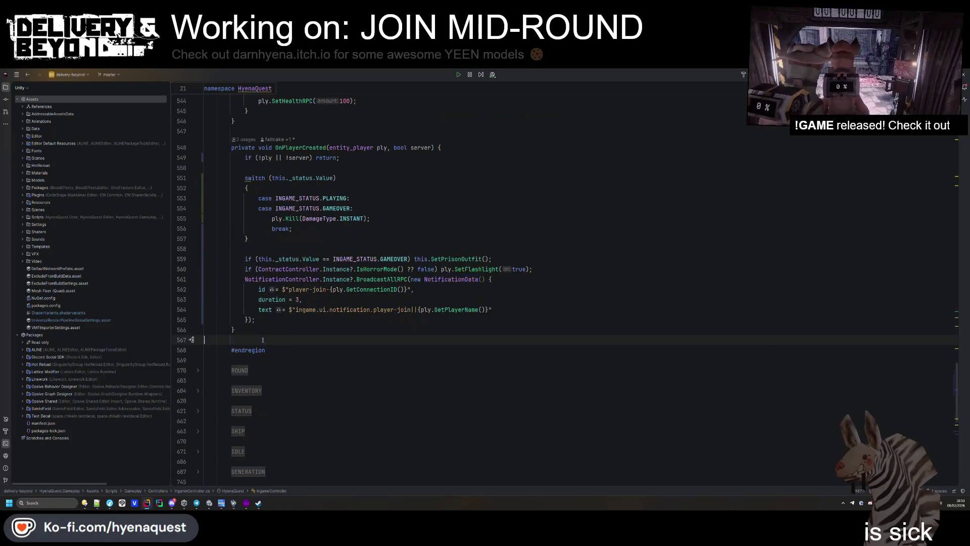
{"action": "scroll", "coordinate": [303, 243], "scroll_direction": "up", "scroll_amount": 4}
{"action": "double_click", "coordinate": [307, 269]}
{"action": "key", "text": "ctrl+f"}
{"action": "key", "text": "Return"}
{"action": "key", "text": "Return"}
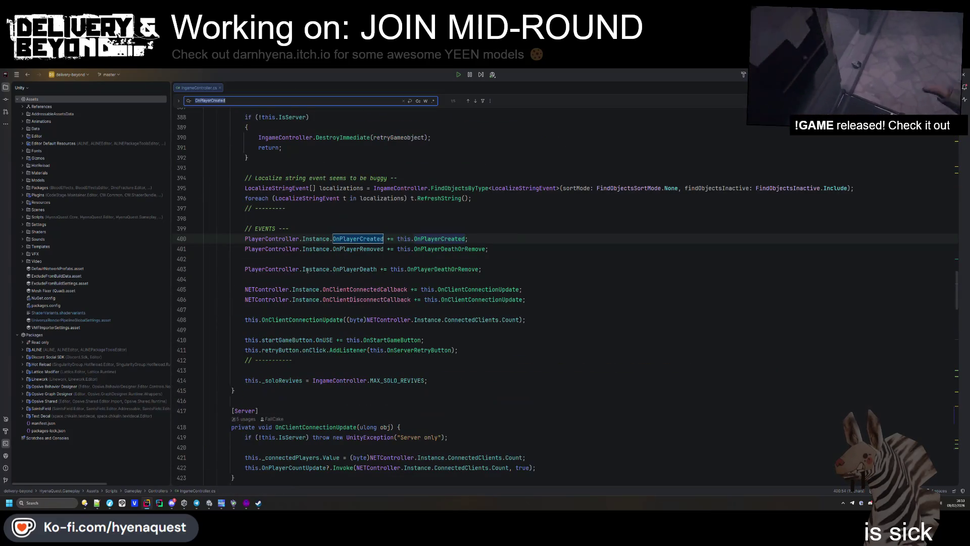
{"action": "left_click", "coordinate": [452, 290], "text": "ctrl"}
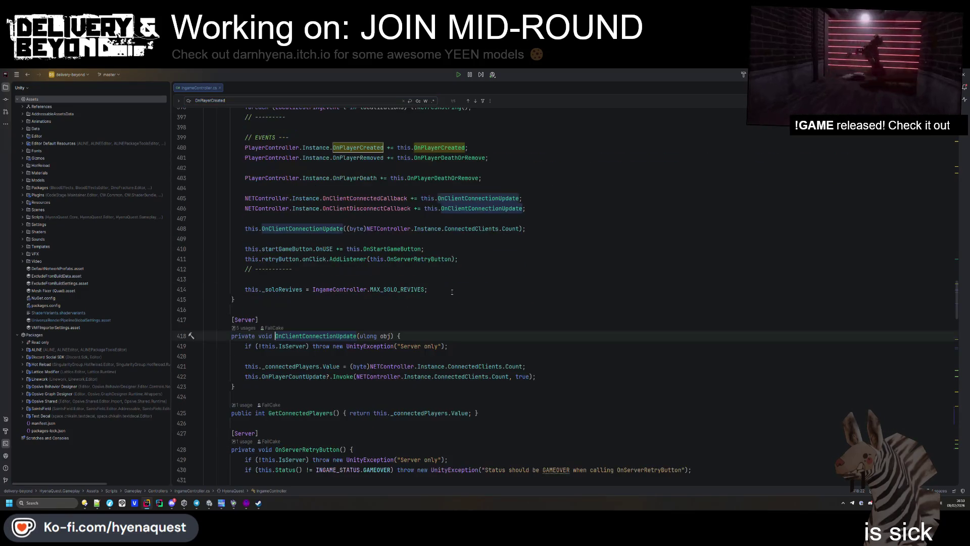
{"action": "key", "text": "ctrl+alt+Left"}
{"action": "key", "text": "ctrl+alt+Left"}
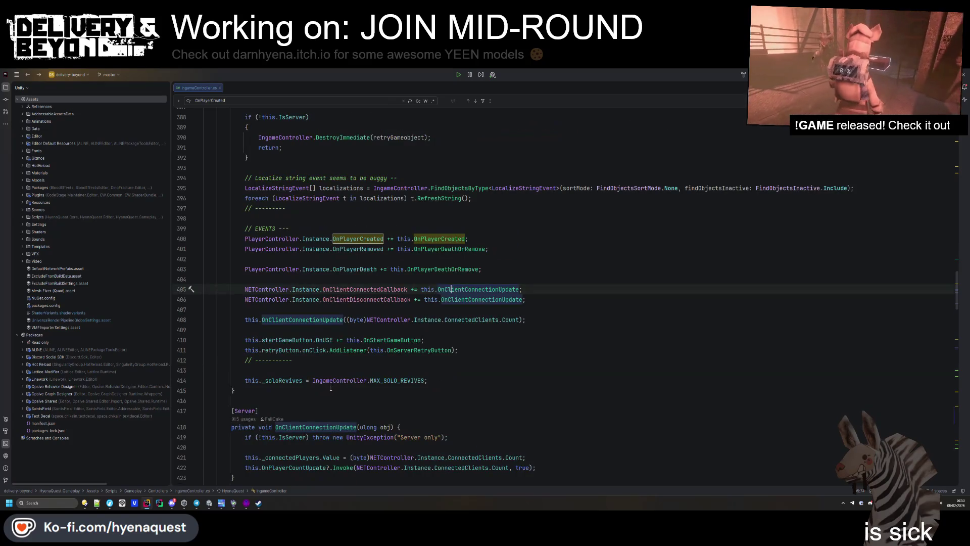
{"action": "key", "text": "ctrl+alt+Right"}
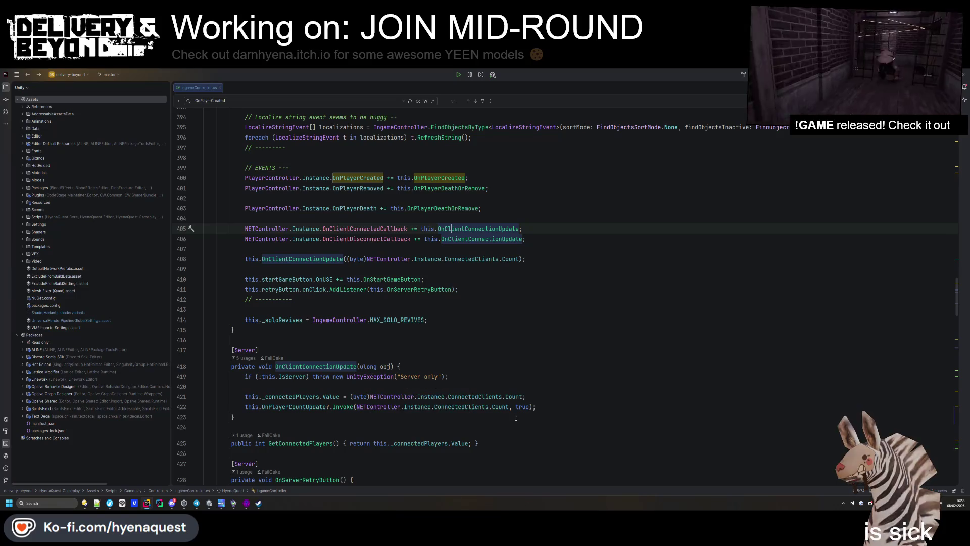
- Locate the OnPlayerDeathOrRemove declaration and copy its [Server] method header
{"action": "scroll", "coordinate": [523, 399], "scroll_direction": "up", "scroll_amount": 2}
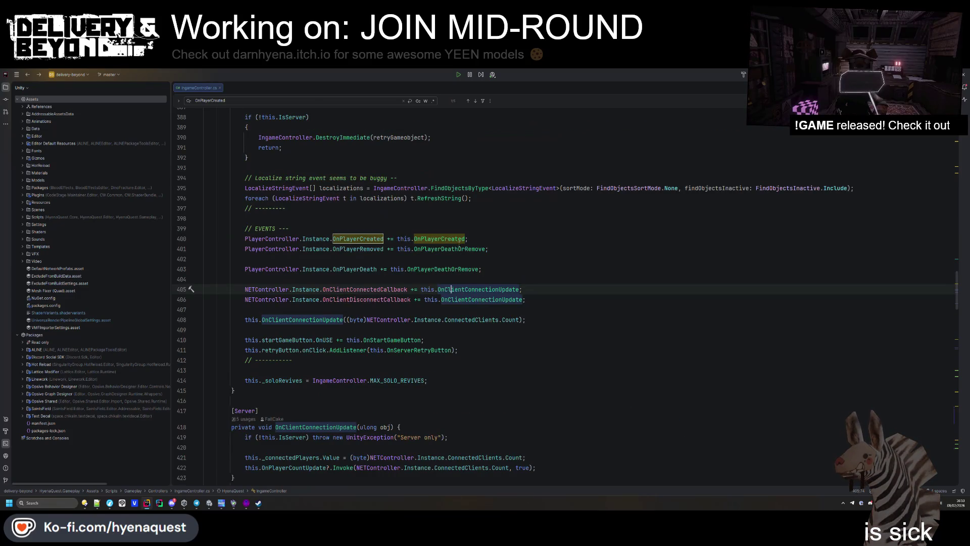
{"action": "left_click", "coordinate": [449, 248]}
{"action": "left_click", "coordinate": [448, 249], "text": "ctrl"}
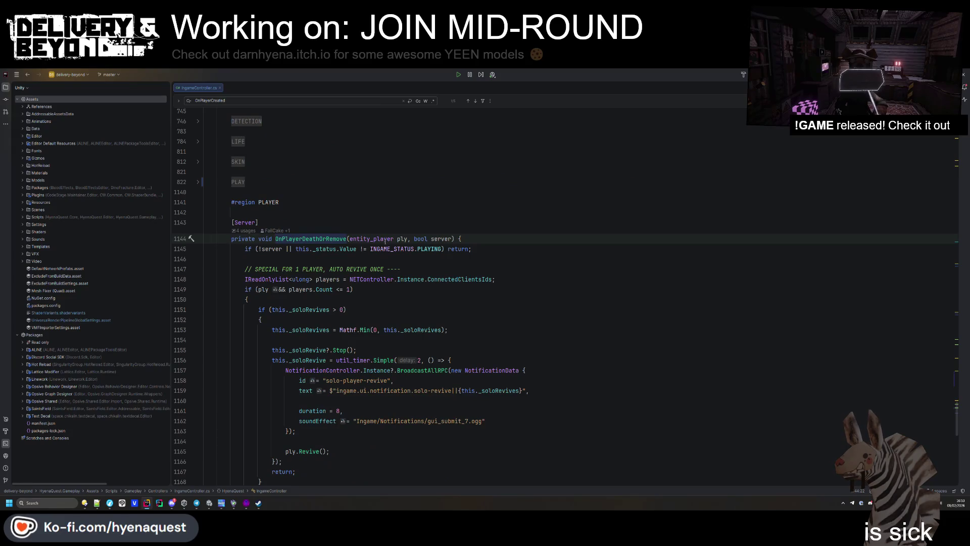
{"action": "key", "text": "ctrl+alt+Left"}
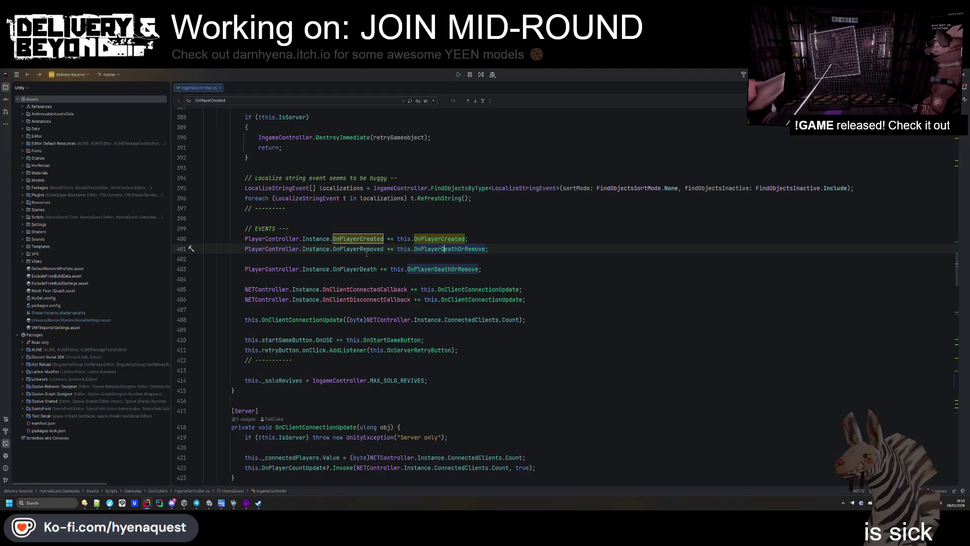
{"action": "left_click", "coordinate": [460, 248], "text": "ctrl"}
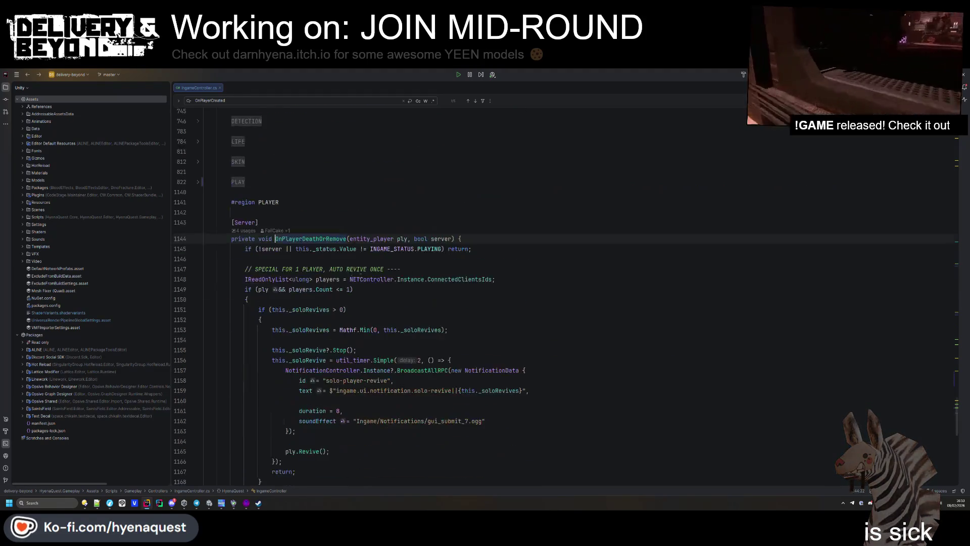
{"action": "left_click", "coordinate": [489, 216], "text": "shift"}
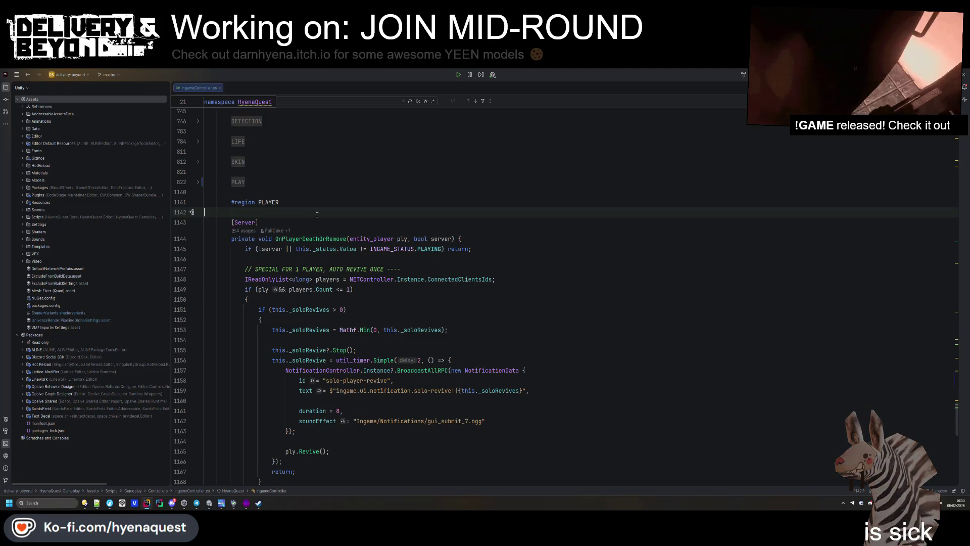
{"action": "left_click", "coordinate": [489, 216]}
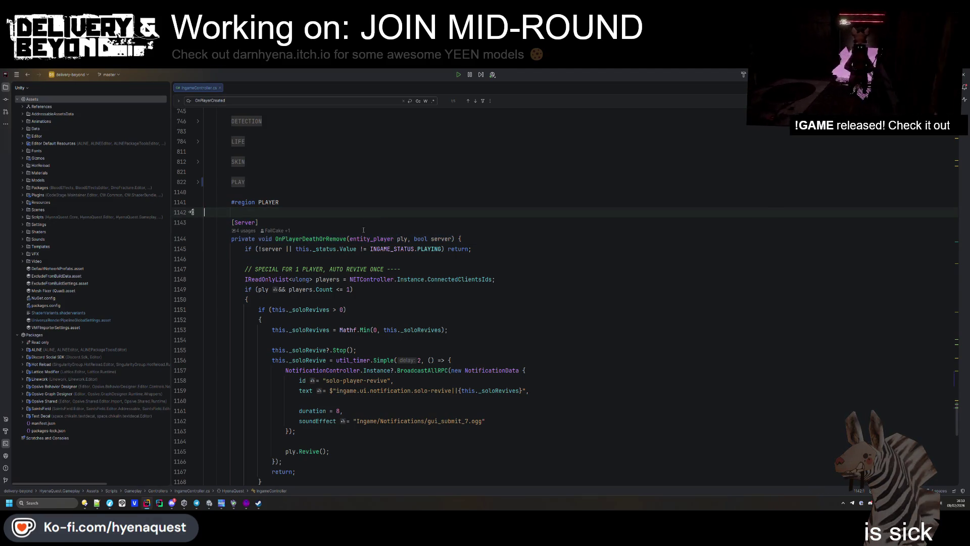
- Paste the copied OnPlayerDeathOrRemove header below the OnPlayerCreated method
{"action": "key", "text": "ctrl+alt+Left"}
{"action": "left_click", "coordinate": [439, 238], "text": "ctrl"}
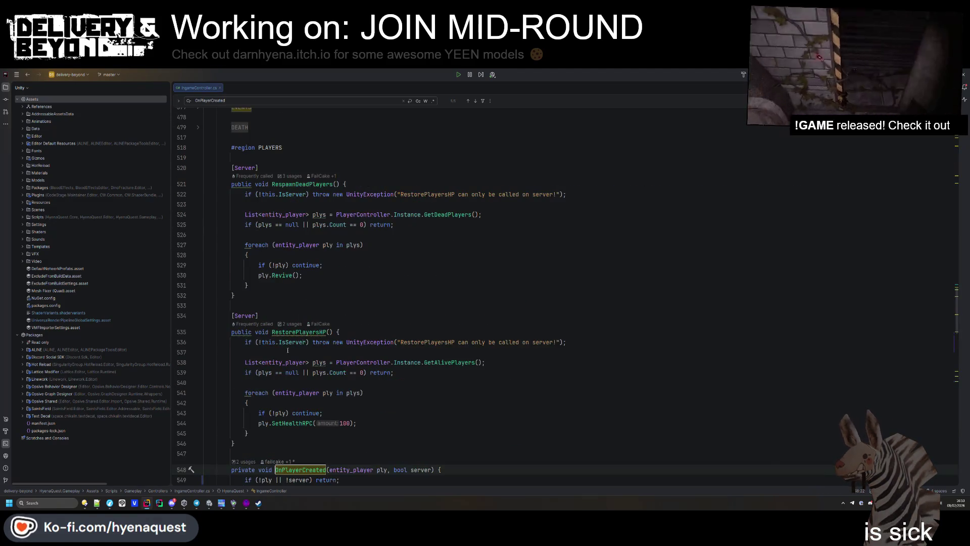
{"action": "scroll", "coordinate": [262, 328], "scroll_direction": "down", "scroll_amount": 2}
{"action": "type", "text": "[Server] private void OnPlayerDeathOrRemove(entity_player ply, bool server) {"}
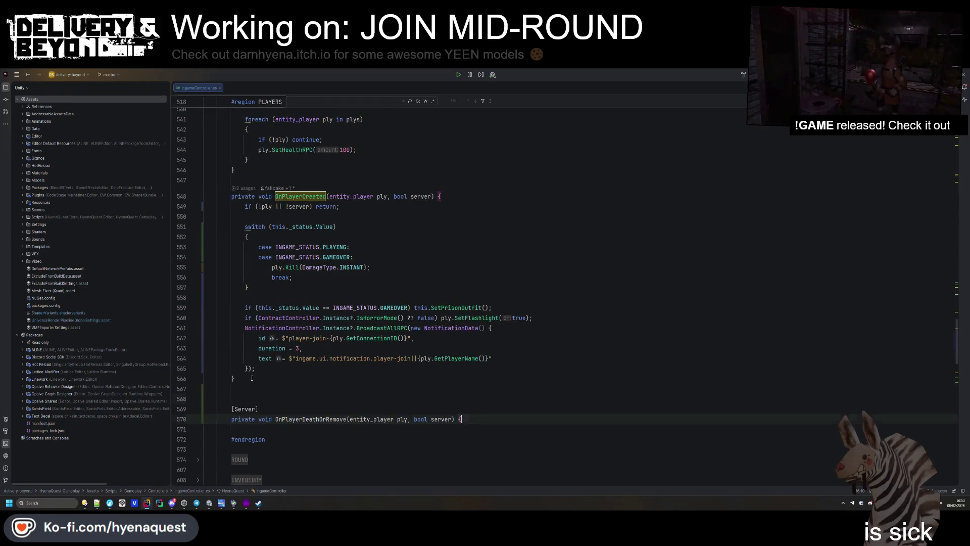
- Mark OnPlayerCreated as [Server] and rename the pasted method to OnPlayerRemoved, closing its body
{"action": "key", "text": "ctrl+c"}
{"action": "left_click", "coordinate": [303, 180]}
{"action": "key", "text": "ctrl+v"}
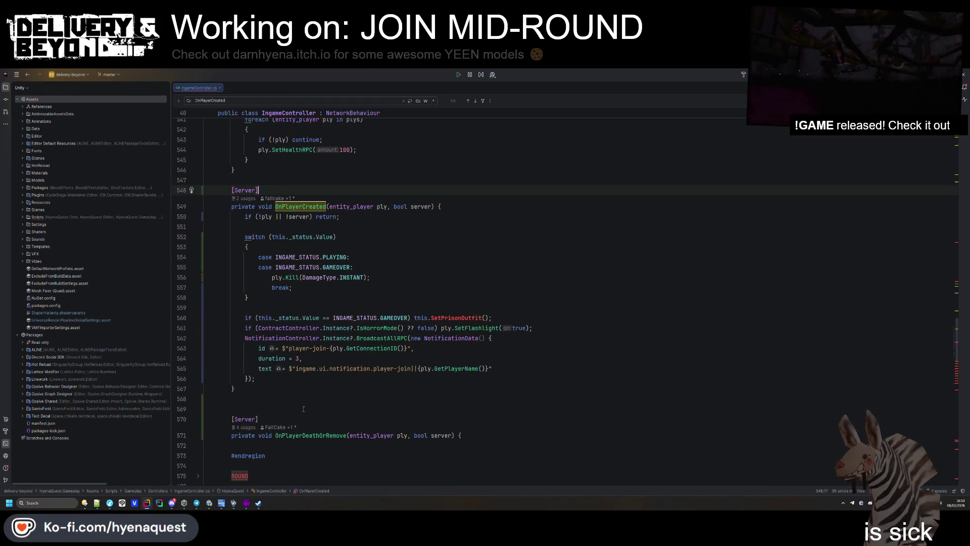
{"action": "left_click", "coordinate": [316, 435]}
{"action": "double_click", "coordinate": [316, 435]}
{"action": "type", "text": "OnPlayerRemoved"}
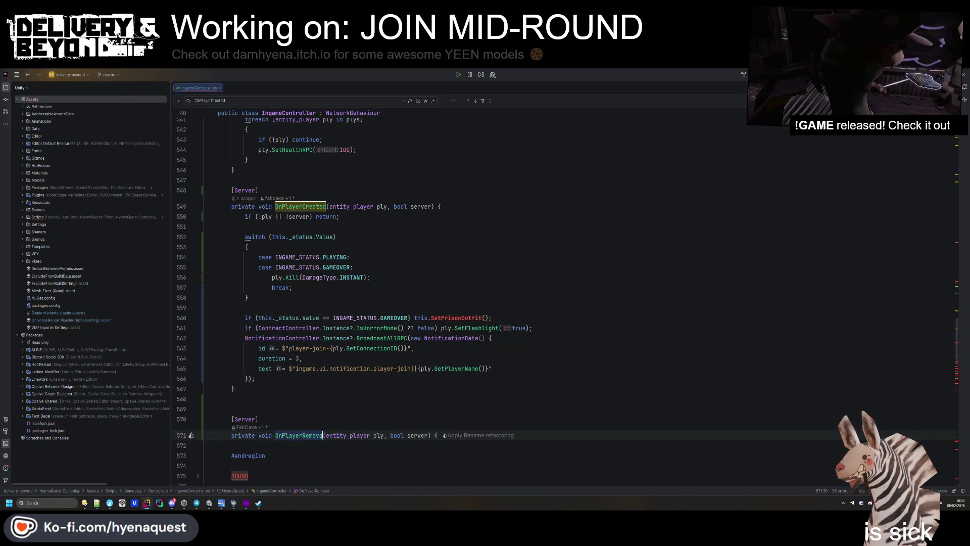
{"action": "left_click", "coordinate": [262, 379]}
{"action": "left_click", "coordinate": [447, 435]}
{"action": "type", "text": "}"}
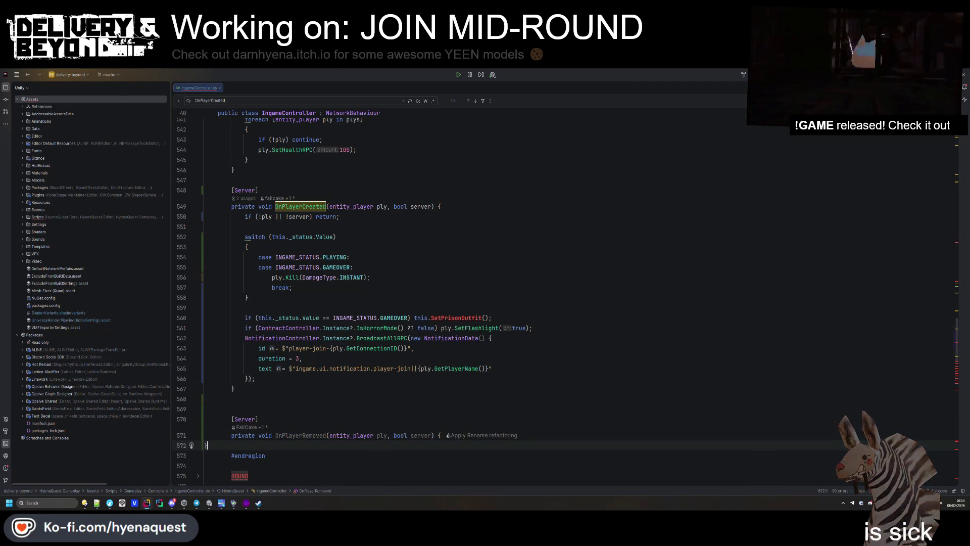
- Make OnPlayerRemoved call this.OnPlayerDeathOrRemove(ply, server)
{"action": "scroll", "coordinate": [447, 434], "scroll_direction": "up", "scroll_amount": 1}
{"action": "key", "text": "Return"}
{"action": "type", "text": "this.onplay"}
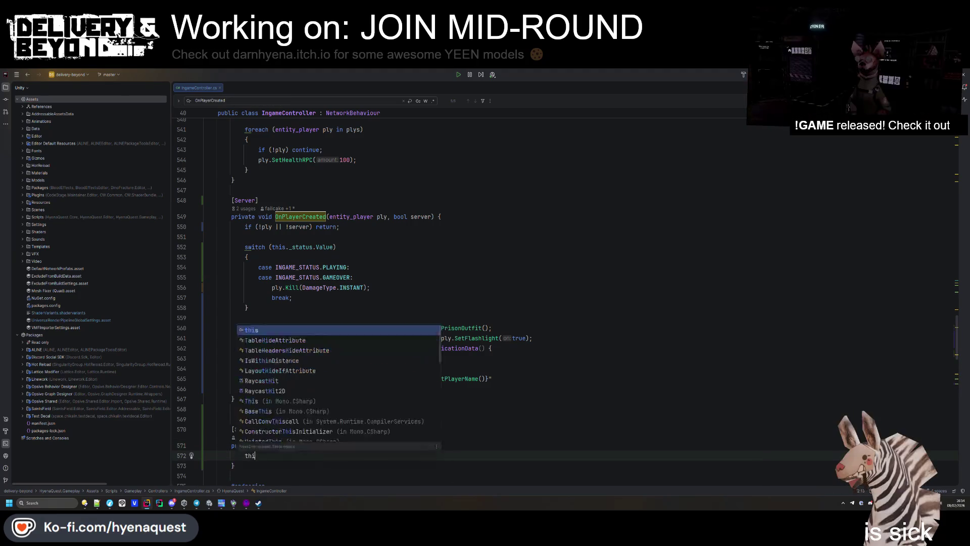
{"action": "key", "text": "Down"}
{"action": "key", "text": "Down"}
{"action": "key", "text": "Return"}
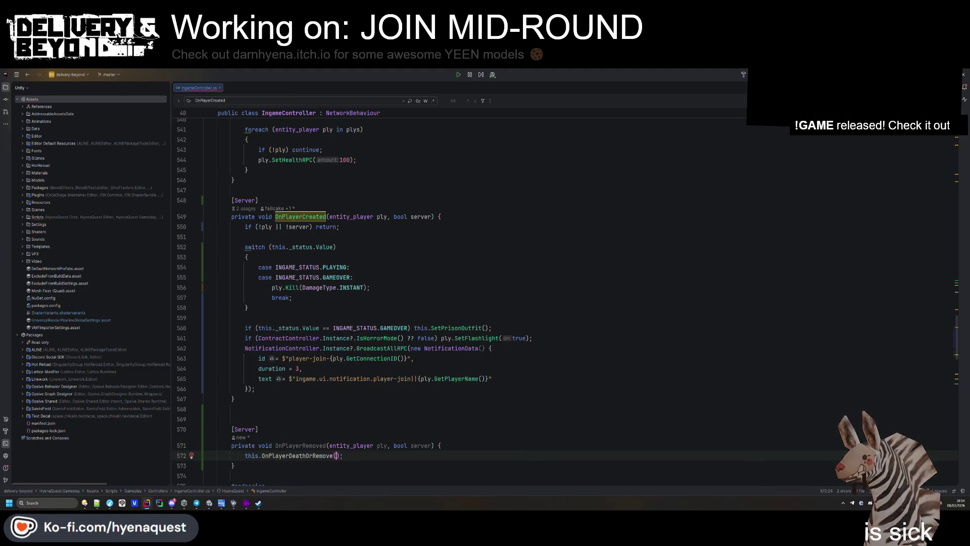
{"action": "type", "text": "ply,server"}
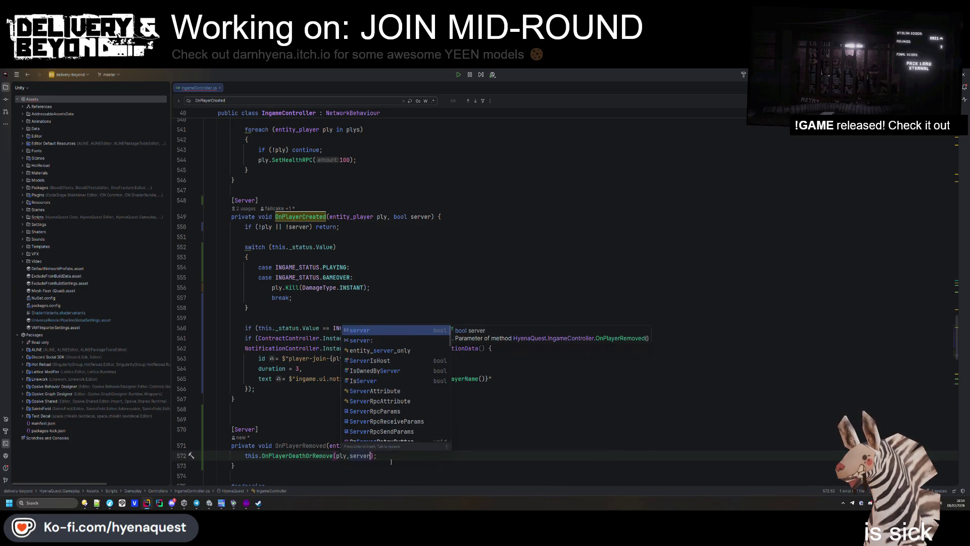
{"action": "key", "text": "Return"}
{"action": "key", "text": "Up"}
{"action": "key", "text": "Up"}
{"action": "key", "text": "Up"}
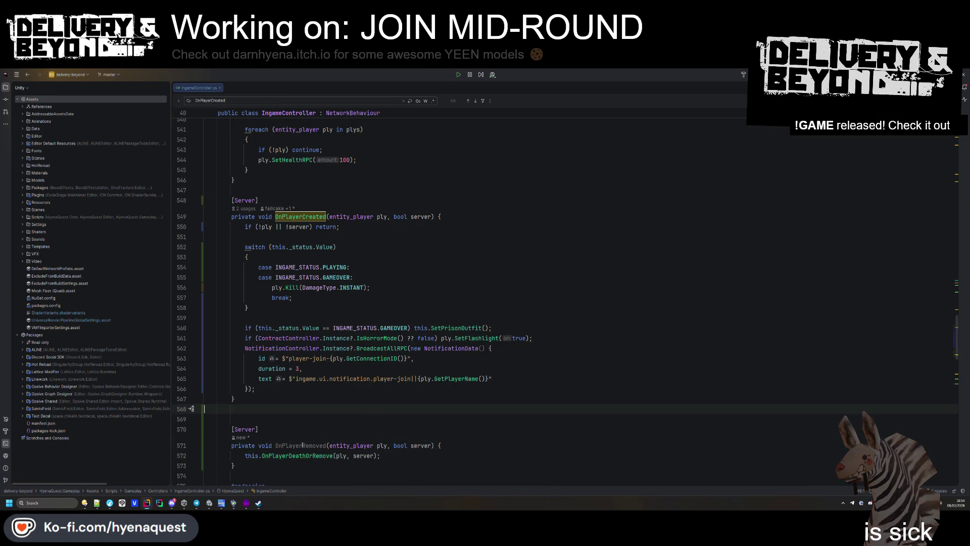
- Find OnPlayerDeathOrRemove occurrences and point the line 401 subscription back at OnPlayerRemoved
{"action": "double_click", "coordinate": [297, 456]}
{"action": "key", "text": "ctrl+f"}
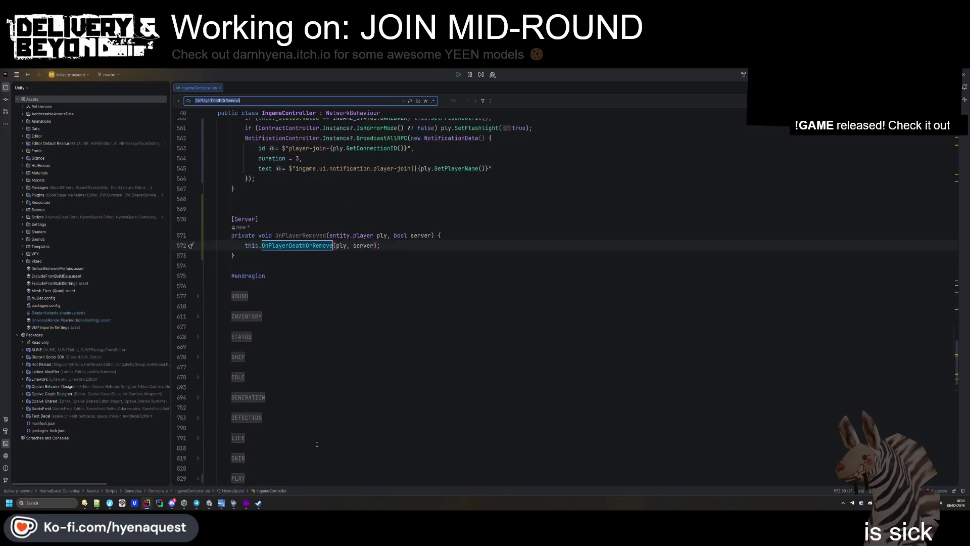
{"action": "key", "text": "Return"}
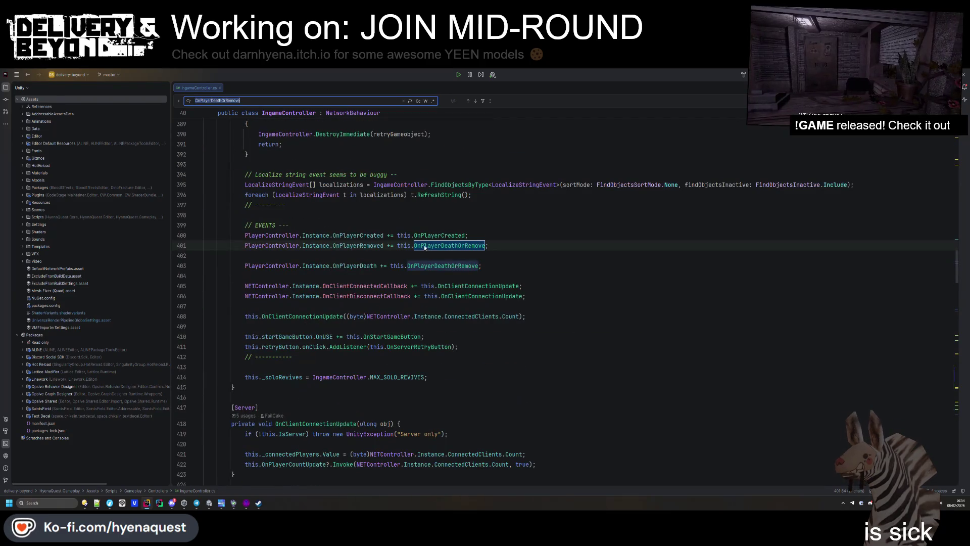
{"action": "key", "text": "Escape"}
{"action": "key", "text": "ctrl+z"}
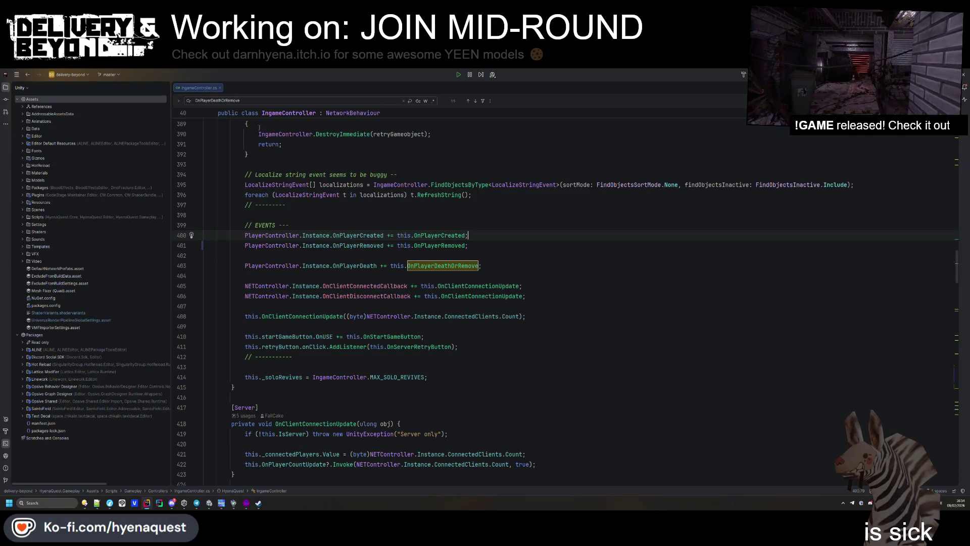
{"action": "left_click", "coordinate": [255, 101]}
{"action": "key", "text": "Return"}
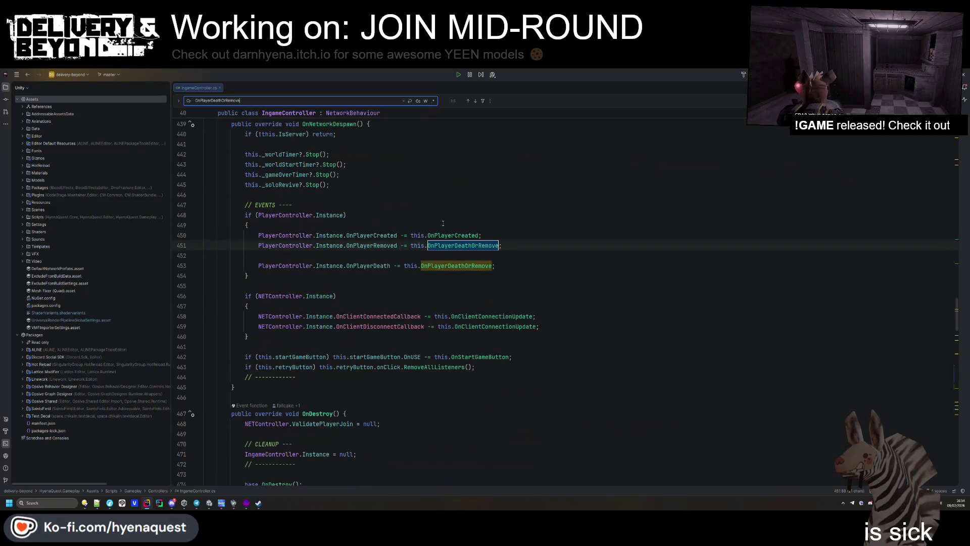
- Rename OnPlayerDeathOrRemove to OnPlayerDeath and check its uses, including the call in OnPlayerRemoved
{"action": "key", "text": "shift+F6"}
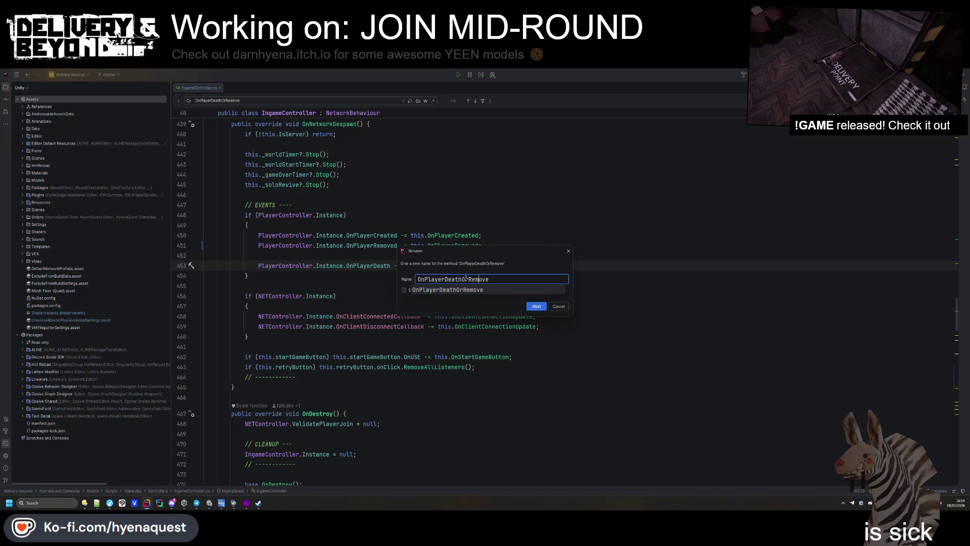
{"action": "key", "text": "BackSpace"}
{"action": "key", "text": "BackSpace"}
{"action": "key", "text": "BackSpace"}
{"action": "key", "text": "Return"}
{"action": "key", "text": "ctrl+b"}
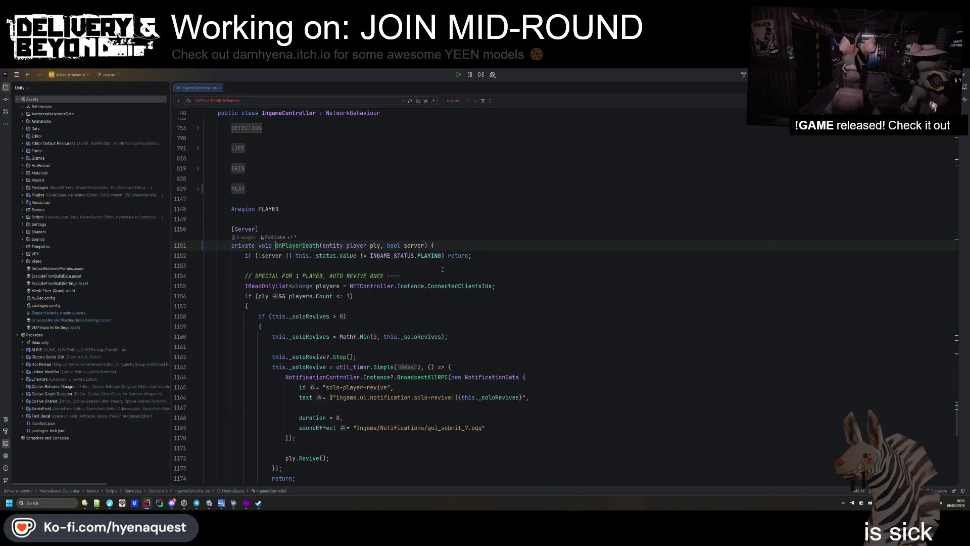
{"action": "scroll", "coordinate": [370, 286], "scroll_direction": "up", "scroll_amount": 2}
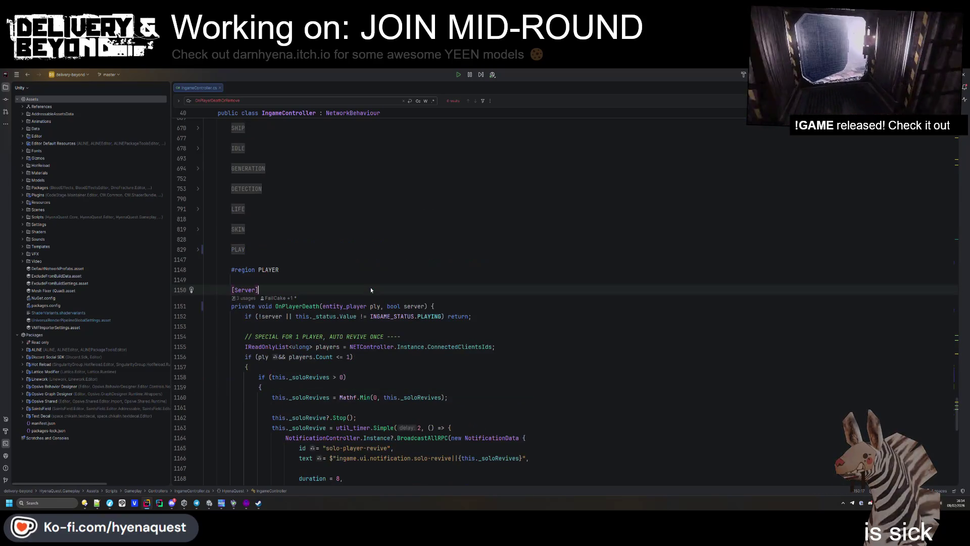
{"action": "left_click", "coordinate": [371, 286]}
{"action": "double_click", "coordinate": [295, 306]}
{"action": "key", "text": "ctrl+f"}
{"action": "key", "text": "Return"}
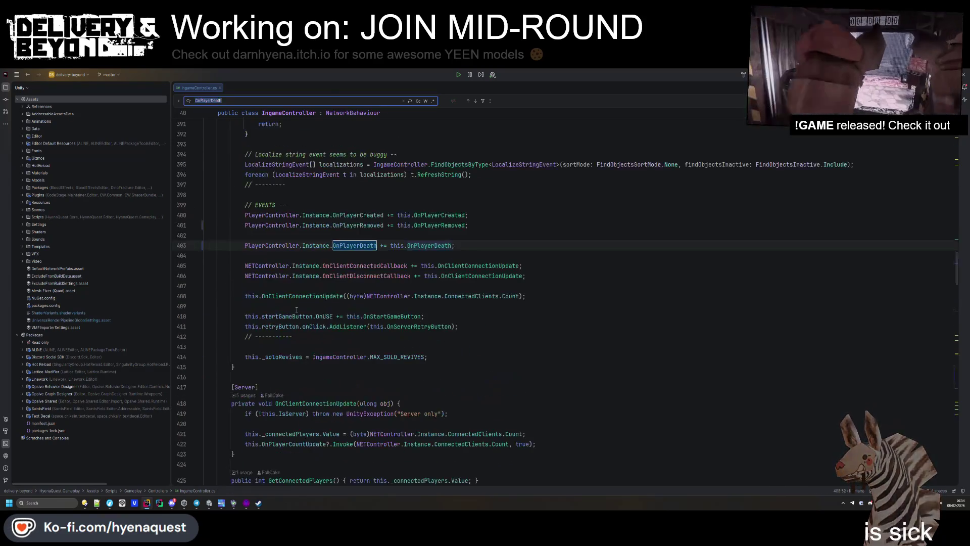
{"action": "key", "text": "Return"}
{"action": "key", "text": "Return"}
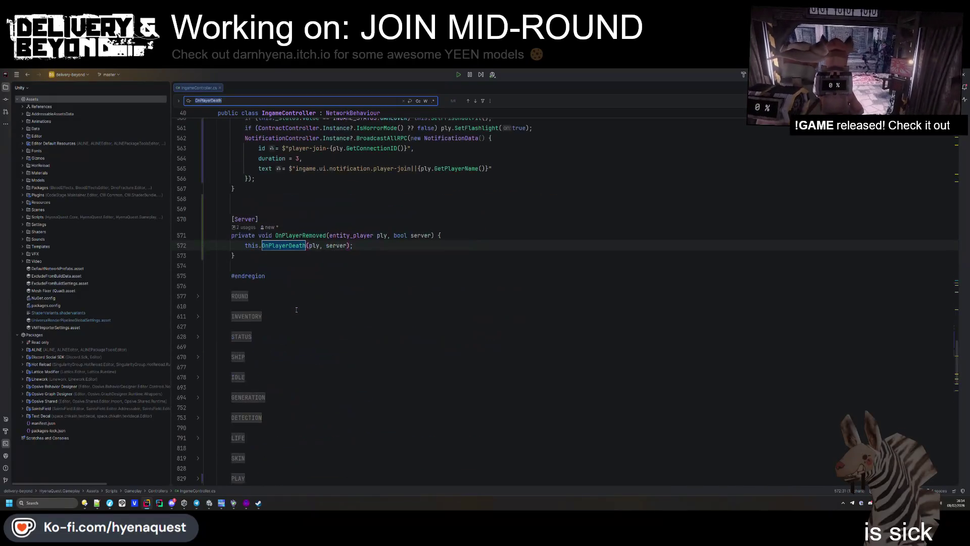
- Copy the player-join NotificationController block into OnPlayerRemoved after the OnPlayerDeath call
{"action": "scroll", "coordinate": [382, 243], "scroll_direction": "up", "scroll_amount": 2}
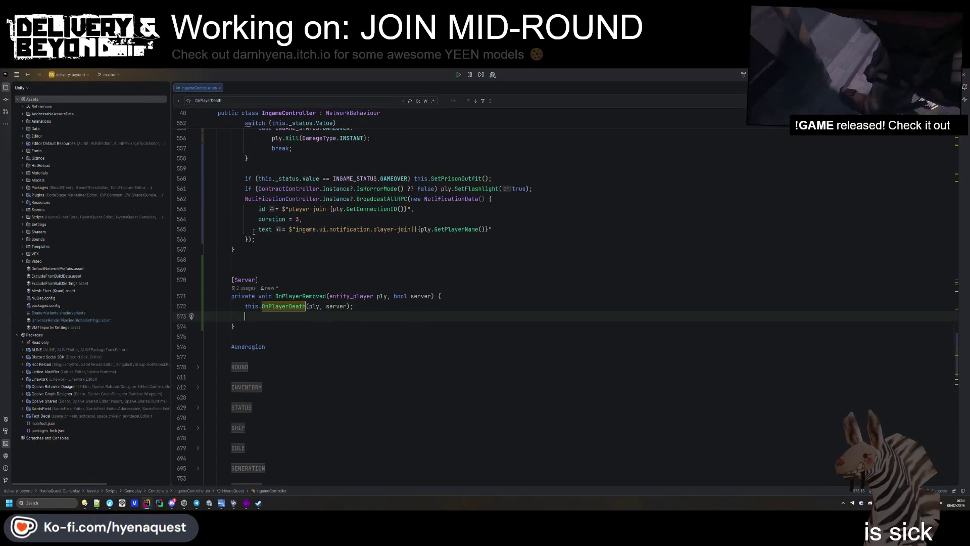
{"action": "left_click_drag", "start_coordinate": [255, 239], "coordinate": [534, 188]}
{"action": "key", "text": "ctrl+c"}
{"action": "left_click", "coordinate": [354, 306]}
{"action": "key", "text": "ctrl+v"}
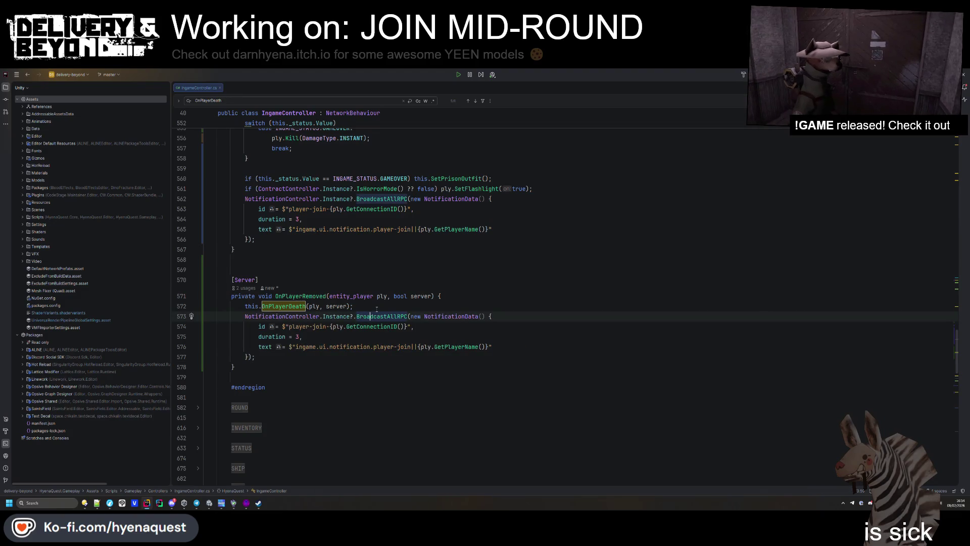
- Add 'if (!server || !ply) return;' after the OnPlayerDeath call and reformat the code
{"action": "left_click", "coordinate": [436, 306]}
{"action": "key", "text": "Return"}
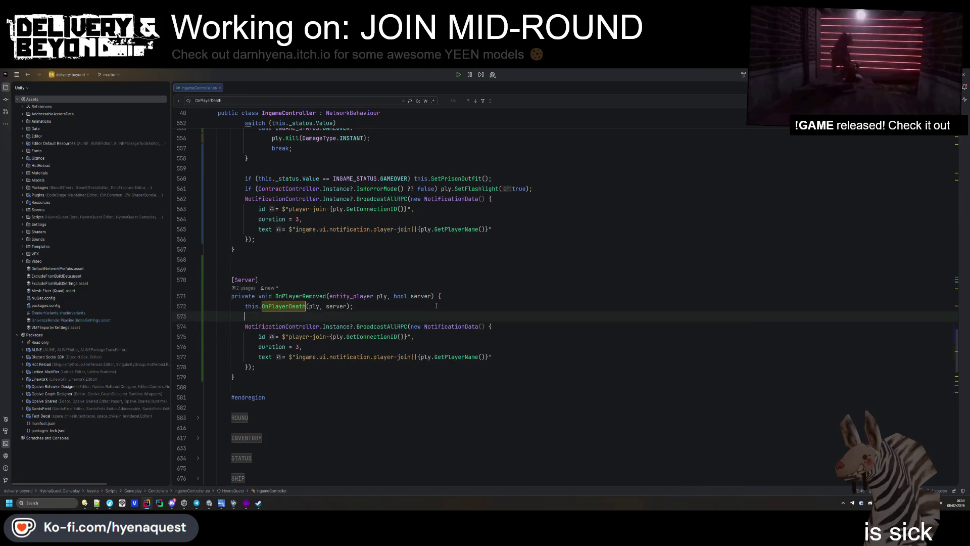
{"action": "type", "text": "if (!server || !"}
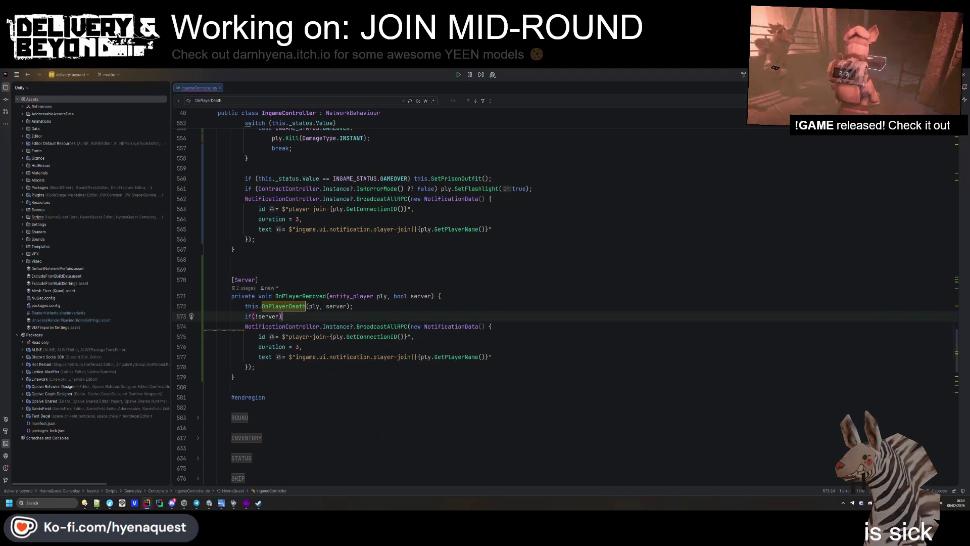
{"action": "type", "text": "ply) return;"}
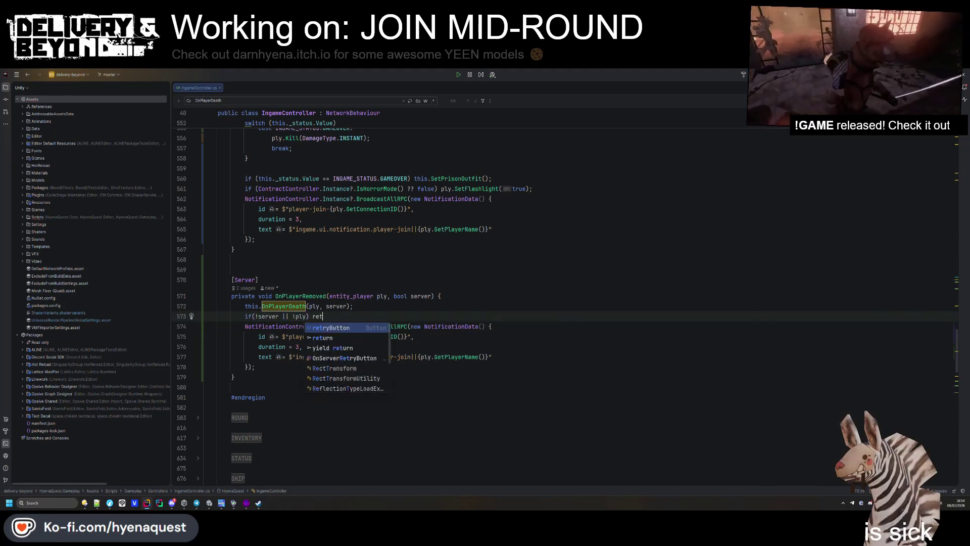
{"action": "key", "text": "ctrl+alt+l"}
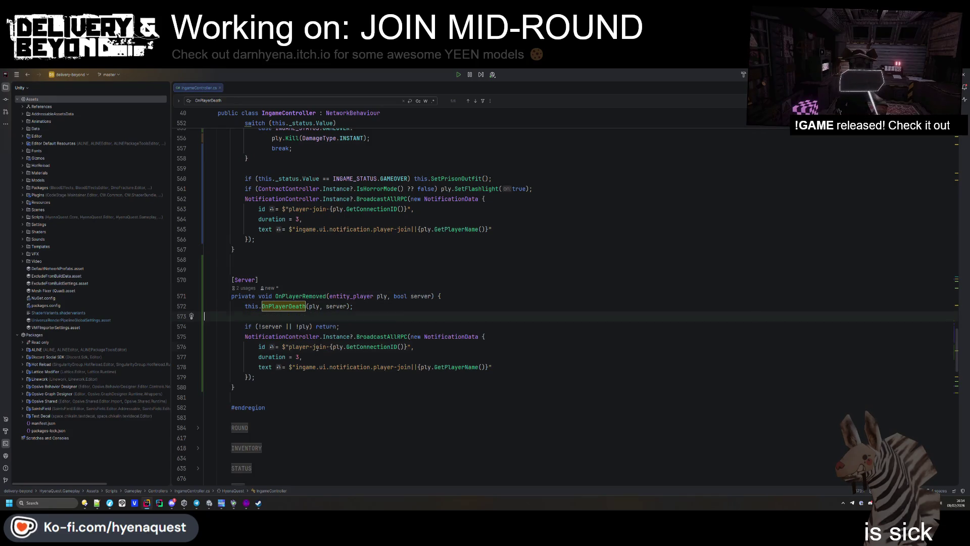
- Change join to leave in the notification id and the ingame.ui.notification.player-leave text key, then save
{"action": "double_click", "coordinate": [322, 346]}
{"action": "type", "text": "ve"}
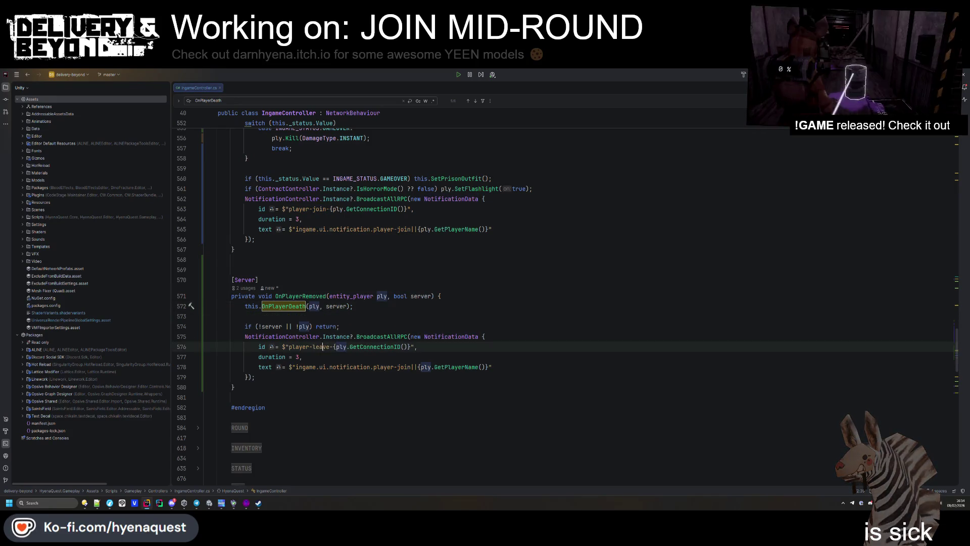
{"action": "left_click", "coordinate": [407, 366]}
{"action": "double_click", "coordinate": [407, 367]}
{"action": "type", "text": "leave"}
{"action": "left_click", "coordinate": [540, 284]}
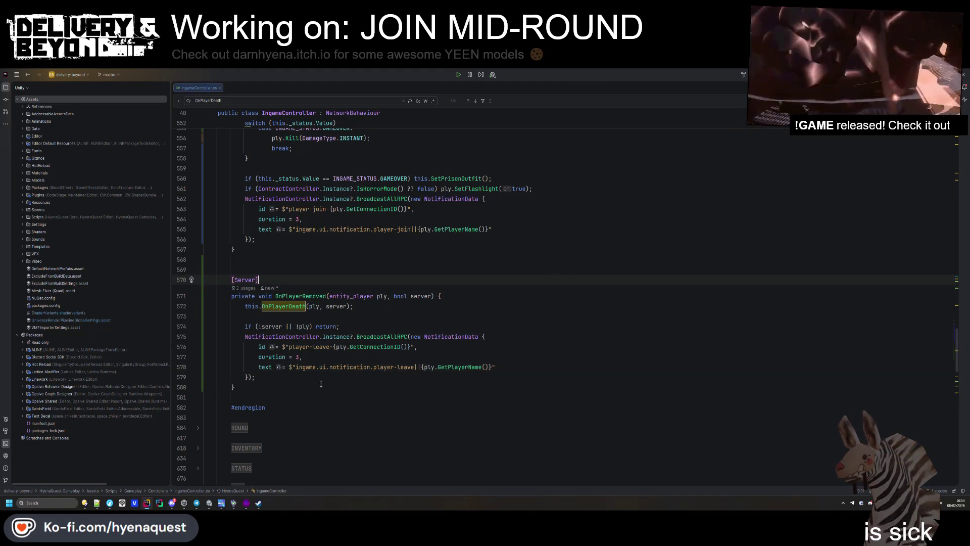
{"action": "key", "text": "ctrl+s"}
- Check the Unity editor, then return to Rider and select the player-leave text key
{"action": "key", "text": "alt+Tab"}
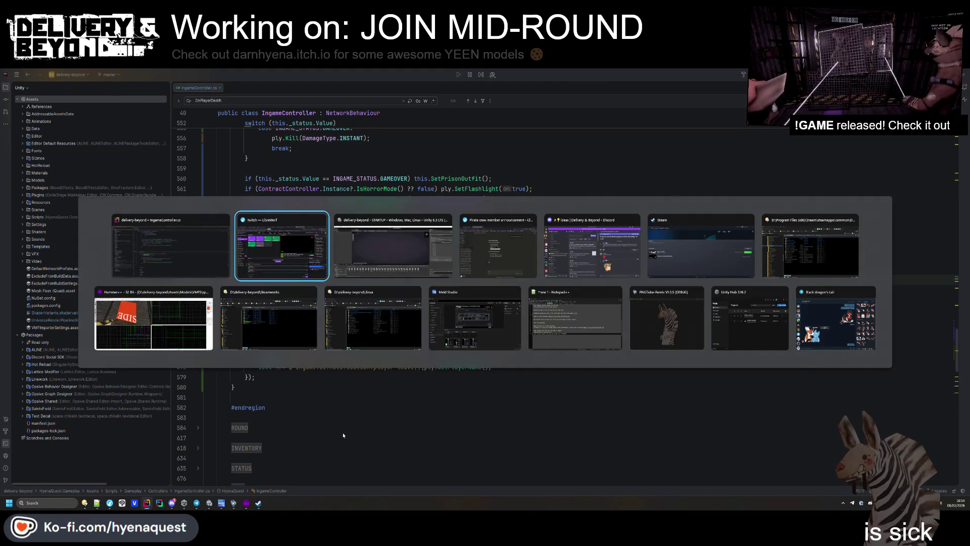
{"action": "key", "text": "alt+Tab"}
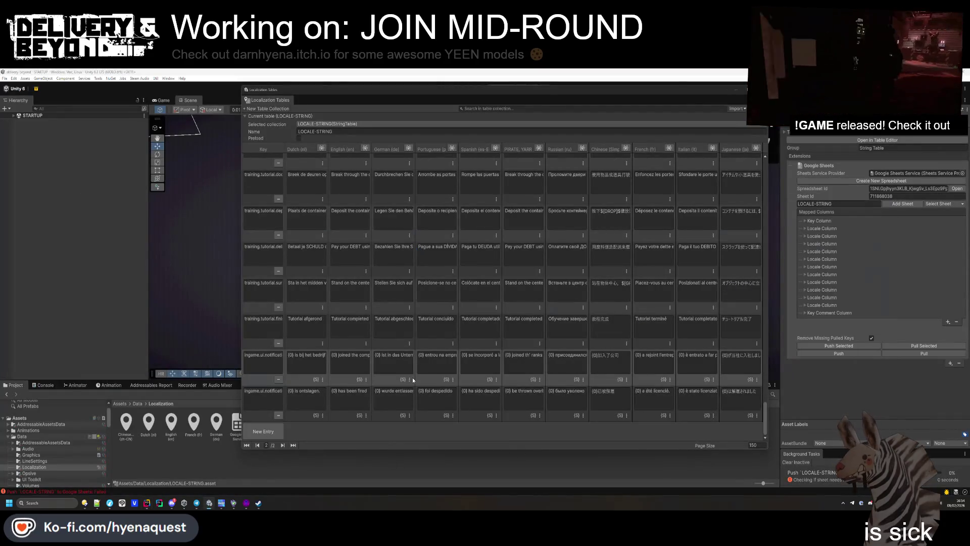
{"action": "key", "text": "alt+Tab"}
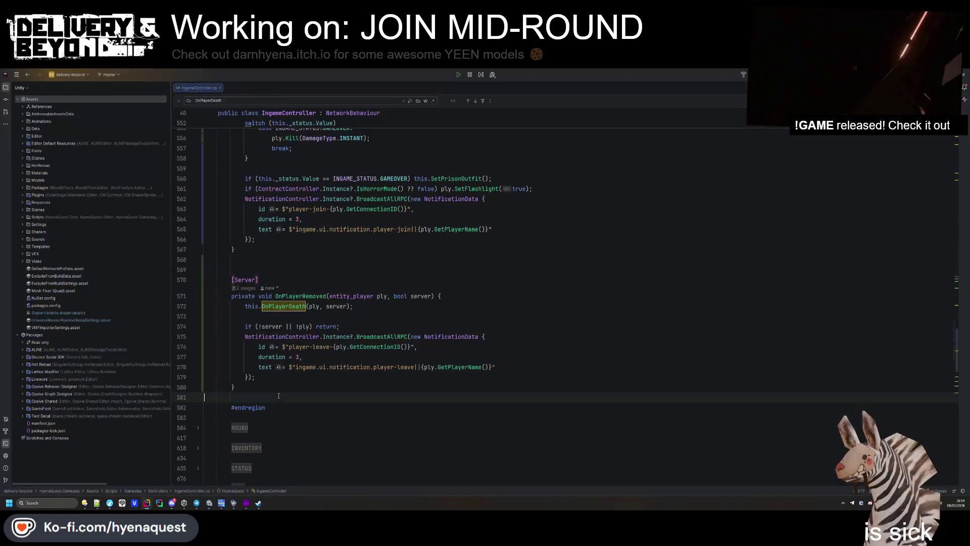
{"action": "left_click_drag", "start_coordinate": [412, 367], "coordinate": [296, 366]}
{"action": "left_click", "coordinate": [287, 379]}
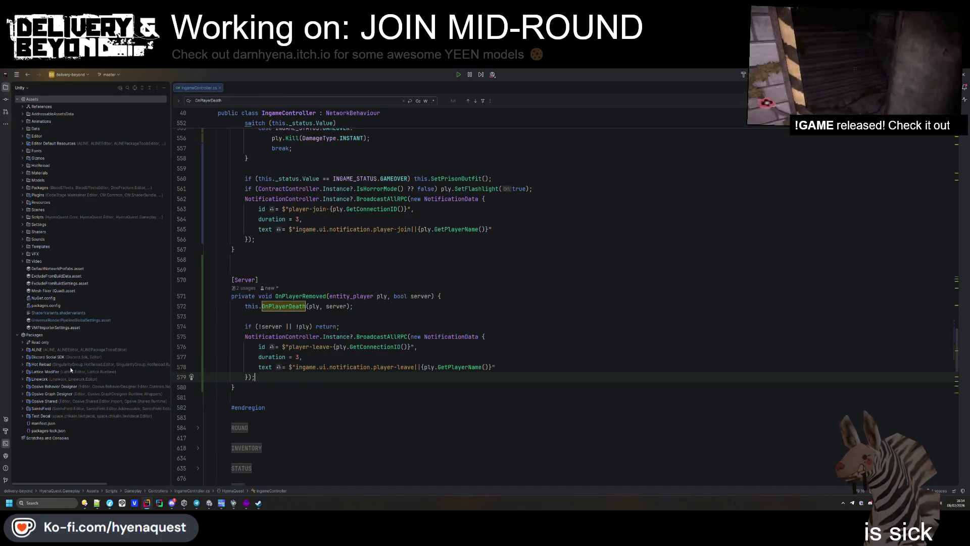